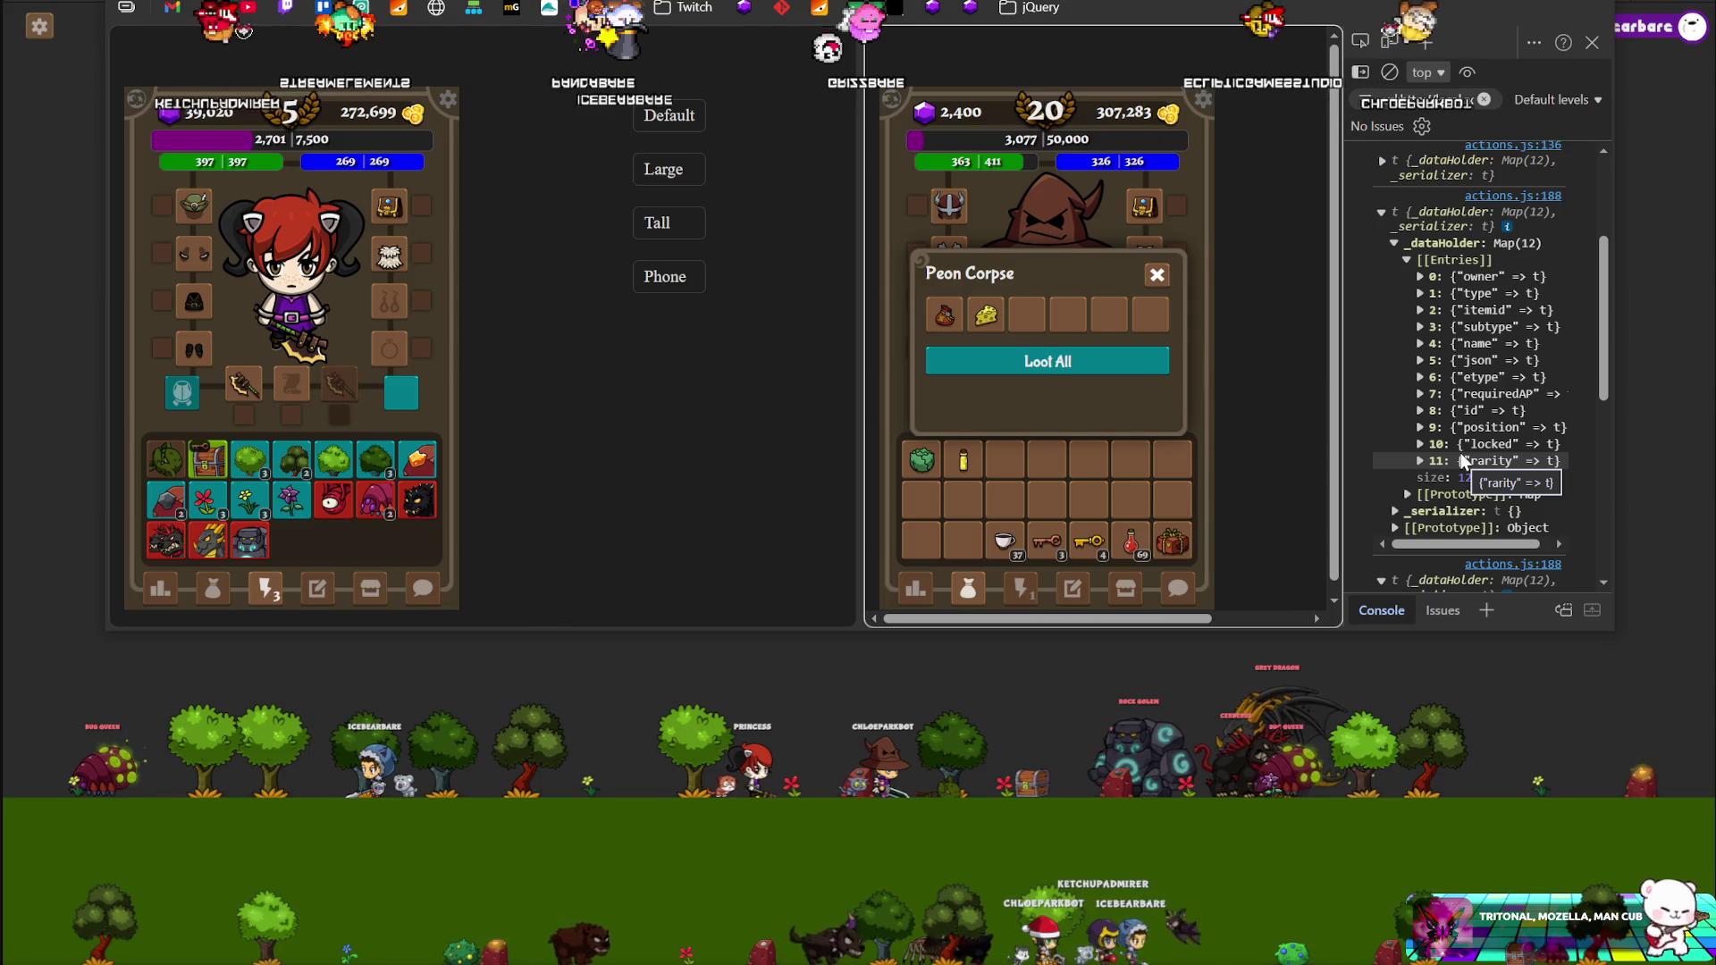
# Scroll through the logged Peon Corpse container Map entries, then bring up Enemy.java in IntelliJ
pyautogui.scroll(3, 1466, 447)
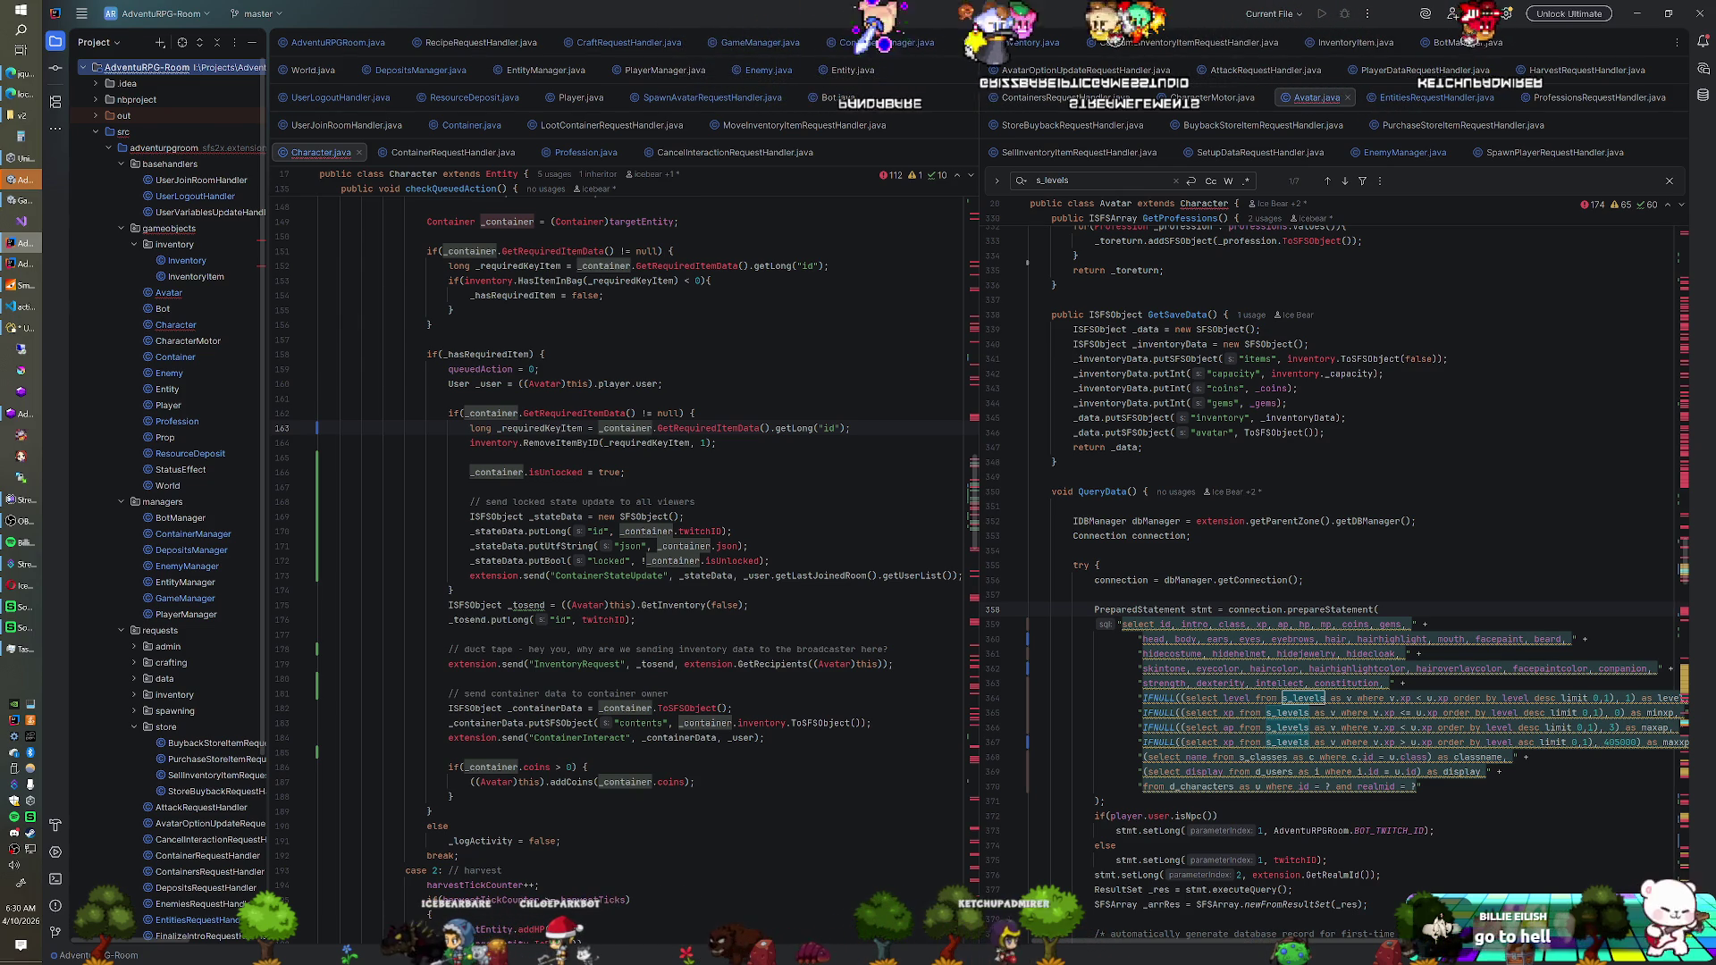
pyautogui.click(767, 70)
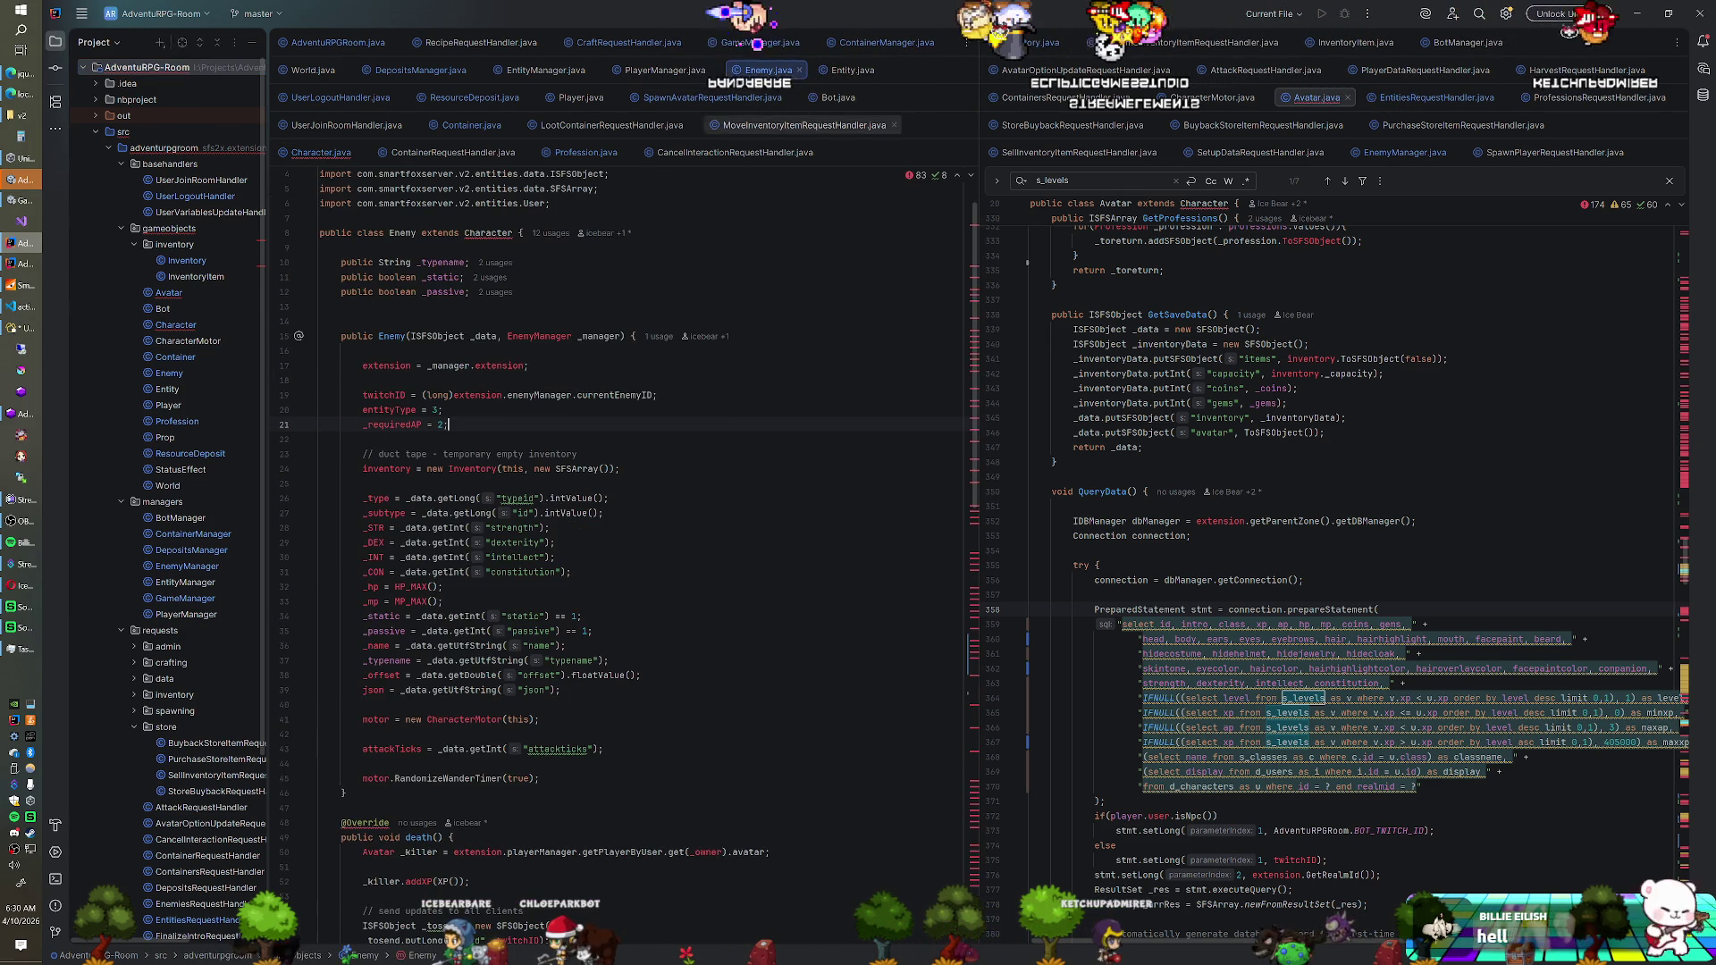
pyautogui.scroll(-10, 625, 536)
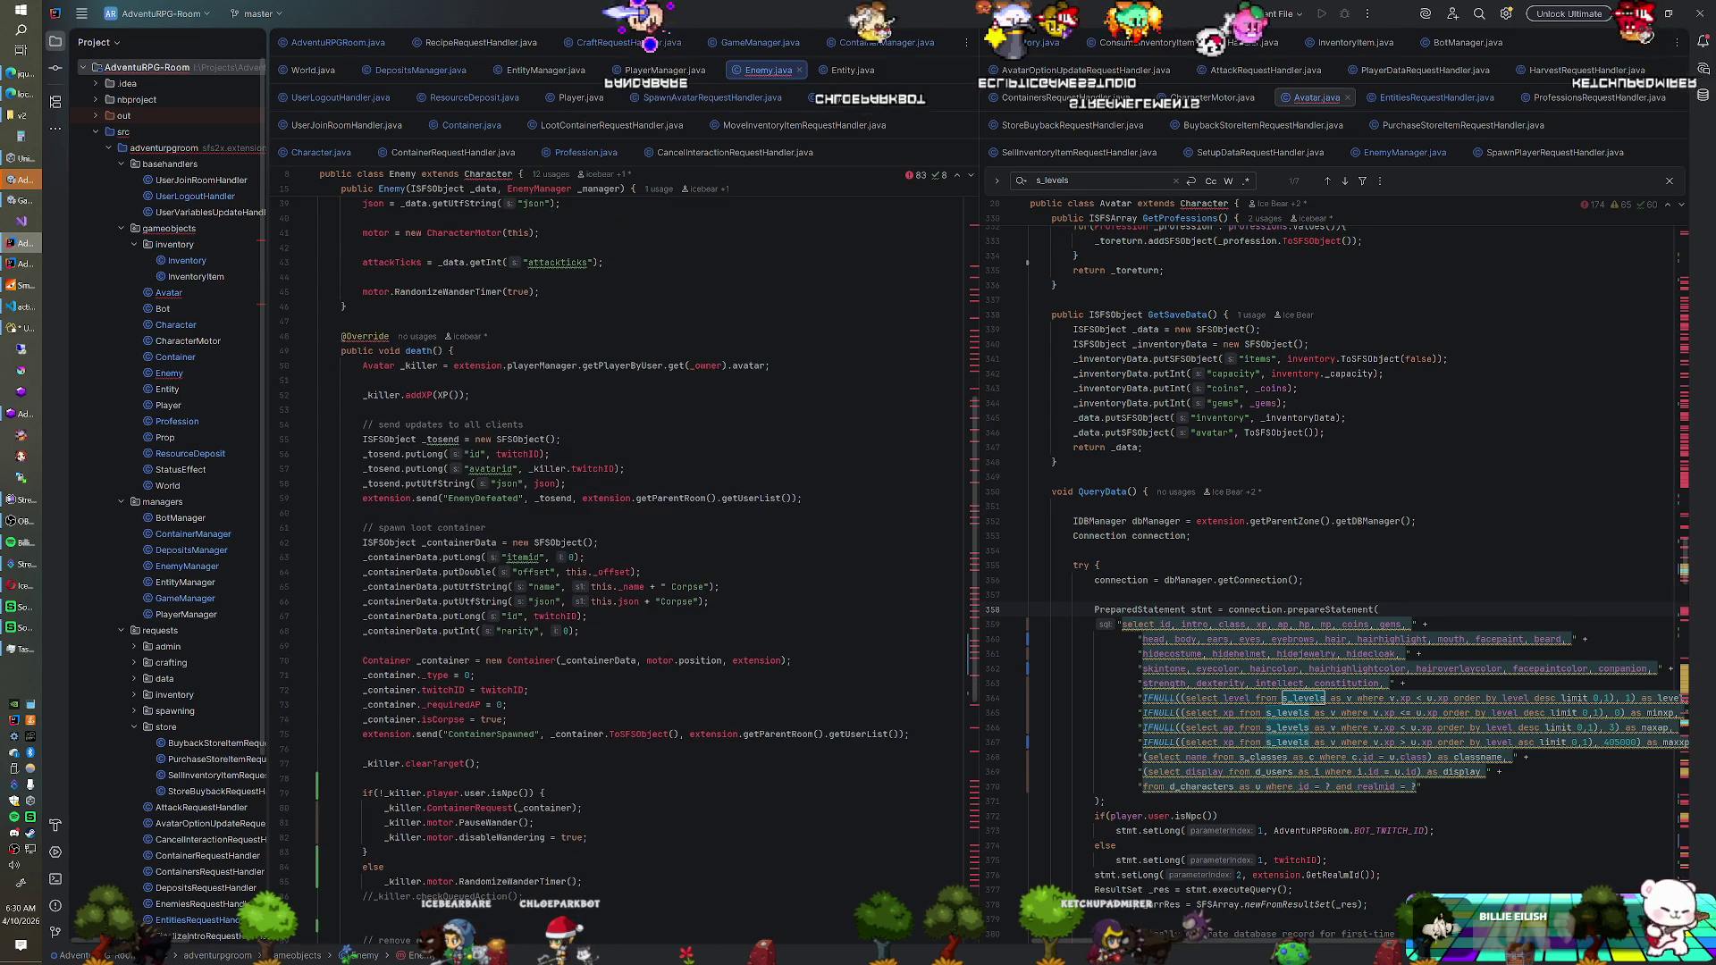
pyautogui.scroll(-3, 625, 536)
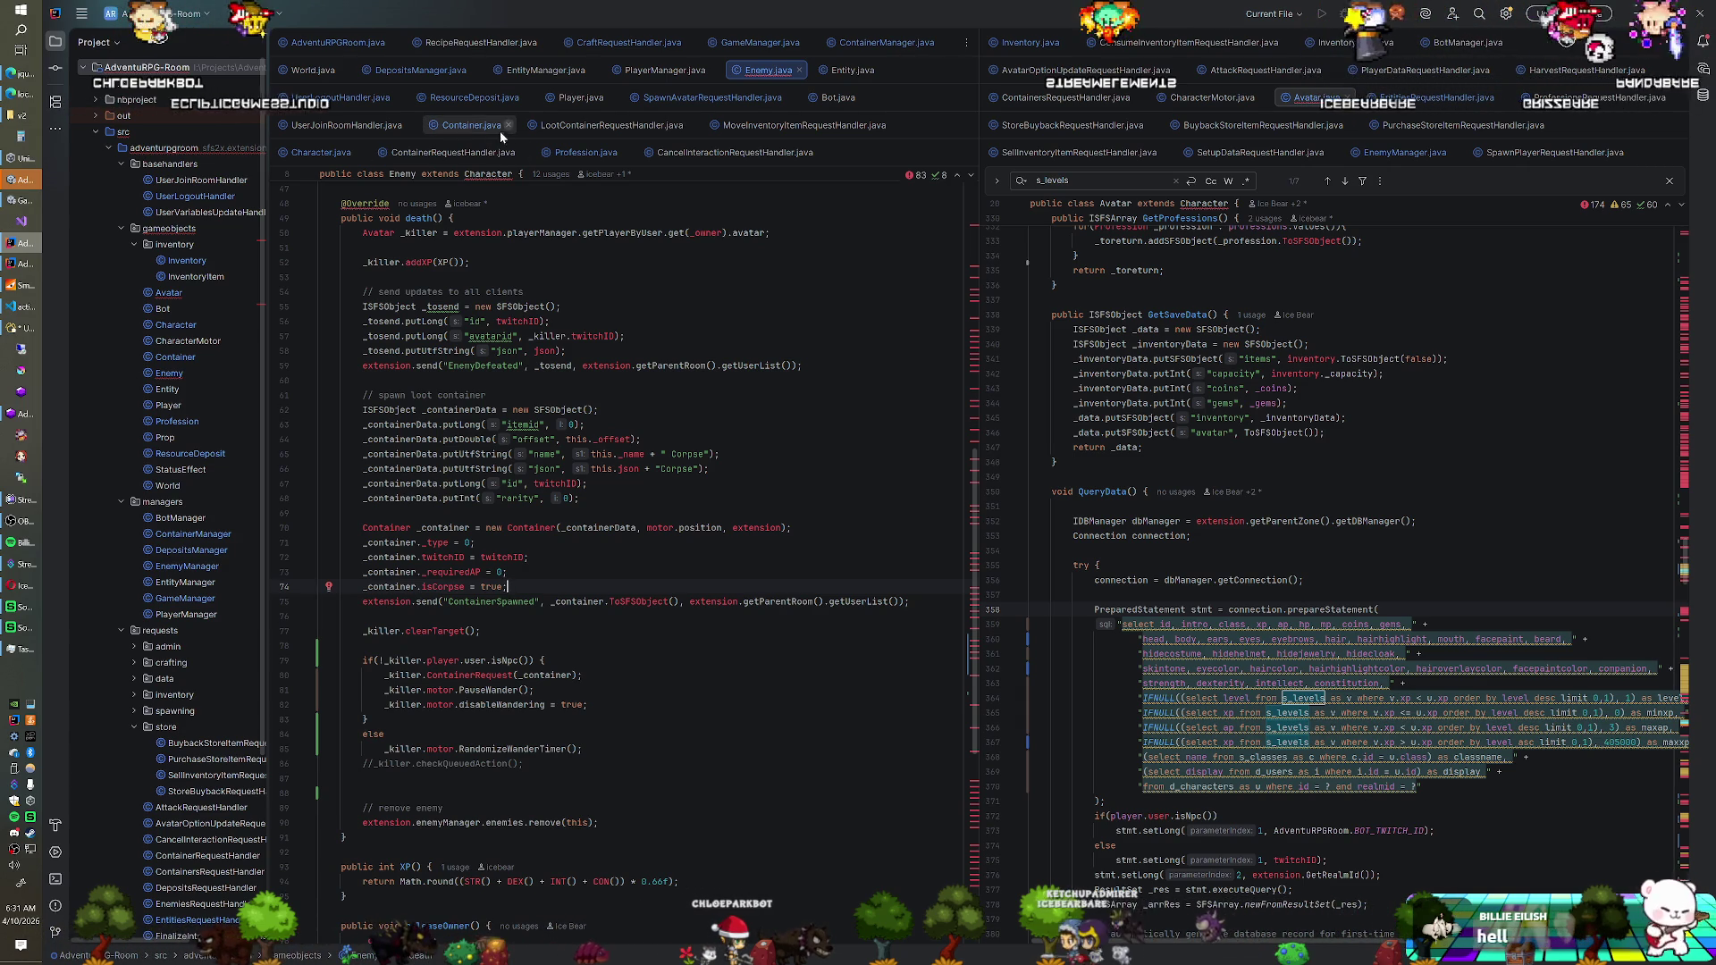
# Jump to Container.java and read through its fields, ToSFSObject and GenerateLoot methods
pyautogui.hotkey('ctrl', 'alt', 'Left')
pyautogui.scroll(20, 616, 536)
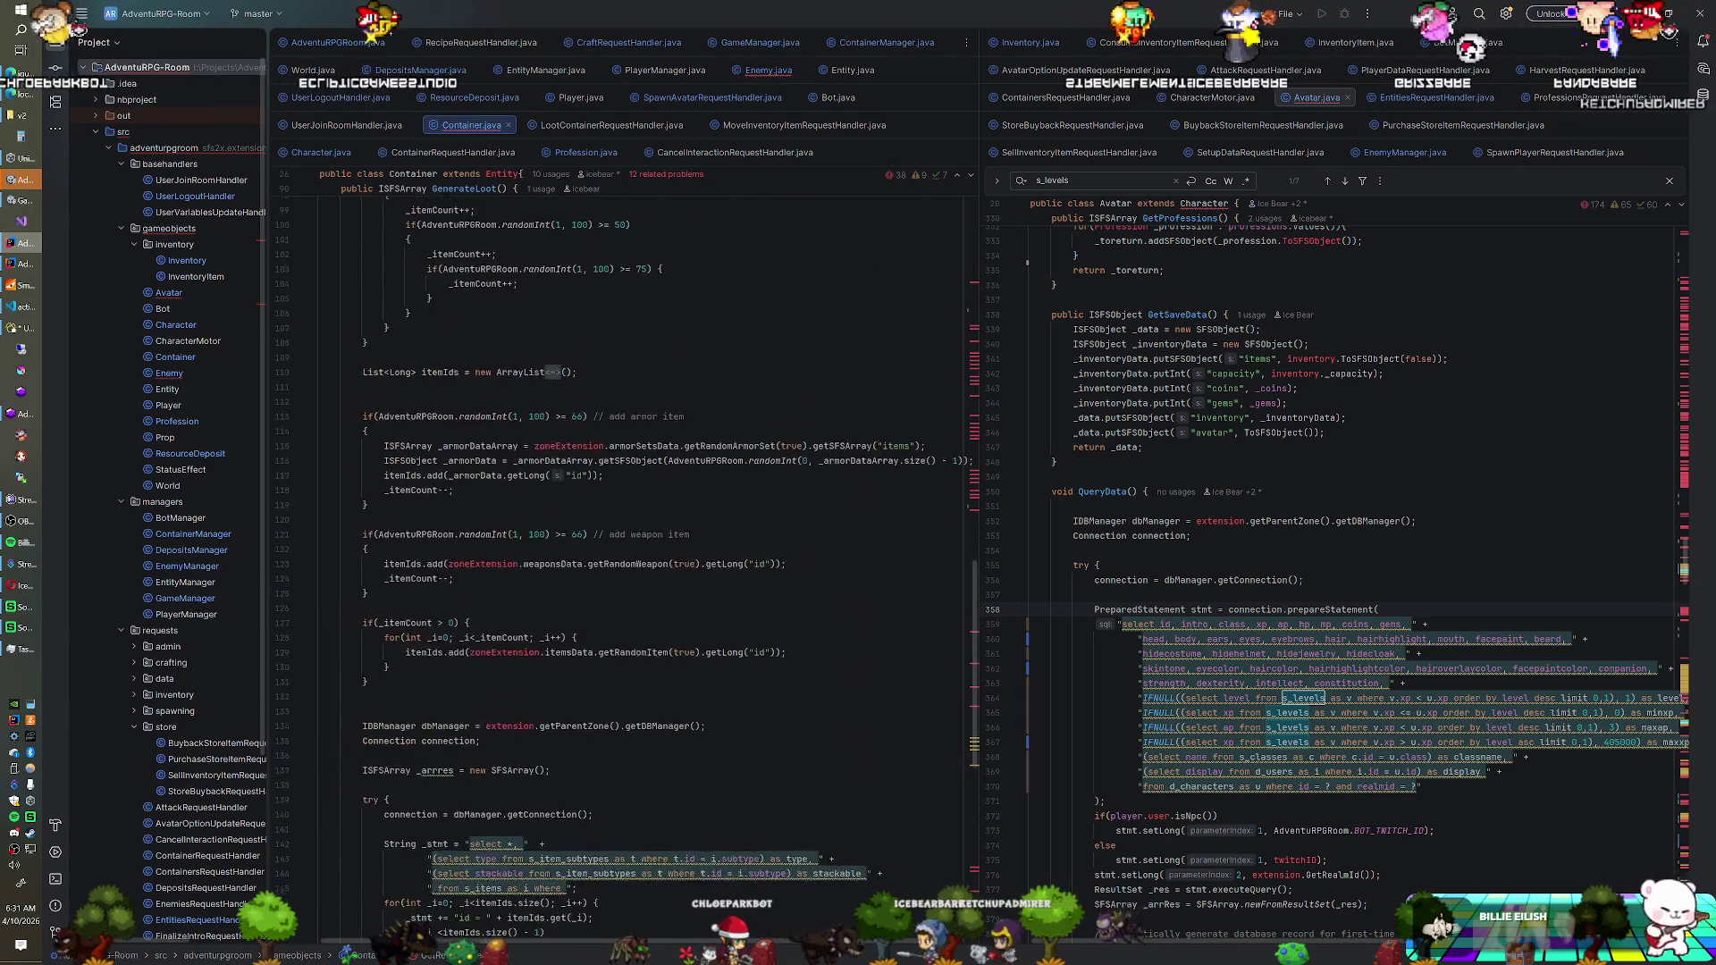
pyautogui.scroll(9, 616, 536)
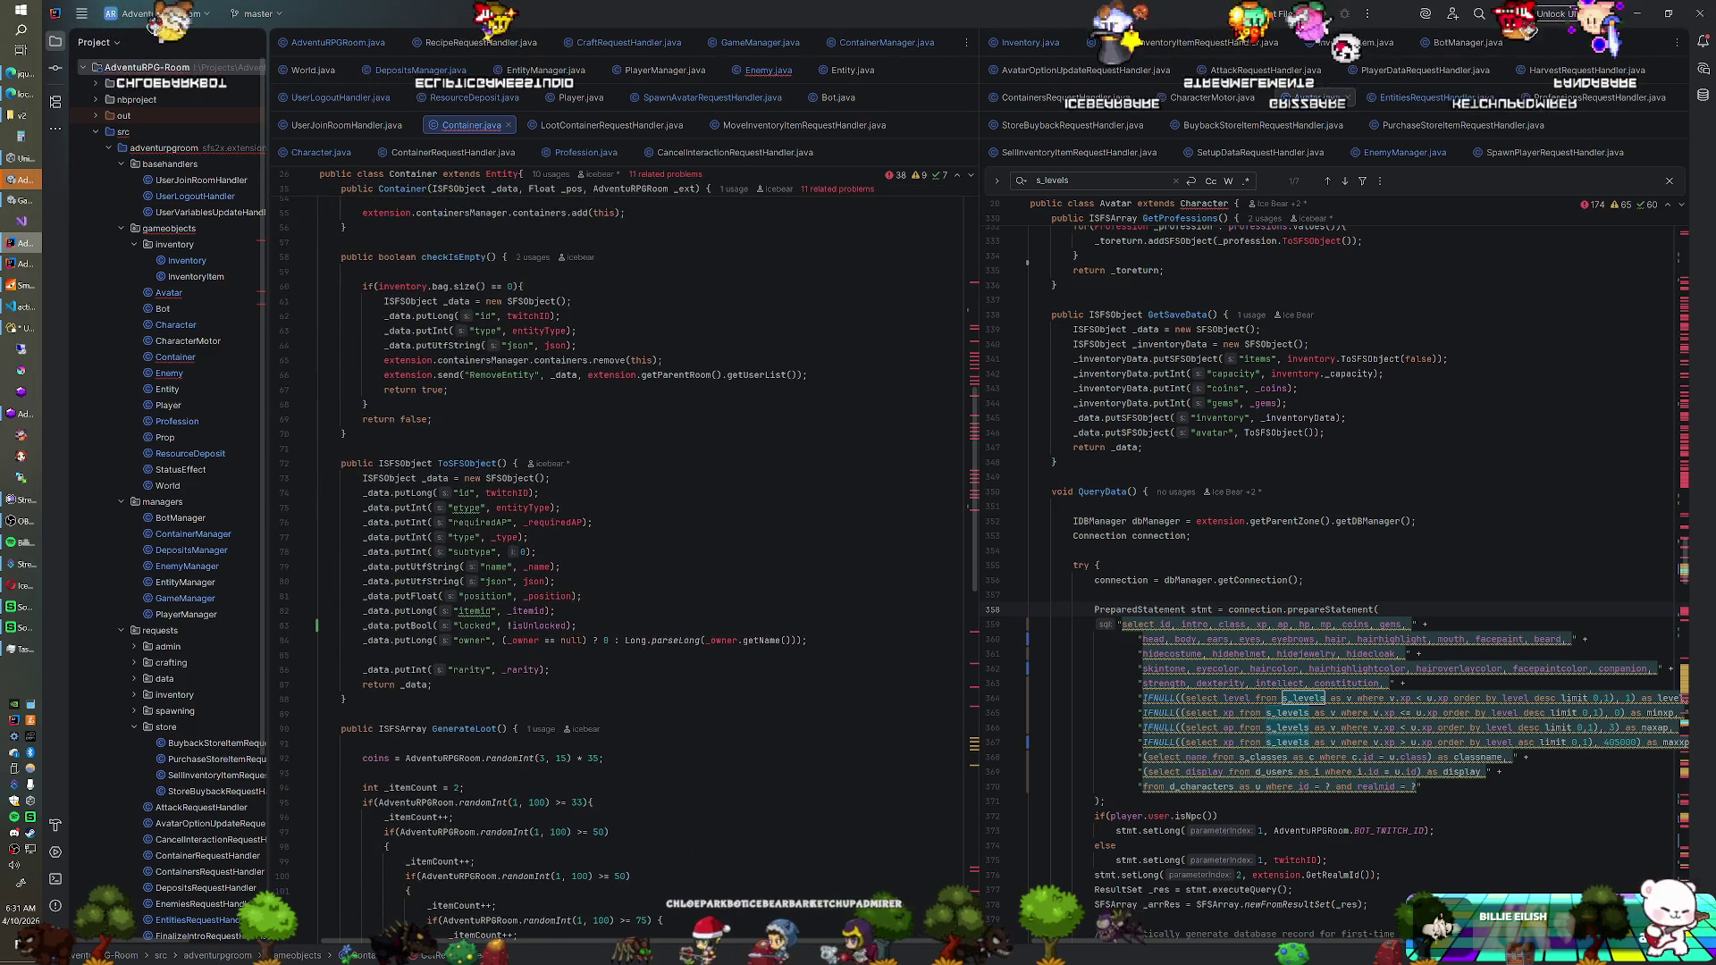
pyautogui.scroll(5, 617, 536)
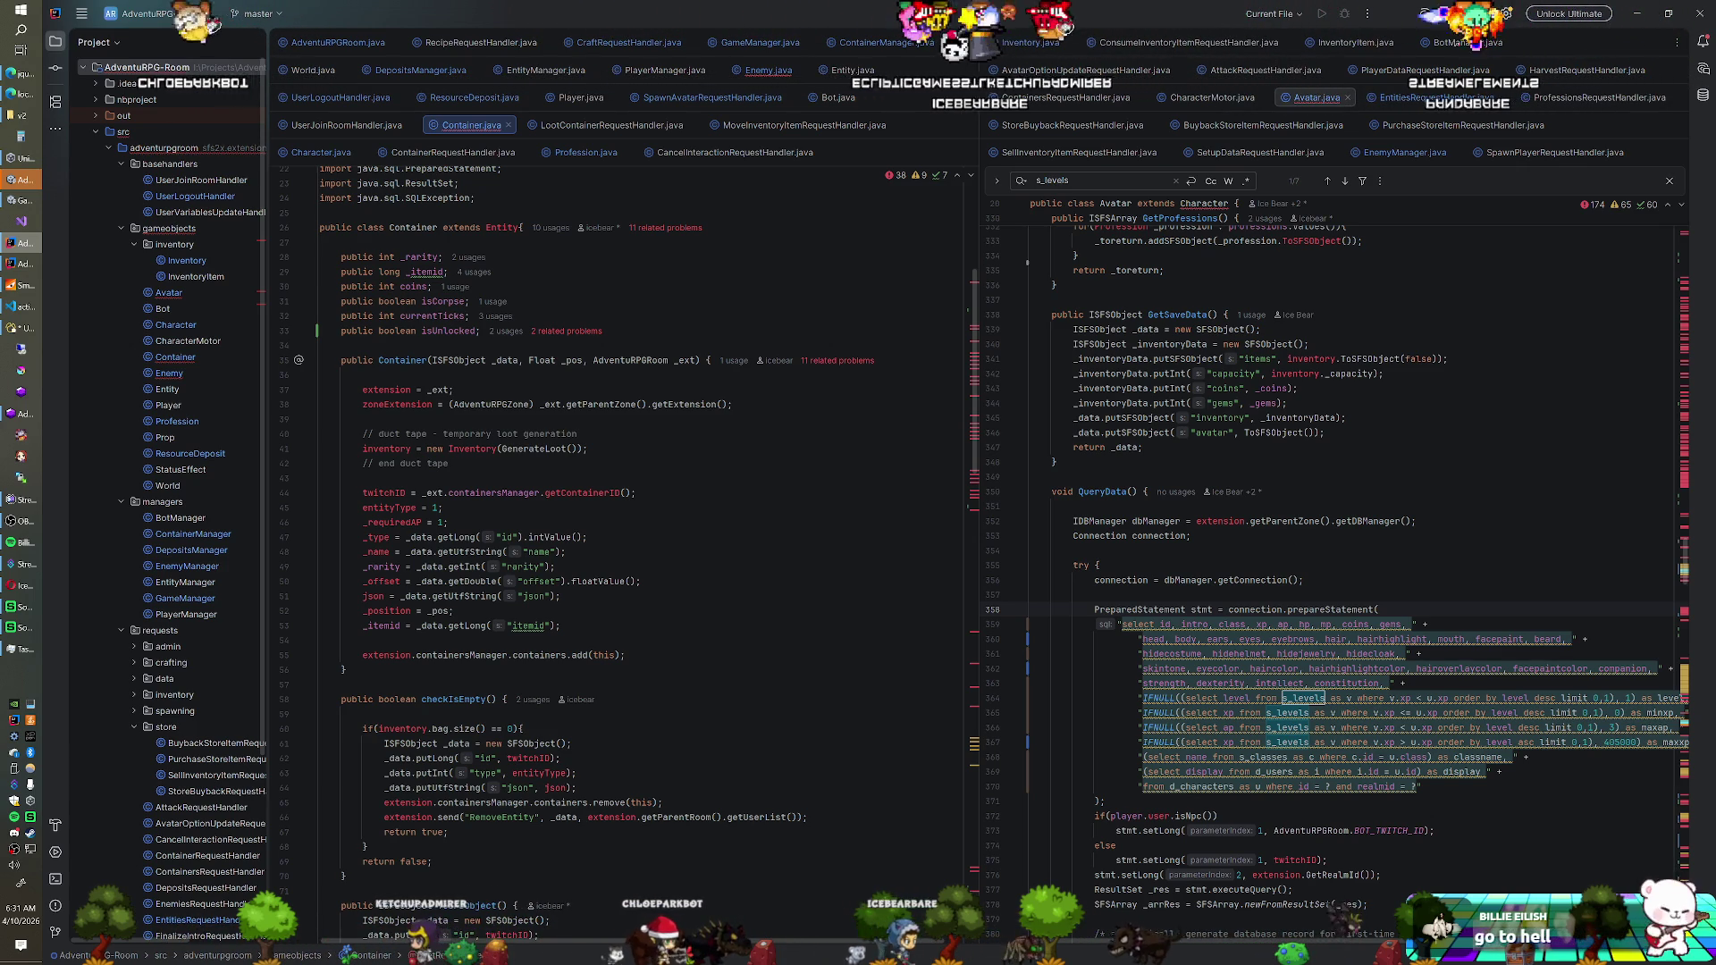
pyautogui.scroll(-7, 626, 536)
pyautogui.scroll(-3, 625, 536)
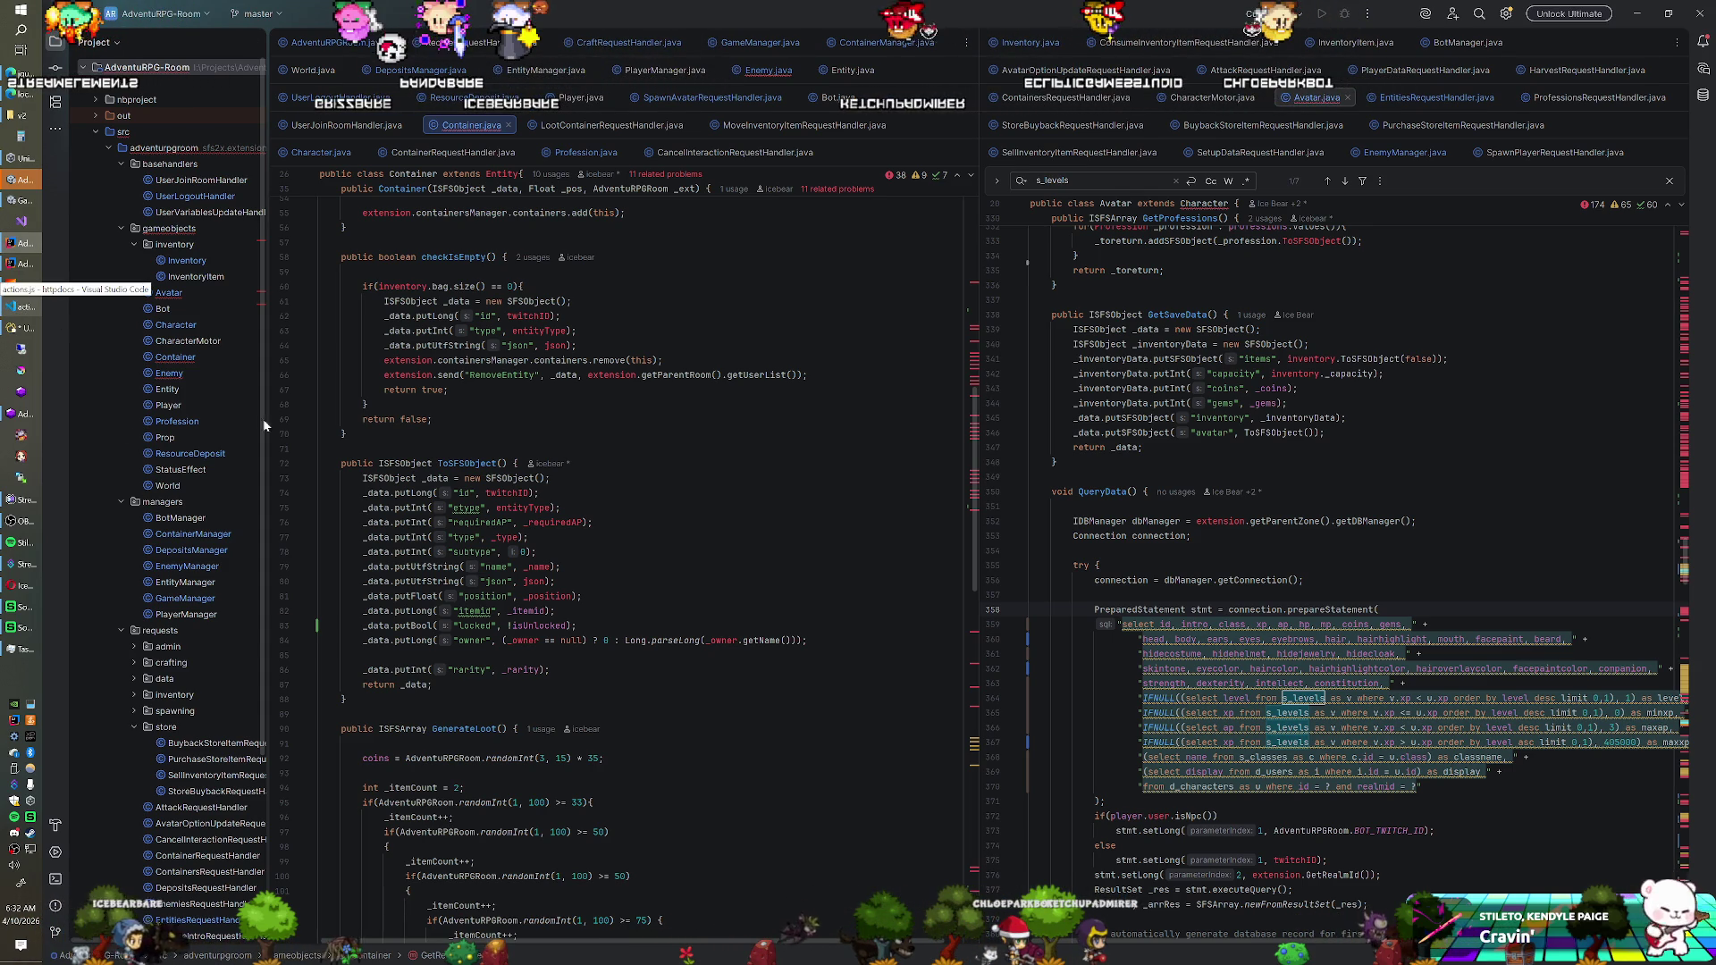
# Show actions.js in VS Code with the cursor on actionDataToSortID's _actiondata argument
pyautogui.click(9, 308)
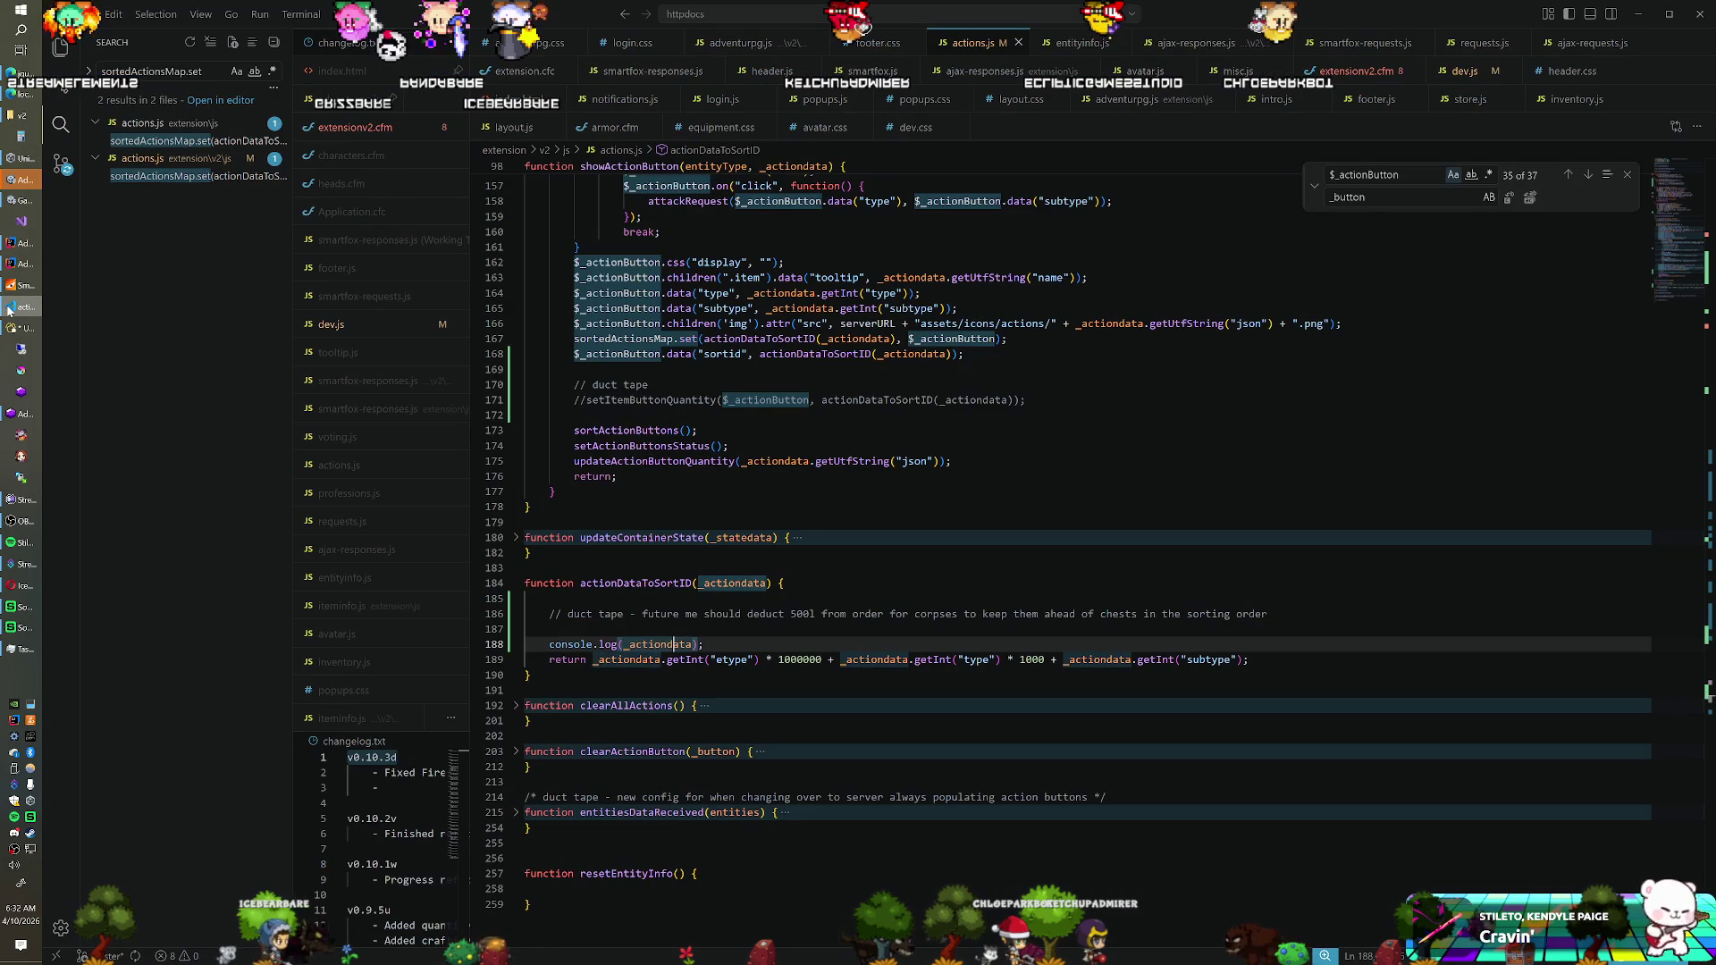
pyautogui.click(673, 644)
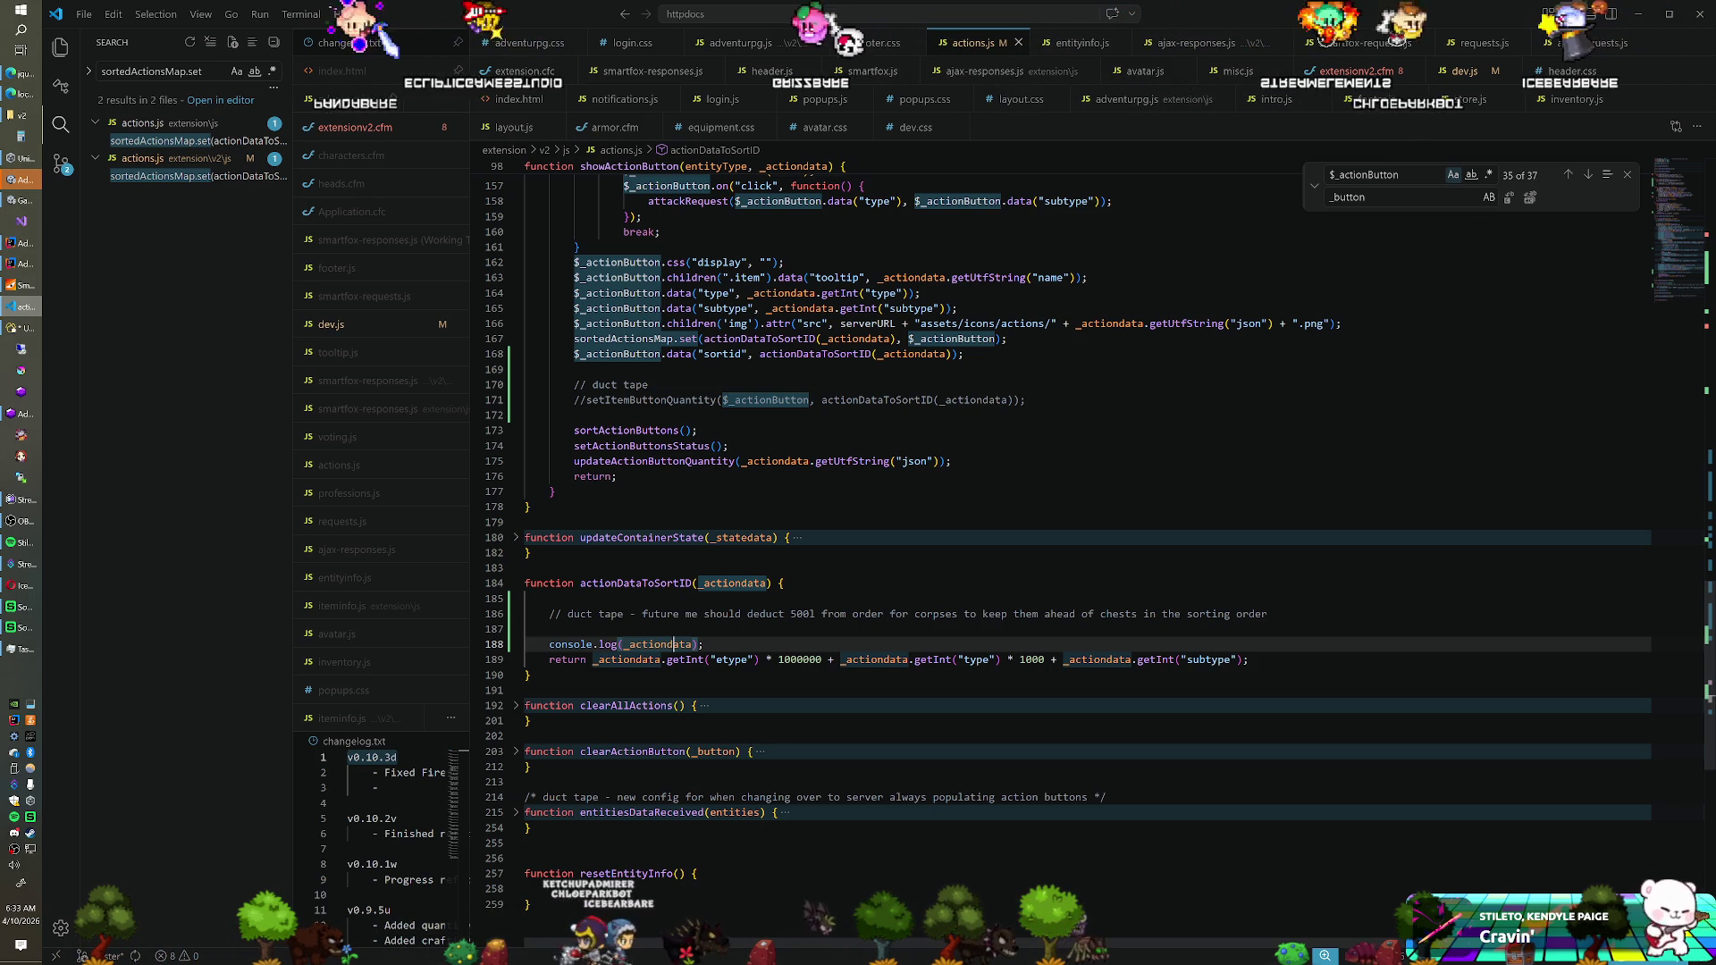
# Return to Enemy.java's death() method in the AdventuRPG-Room project, at the container type line
pyautogui.click(24, 260)
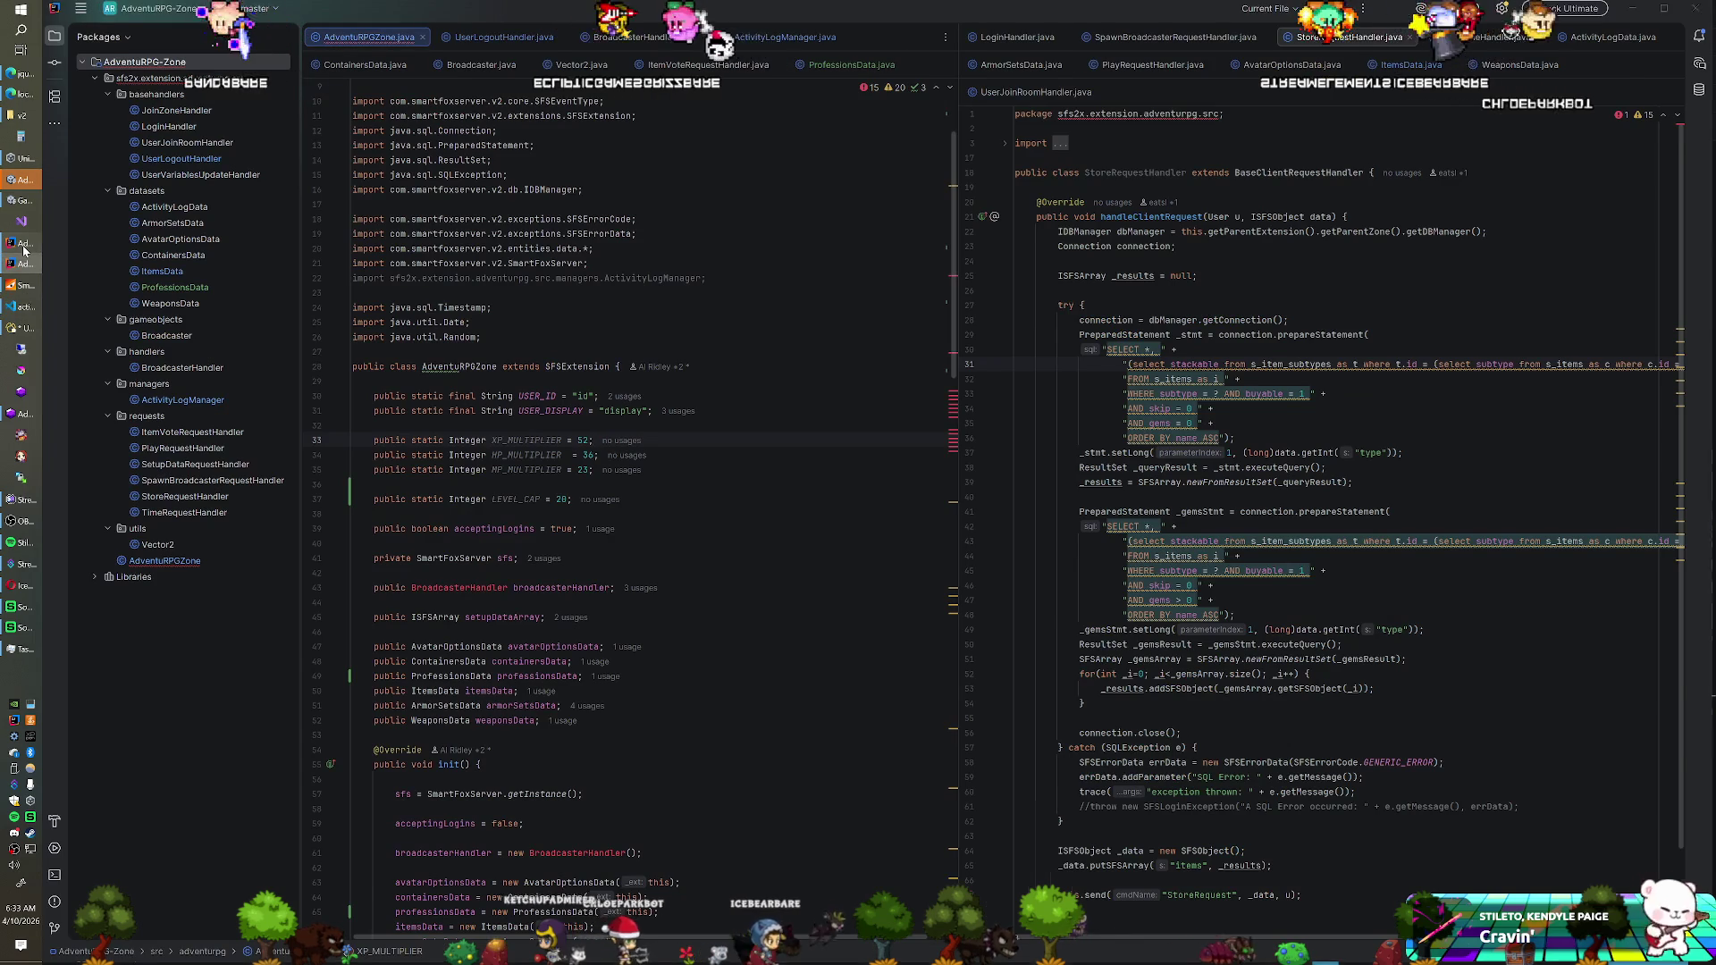
pyautogui.click(24, 243)
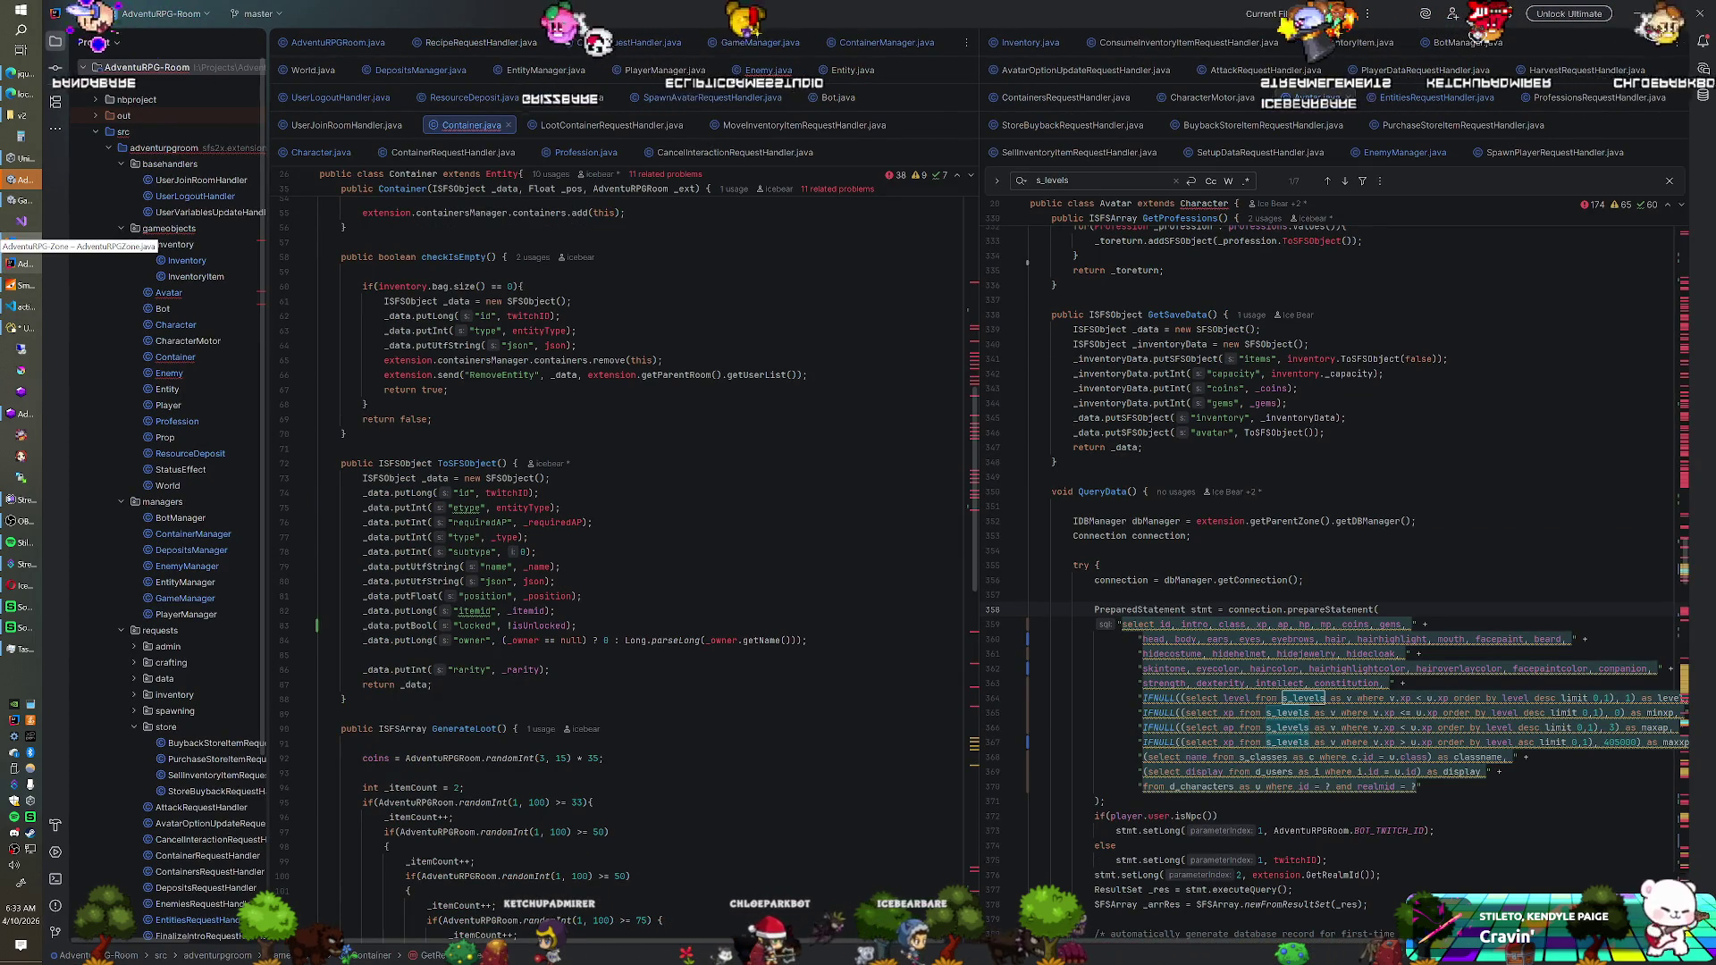
pyautogui.click(768, 69)
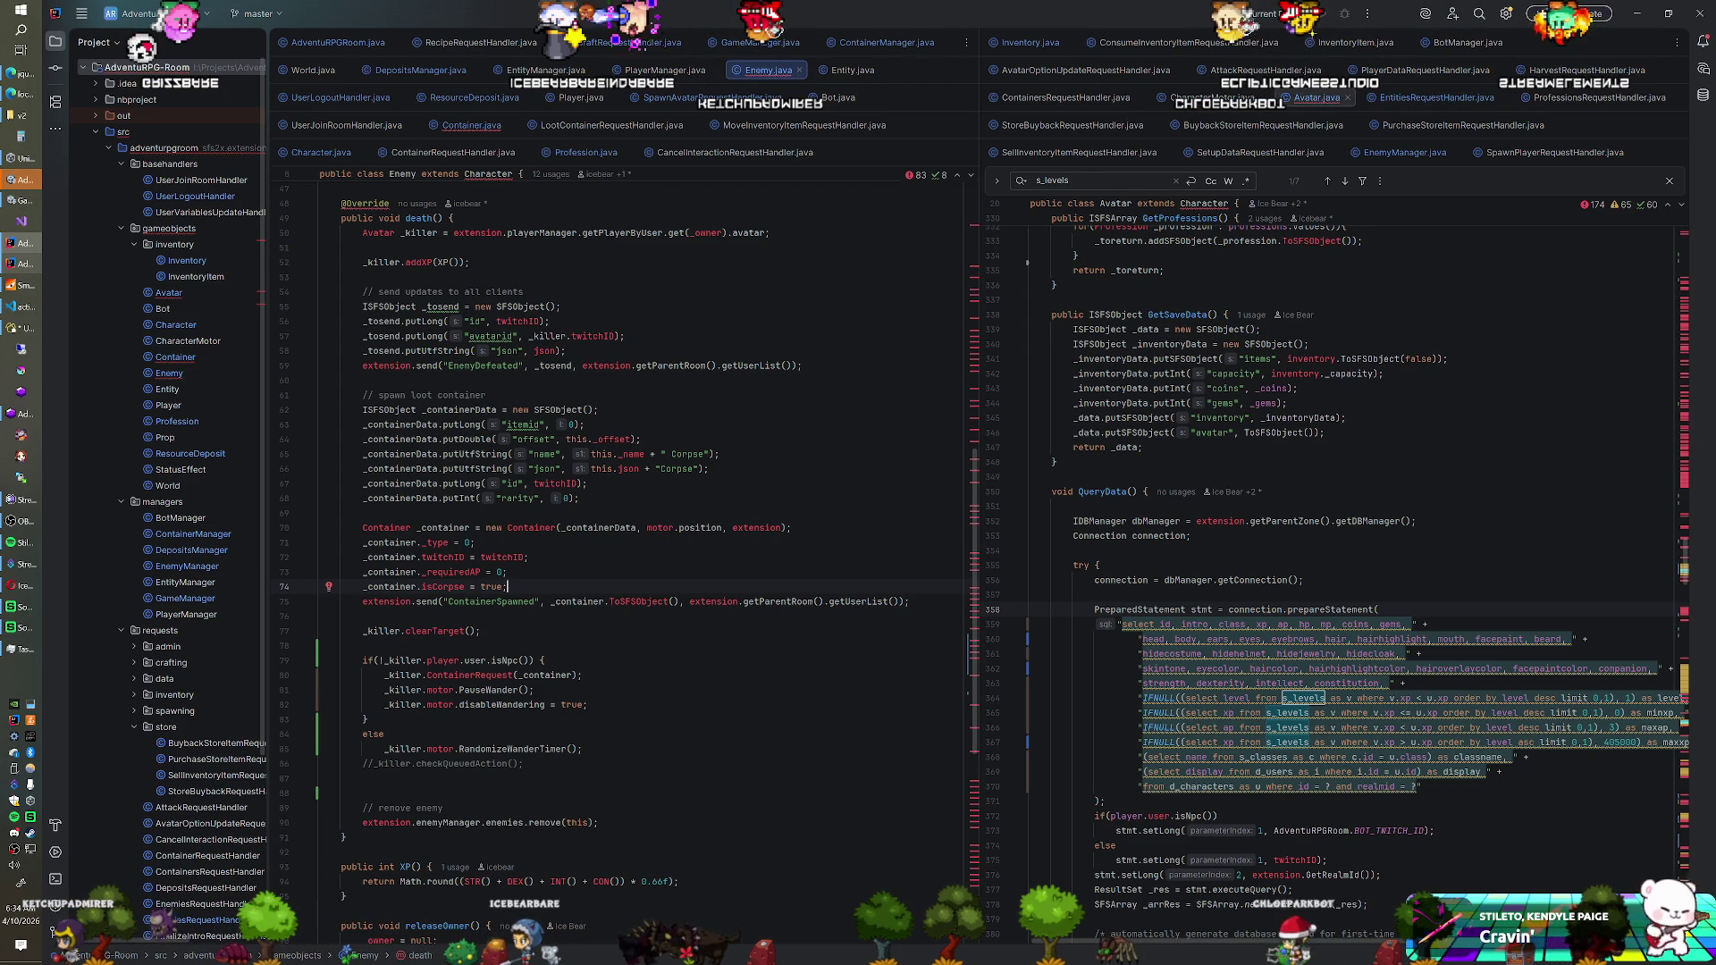
pyautogui.press('Up')
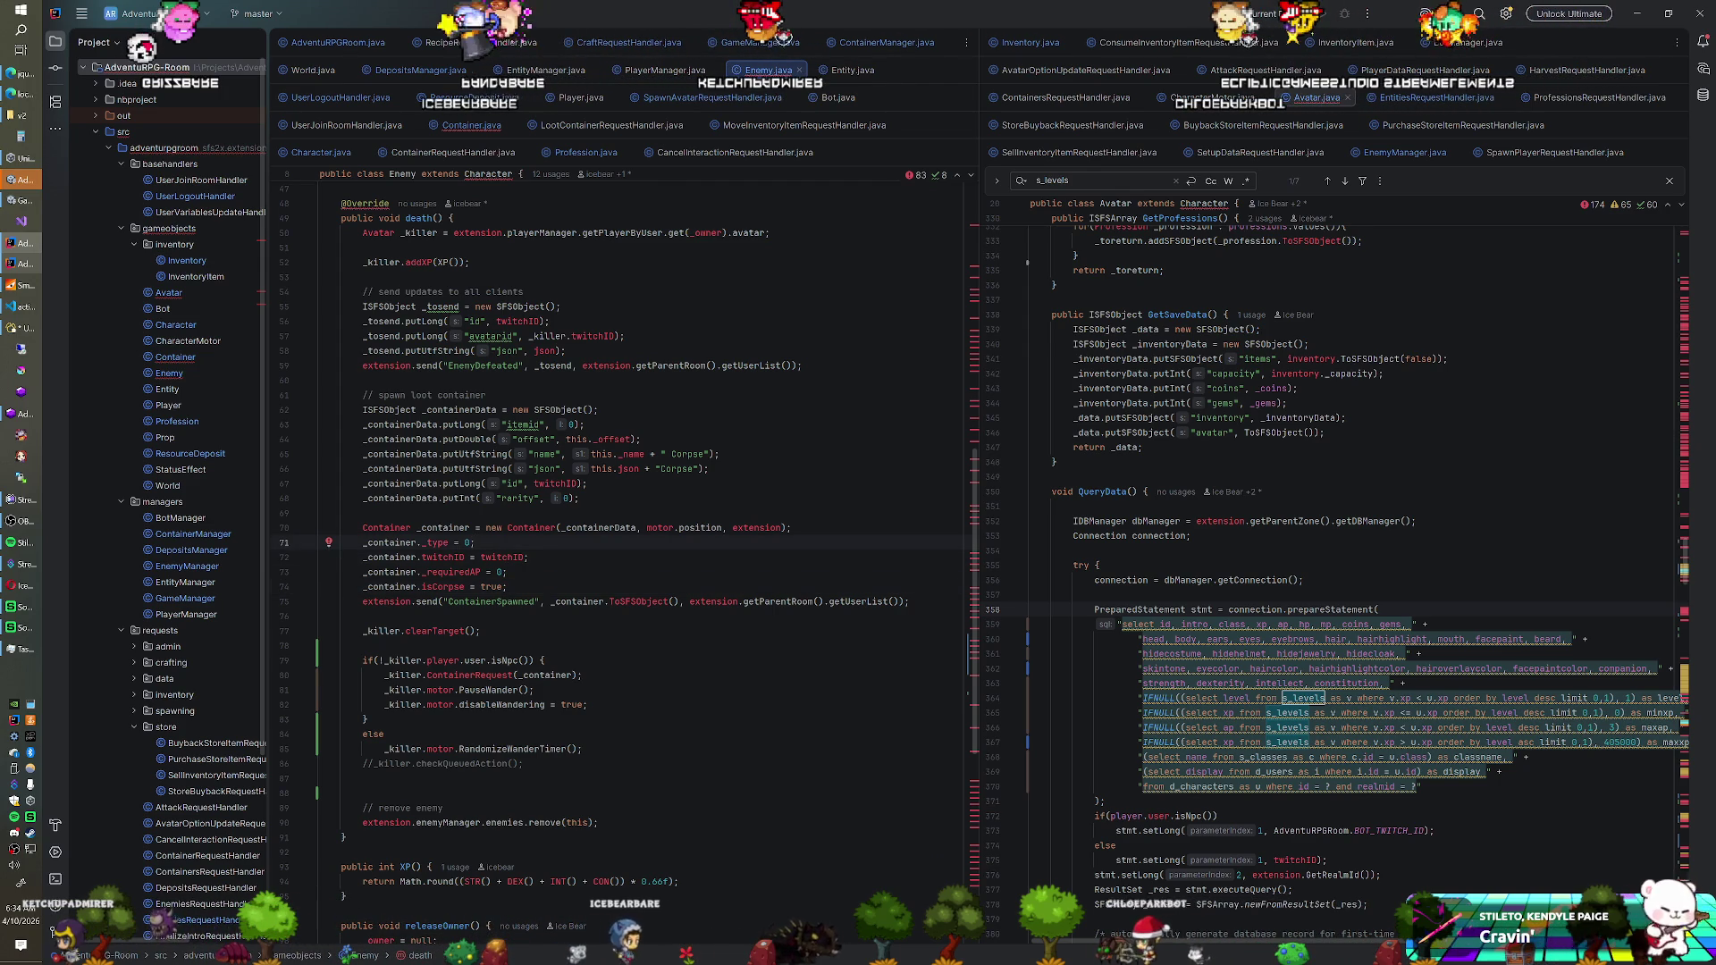
# Replace the corpse container's hard-coded type 0 with _subtype in Enemy.java's death() method
pyautogui.click(34, 310)
pyautogui.click(25, 242)
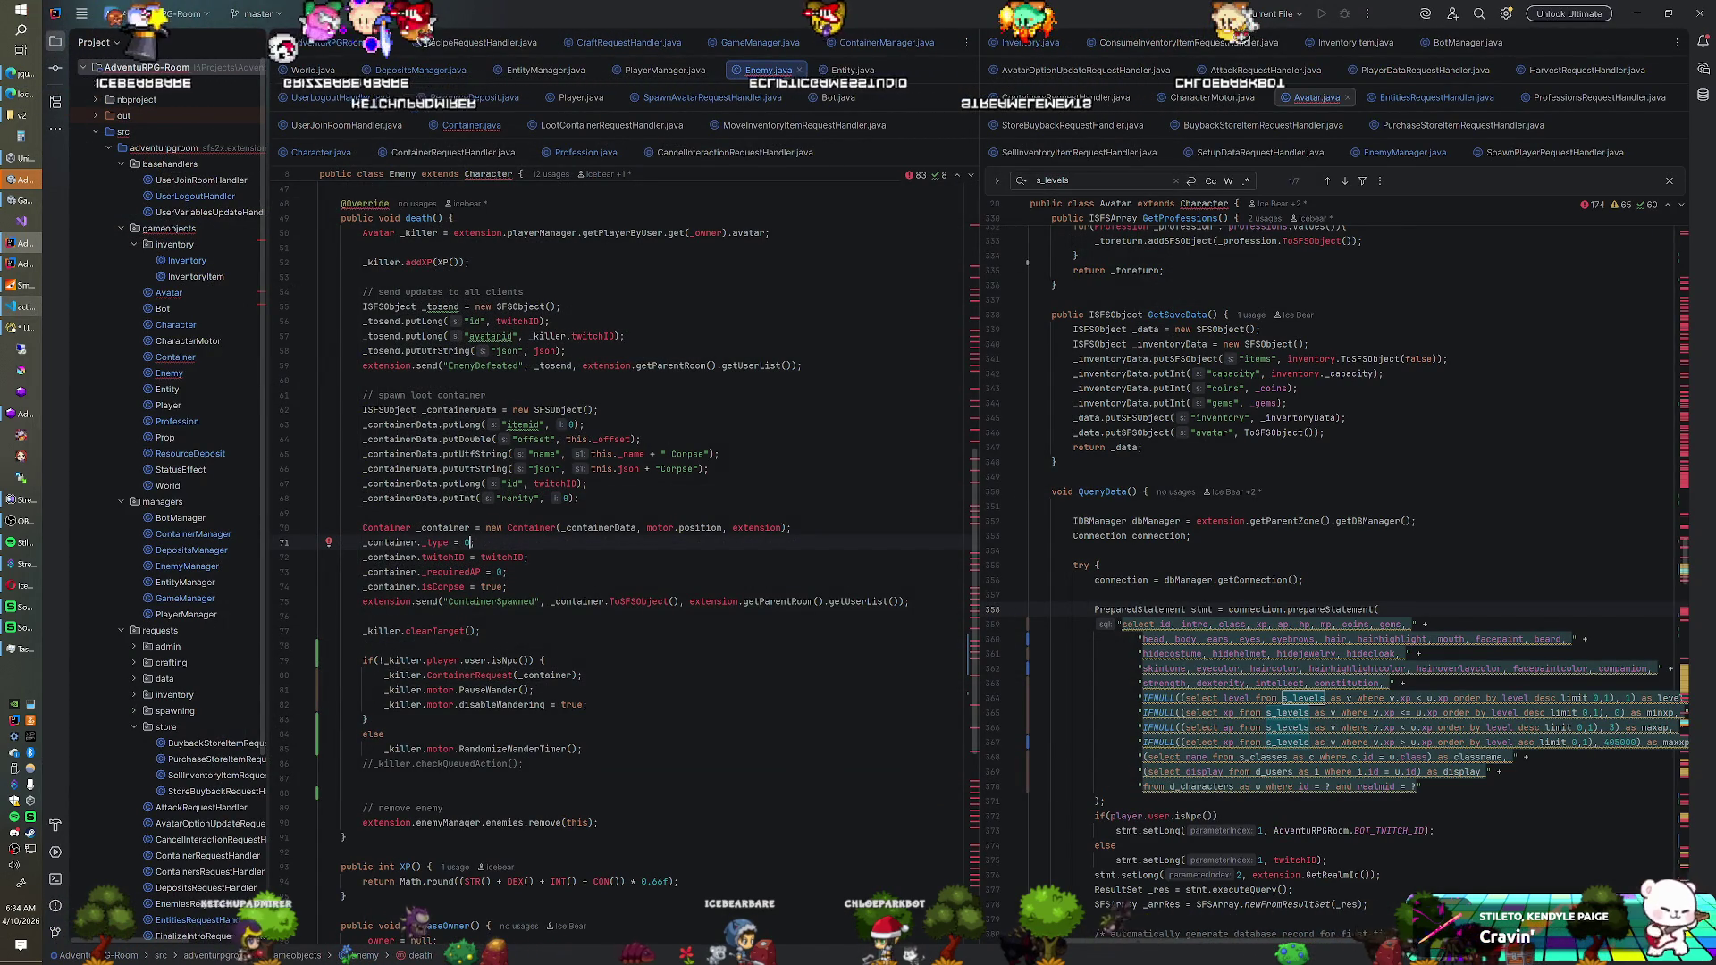
pyautogui.press('BackSpace')
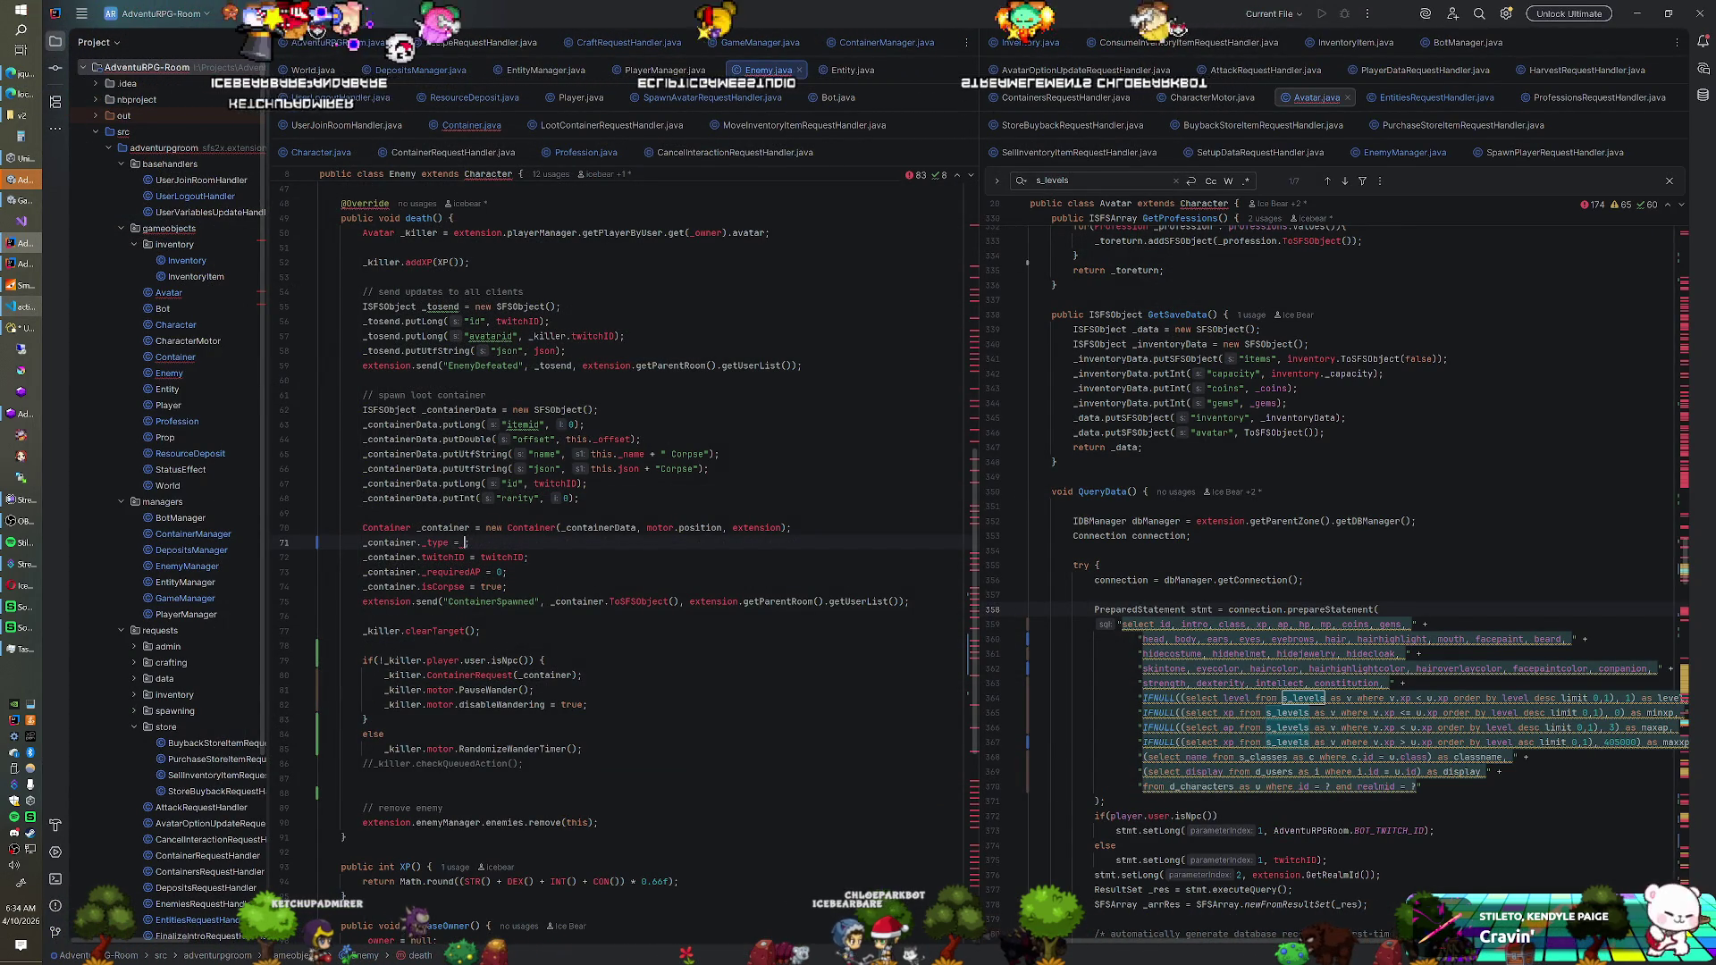
pyautogui.scroll(10, 626, 536)
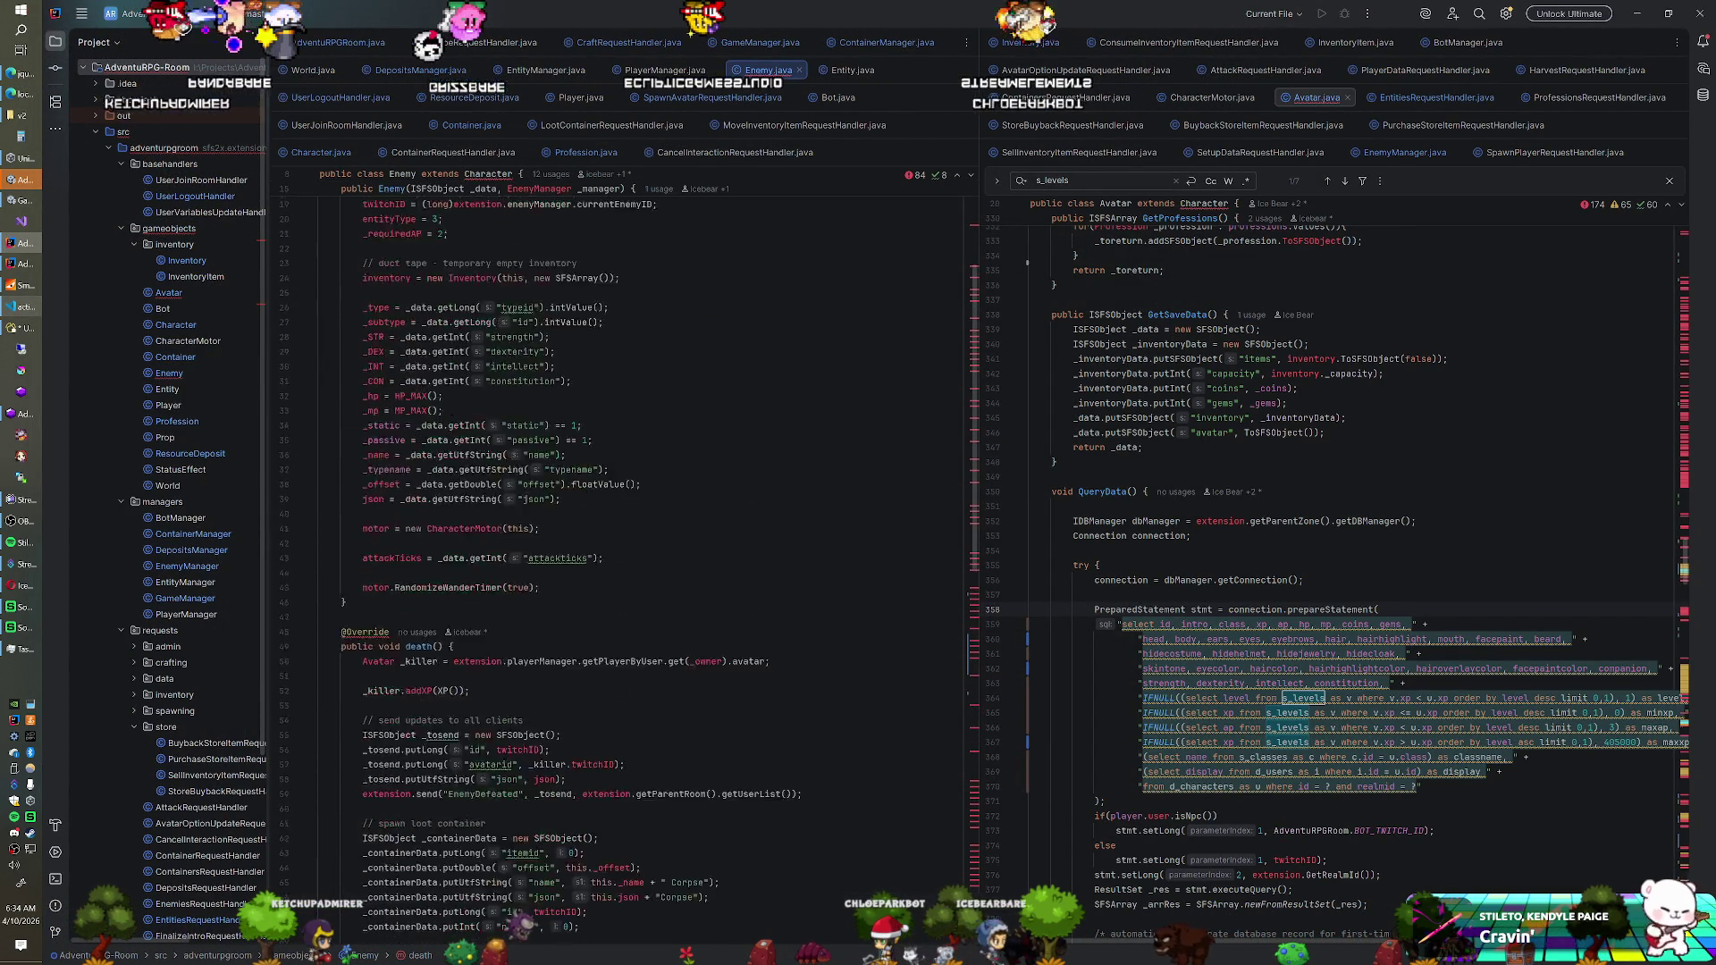
pyautogui.scroll(3, 625, 536)
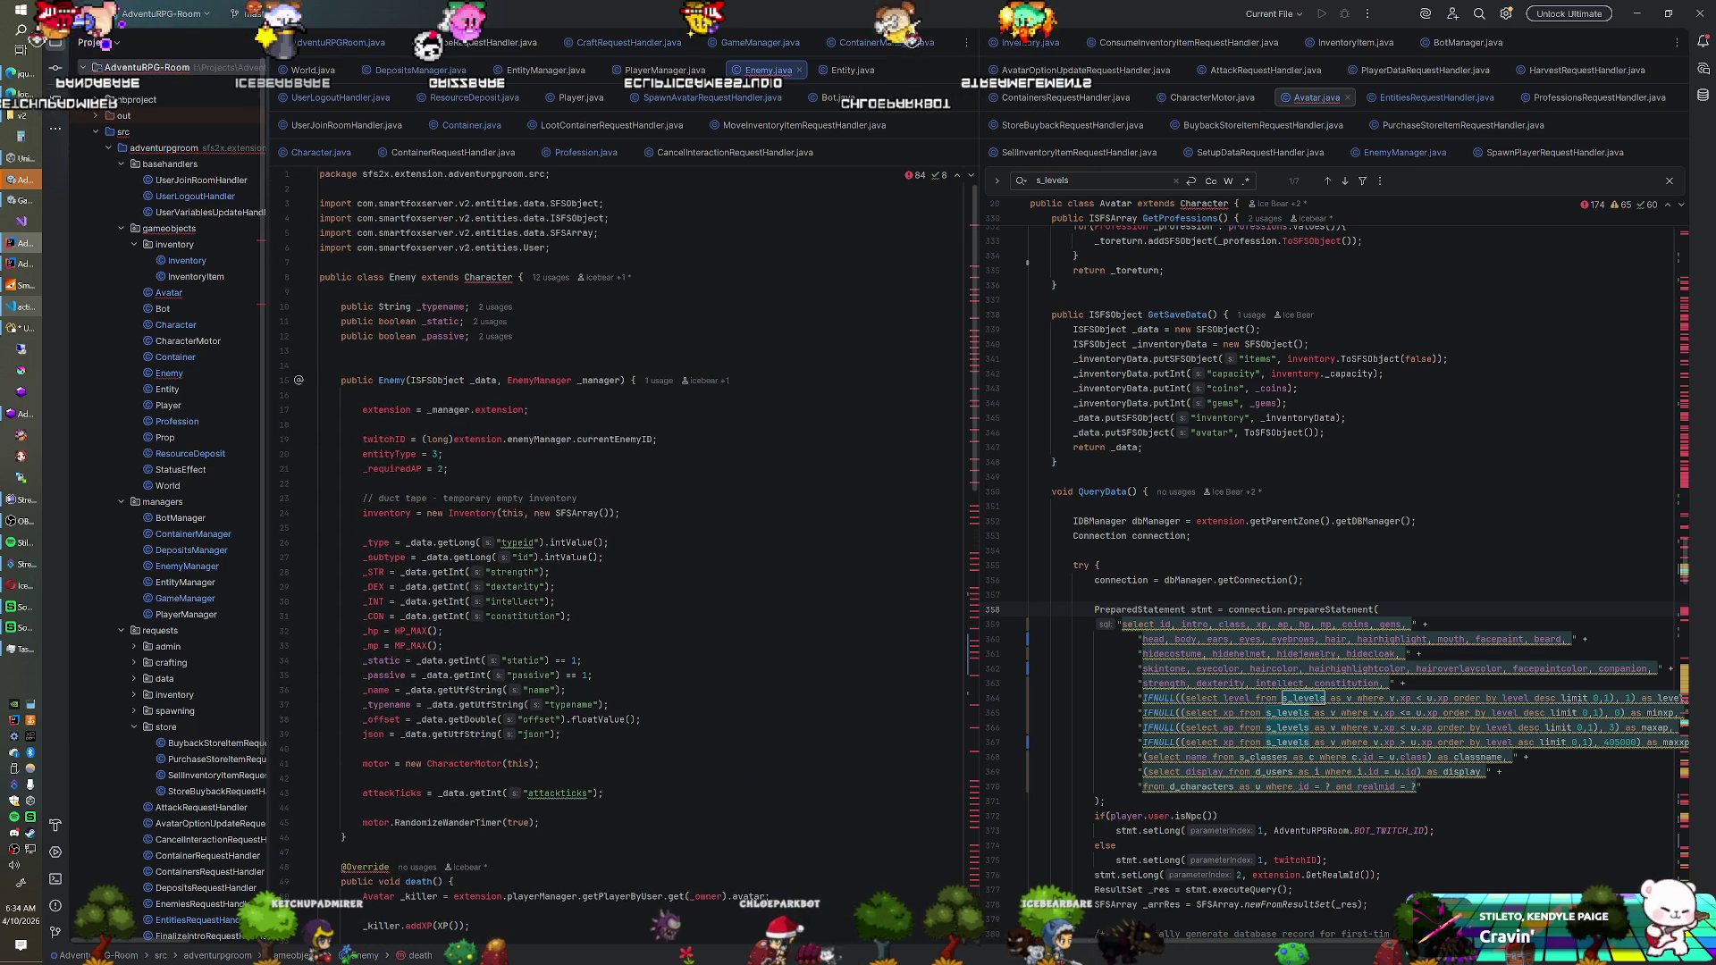
pyautogui.scroll(-3, 626, 536)
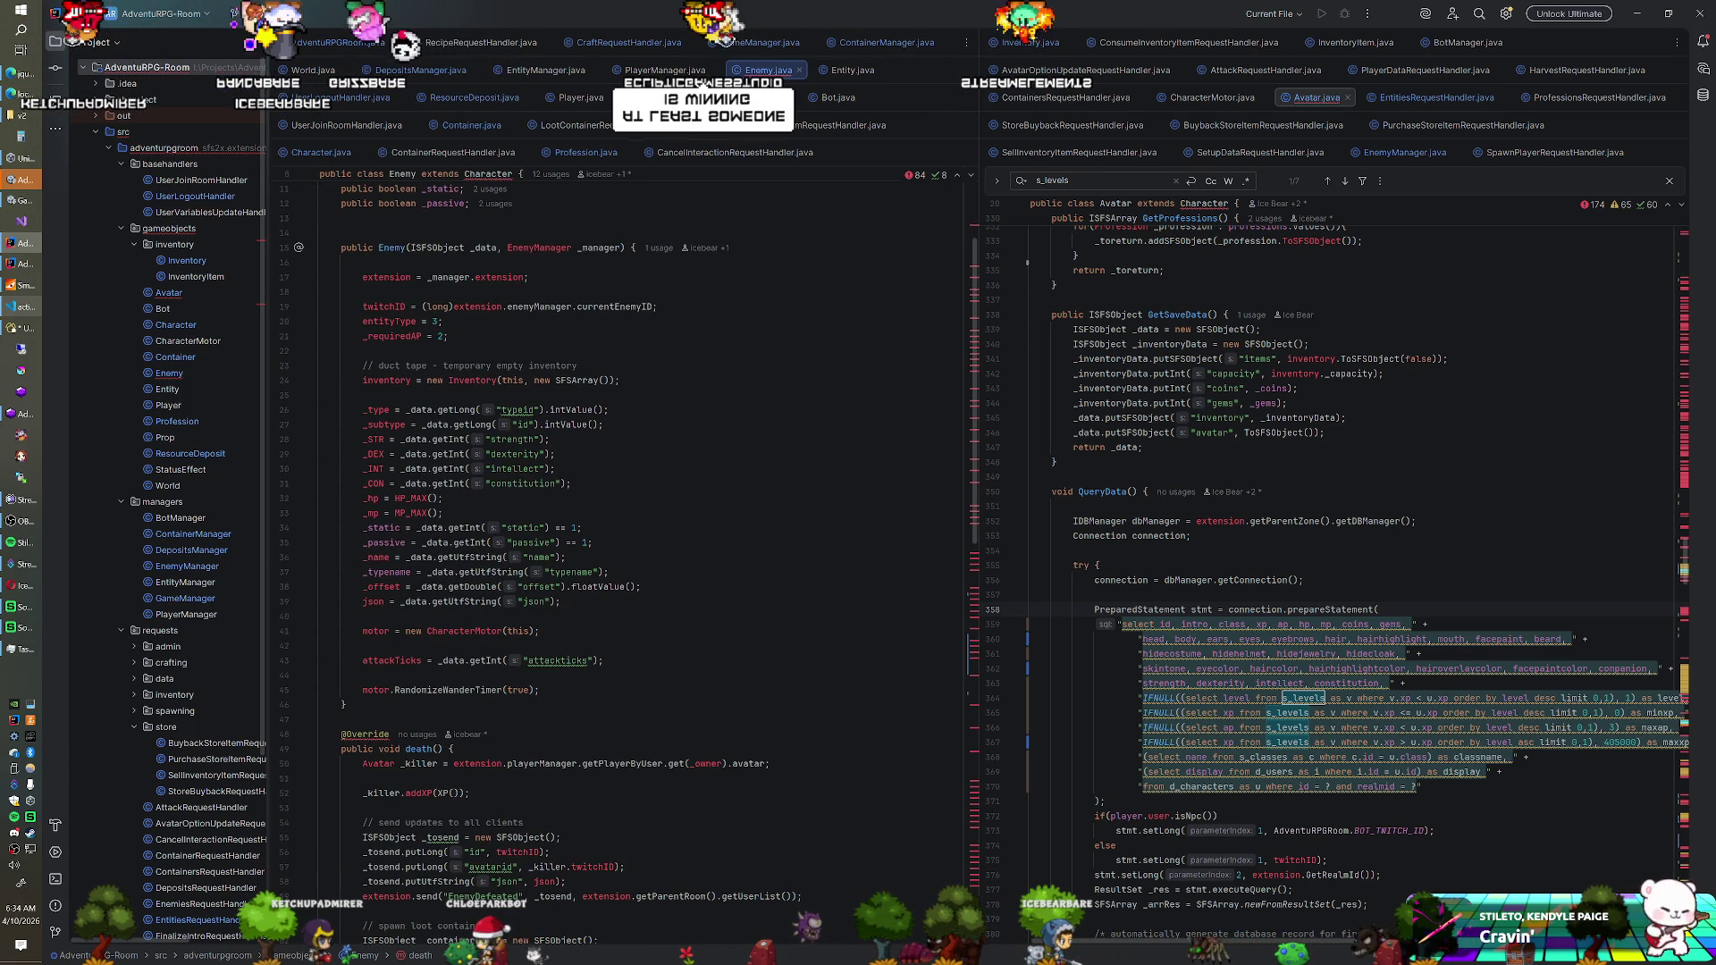
pyautogui.scroll(-9, 626, 536)
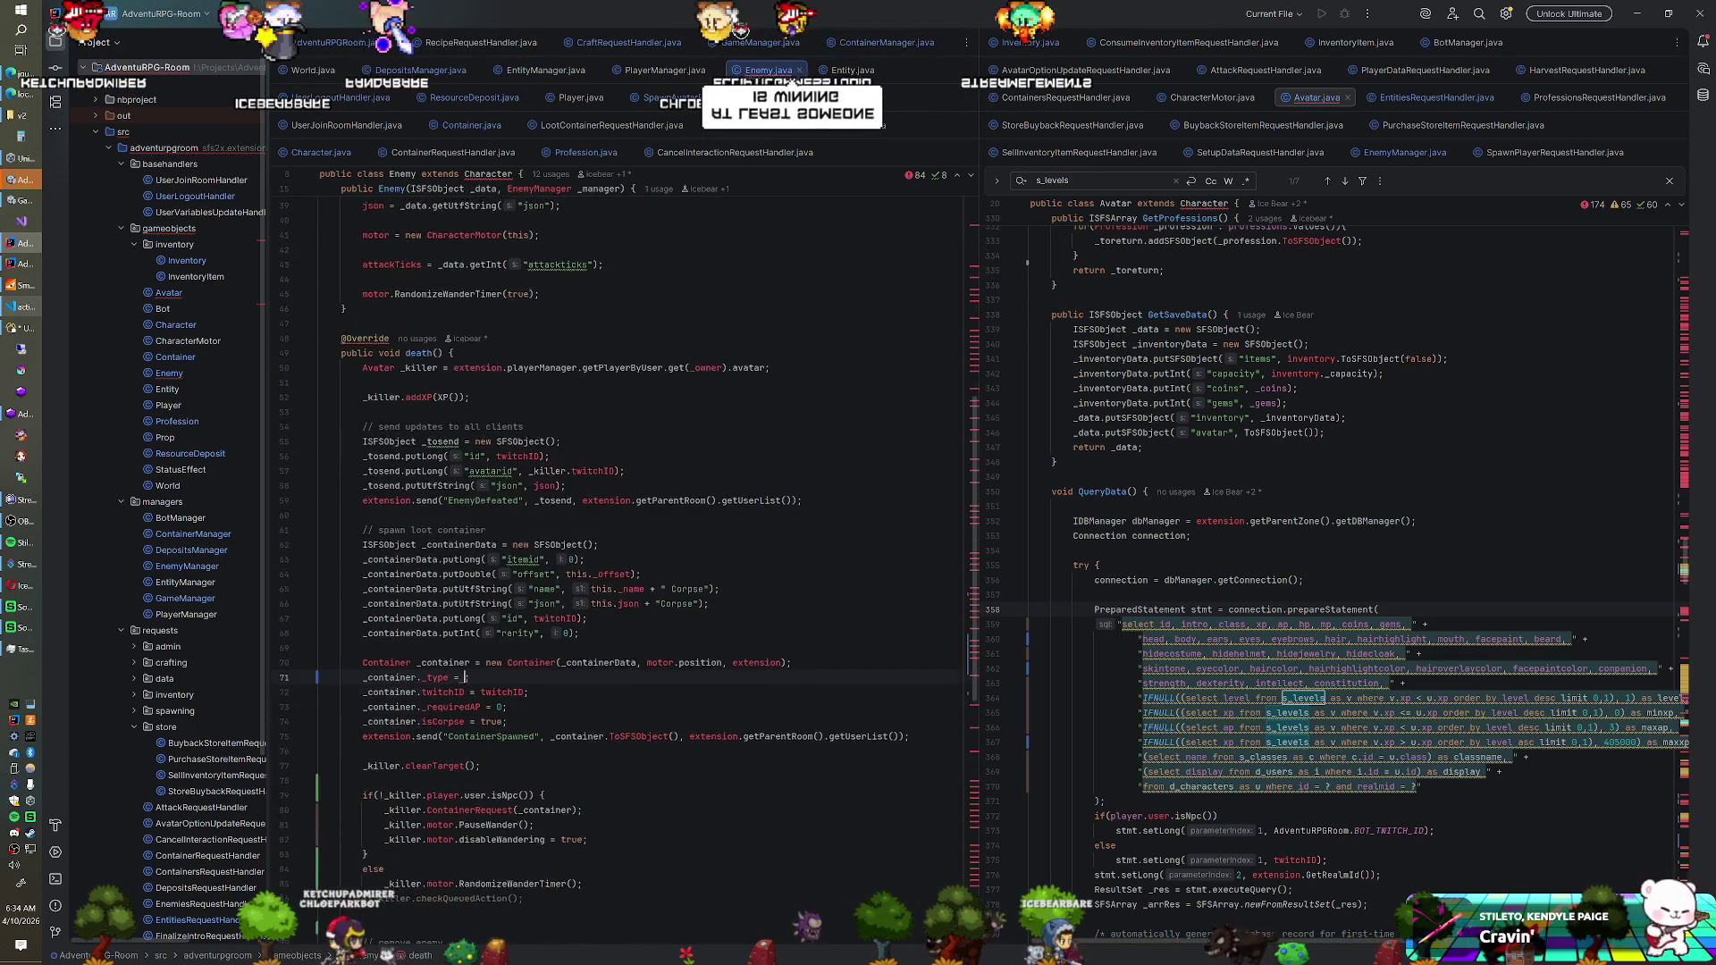
pyautogui.write('subtype')
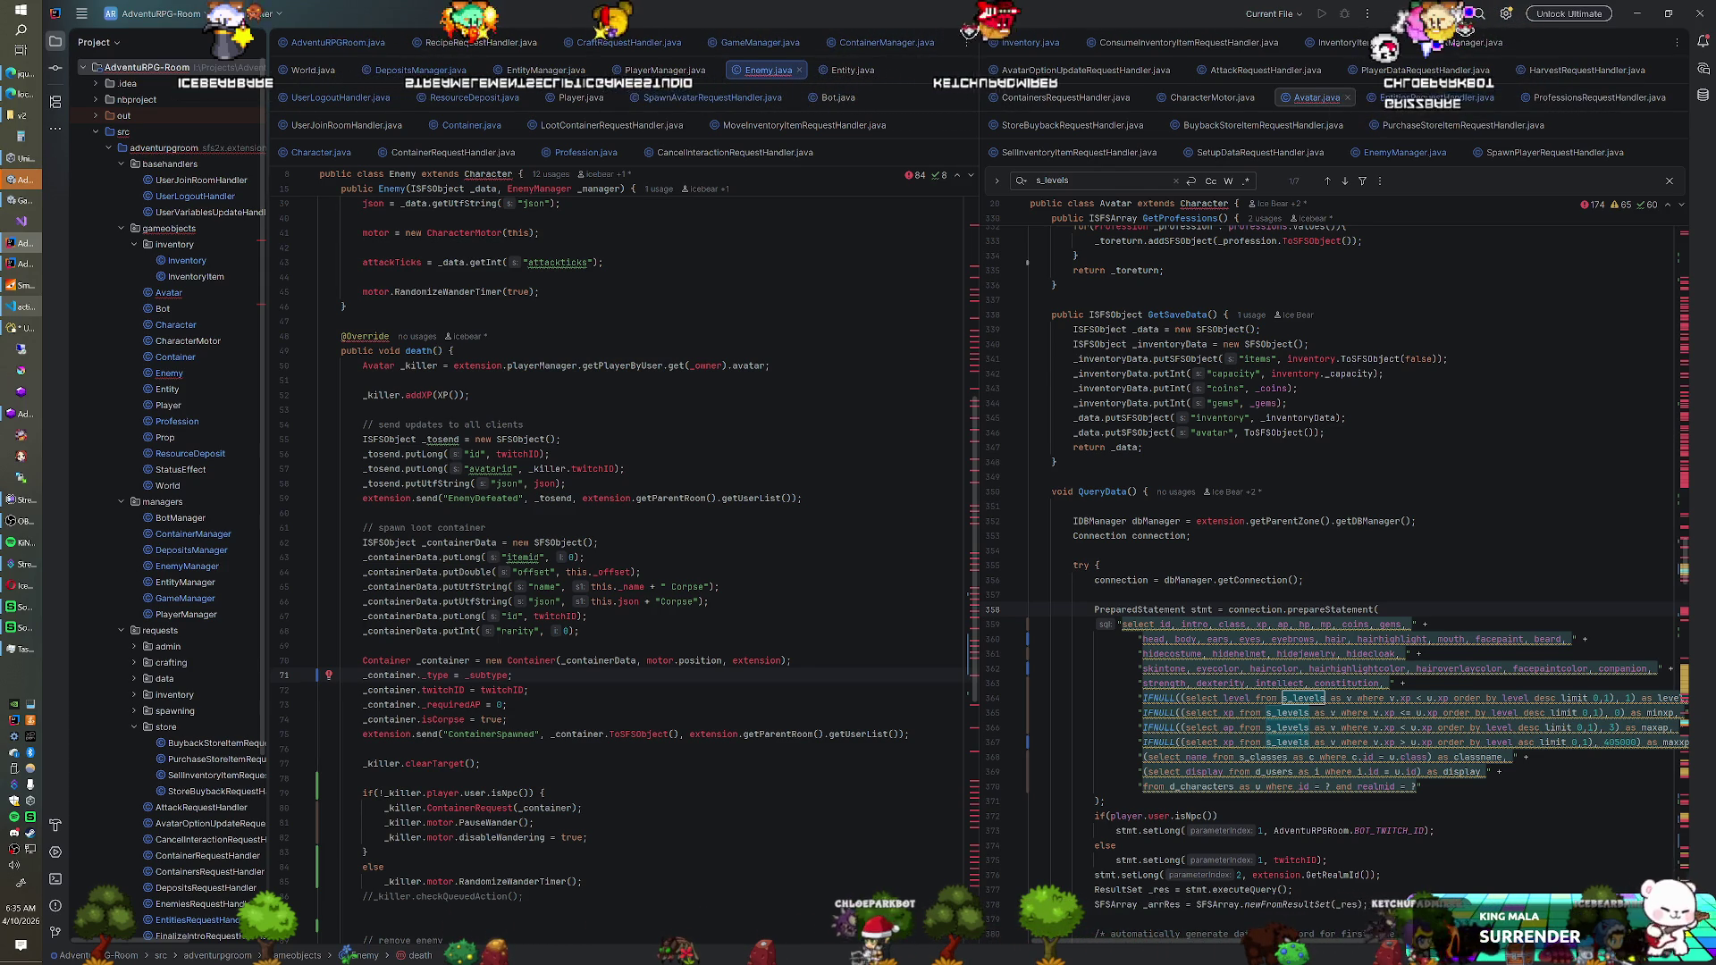
pyautogui.click(25, 307)
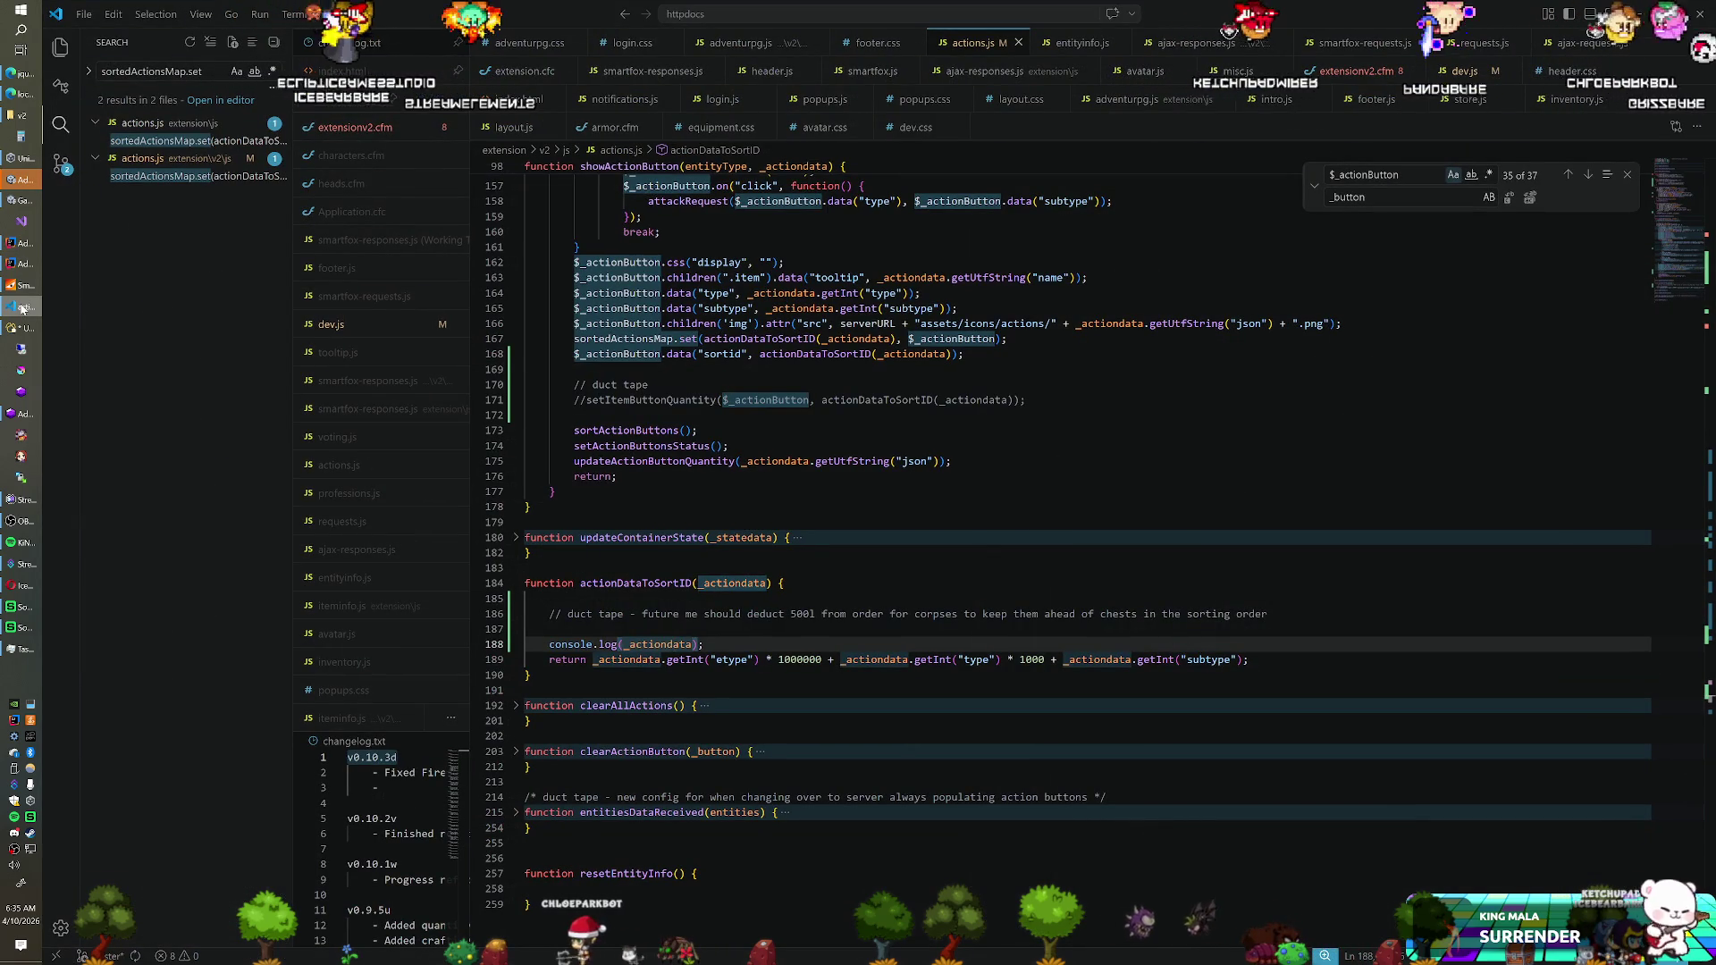
pyautogui.hotkey('alt', 'Tab')
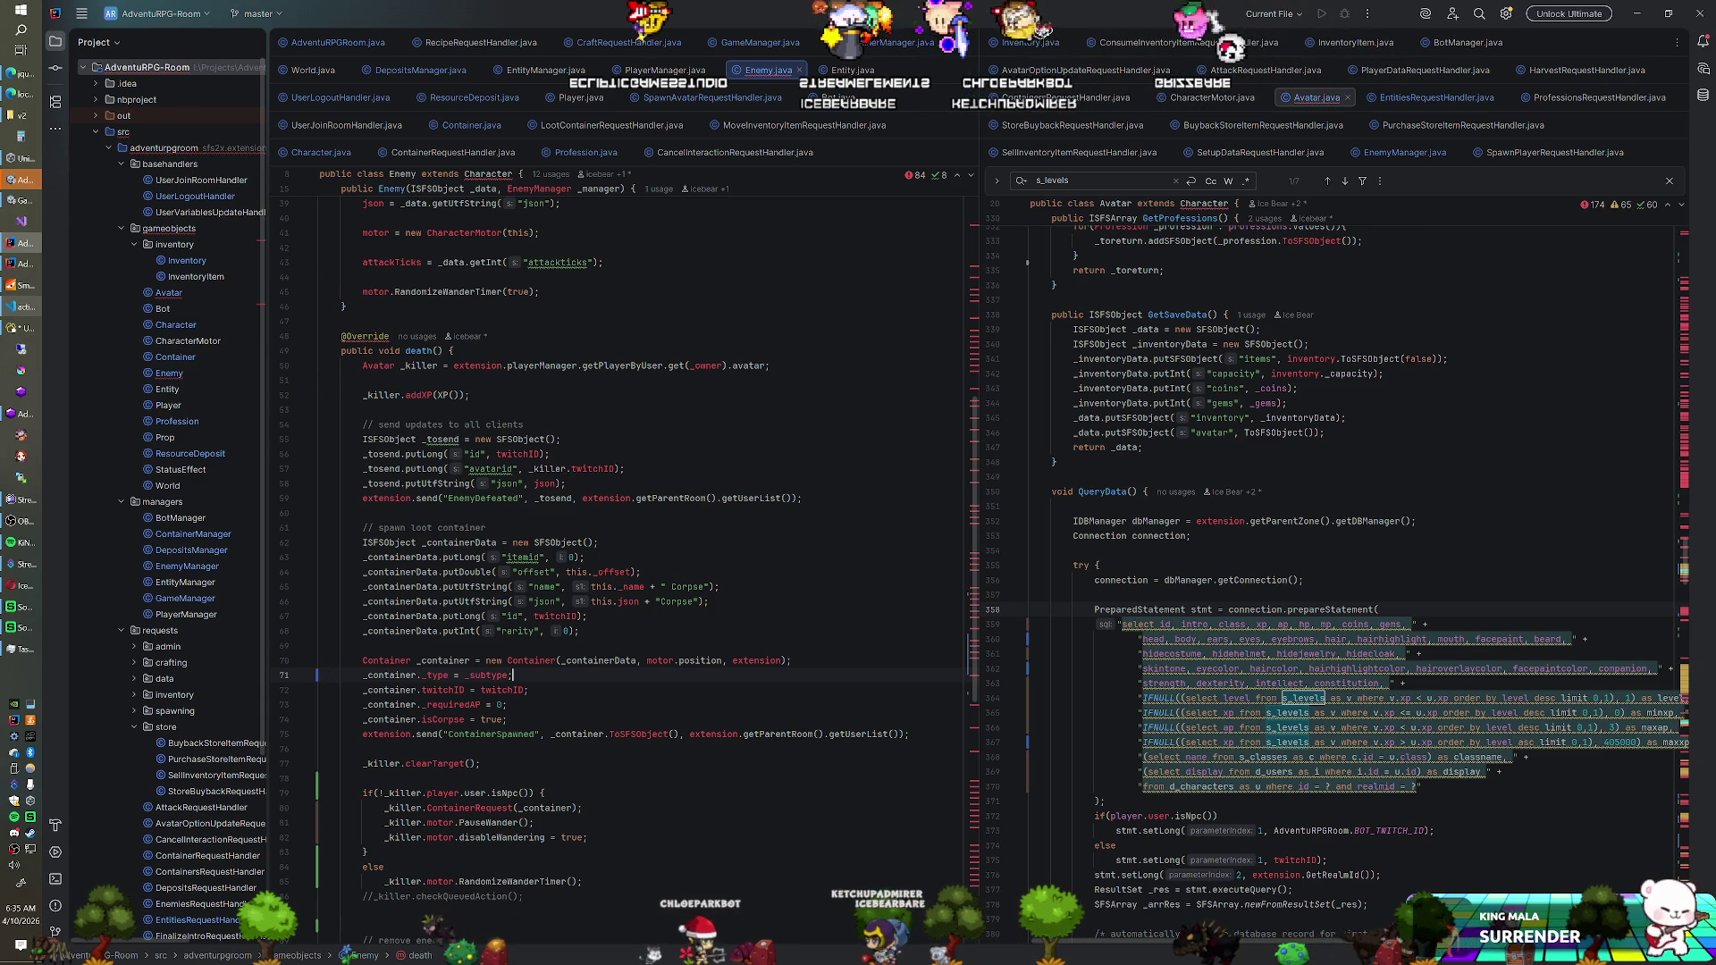
# Rebuild Module 'AdventuRPG-Room', check the SmartFoxServer console, then switch to Unity
pyautogui.rightClick(163, 69)
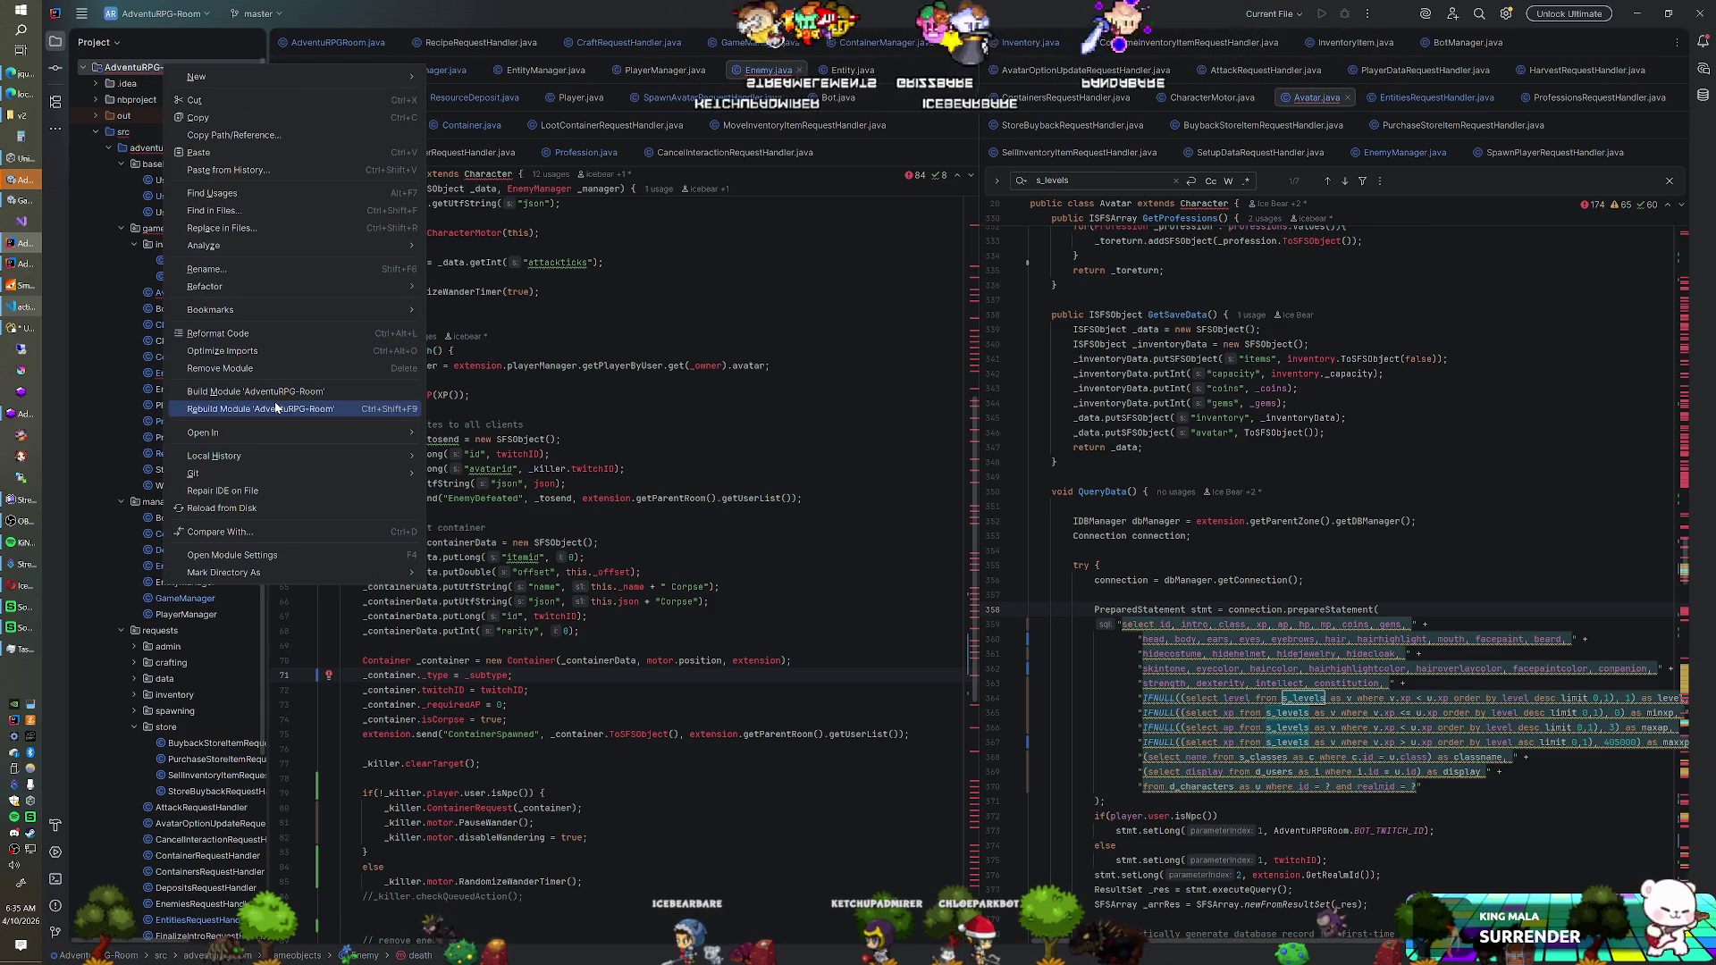
pyautogui.click(260, 408)
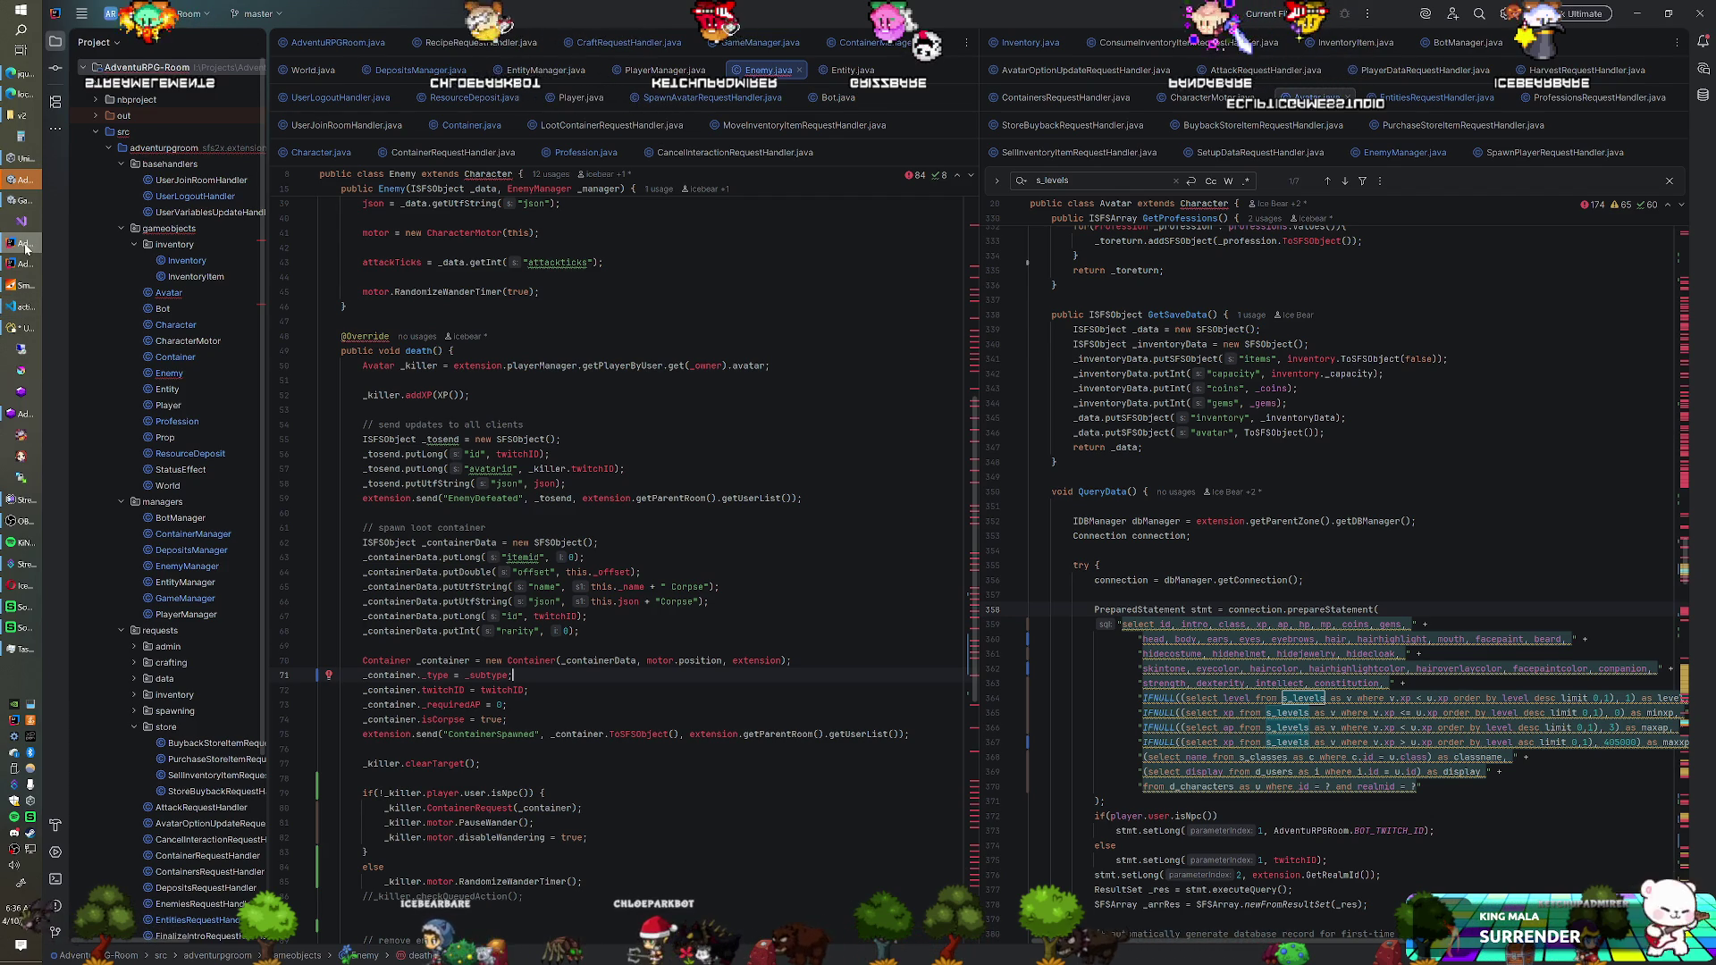
pyautogui.click(23, 285)
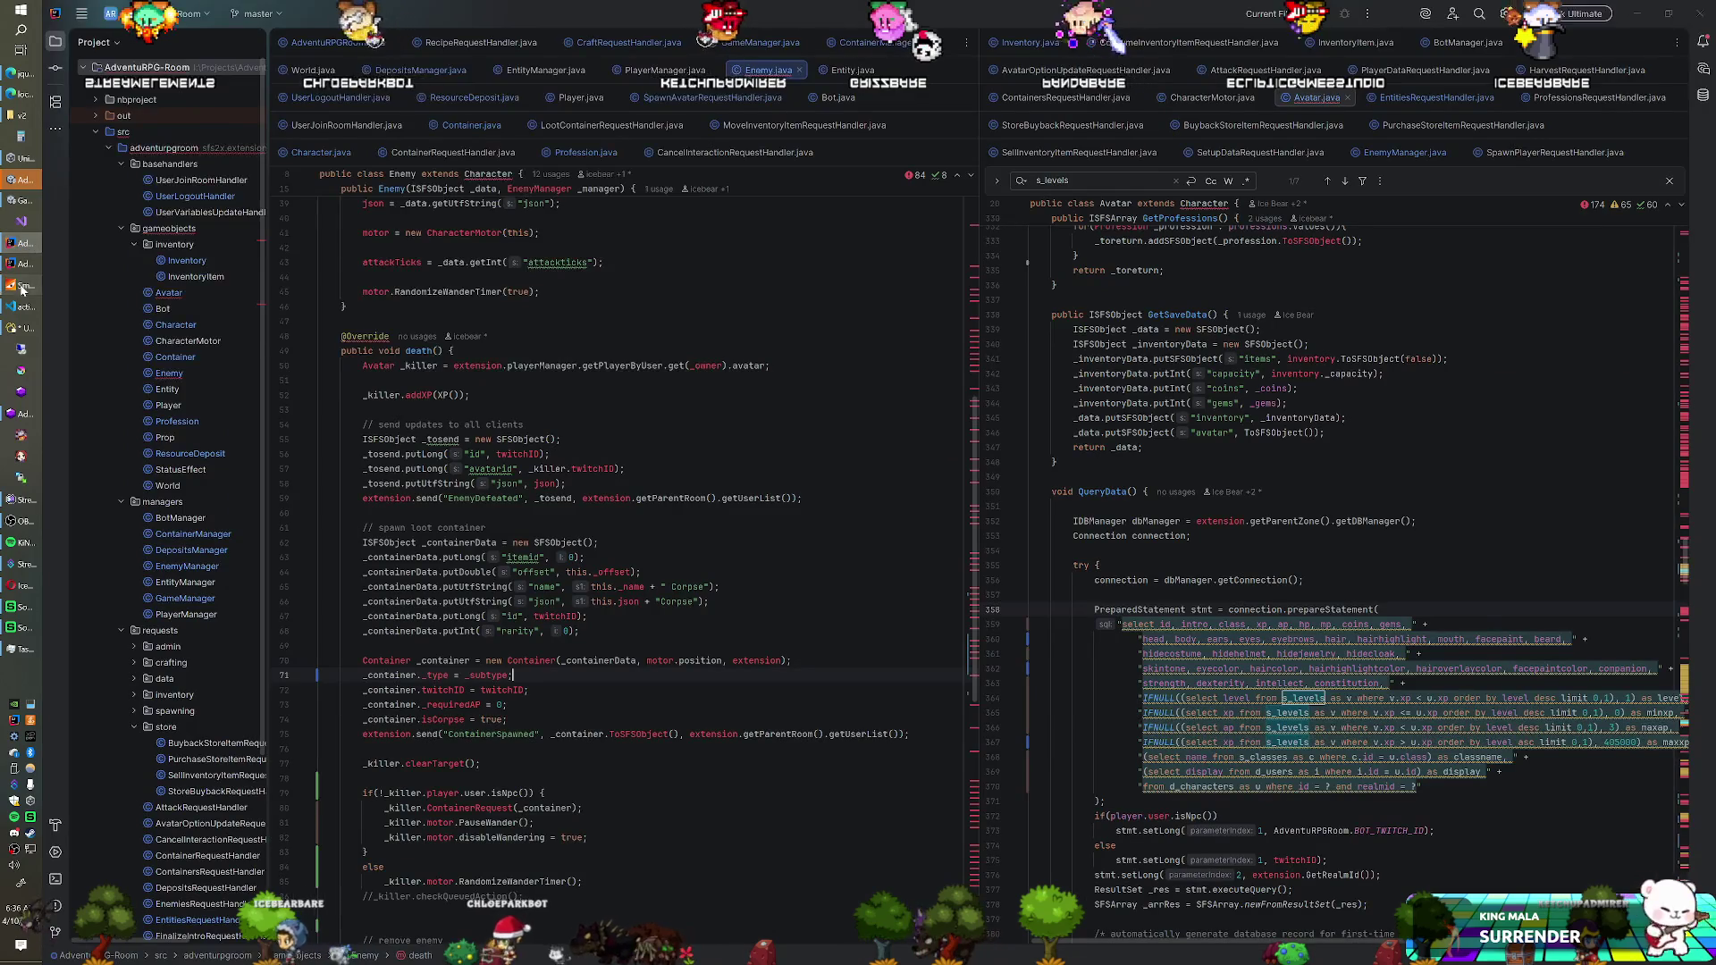
pyautogui.click(713, 143)
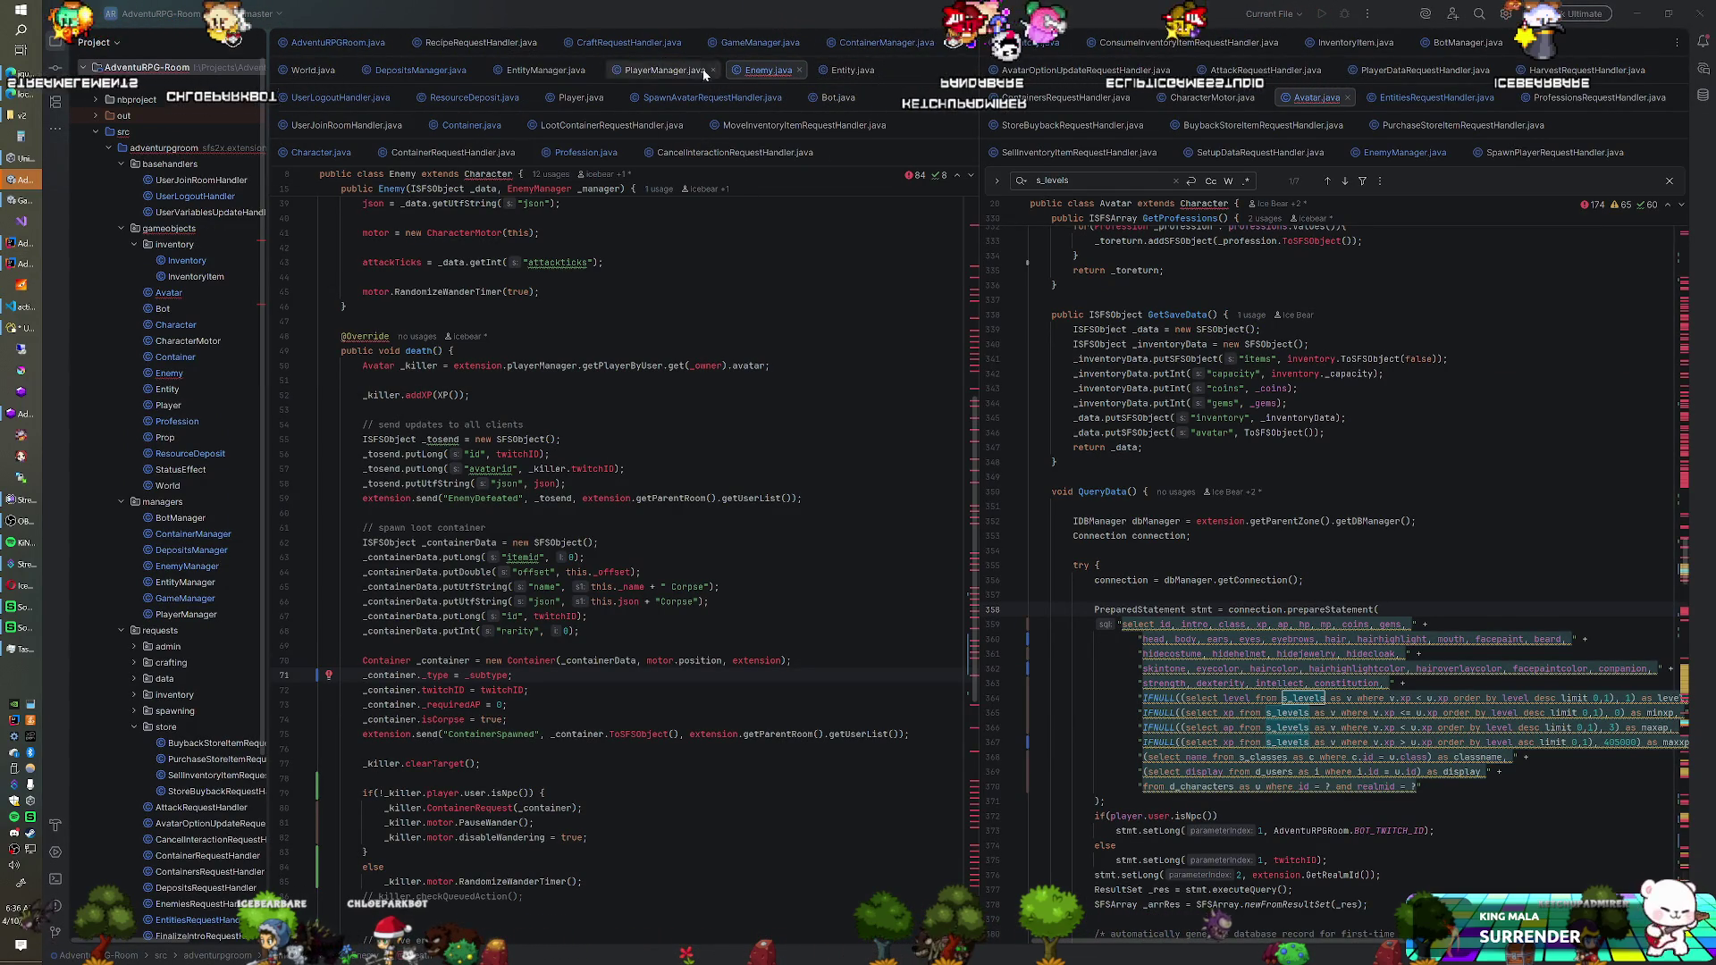
pyautogui.hotkey('alt', 'Tab')
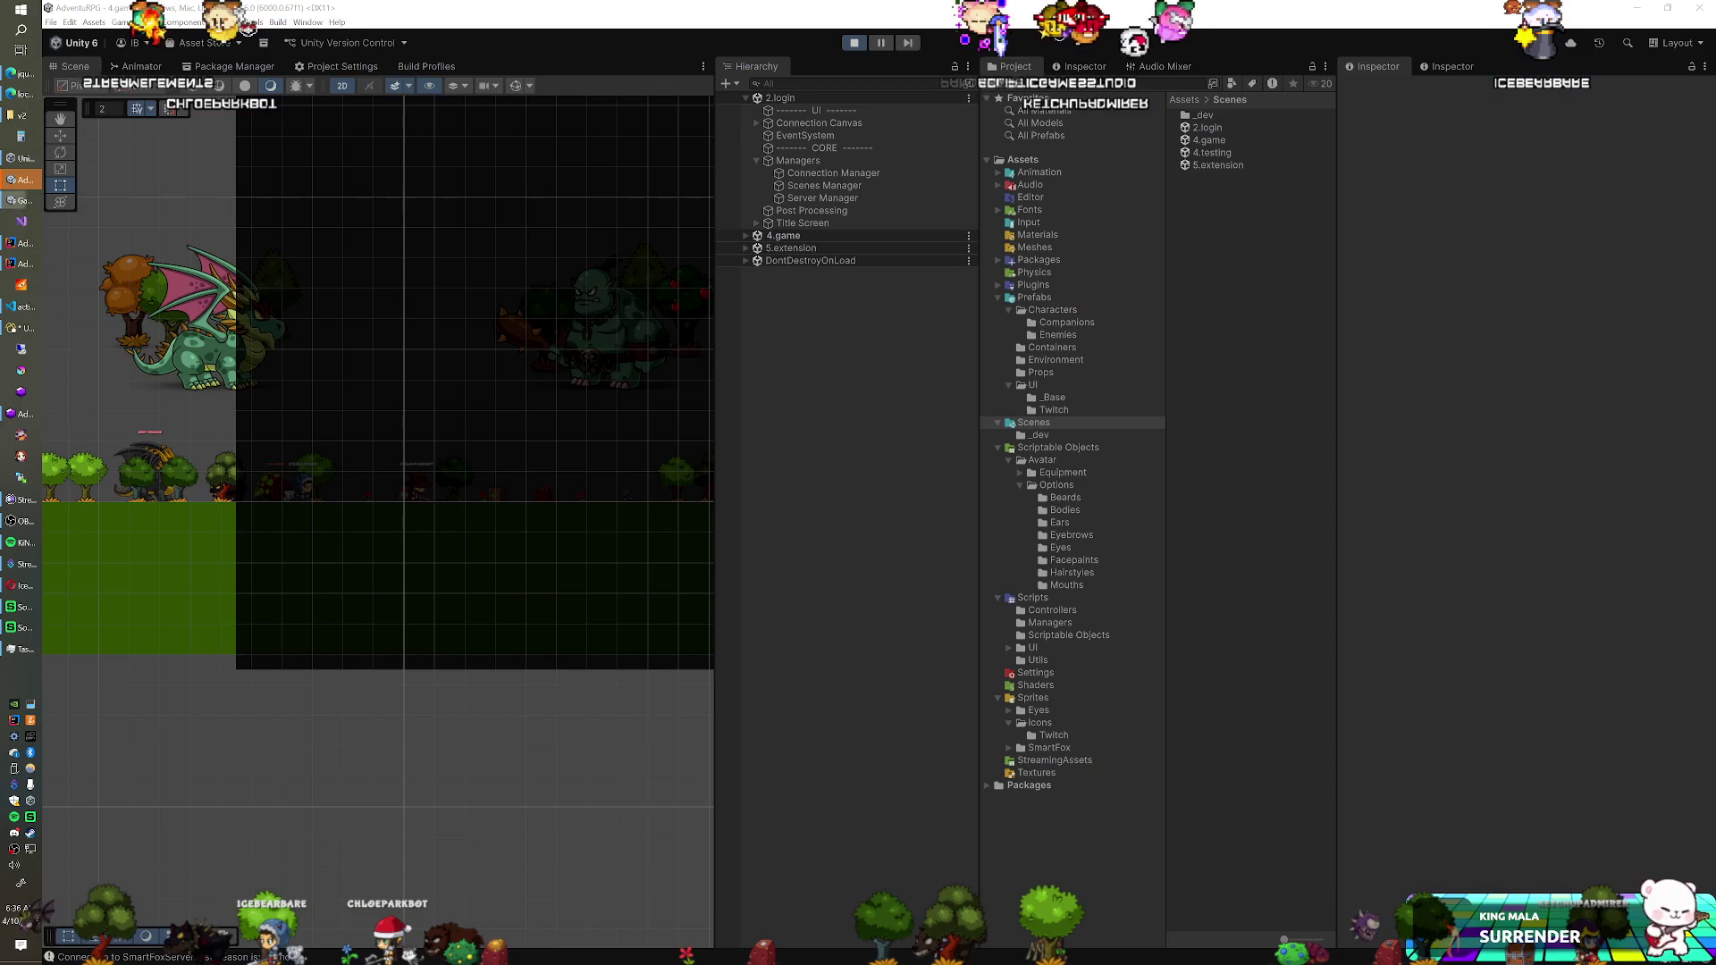
# Bring the actions.js client script to the front in VS Code
pyautogui.click(18, 308)
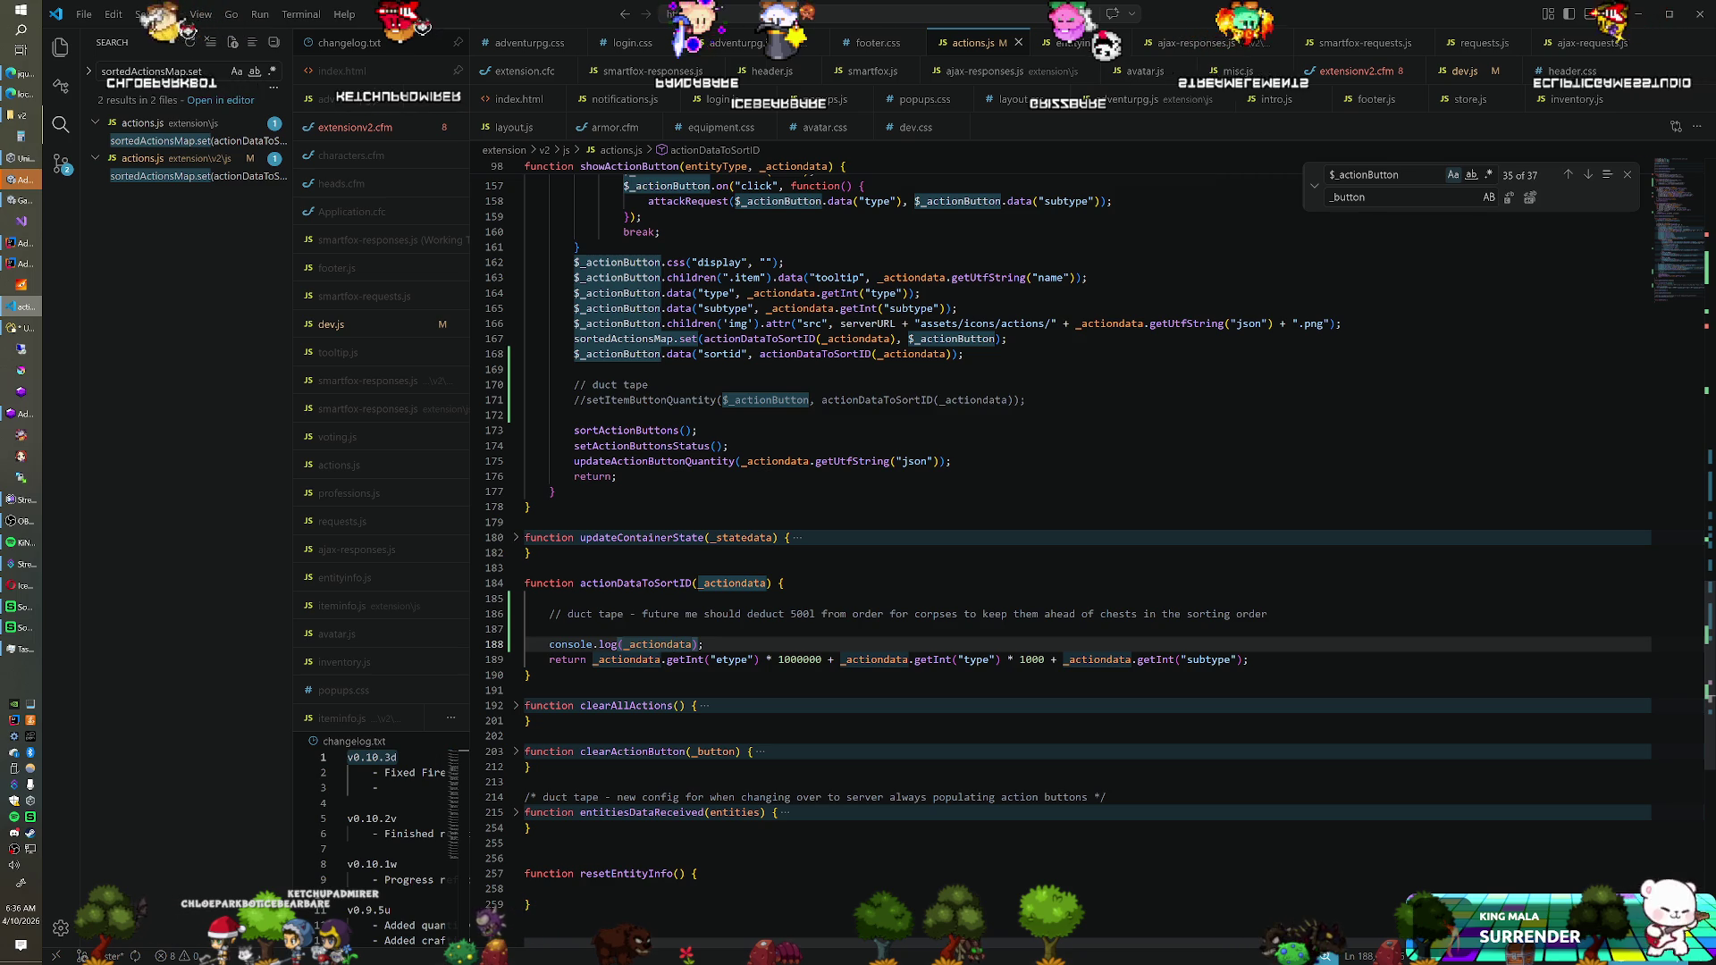
# Read how showActionButton colours action buttons in actions.js, then go back to Enemy.java
pyautogui.scroll(5, 804, 402)
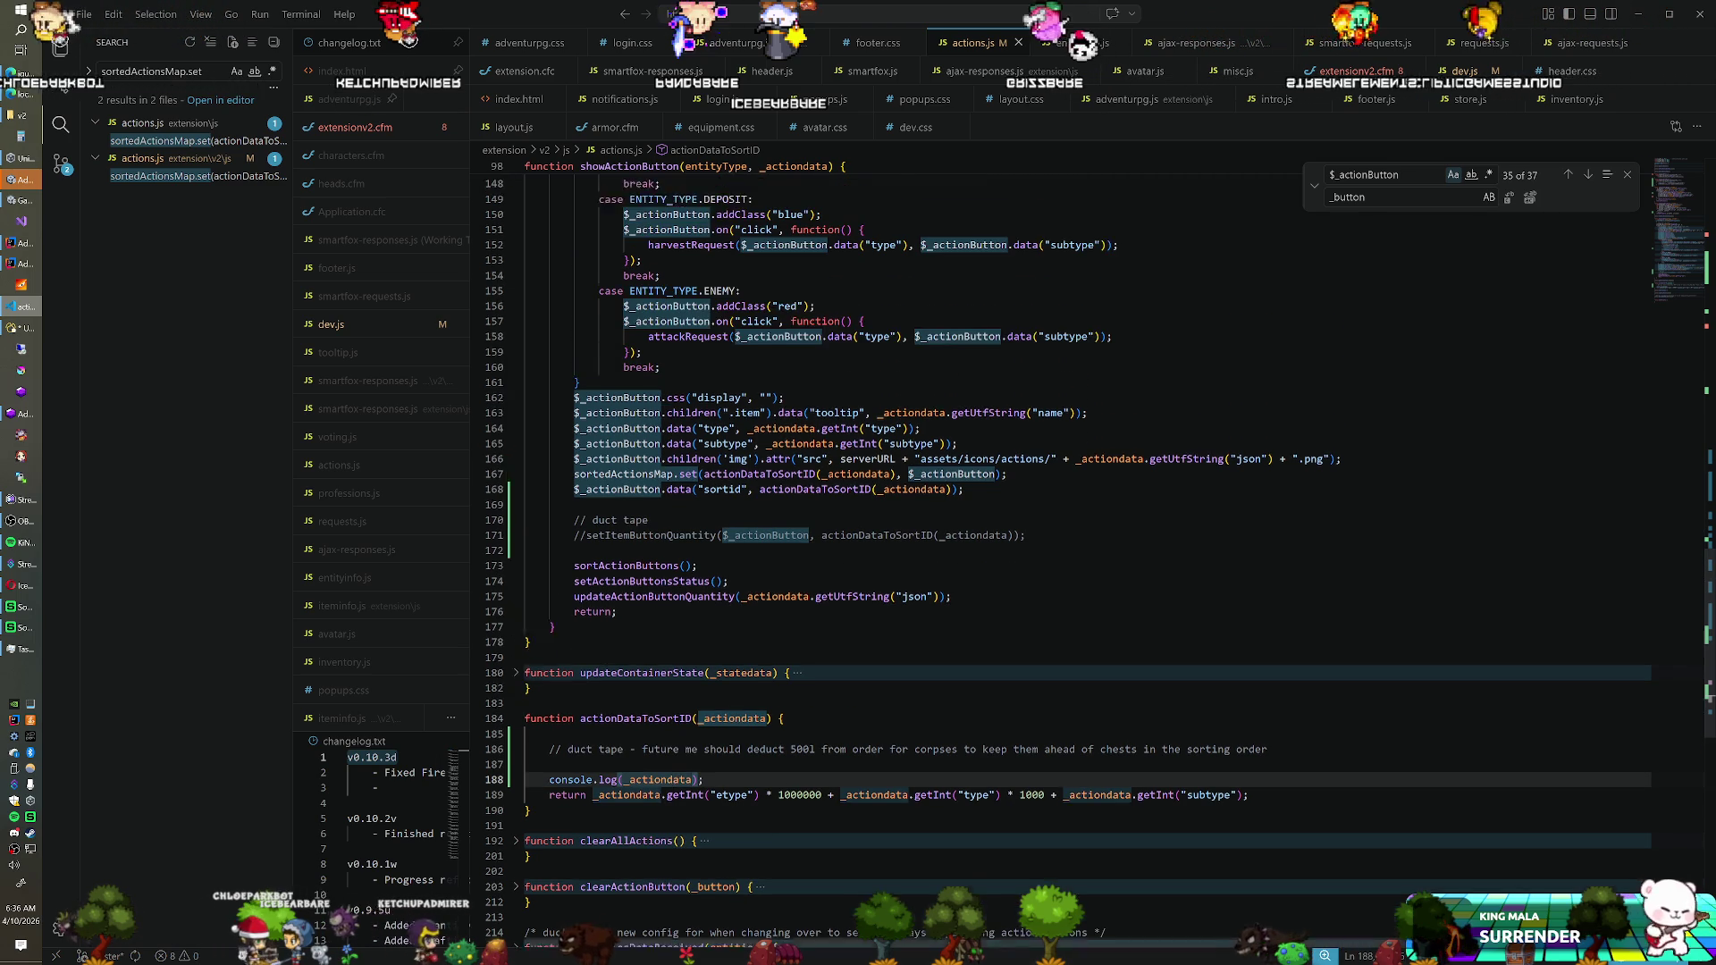
pyautogui.scroll(-4, 983, 536)
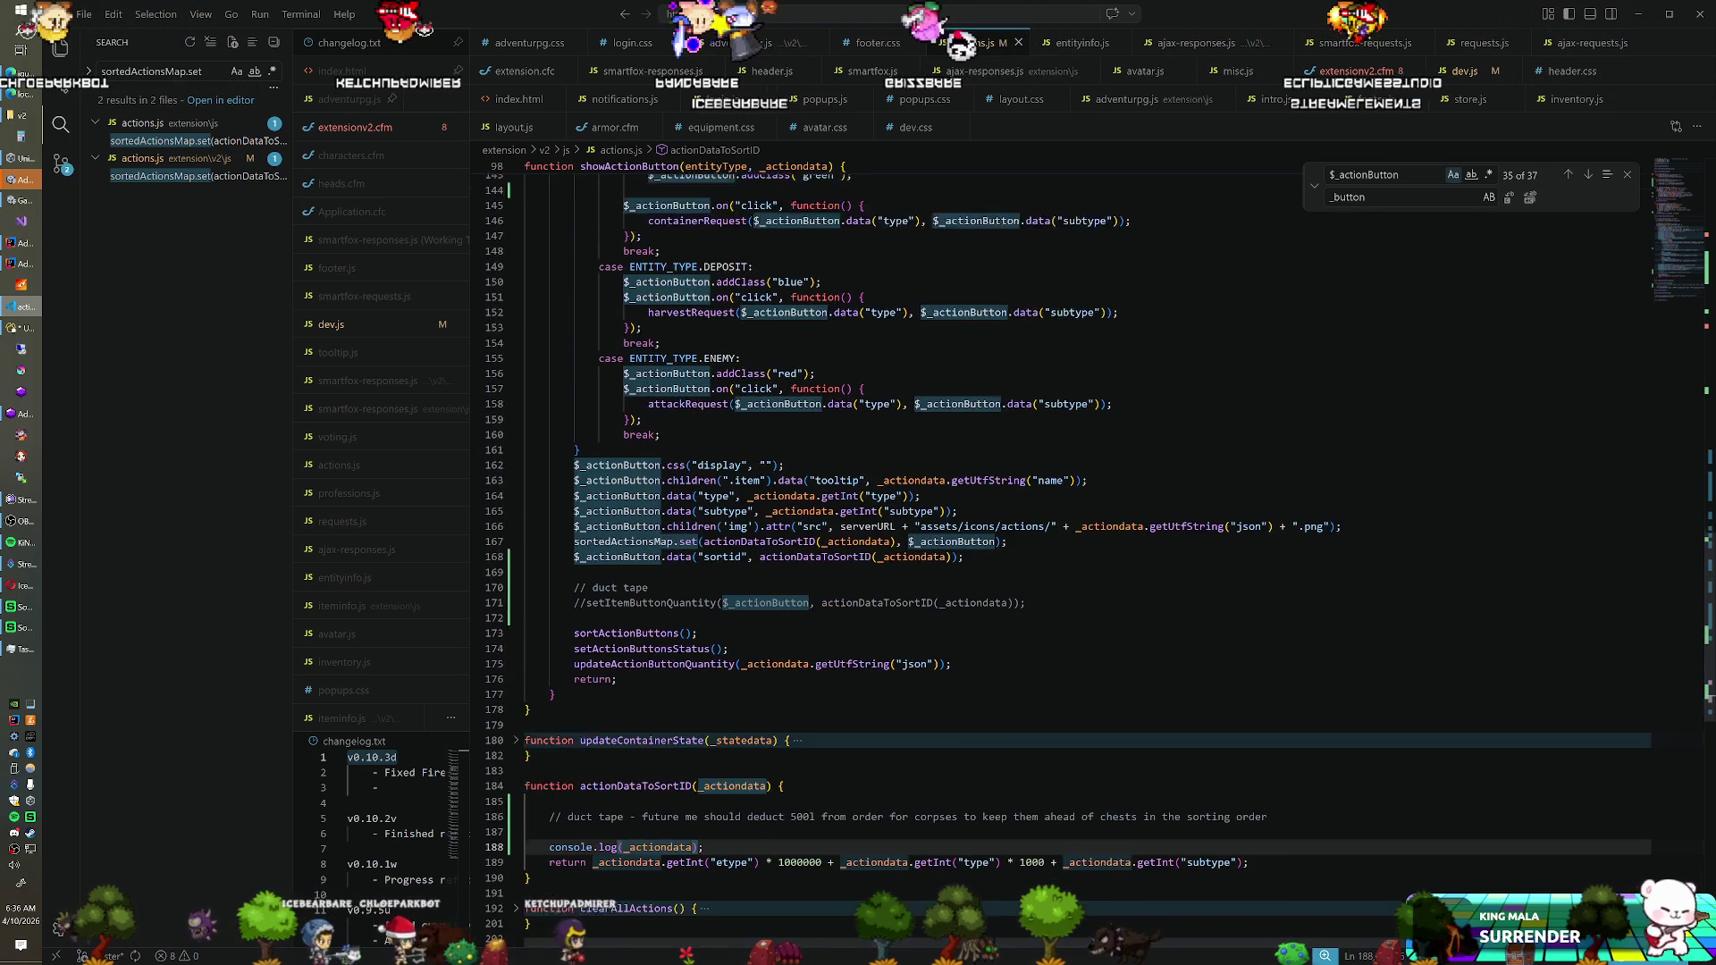
pyautogui.scroll(-1, 676, 678)
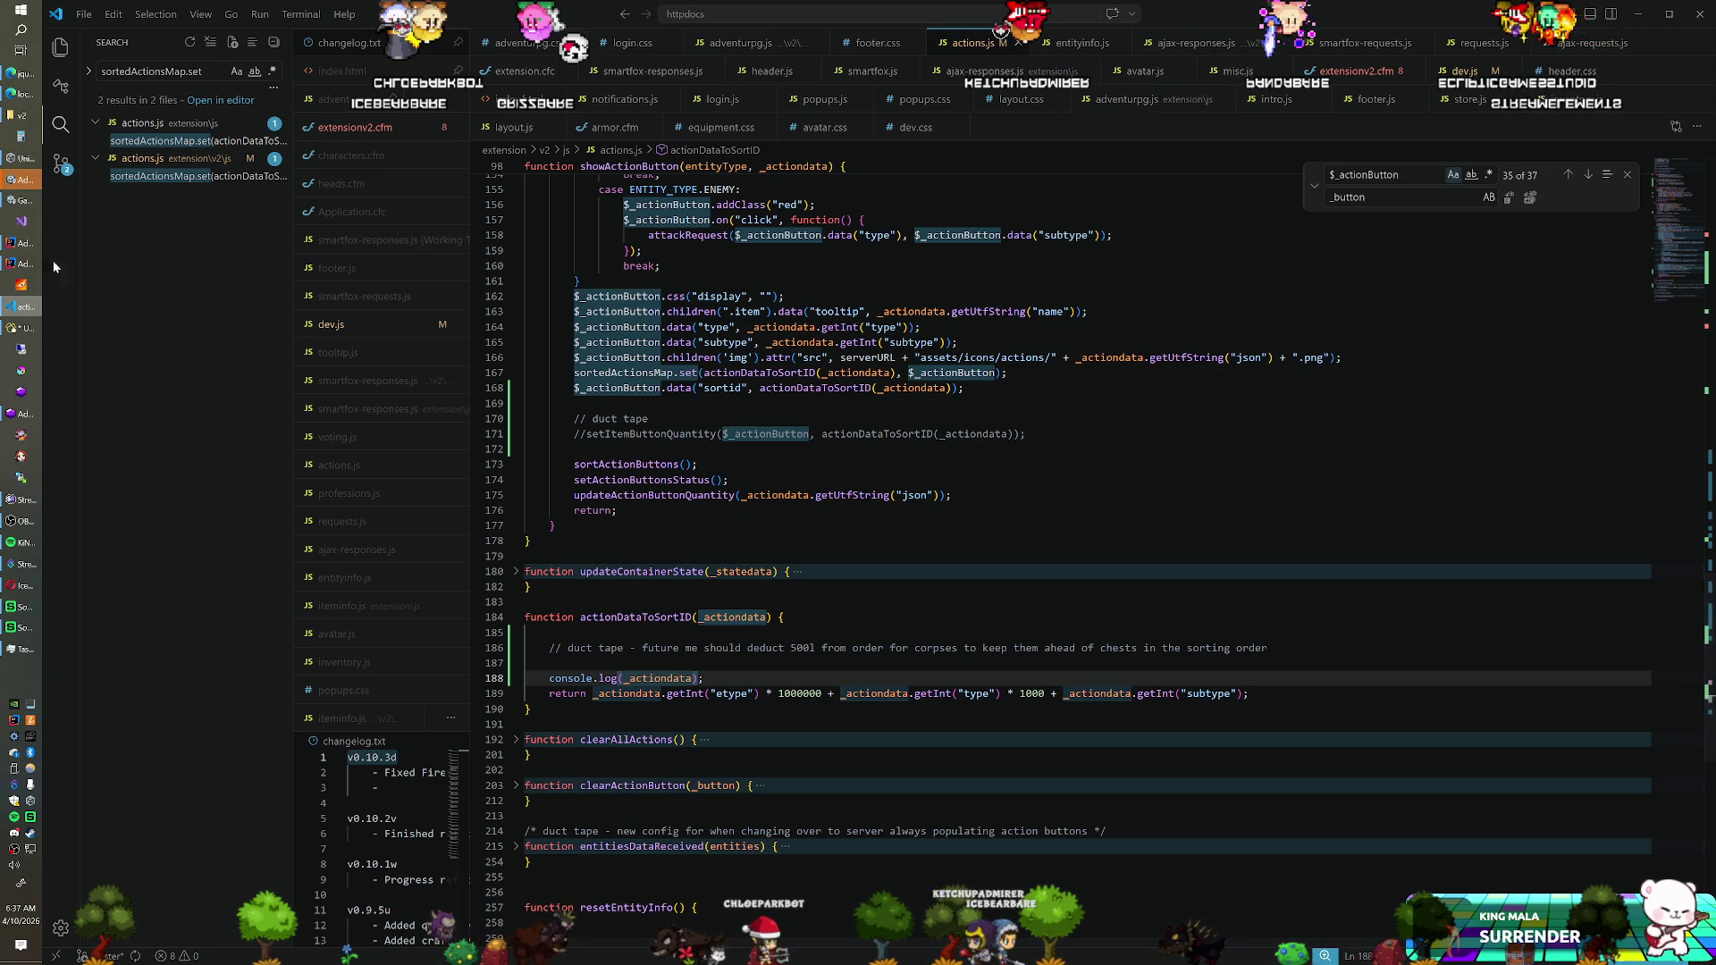
pyautogui.click(22, 242)
pyautogui.scroll(-2, 625, 554)
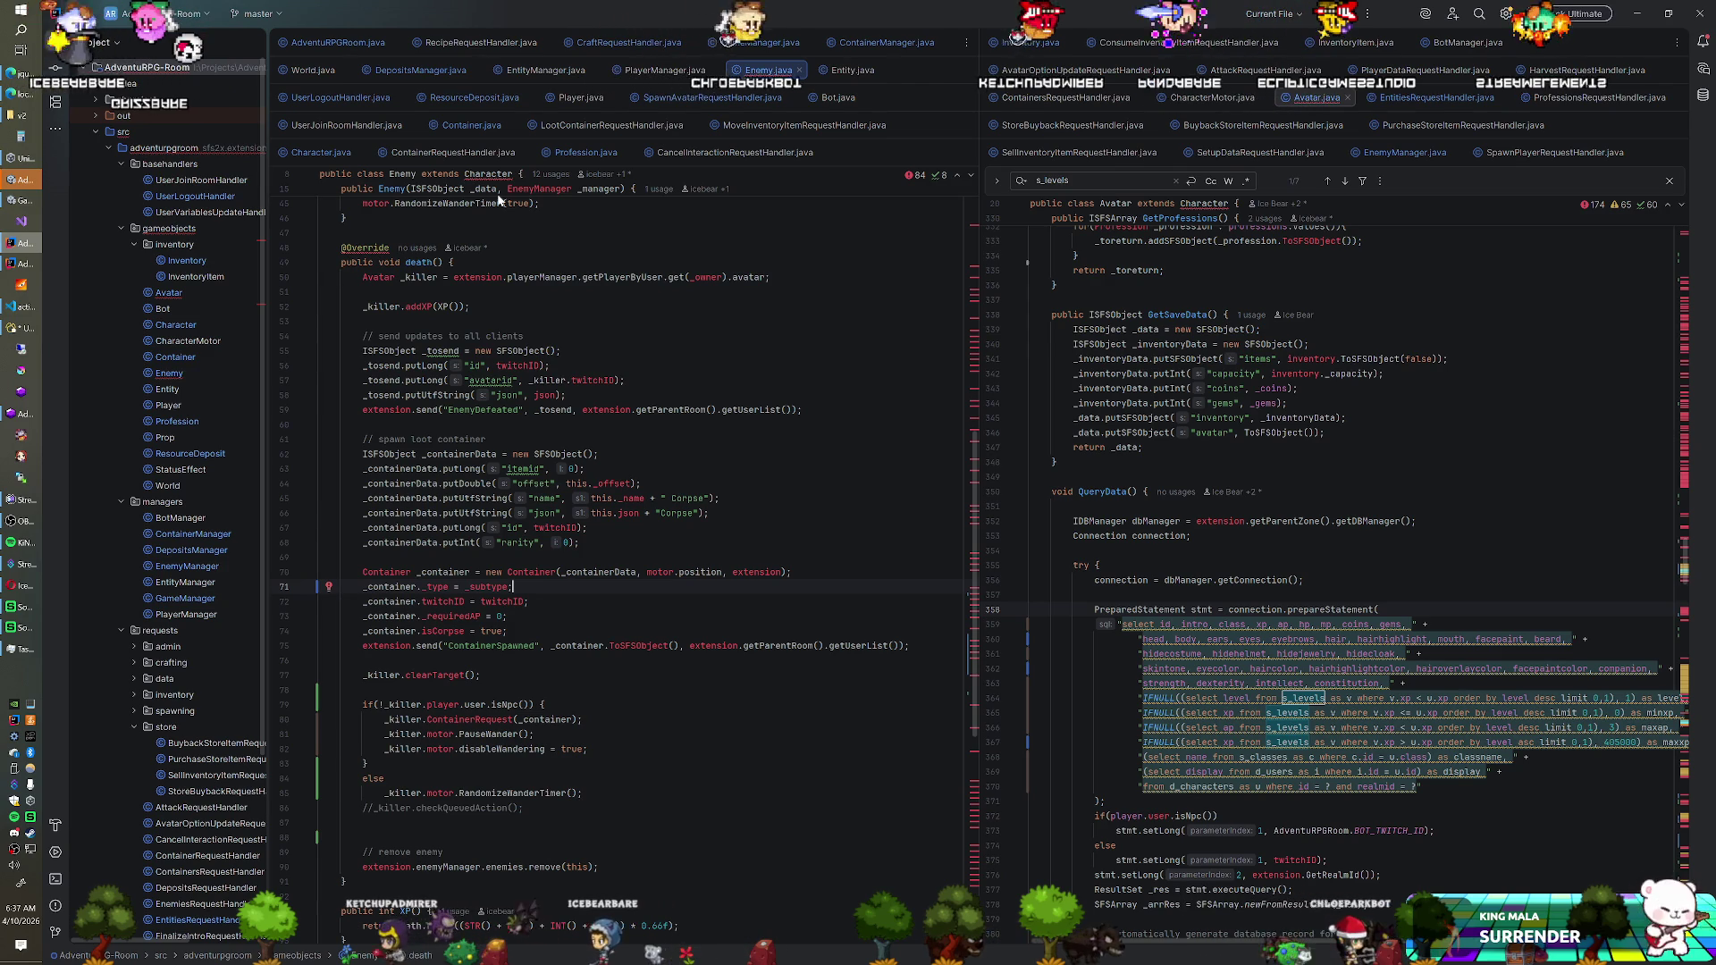
# Add `_data.putBool("iscorpse", isCorpse);` after the owner entry in Container.java's ToSFSObject
pyautogui.click(459, 129)
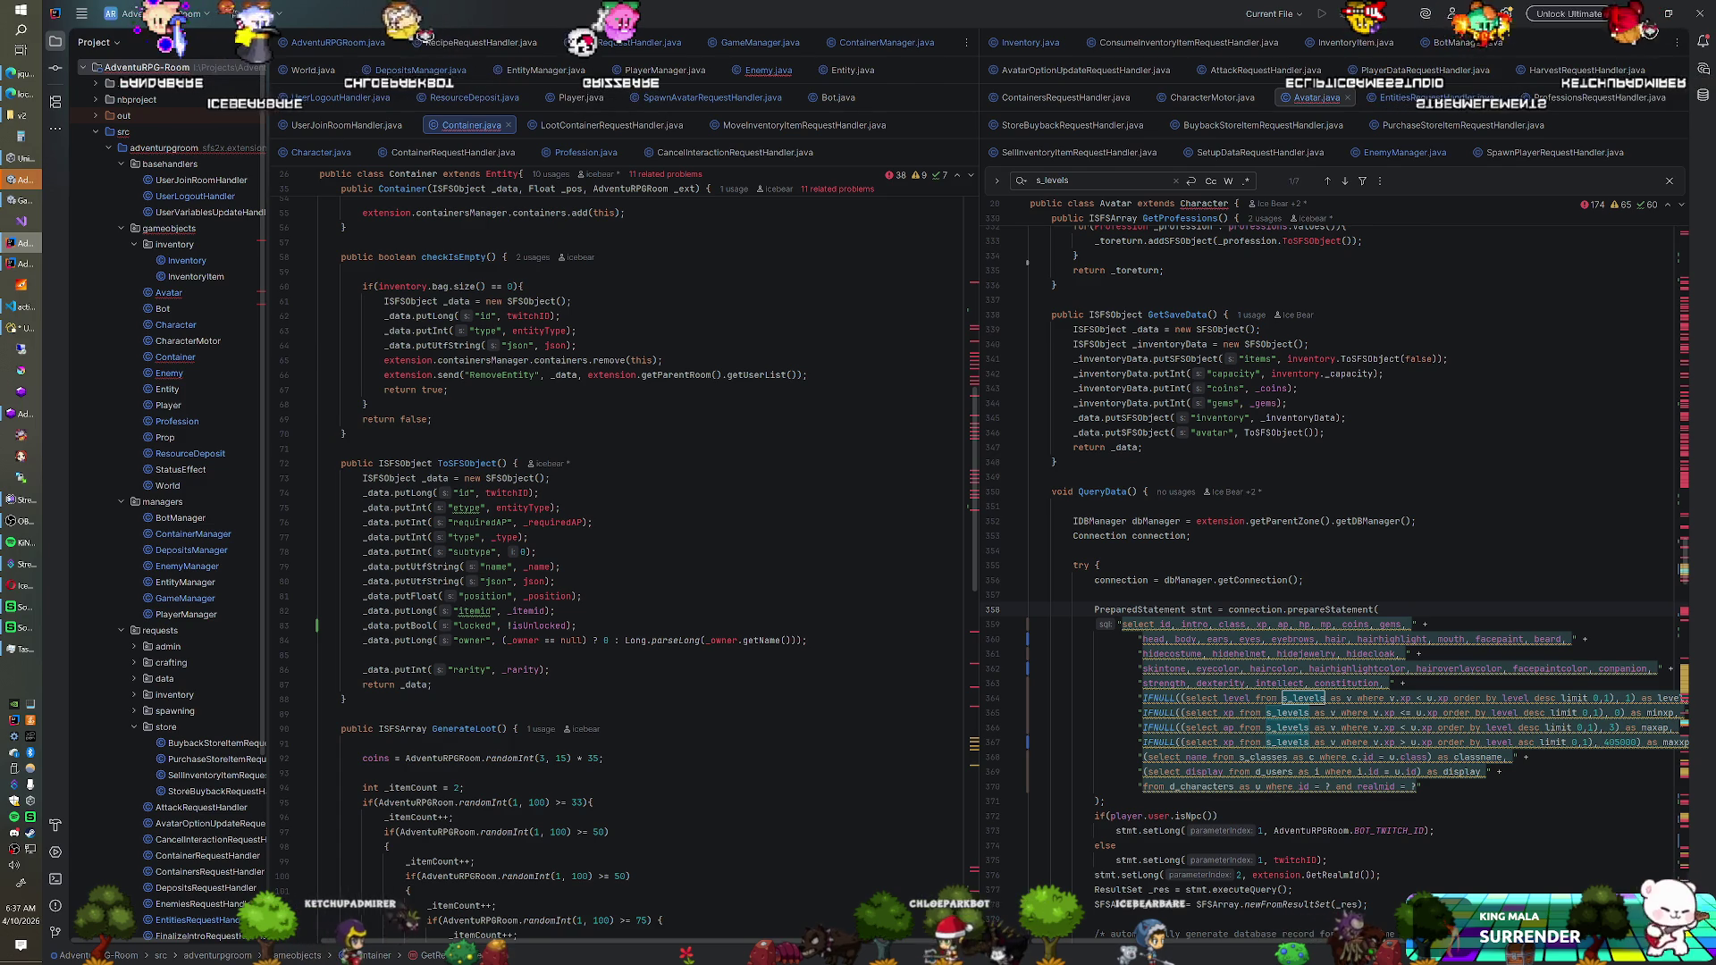
pyautogui.press('Return')
pyautogui.write('_data.putBoo')
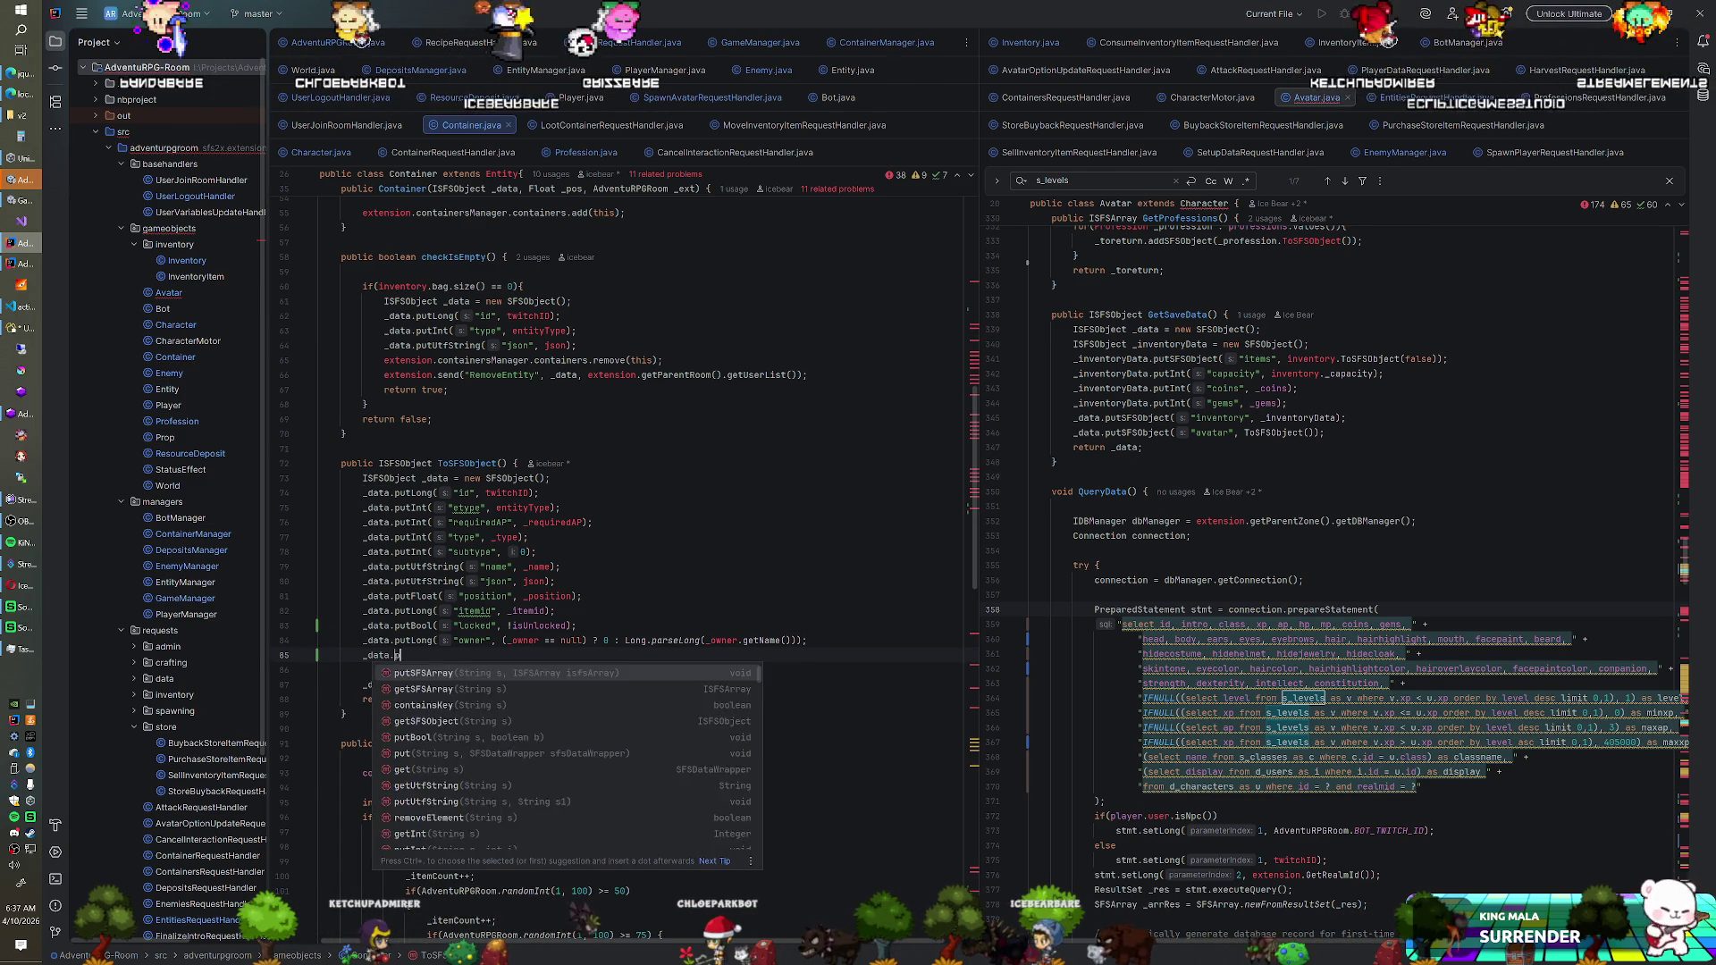
pyautogui.press('Return')
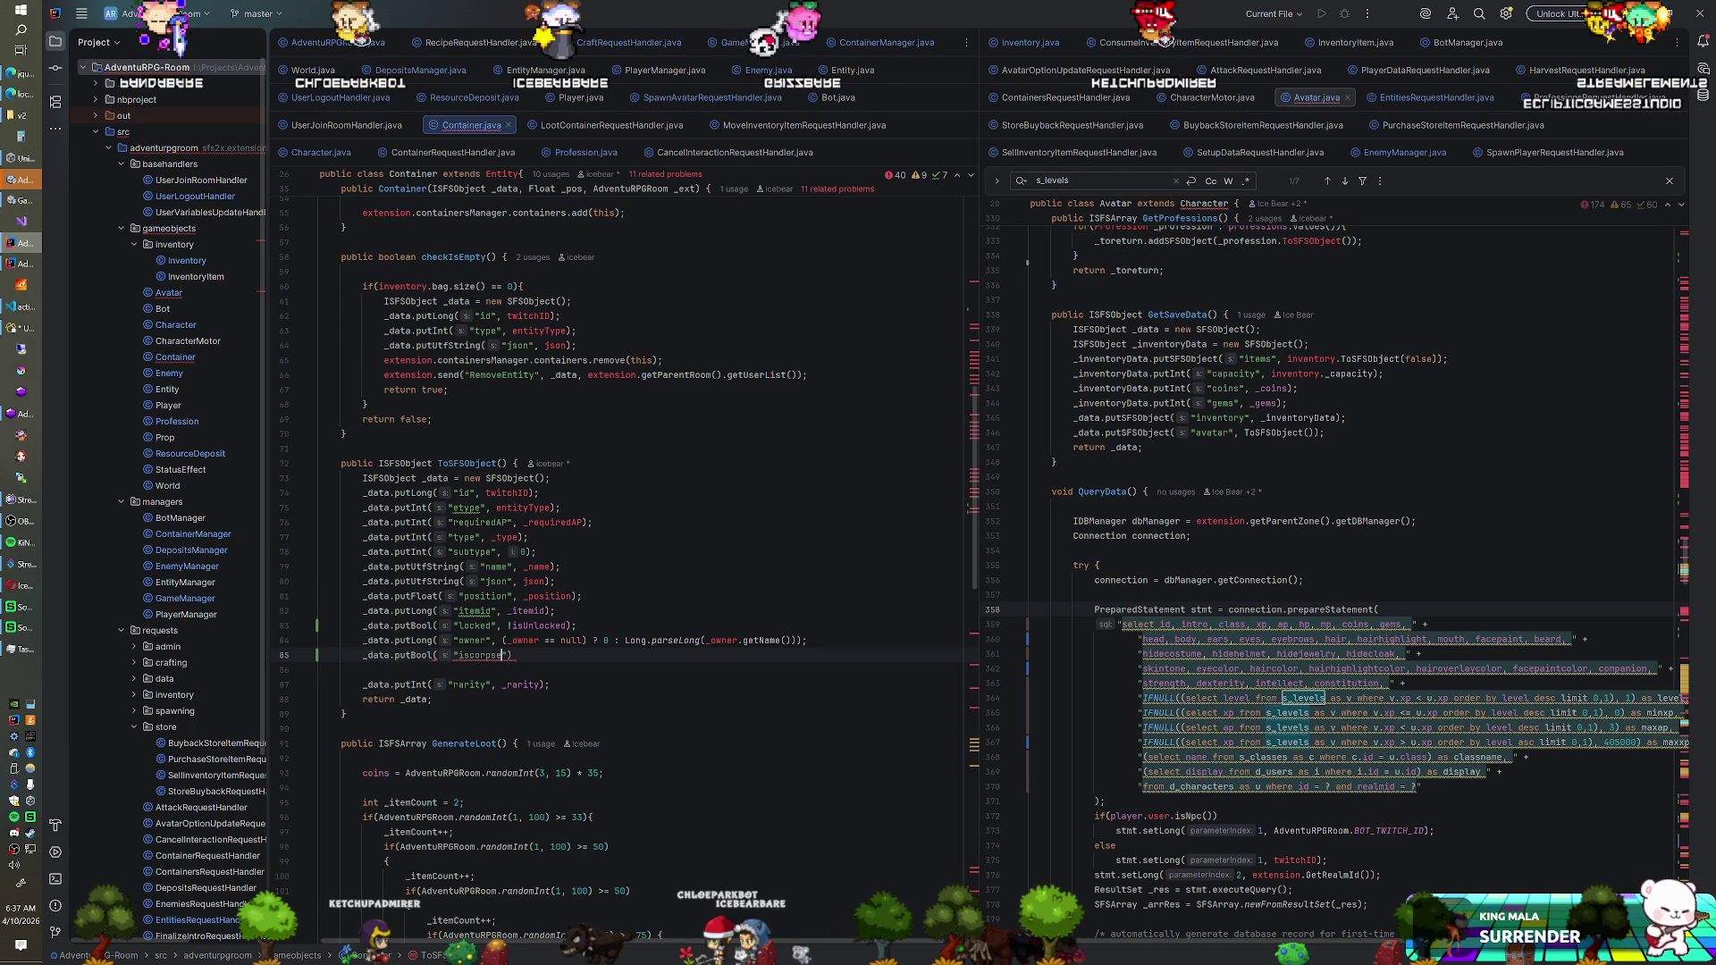
pyautogui.write('", isc')
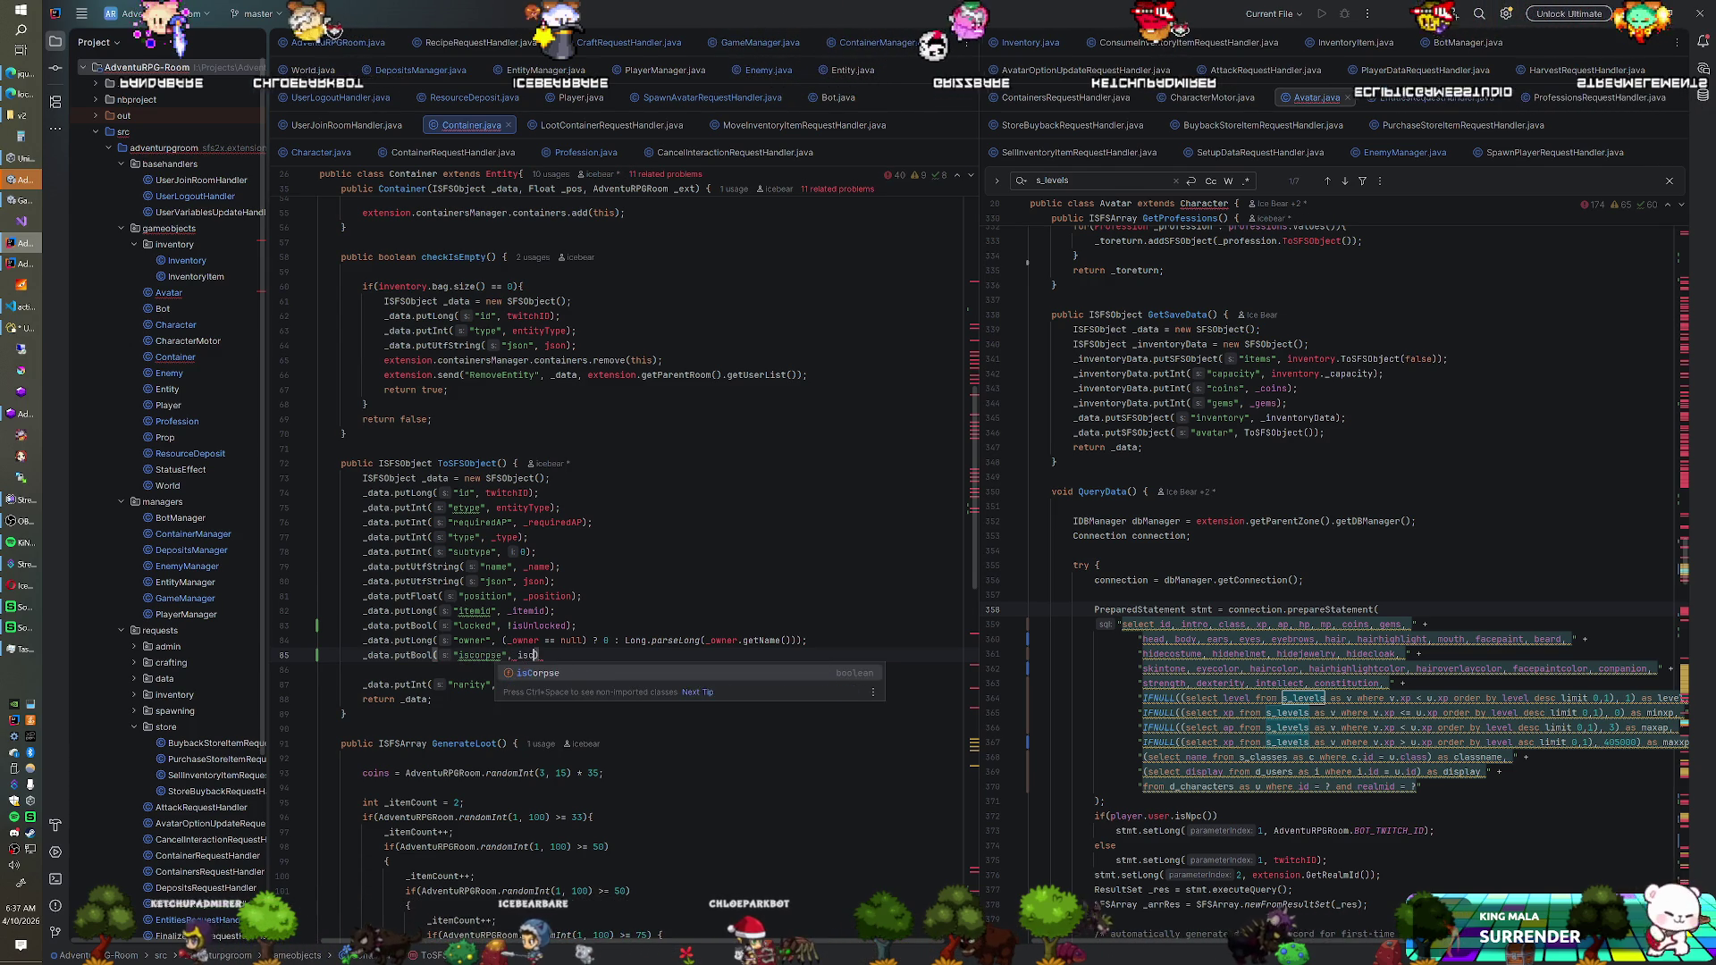
pyautogui.press('Down')
pyautogui.press('Return')
pyautogui.write(';')
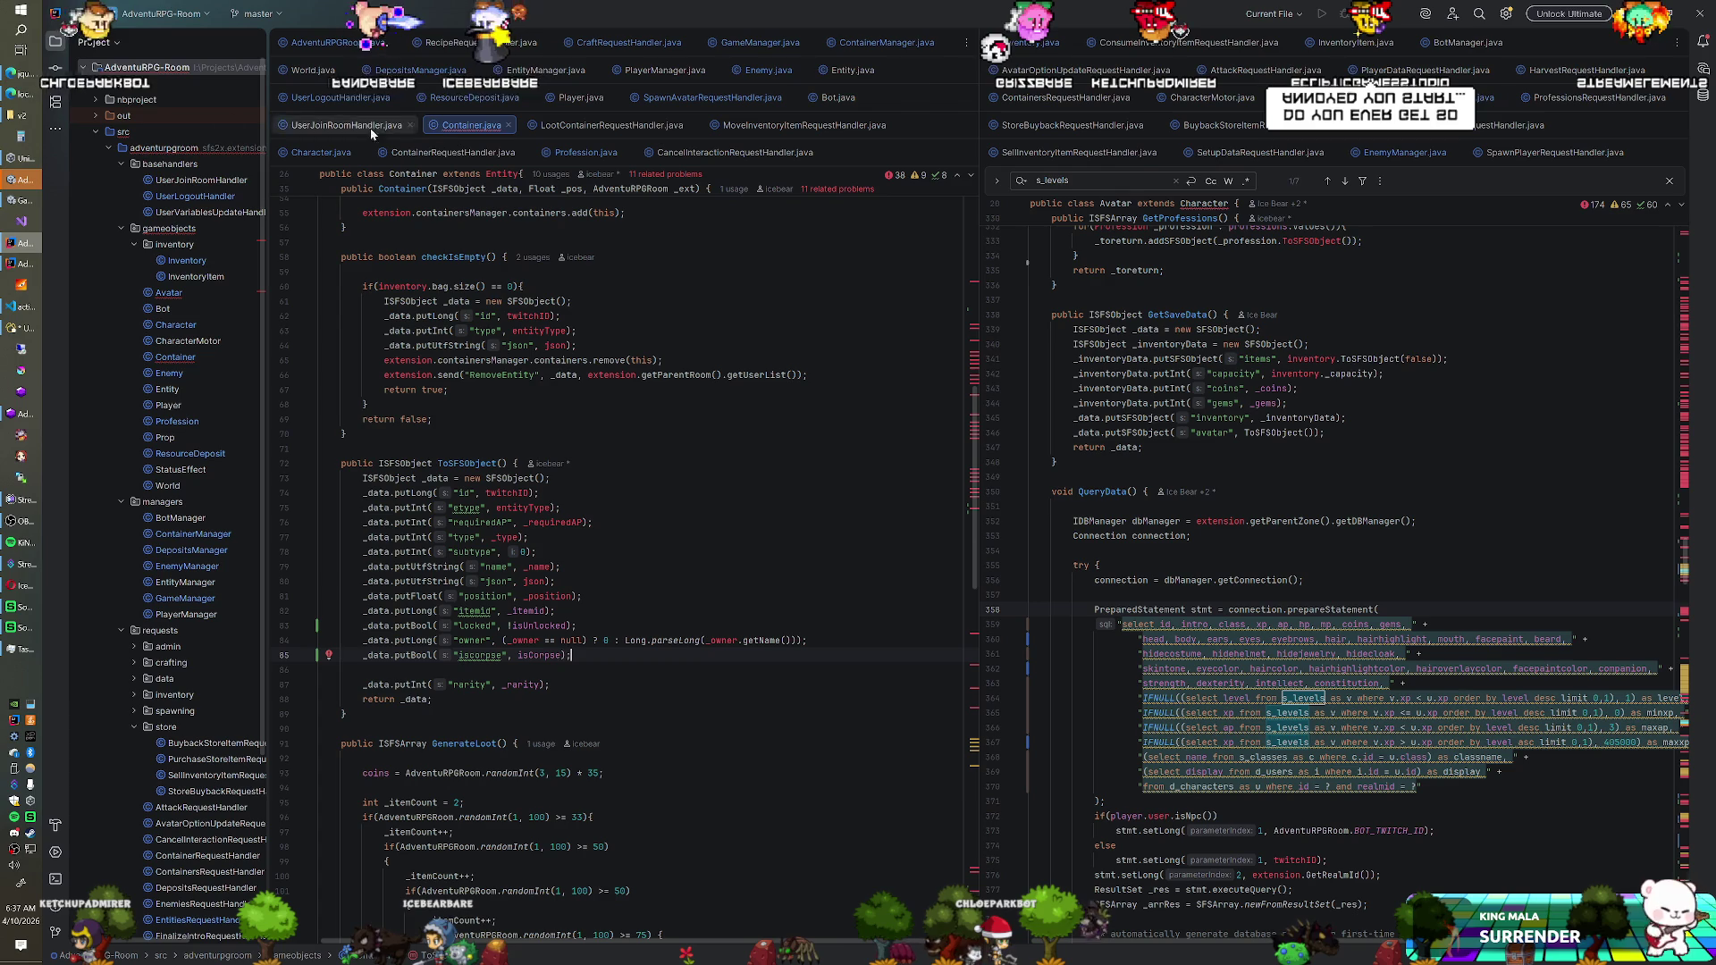
# Rebuild the AdventuRPG-Room module and review checkIsEmpty and ToSFSObject in Container.java
pyautogui.rightClick(140, 53)
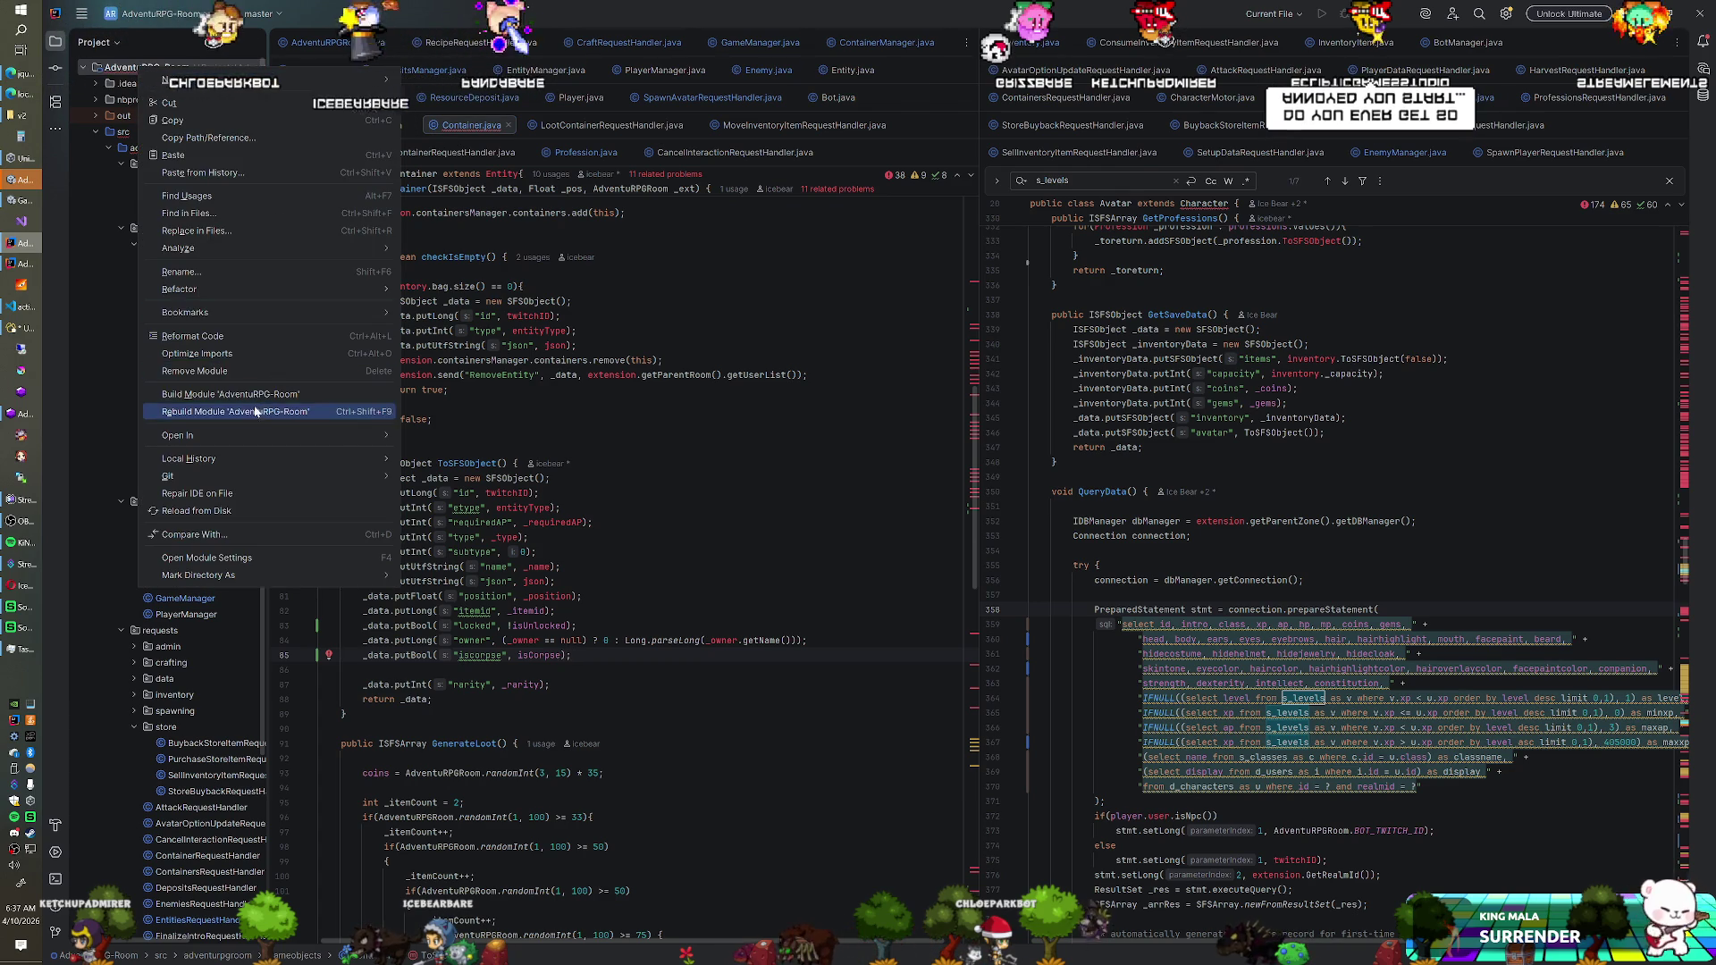
pyautogui.press('Escape')
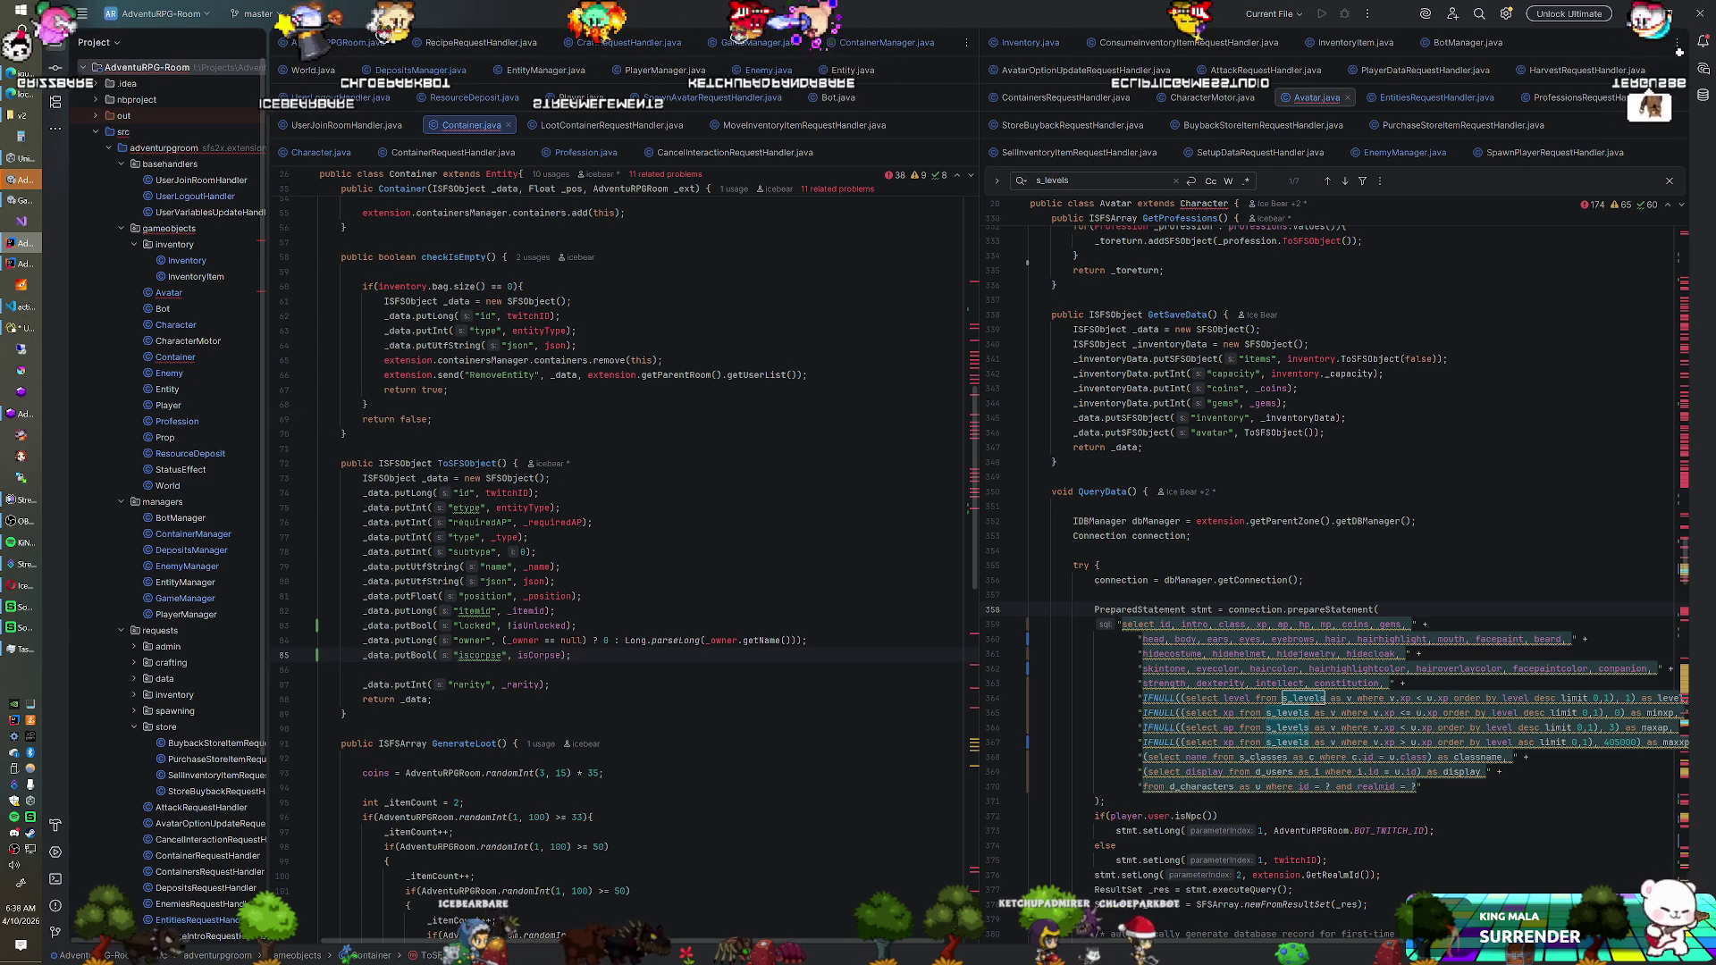
pyautogui.click(431, 419)
pyautogui.click(368, 404)
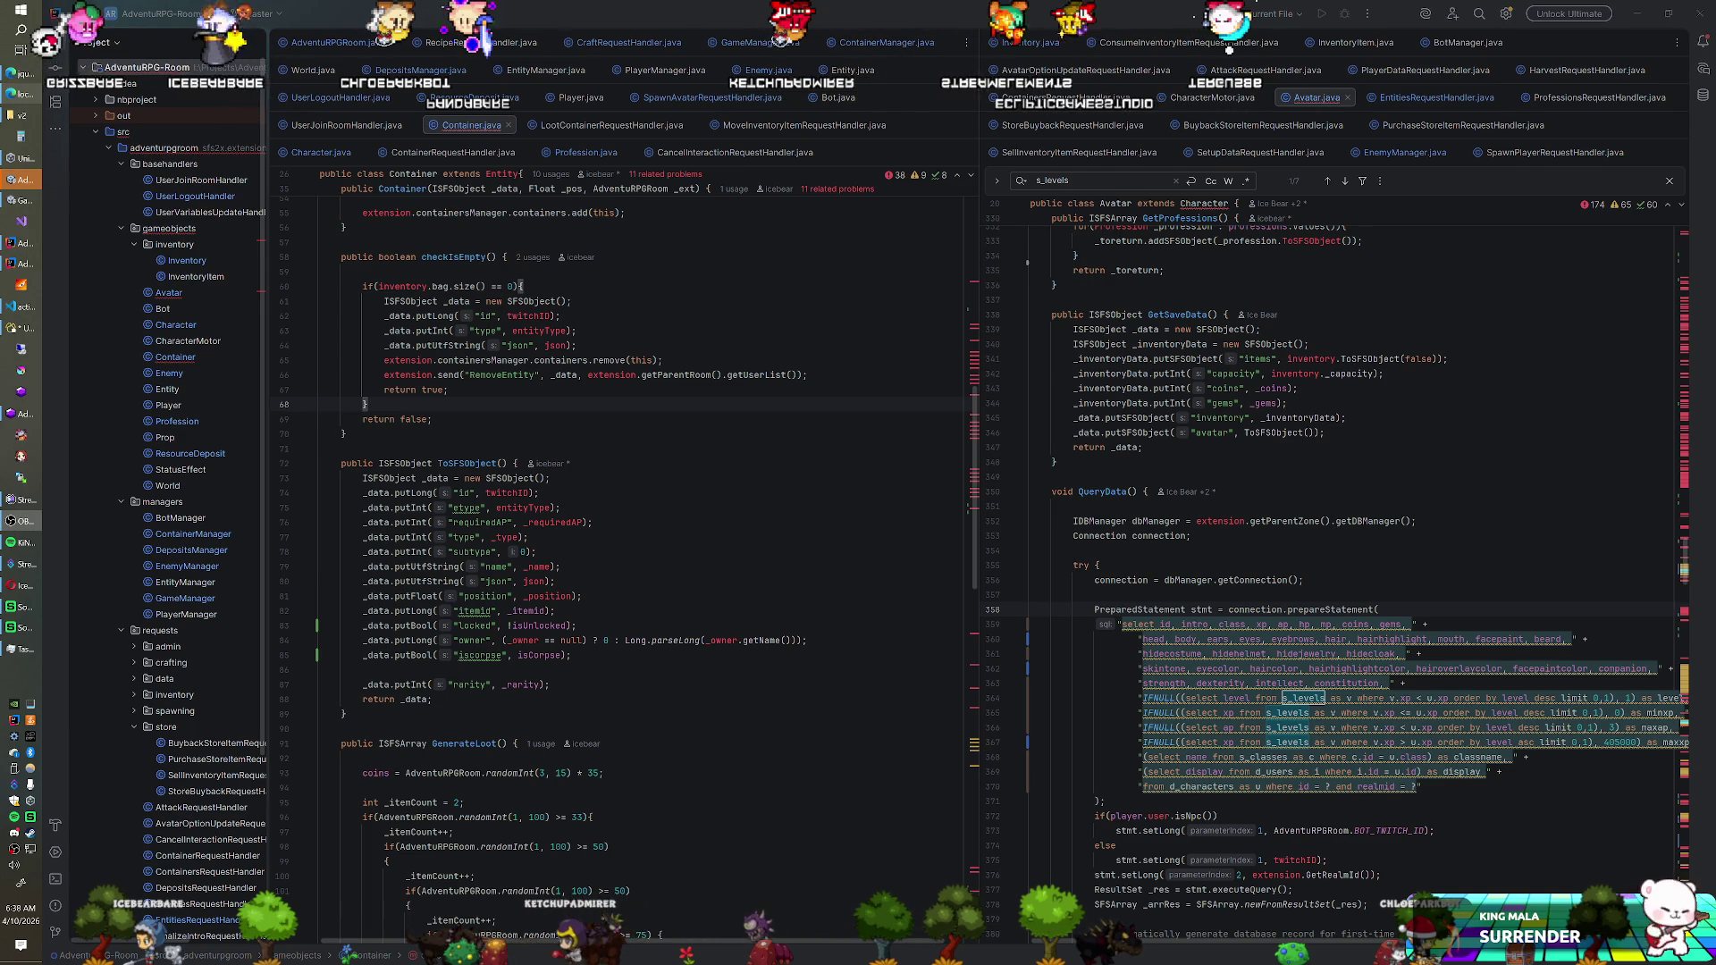
pyautogui.click(539, 492)
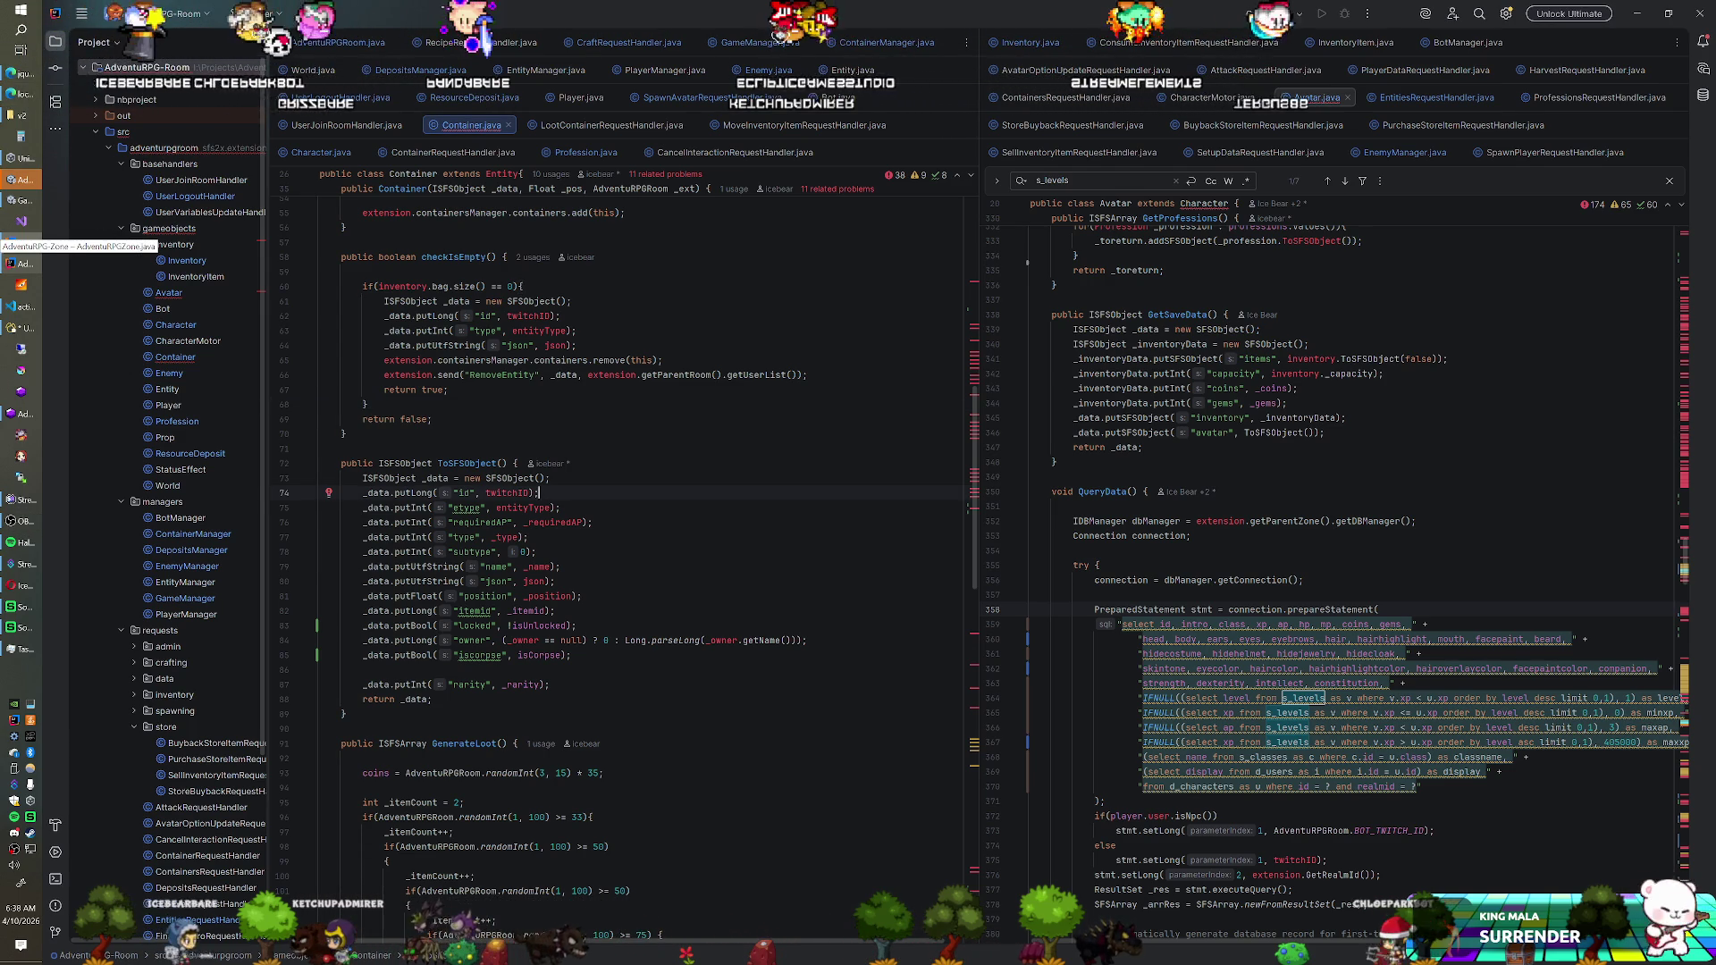
# Confirm SmartFoxServer loaded the AdventuRPG zone and bring Container.java back to front
pyautogui.rightClick(136, 68)
pyautogui.press('Escape')
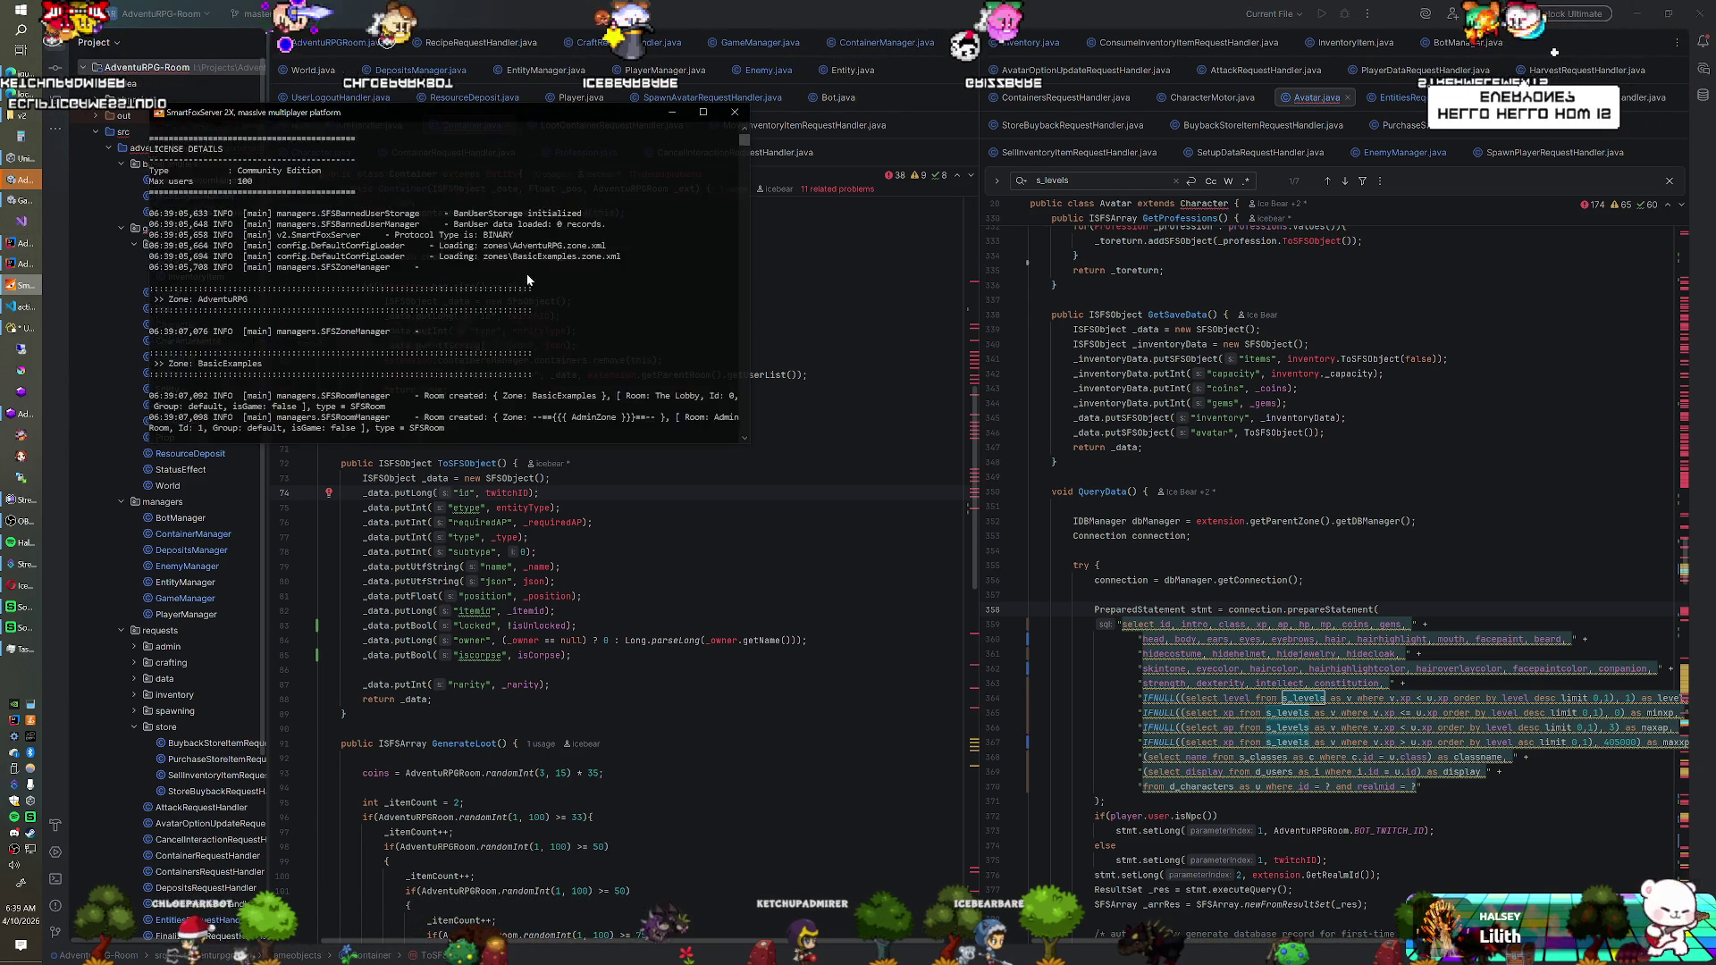
pyautogui.hotkey('alt', 'Tab')
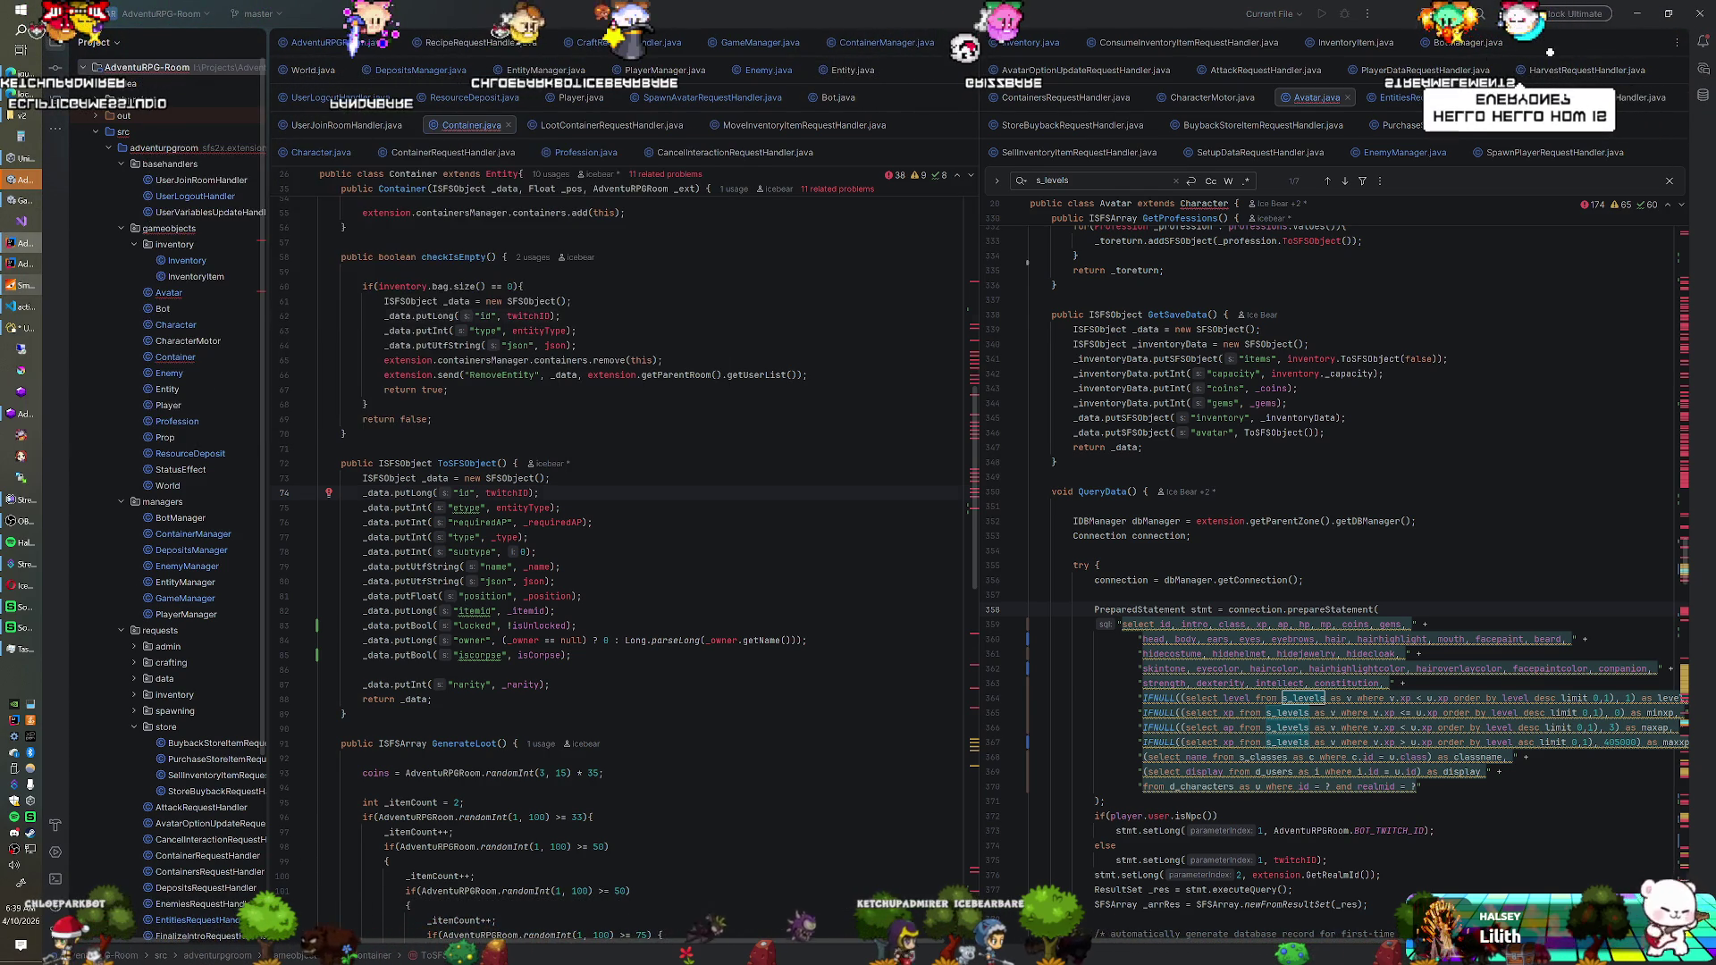
# Review the checkIsEmpty method in Container.java around the twitchID line
pyautogui.click(560, 315)
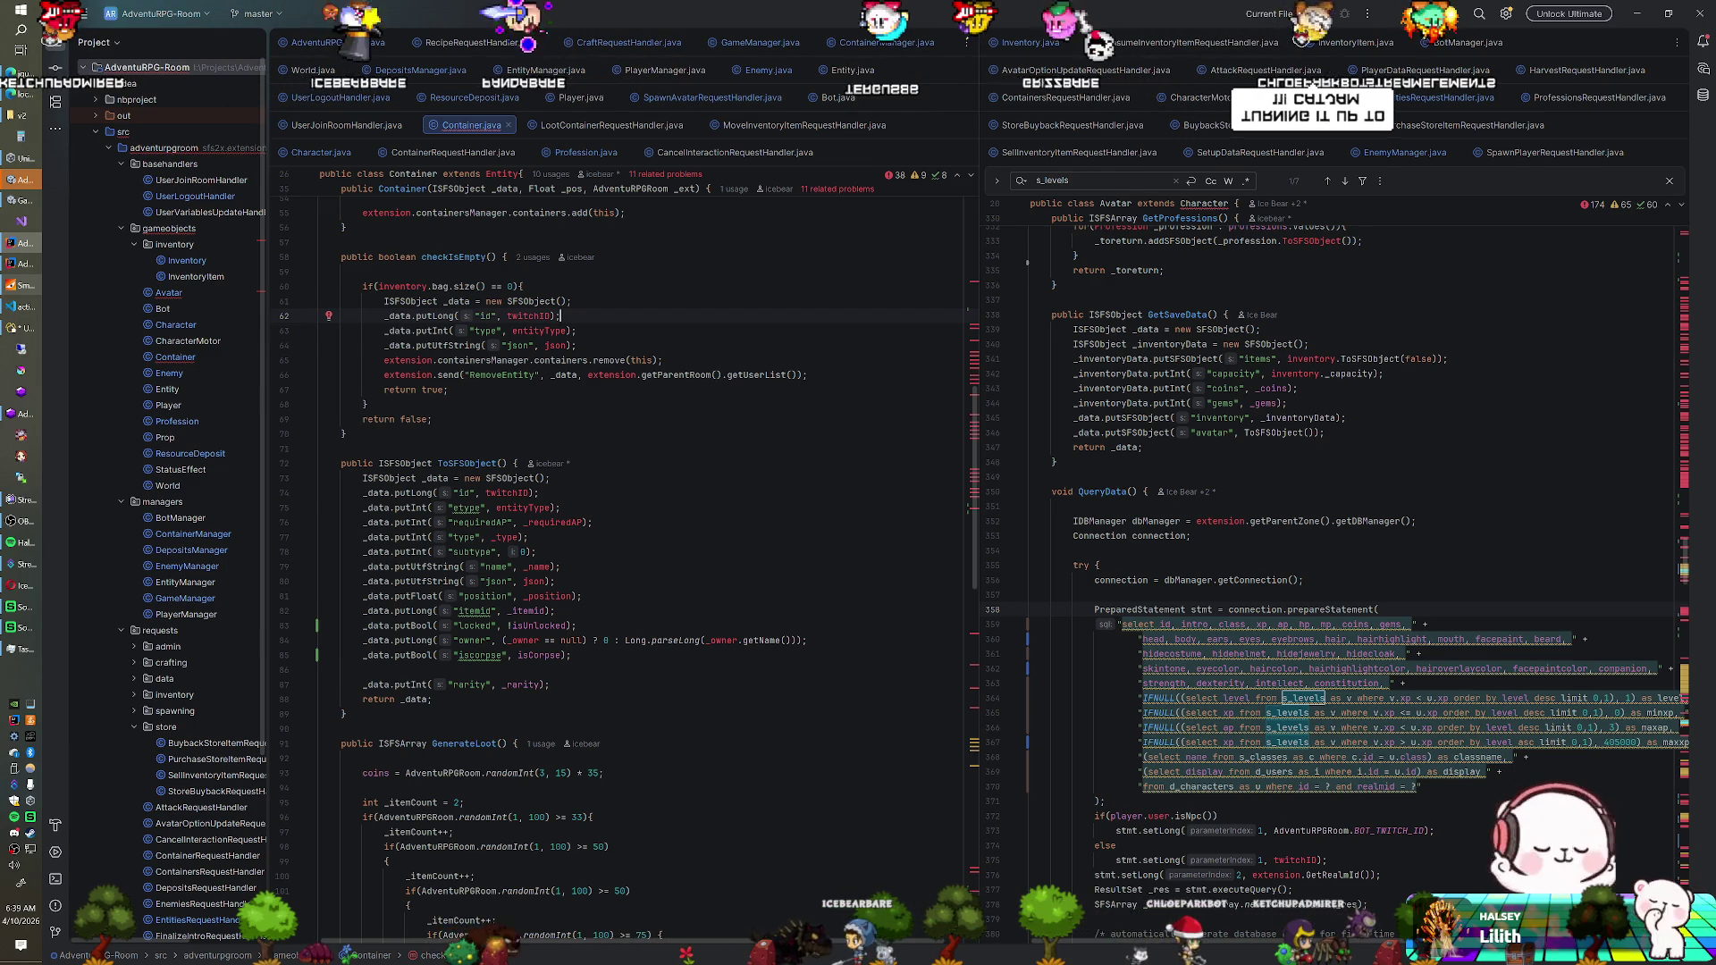
pyautogui.click(345, 448)
pyautogui.scroll(1, 626, 536)
pyautogui.scroll(1, 626, 536)
pyautogui.scroll(-3, 625, 536)
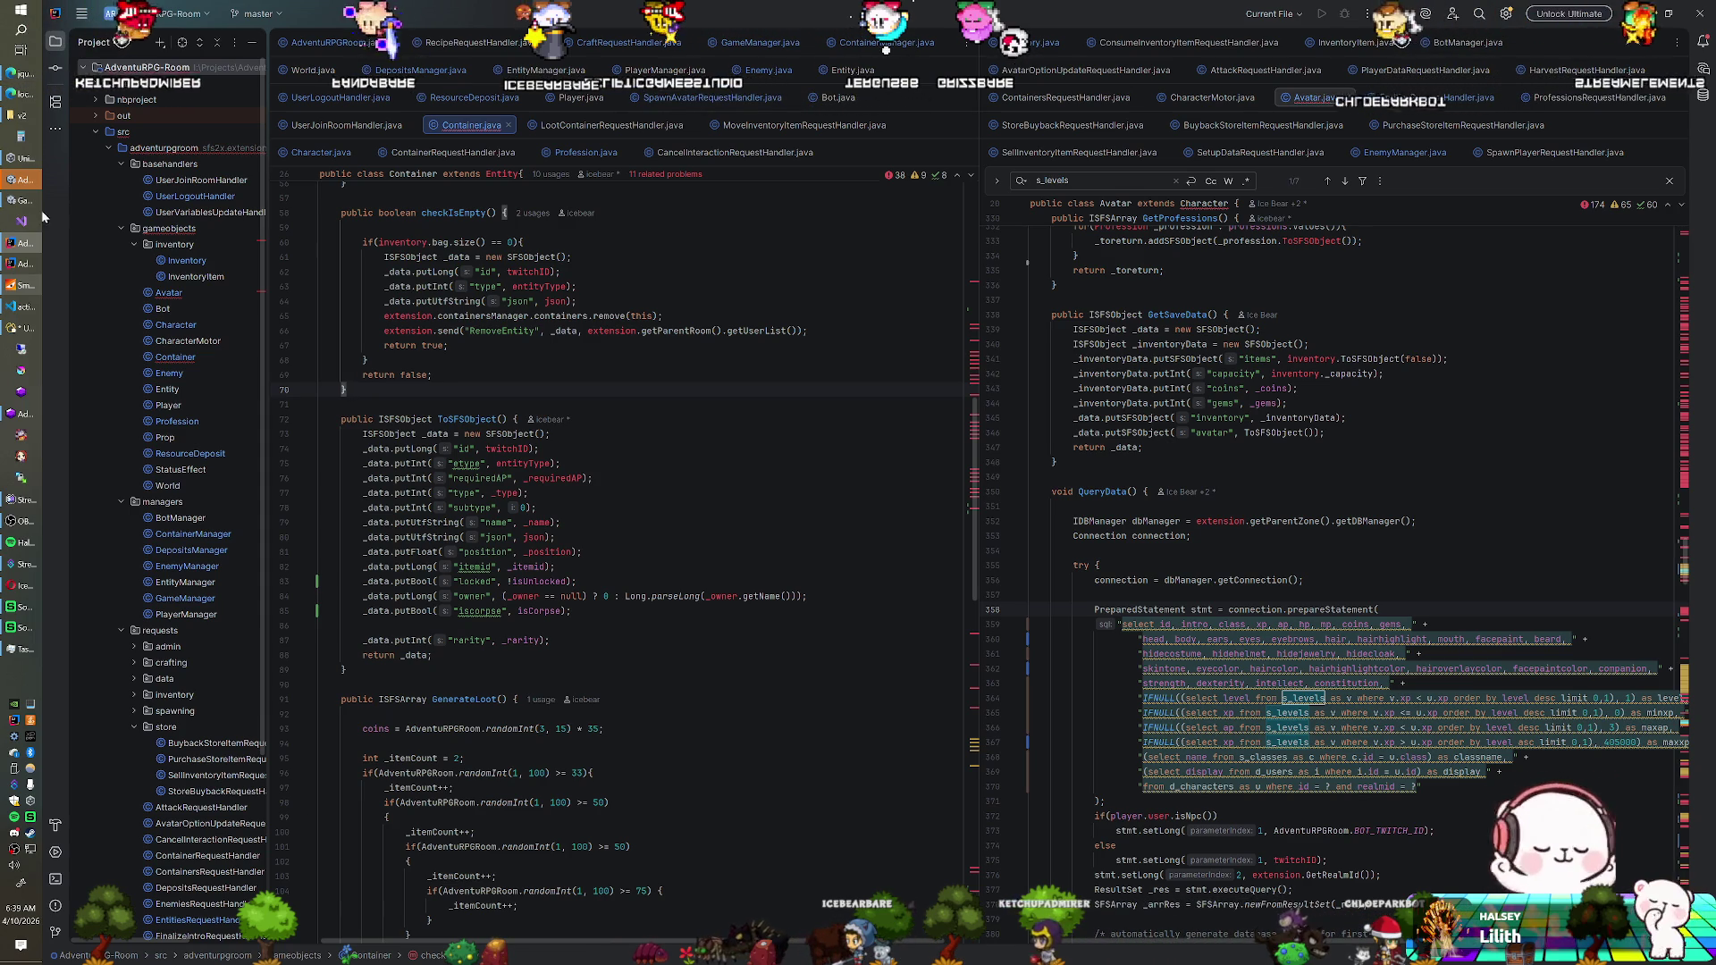
# Check the SmartFoxServer console, then return to the actions.js client script
pyautogui.click(9, 284)
pyautogui.click(732, 113)
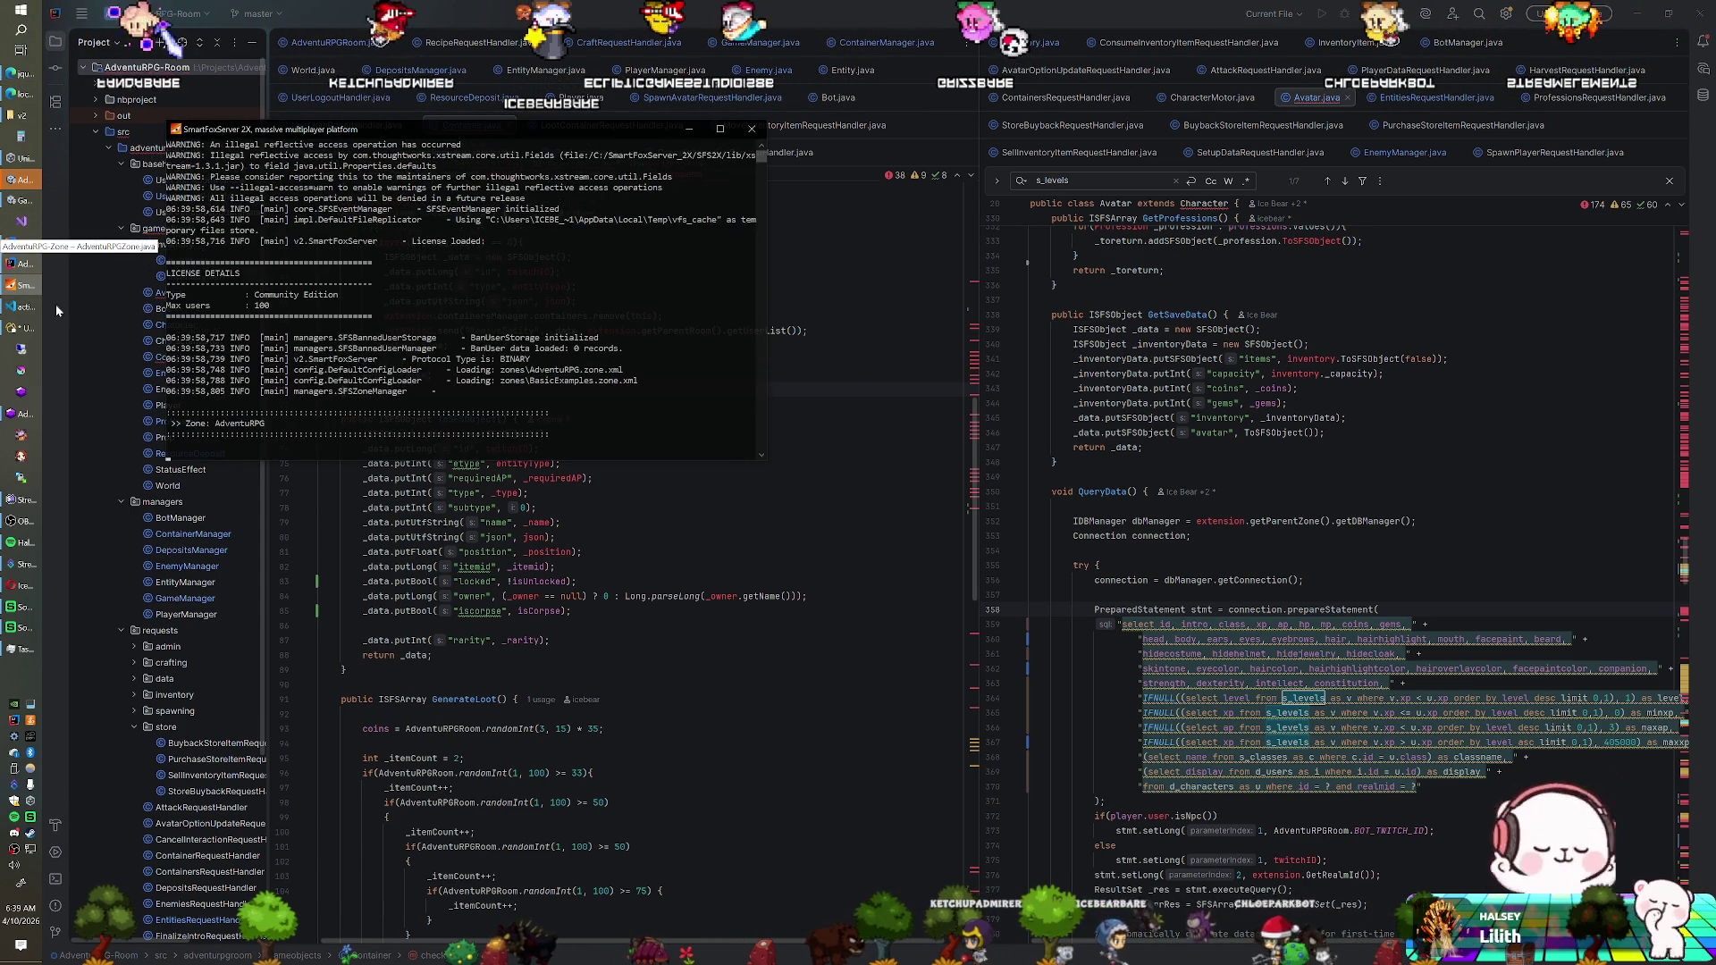
pyautogui.click(35, 304)
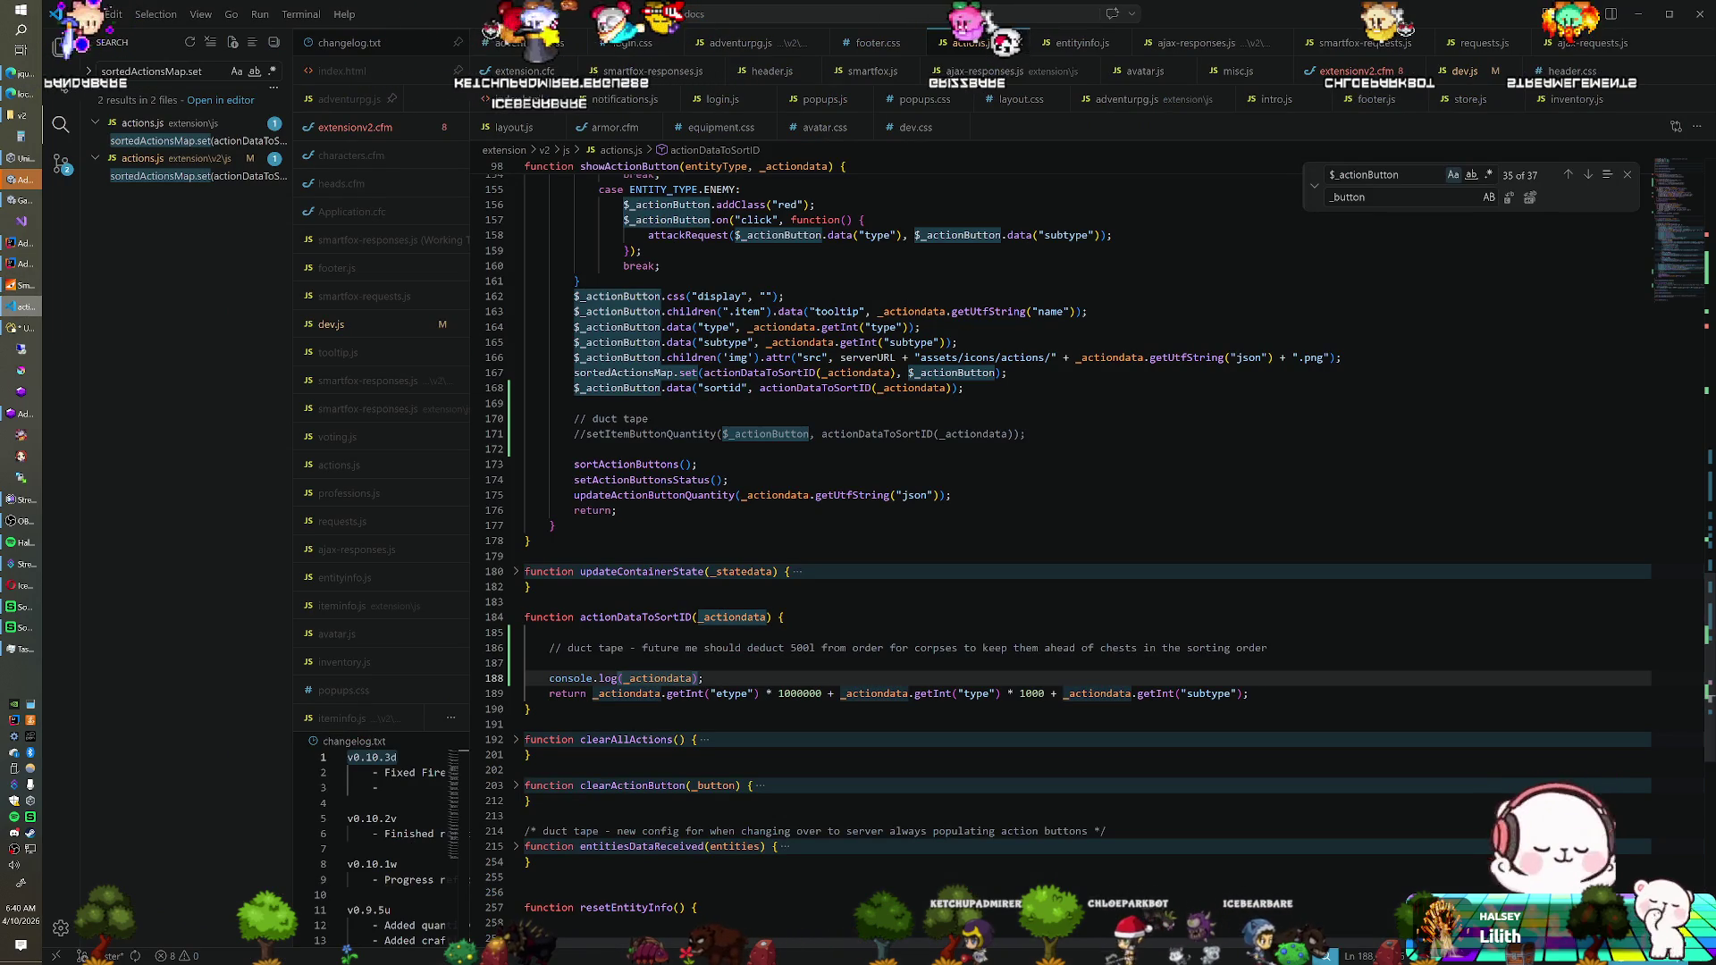
# Append + ((_actiondata.getBool("iscorpse") ? -50000 : 0)) to line 189's sort ID, then run Unity
pyautogui.click(1247, 694)
pyautogui.write('+ ((')
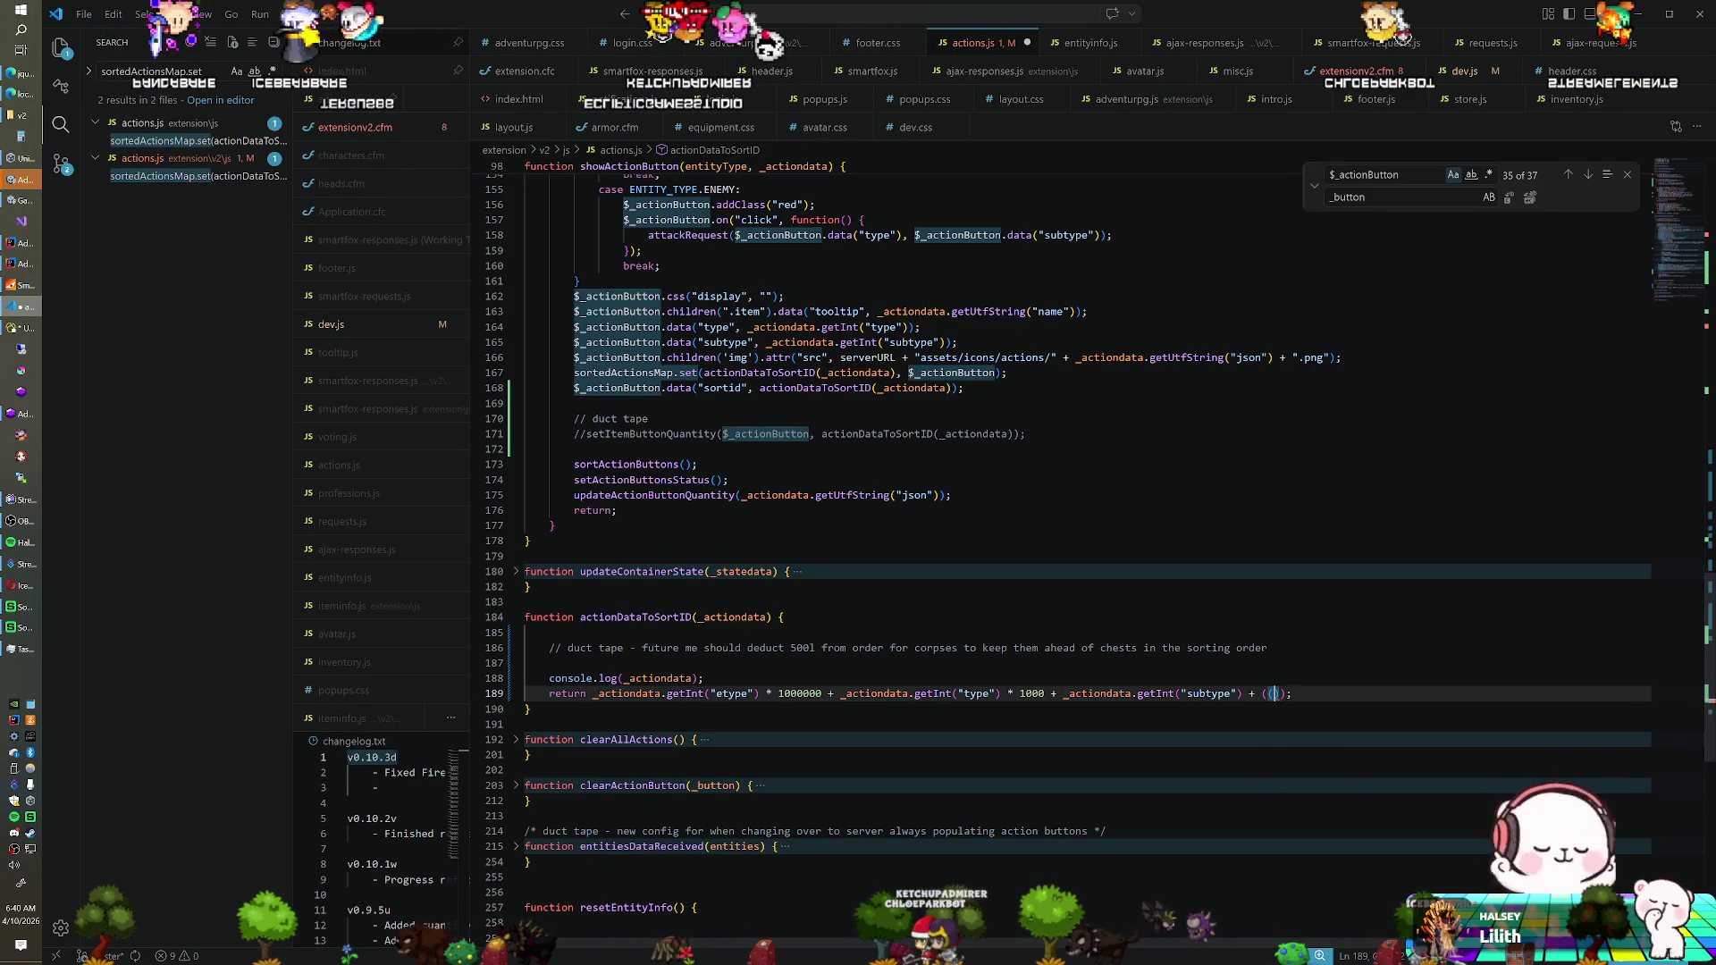
pyautogui.write('_actiondata.getBool("iscorpse") ? -50000 : 0')
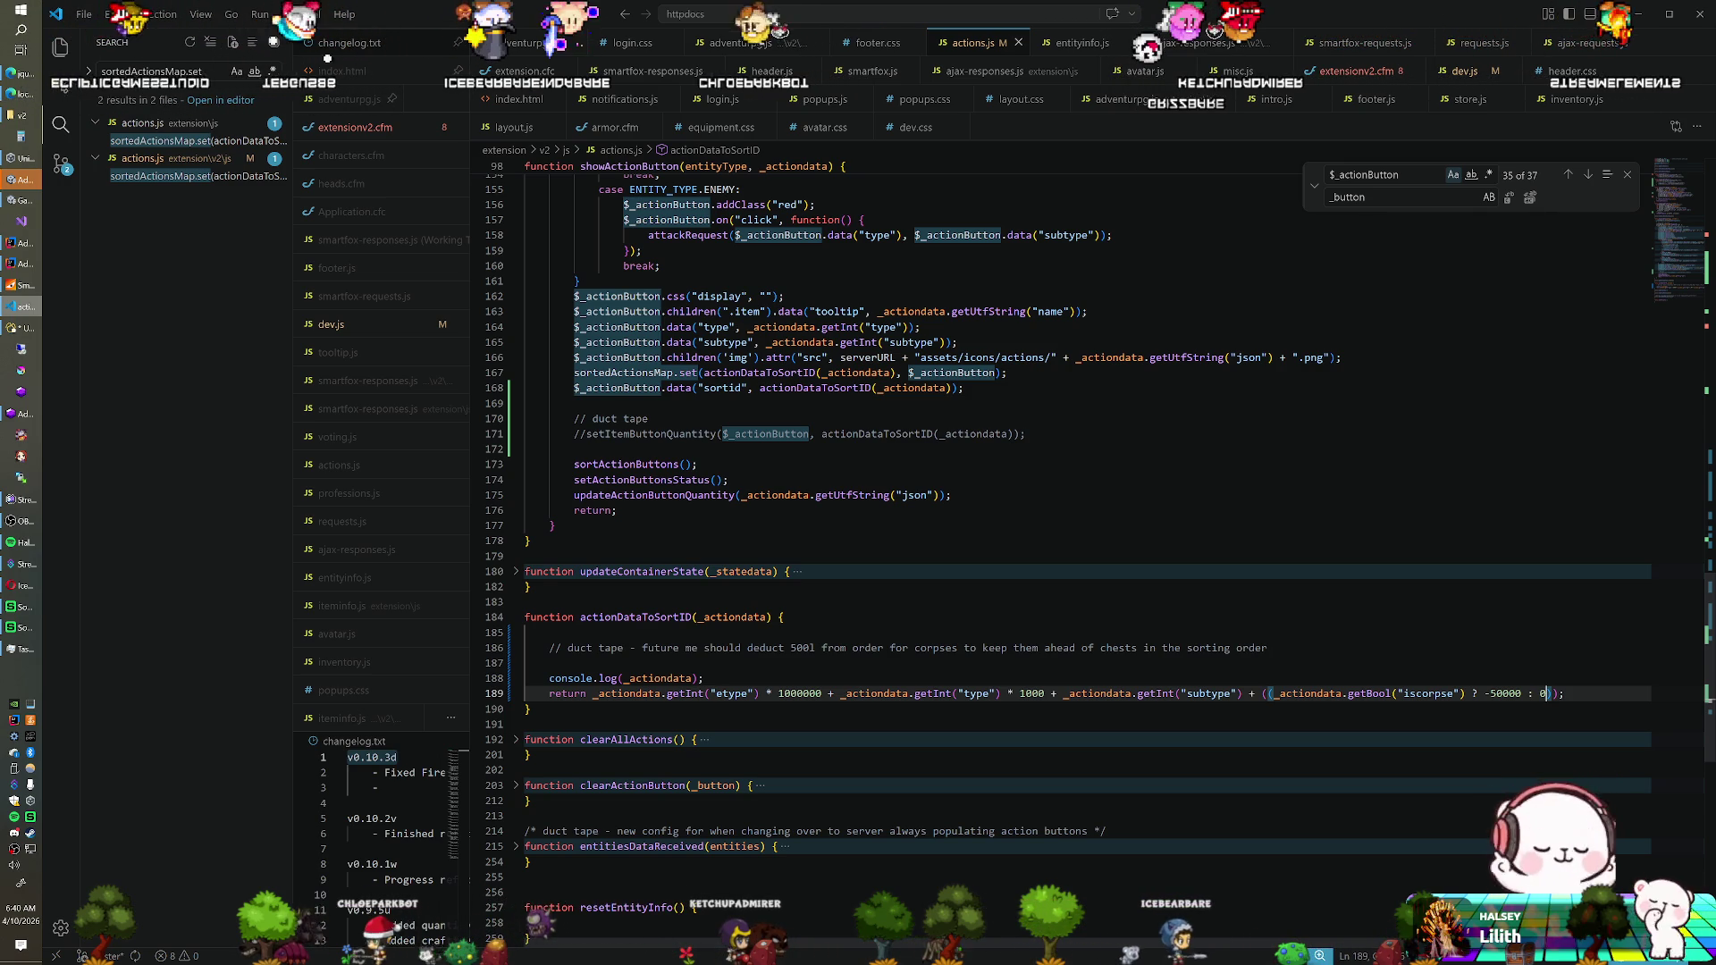
pyautogui.press('Up')
pyautogui.press('Up')
pyautogui.press('Up')
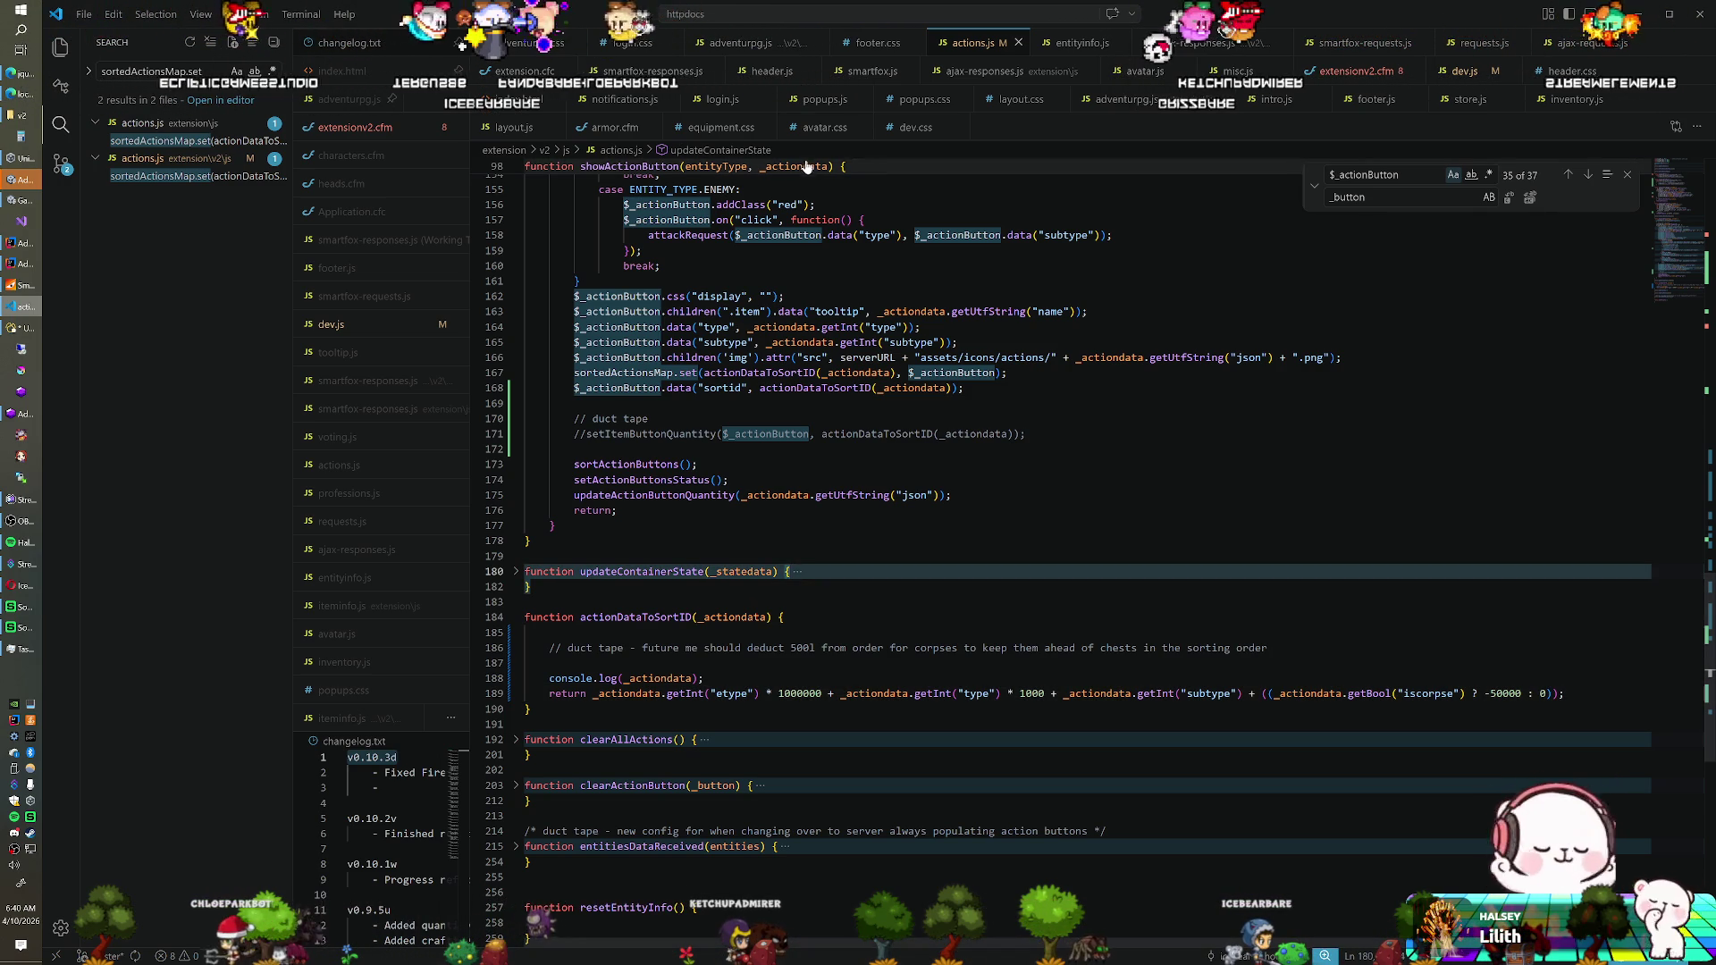
pyautogui.hotkey('alt', 'Tab')
pyautogui.hotkey('ctrl', 'p')
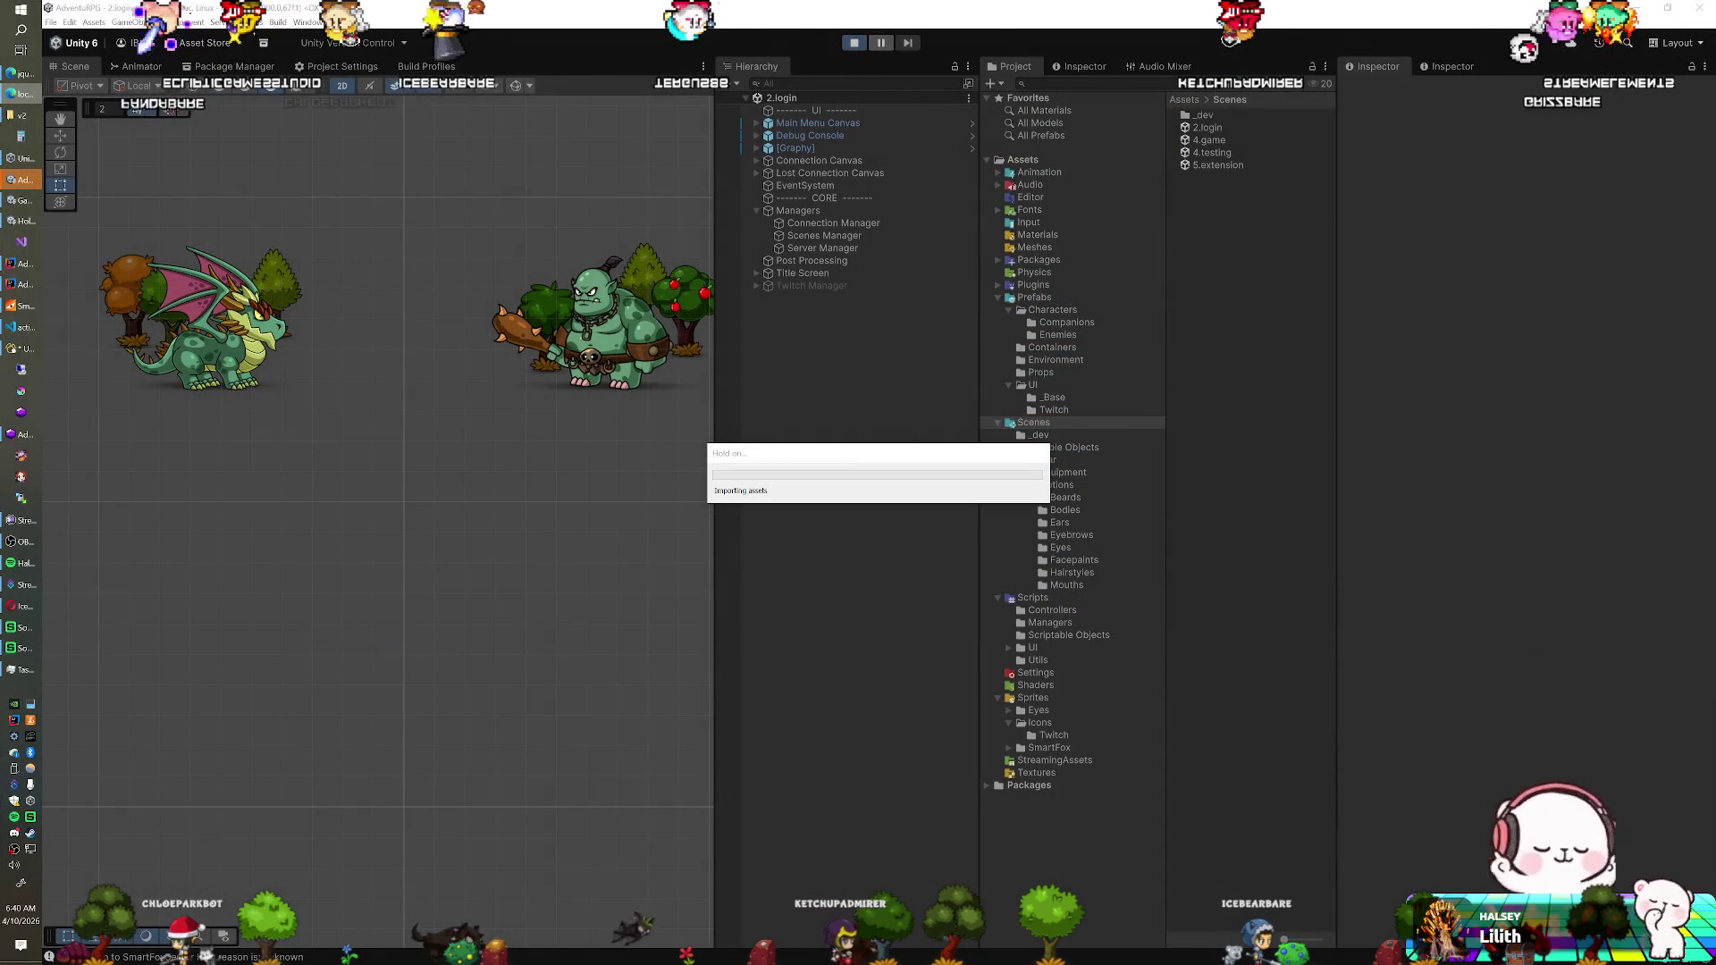
# Reload the game page and open both players' nearby action lists
pyautogui.hotkey('alt', 'Tab')
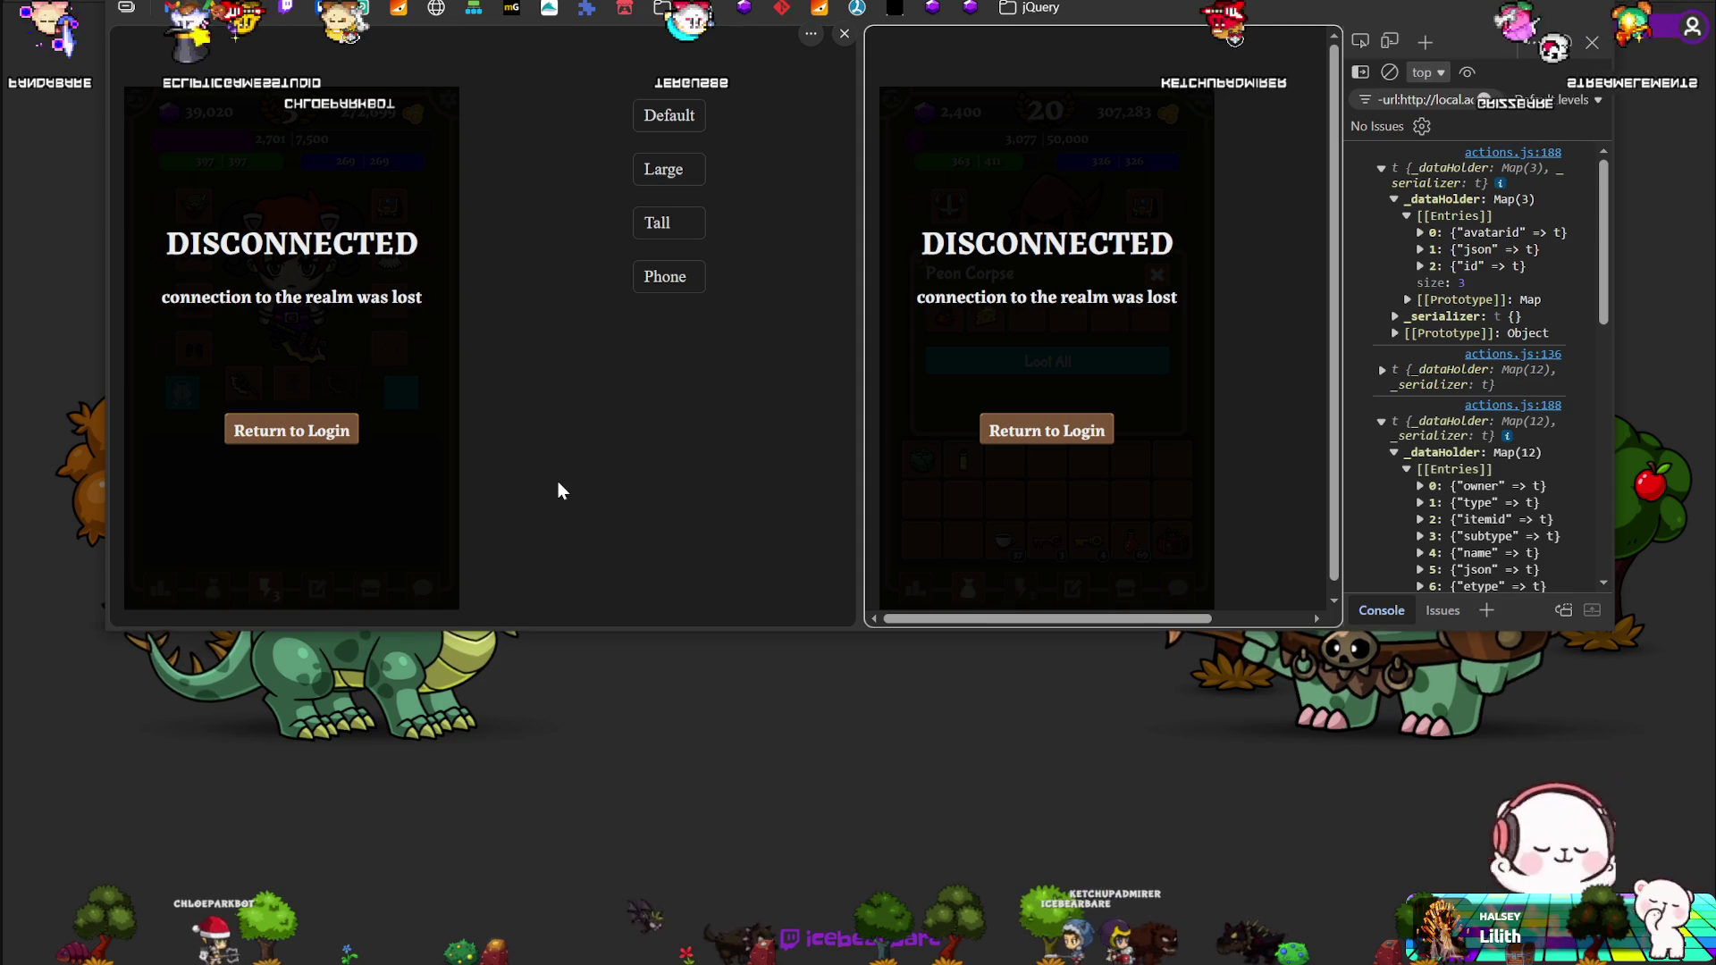
pyautogui.press('F5')
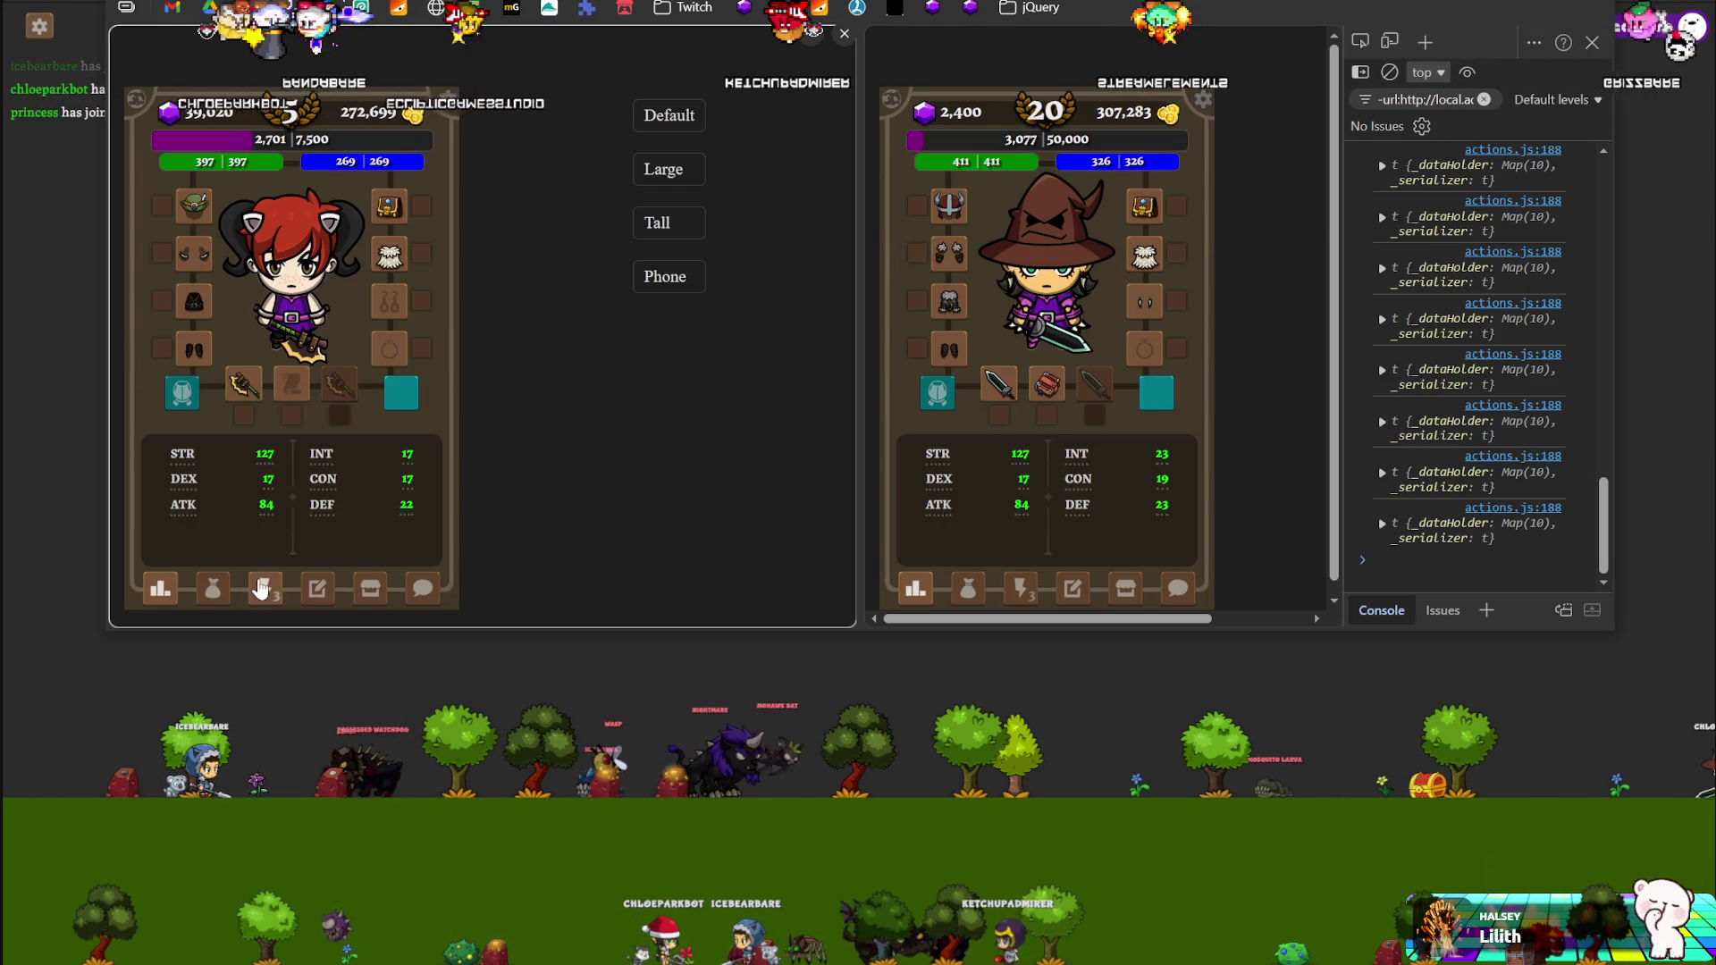
pyautogui.click(261, 587)
pyautogui.click(1022, 588)
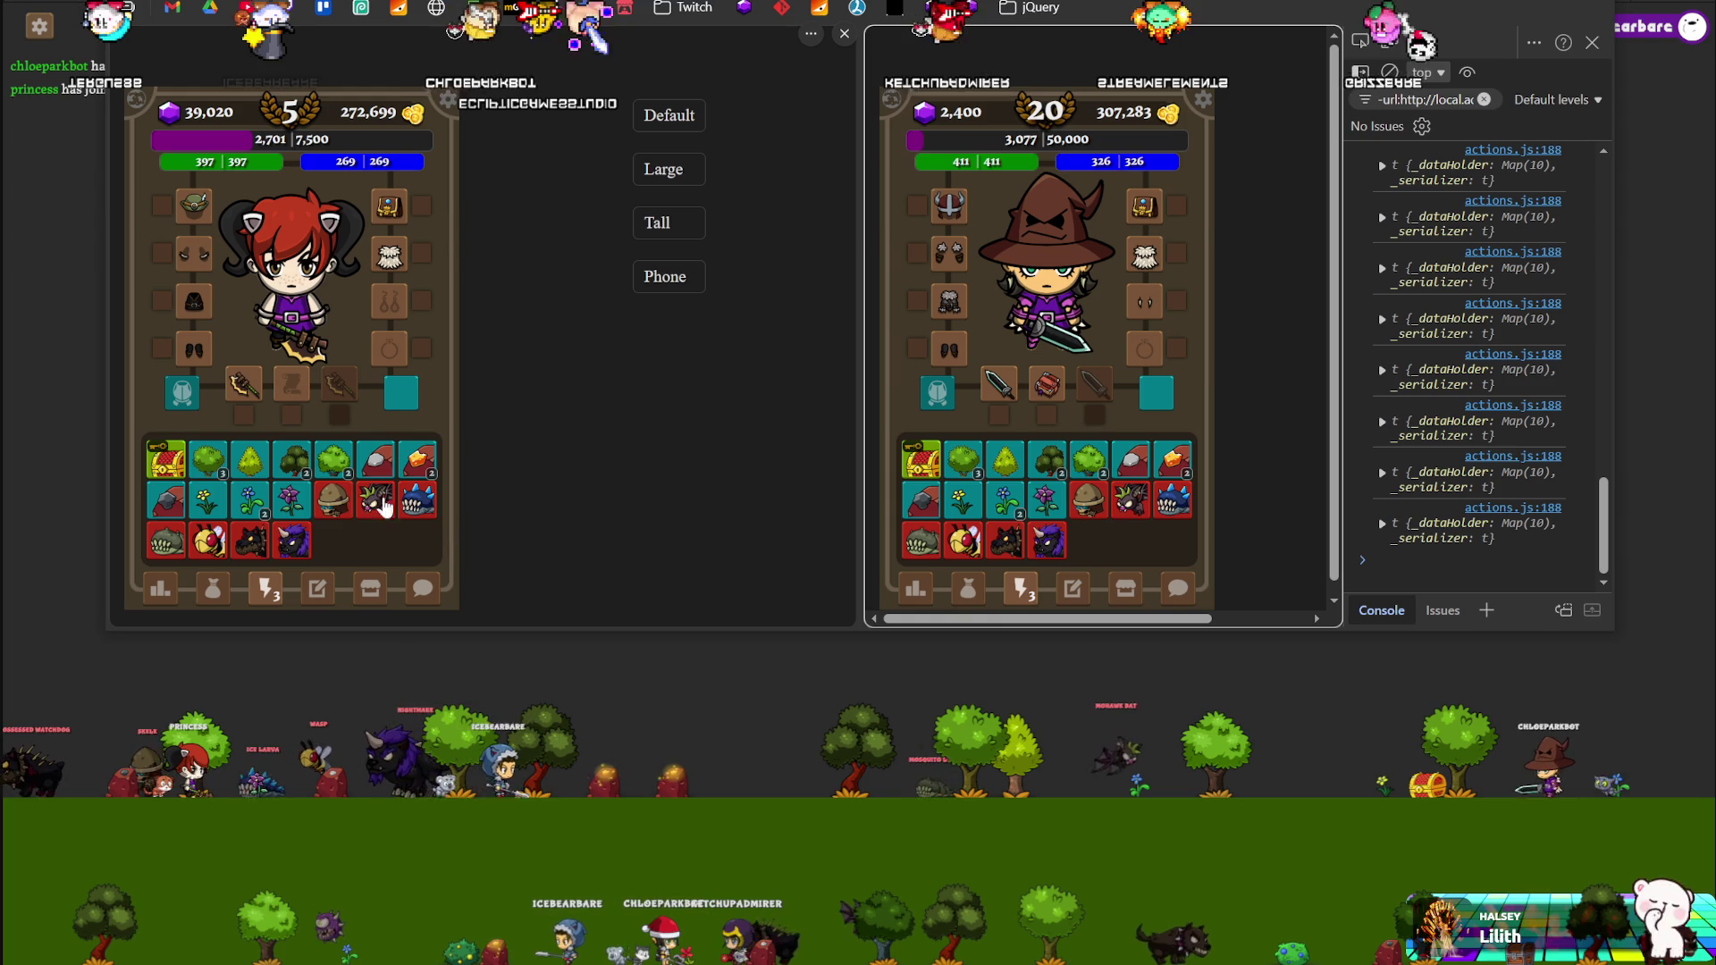
# Attack monsters with both players, then close the Skele Corpse and Ice Larva Corpse loot windows
pyautogui.click(398, 510)
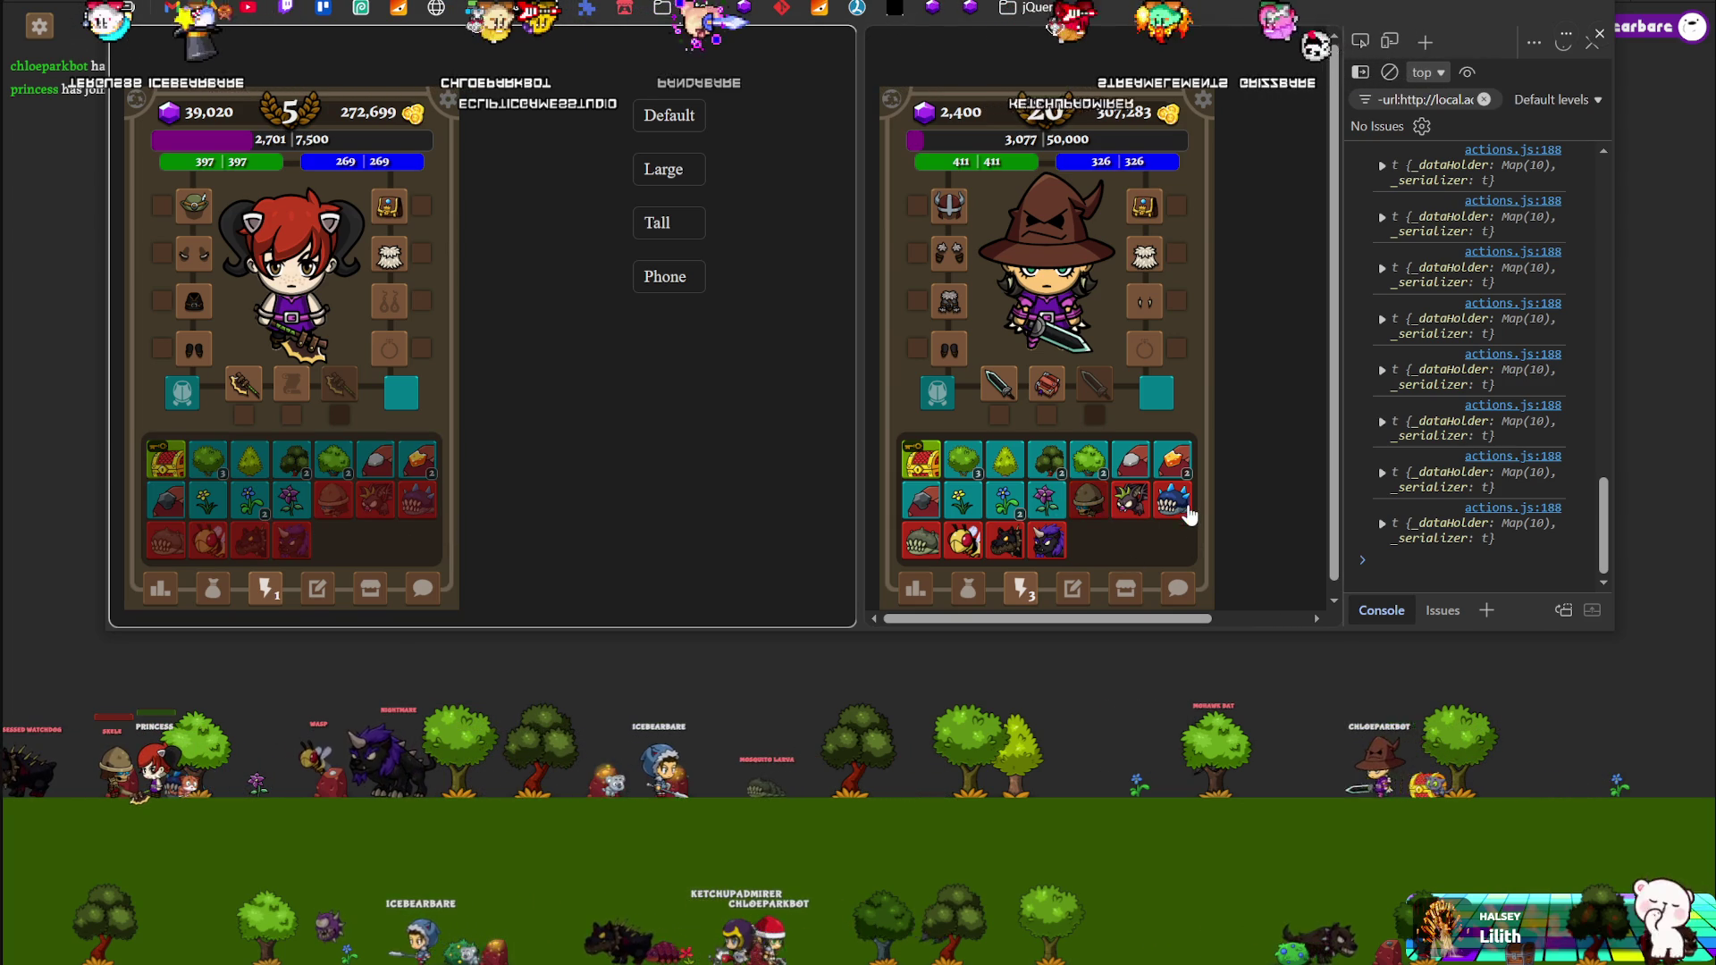
pyautogui.click(1185, 507)
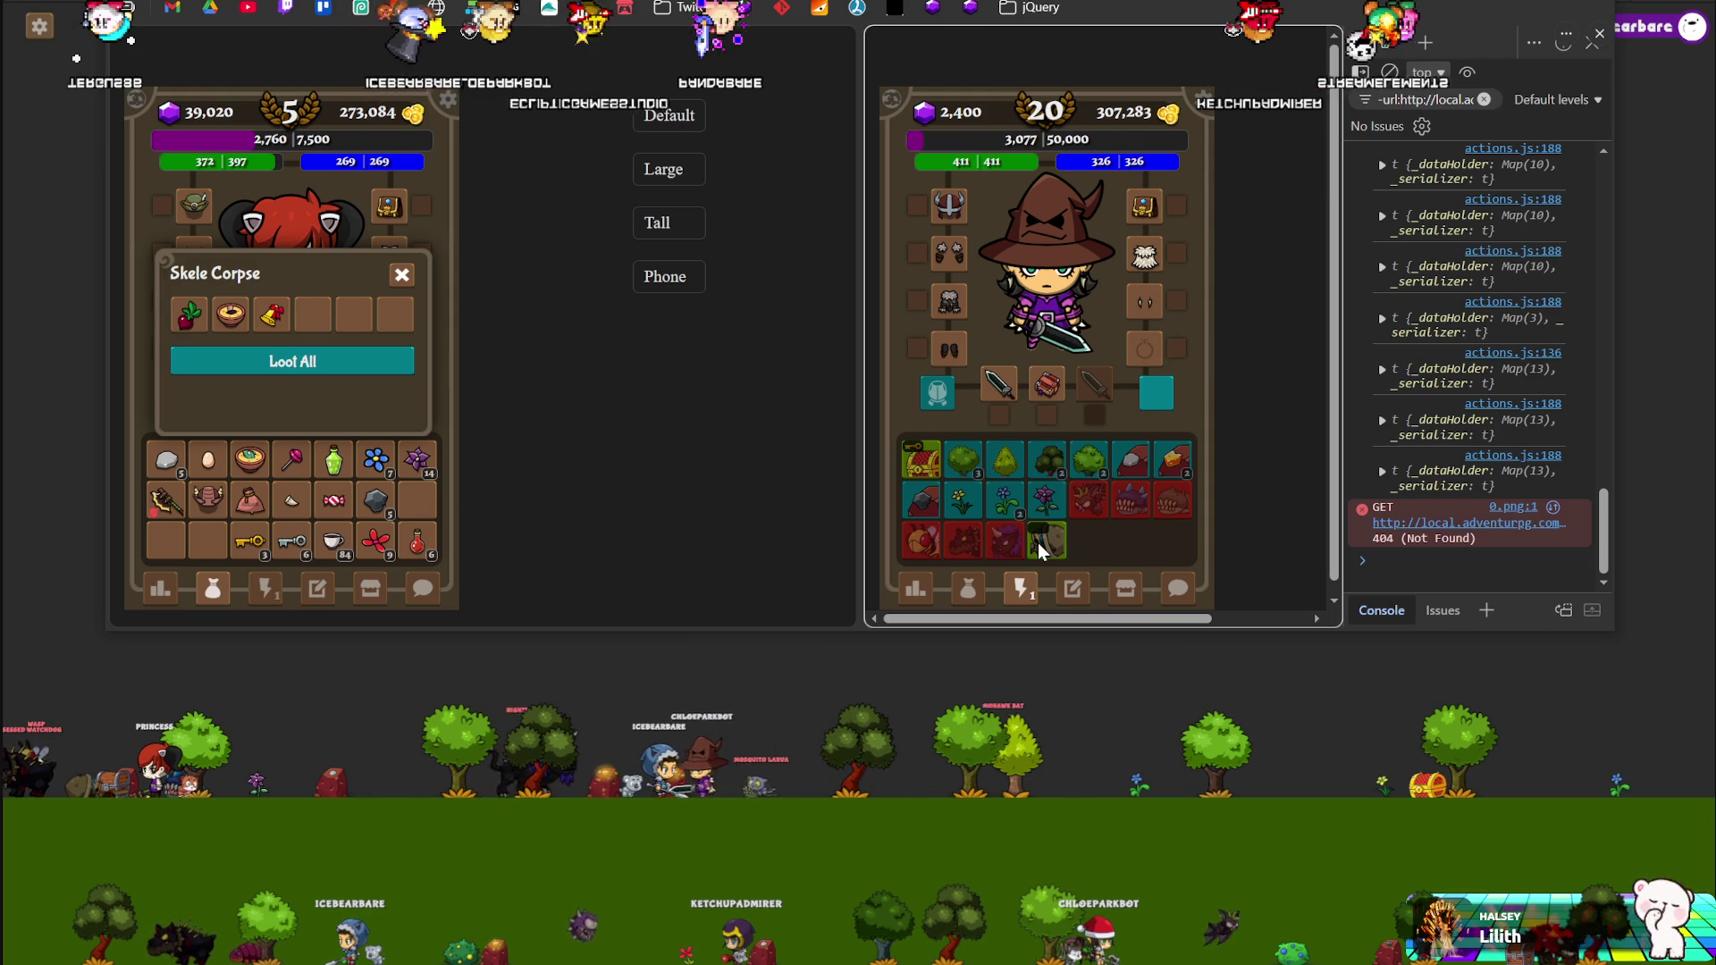
pyautogui.click(401, 277)
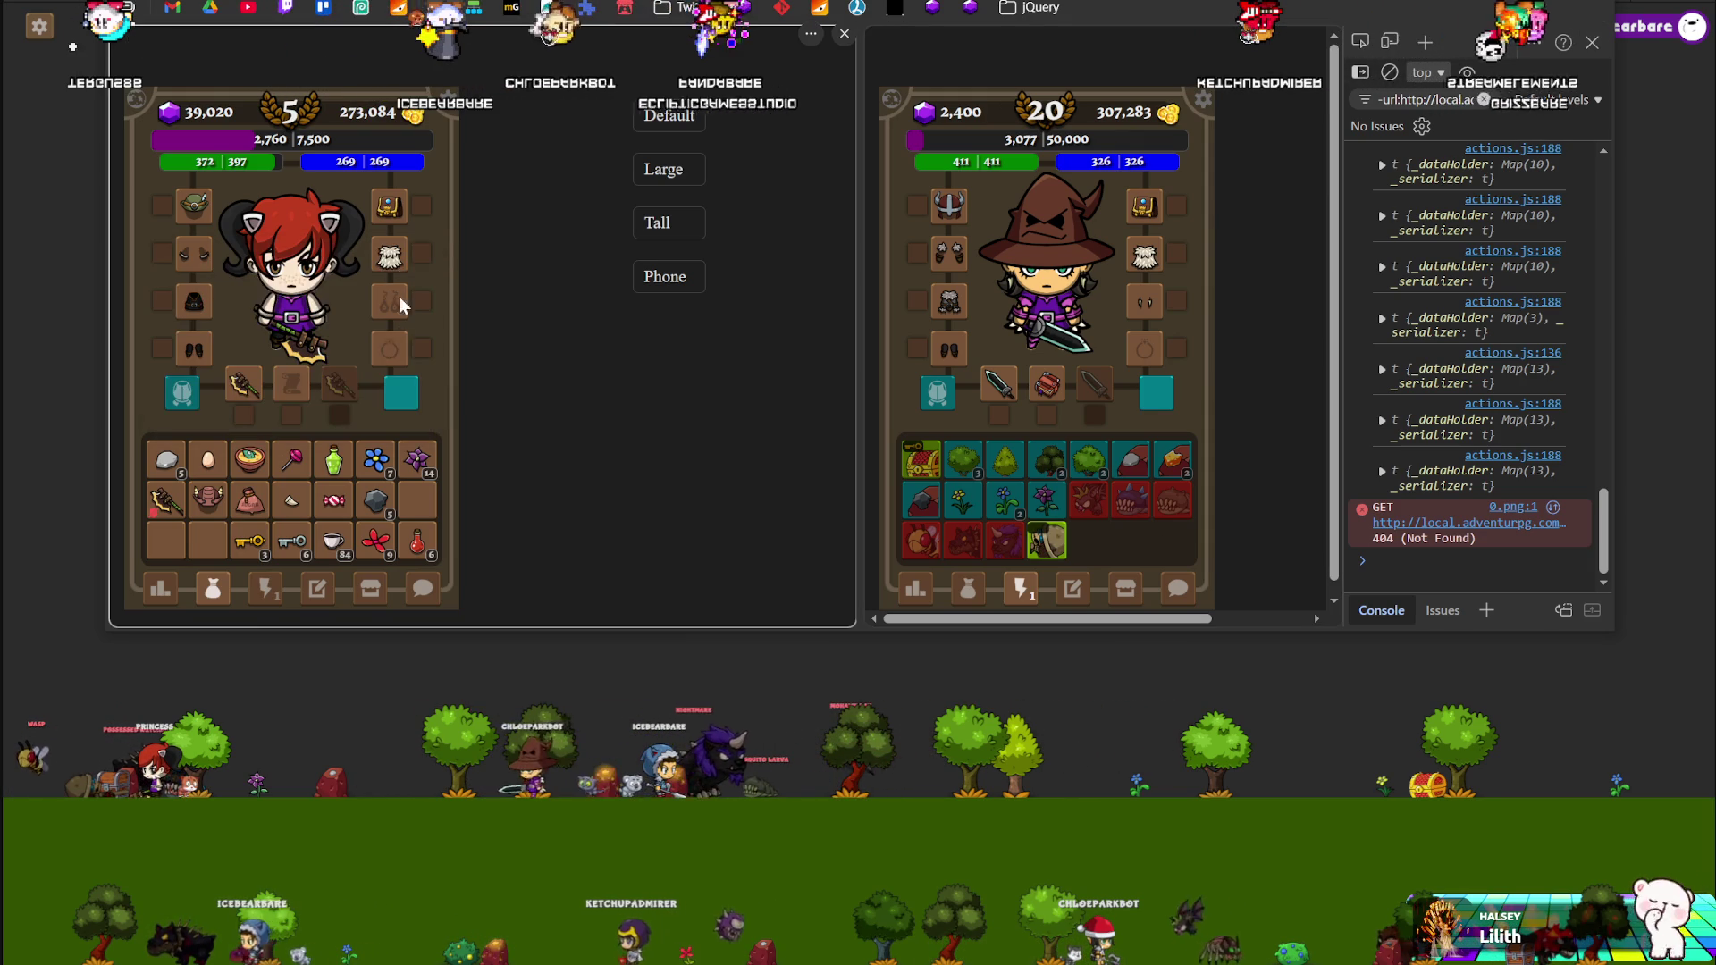
pyautogui.click(266, 589)
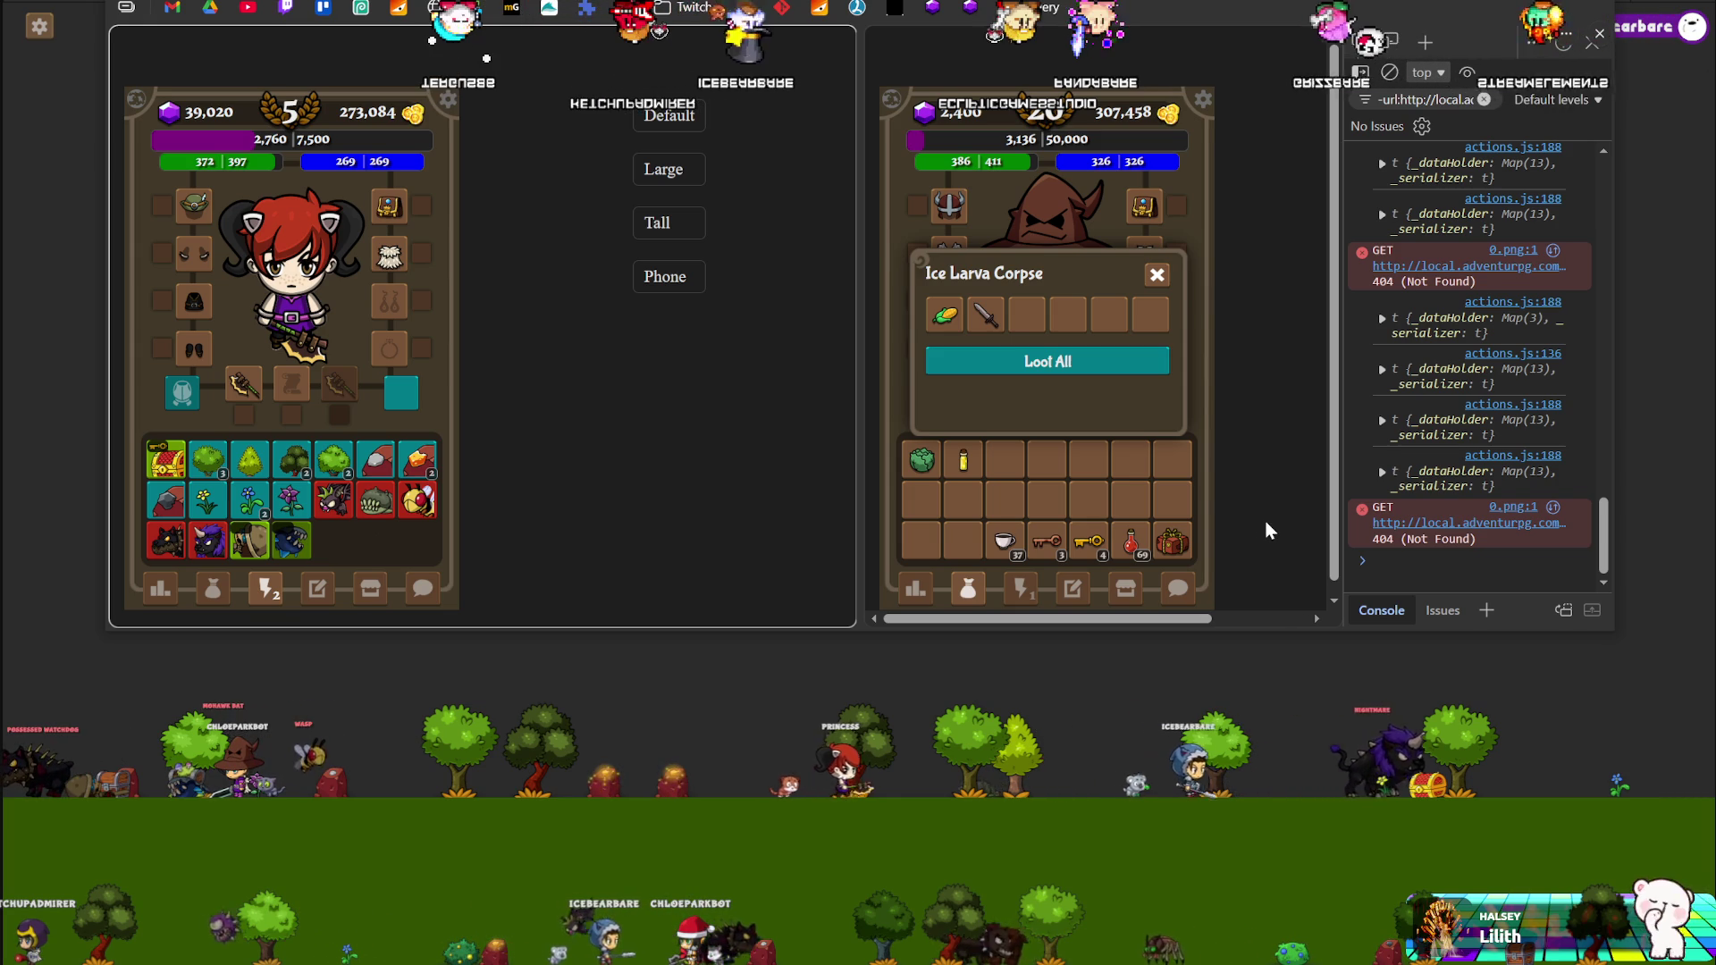
pyautogui.click(1156, 274)
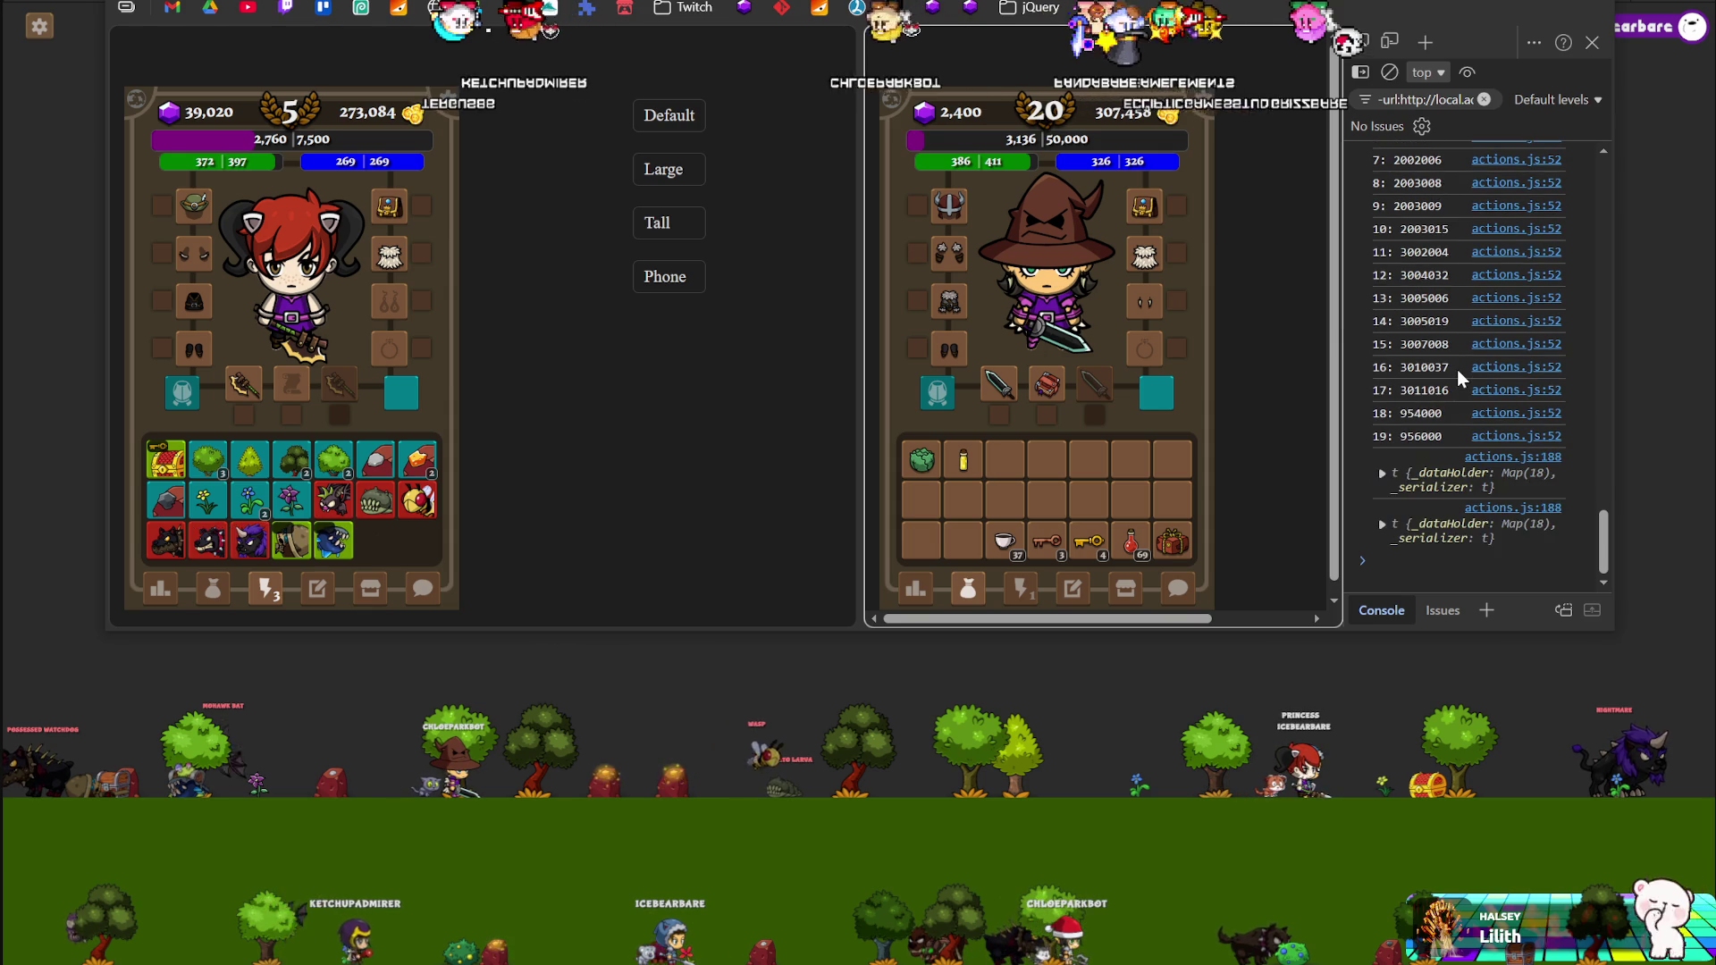
# Scroll through the DevTools console's logged action sort IDs
pyautogui.scroll(2, 1456, 368)
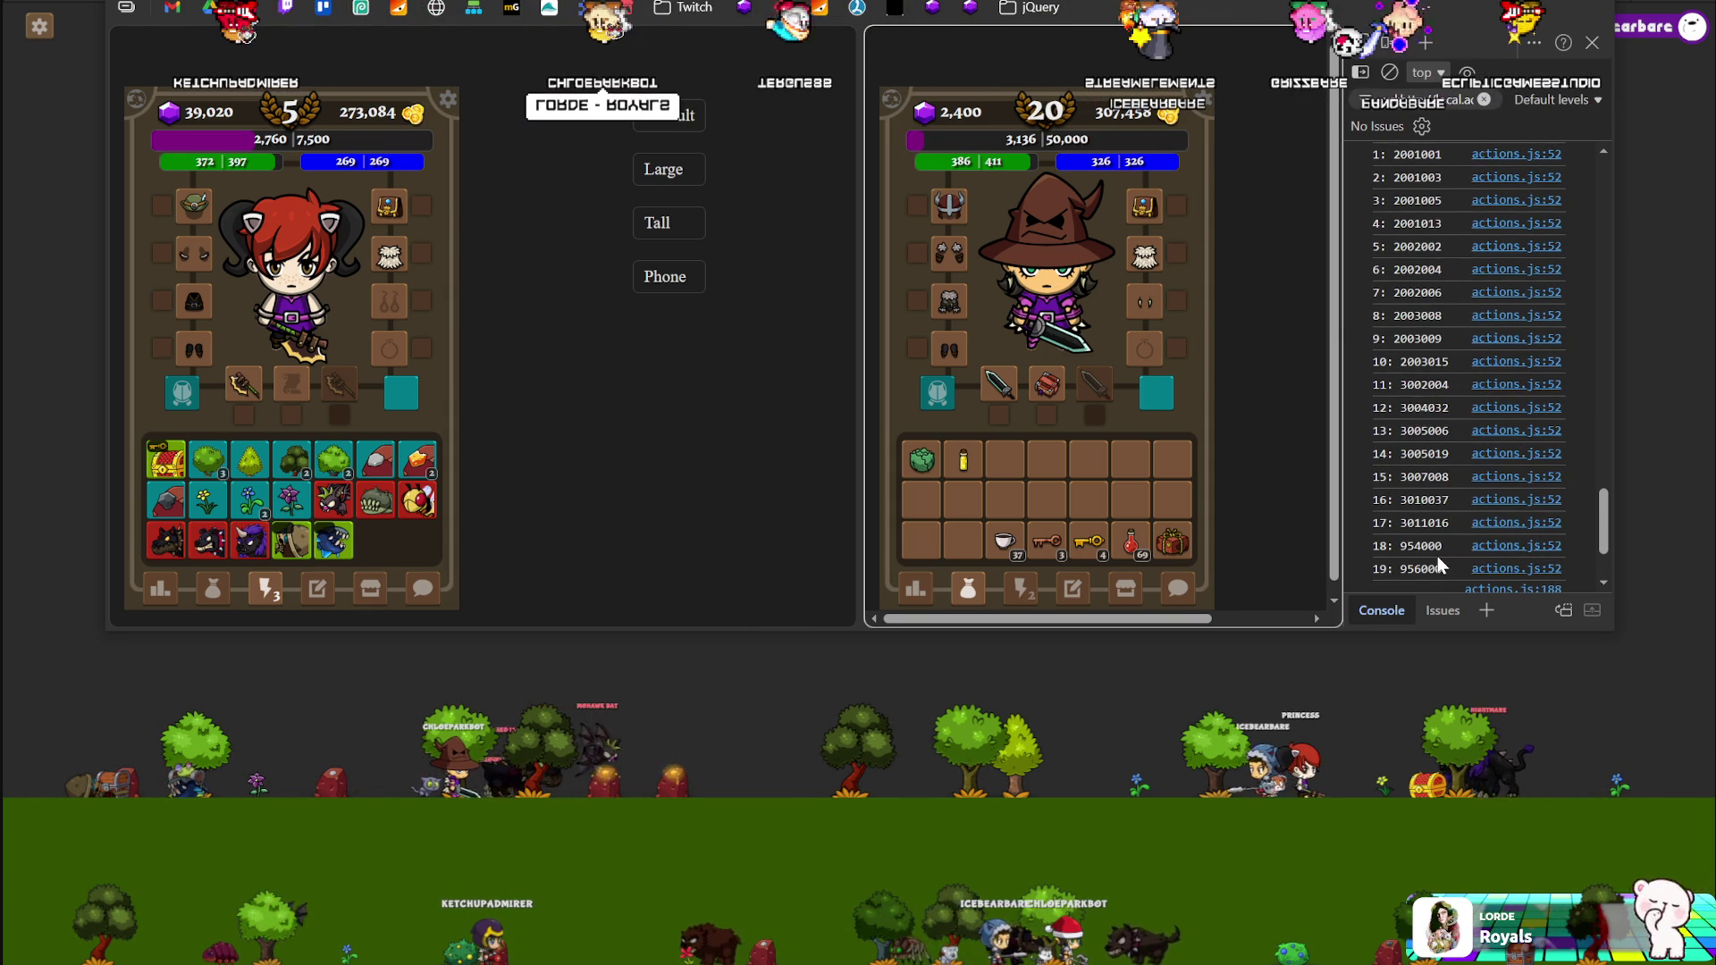
pyautogui.scroll(3, 1432, 524)
pyautogui.scroll(-5, 1431, 523)
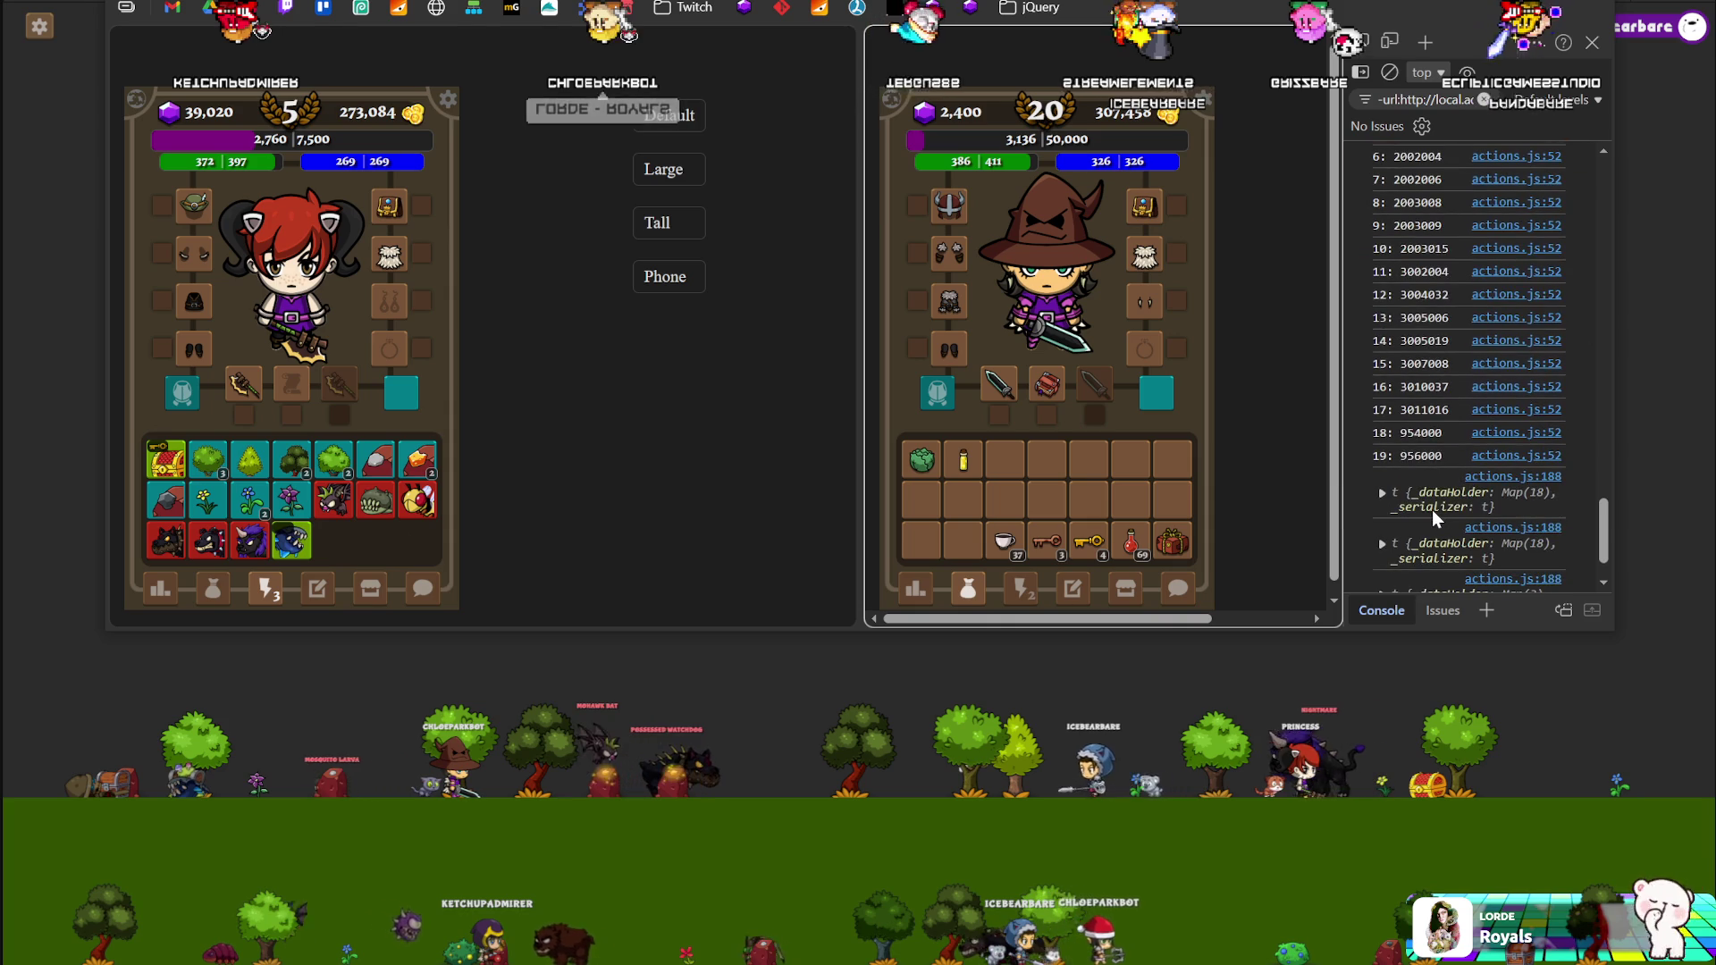
pyautogui.scroll(3, 1431, 510)
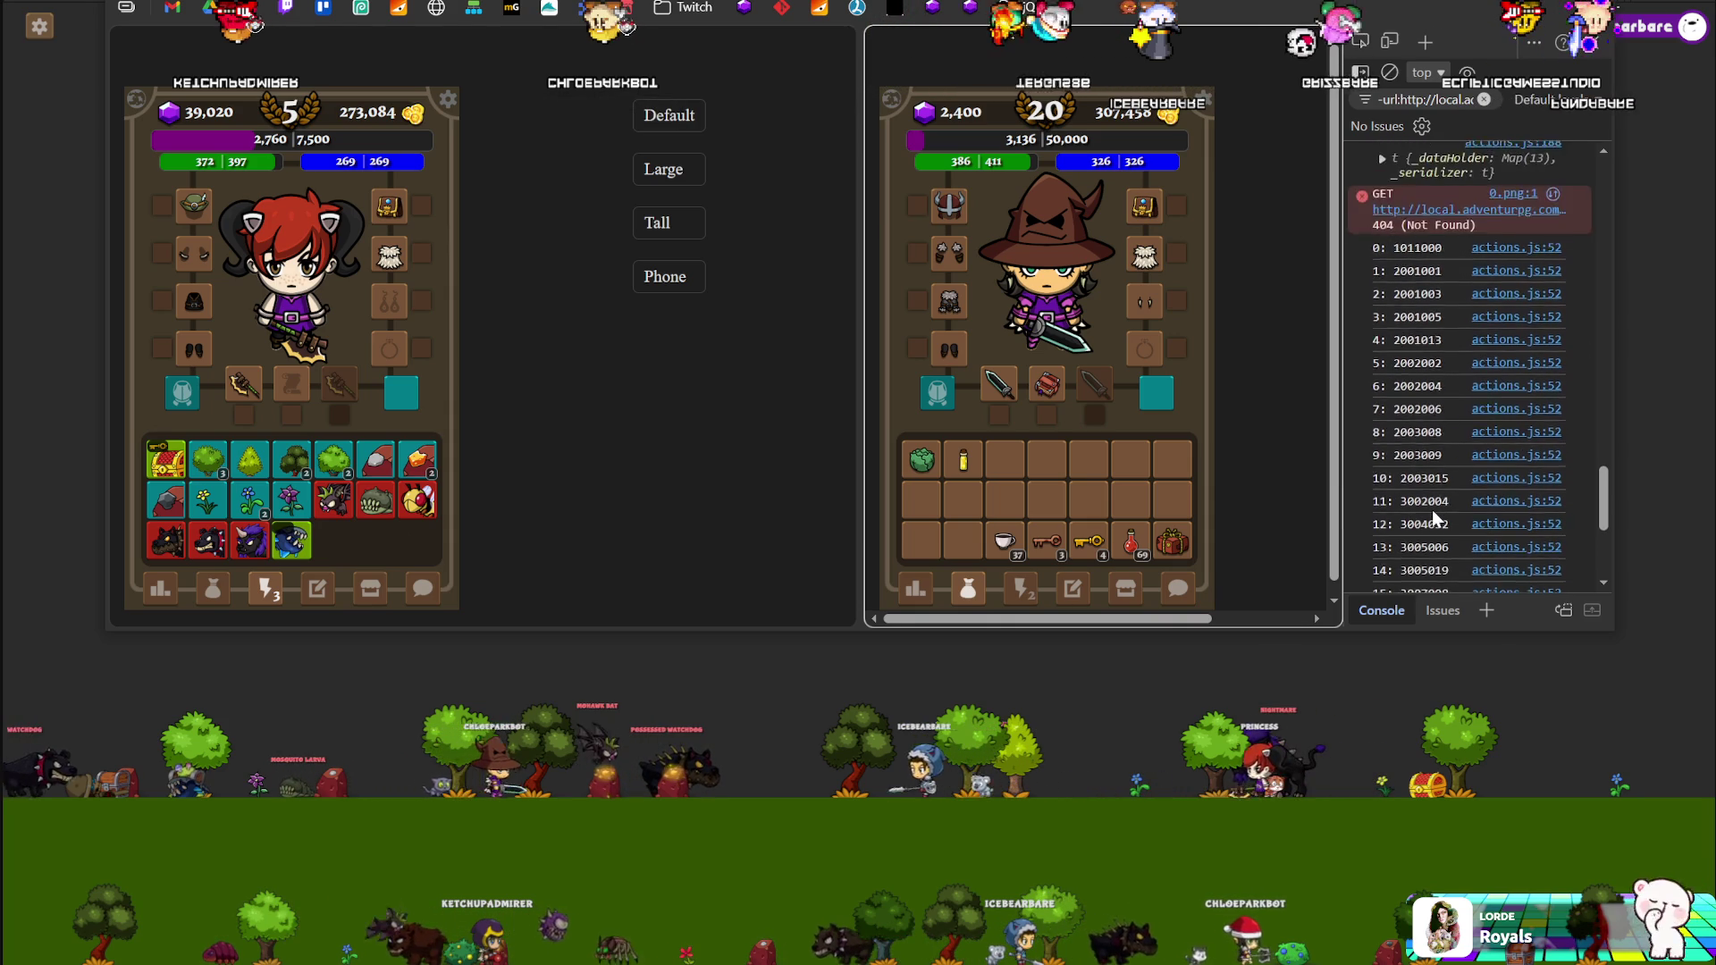
pyautogui.scroll(-5, 1431, 509)
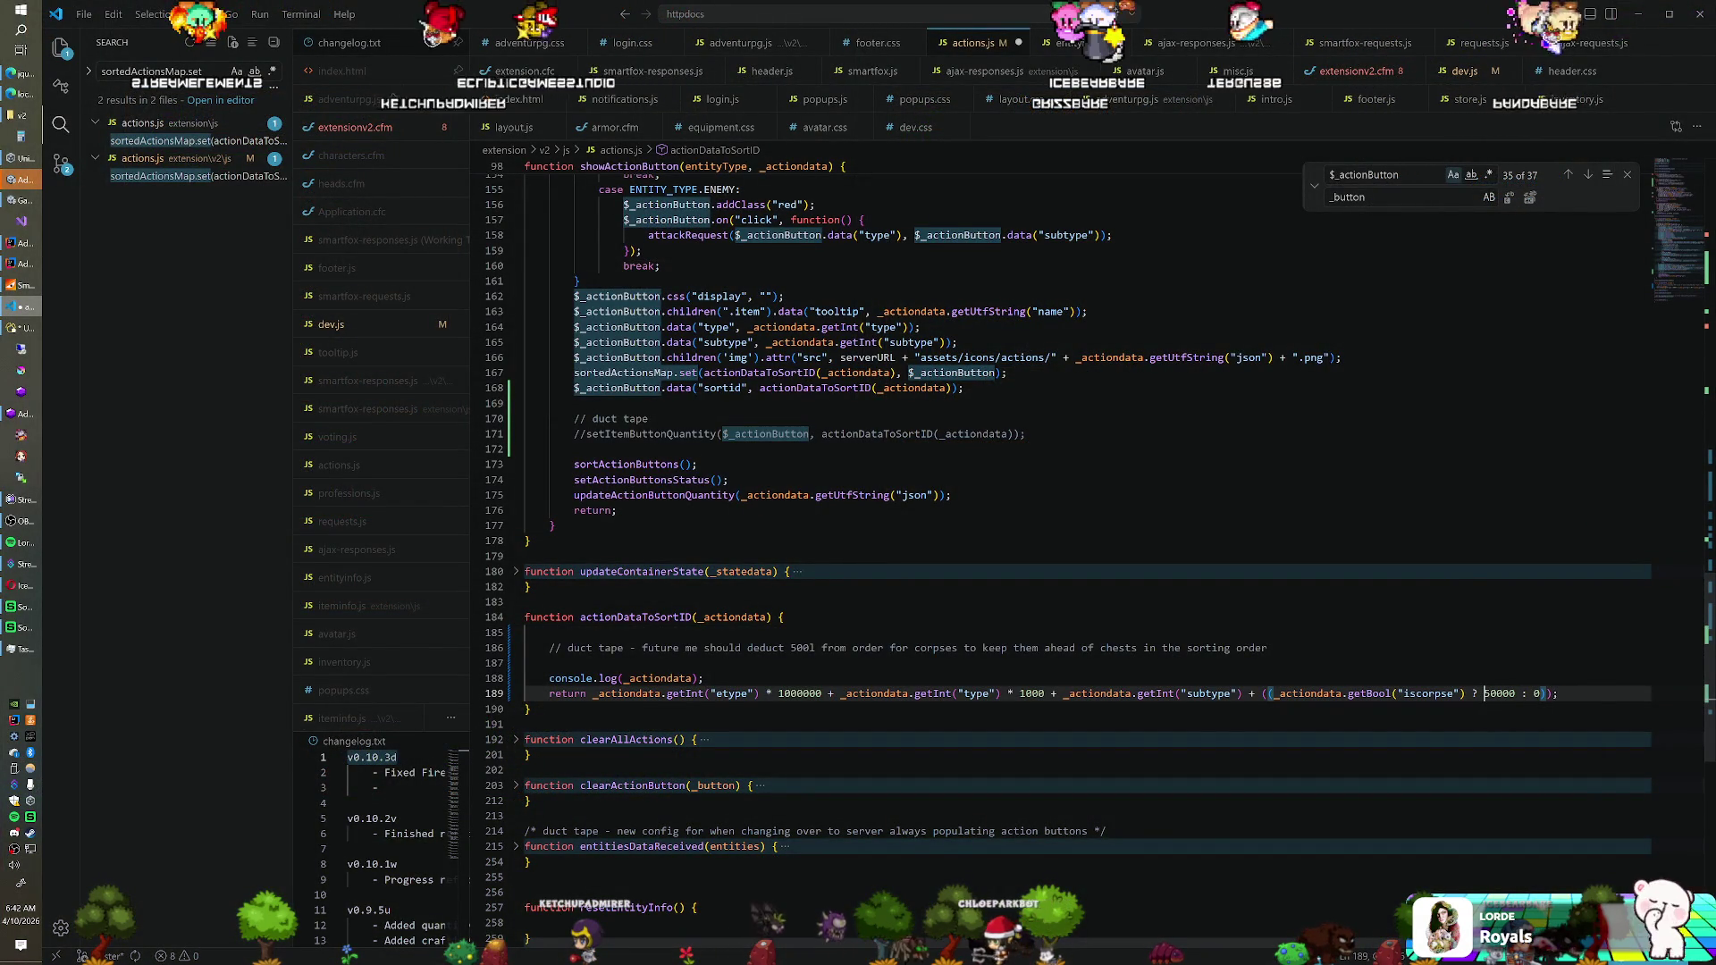
pyautogui.write('5')
# Change line 189 to !getBool("iscorpse") with +50000, then reload the game client
pyautogui.click(1545, 694)
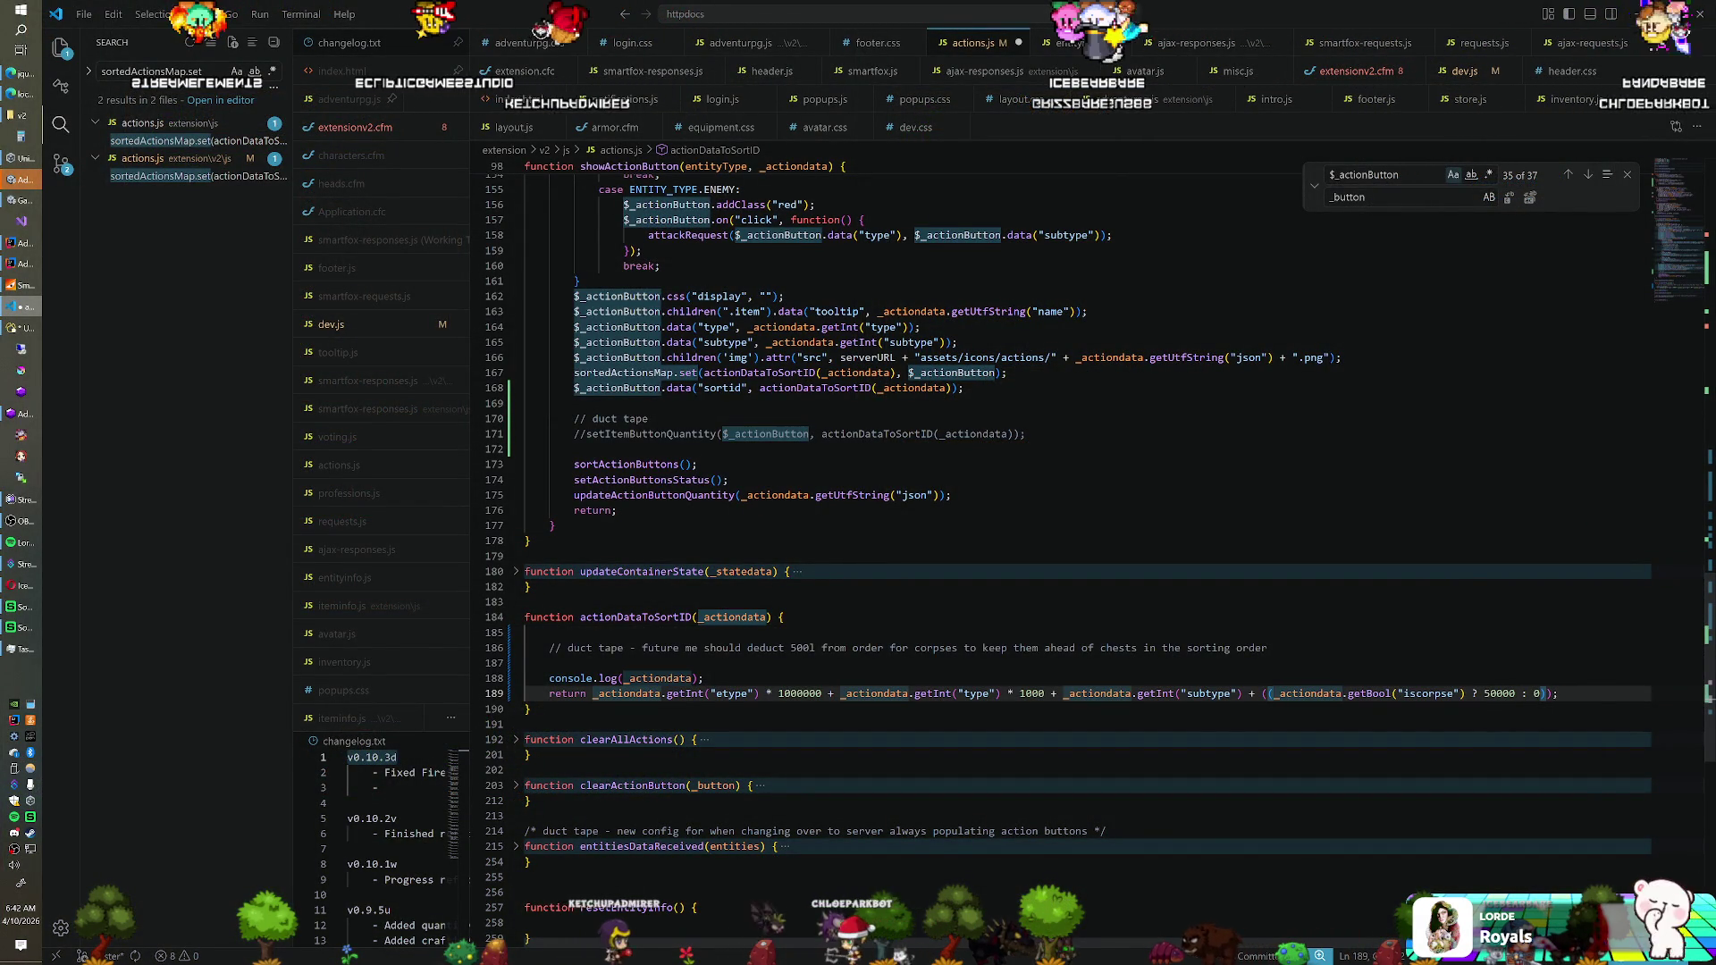
pyautogui.click(1271, 693)
pyautogui.write('!')
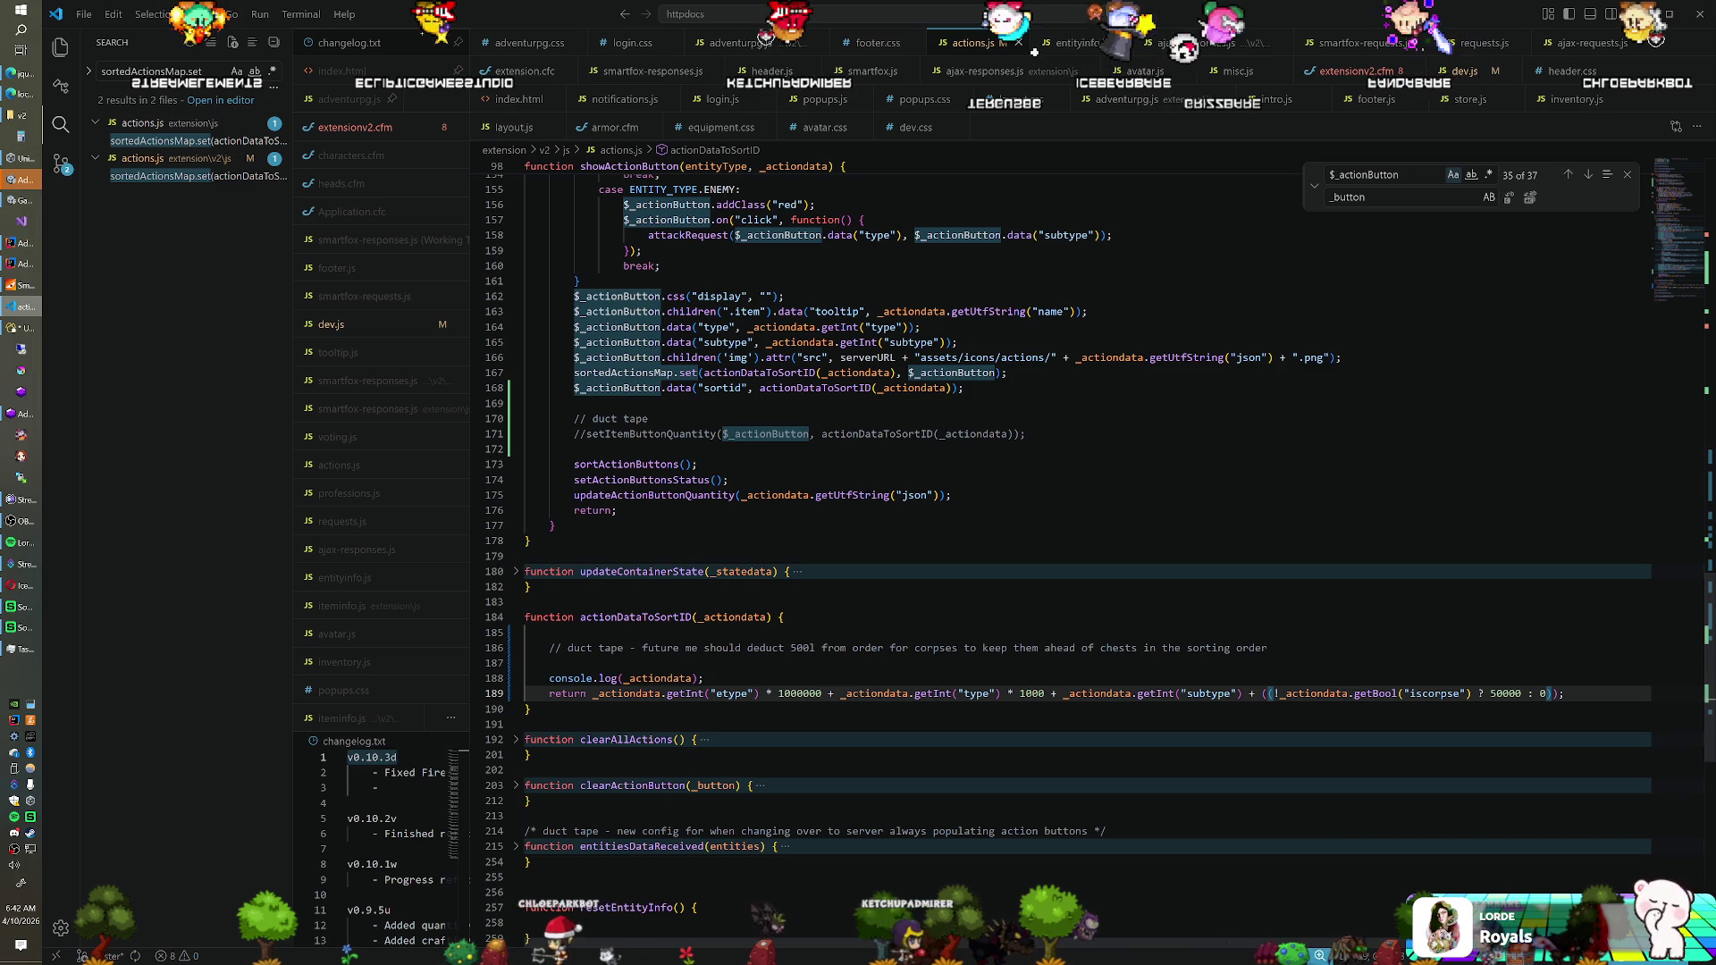
pyautogui.click(549, 663)
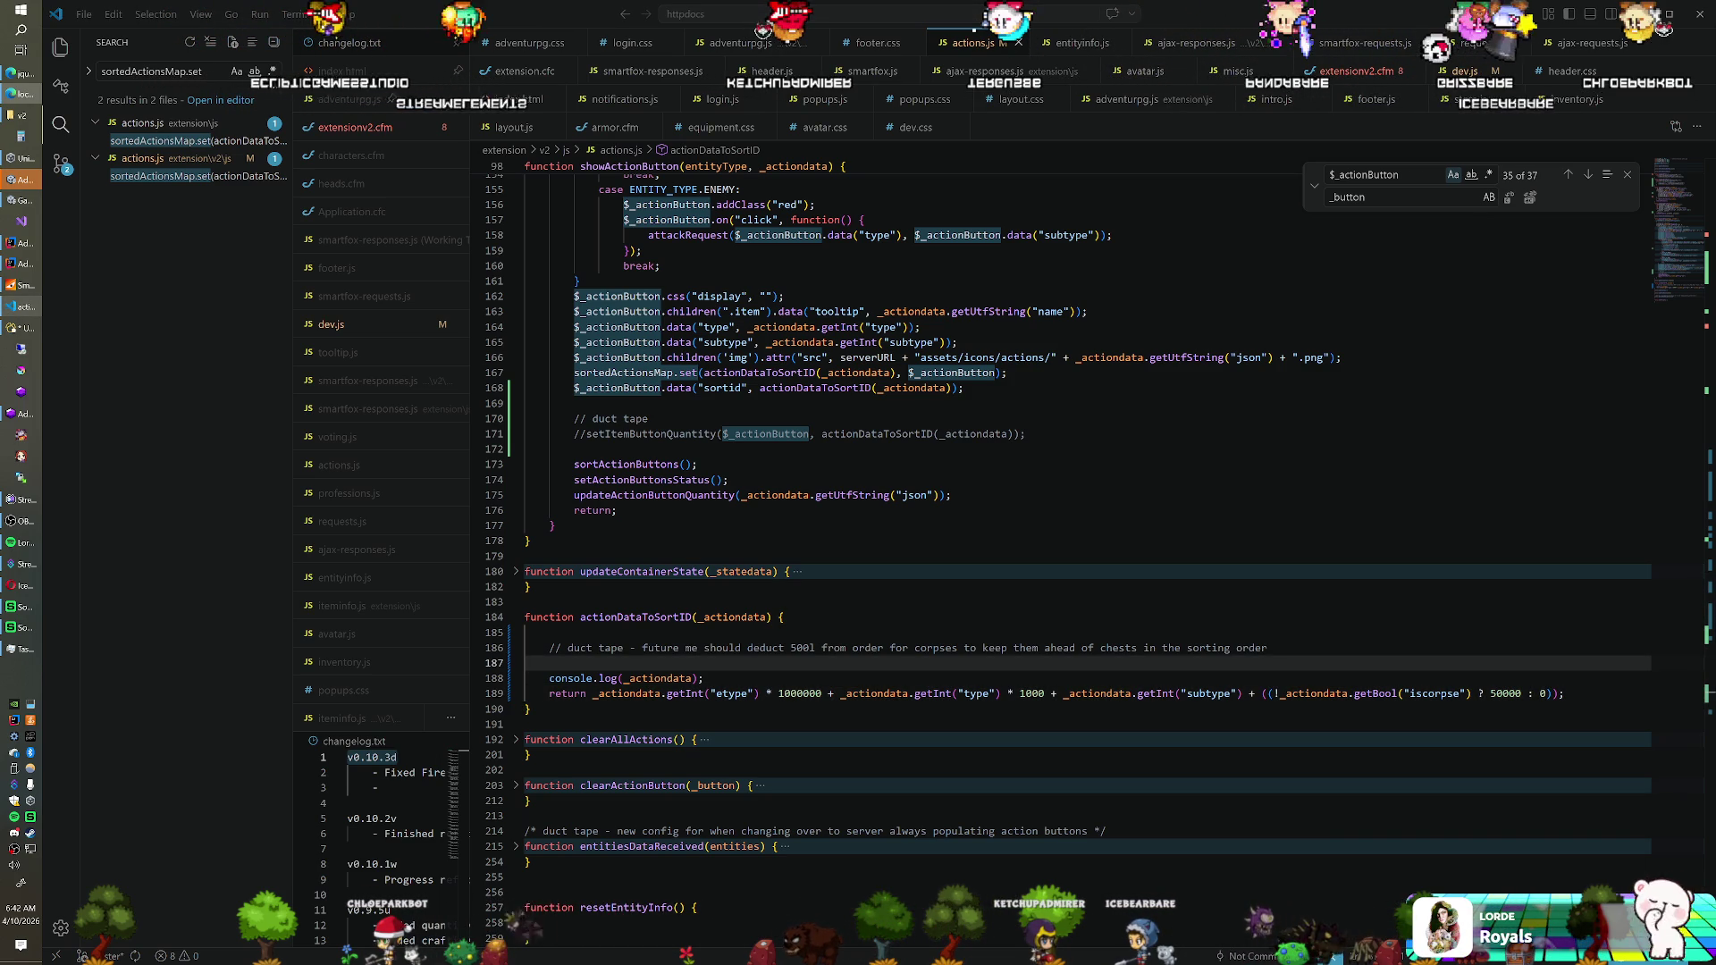
pyautogui.hotkey('alt', 'Tab')
pyautogui.press('F5')
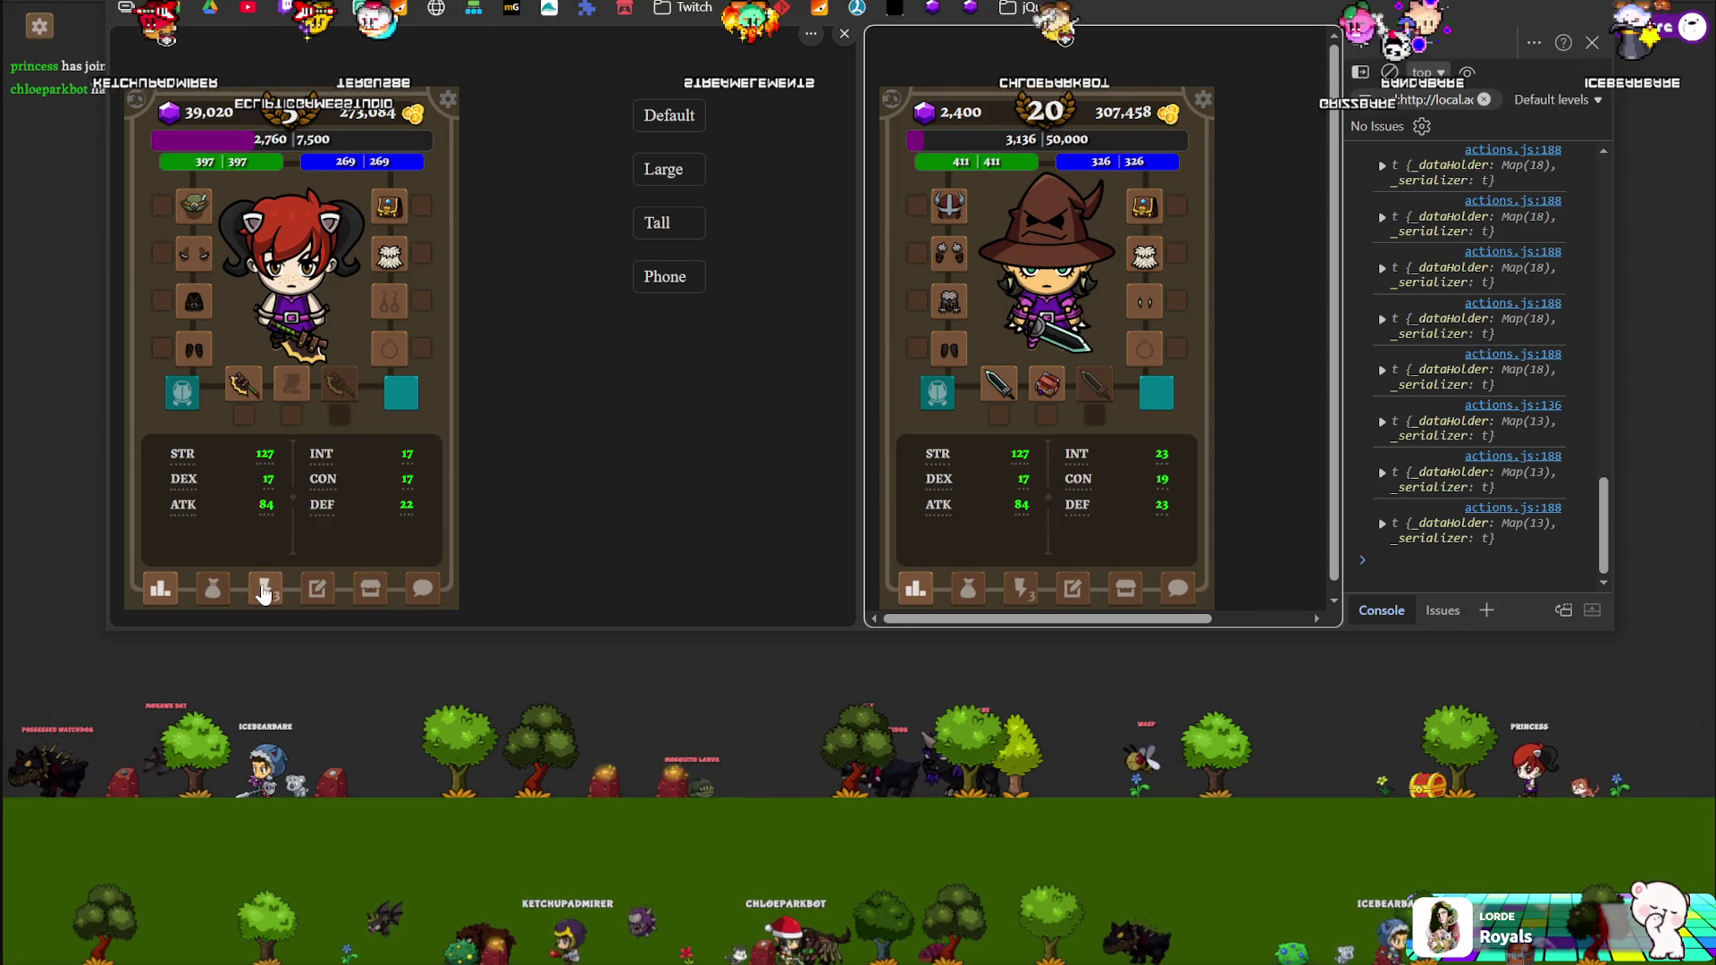
# Open both action lists, attack monsters, and switch both inventories to the collection view
pyautogui.click(264, 591)
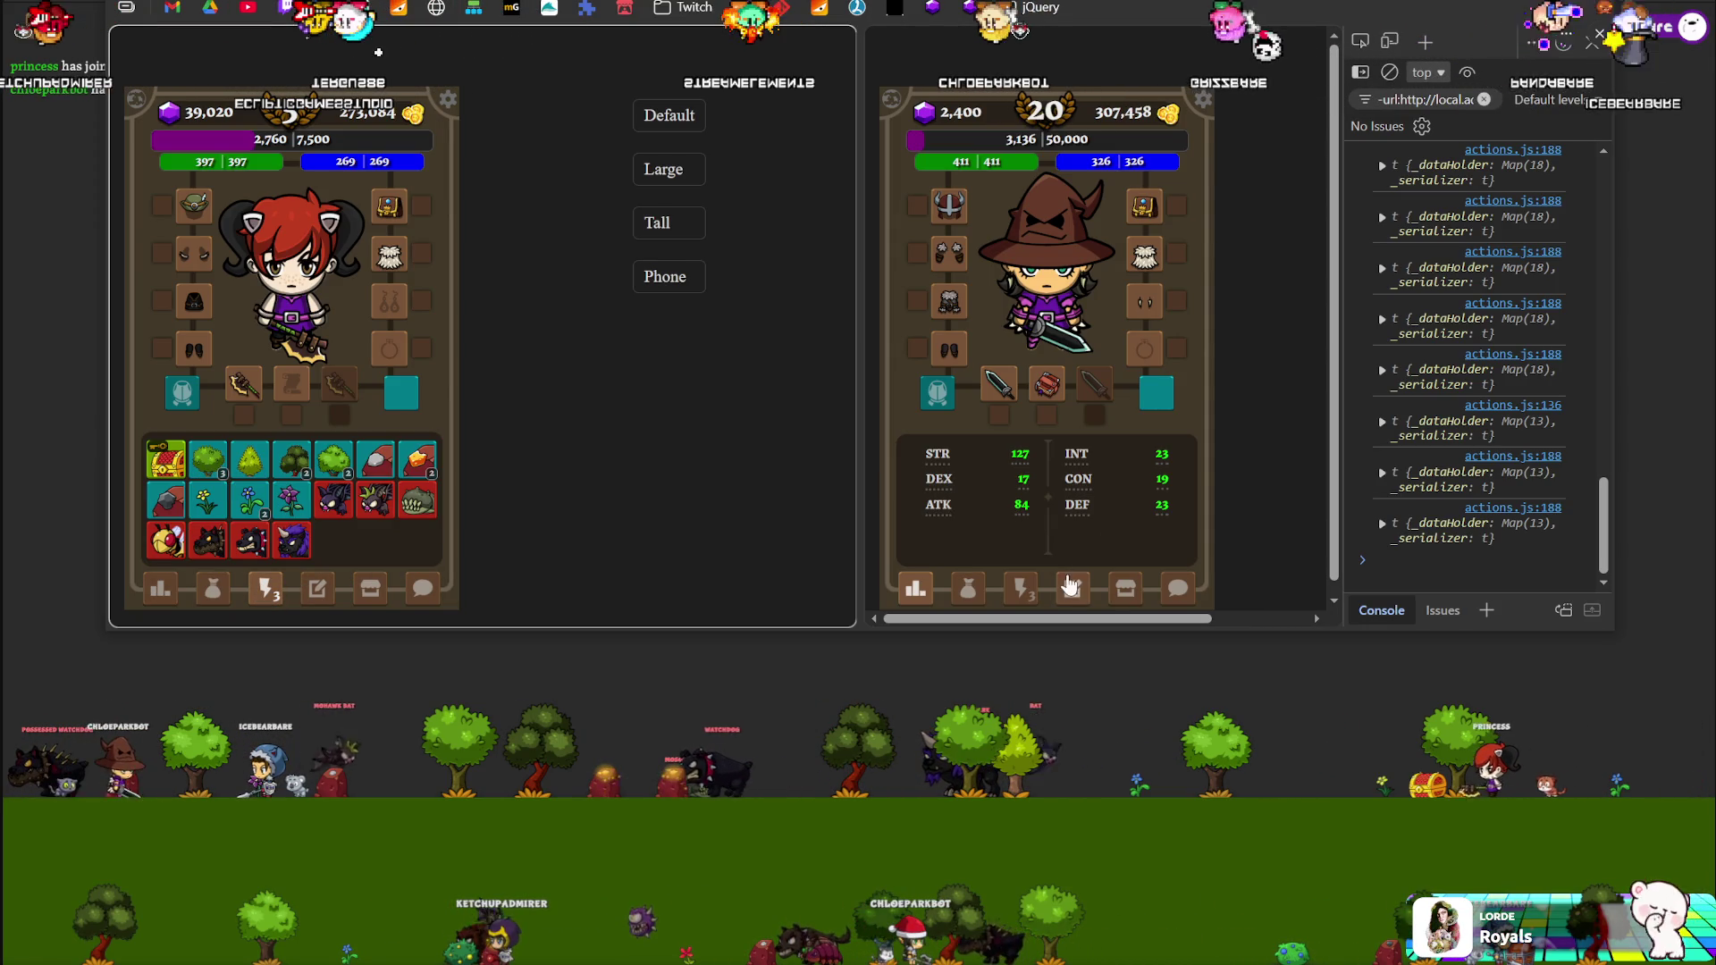
pyautogui.click(1018, 589)
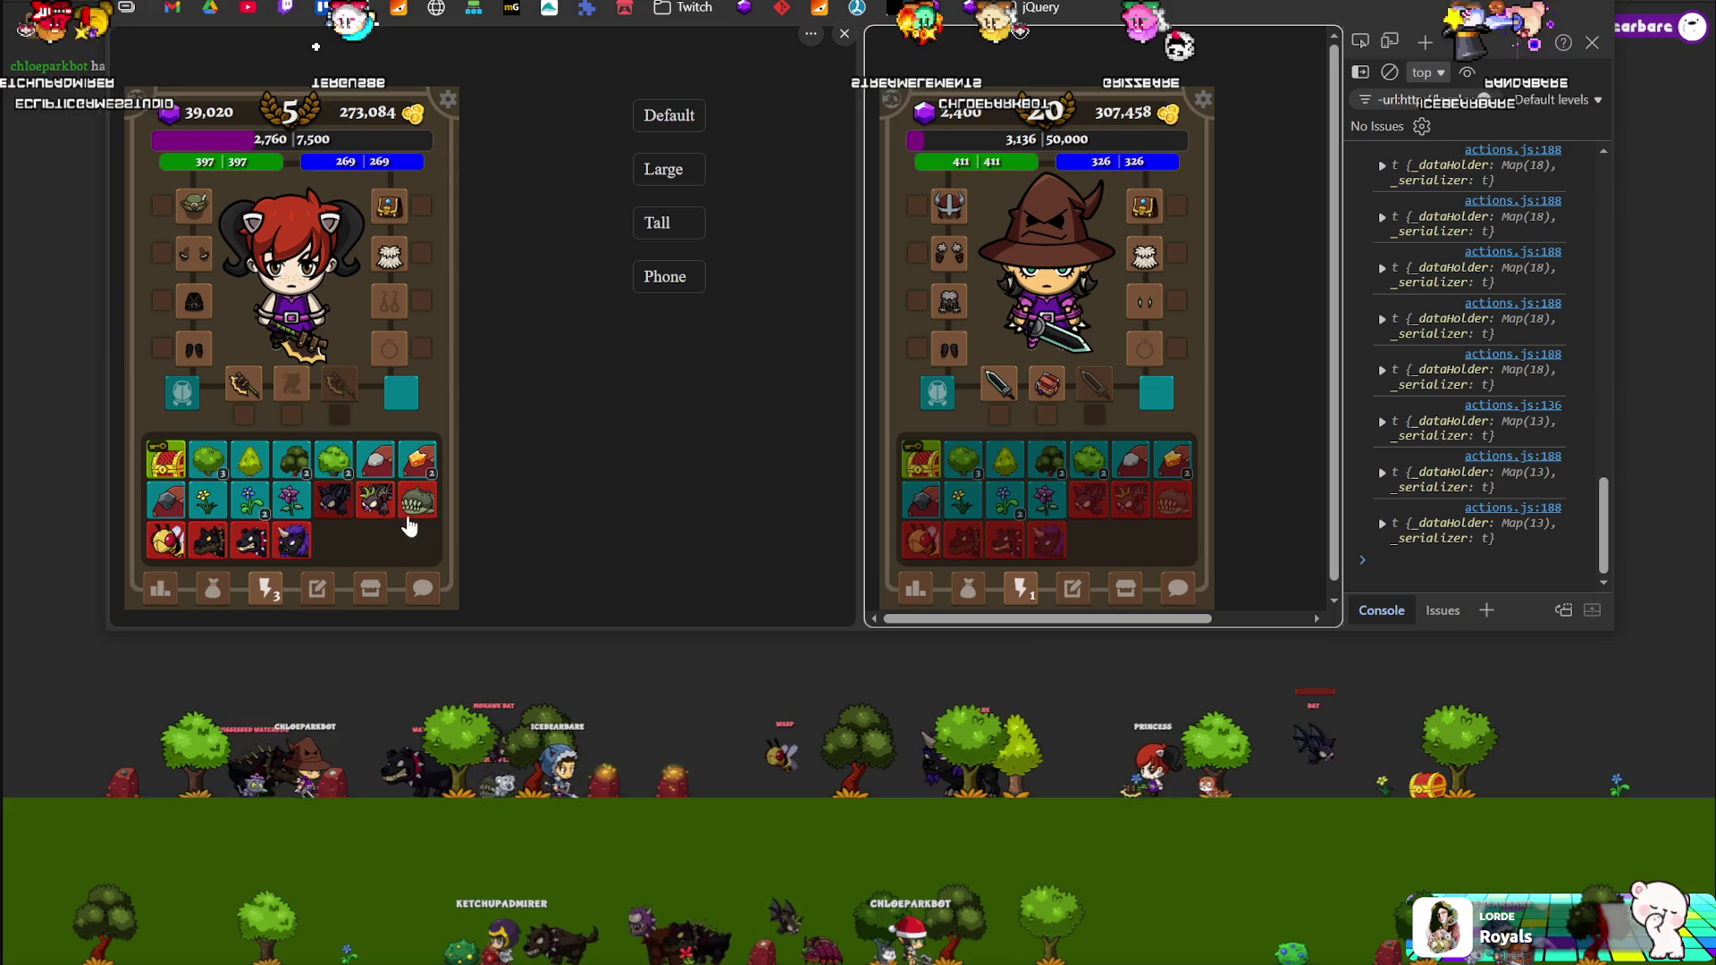
pyautogui.click(262, 546)
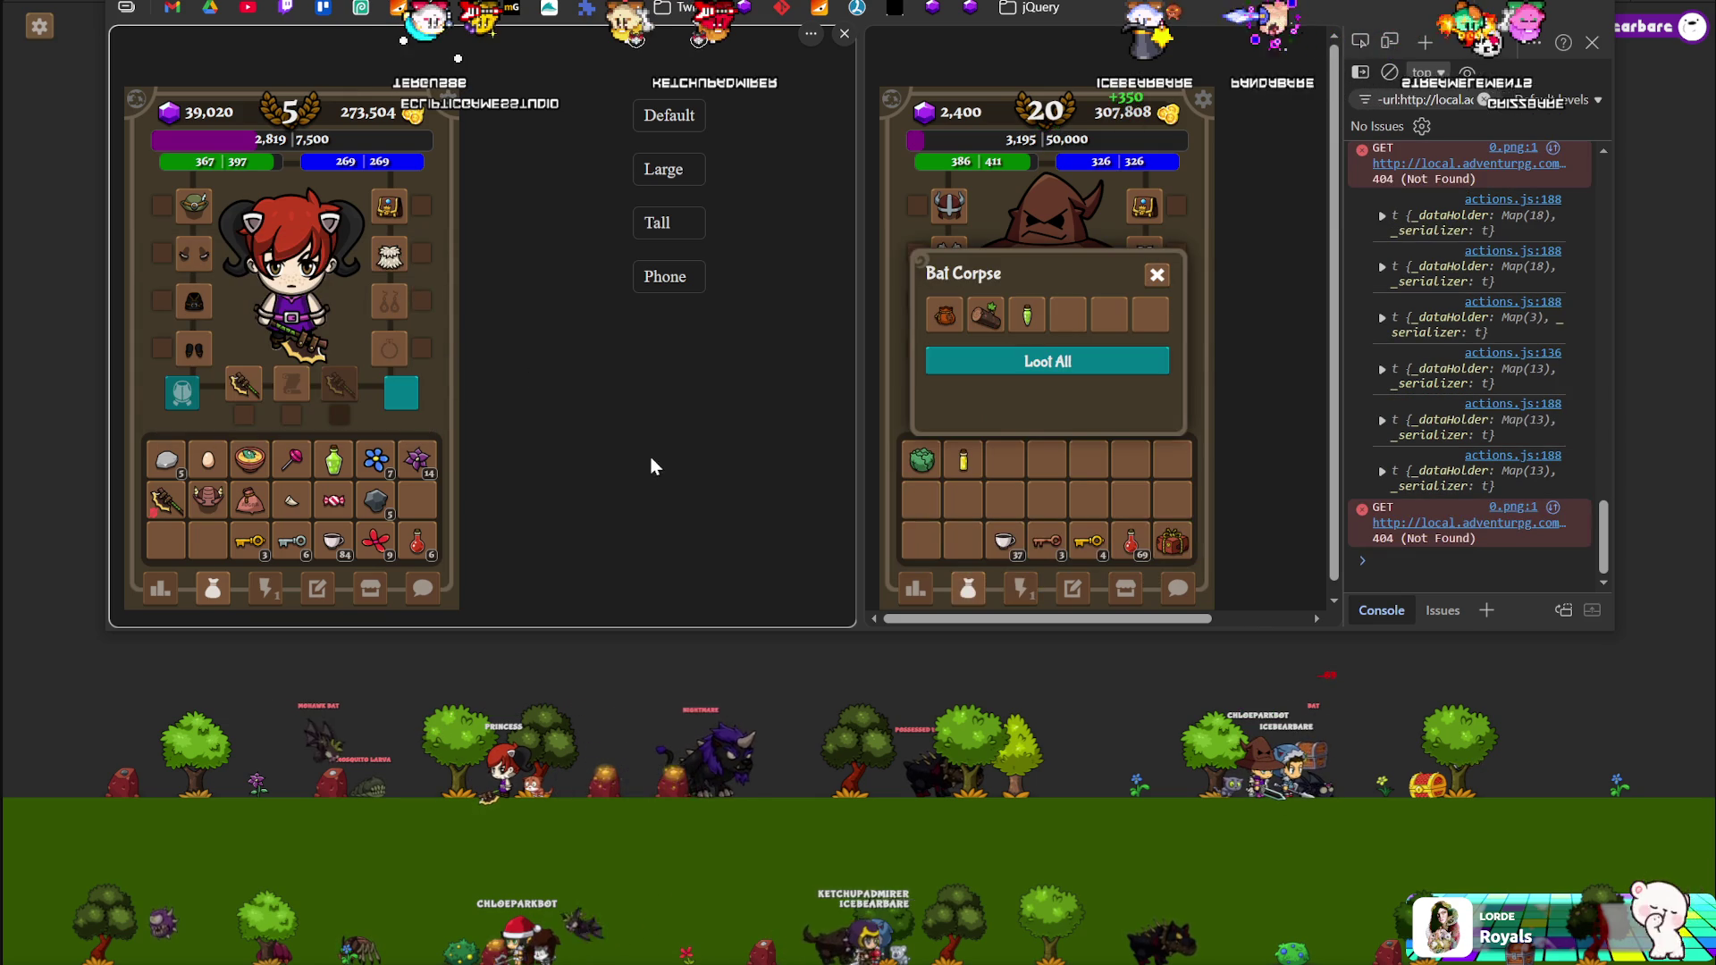
pyautogui.click(1028, 593)
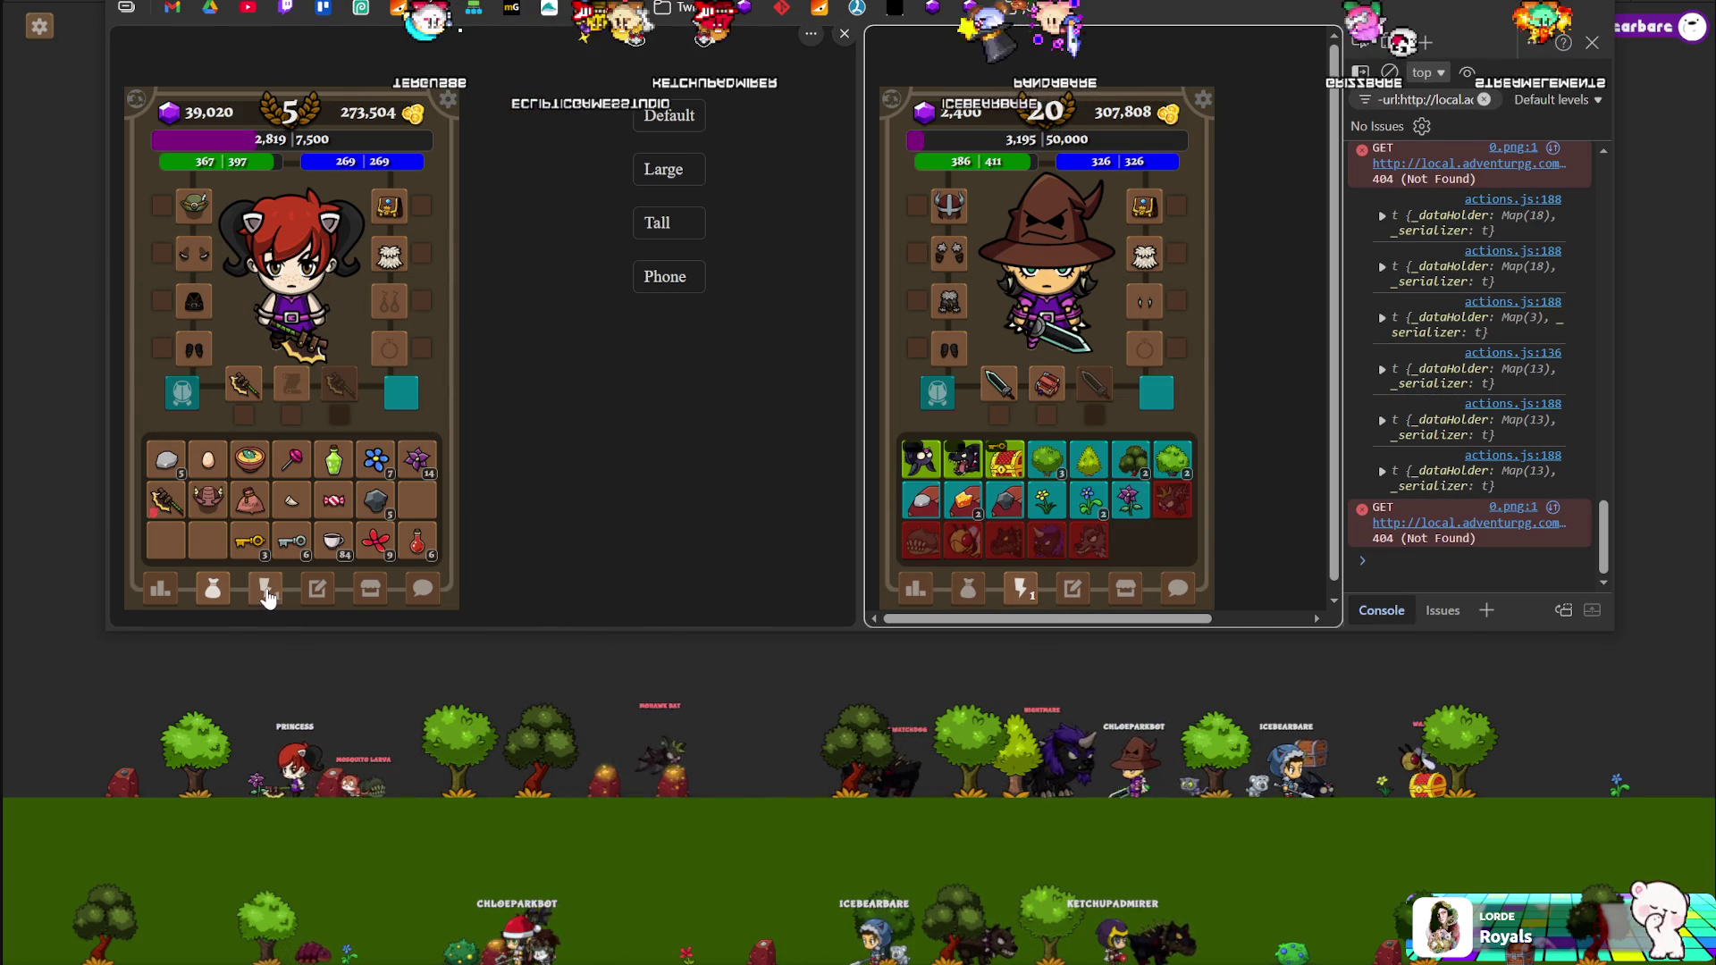
pyautogui.click(266, 593)
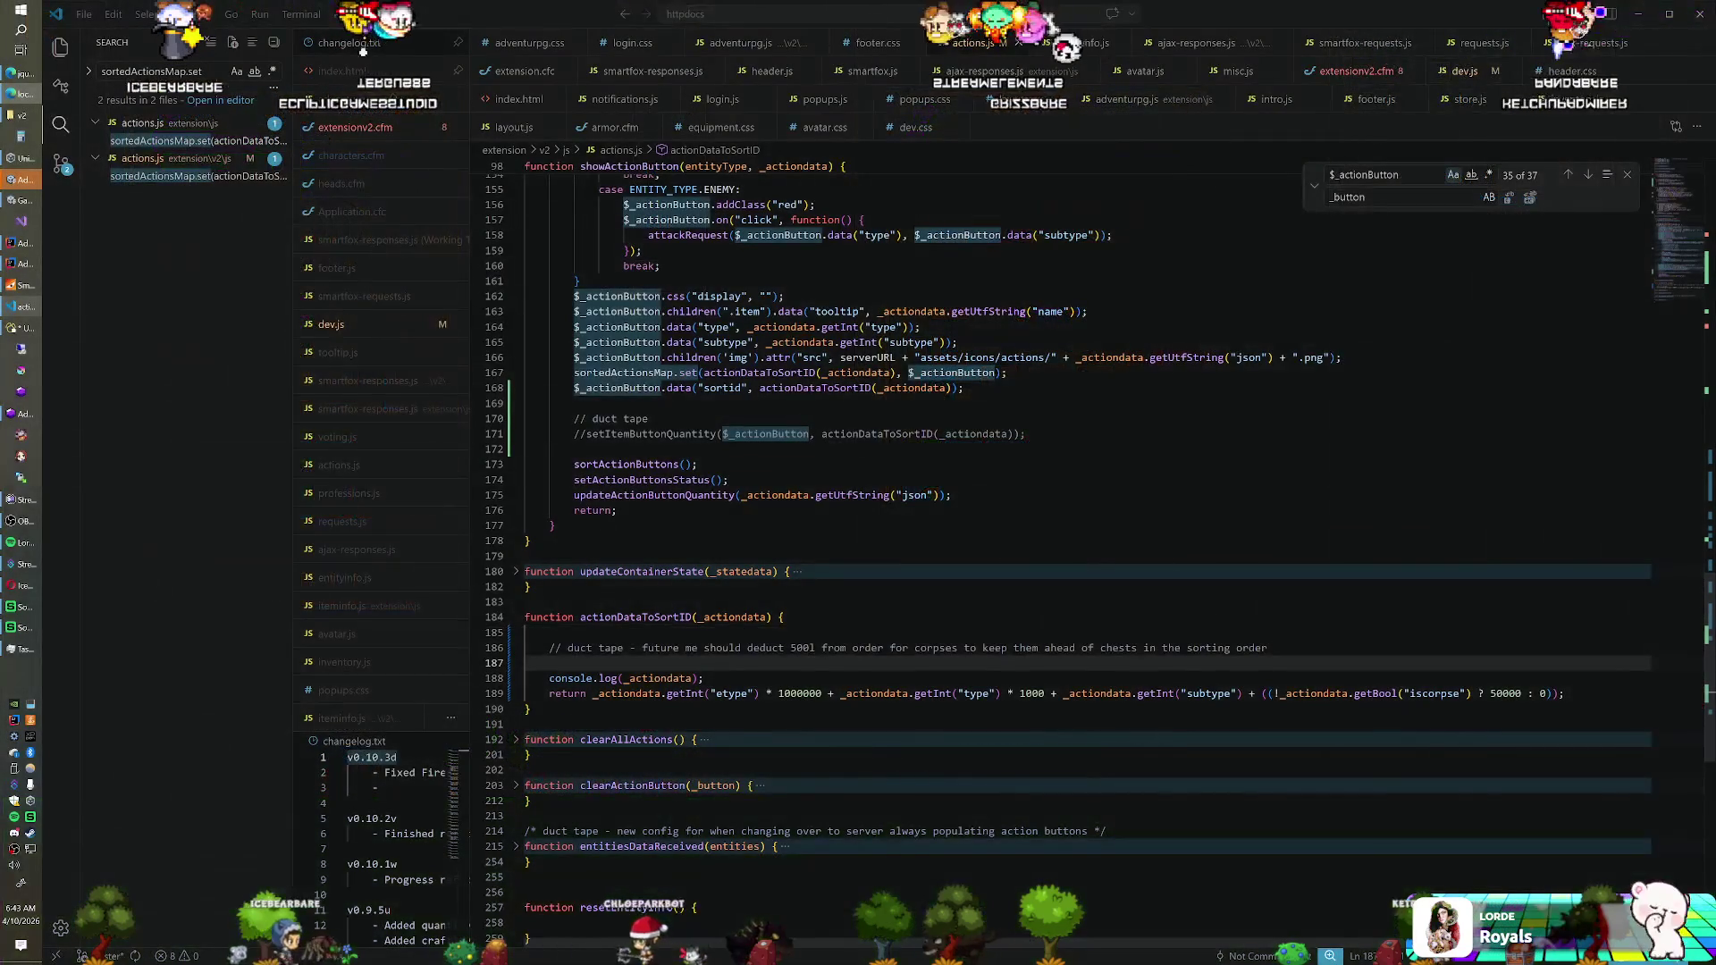
# Delete the duct-tape comment and the console.log(_actiondata) debug line
pyautogui.press('Down')
pyautogui.press('End')
pyautogui.hotkey('shift', 'Up')
pyautogui.hotkey('shift', 'Up')
pyautogui.hotkey('shift', 'Up')
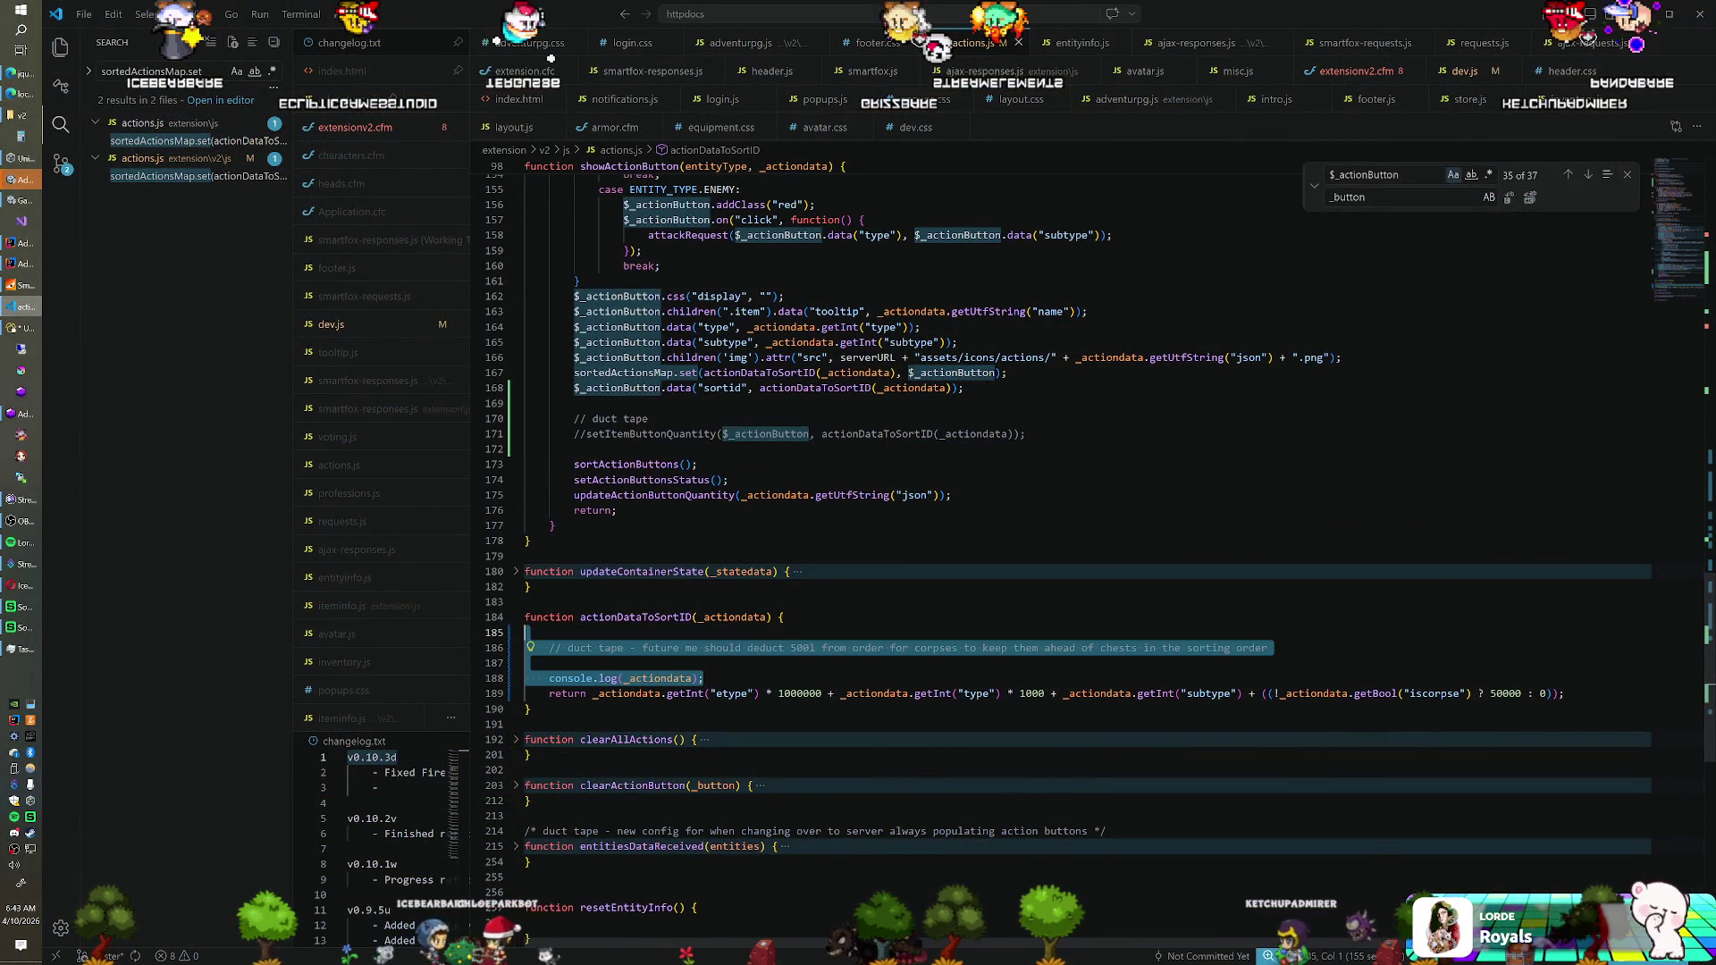
pyautogui.press('BackSpace')
pyautogui.press('BackSpace')
# Delete the duct-tape comment and commented-out setItemButtonQuantity lines in showActionButton
pyautogui.scroll(4, 1072, 536)
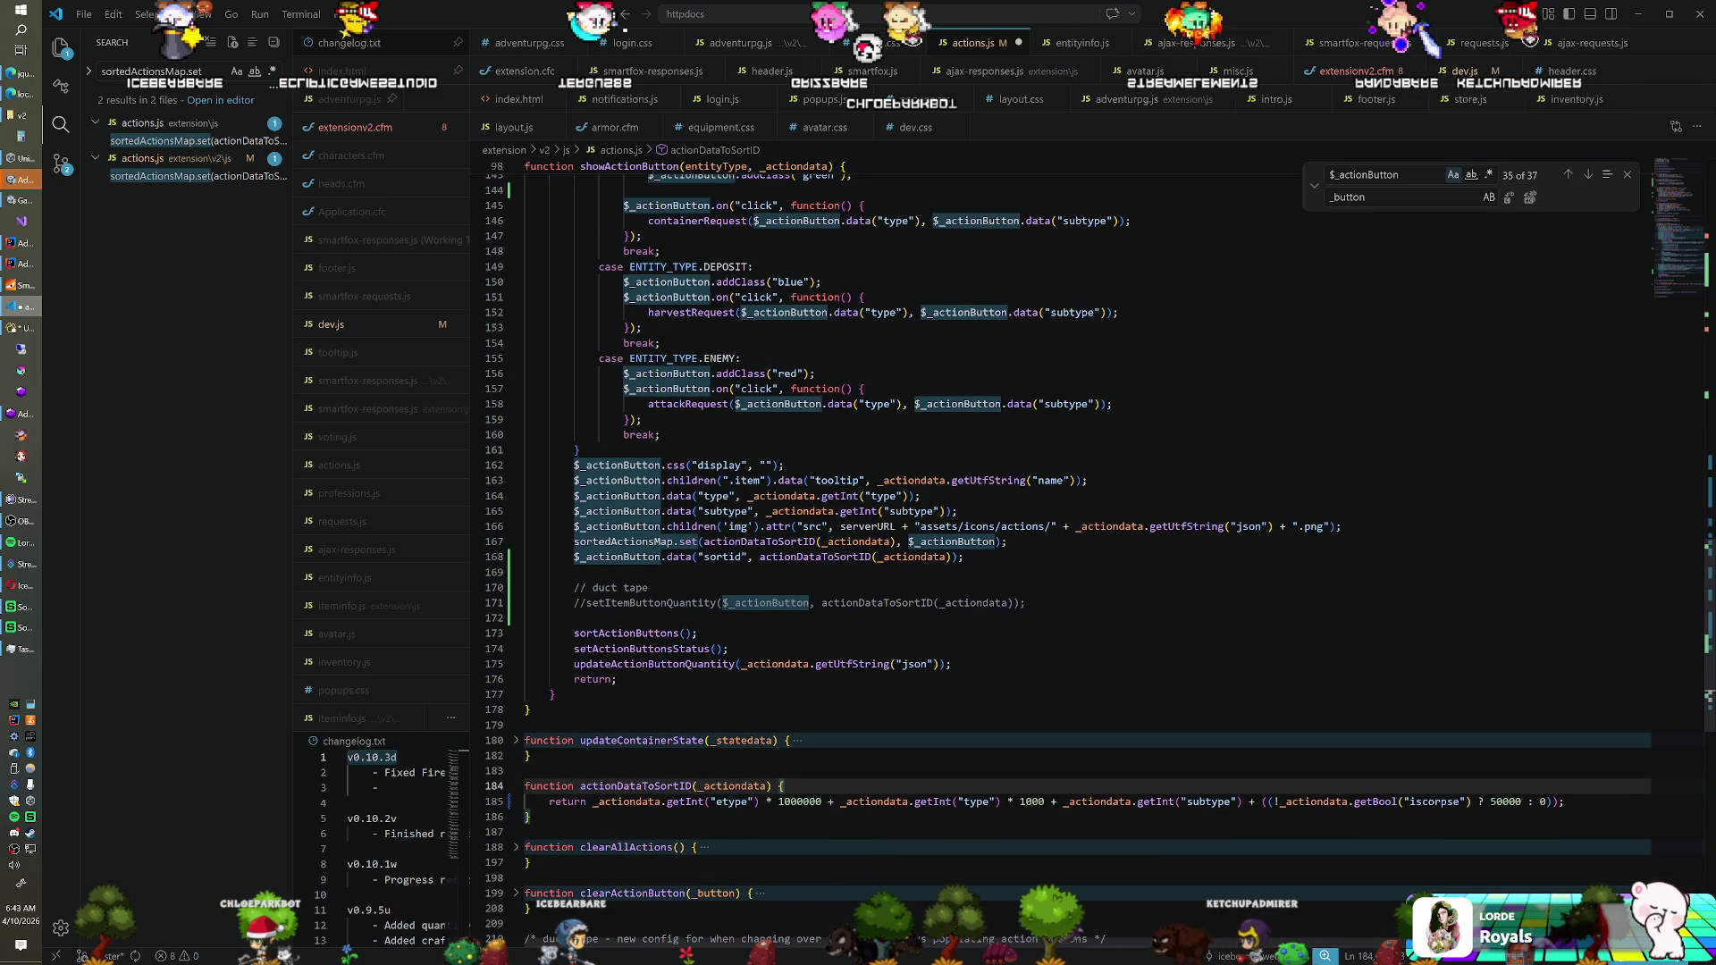
pyautogui.moveTo(586, 602); pyautogui.dragTo(580, 587)
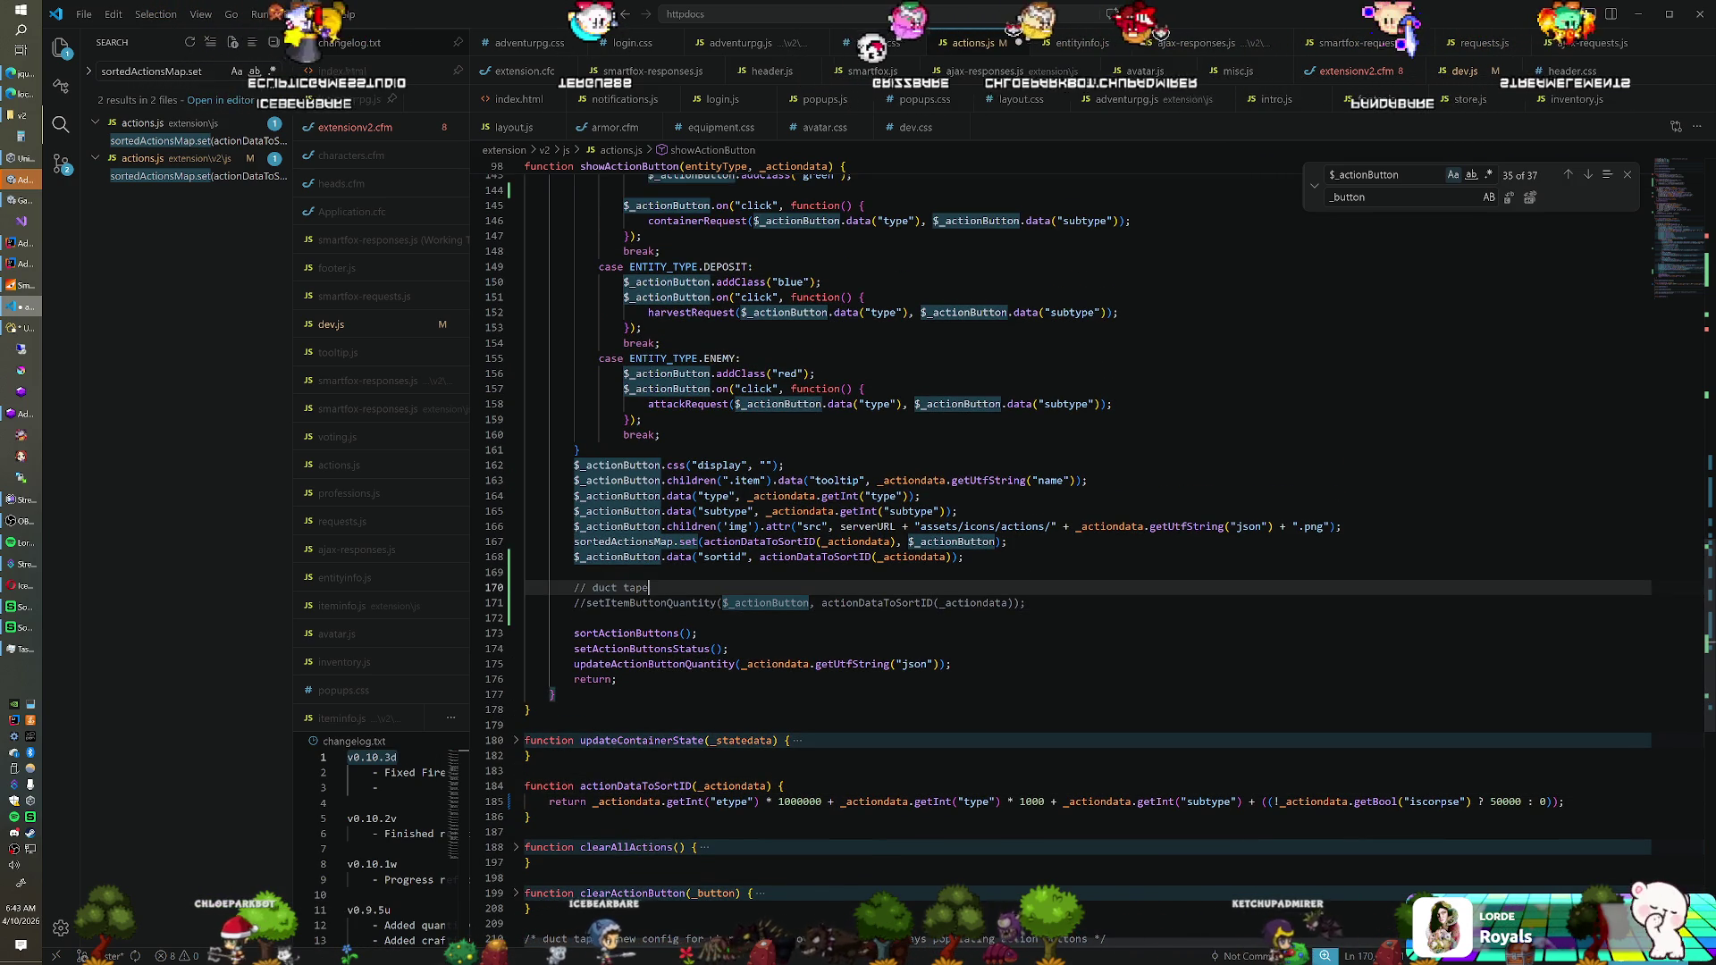
pyautogui.moveTo(1025, 603); pyautogui.dragTo(966, 557)
pyautogui.press('BackSpace')
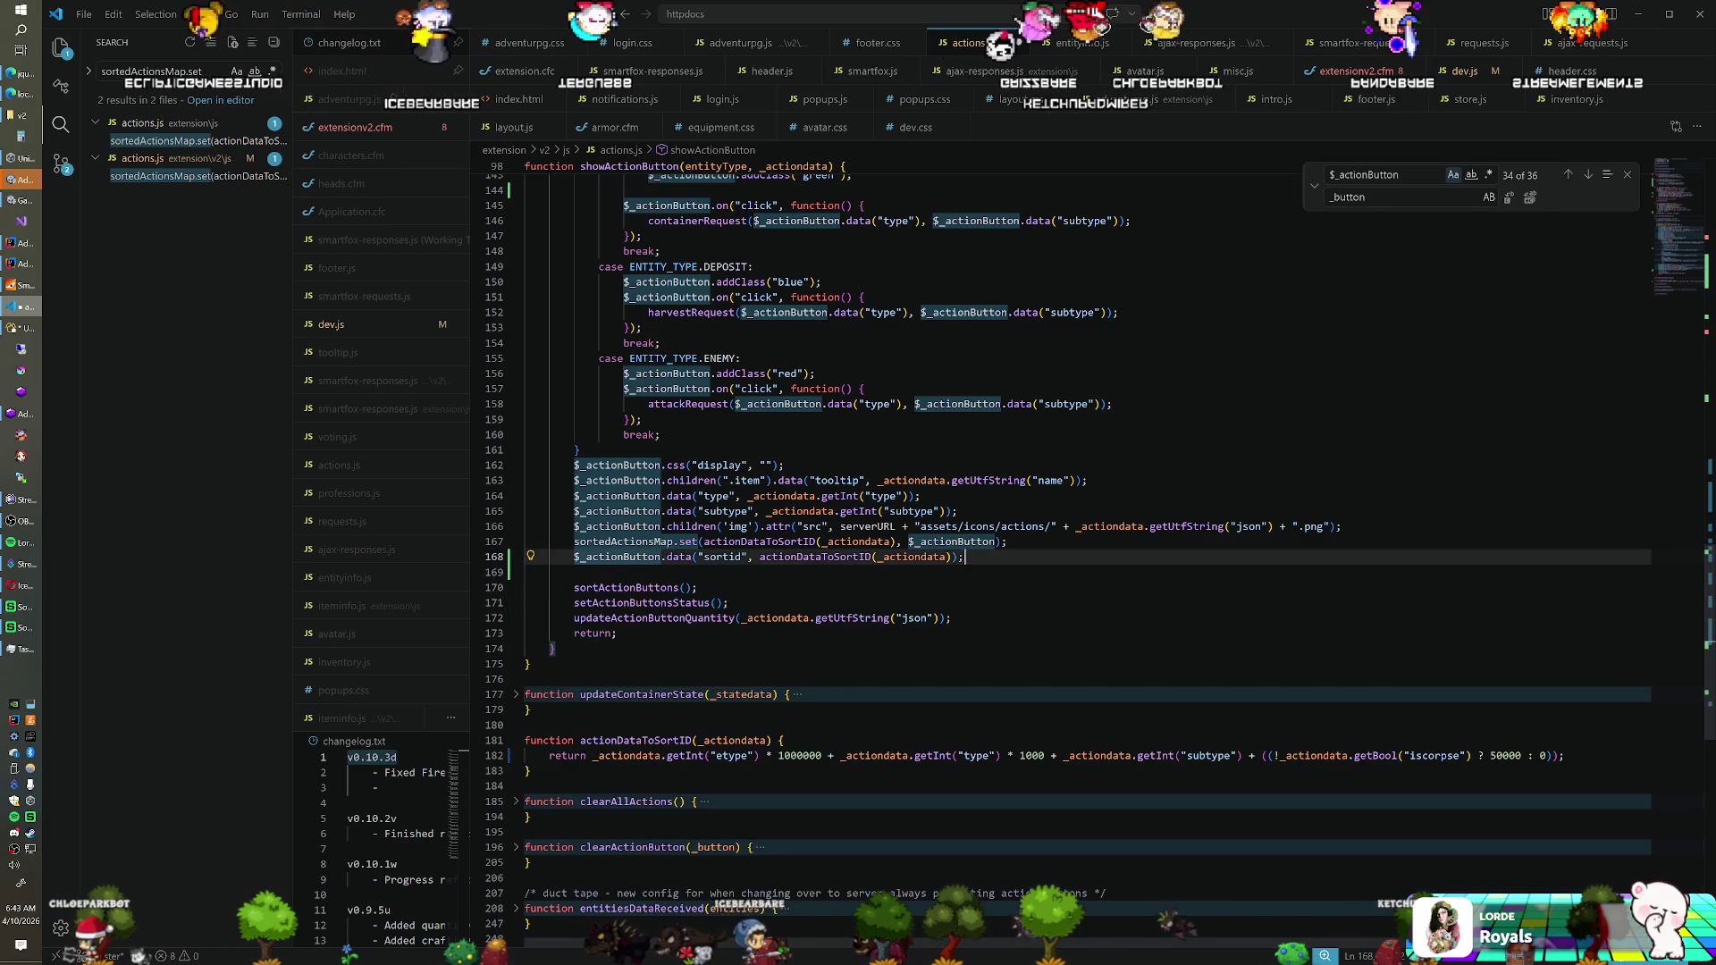
# Remove the duct-tape comment line in updateActionButtonQuantity
pyautogui.scroll(15, 1073, 536)
pyautogui.scroll(7, 1072, 536)
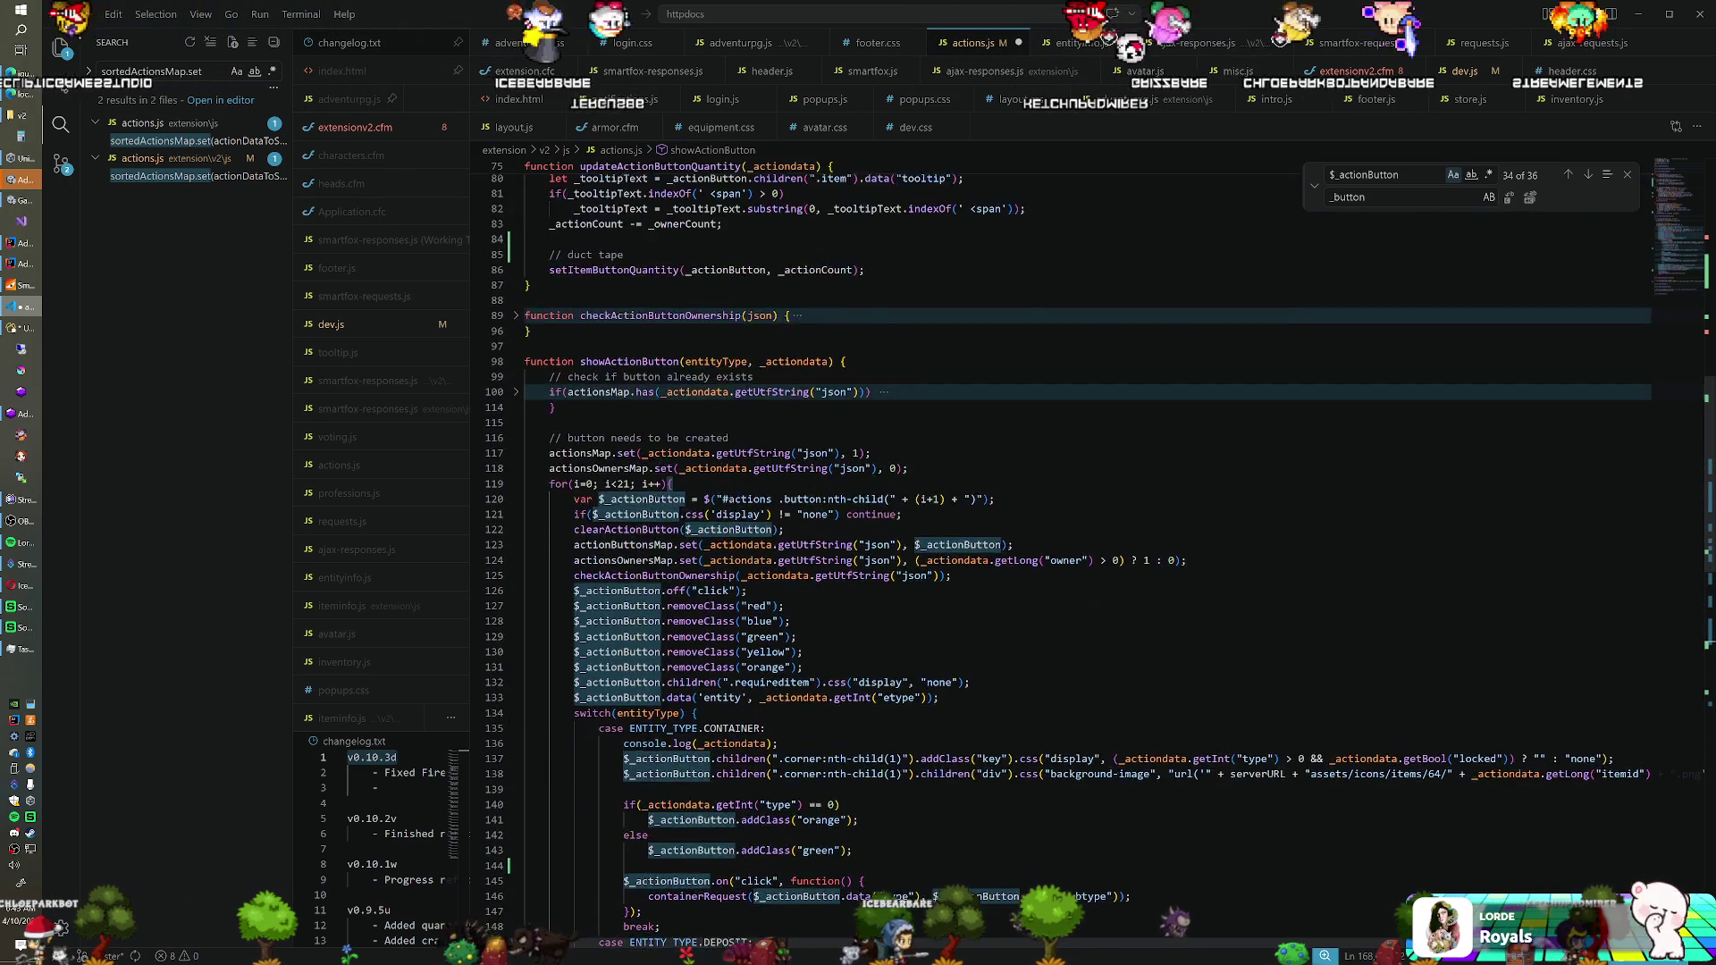
pyautogui.scroll(15, 1072, 536)
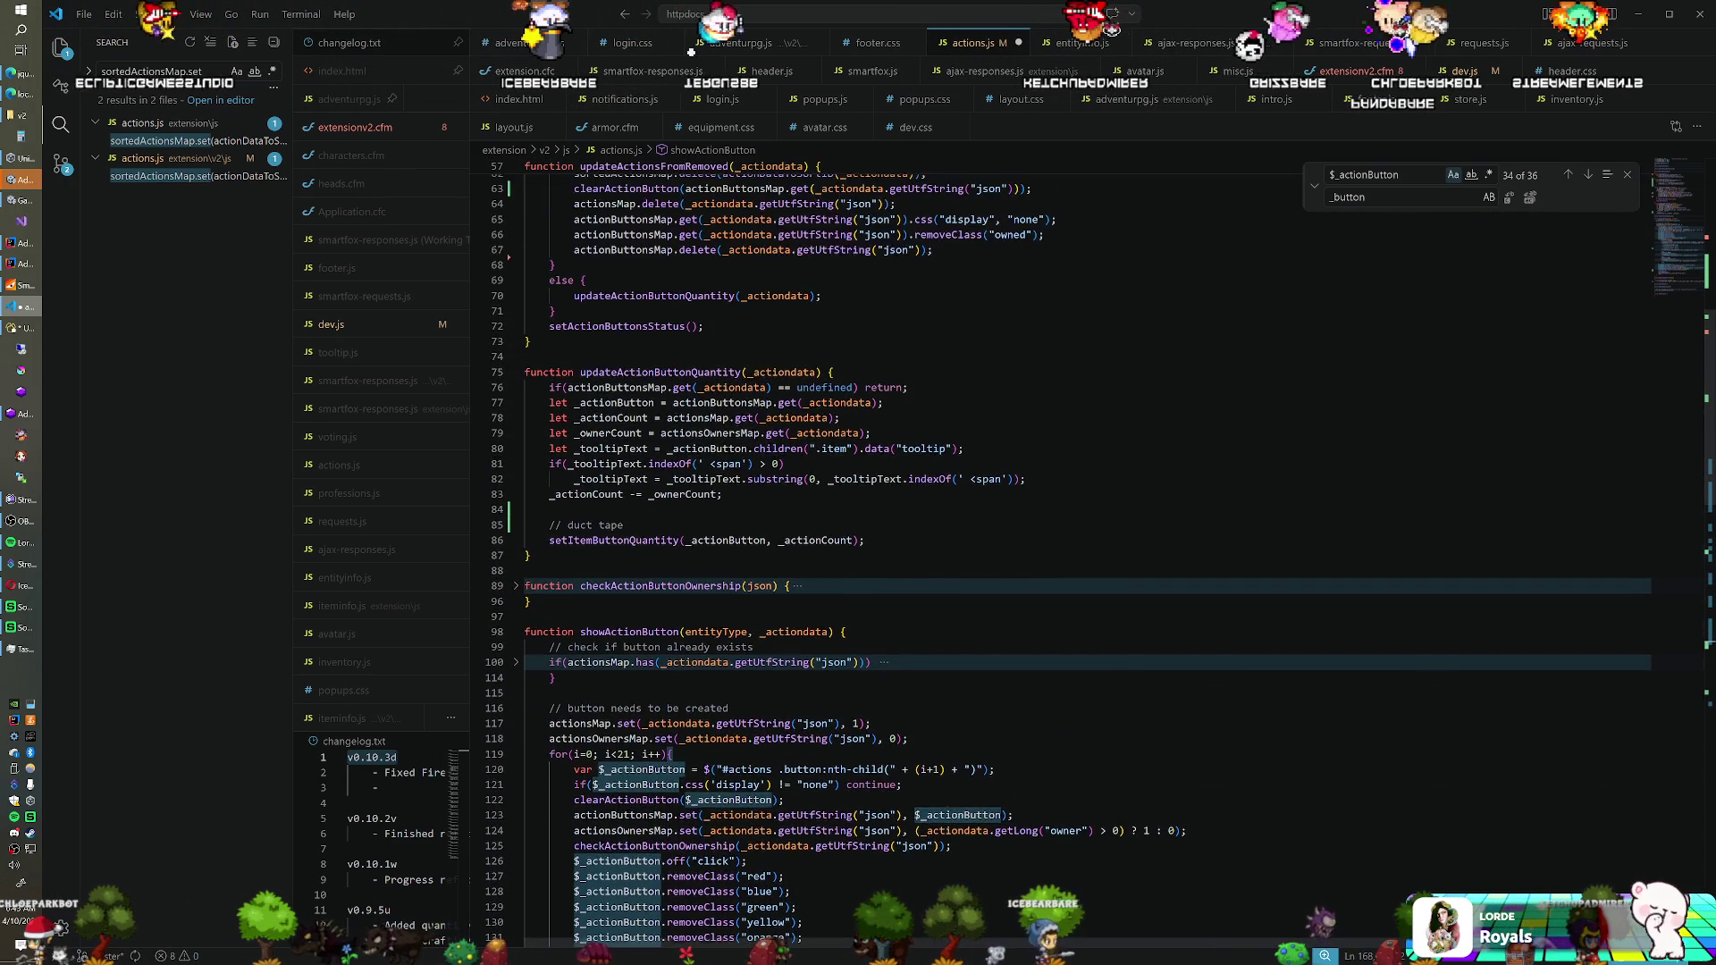
pyautogui.scroll(3, 1072, 536)
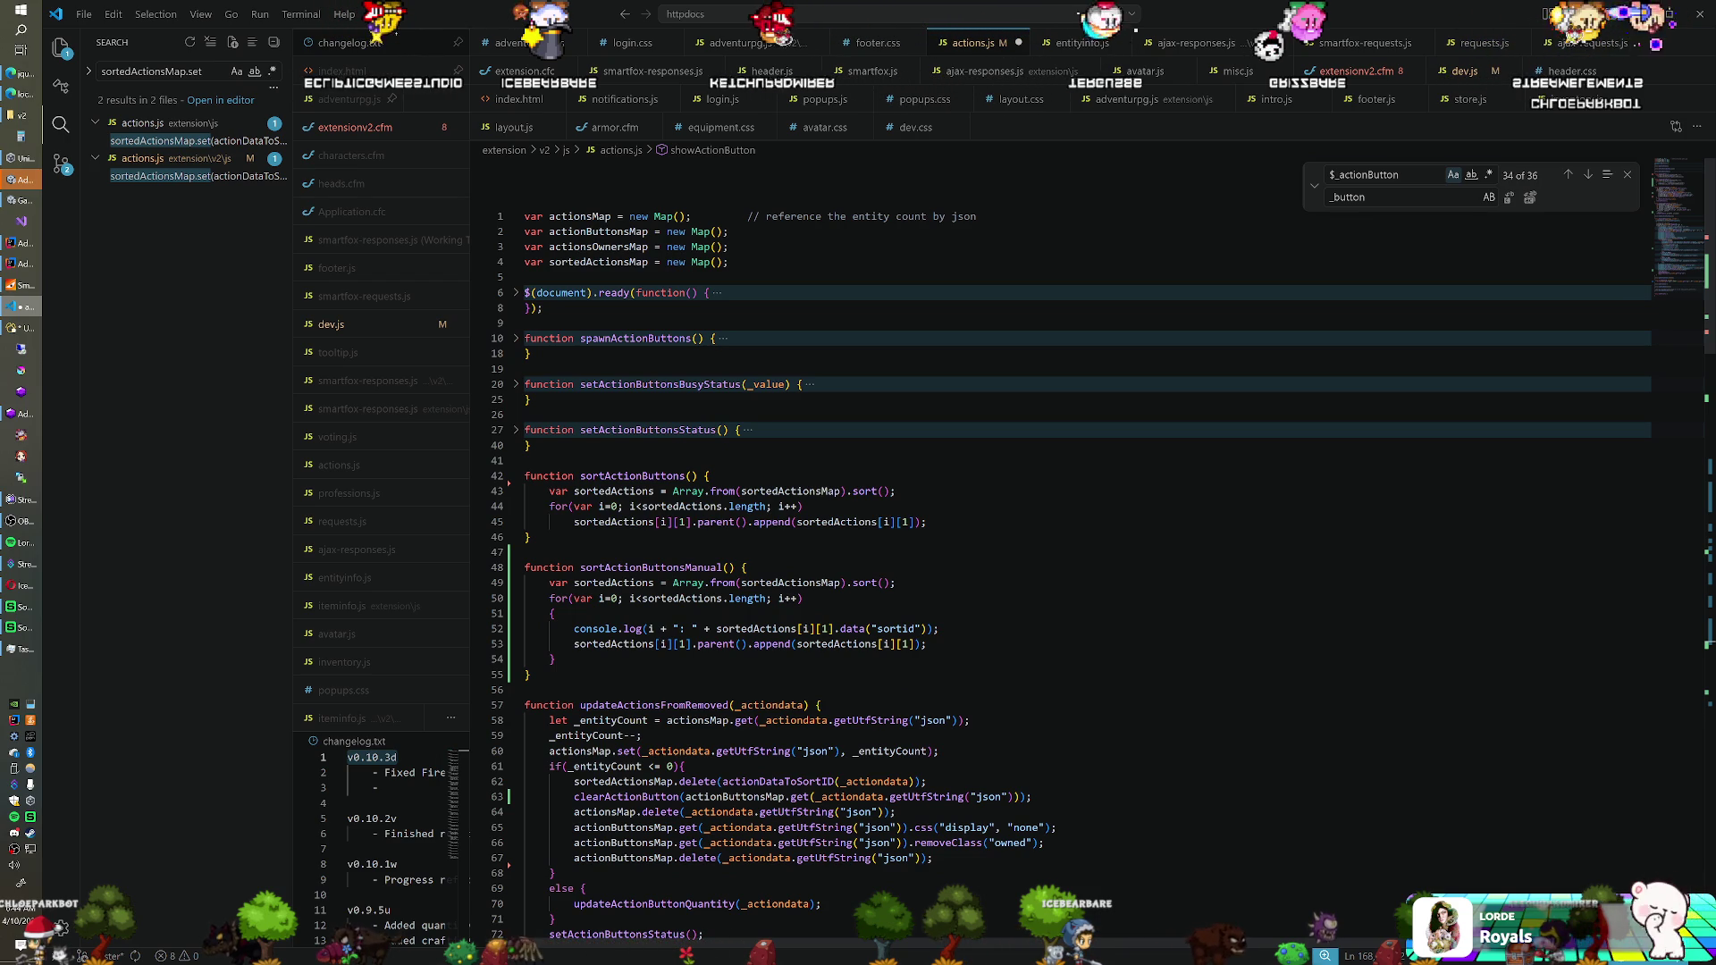
pyautogui.scroll(-6, 1072, 536)
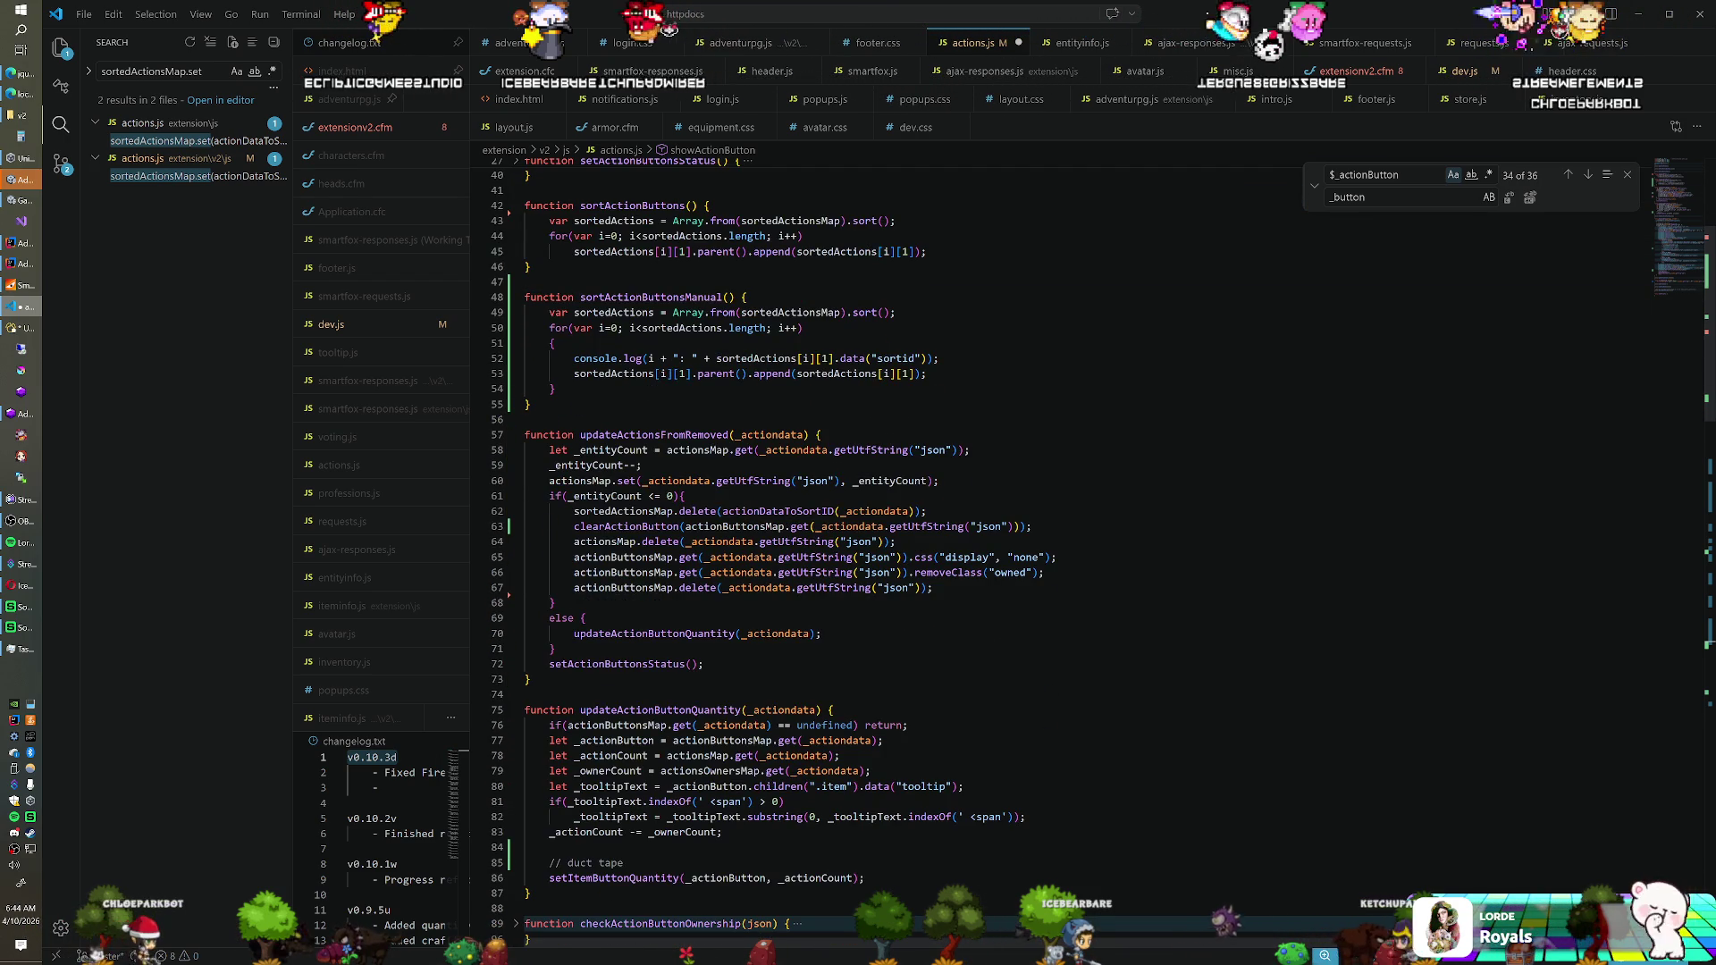
pyautogui.scroll(2, 1072, 536)
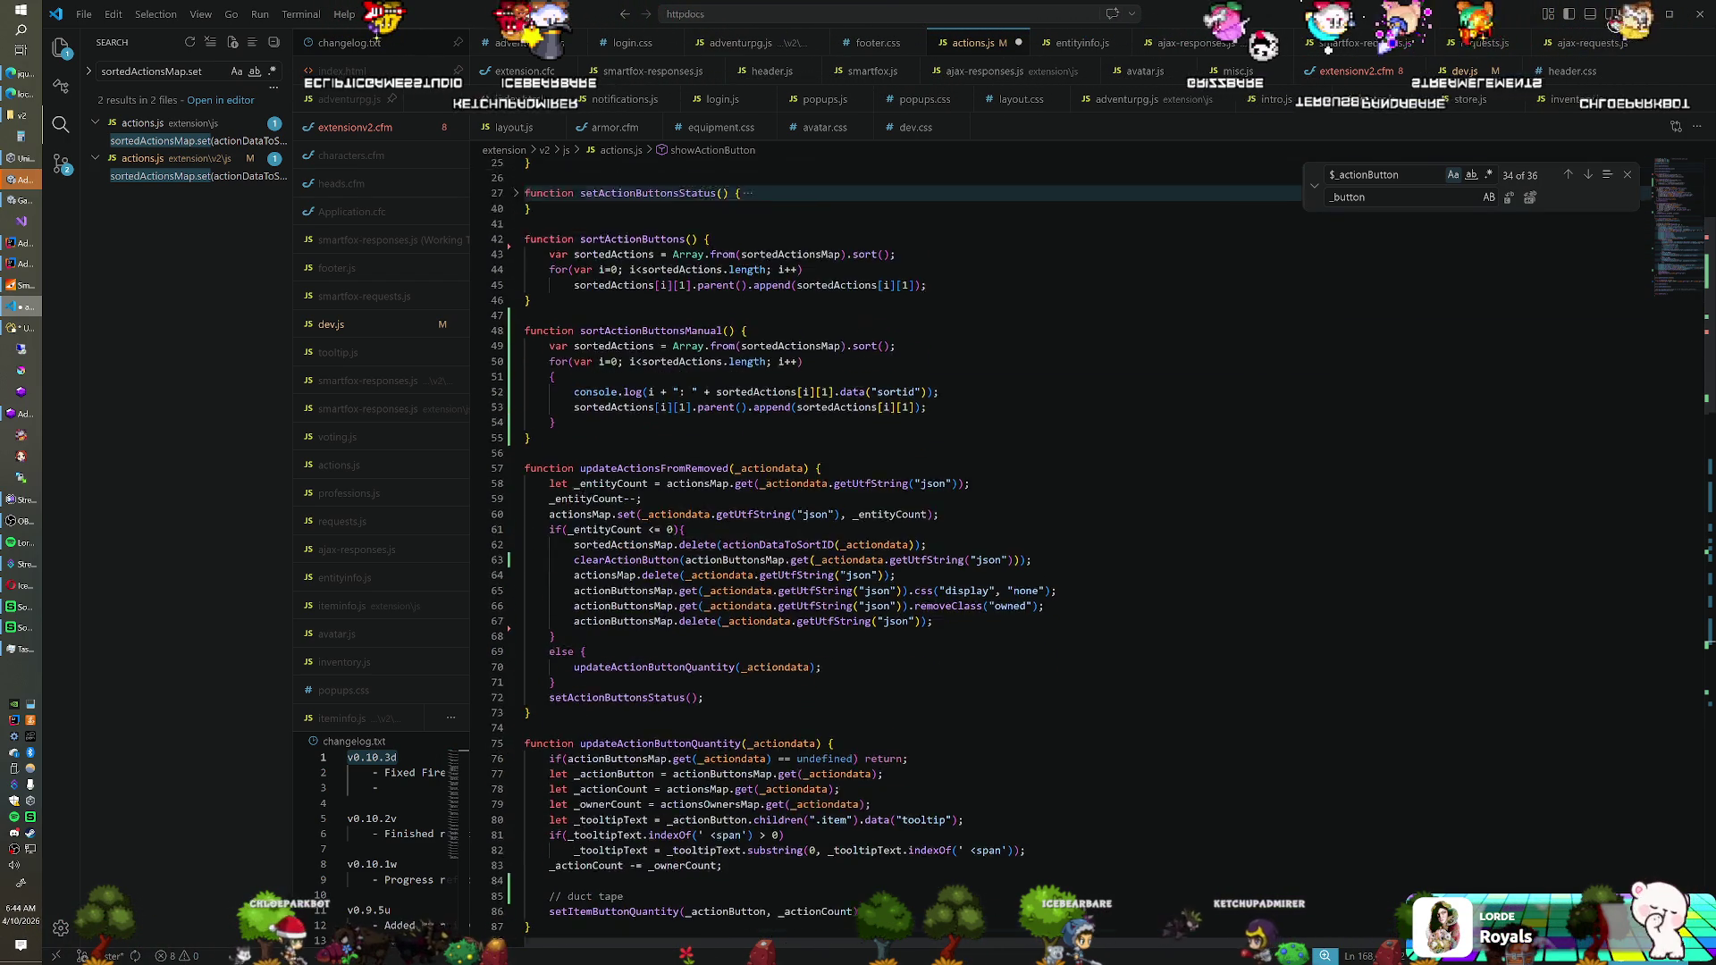
pyautogui.scroll(-11, 1072, 536)
pyautogui.scroll(-17, 1073, 536)
pyautogui.scroll(-6, 1072, 536)
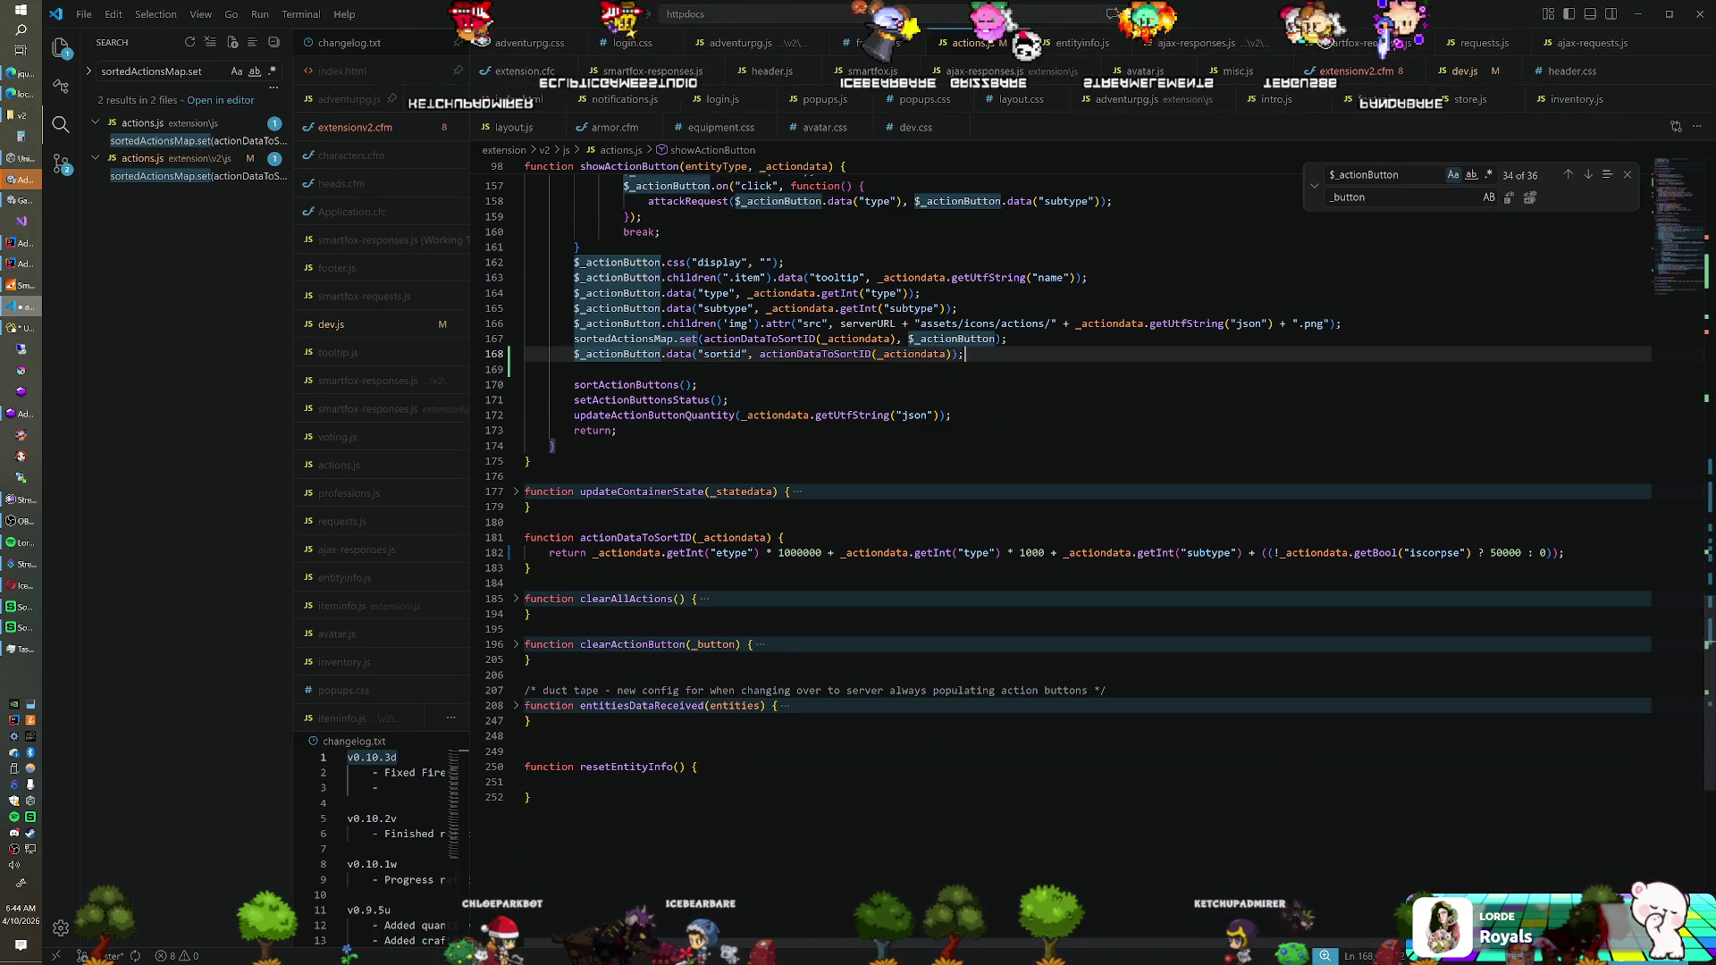
pyautogui.scroll(7, 1072, 536)
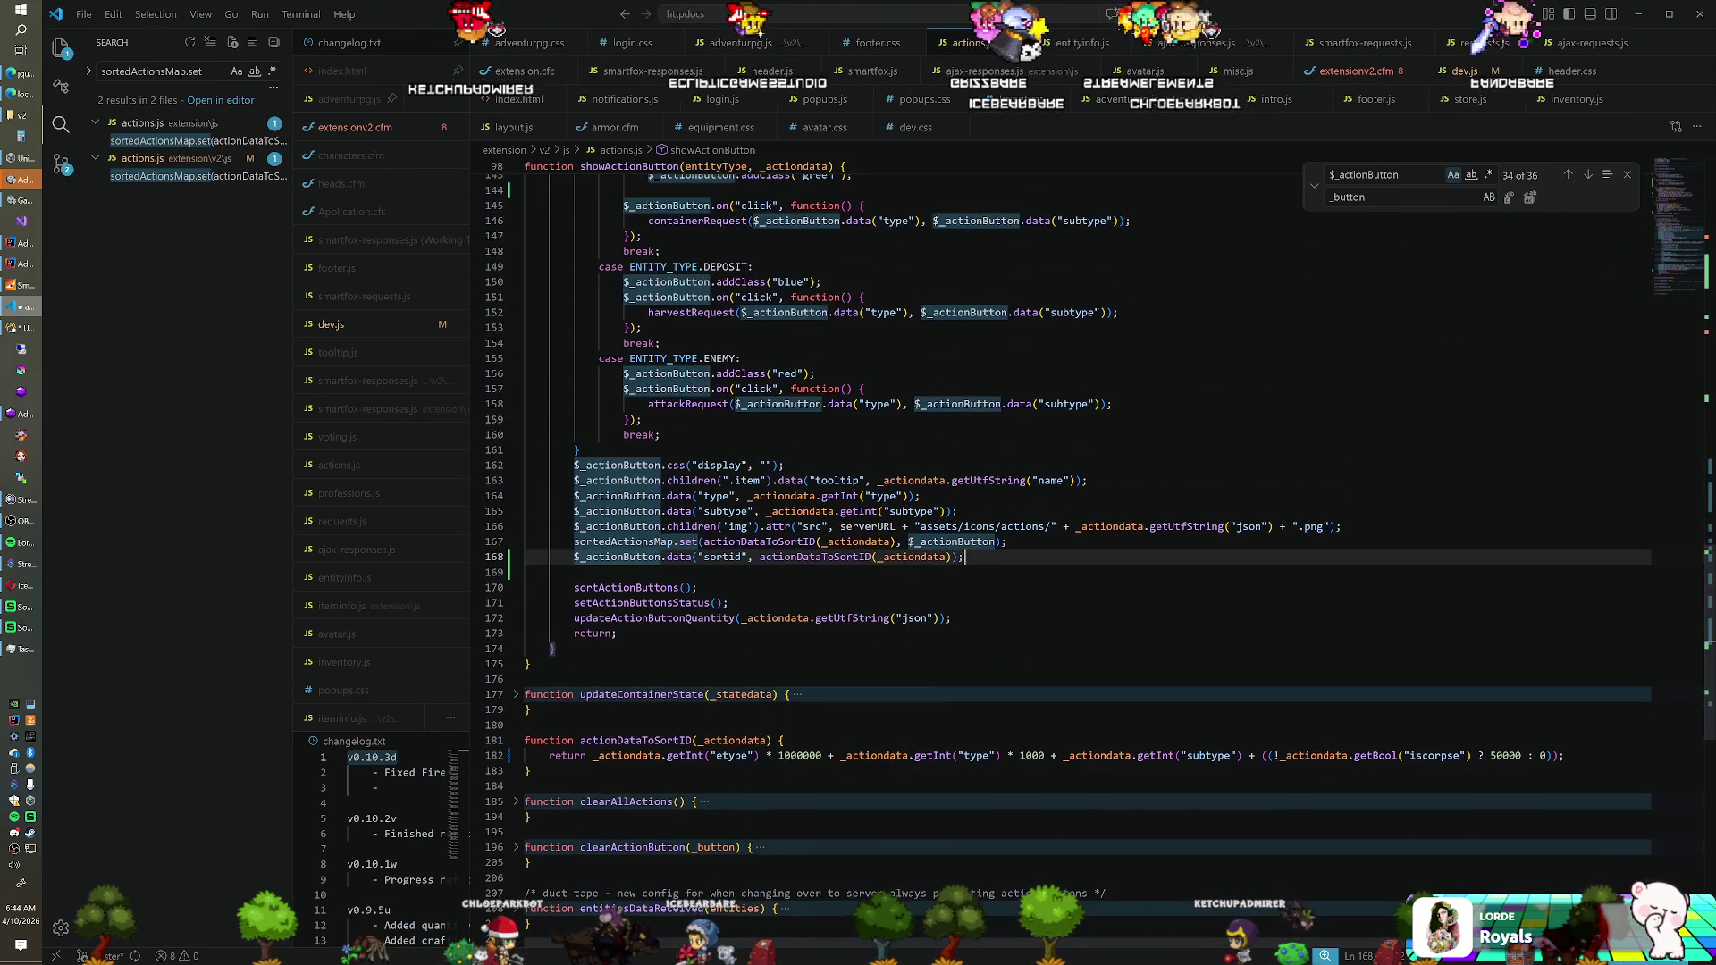
pyautogui.scroll(17, 1072, 537)
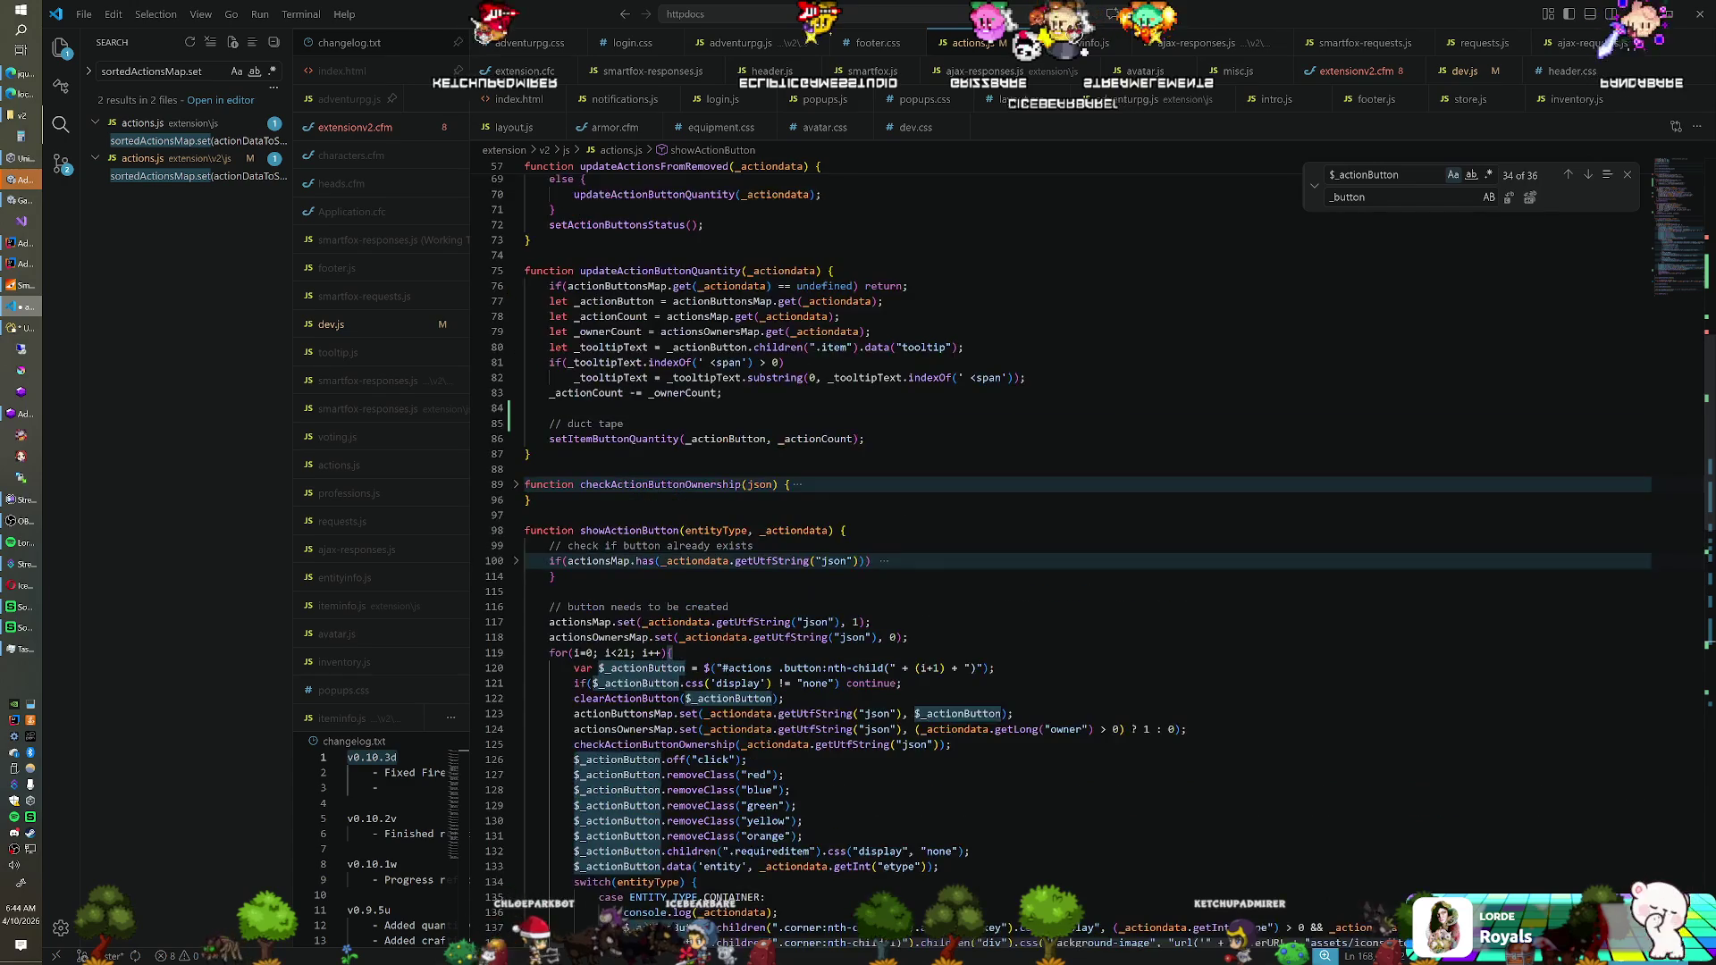
pyautogui.scroll(4, 1072, 536)
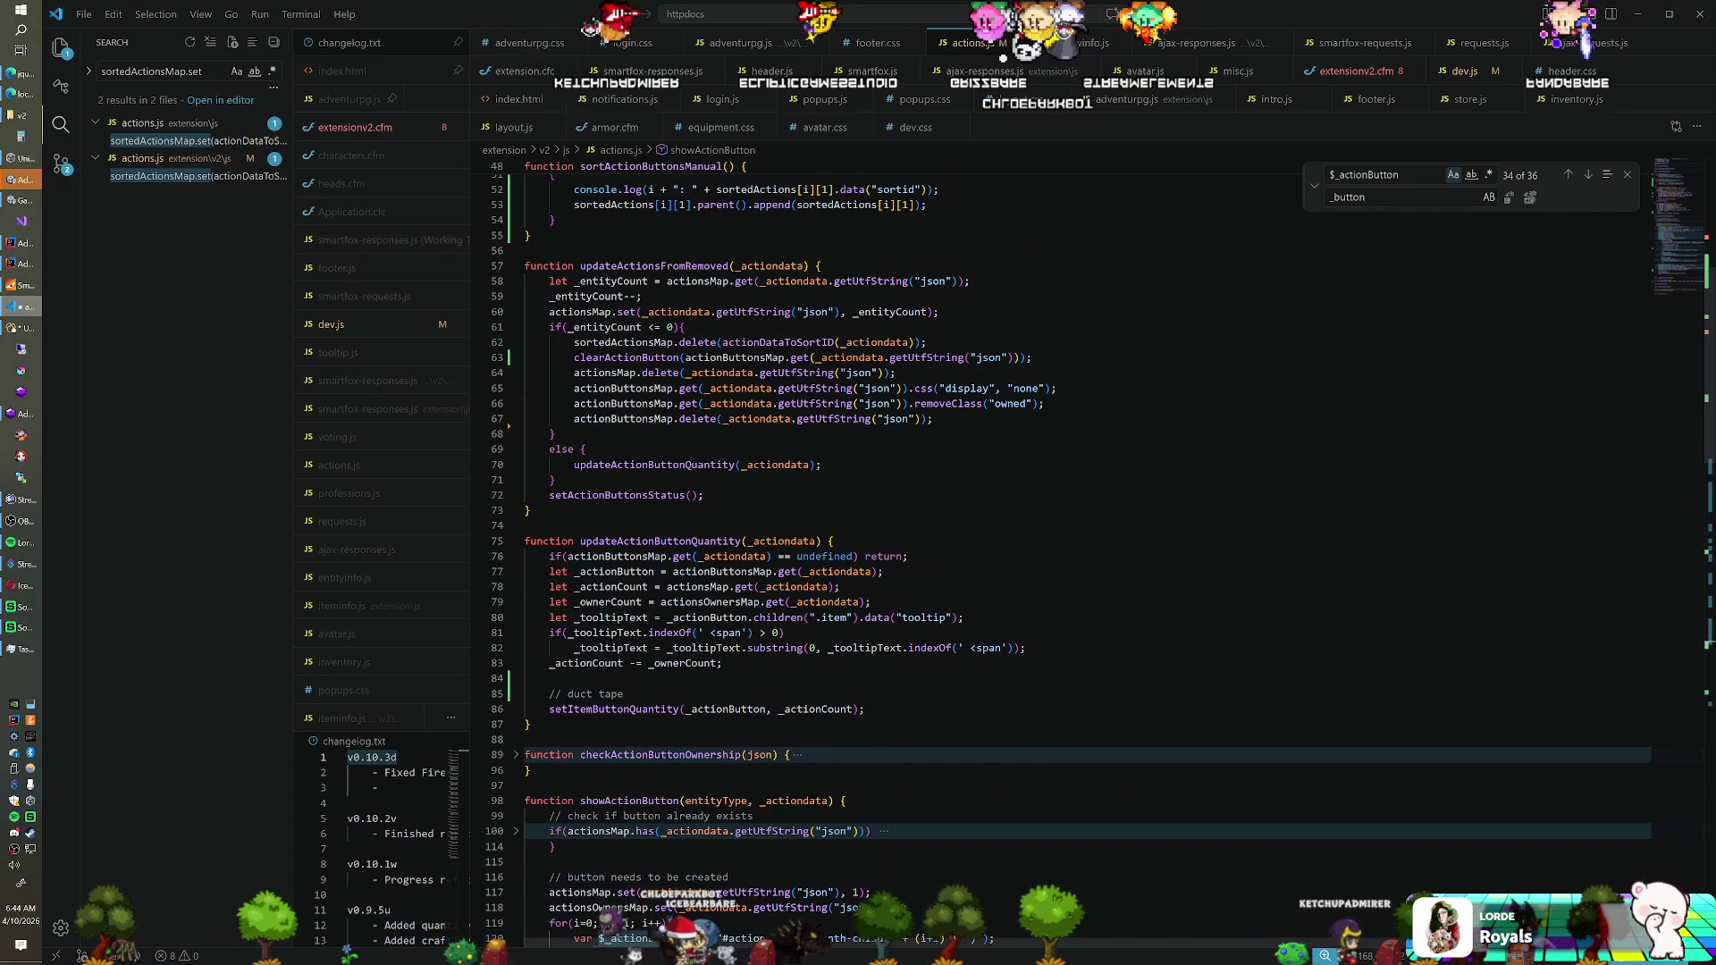
pyautogui.scroll(-1, 1072, 536)
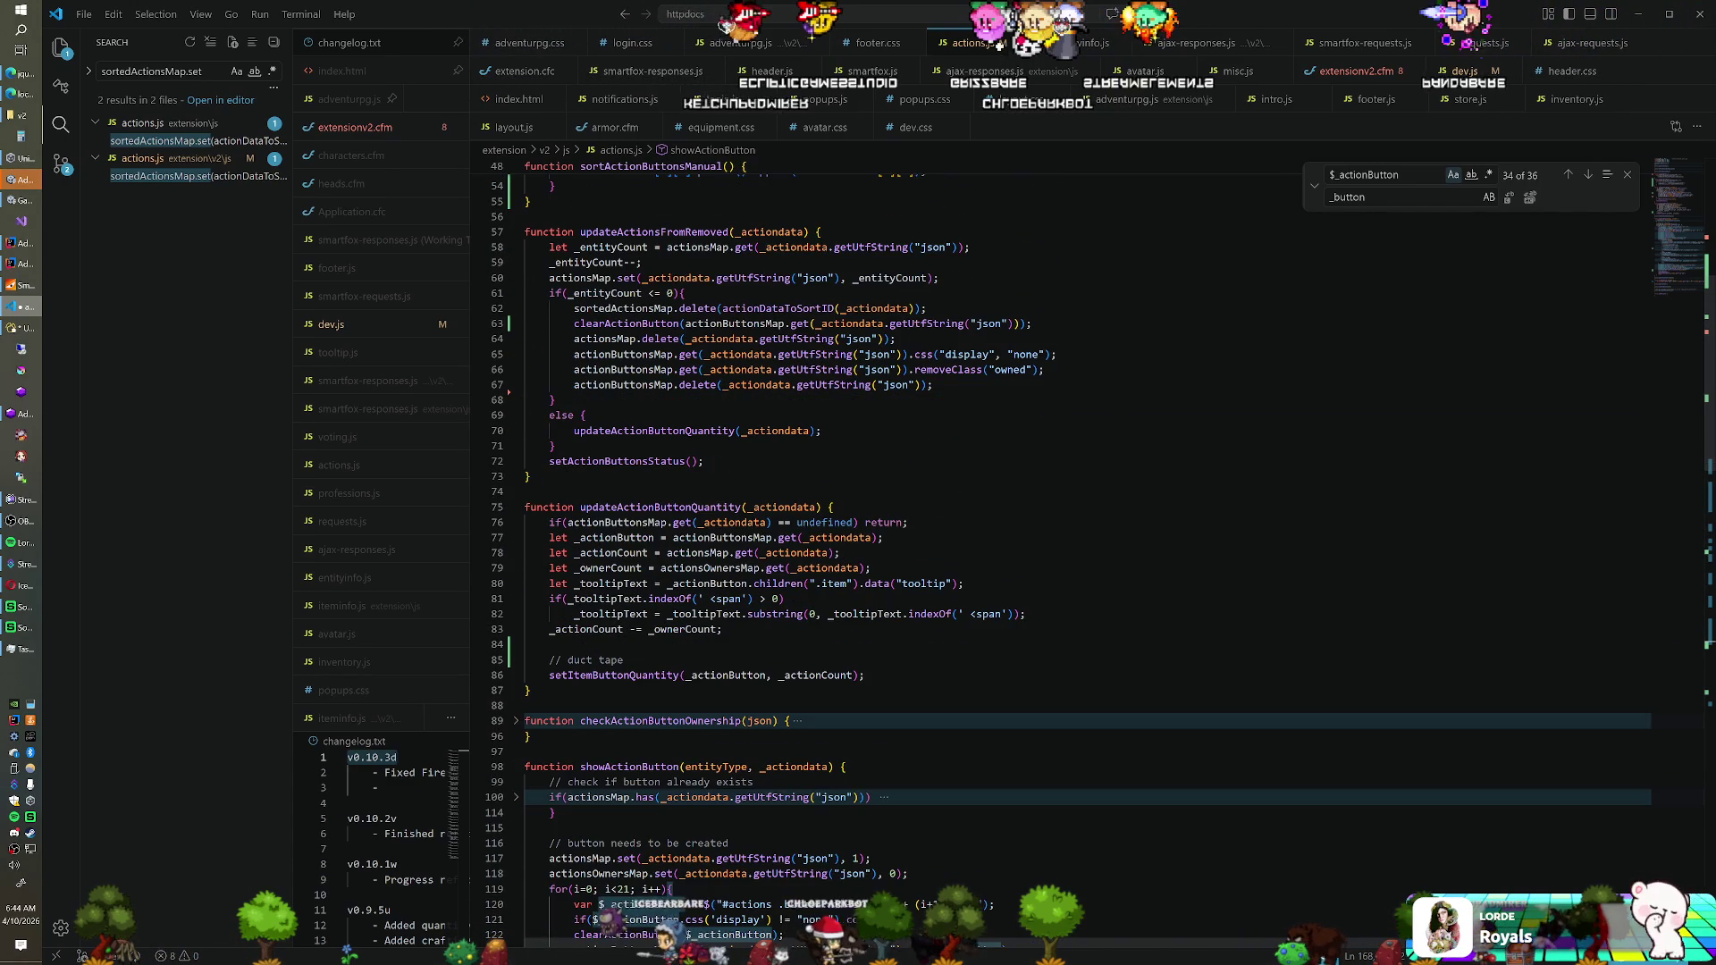
pyautogui.moveTo(525, 644); pyautogui.dragTo(623, 660)
pyautogui.press('BackSpace')
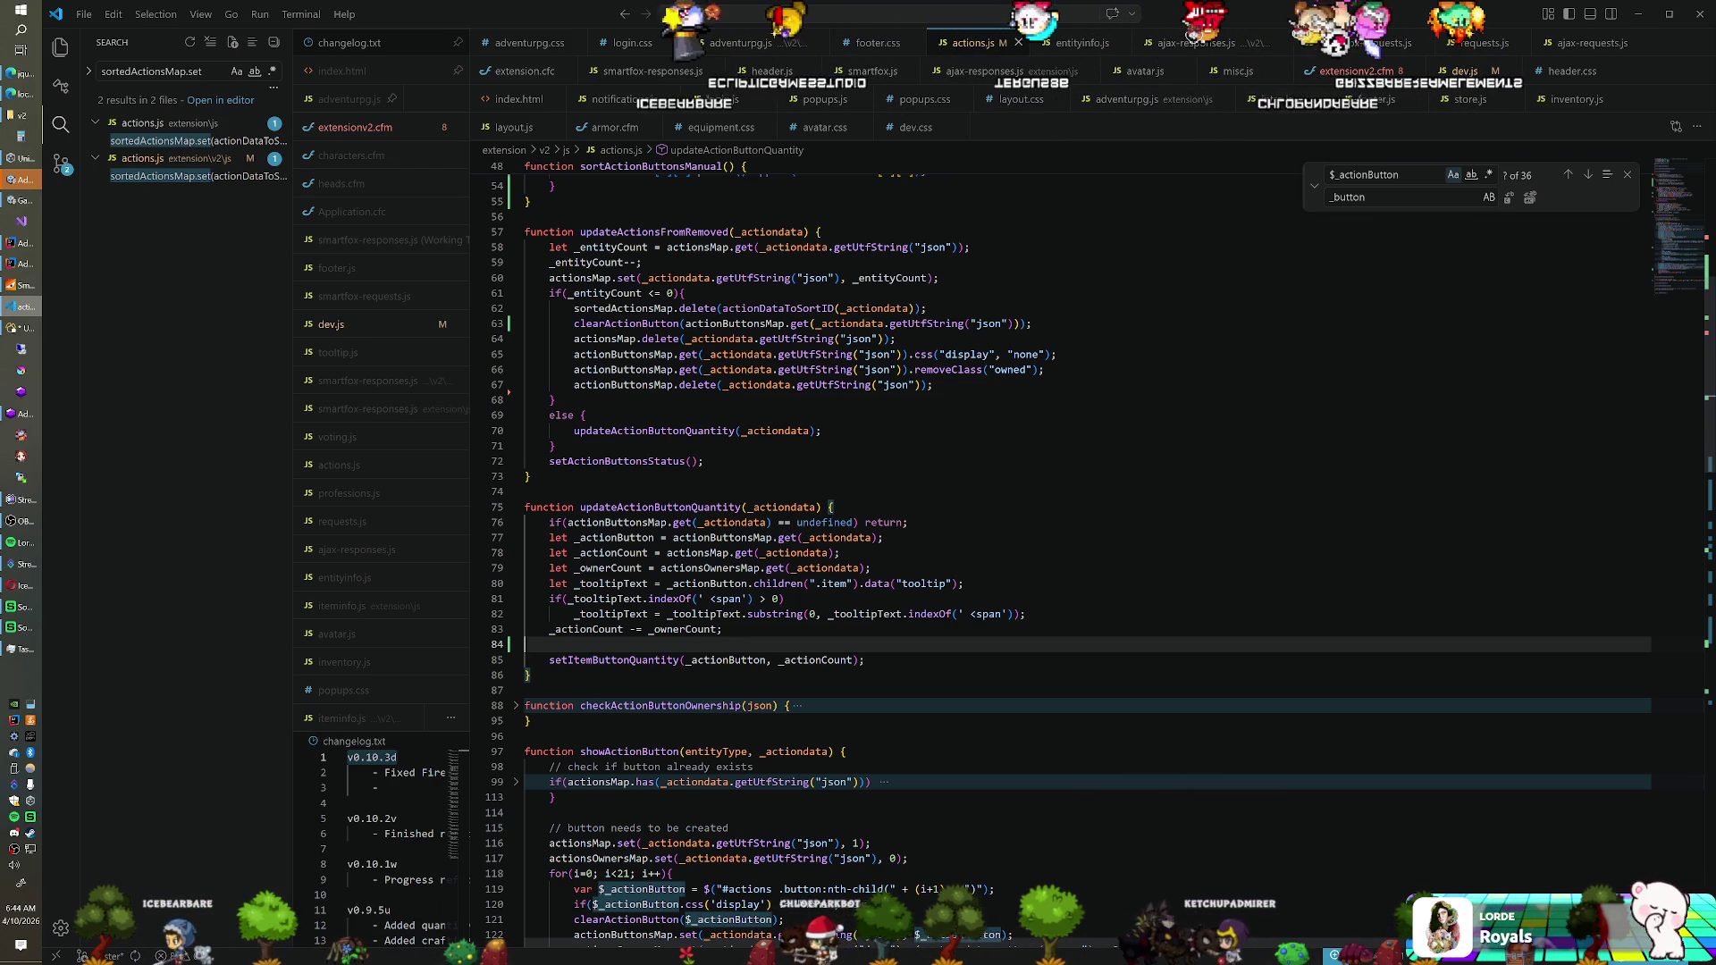
pyautogui.scroll(-4, 1072, 536)
pyautogui.scroll(-15, 1072, 536)
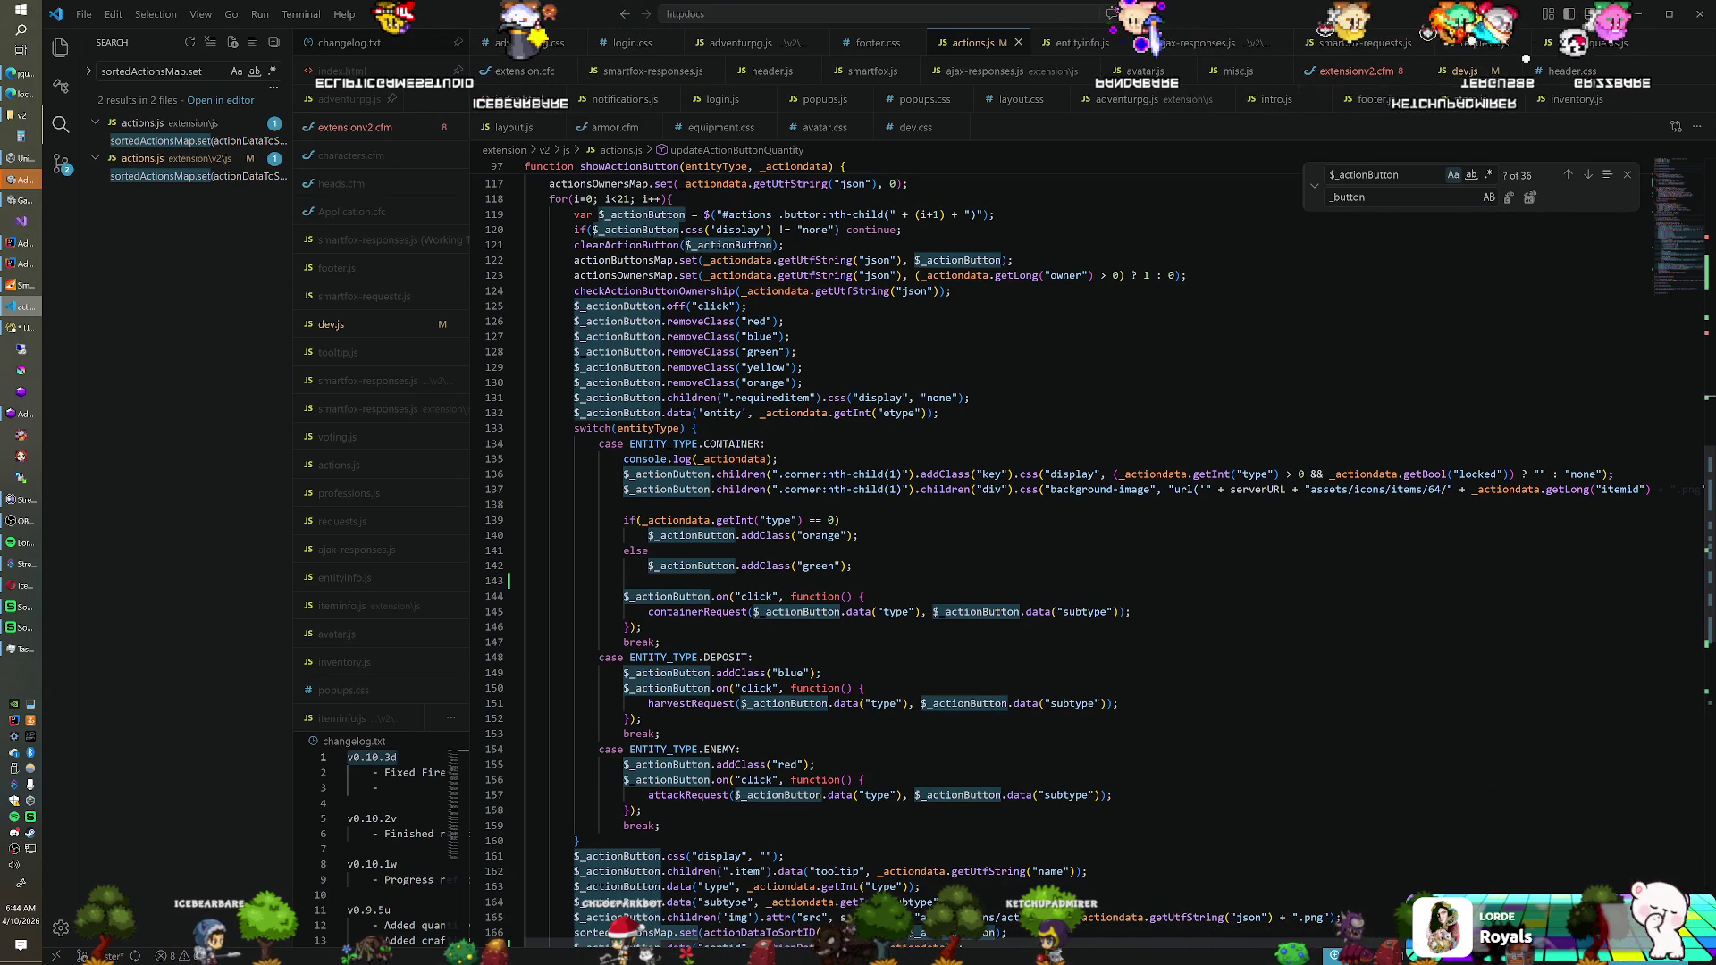
# Replace getInt("type") == 0 with getBool("iscorpse") in line 139's container colour check
pyautogui.click(749, 520)
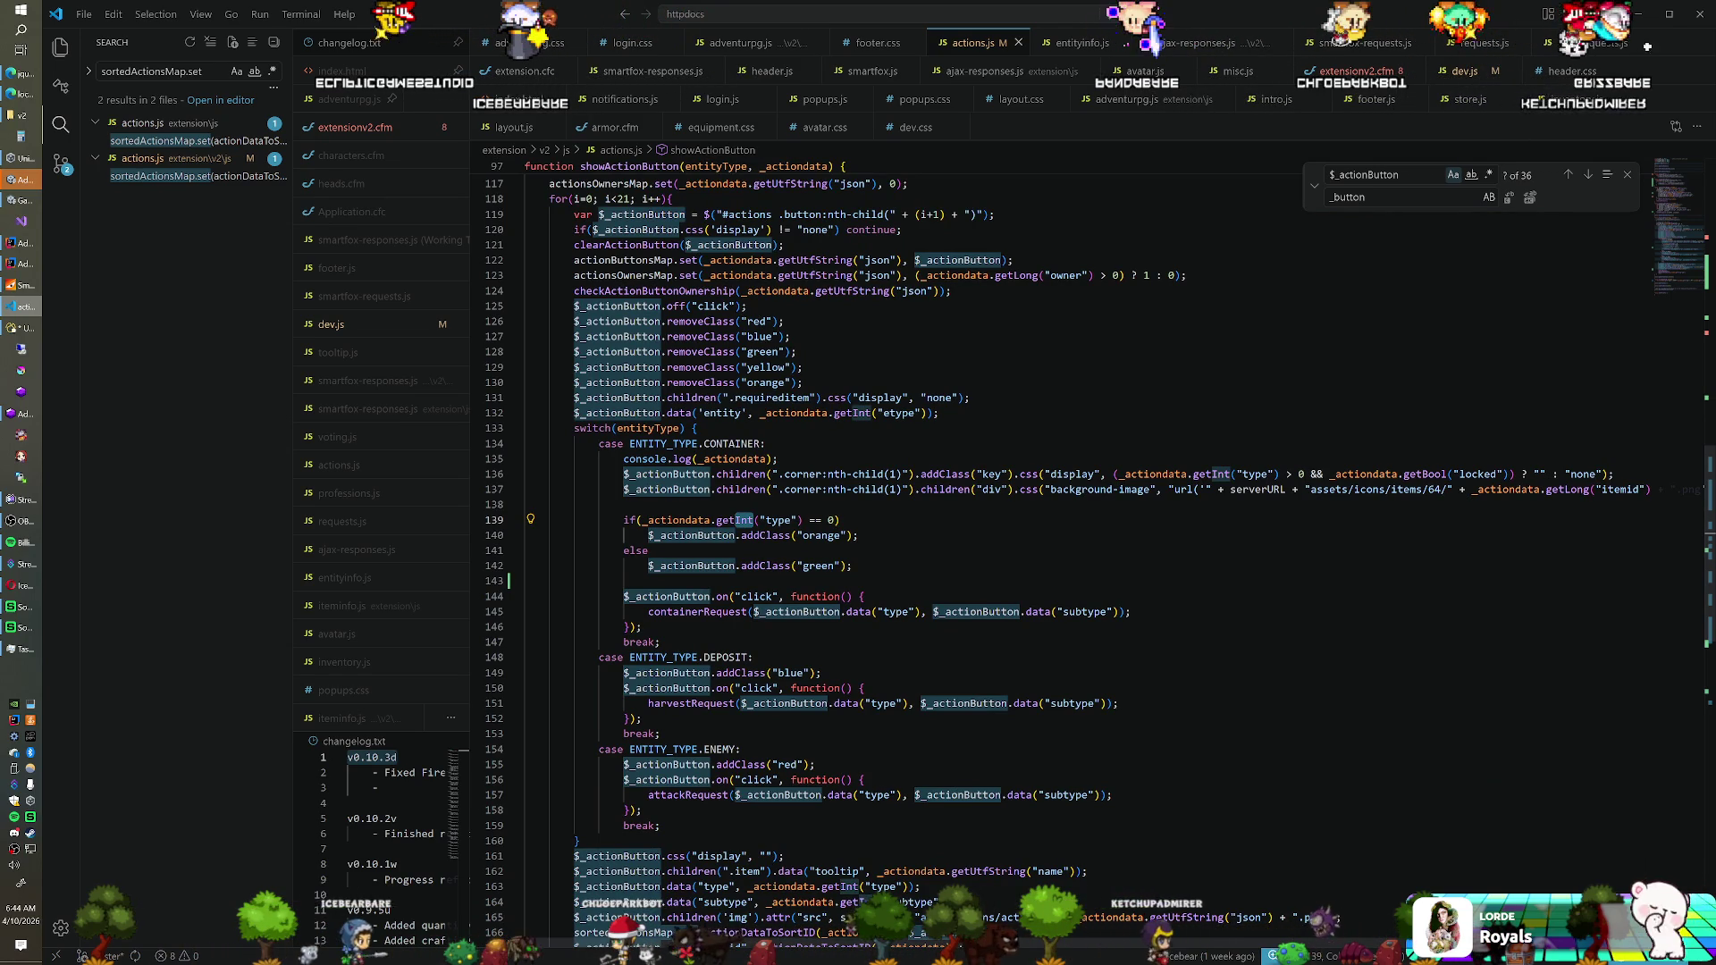
pyautogui.write('Bool("is')
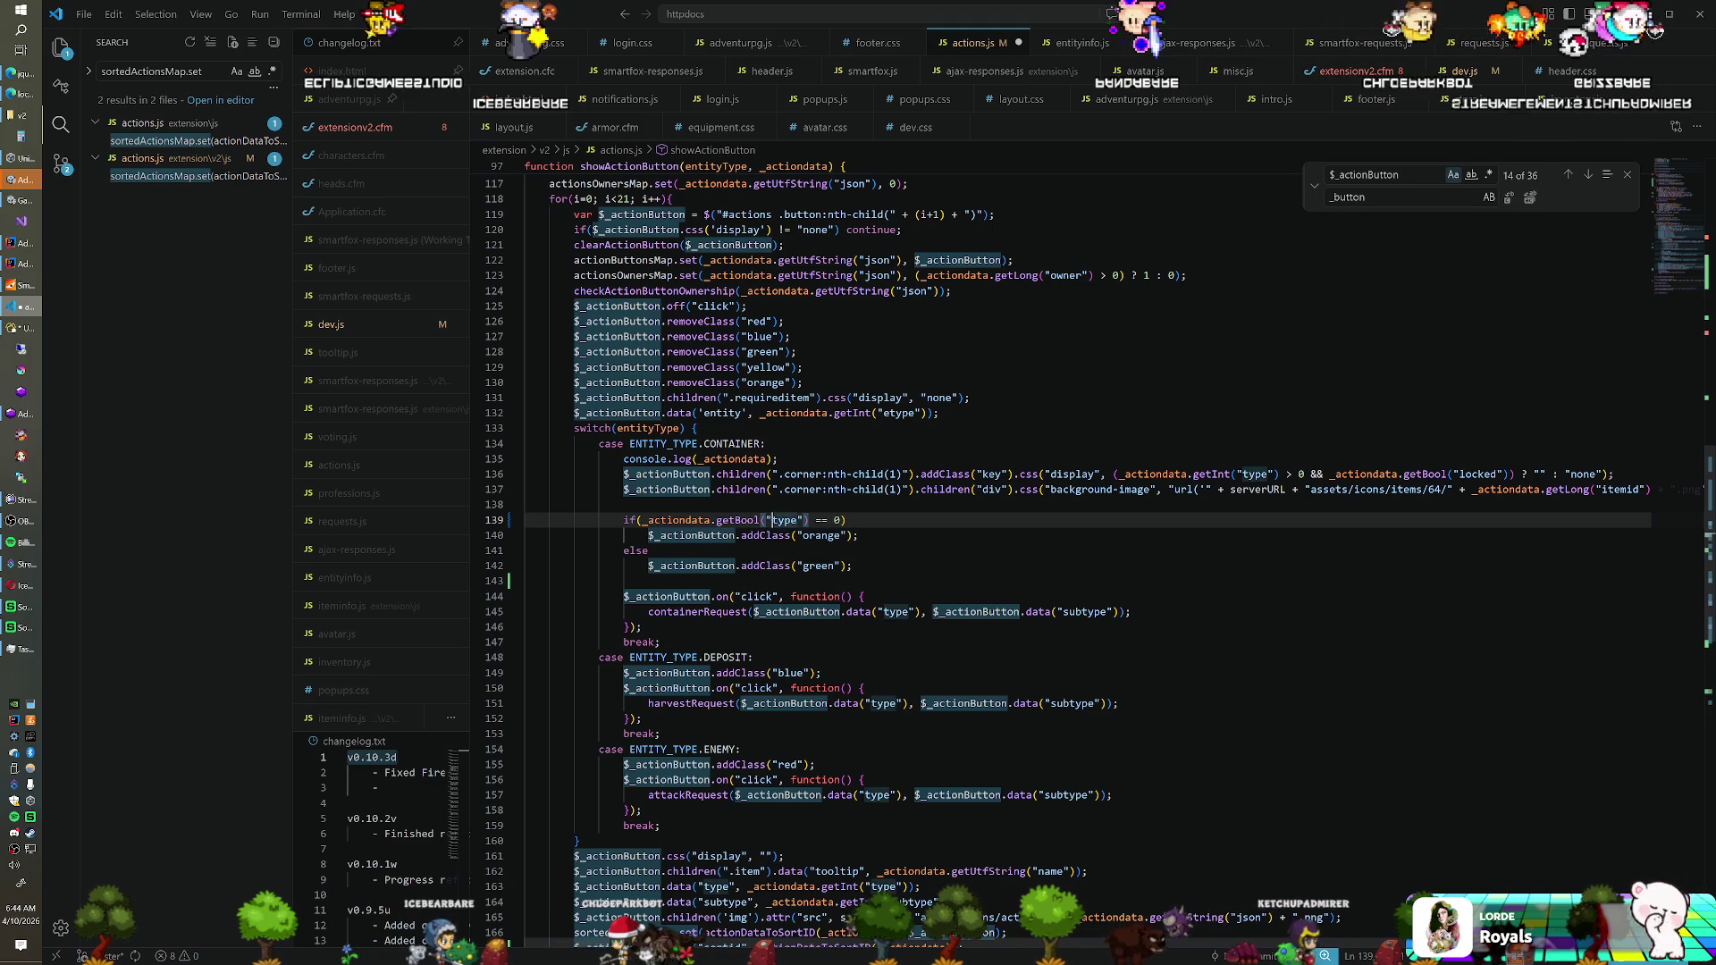
pyautogui.write('corpse')
pyautogui.press('End')
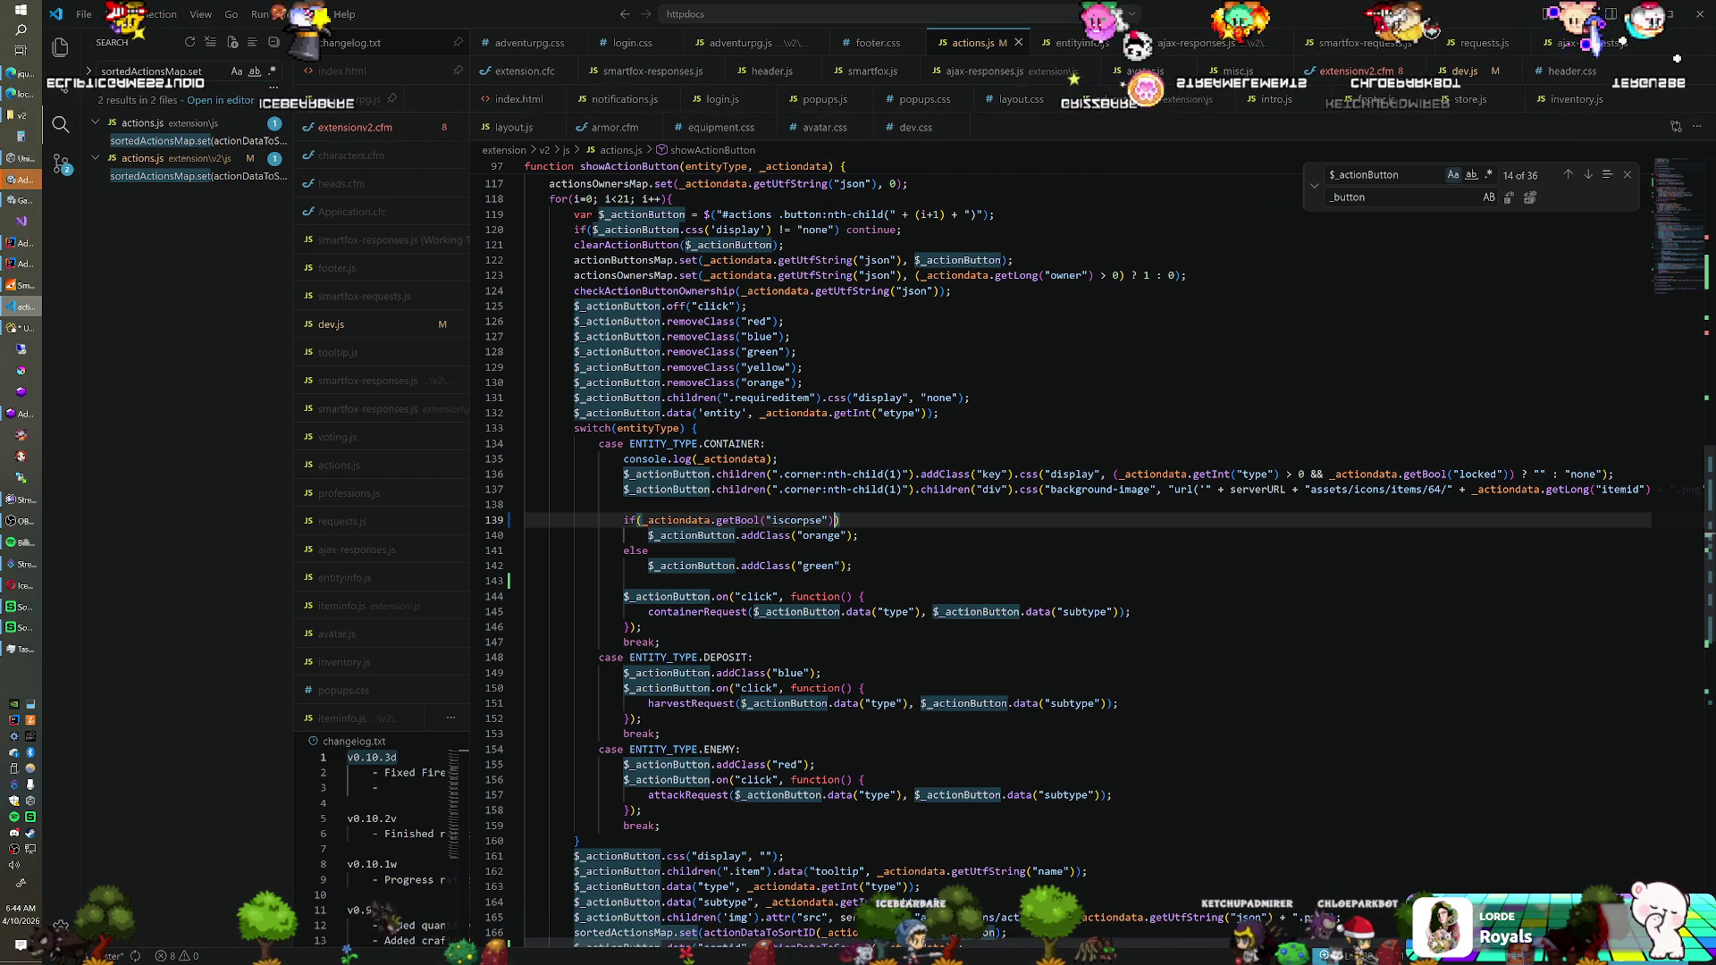
pyautogui.click(16, 243)
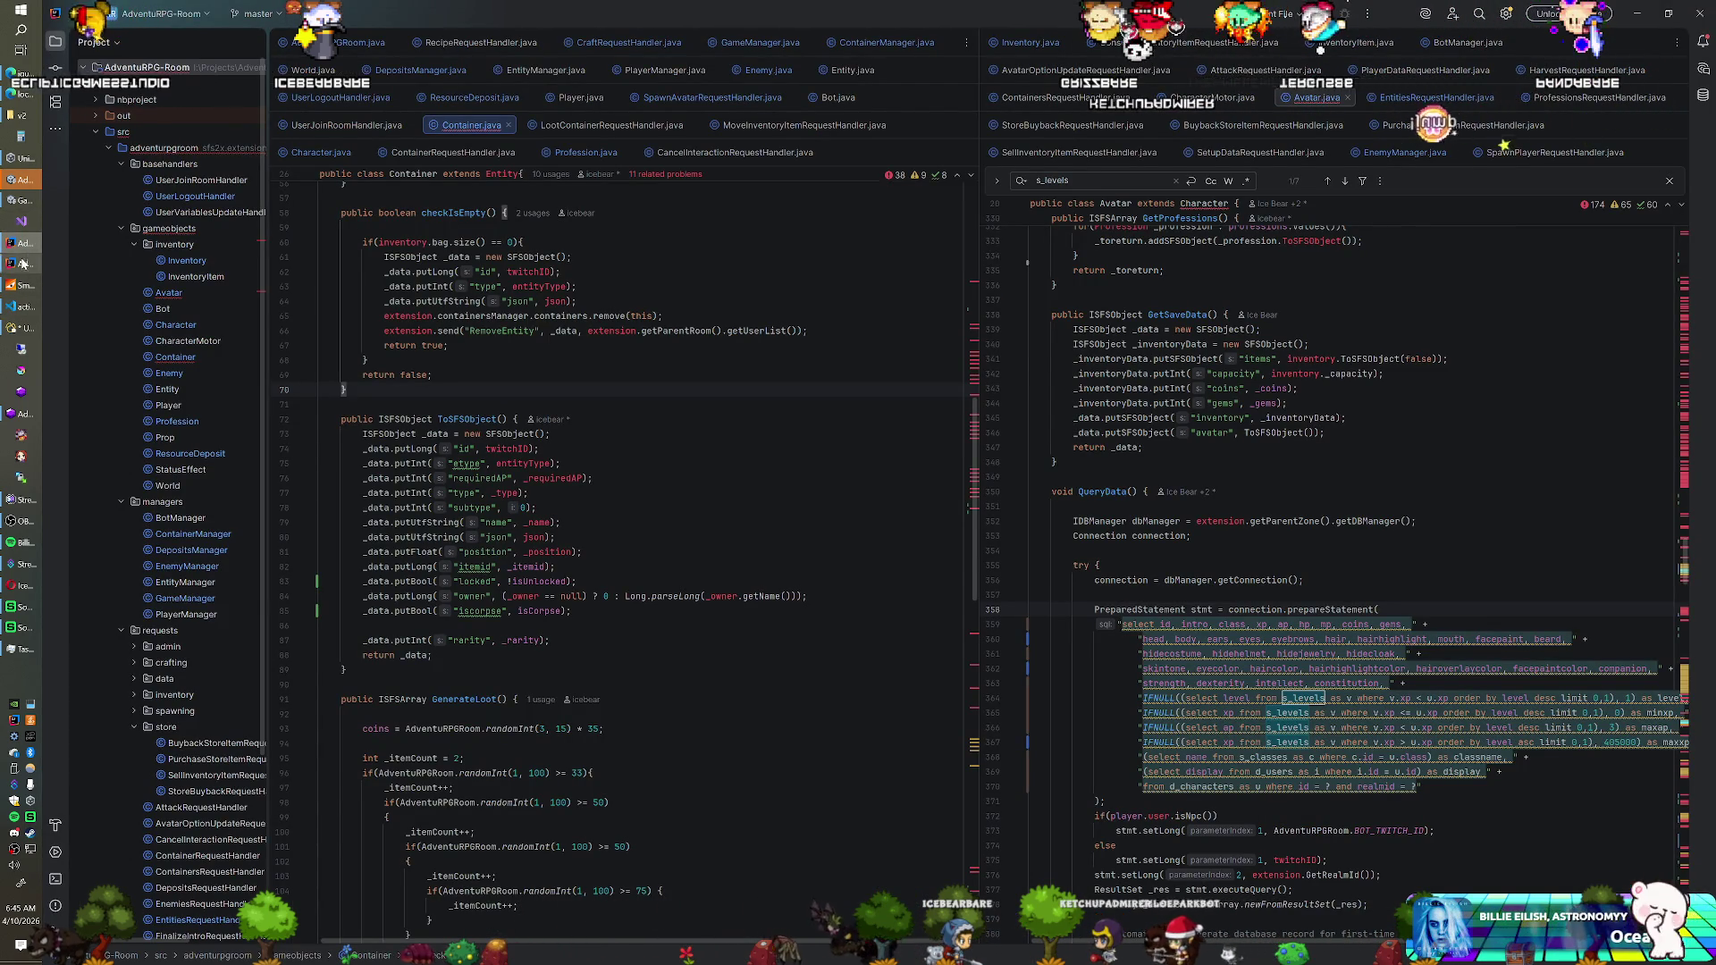
# Add a _container.isUnlocked line after the isCorpse assignment in Enemy.java
pyautogui.click(22, 263)
pyautogui.click(24, 251)
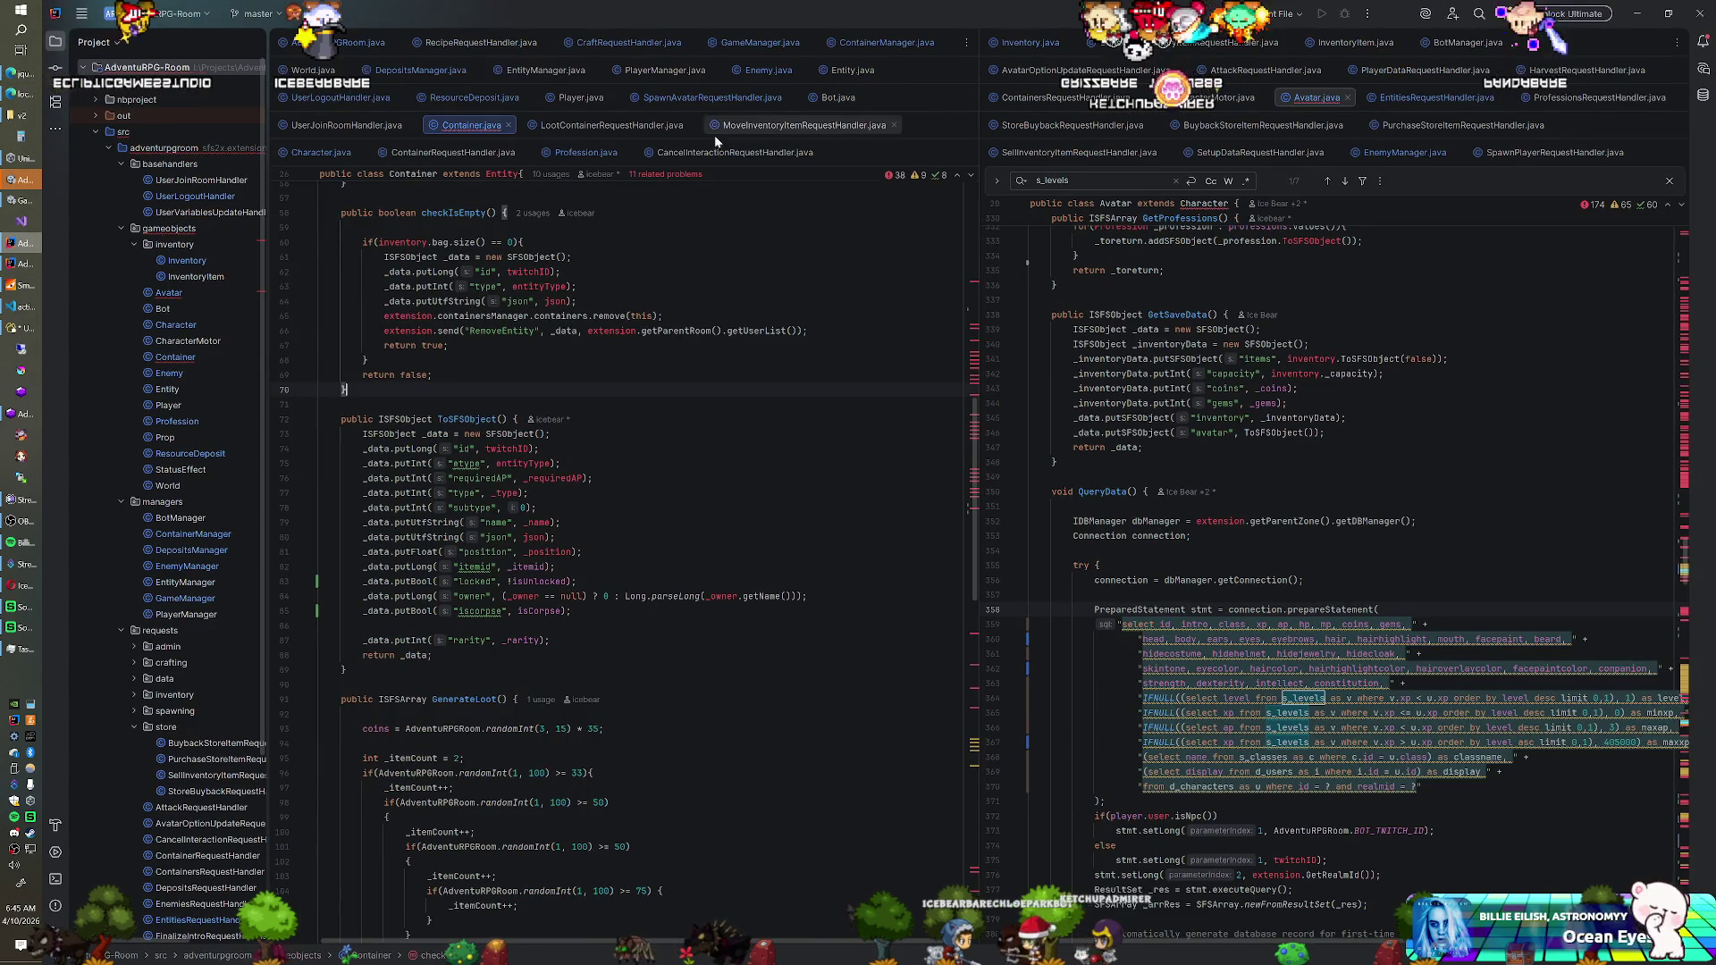
pyautogui.click(756, 71)
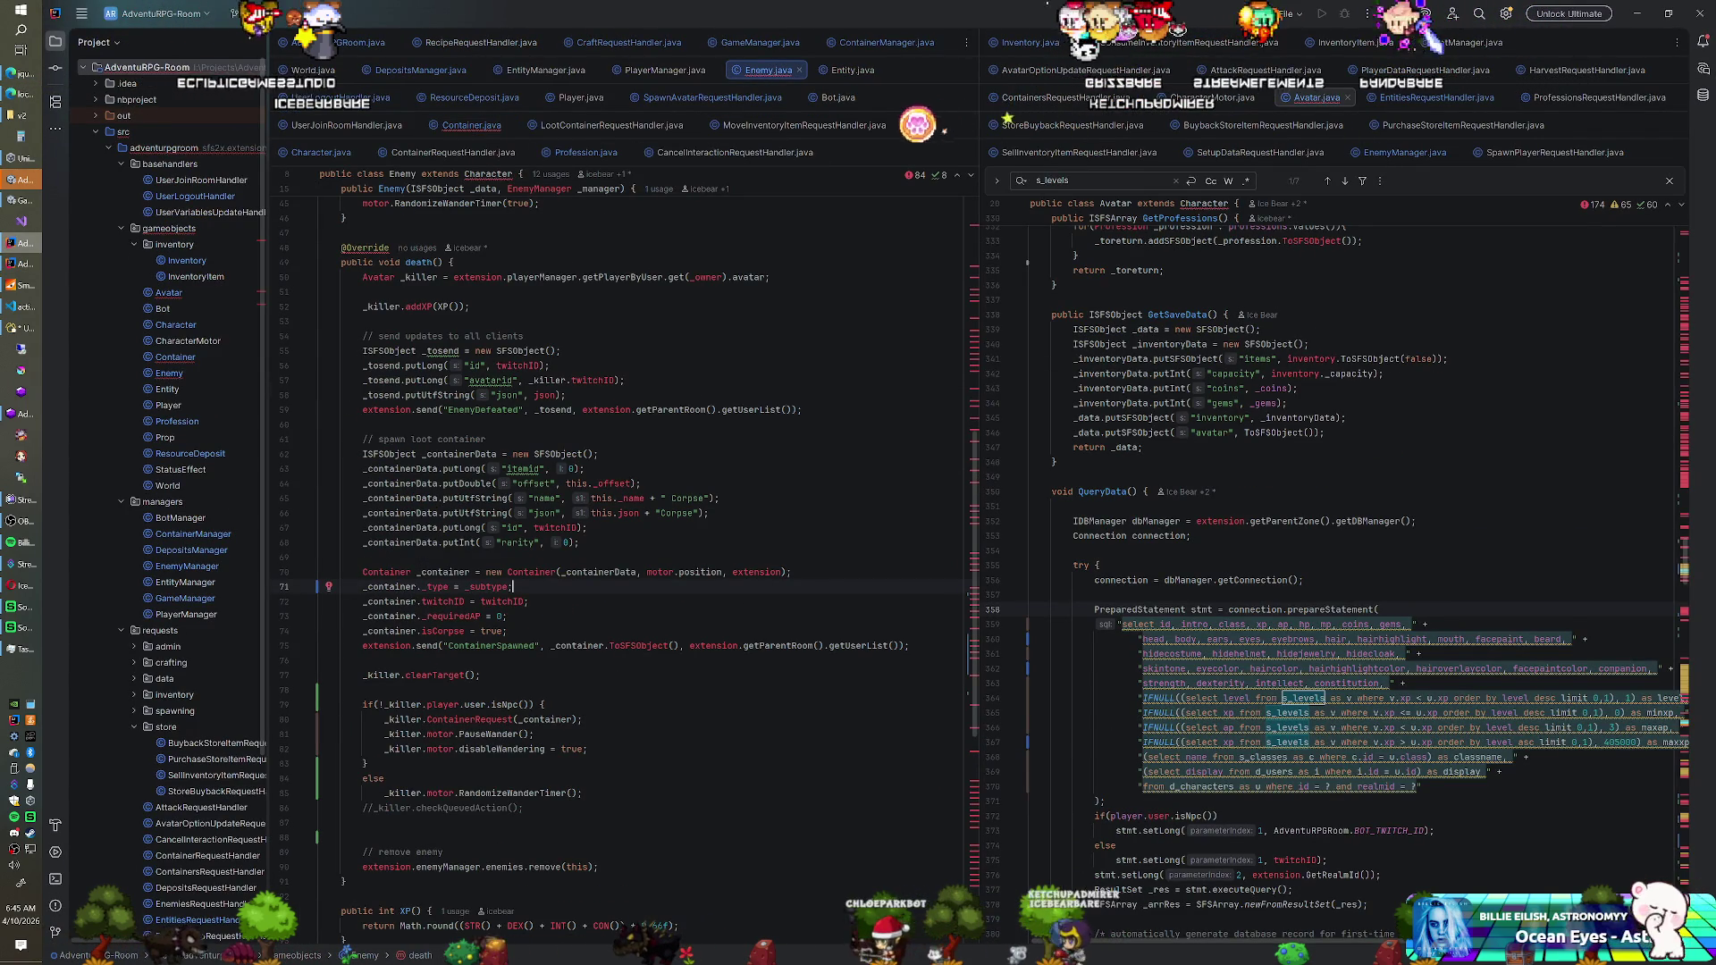
pyautogui.press('Return')
pyautogui.write('_container')
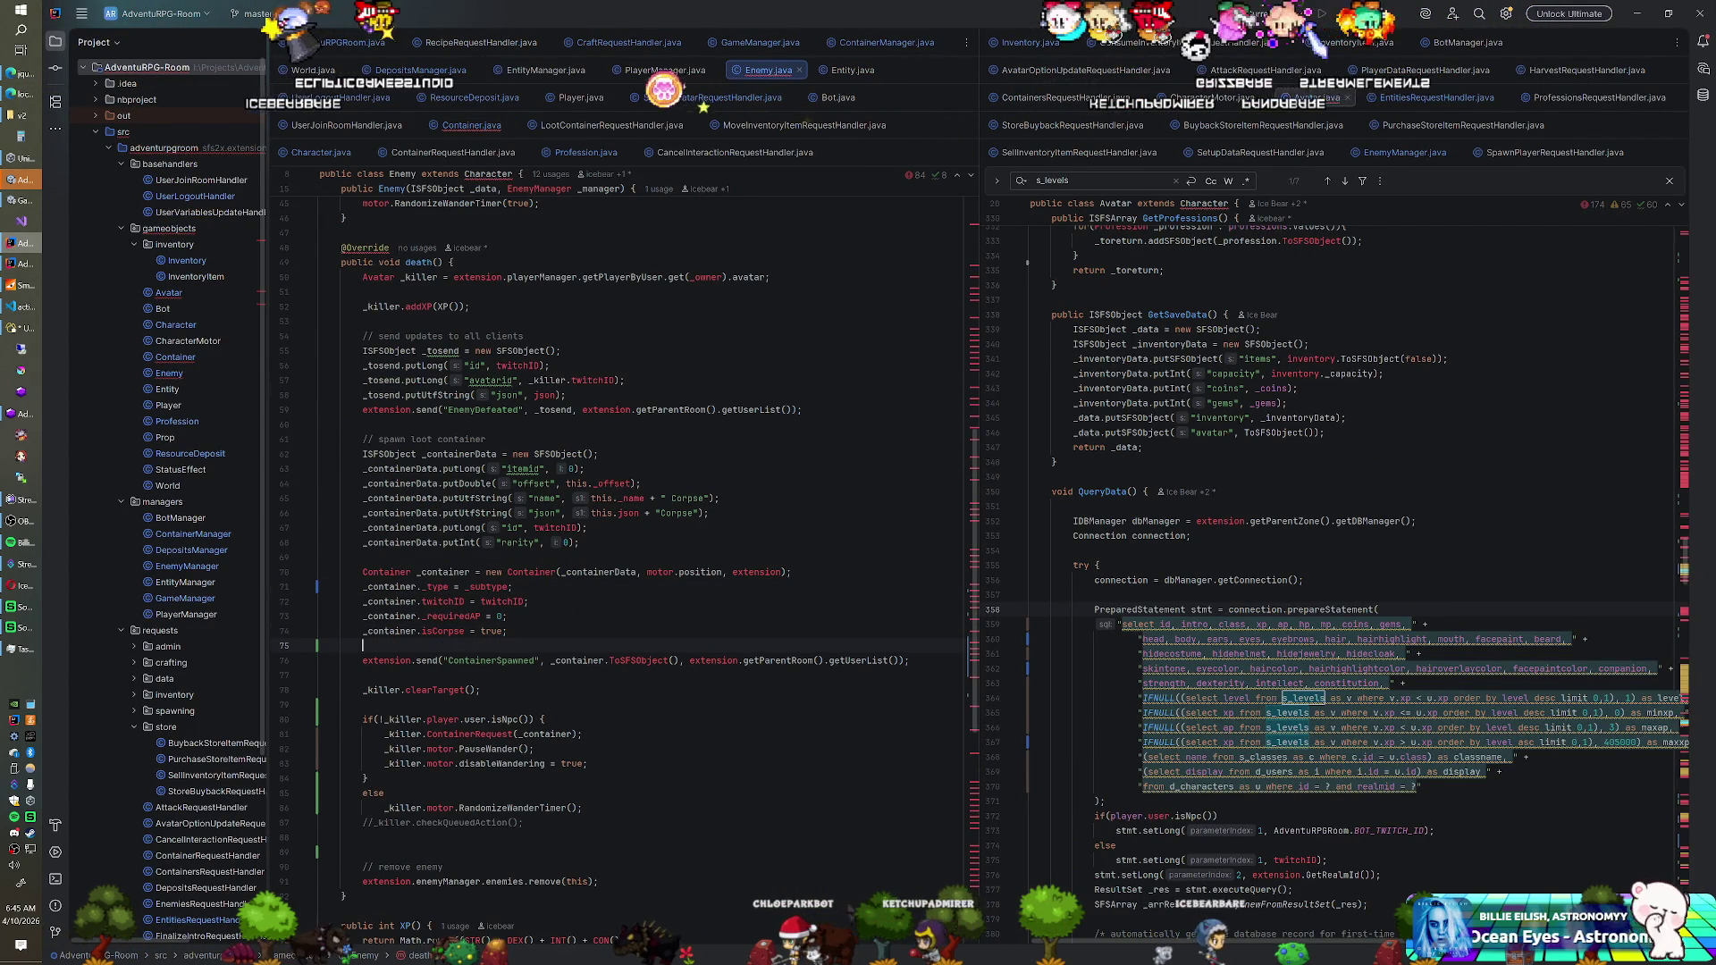
pyautogui.write('.isUnlocked = true;')
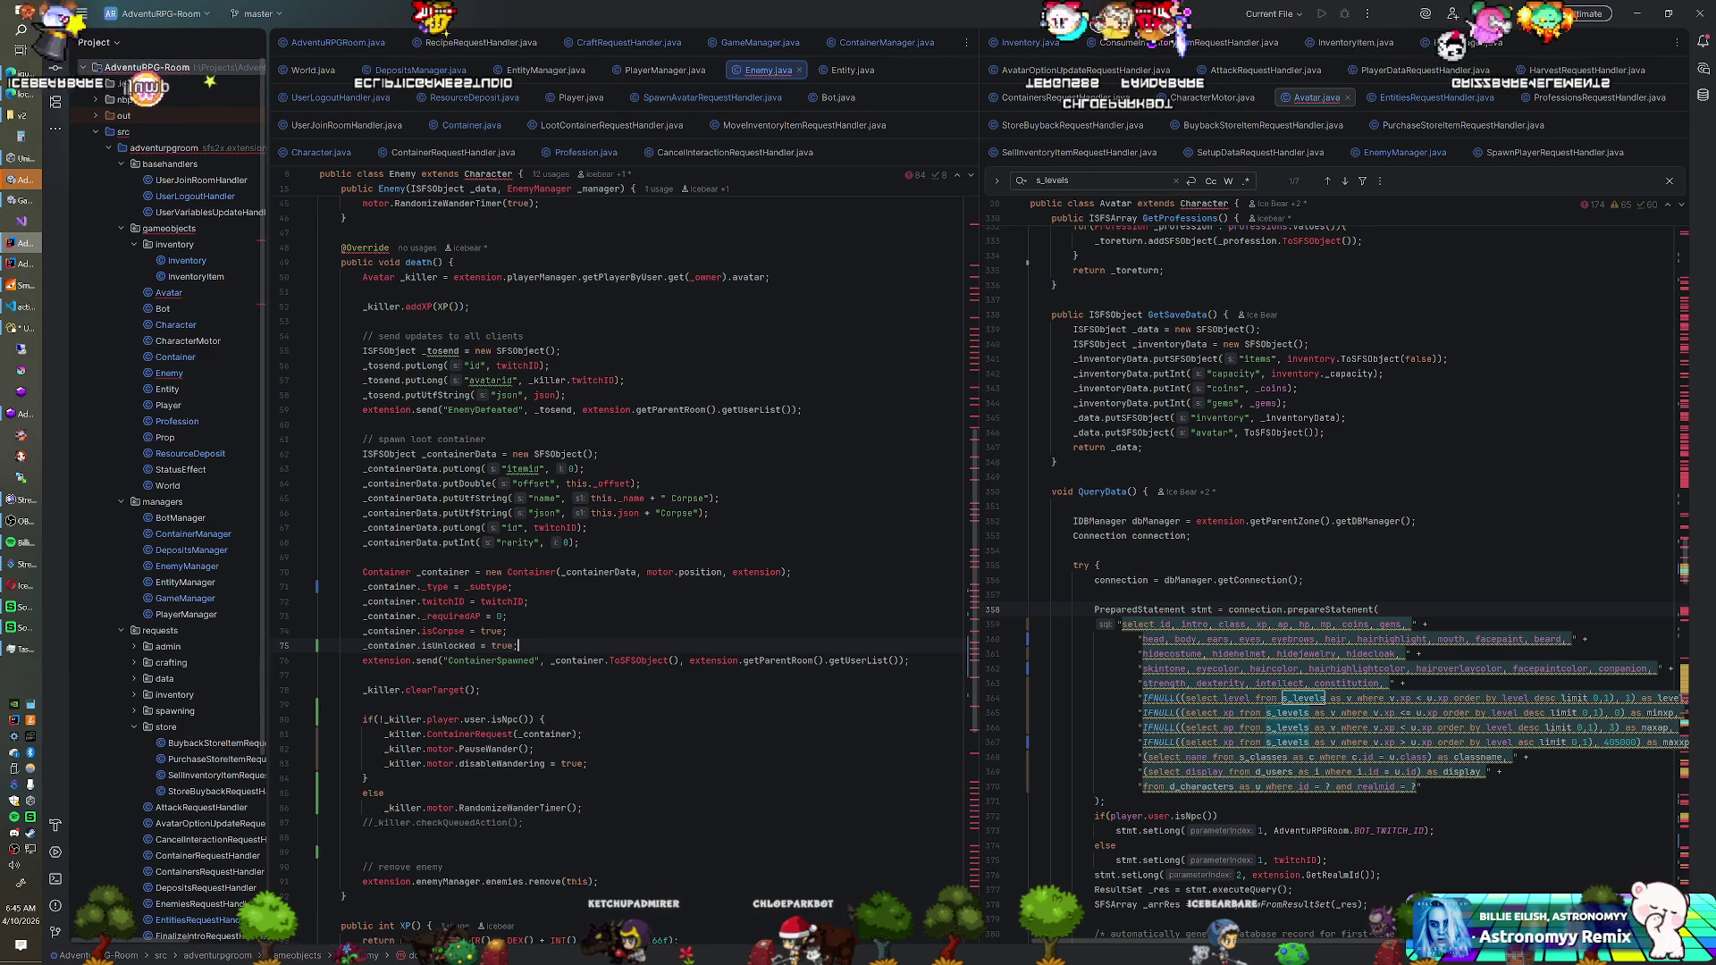
# Build the AdventuRPG-Room module and restart the SmartFoxServer game server
pyautogui.rightClick(155, 73)
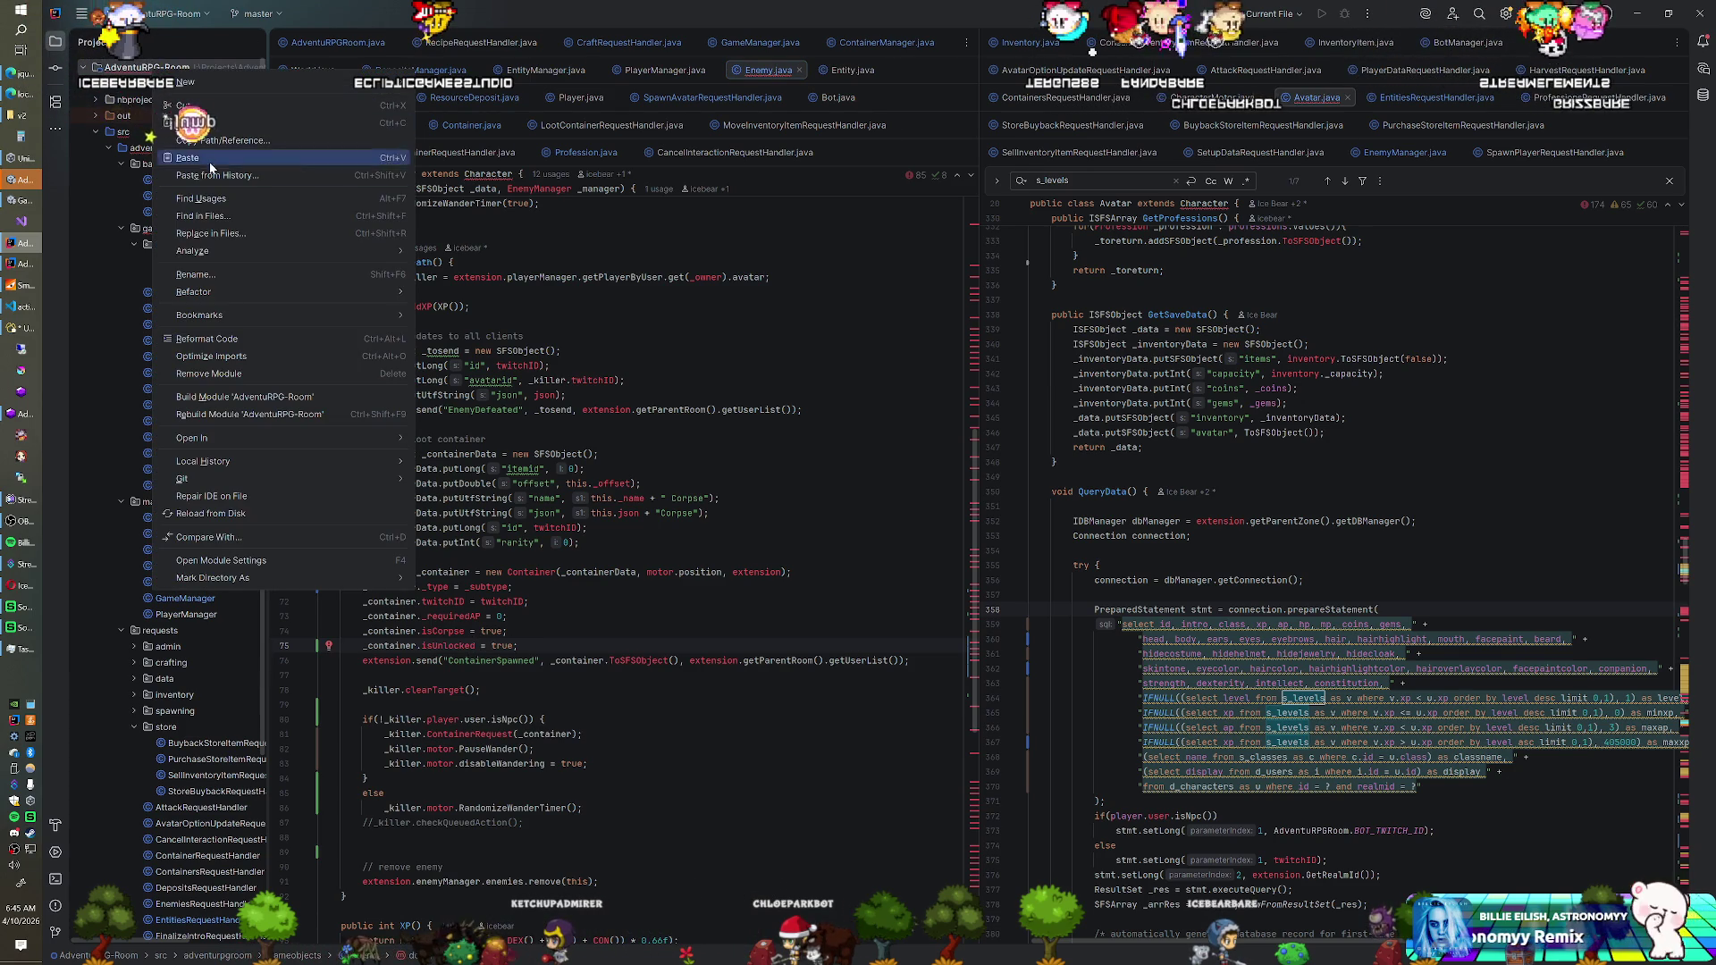
pyautogui.click(220, 402)
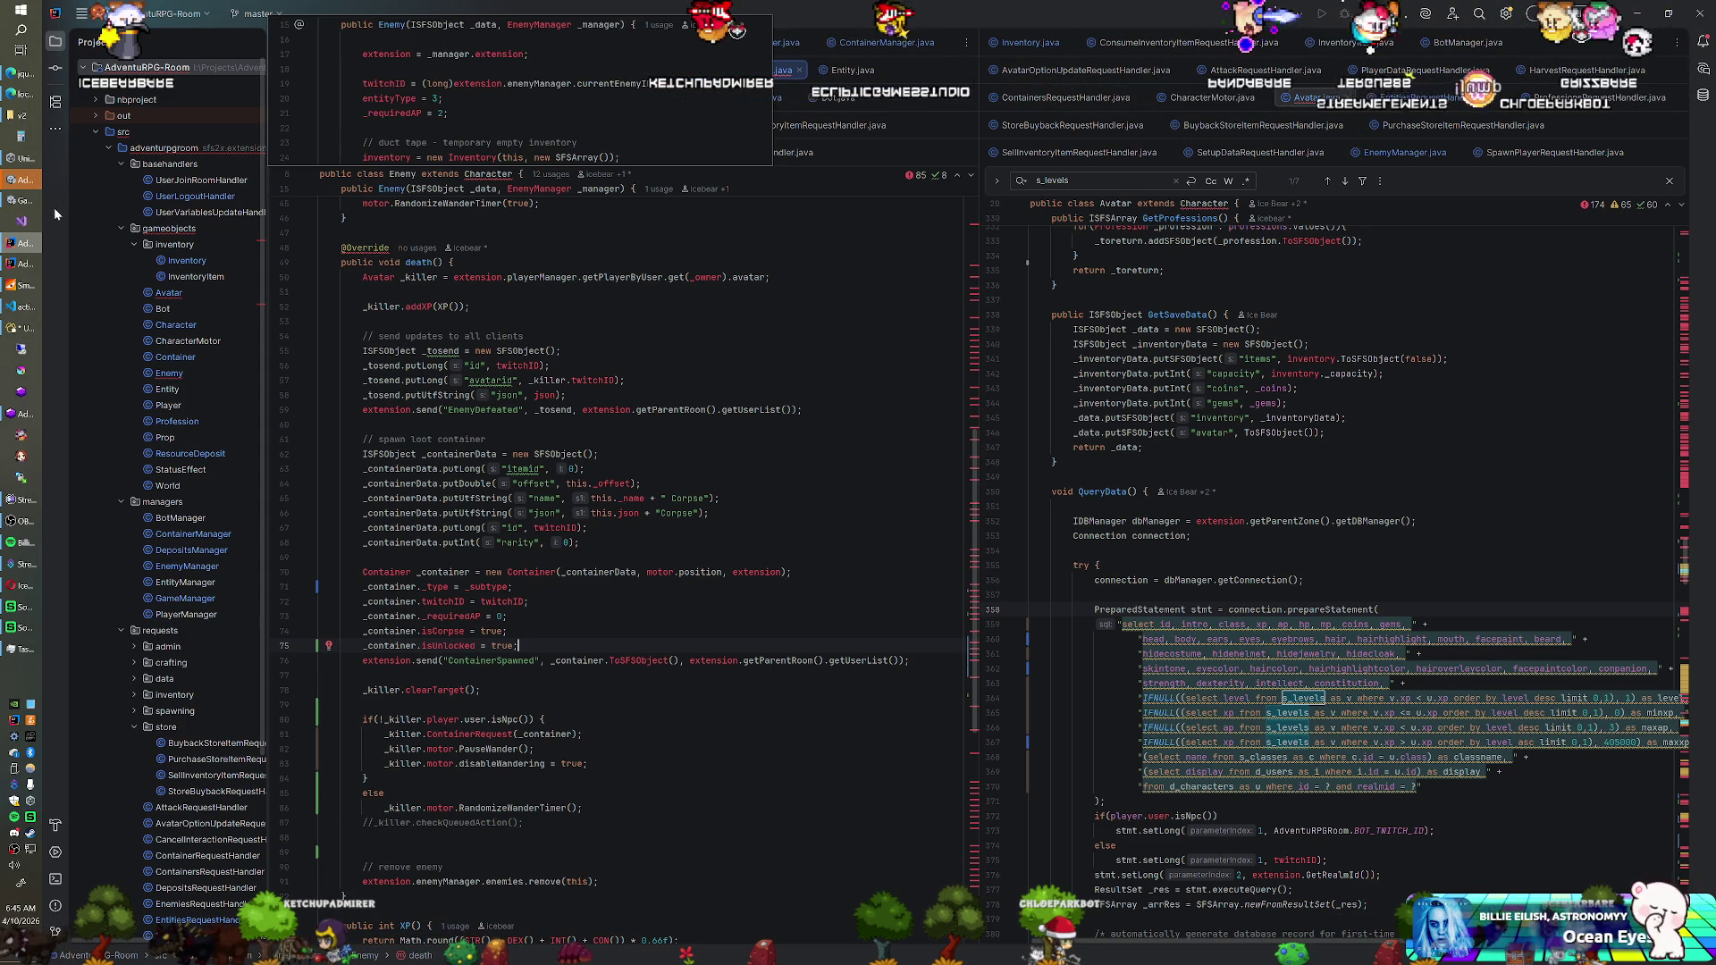
pyautogui.click(28, 288)
pyautogui.click(28, 288)
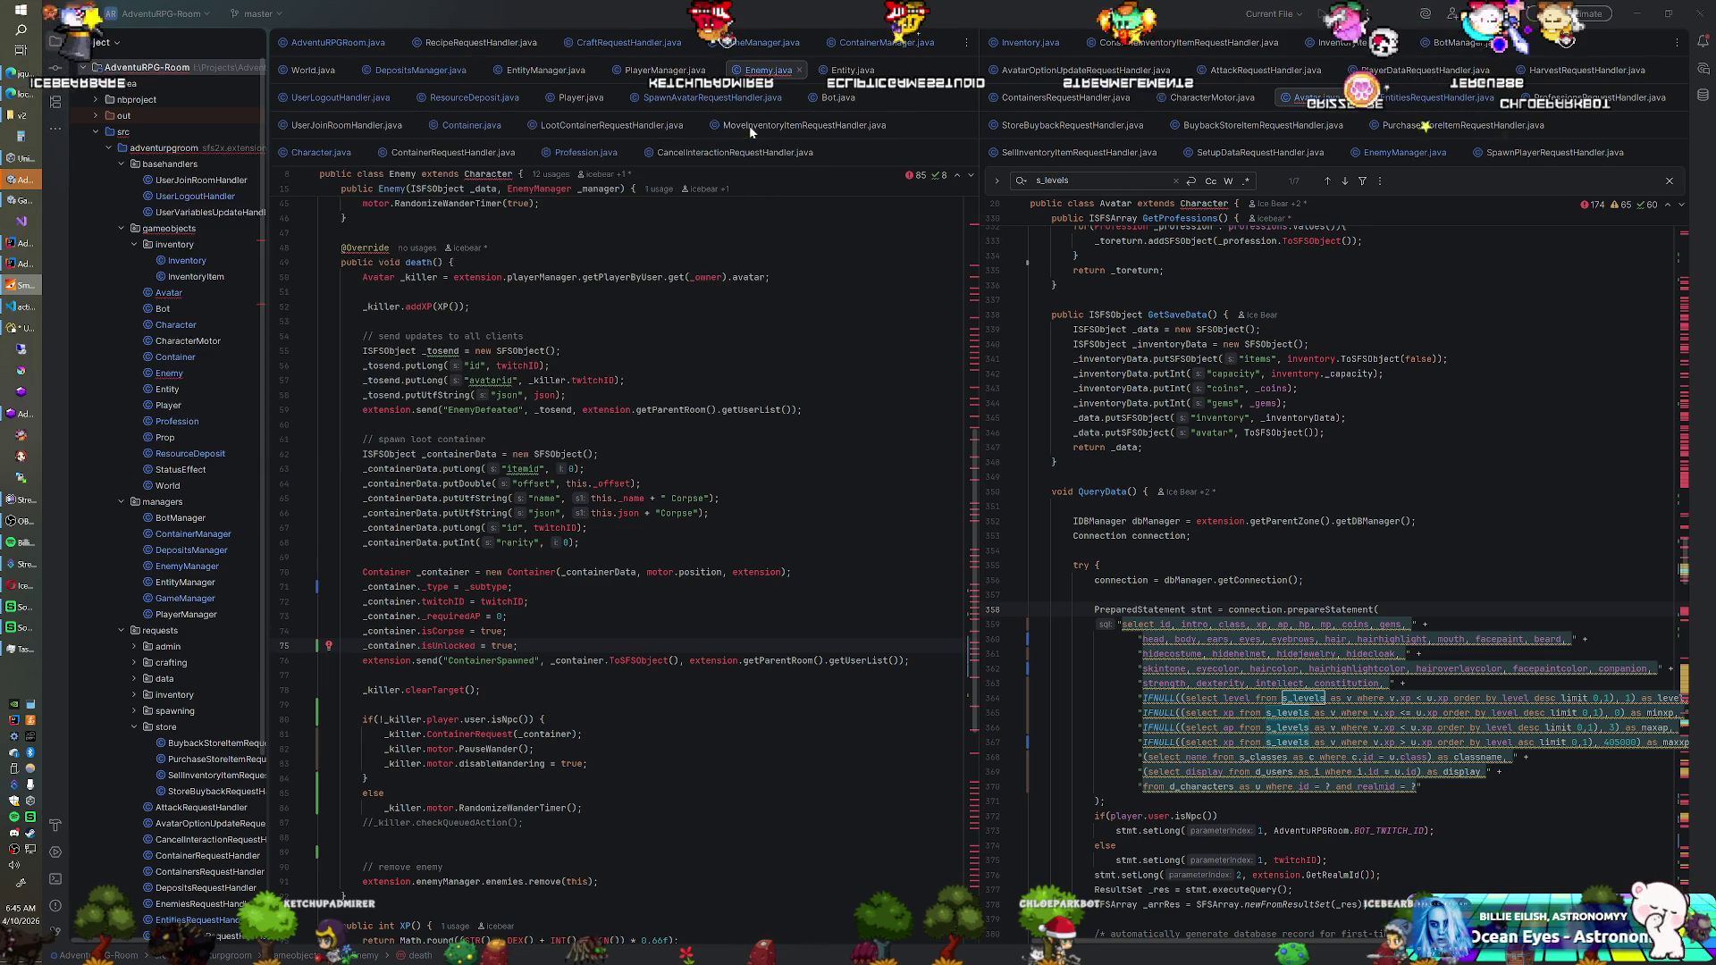
pyautogui.click(28, 288)
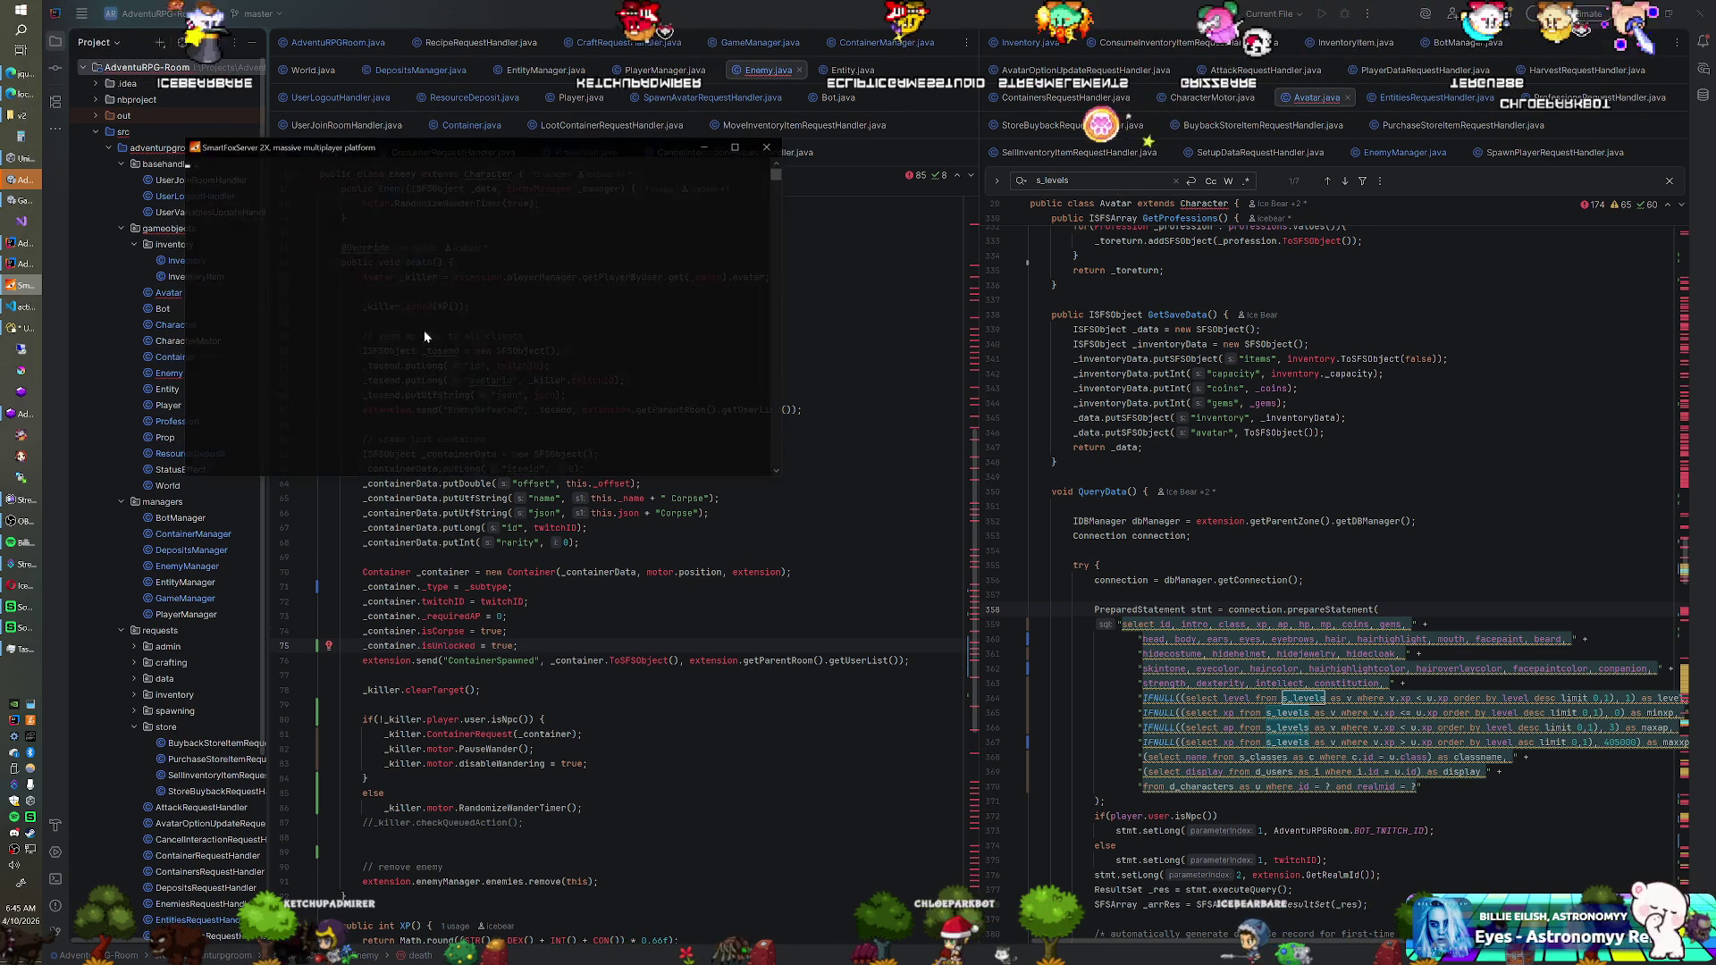
pyautogui.click(28, 288)
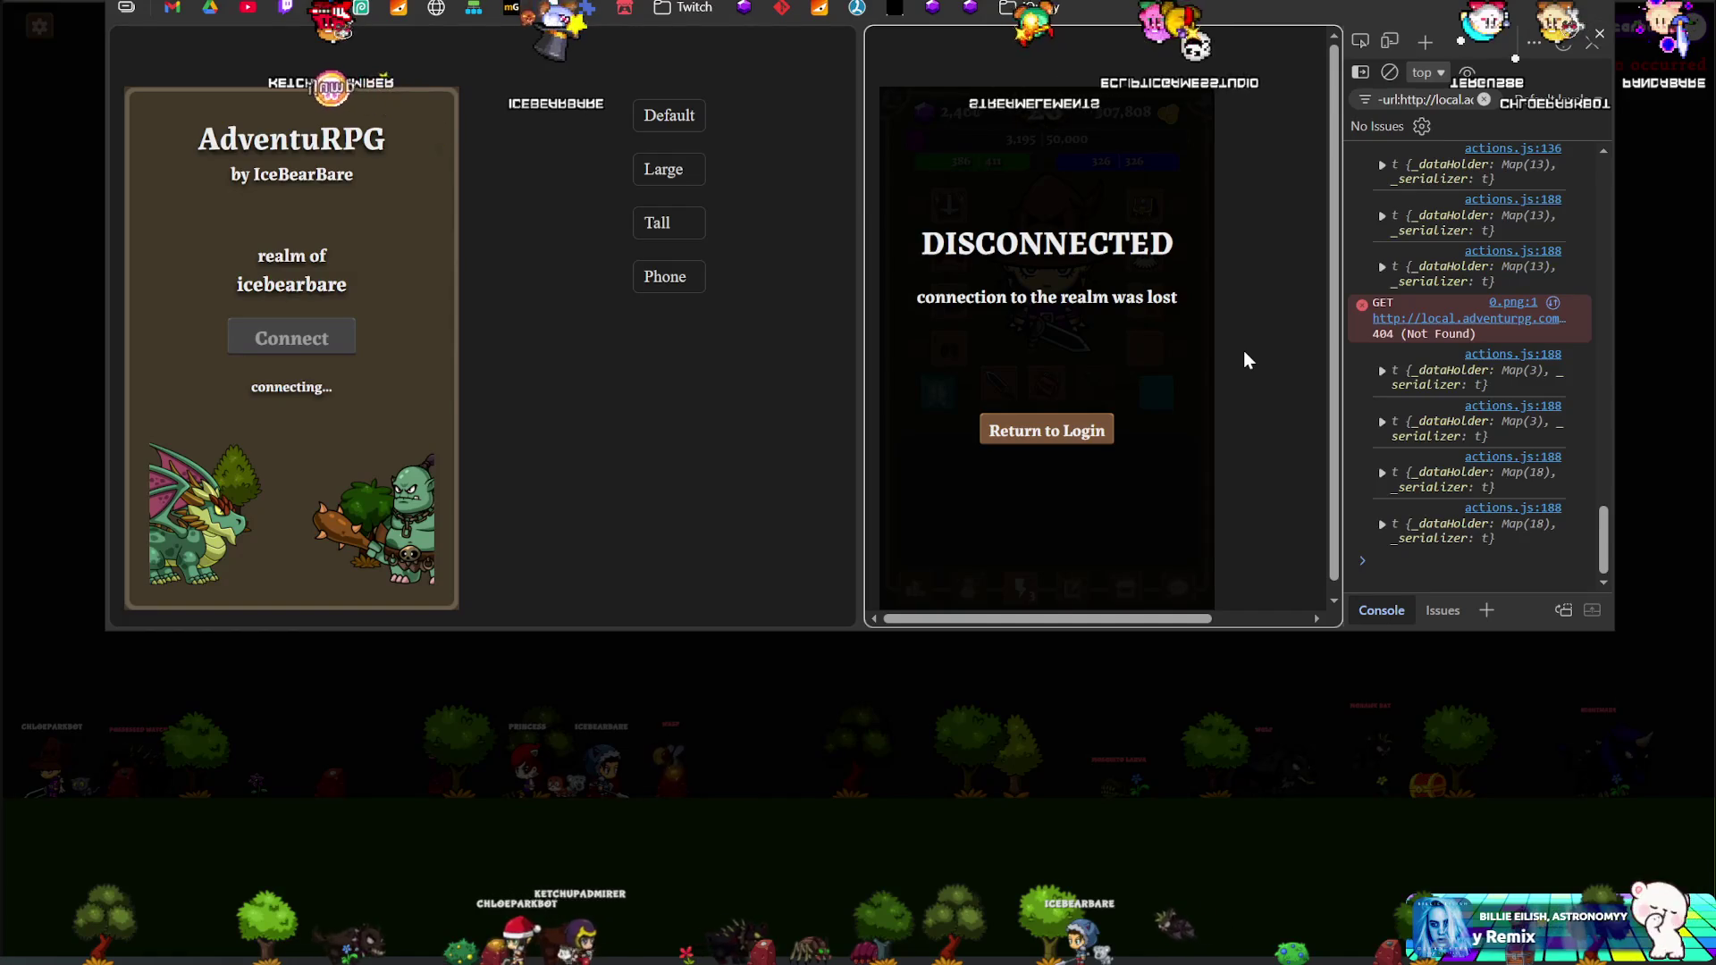
# Reload the disconnected right client, reconnect both players, and open the left player's action list
pyautogui.press('F5')
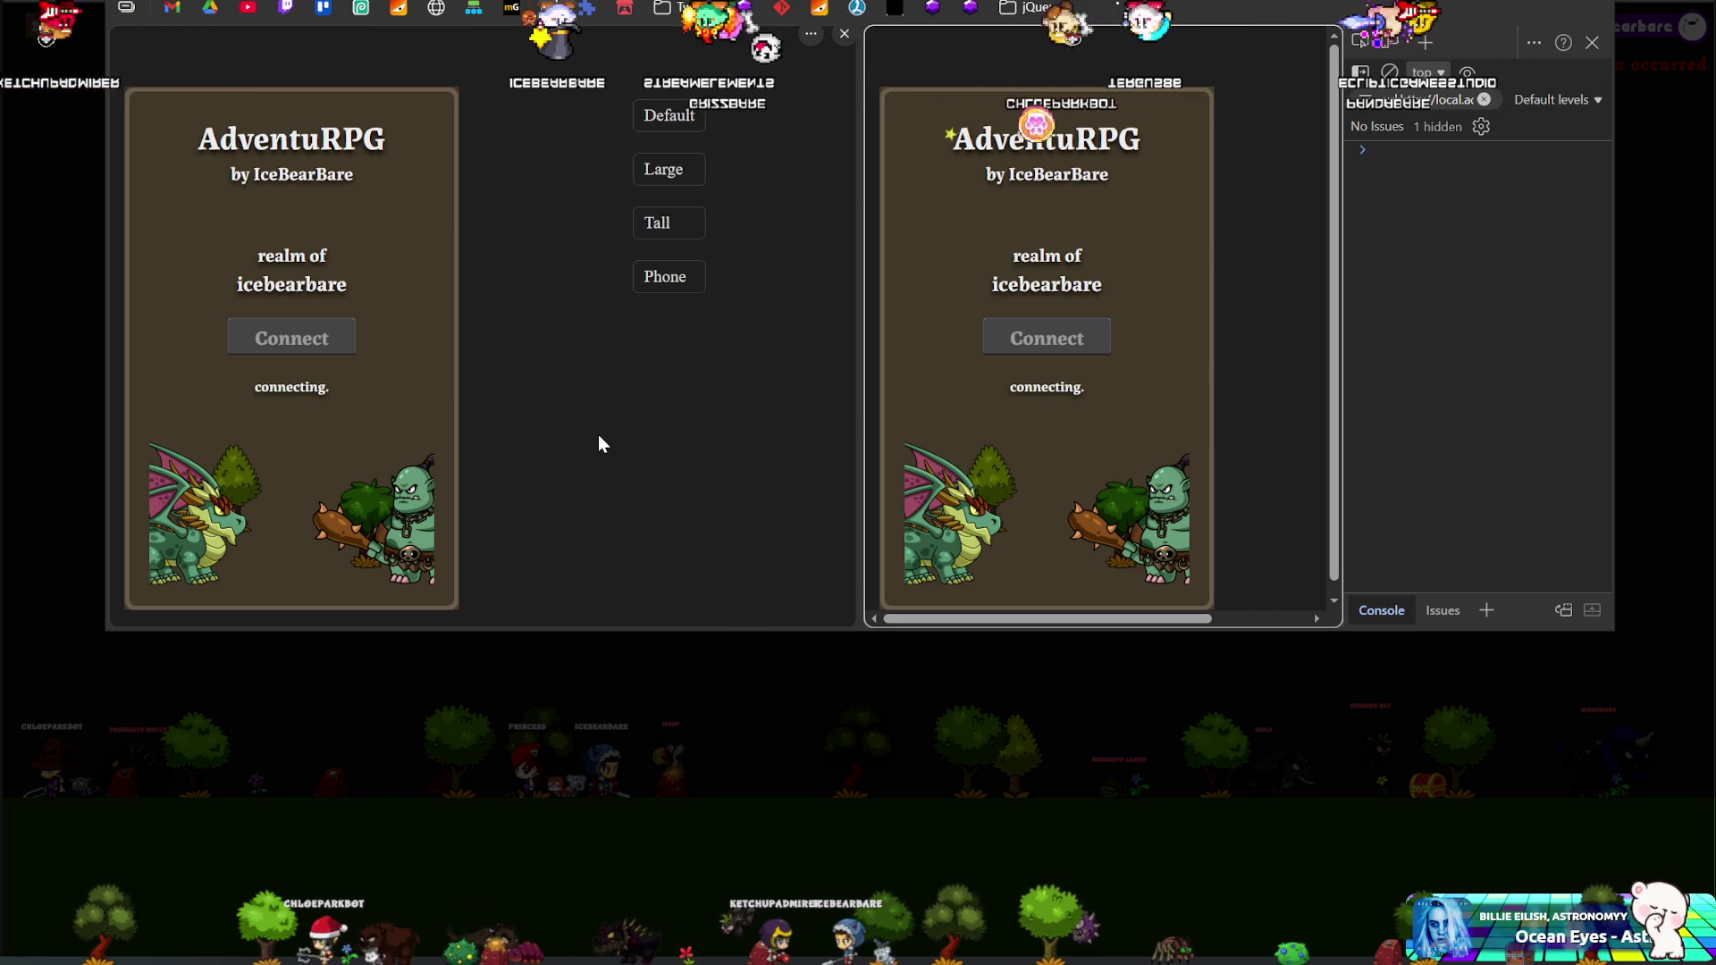
pyautogui.click(615, 732)
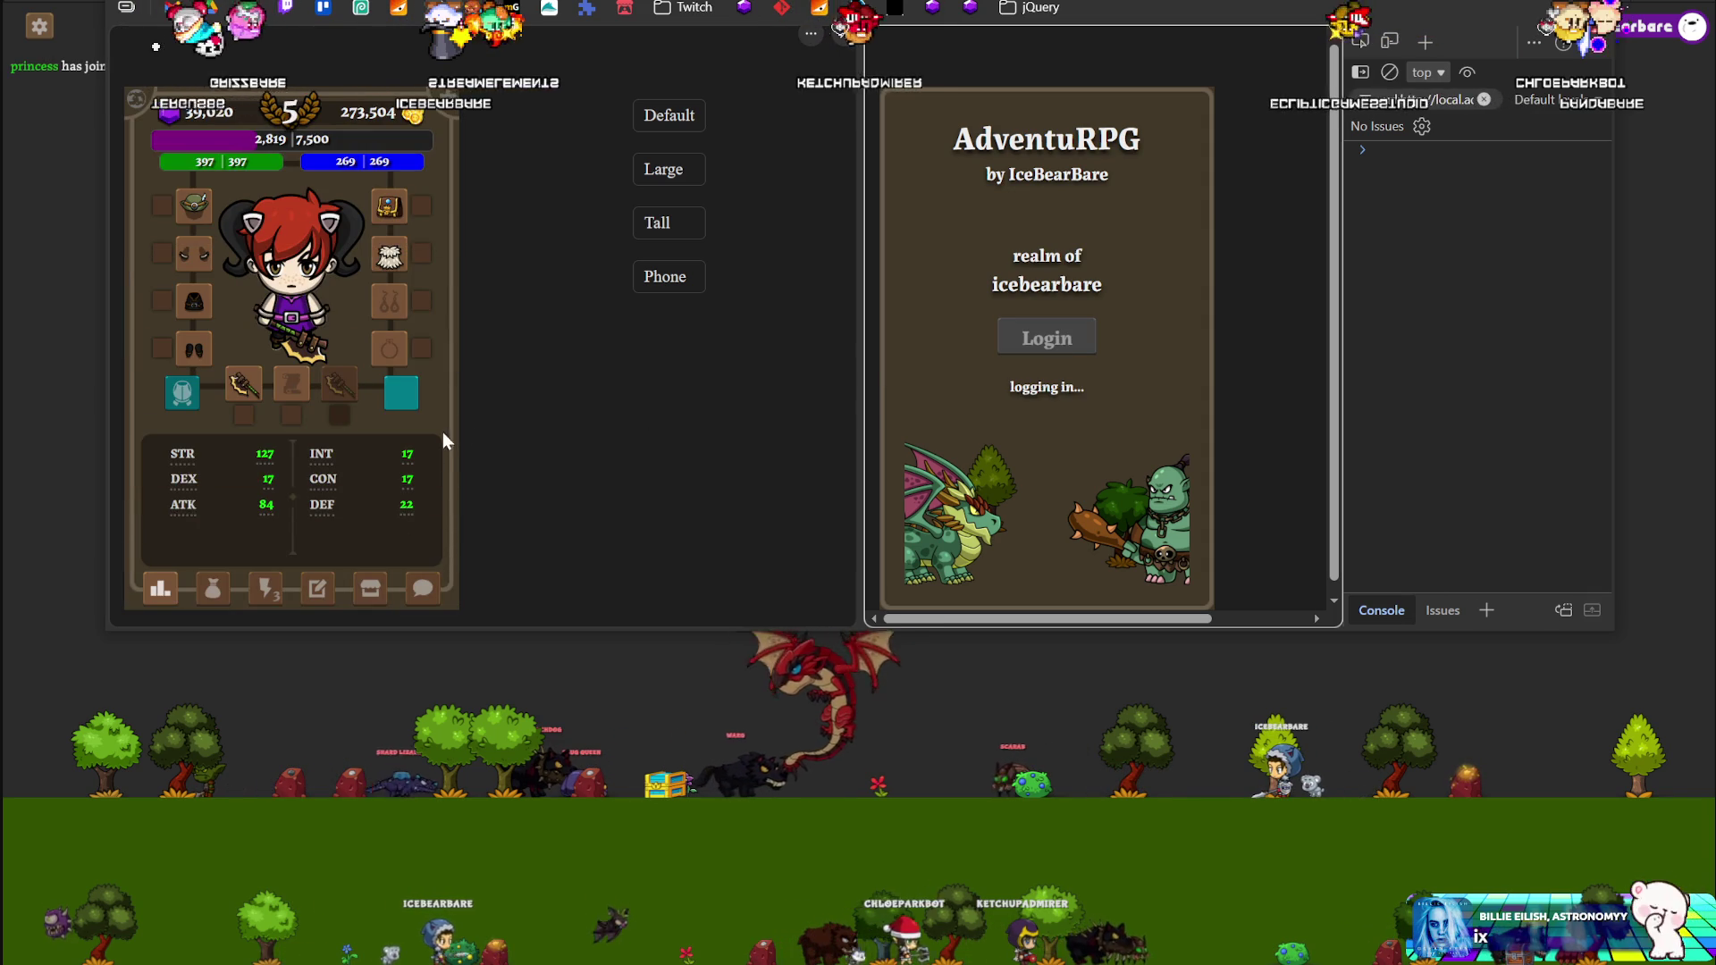
pyautogui.click(370, 588)
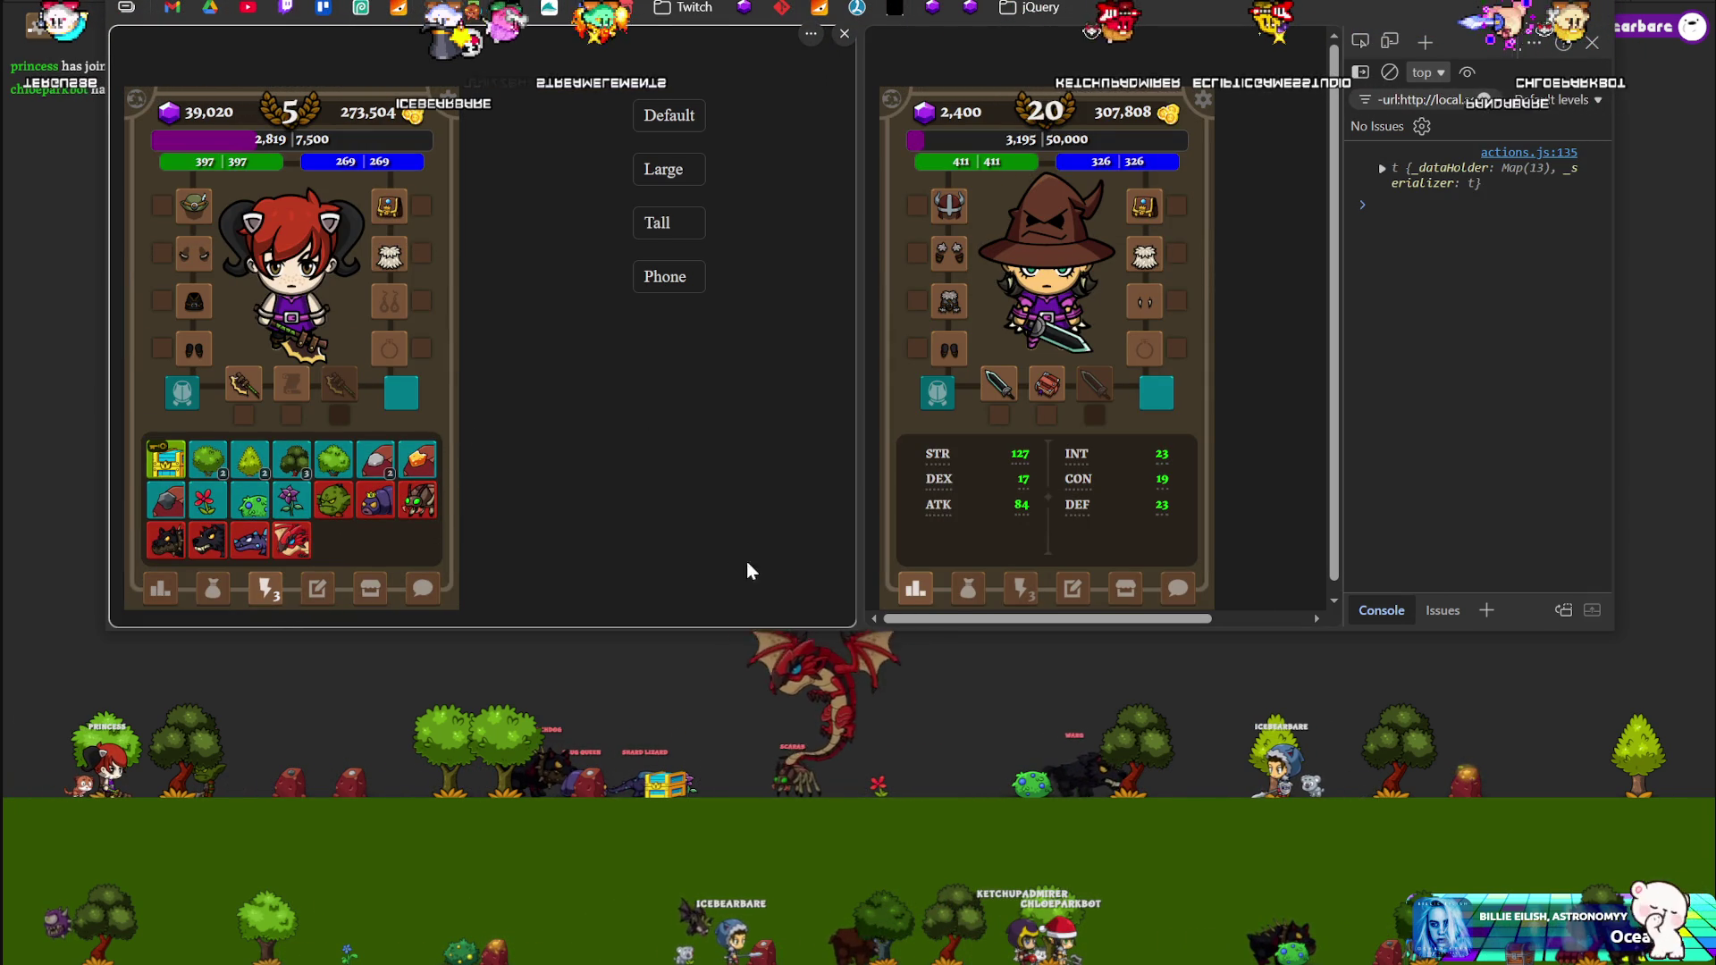
# Attack a monster, then loot and close the Slug Queen and Grunt corpse windows in both clients
pyautogui.click(1125, 588)
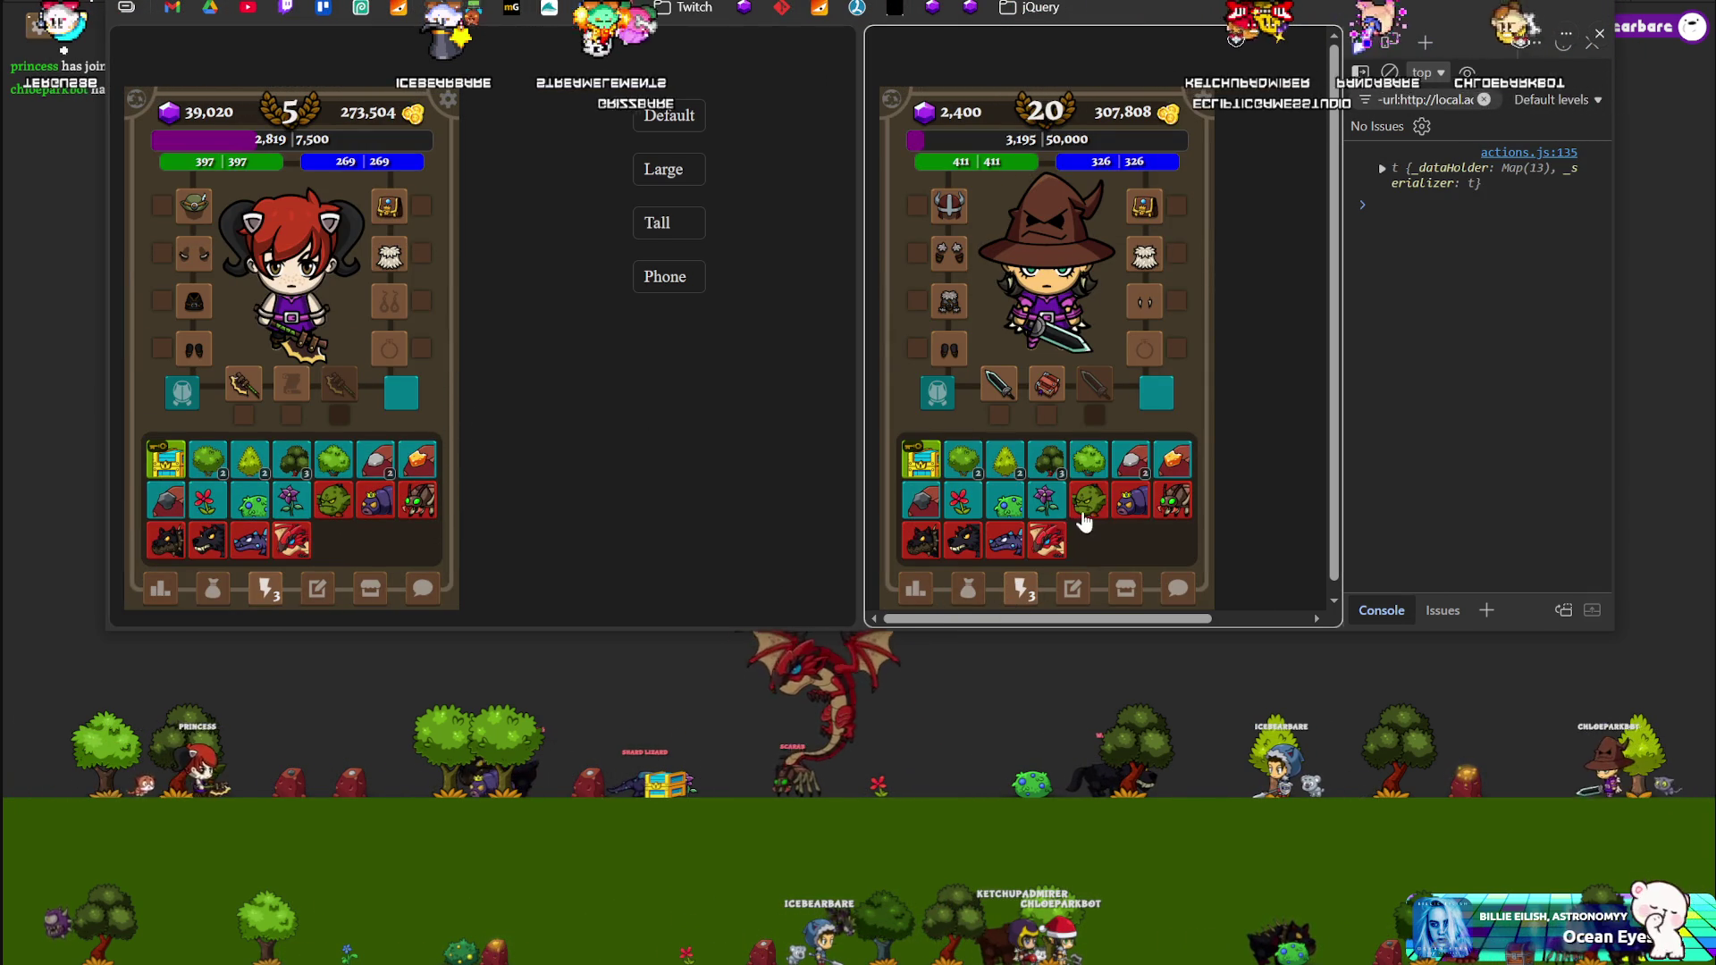
pyautogui.click(620, 514)
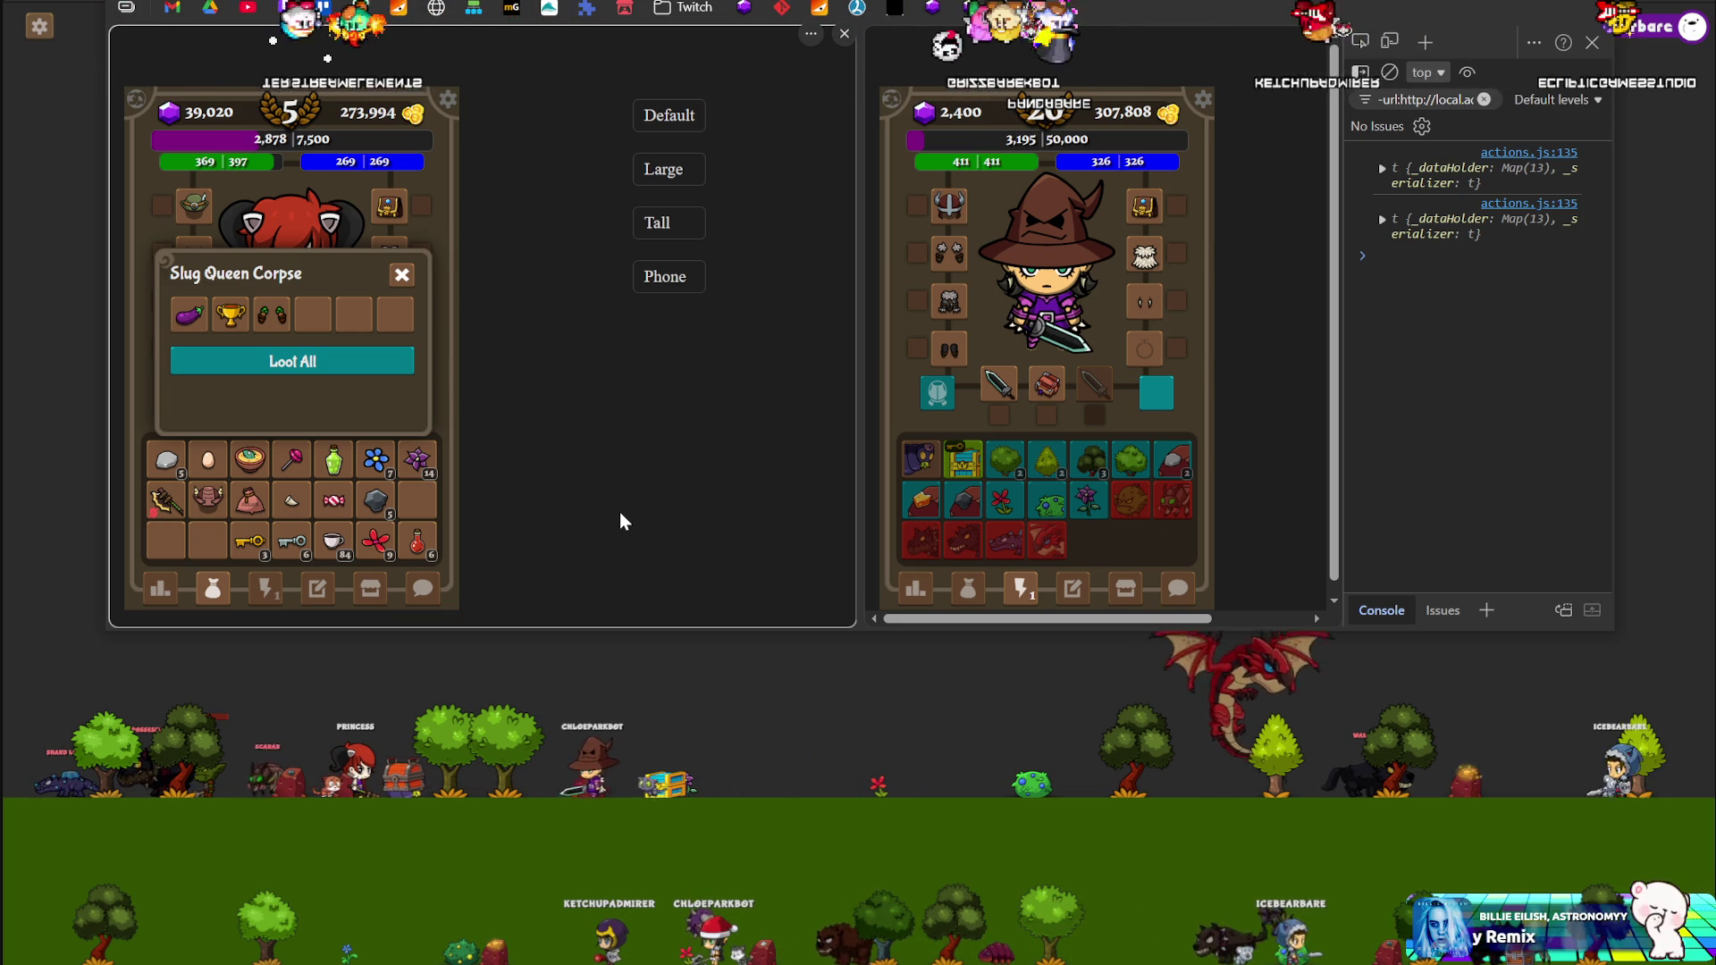
pyautogui.click(402, 275)
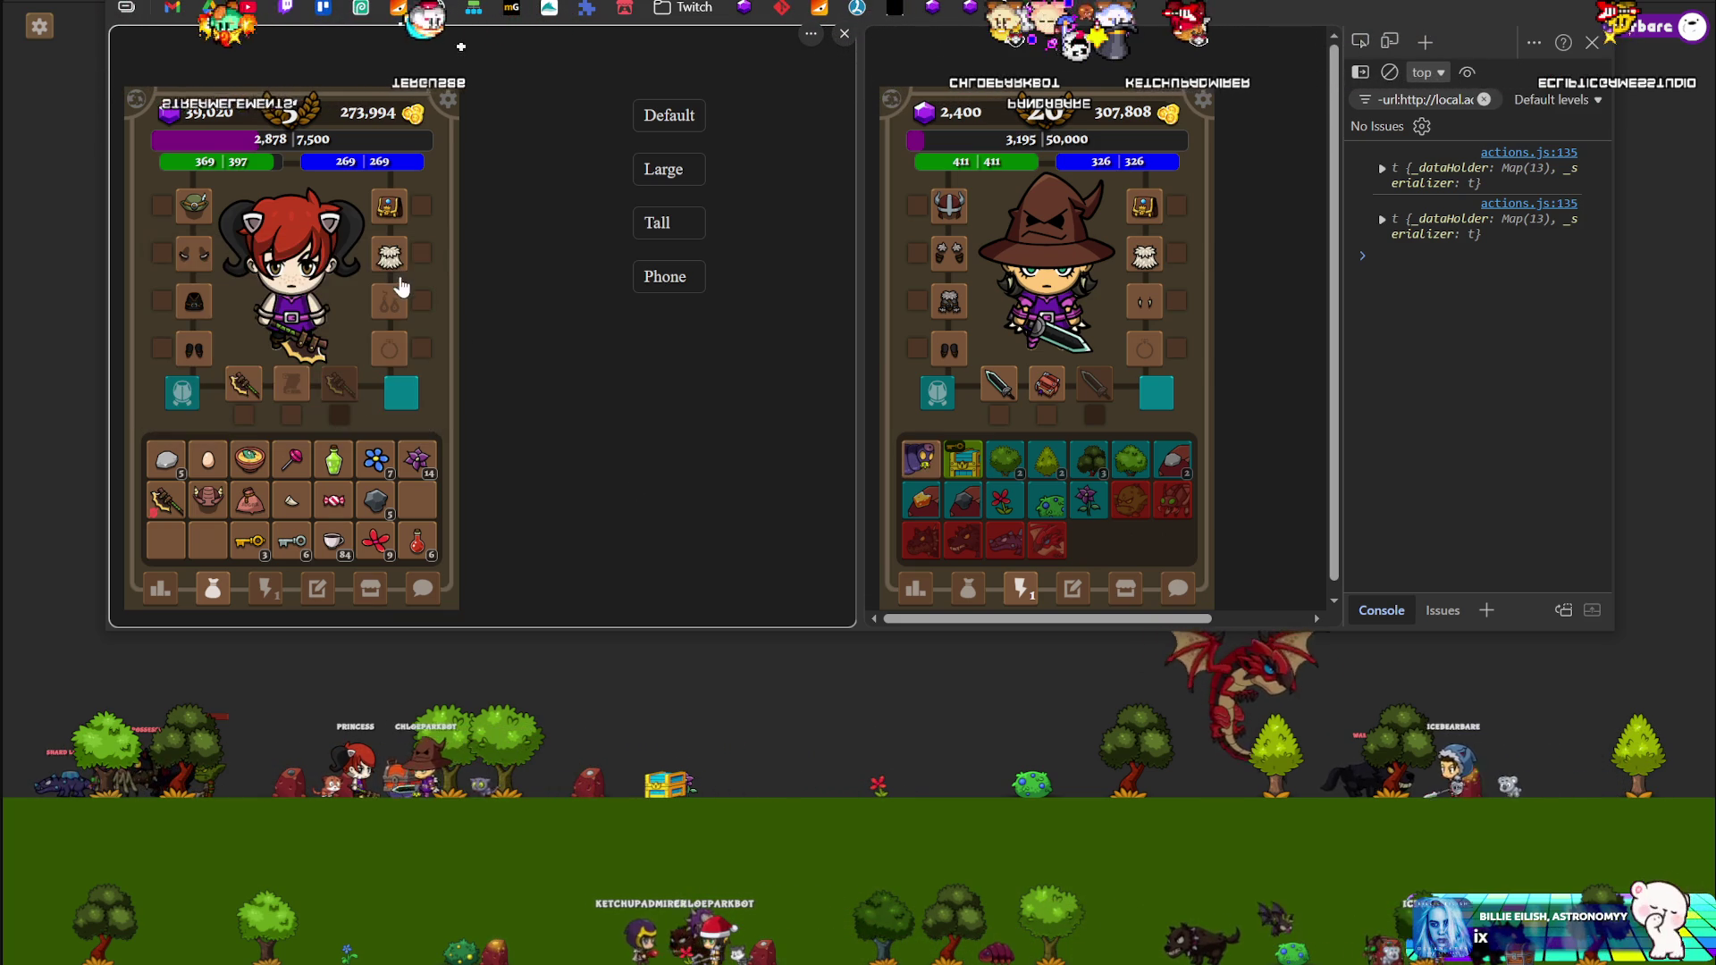
pyautogui.click(264, 586)
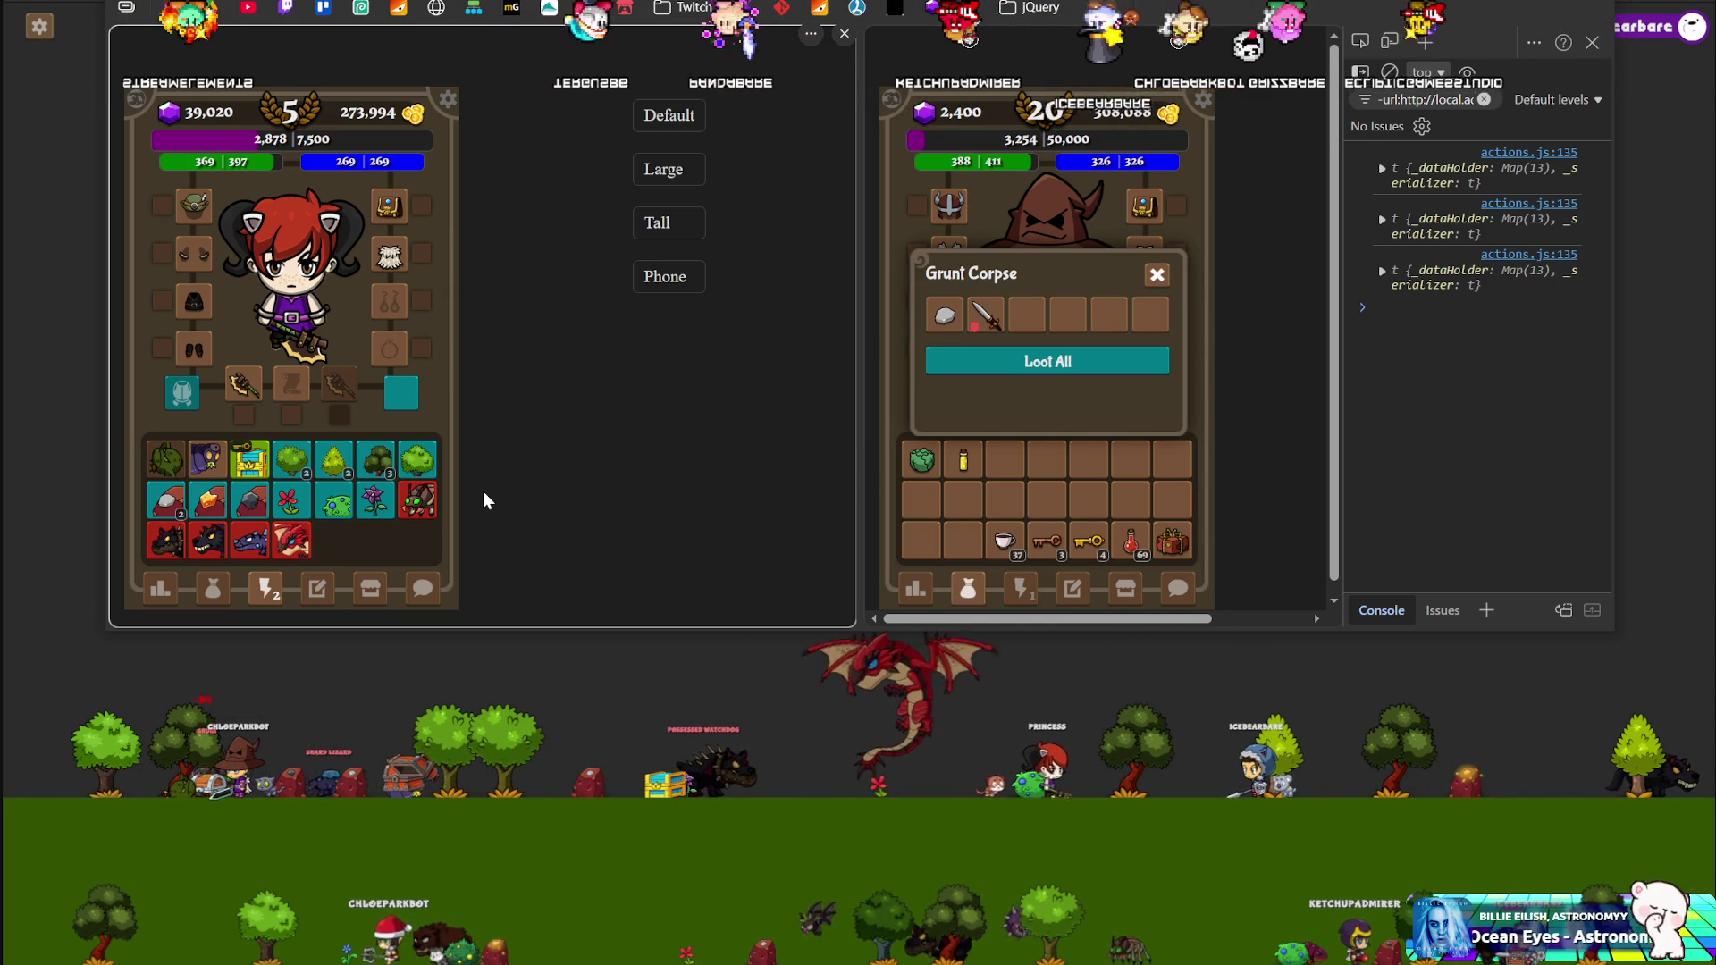
pyautogui.click(1157, 275)
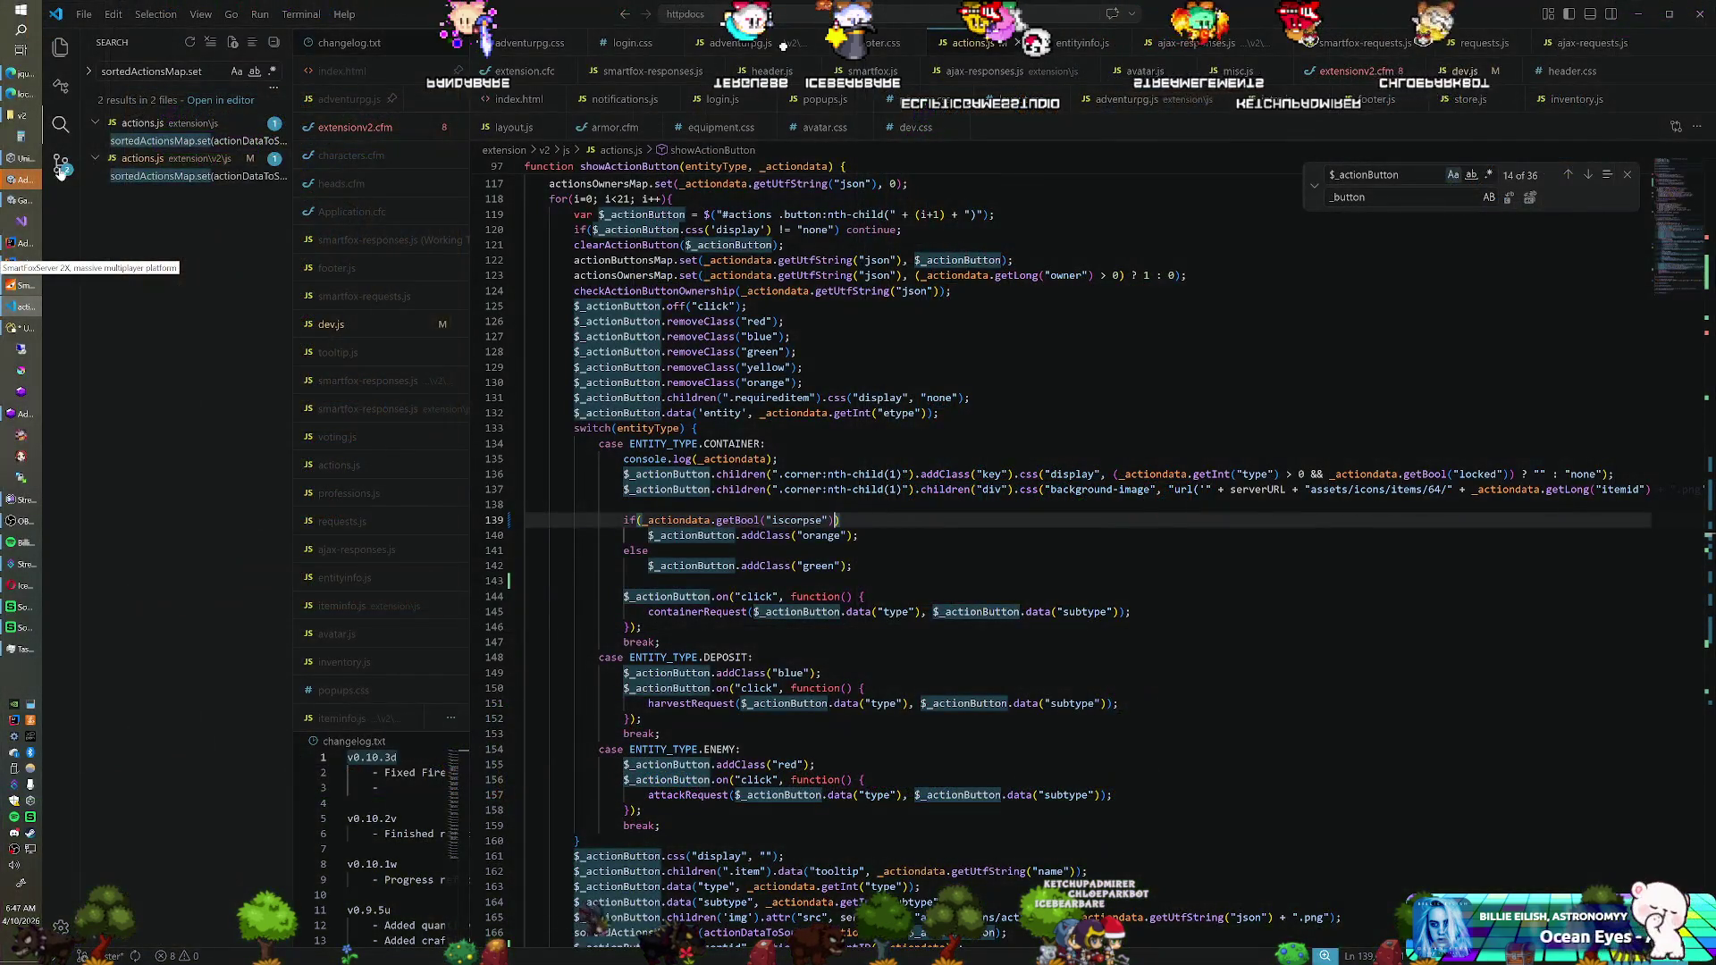
# Review the uncommitted changes to actions.js in Source Control
pyautogui.click(60, 166)
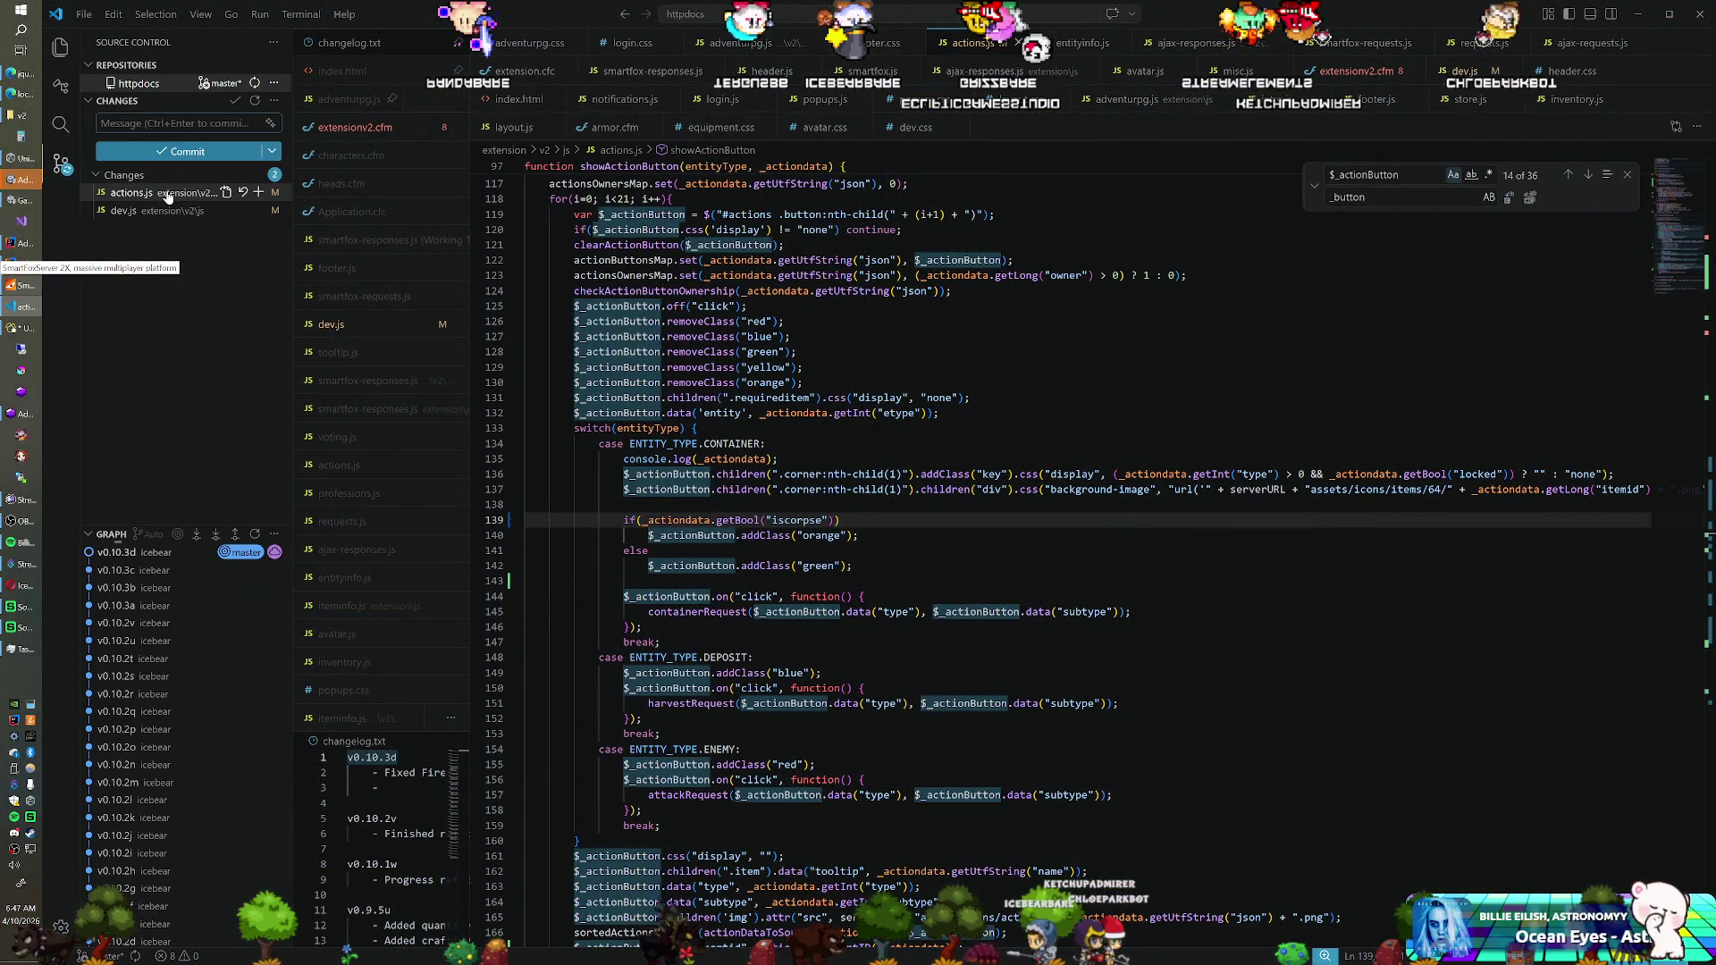
pyautogui.click(167, 193)
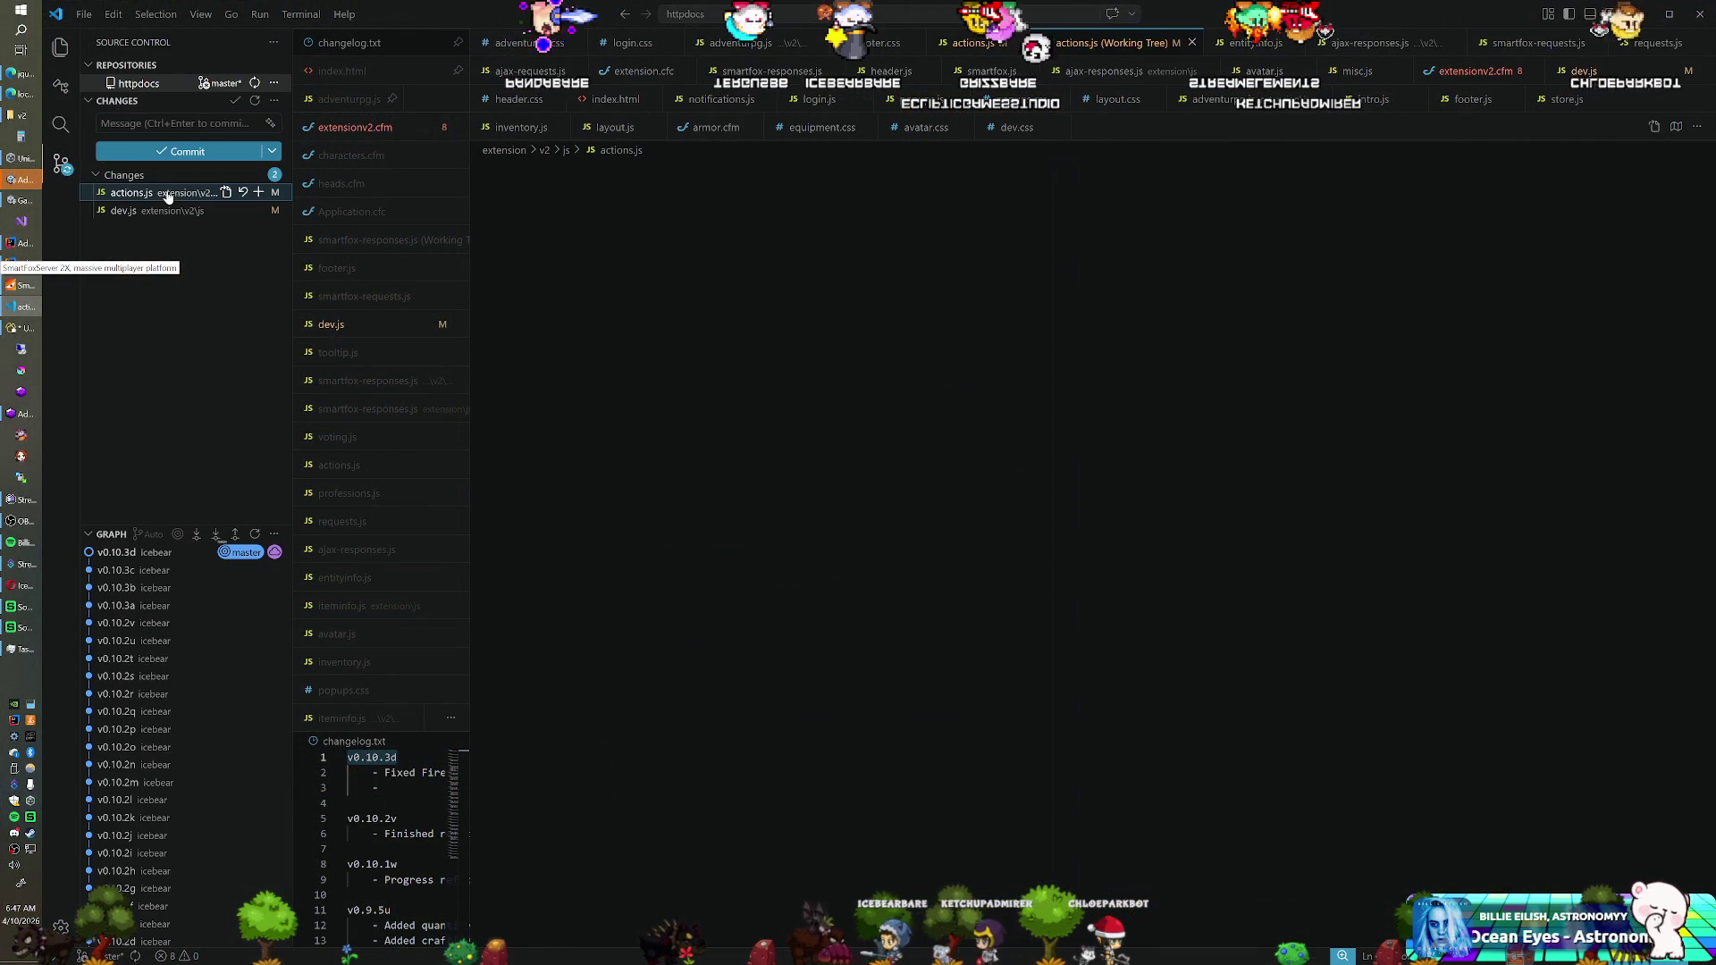
pyautogui.scroll(-1, 1097, 554)
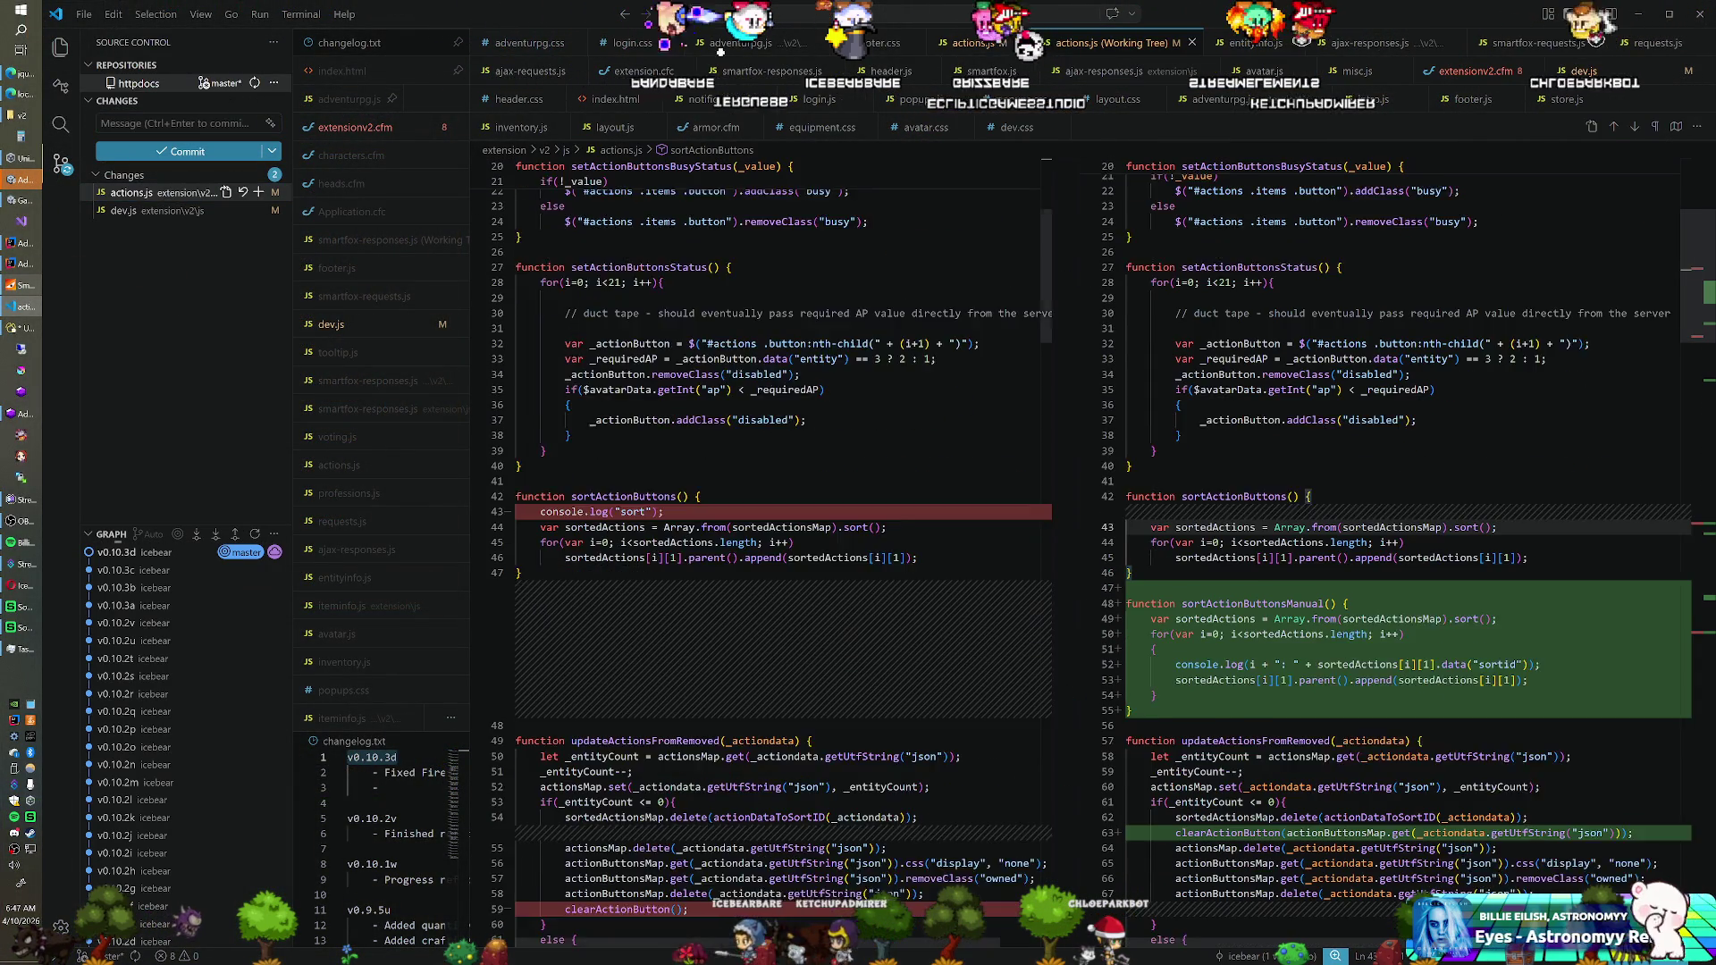
pyautogui.scroll(-1, 1098, 554)
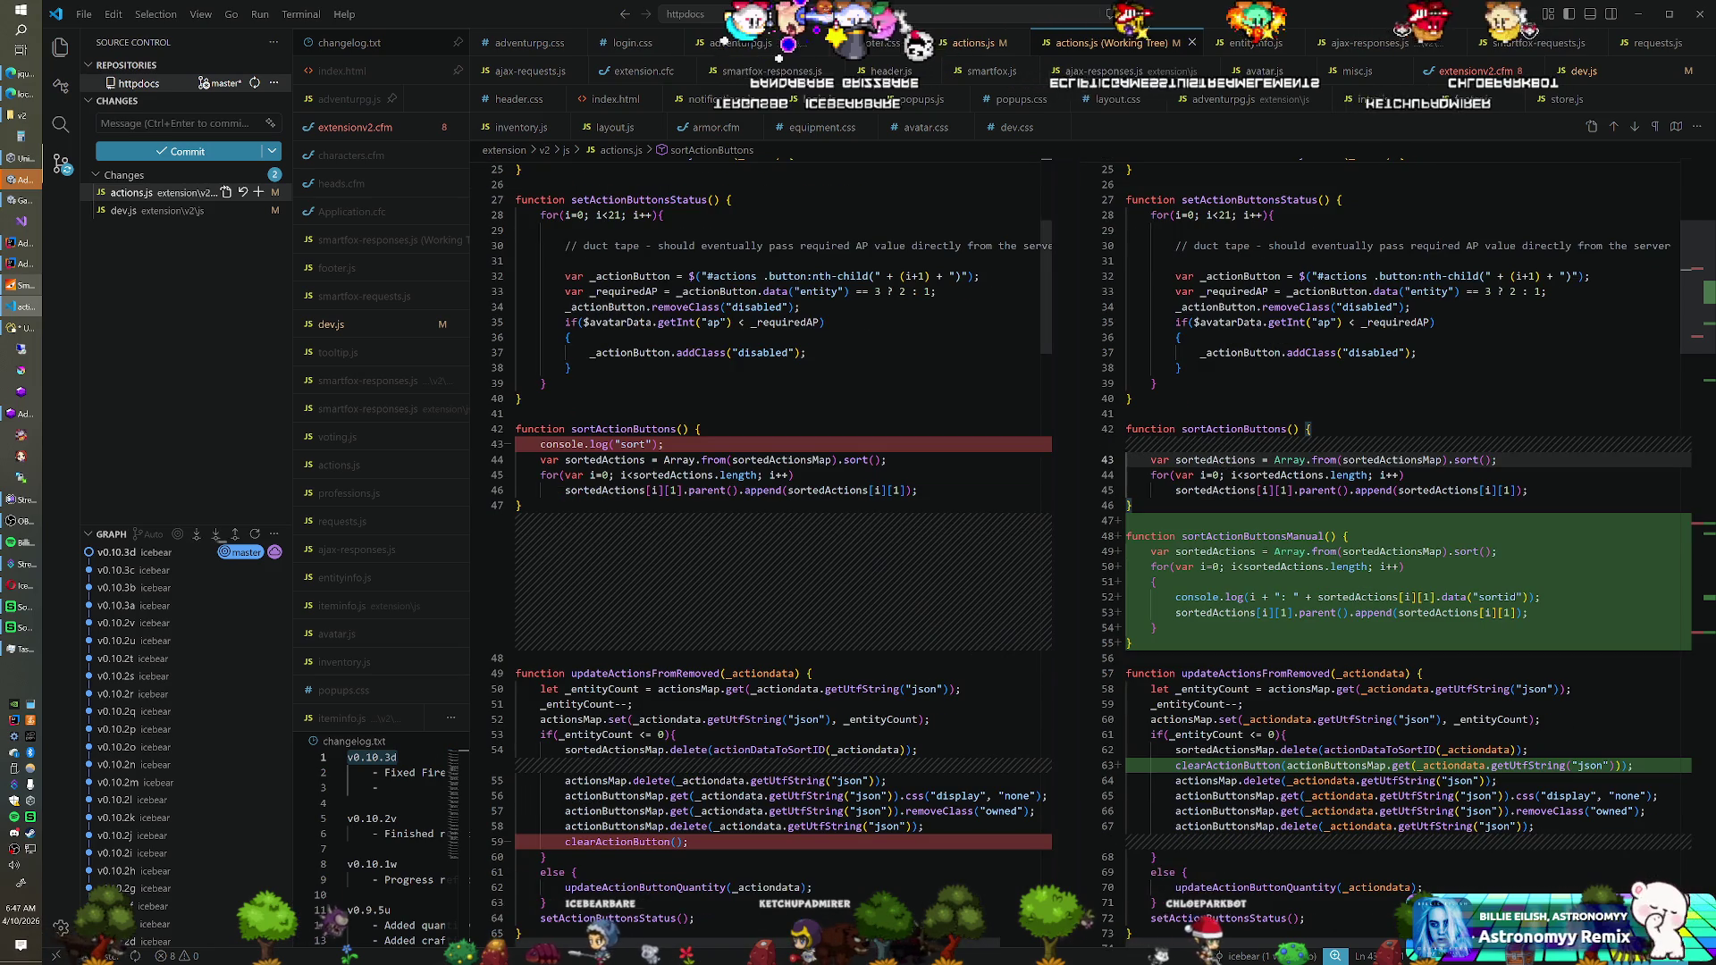
pyautogui.scroll(2, 1097, 554)
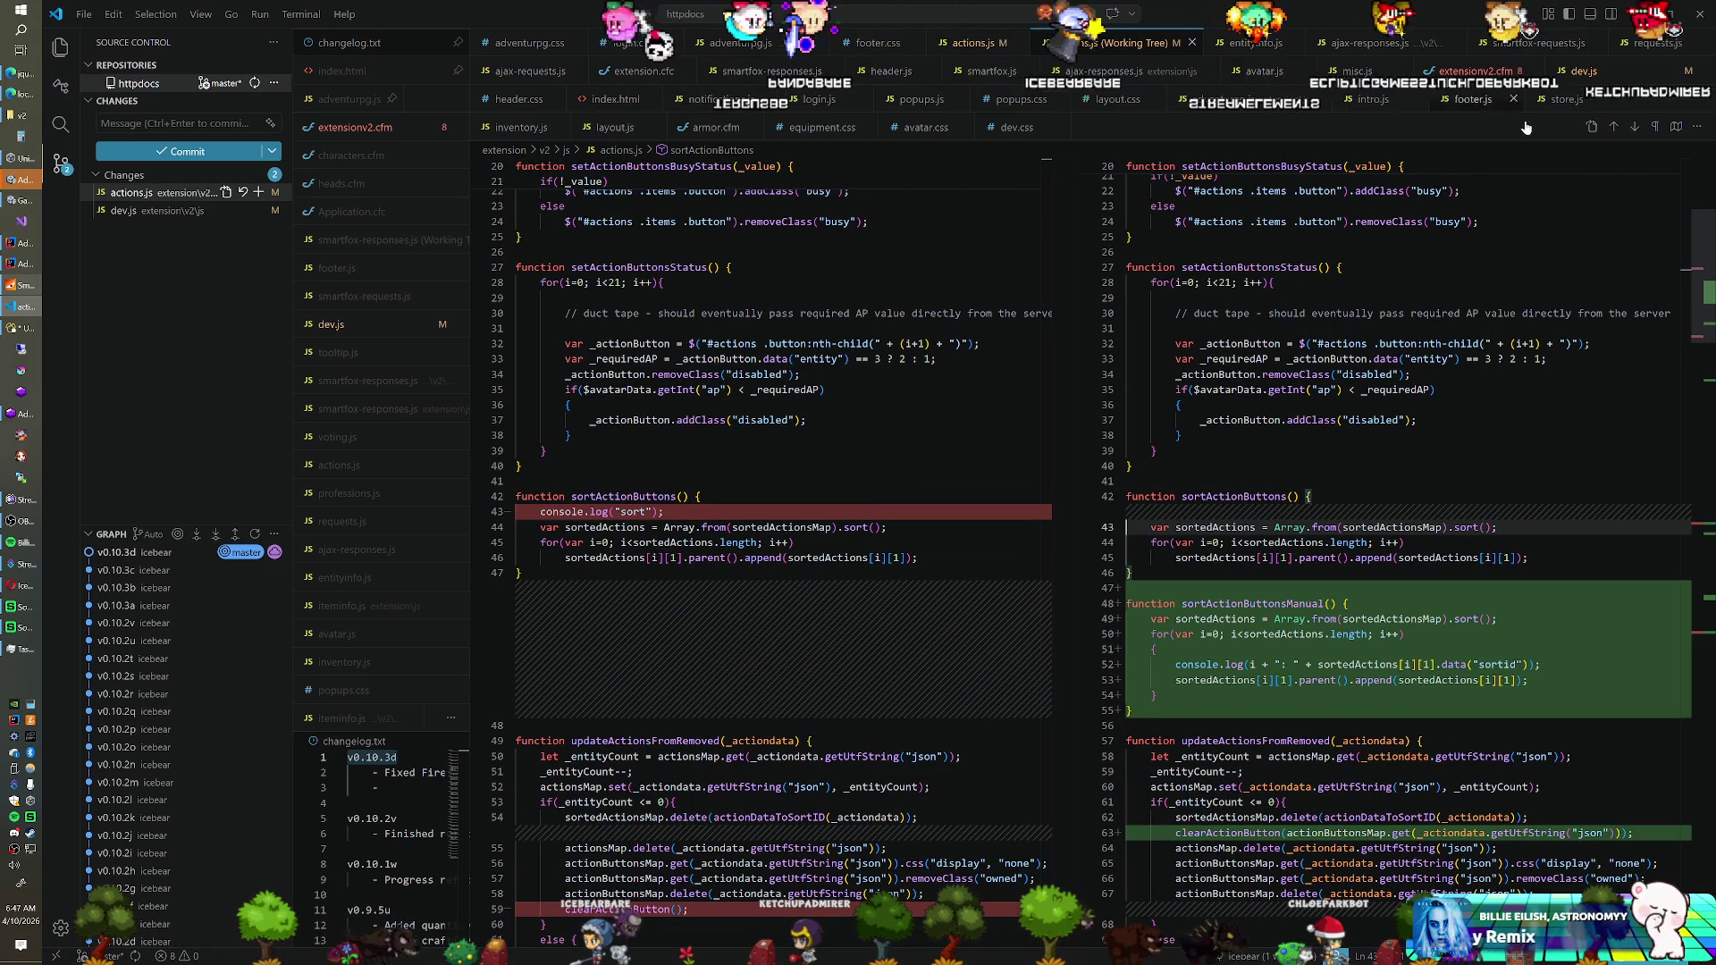
# Remove the debug sortActionButtonsManual call from dev.js
pyautogui.click(1583, 72)
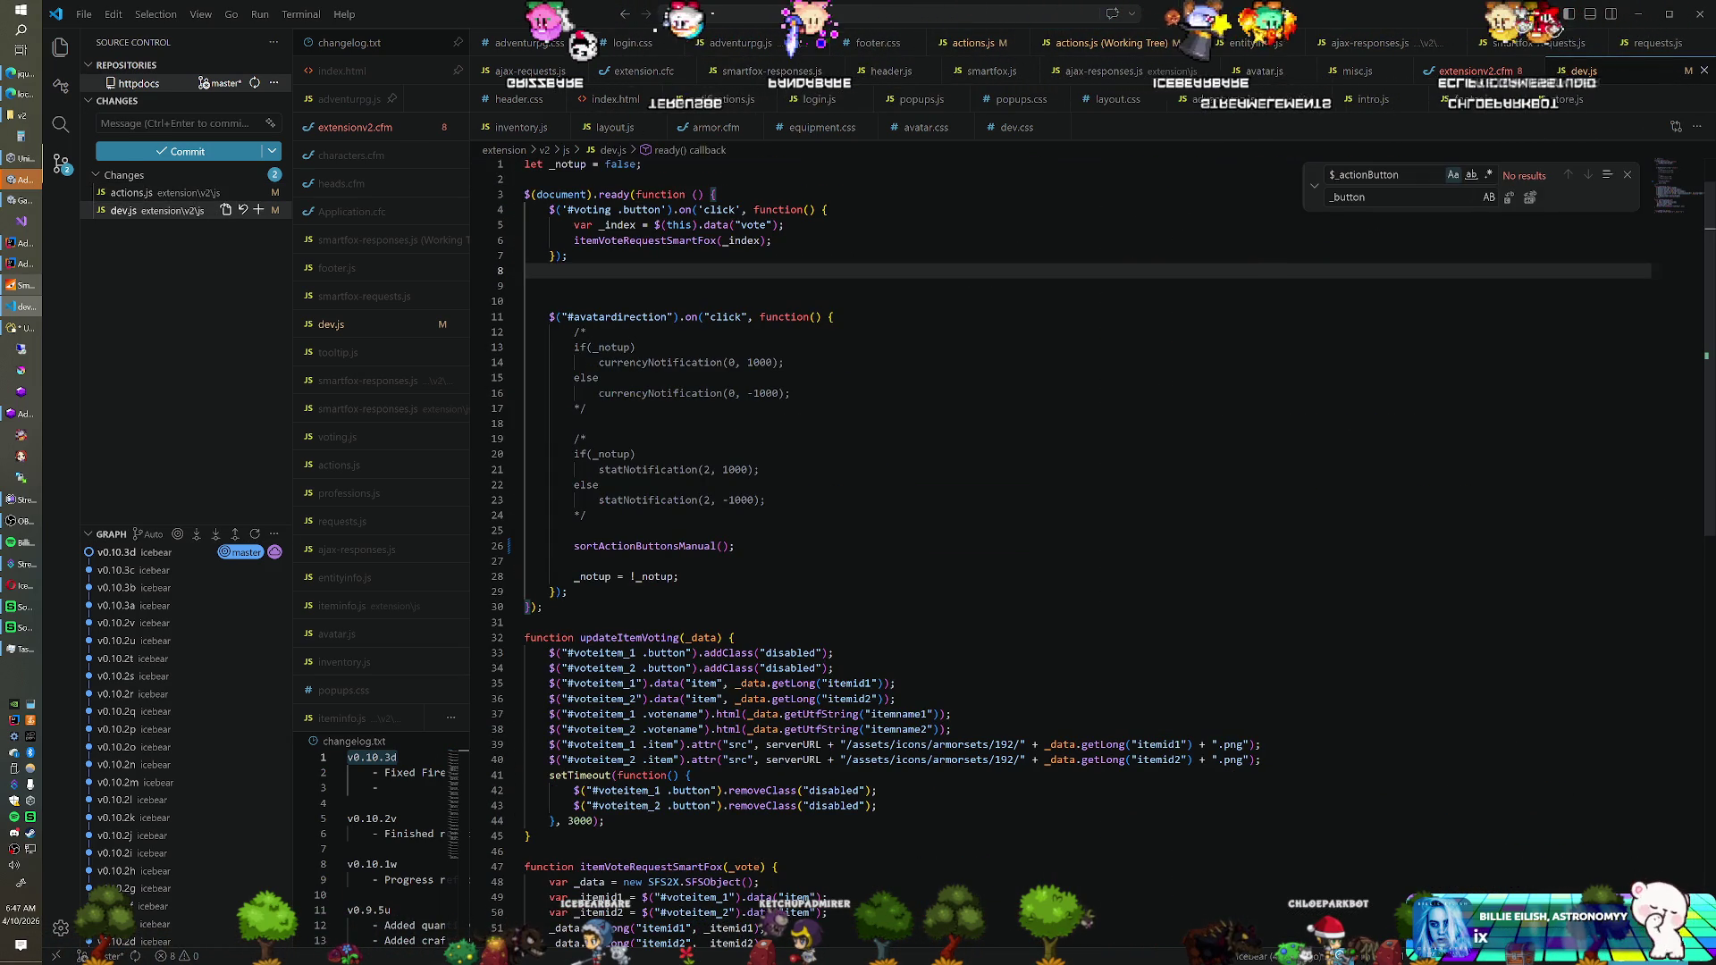
pyautogui.moveTo(734, 546); pyautogui.dragTo(570, 531)
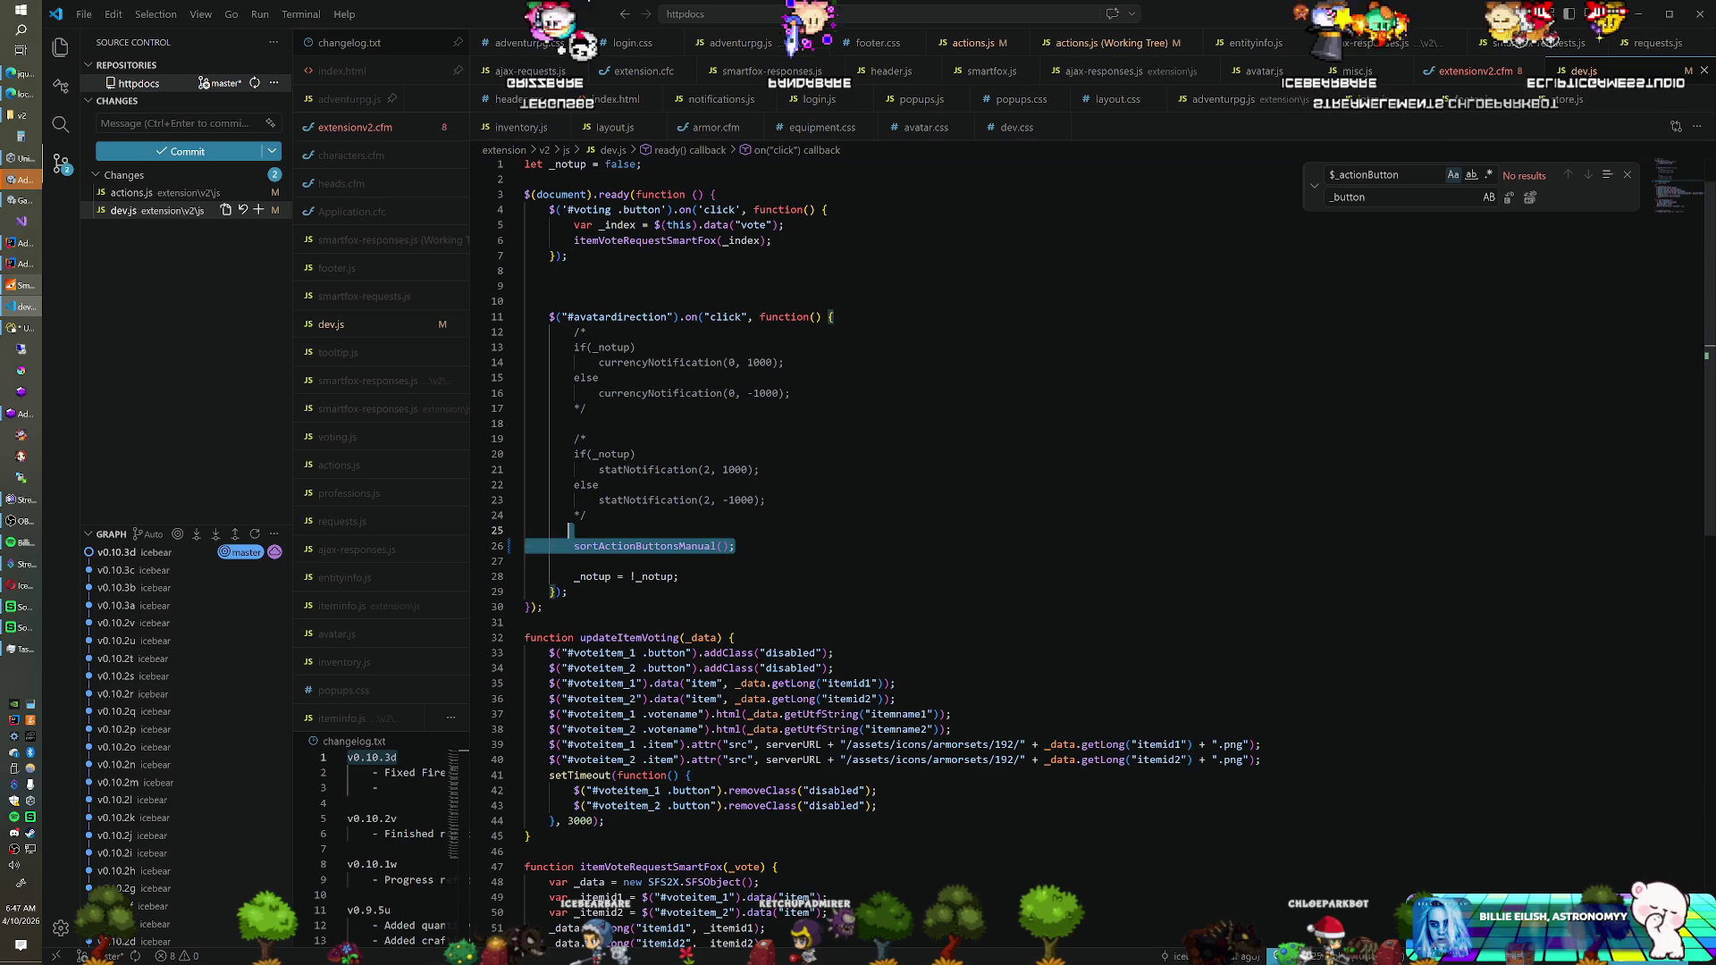
pyautogui.press('BackSpace')
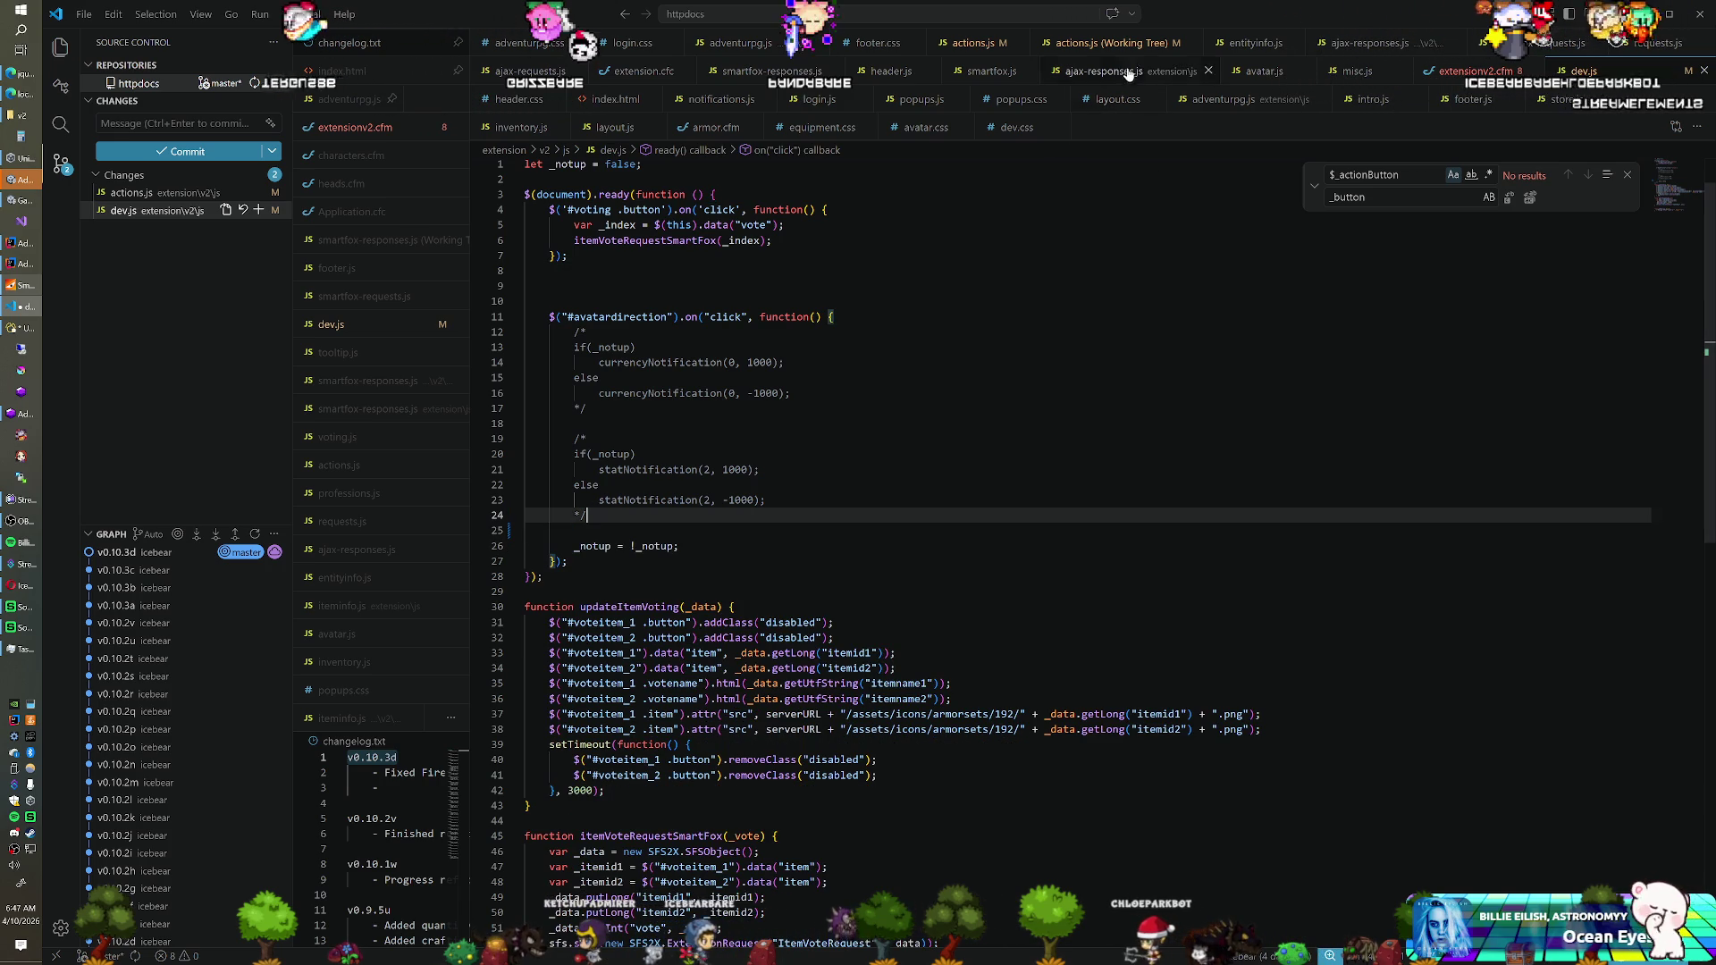
# Delete the sortActionButtonsManual function from the actions.js source
pyautogui.click(1191, 43)
pyautogui.click(985, 44)
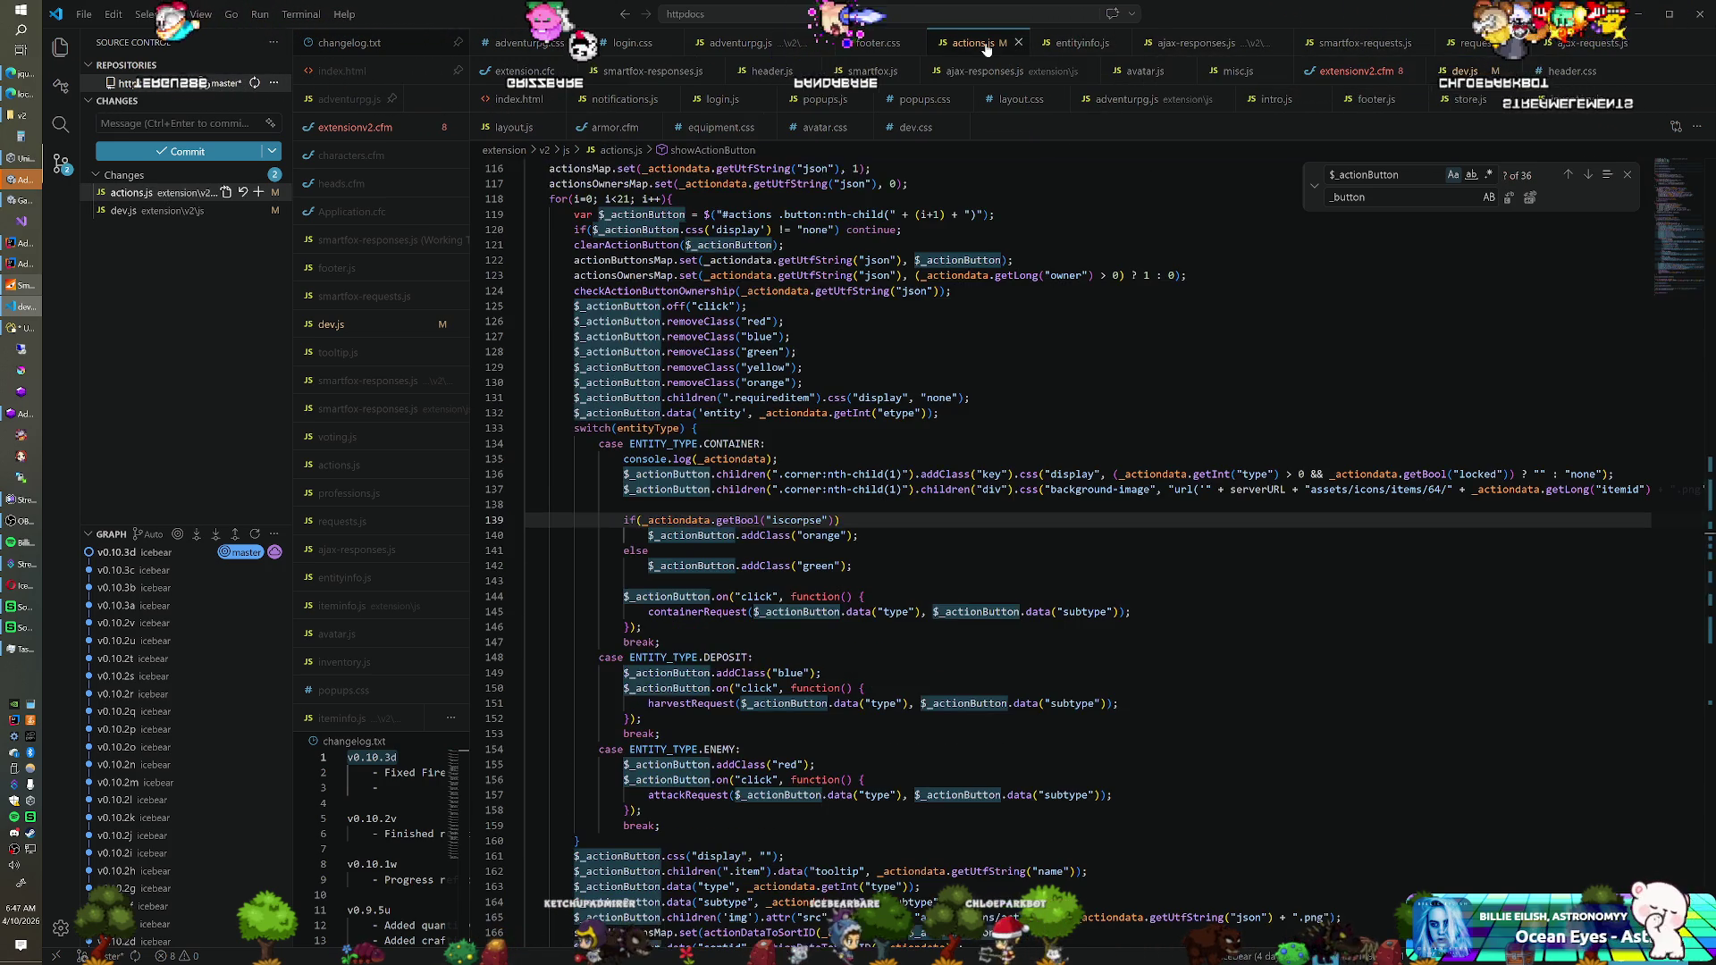
pyautogui.scroll(10, 1072, 537)
pyautogui.scroll(8, 1072, 536)
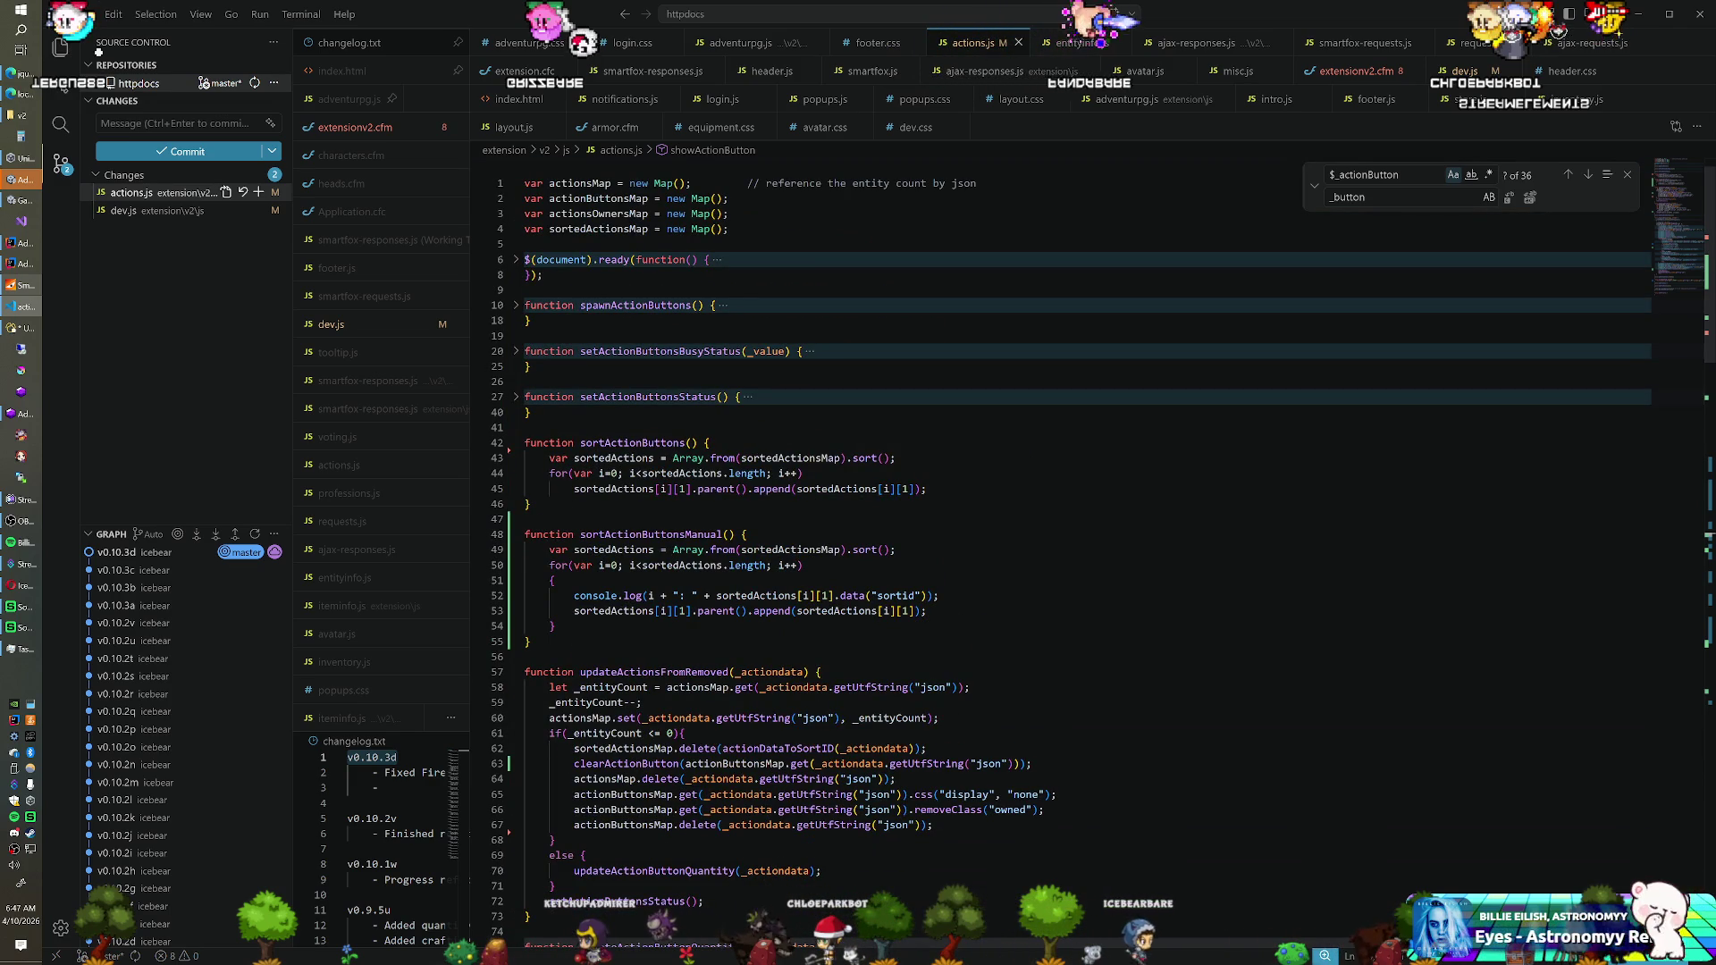
pyautogui.click(531, 642)
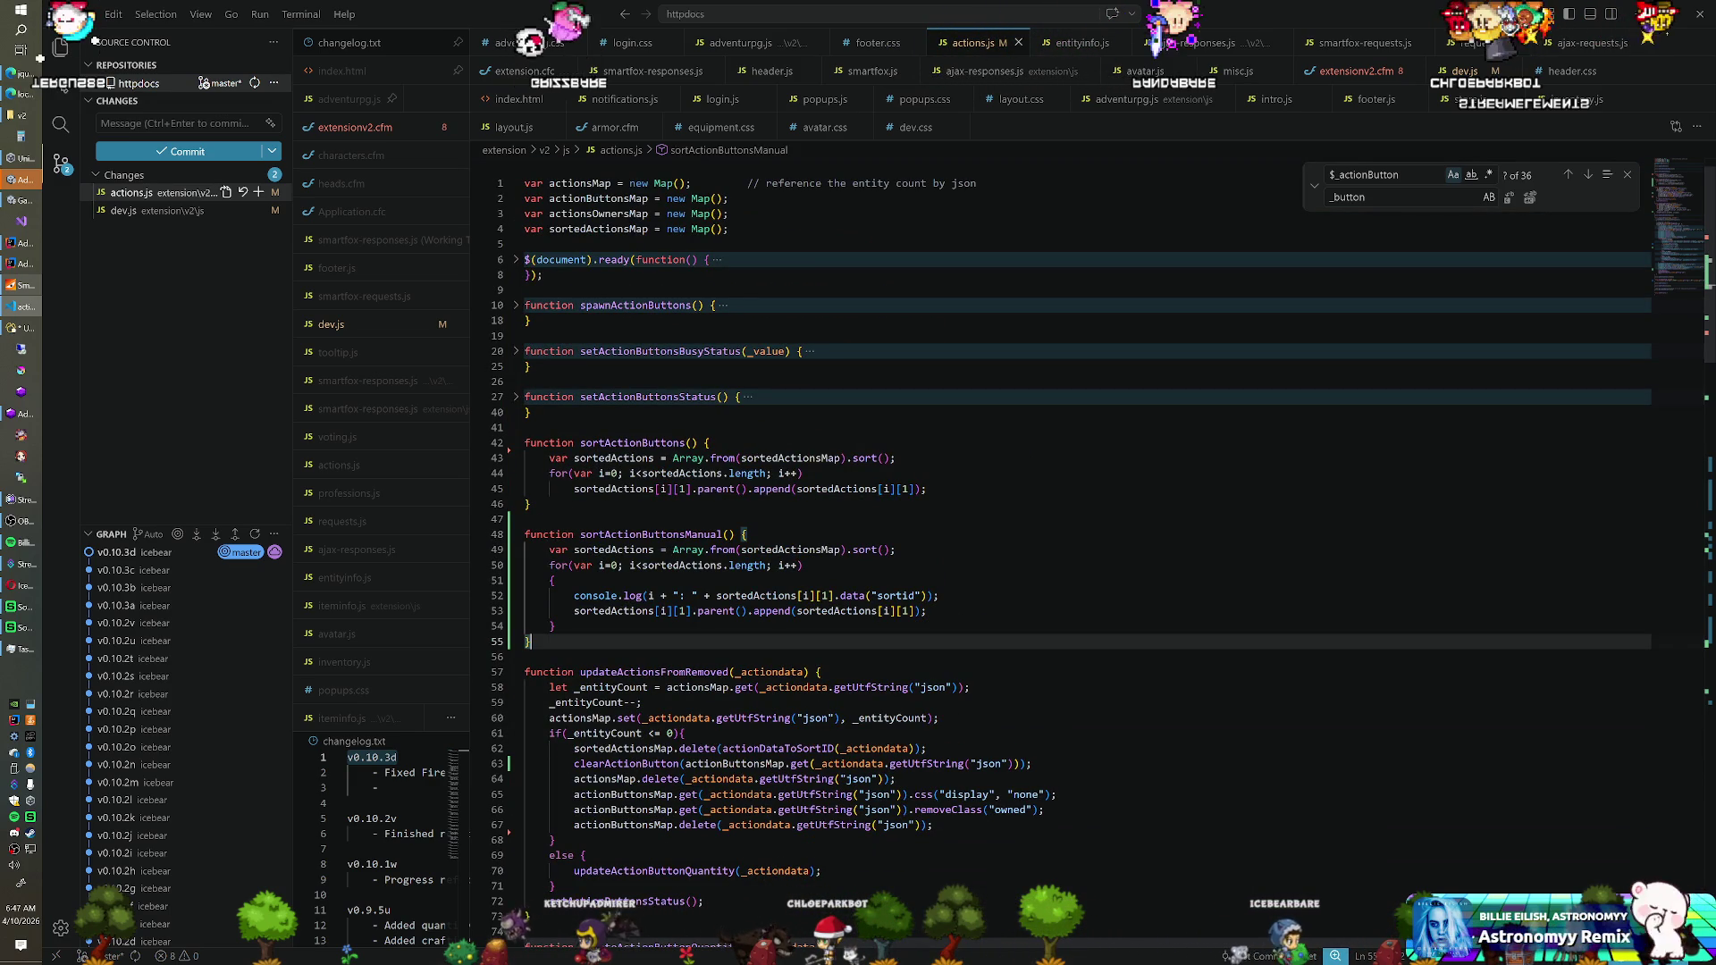
pyautogui.hotkey('shift', 'Up')
pyautogui.hotkey('shift', 'Up')
pyautogui.hotkey('shift', 'Up')
pyautogui.press('BackSpace')
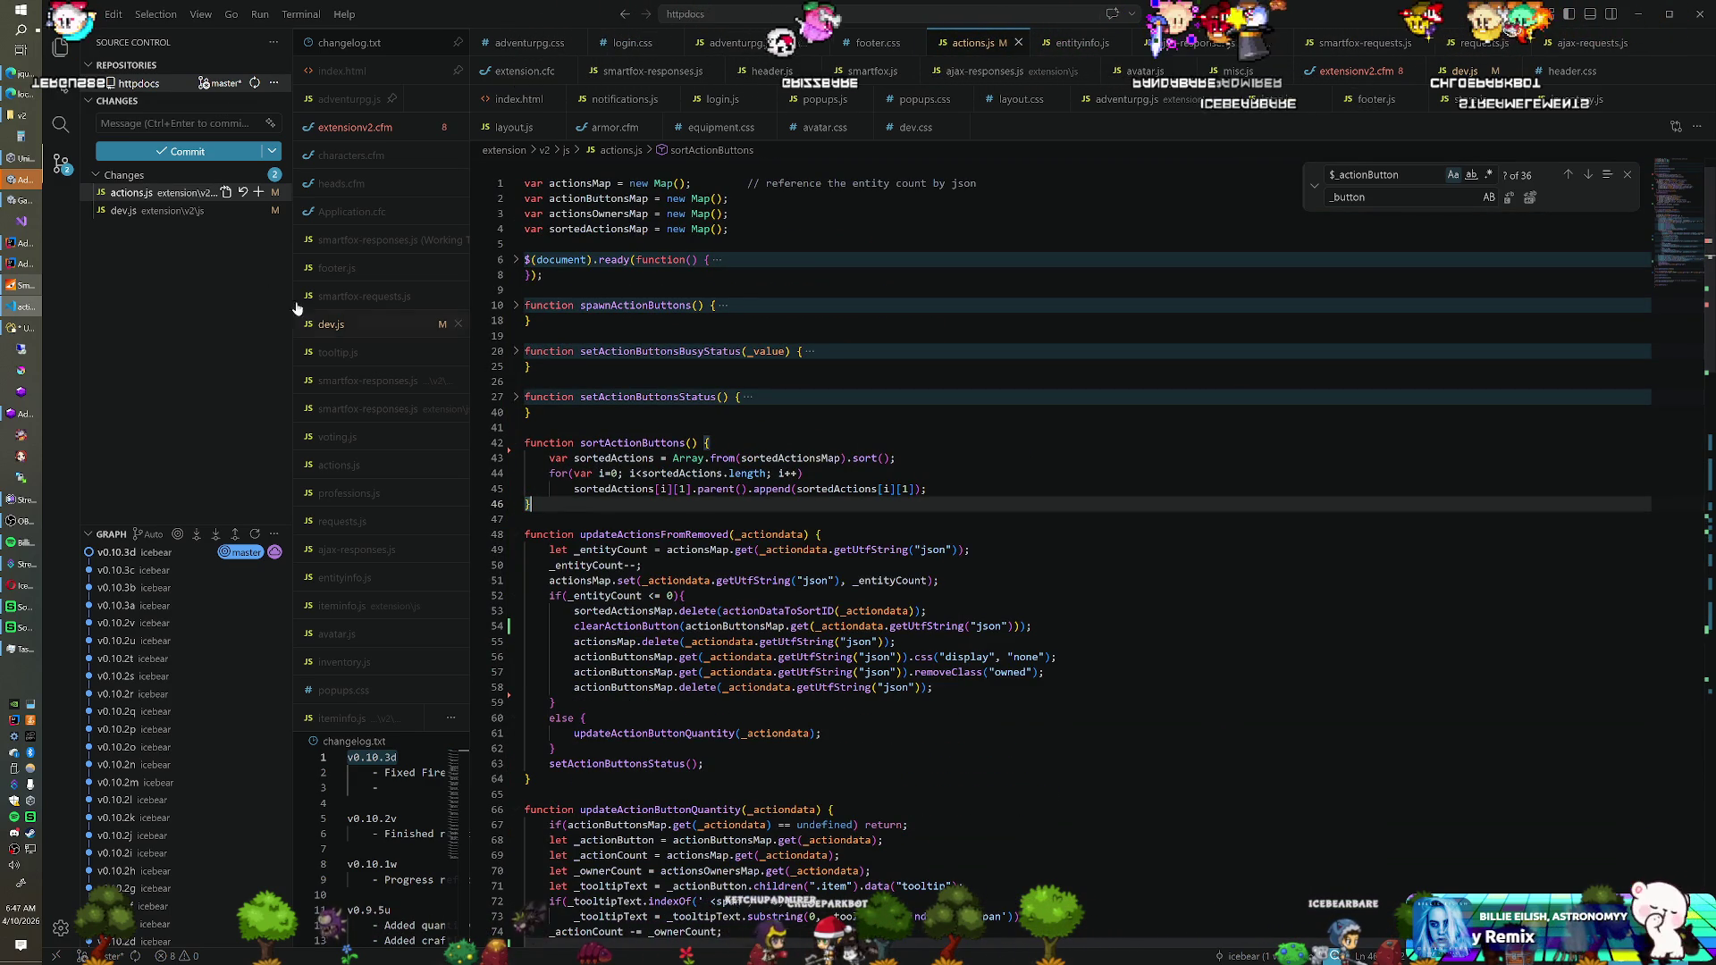
# Scroll through the actions.js working-tree diff against the committed version, then close it
pyautogui.click(161, 195)
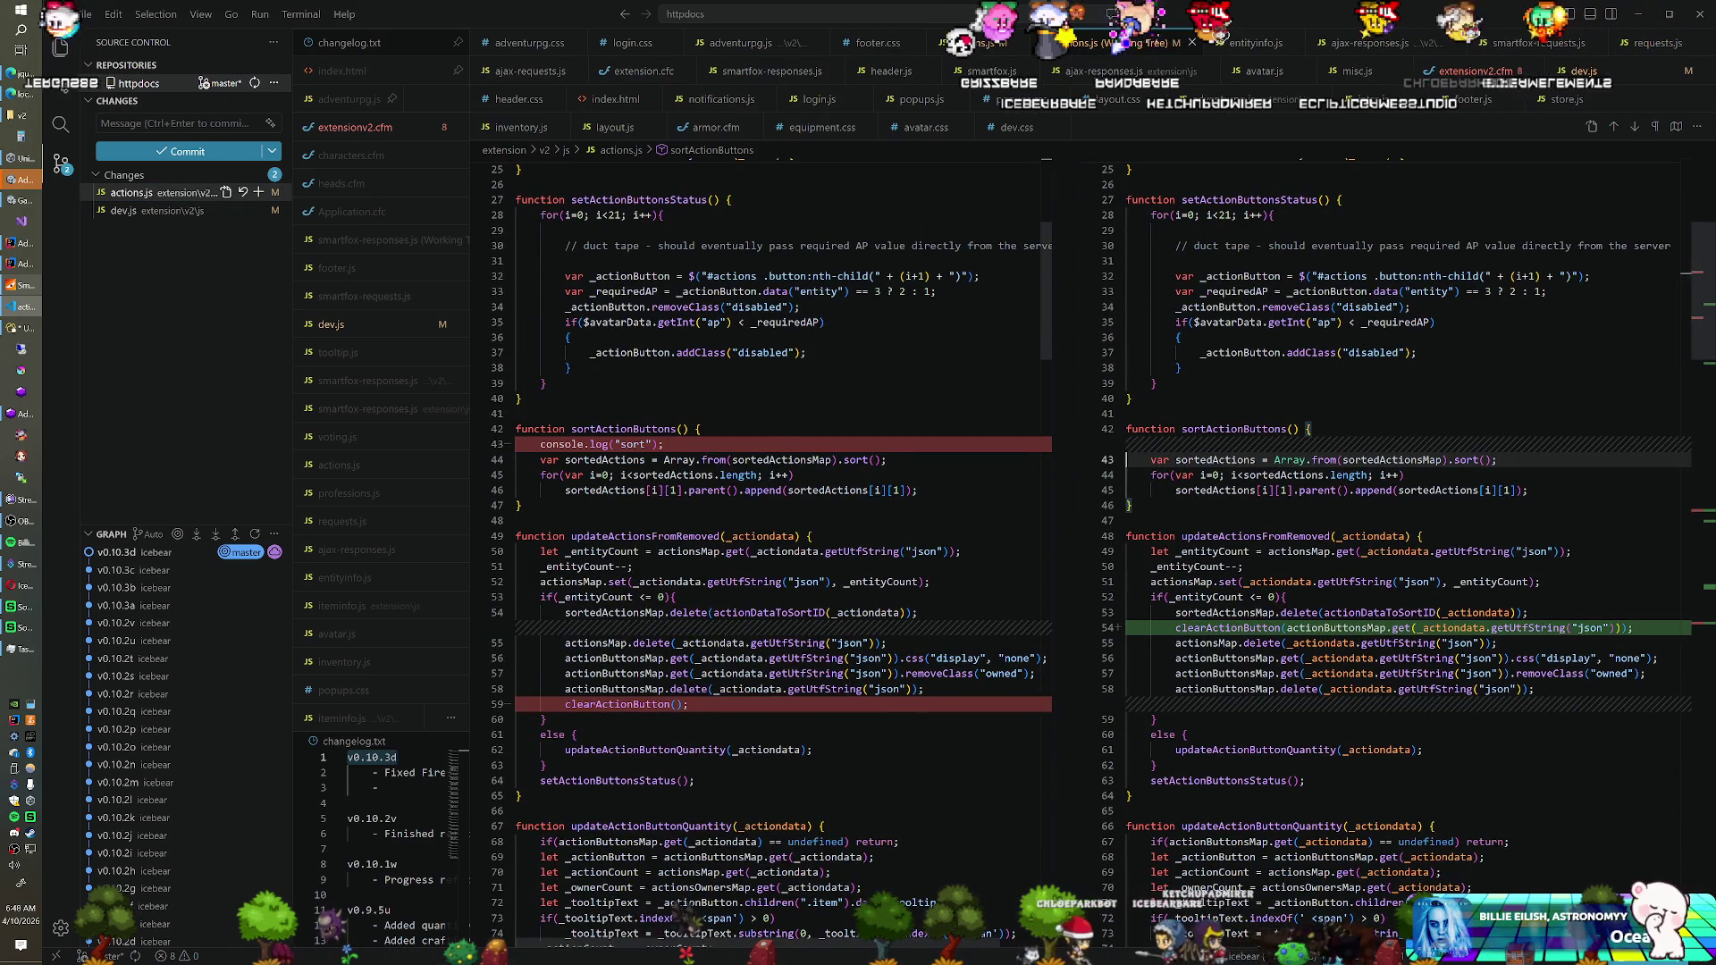
pyautogui.scroll(-2, 1090, 536)
pyautogui.scroll(-2, 1090, 536)
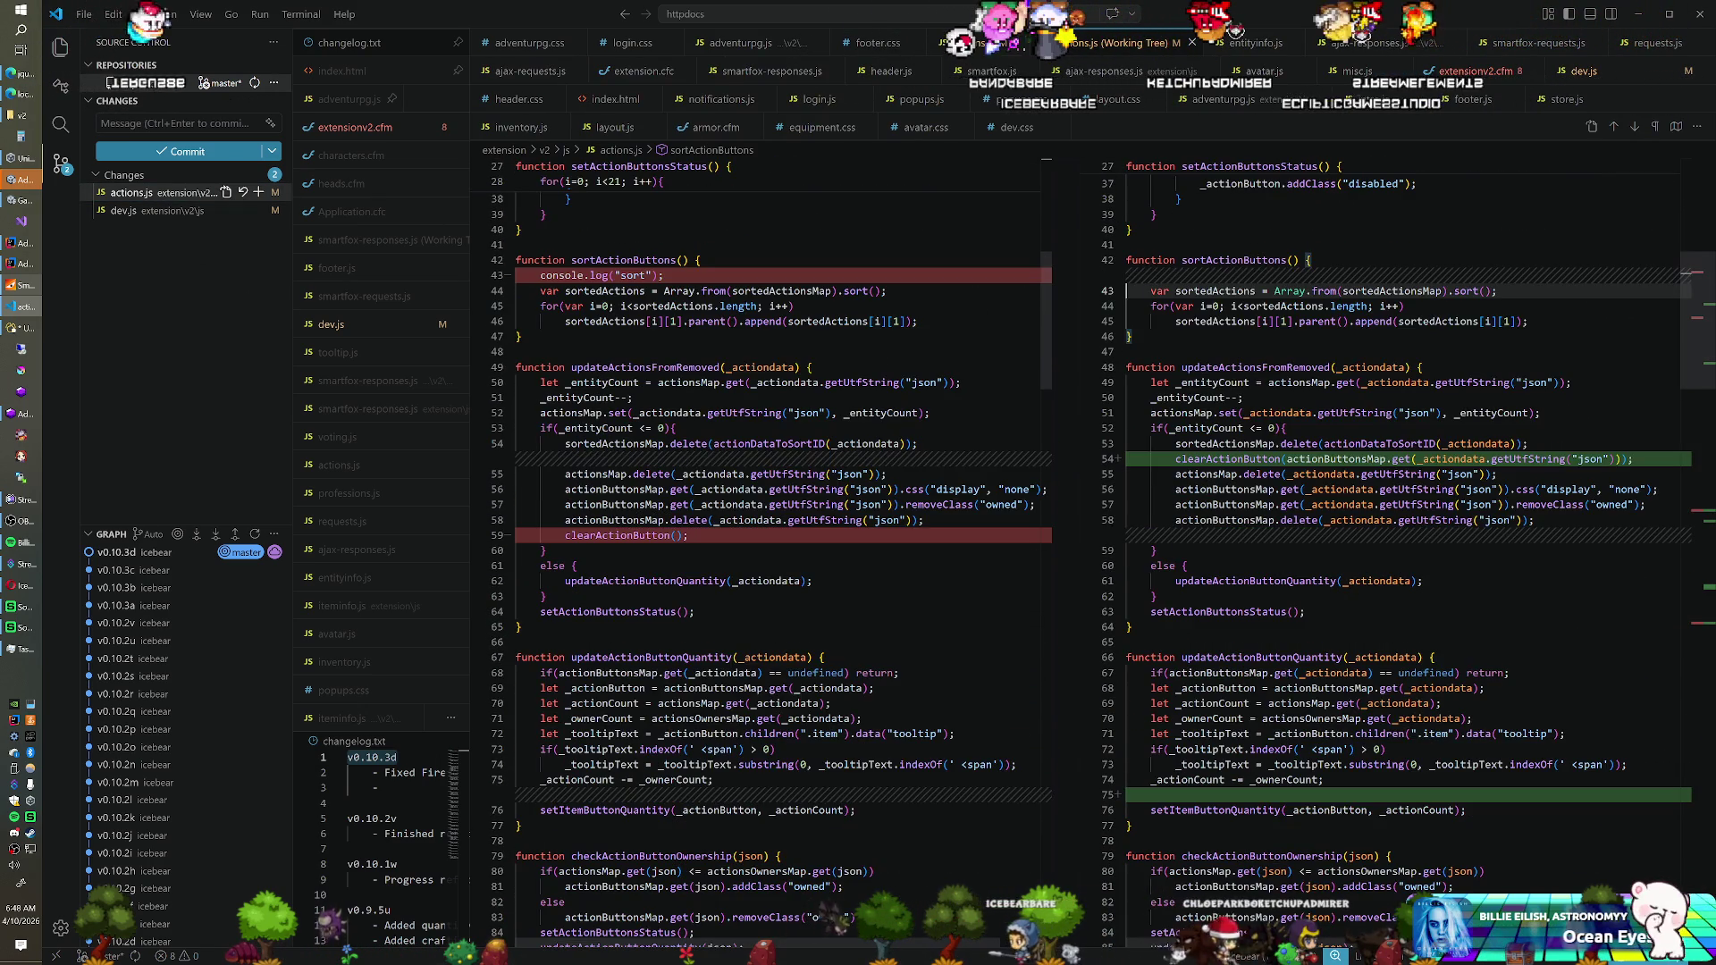
pyautogui.scroll(-2, 1090, 402)
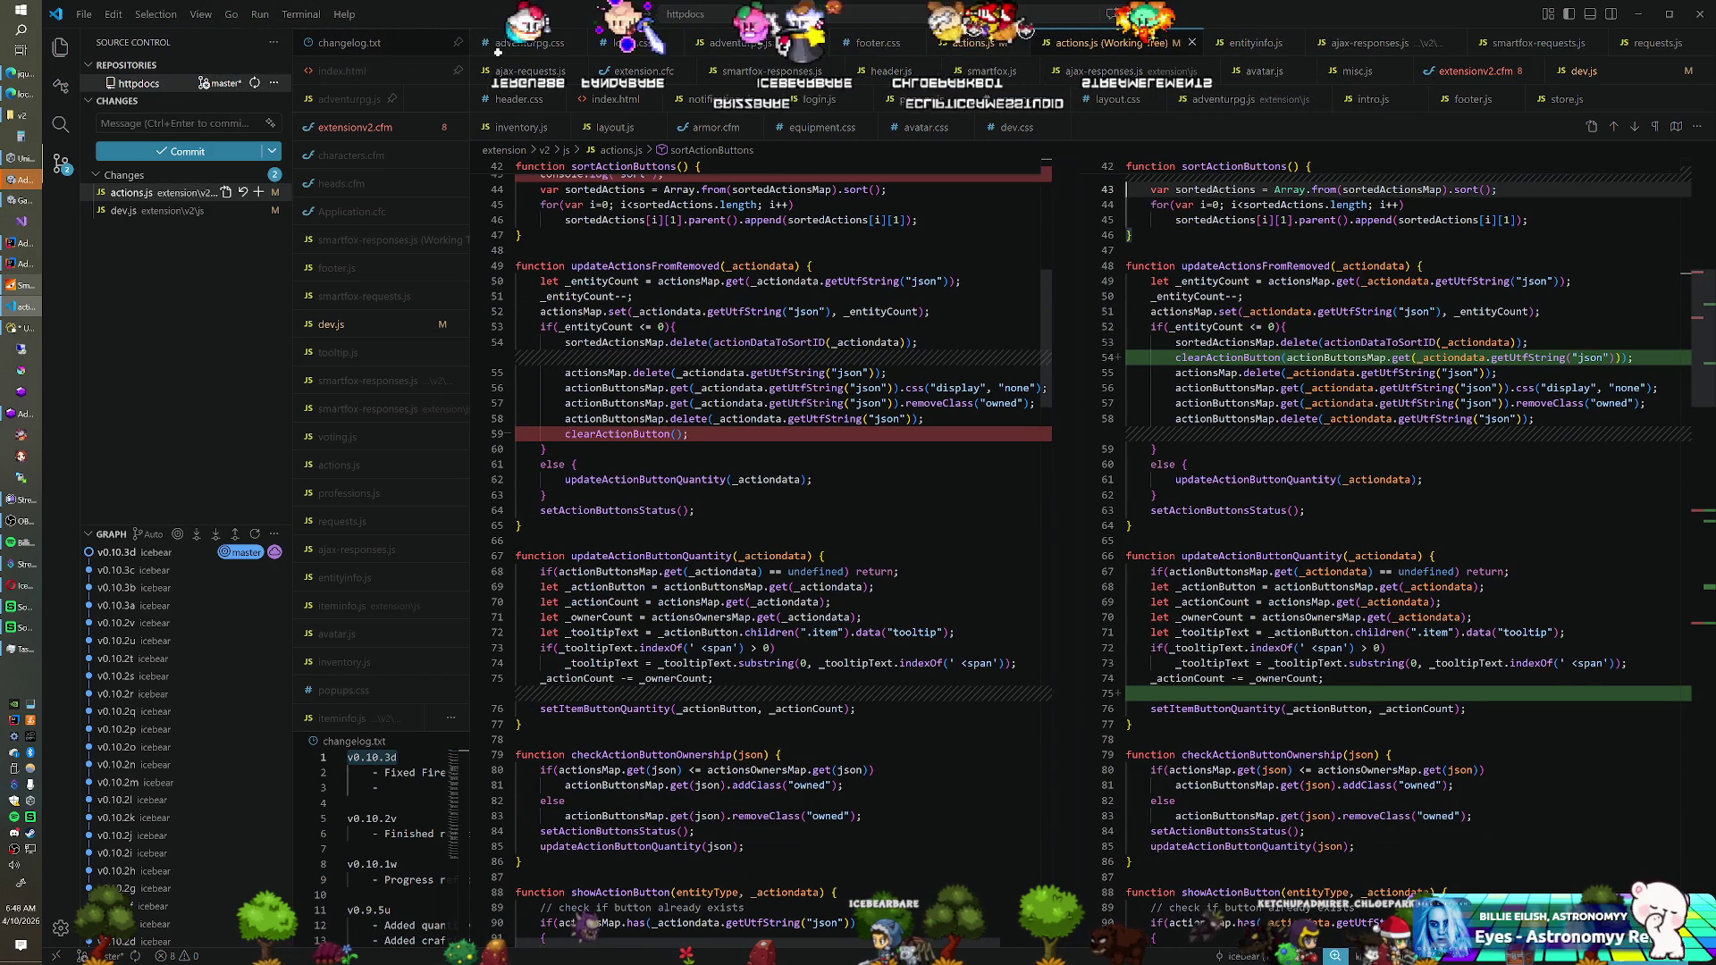
pyautogui.scroll(-2, 1090, 536)
pyautogui.scroll(-12, 1090, 536)
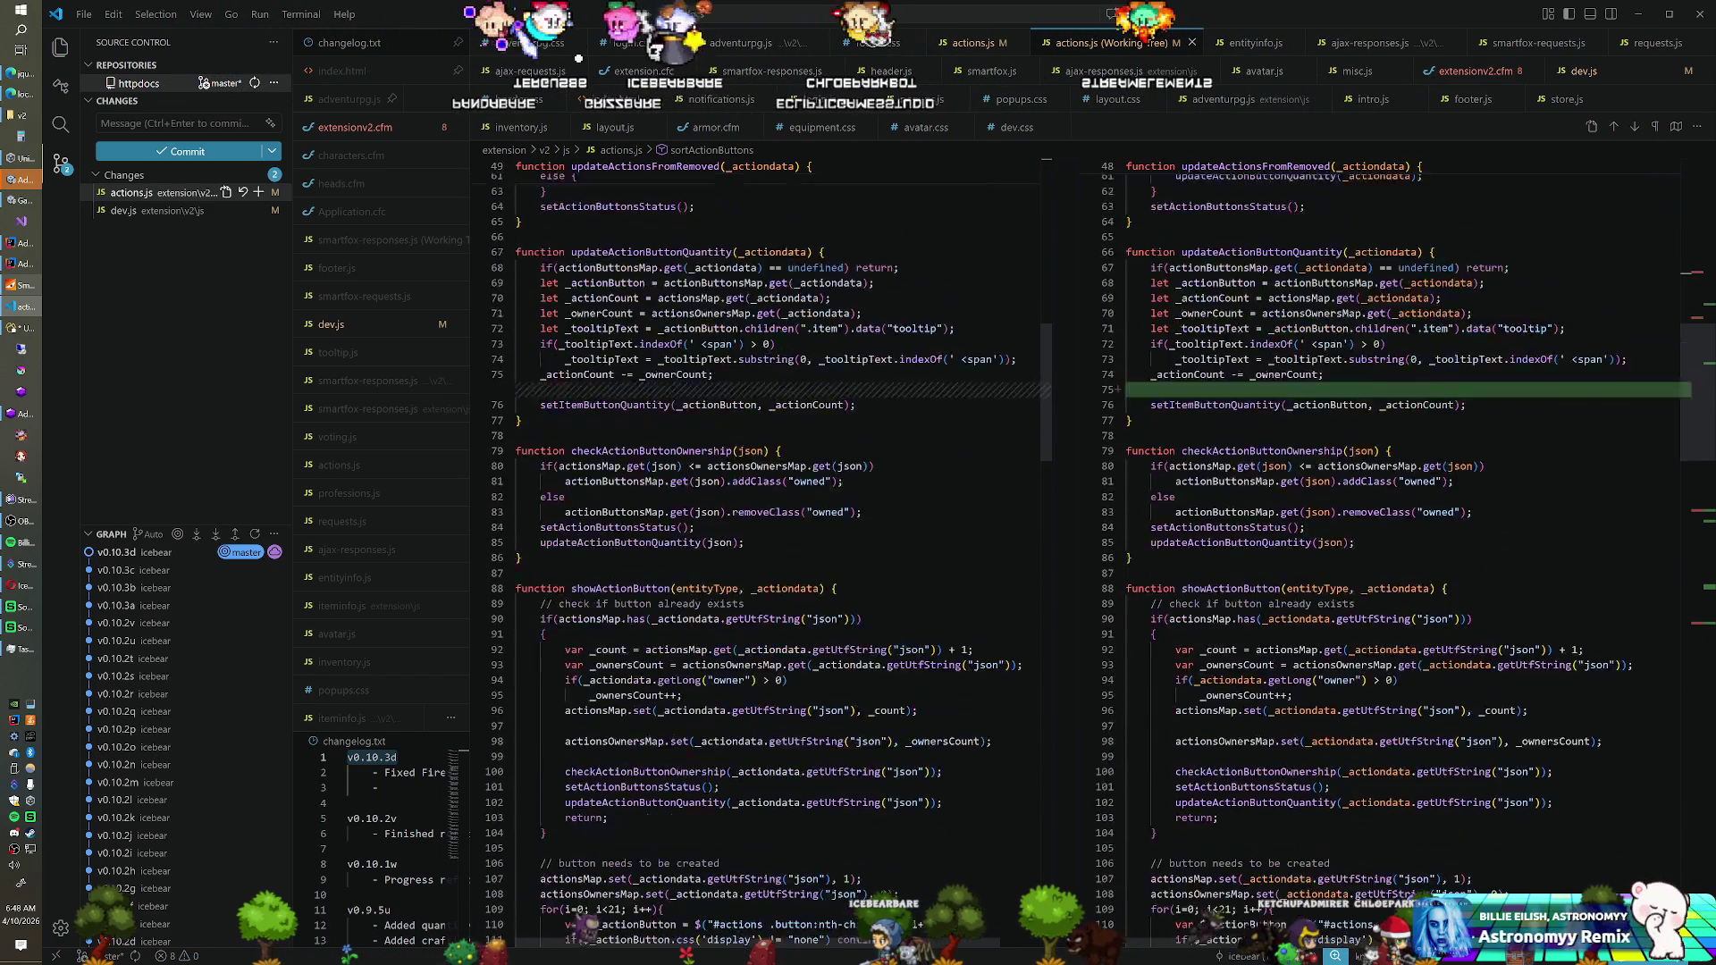
pyautogui.scroll(-3, 1090, 536)
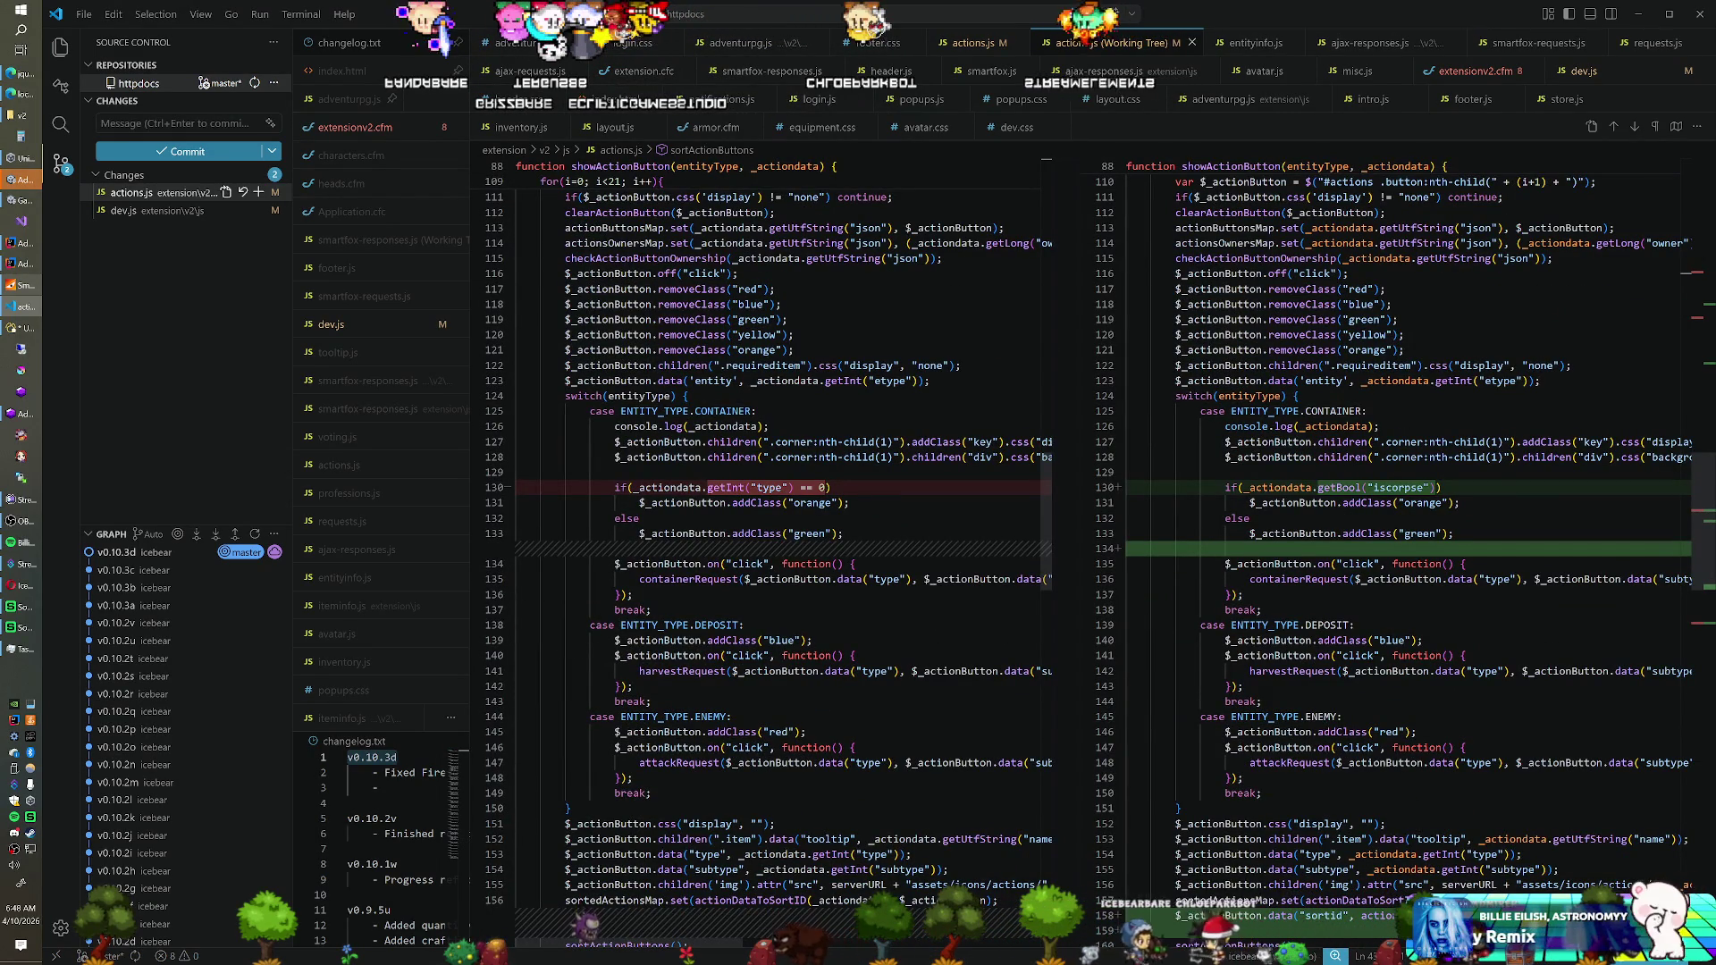
pyautogui.scroll(20, 1090, 536)
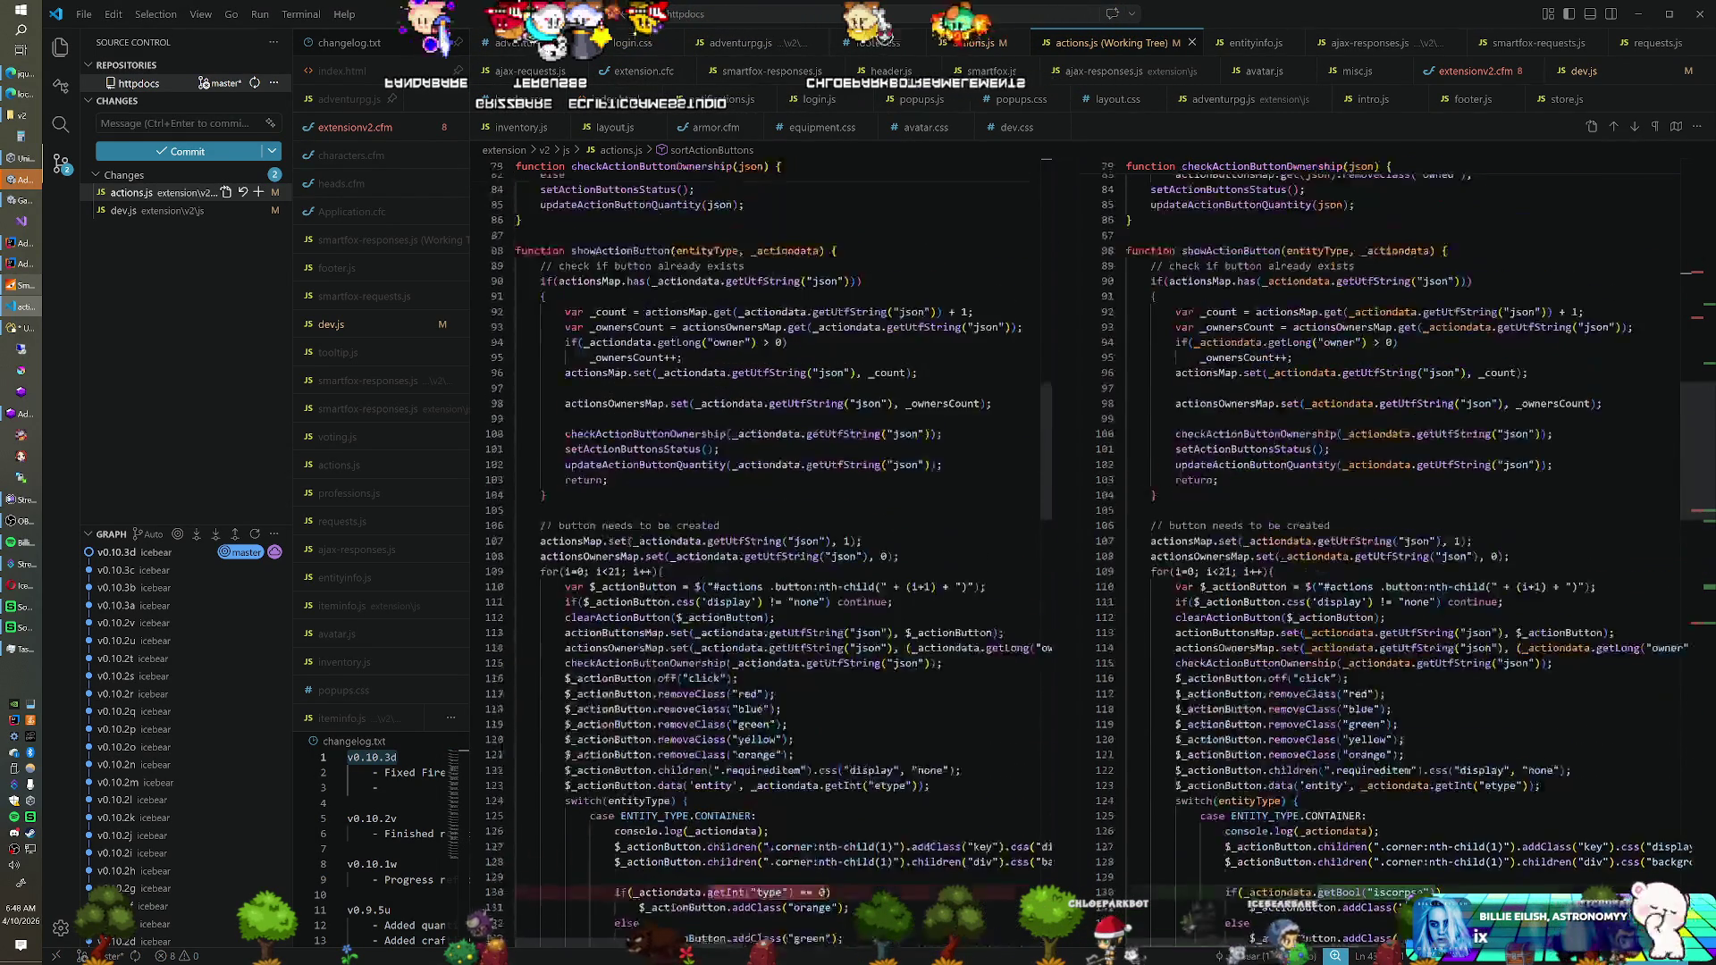
pyautogui.scroll(1, 1090, 536)
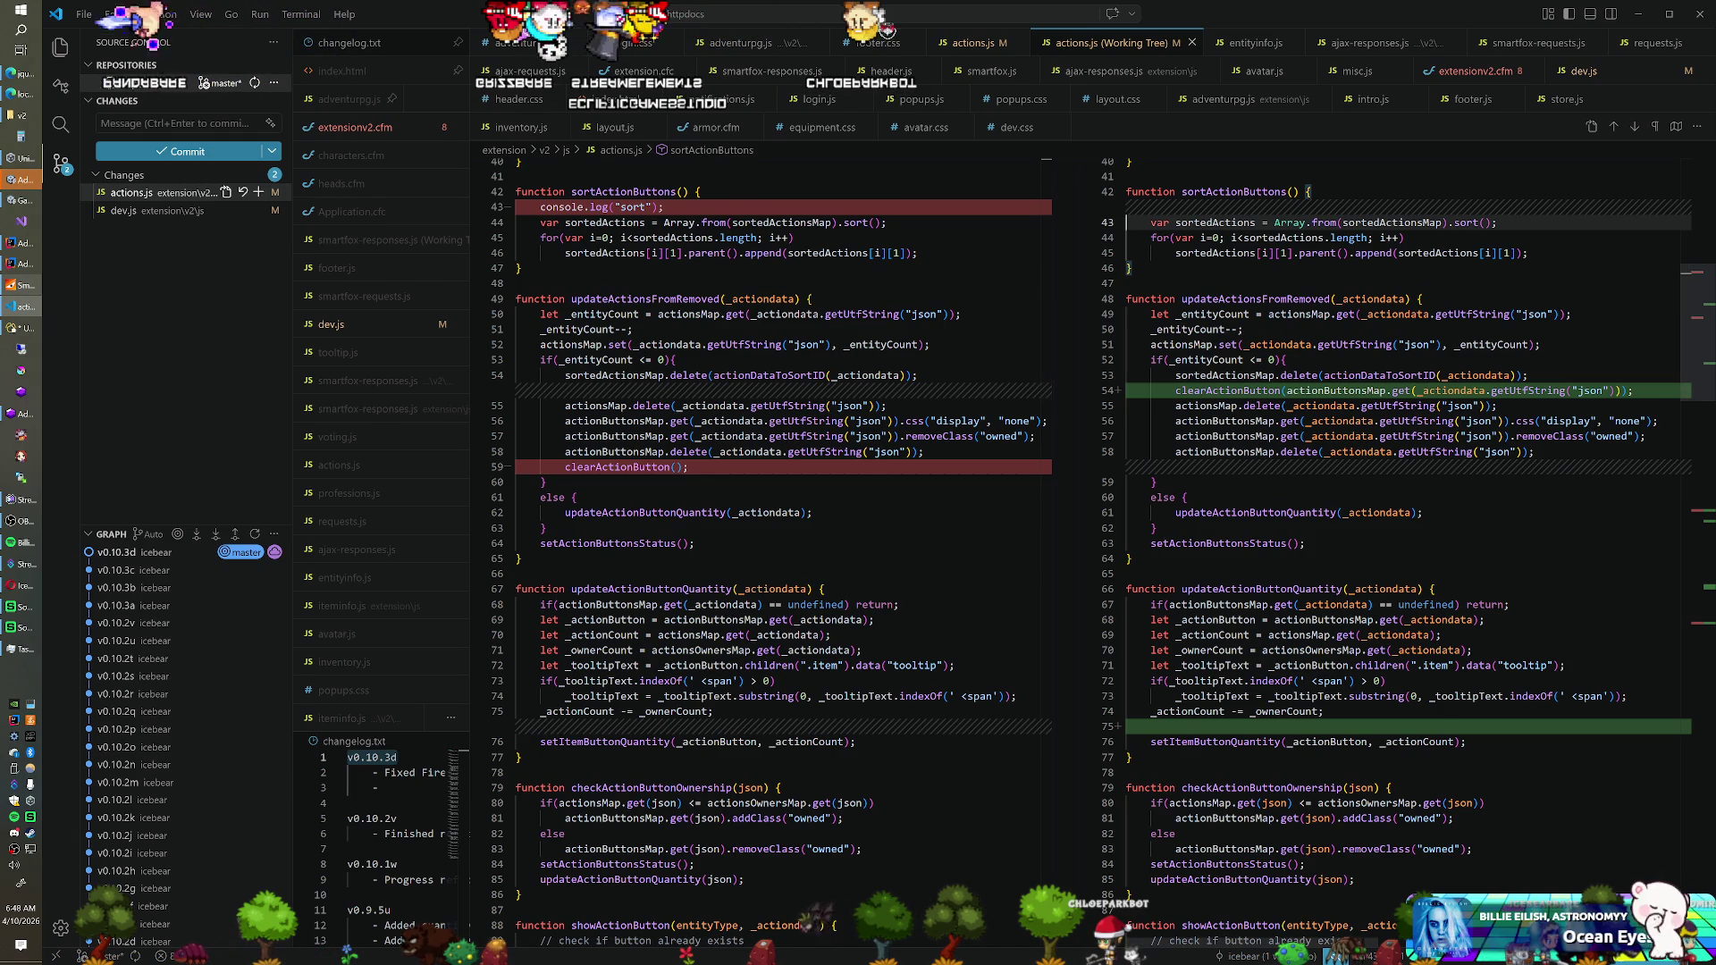
pyautogui.scroll(-20, 1090, 536)
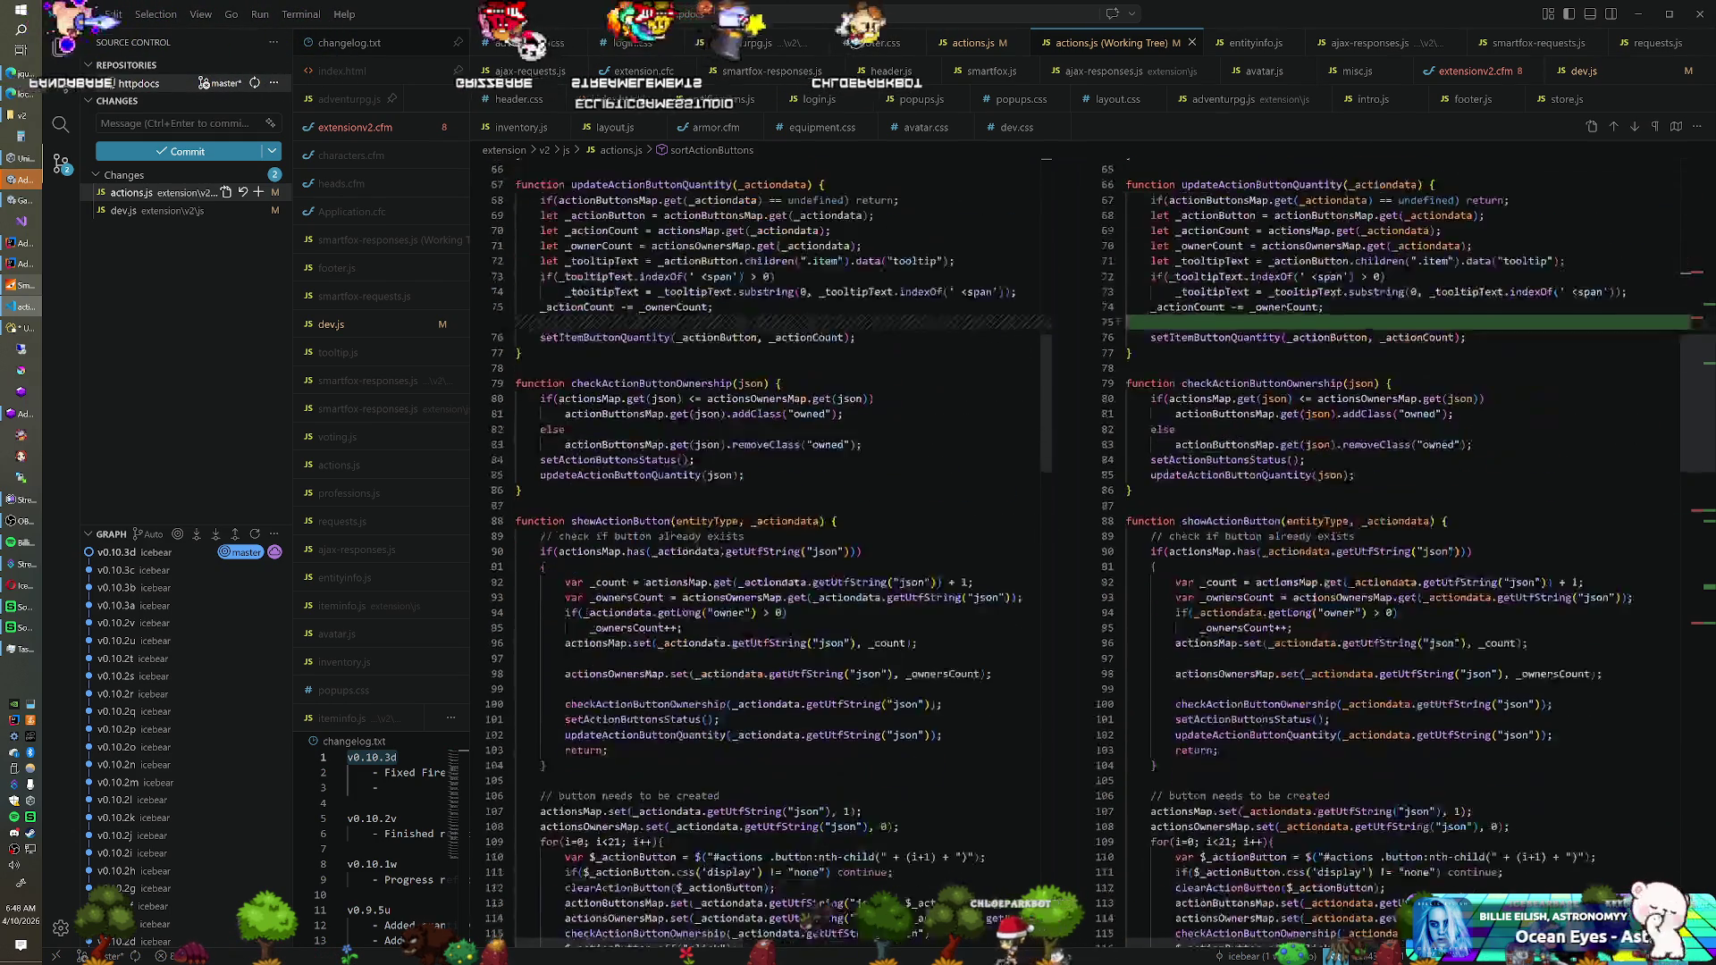
pyautogui.scroll(-2, 1090, 536)
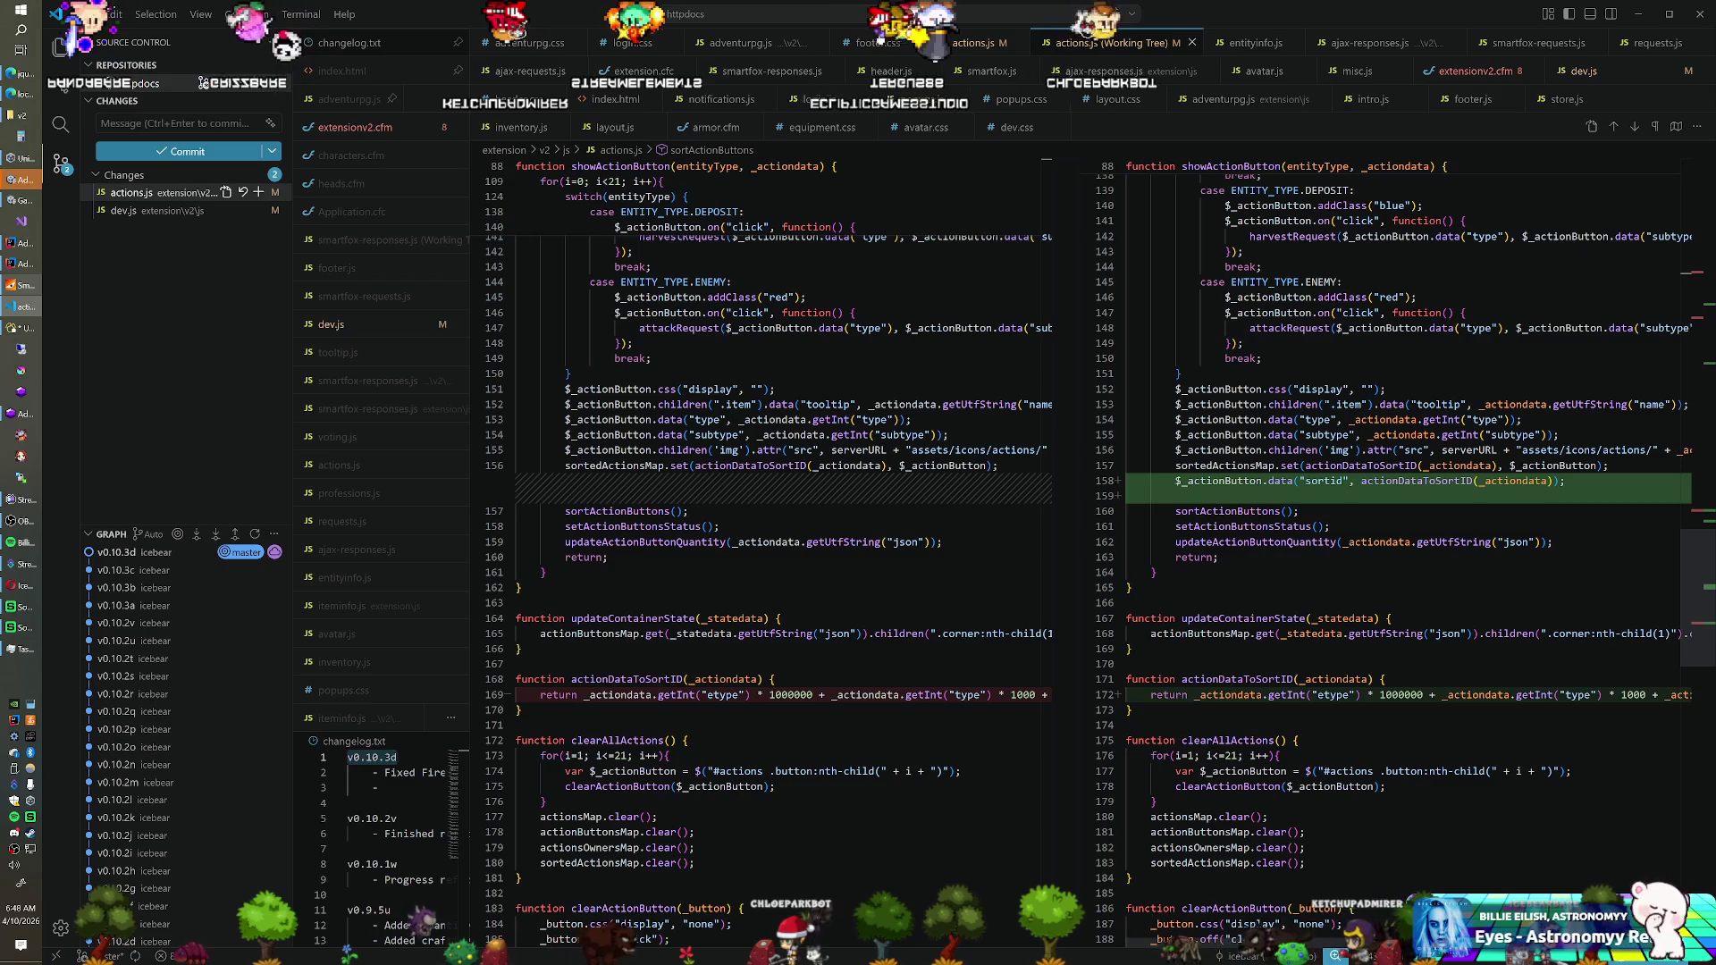
pyautogui.scroll(-1, 1090, 537)
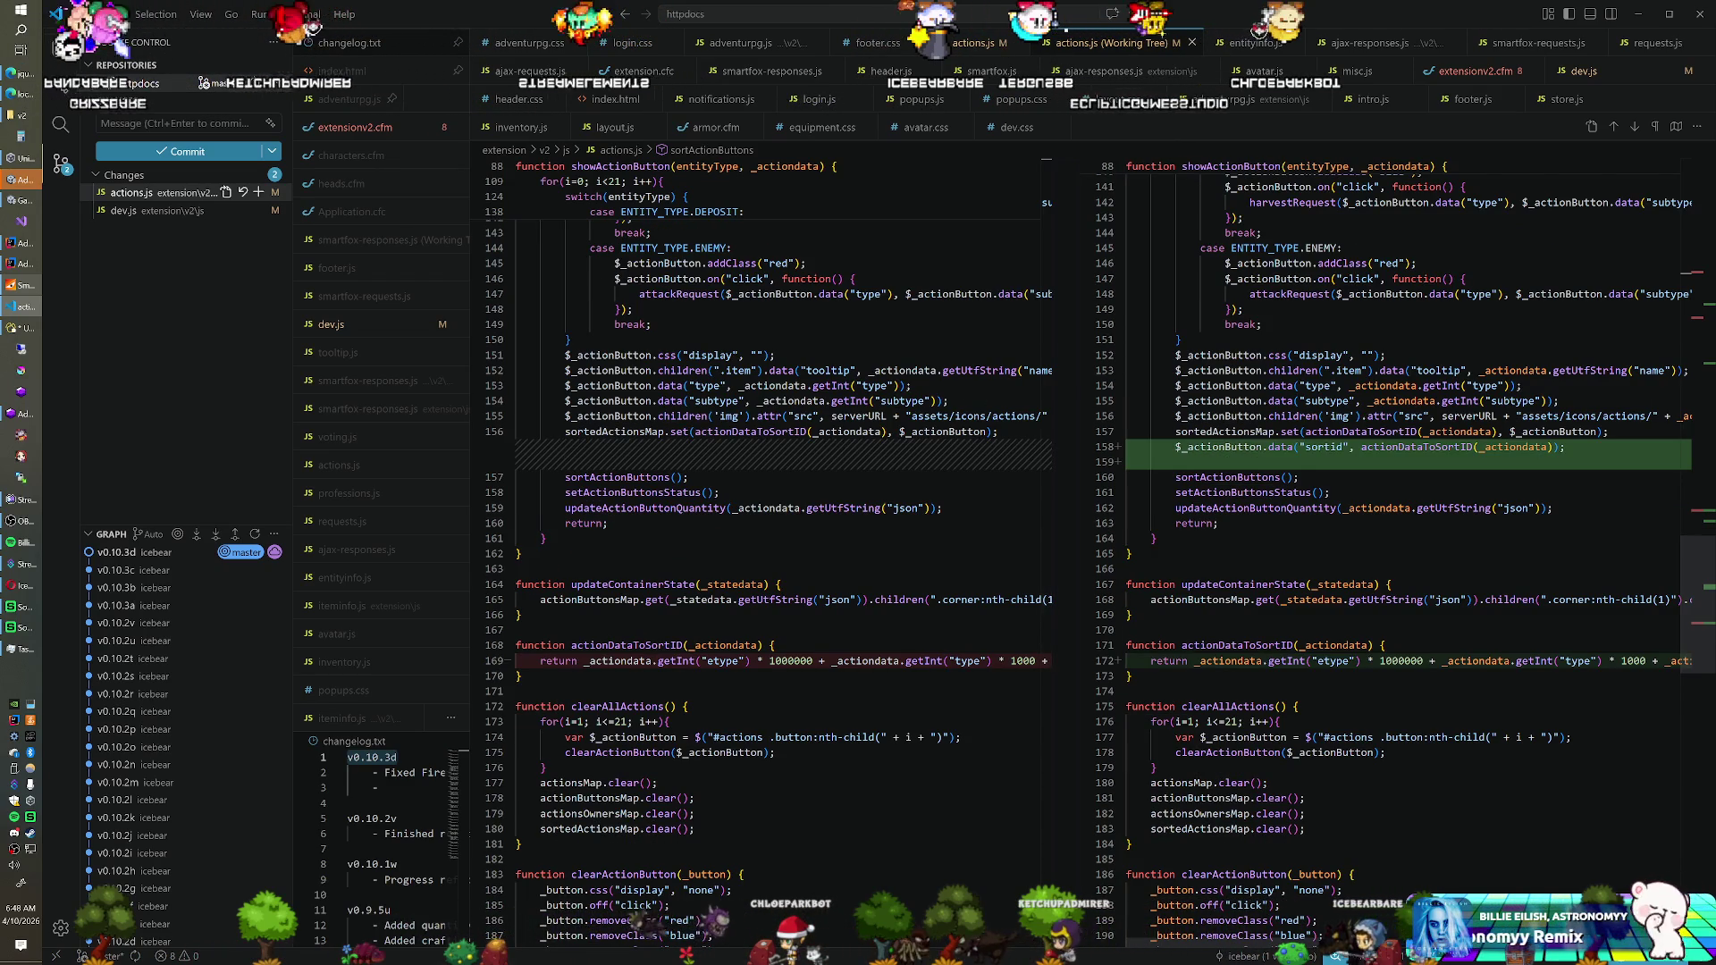
pyautogui.scroll(-8, 1090, 536)
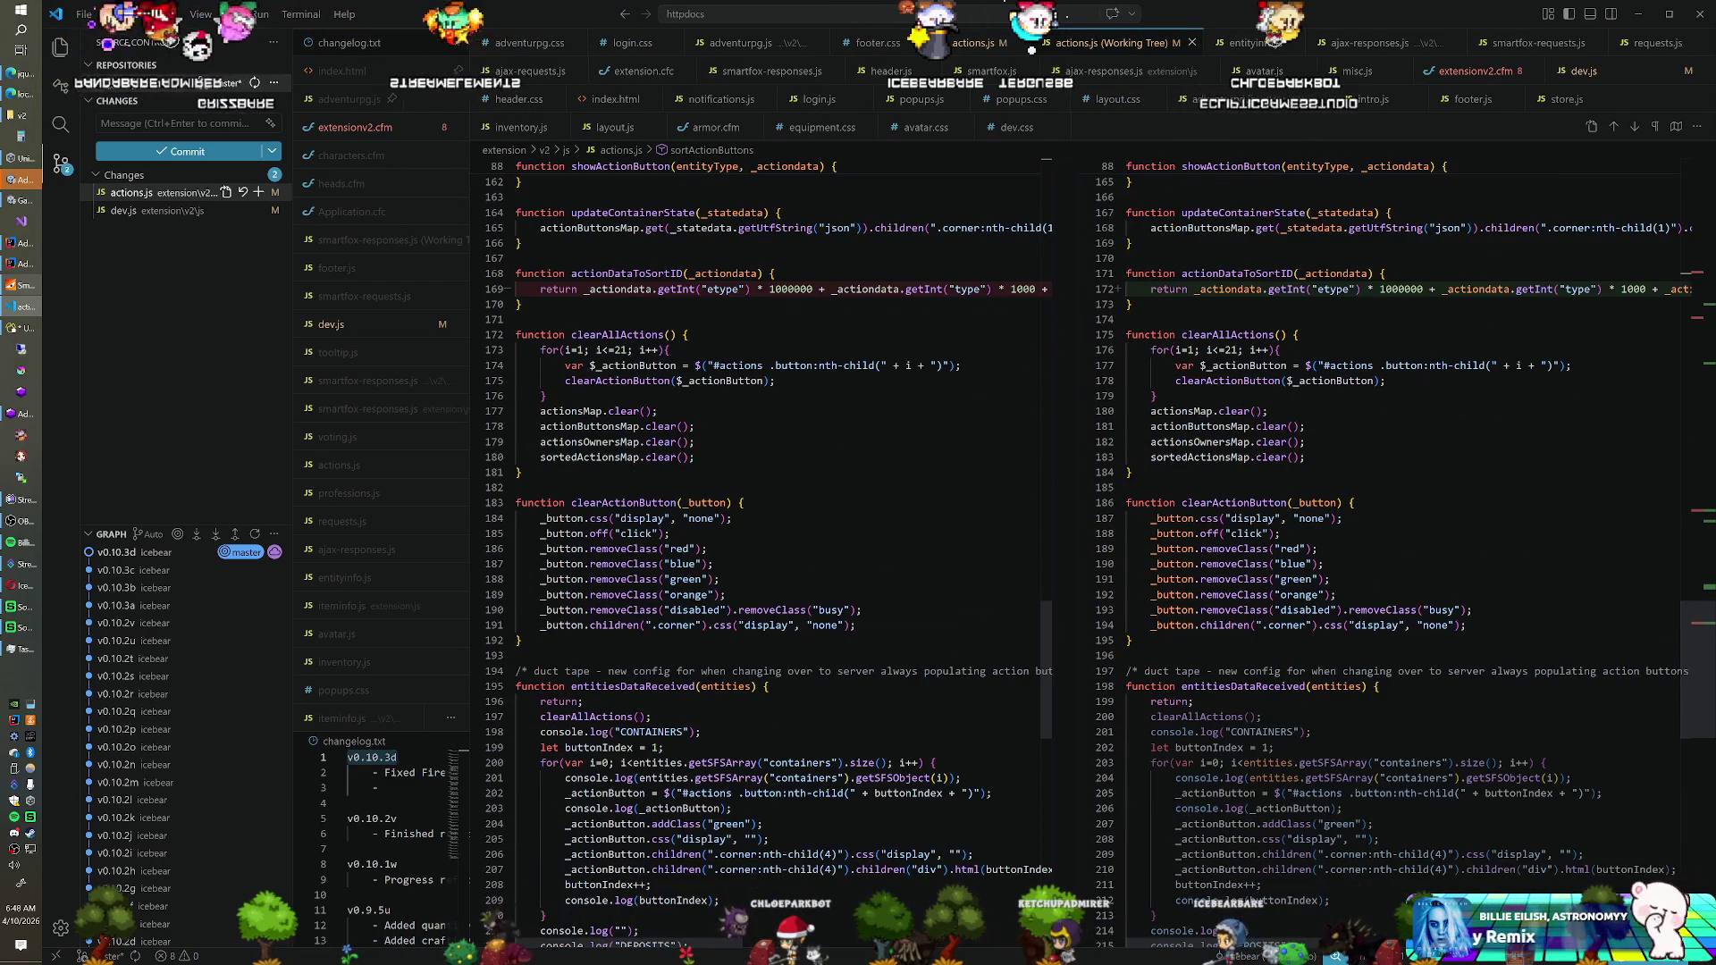
pyautogui.scroll(-2, 786, 536)
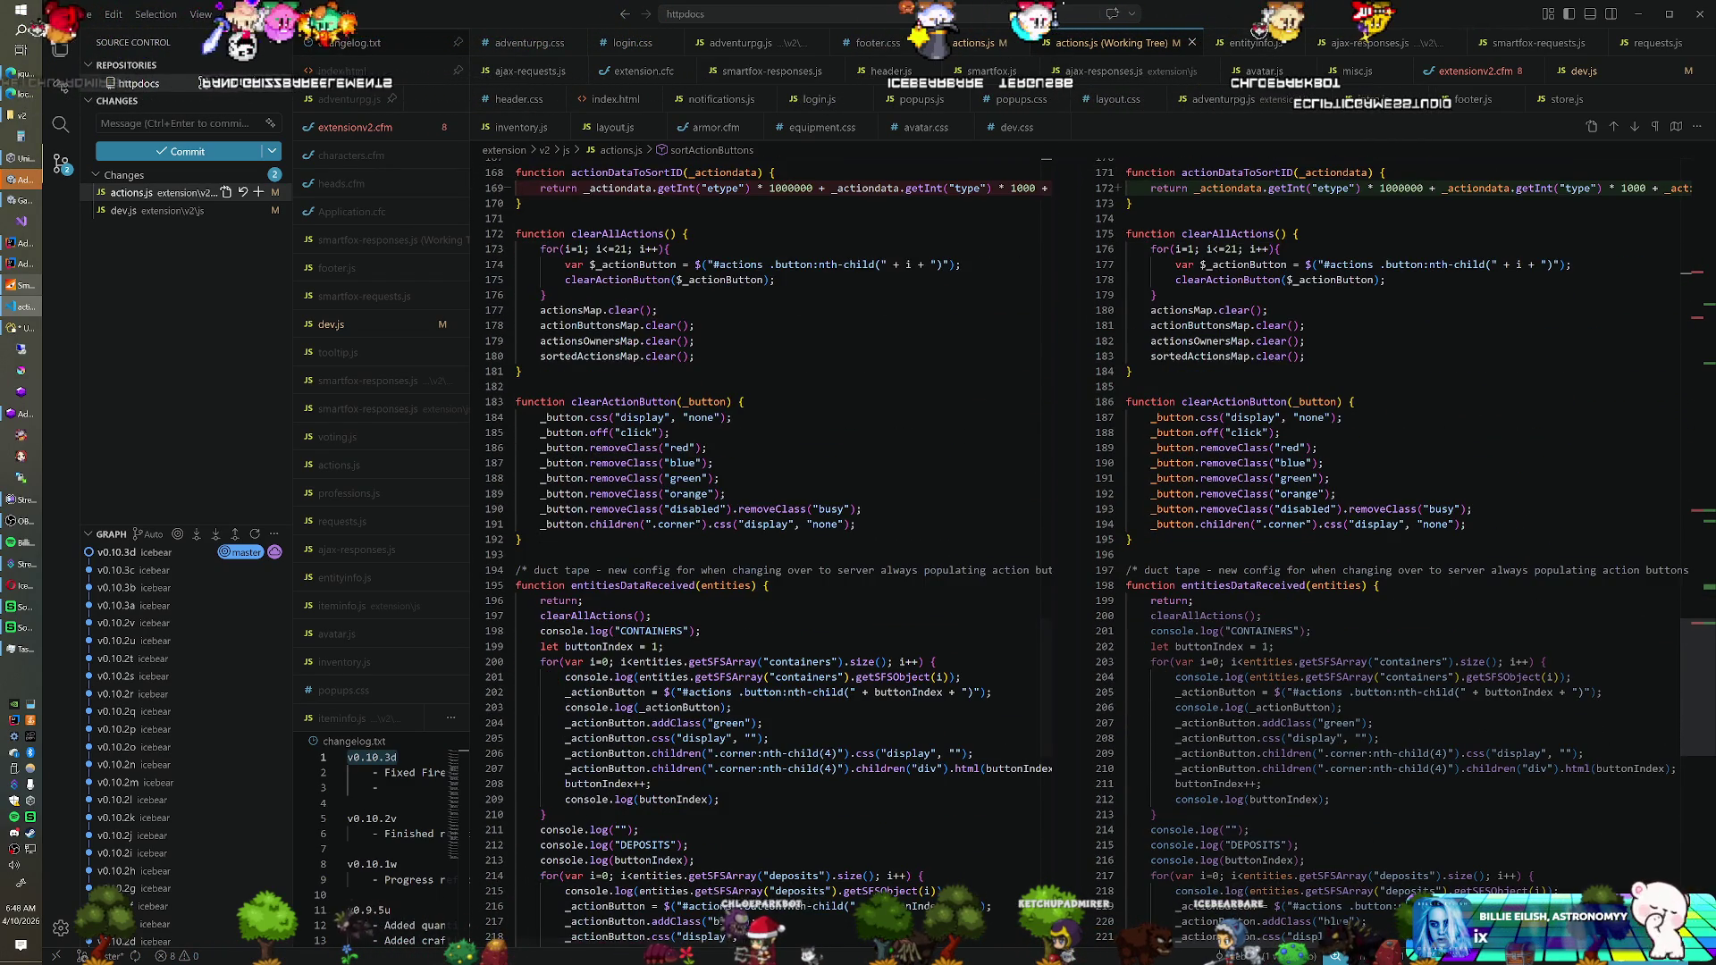
pyautogui.scroll(20, 786, 536)
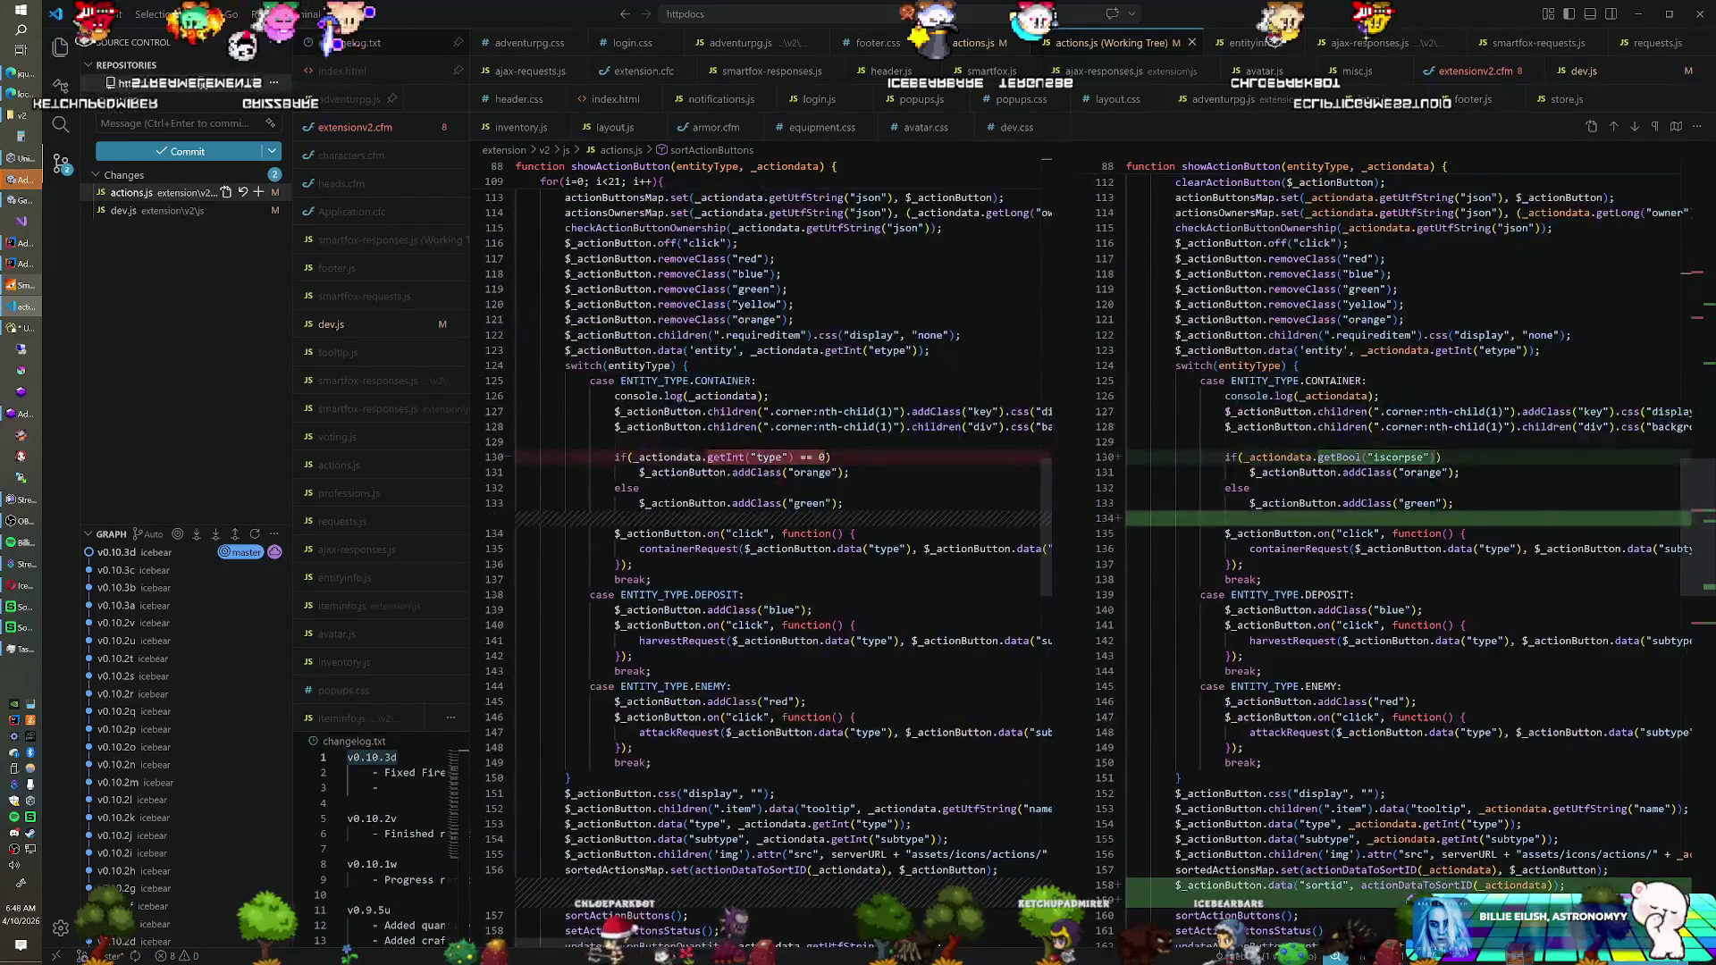
pyautogui.scroll(-7, 1090, 536)
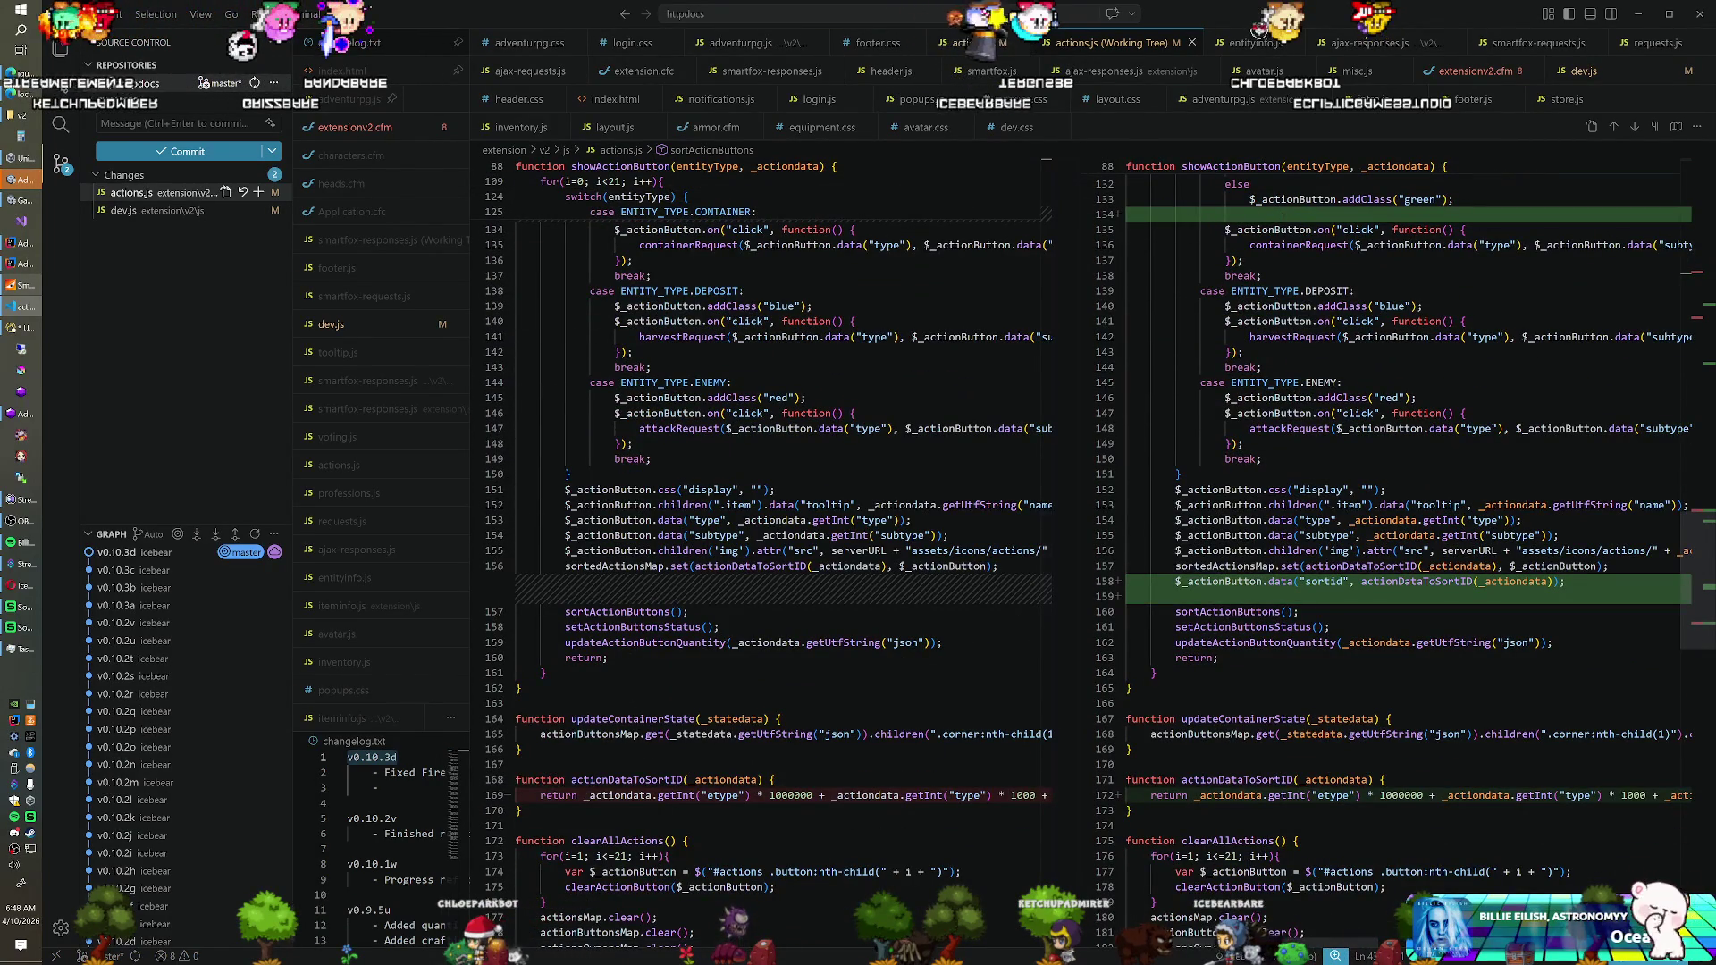
pyautogui.scroll(20, 786, 536)
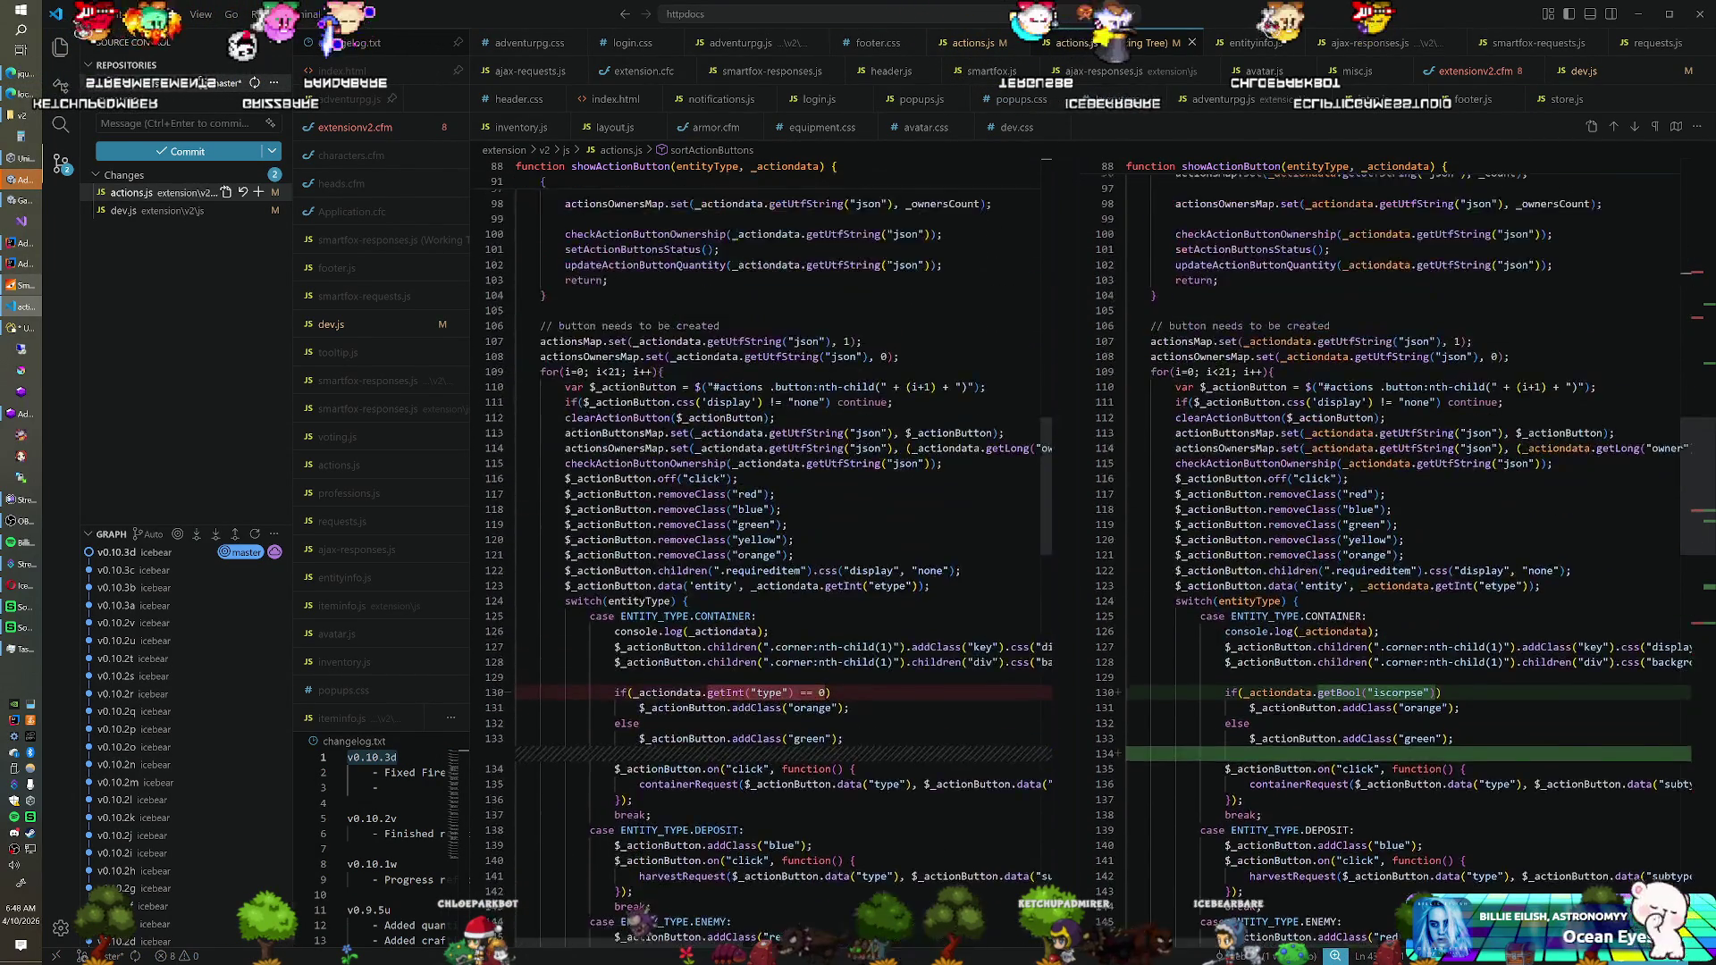
pyautogui.scroll(11, 786, 536)
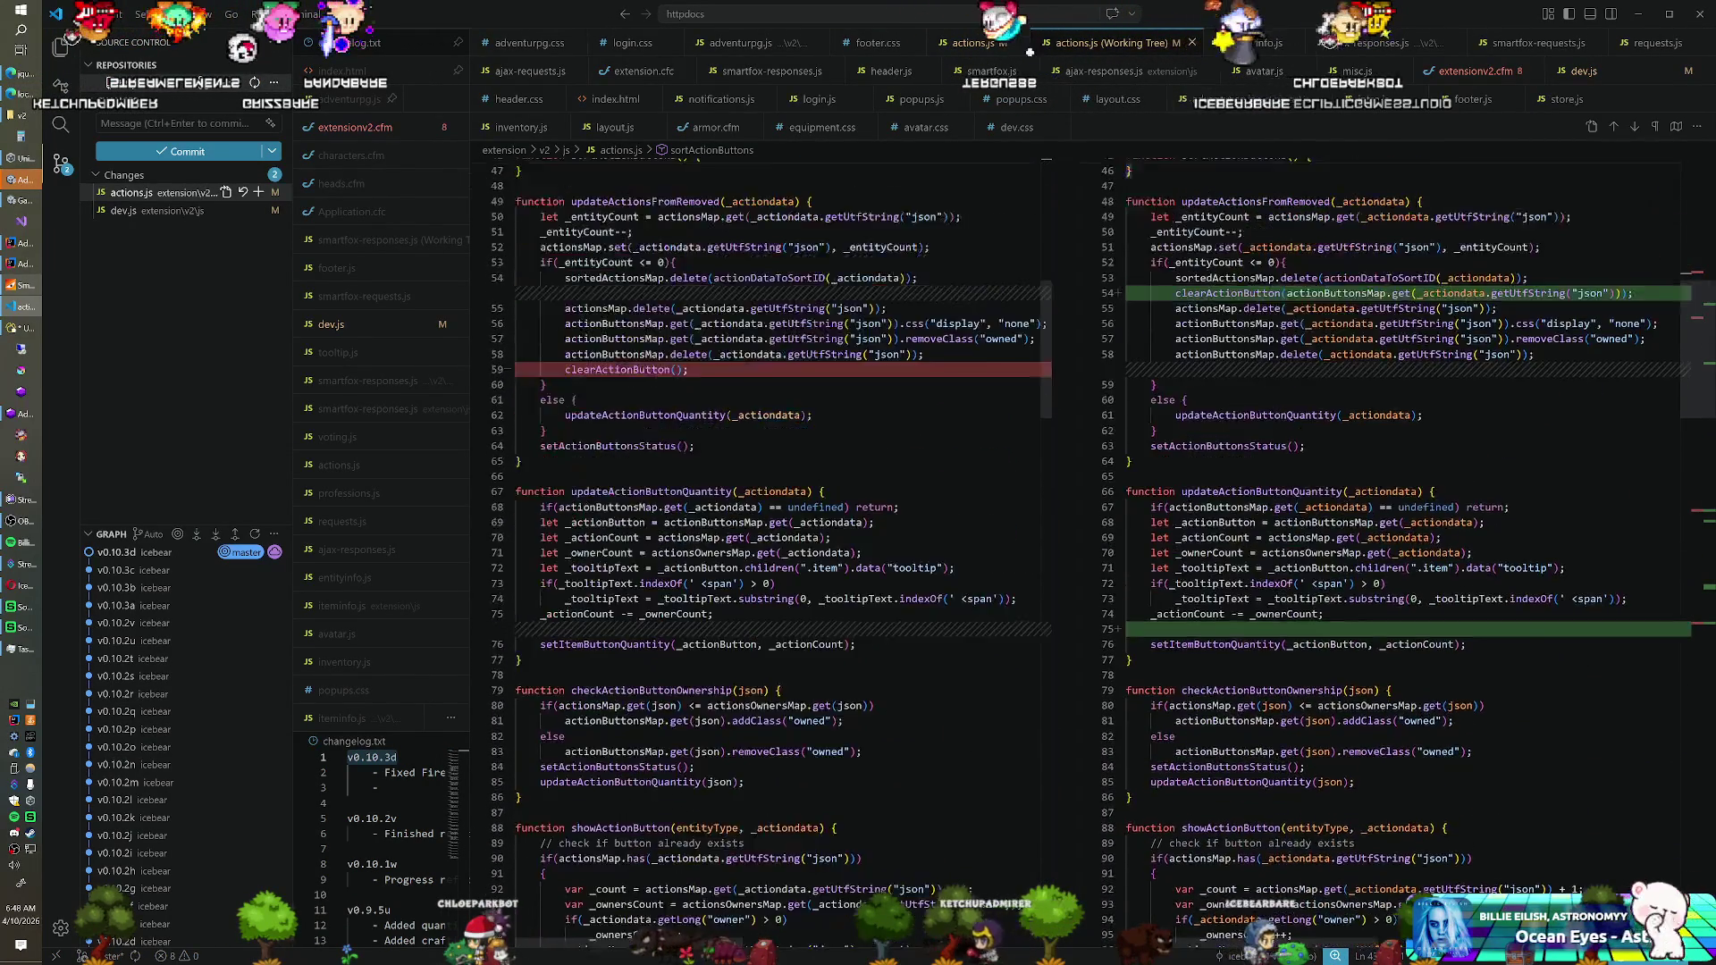
pyautogui.scroll(12, 1090, 536)
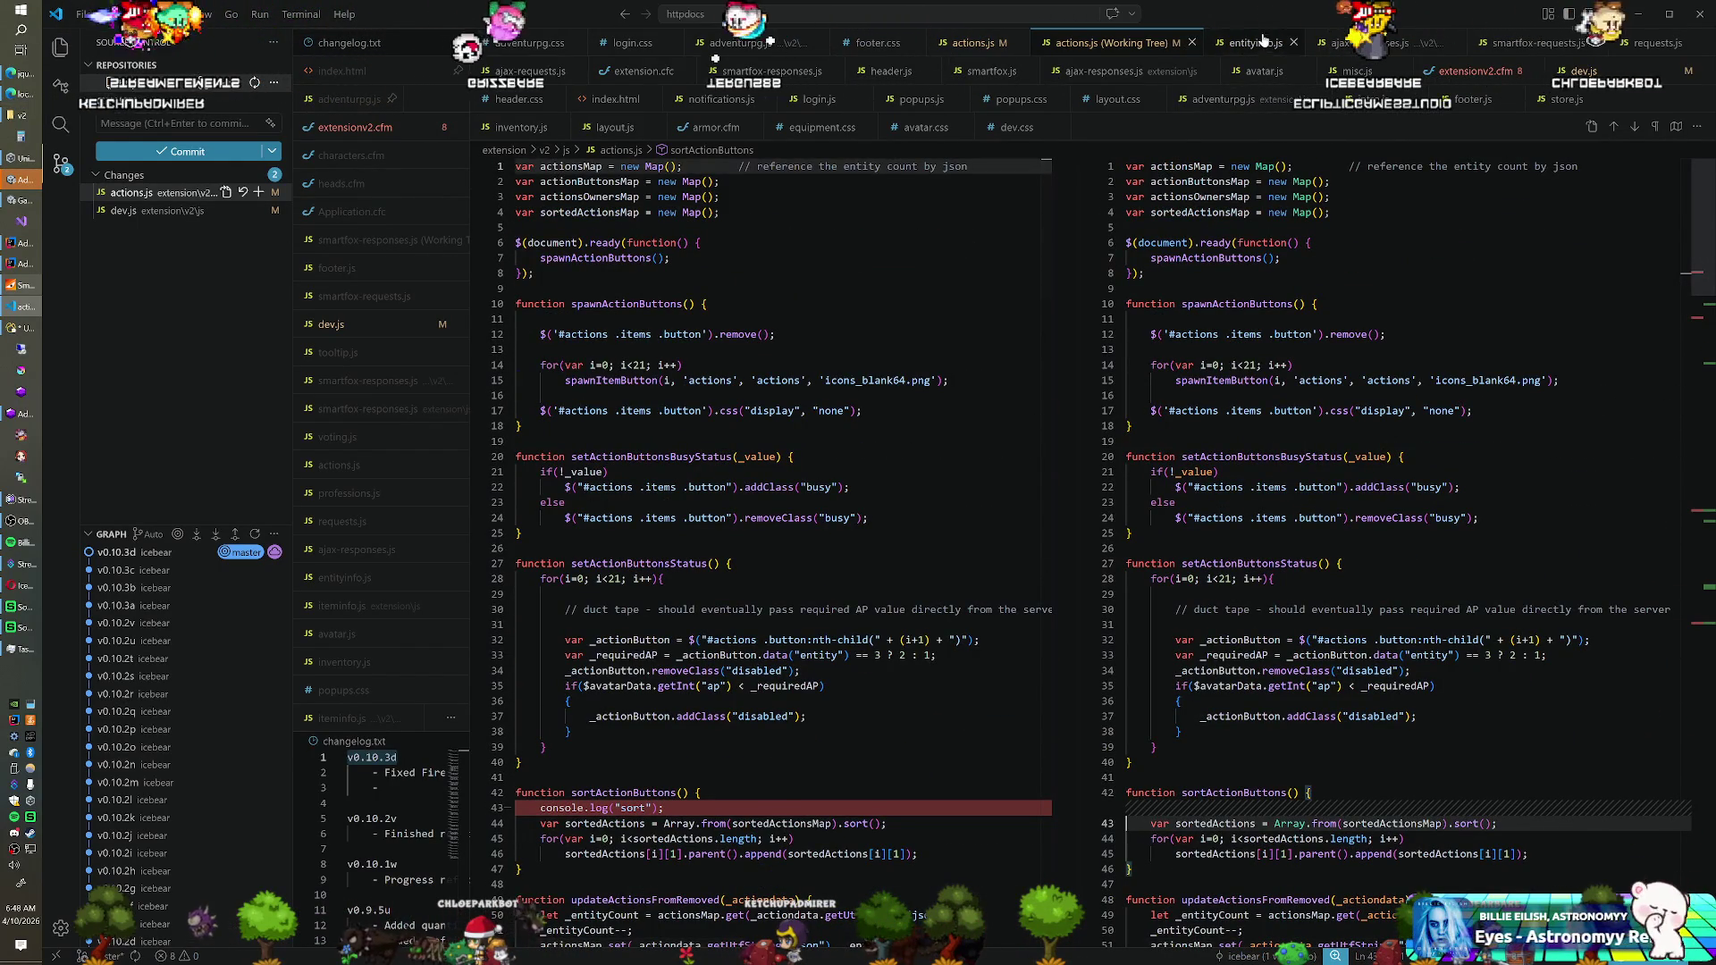
pyautogui.click(1192, 43)
# Remove the stray blank line after the map update in showActionButton
pyautogui.scroll(-16, 1072, 554)
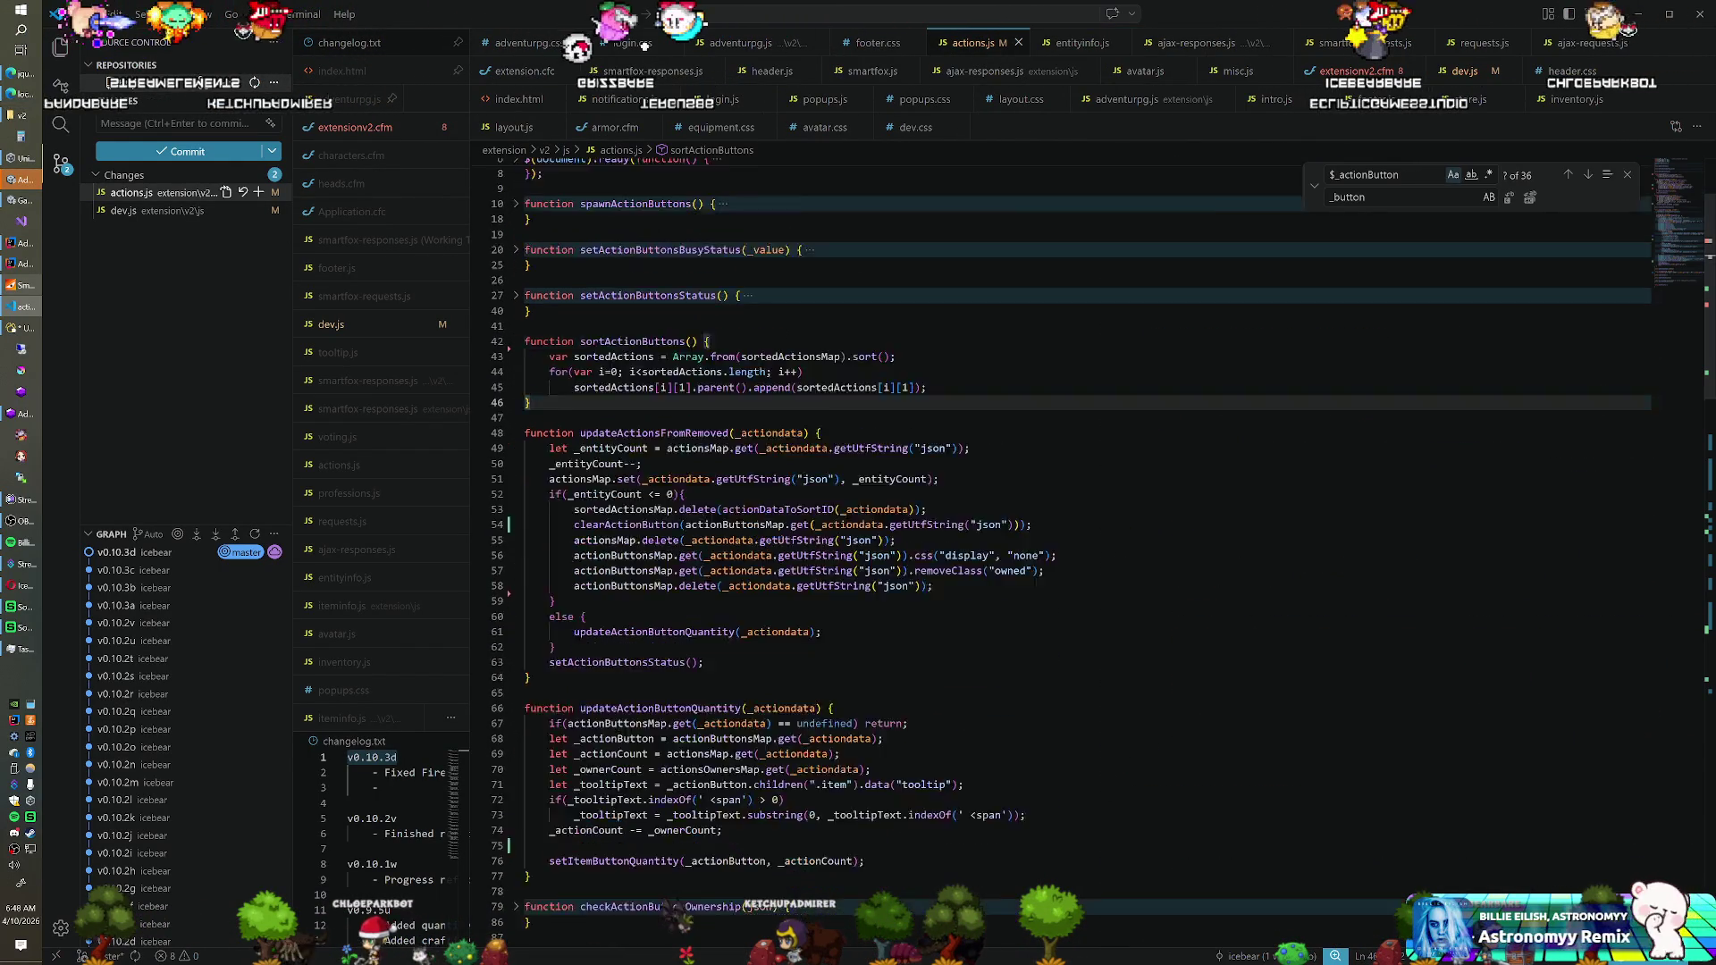
pyautogui.scroll(-4, 894, 536)
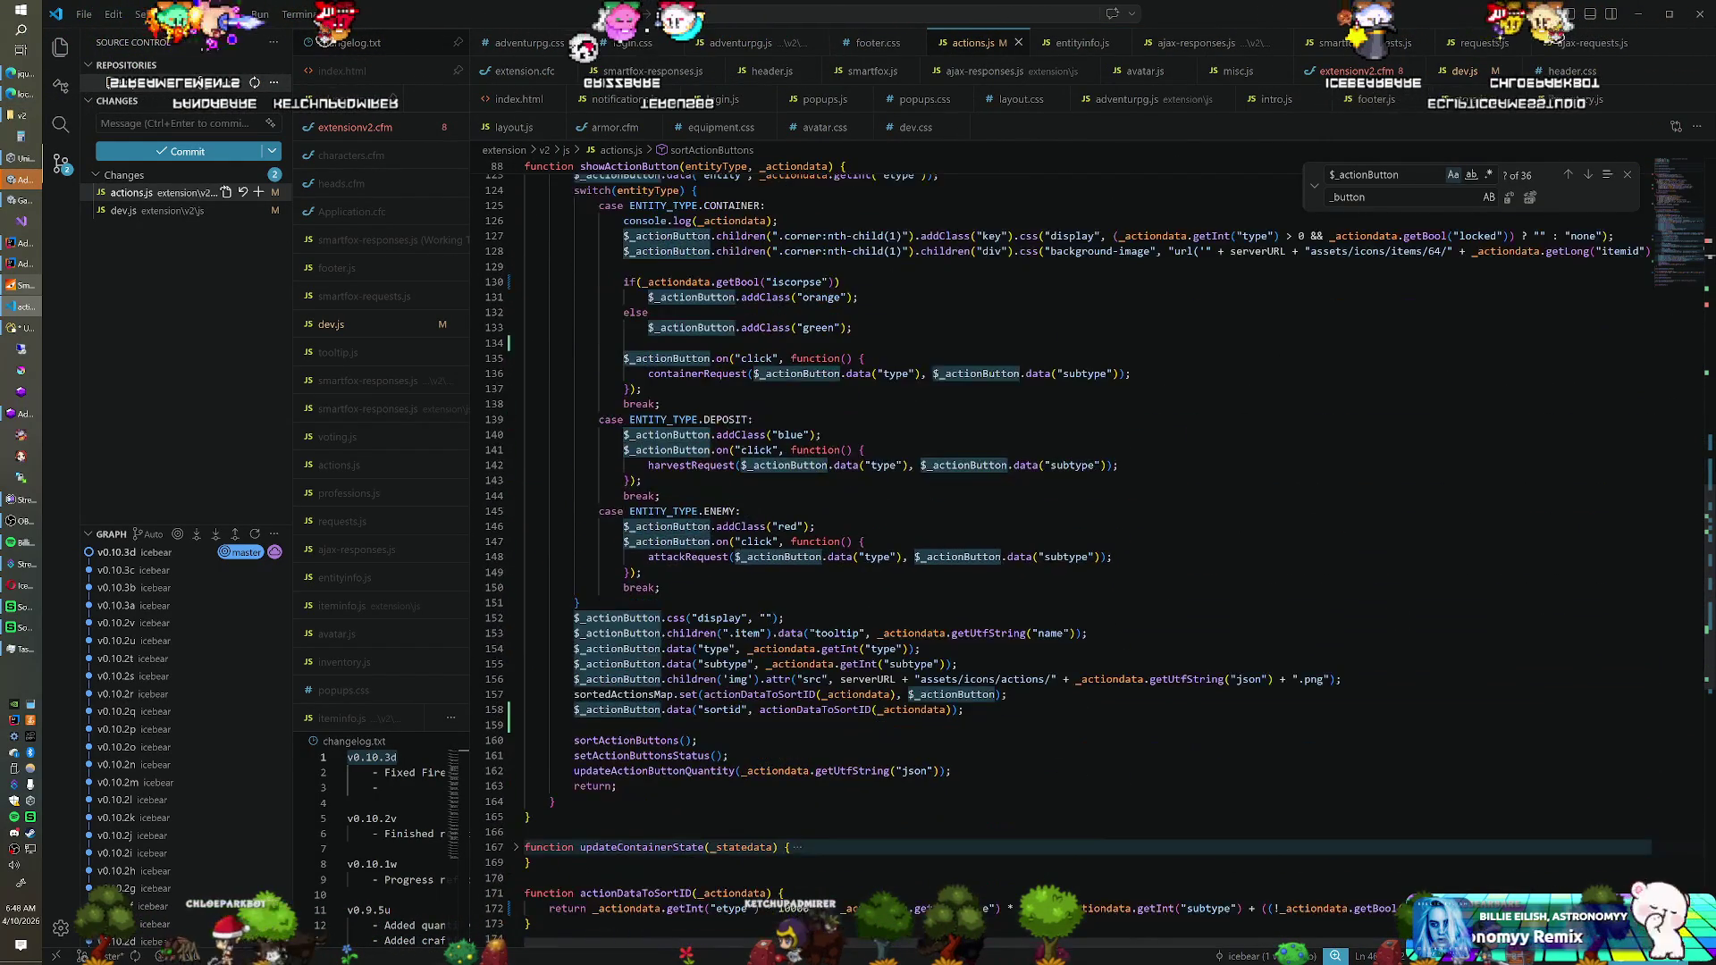
pyautogui.click(983, 709)
pyautogui.keyDown('shift'); pyautogui.click(1014, 694); pyautogui.keyUp('shift')
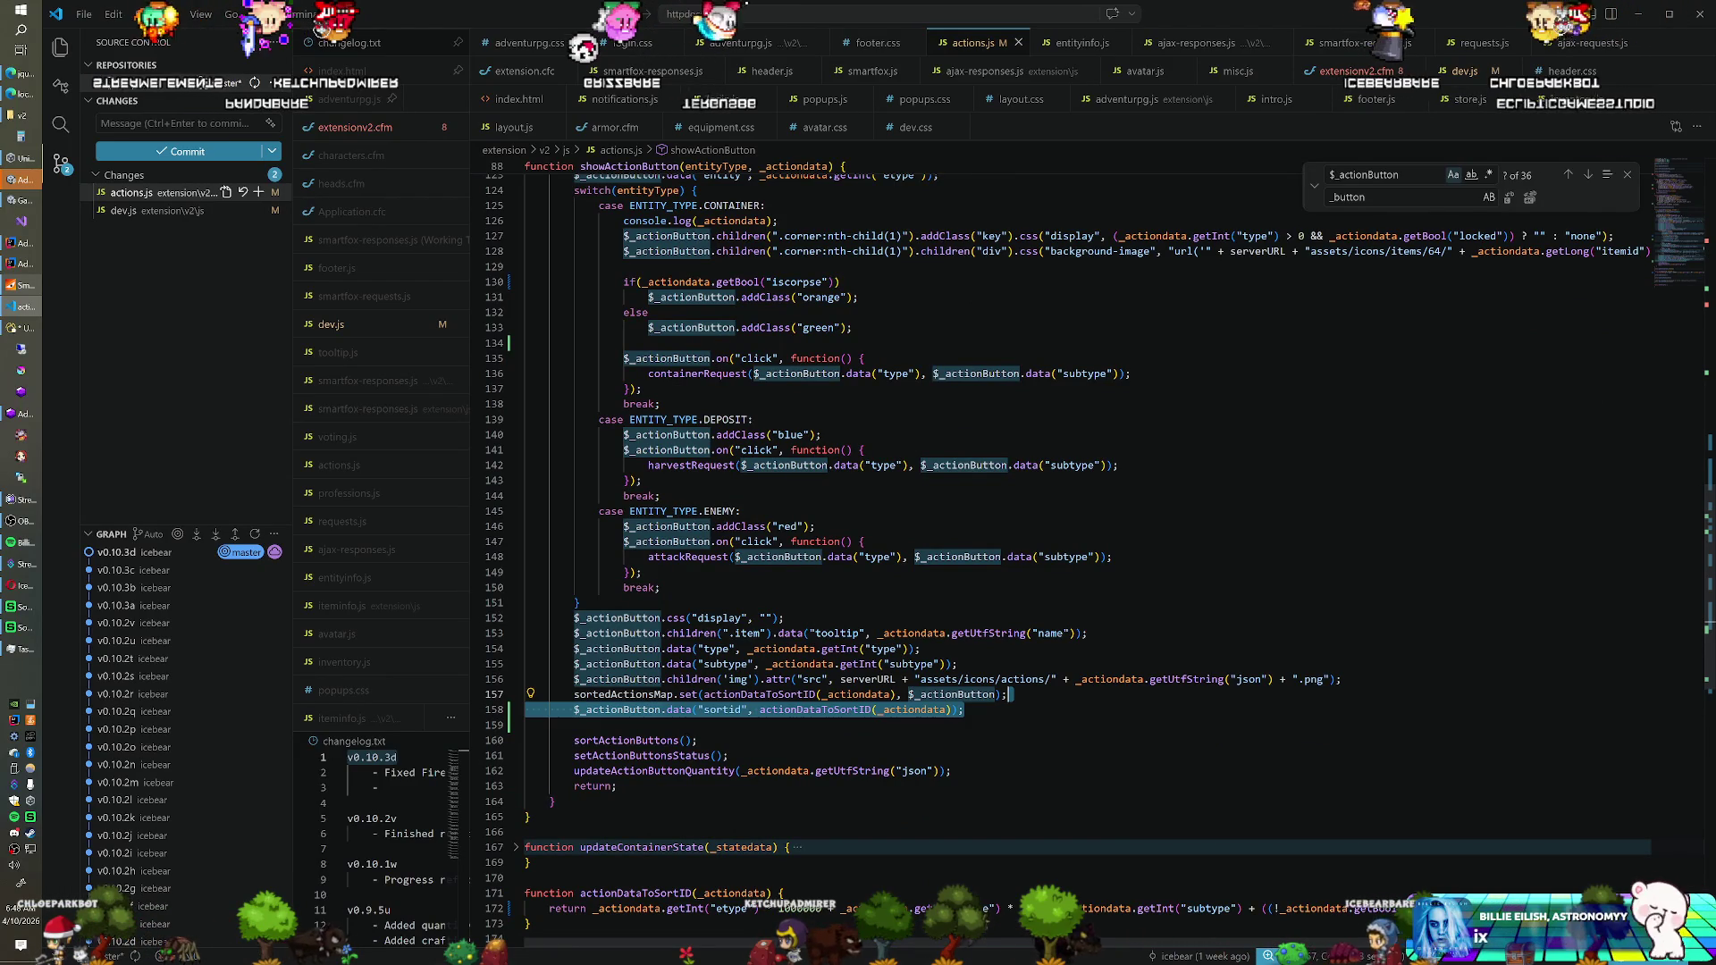
pyautogui.press('BackSpace')
pyautogui.hotkey('ctrl', 'z')
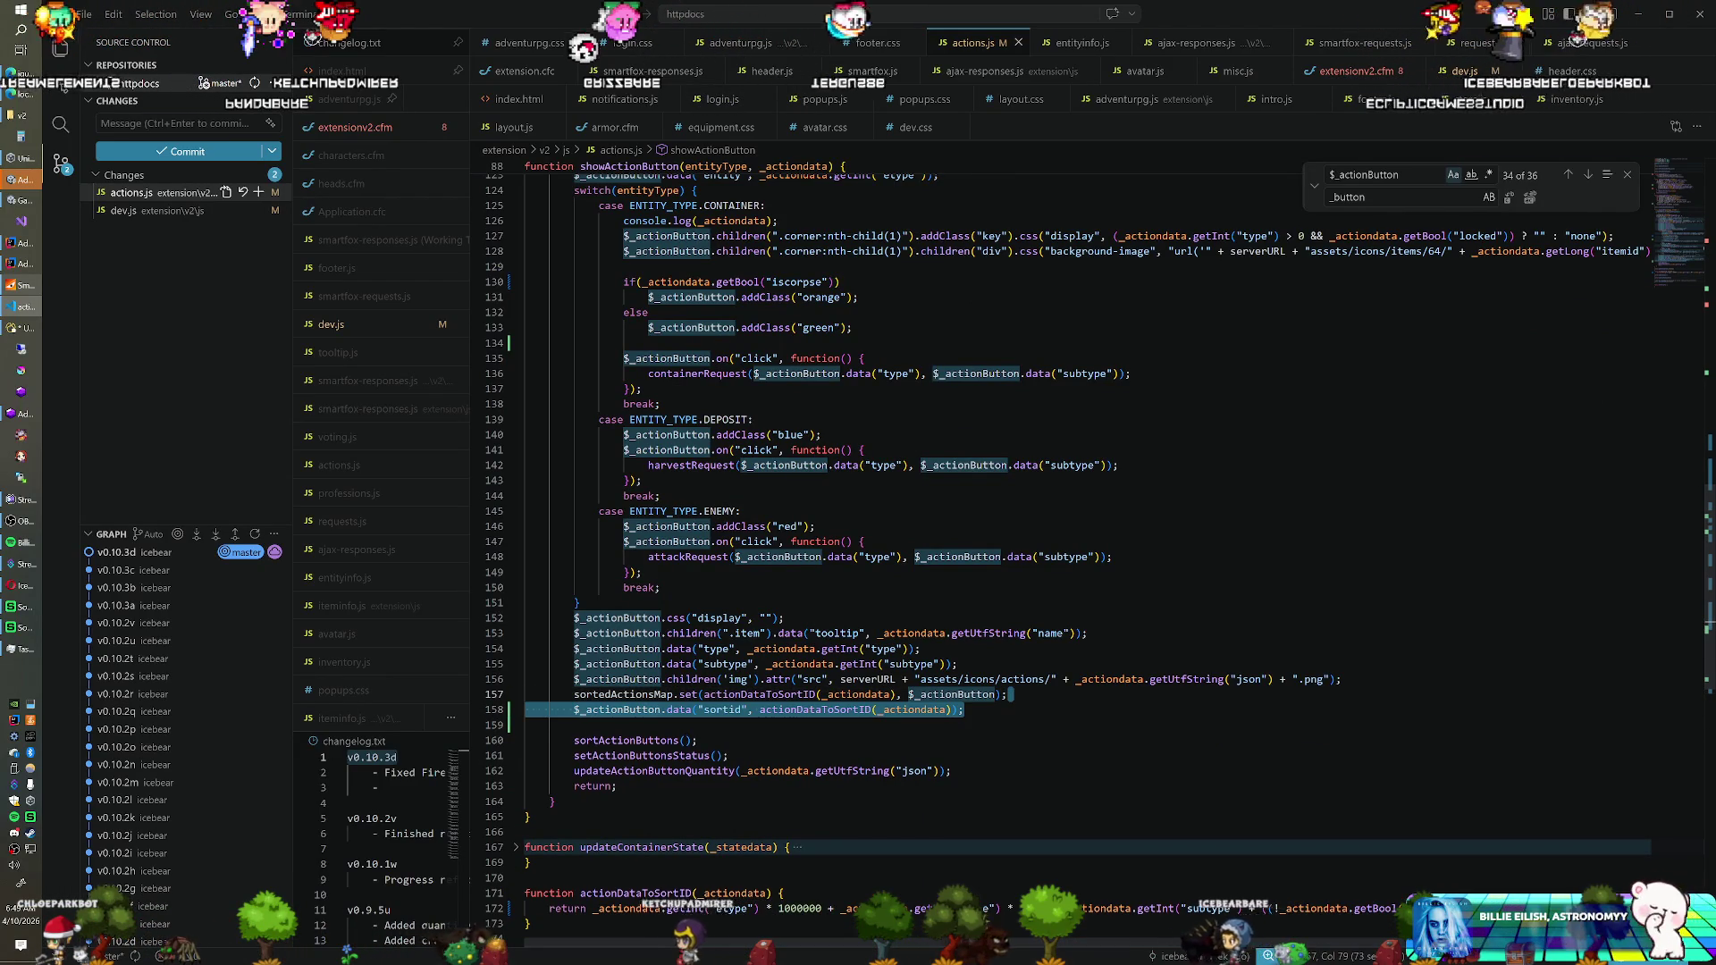
pyautogui.press('BackSpace')
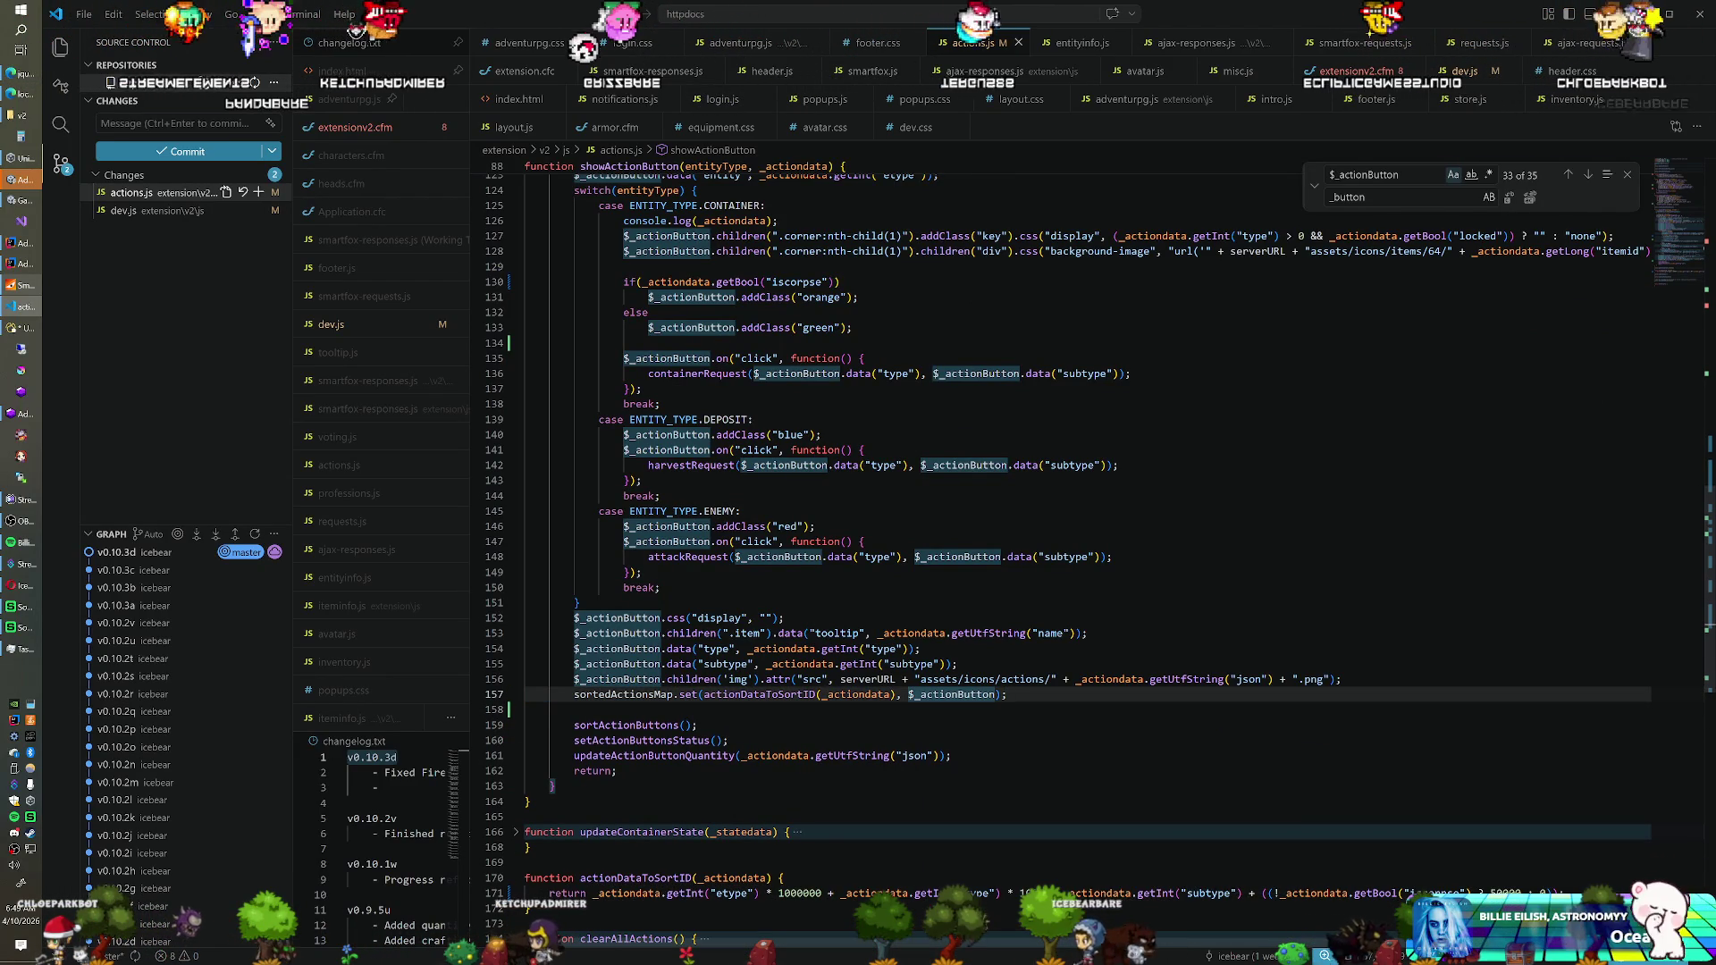
# Look over the dev.js changes, then bring up the adventurpg.css stylesheet
pyautogui.click(149, 211)
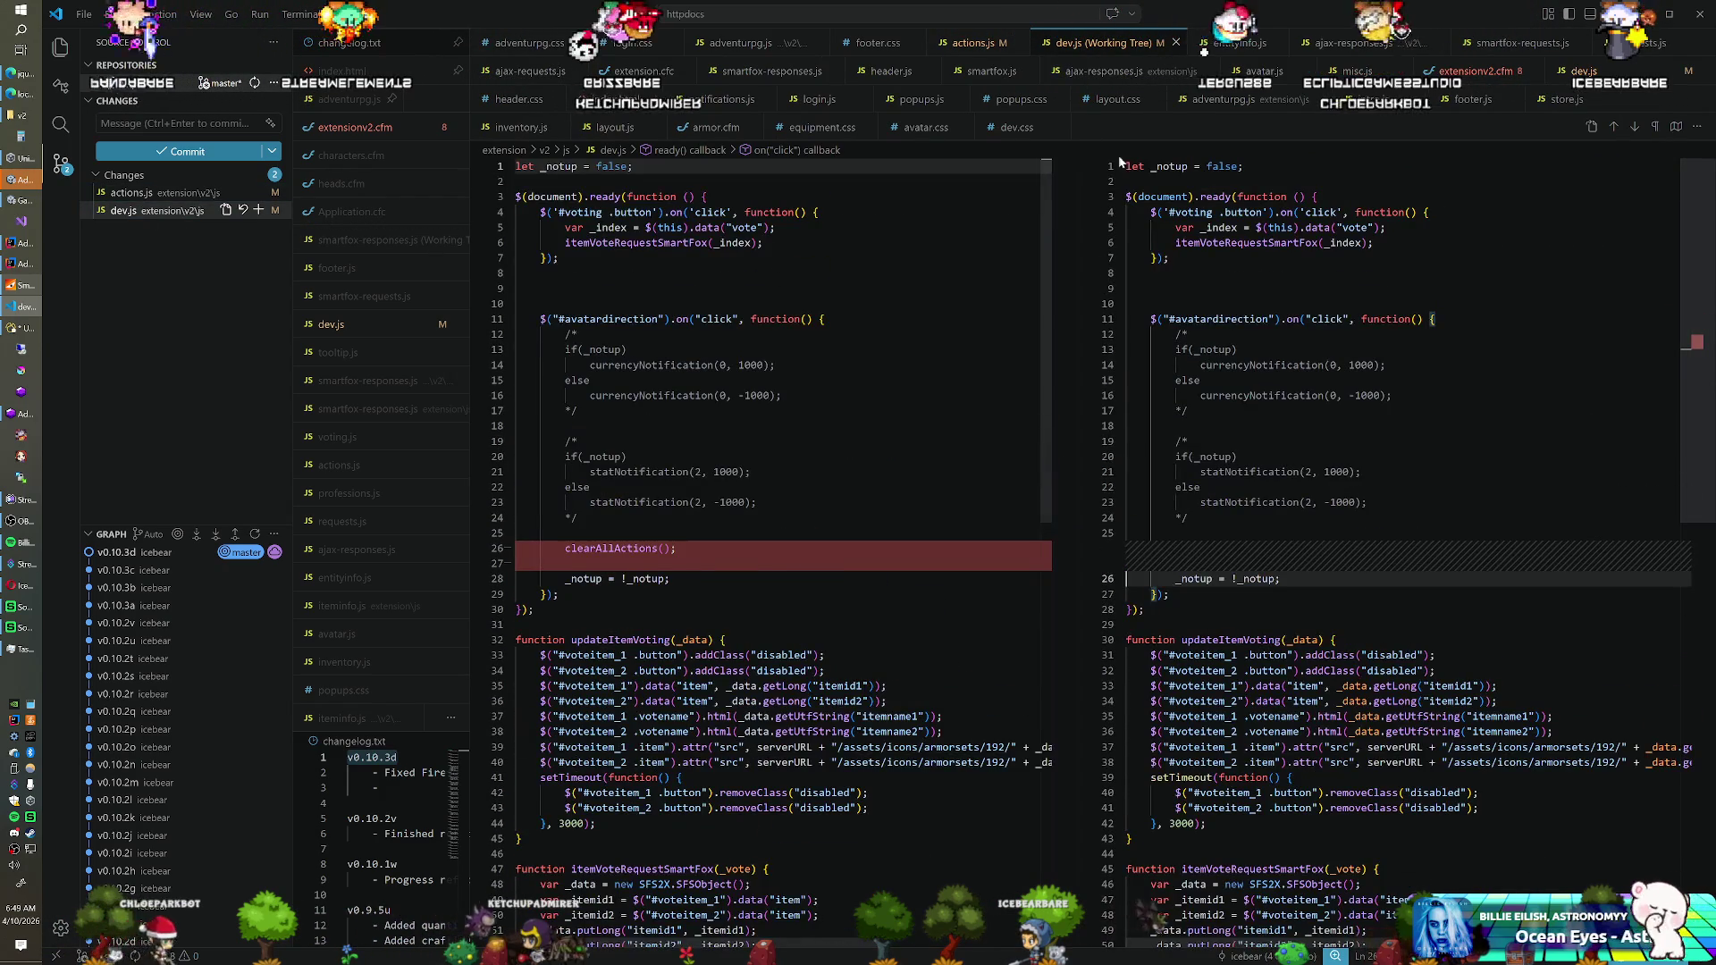
pyautogui.click(1175, 43)
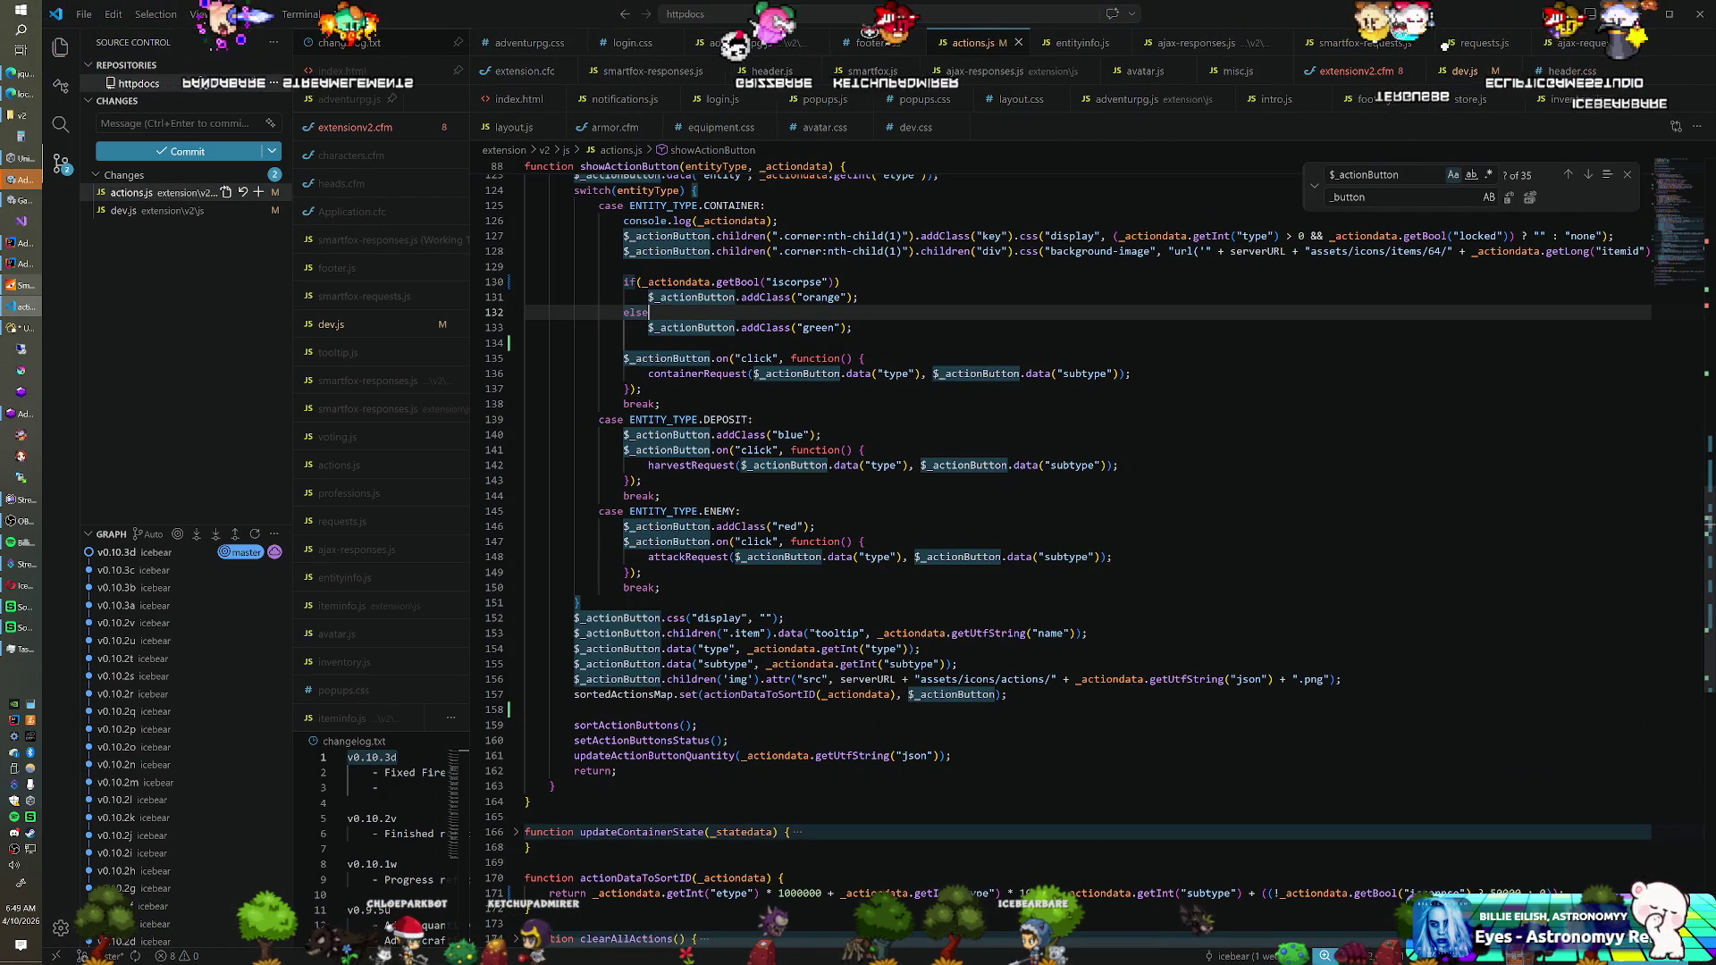
pyautogui.click(531, 43)
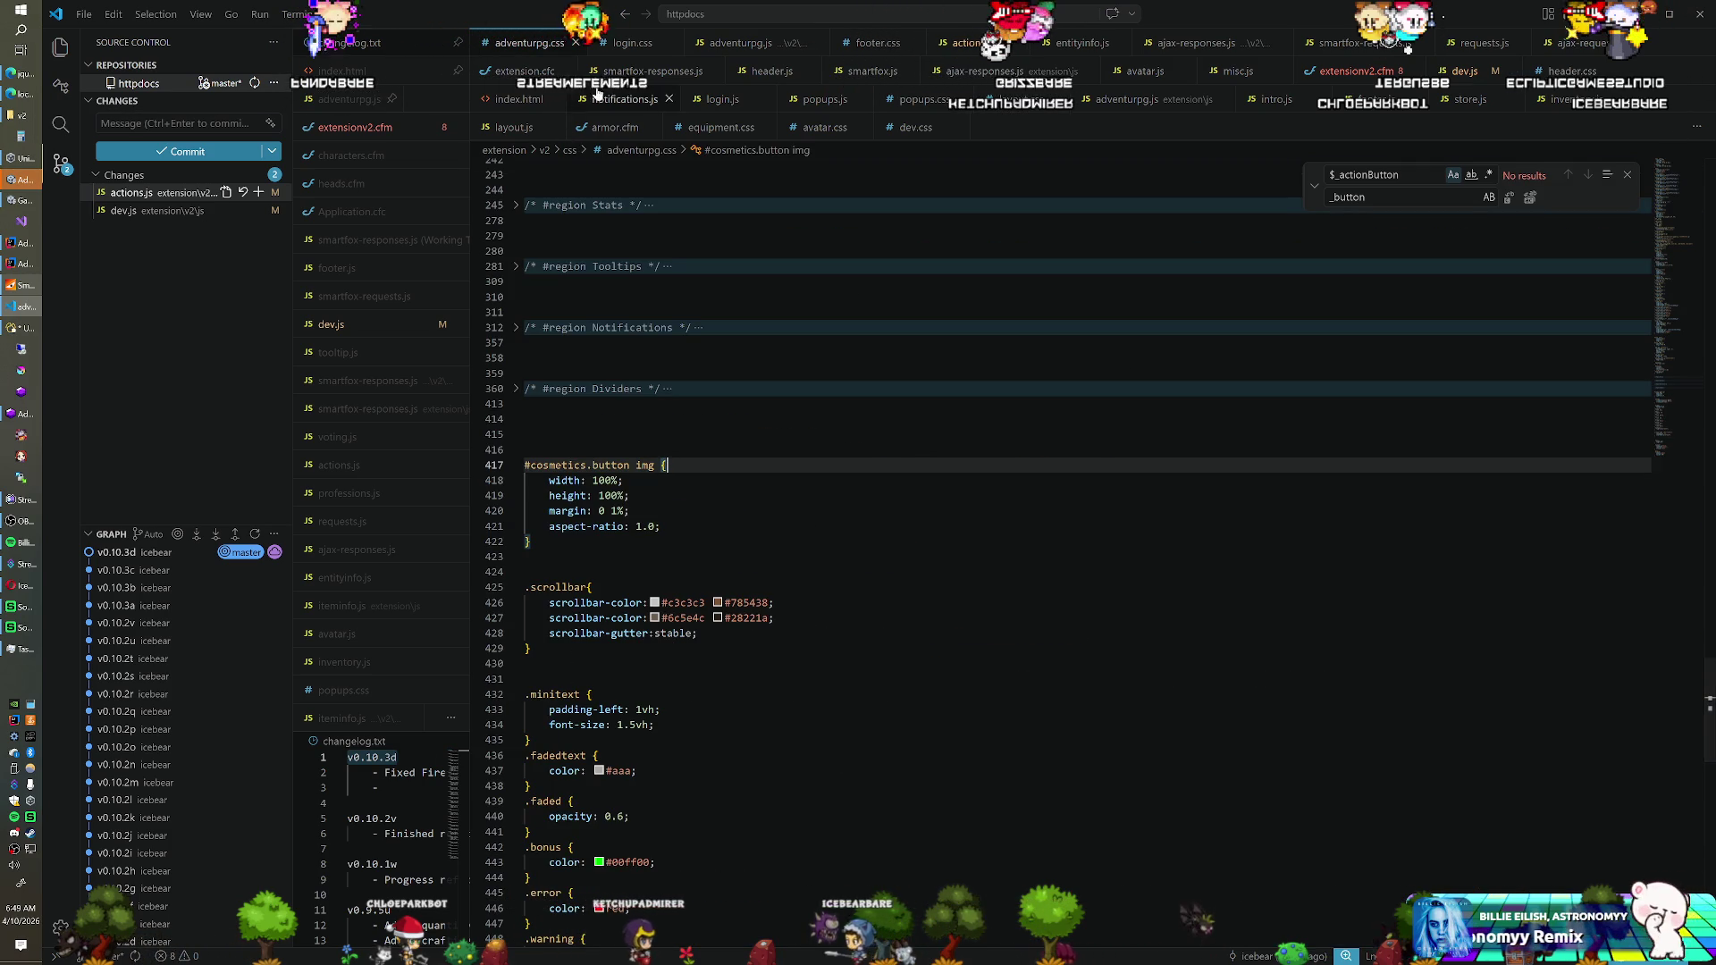
# Change the changelog version on line 1 to v0.10.3e and save it
pyautogui.doubleClick(364, 43)
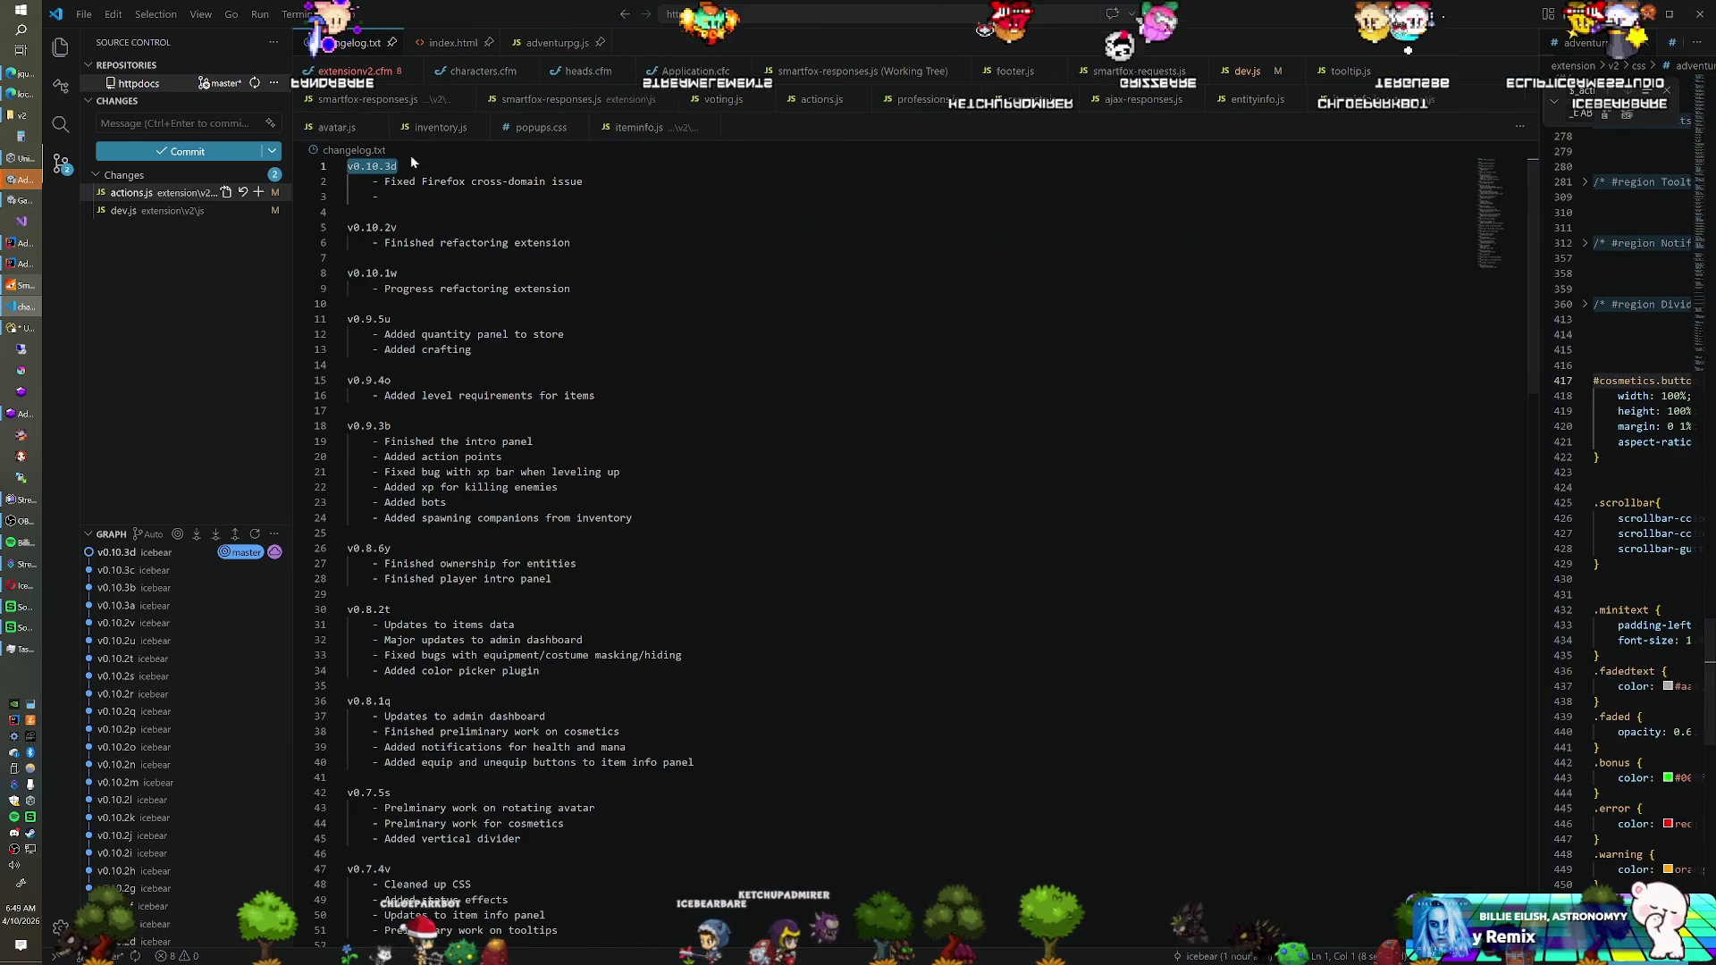
pyautogui.doubleClick(391, 166)
pyautogui.hotkey('shift', 'Home')
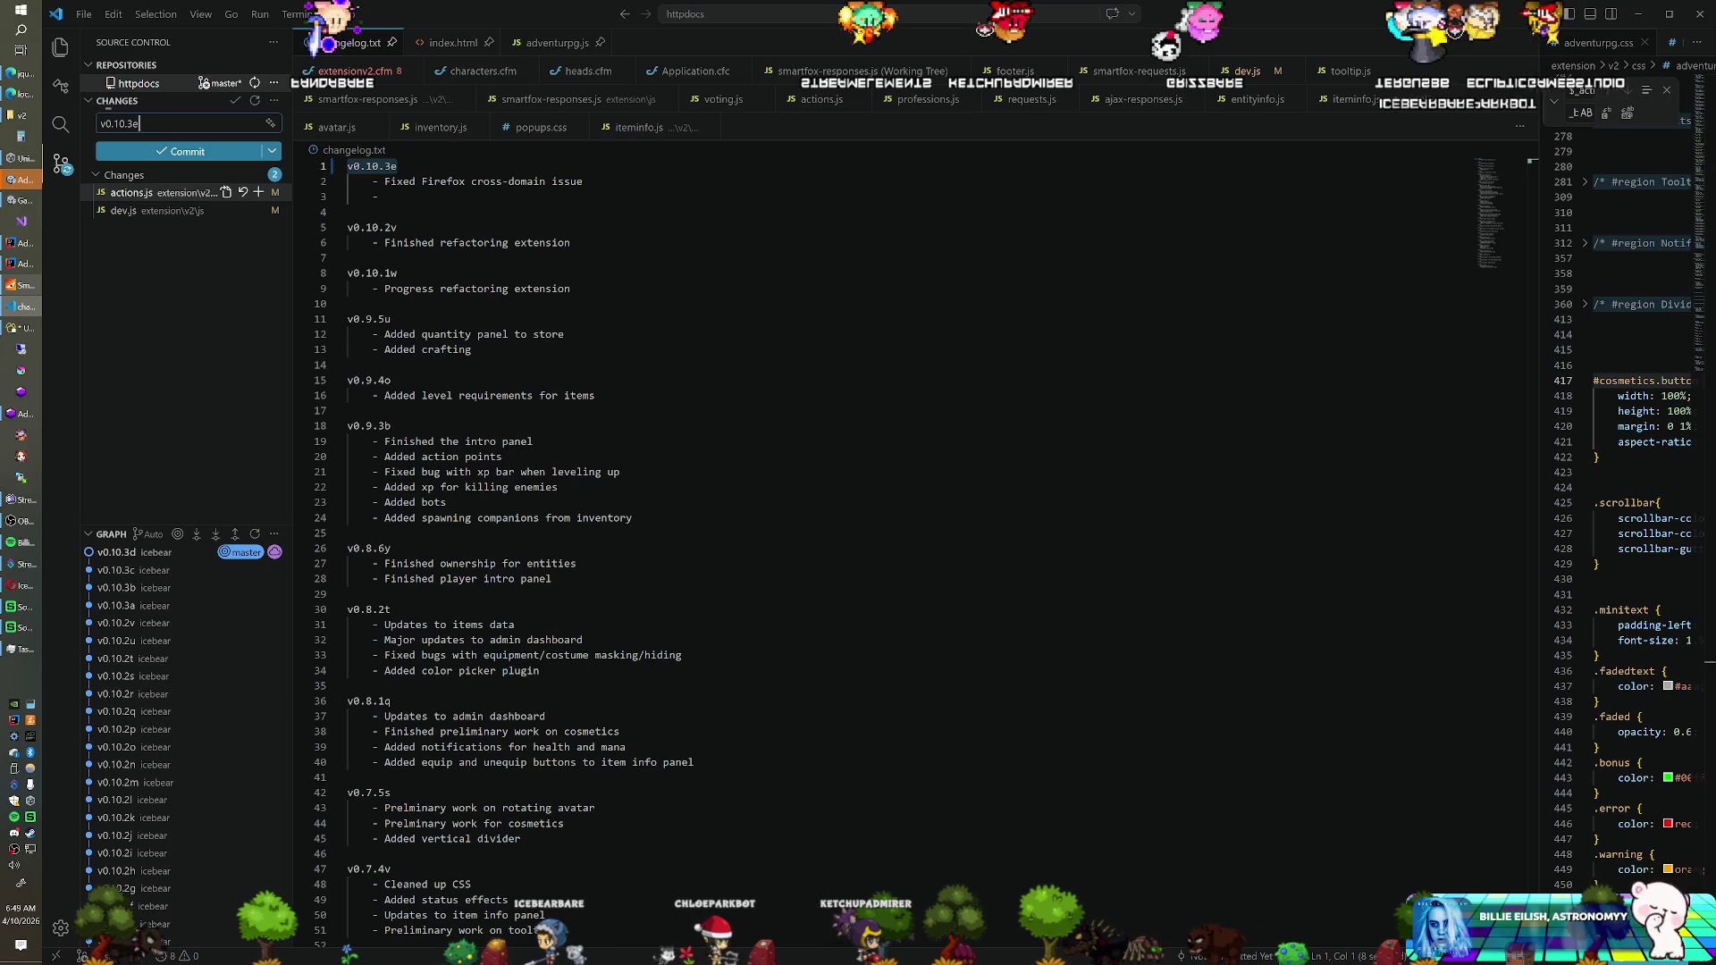
pyautogui.hotkey('ctrl', 's')
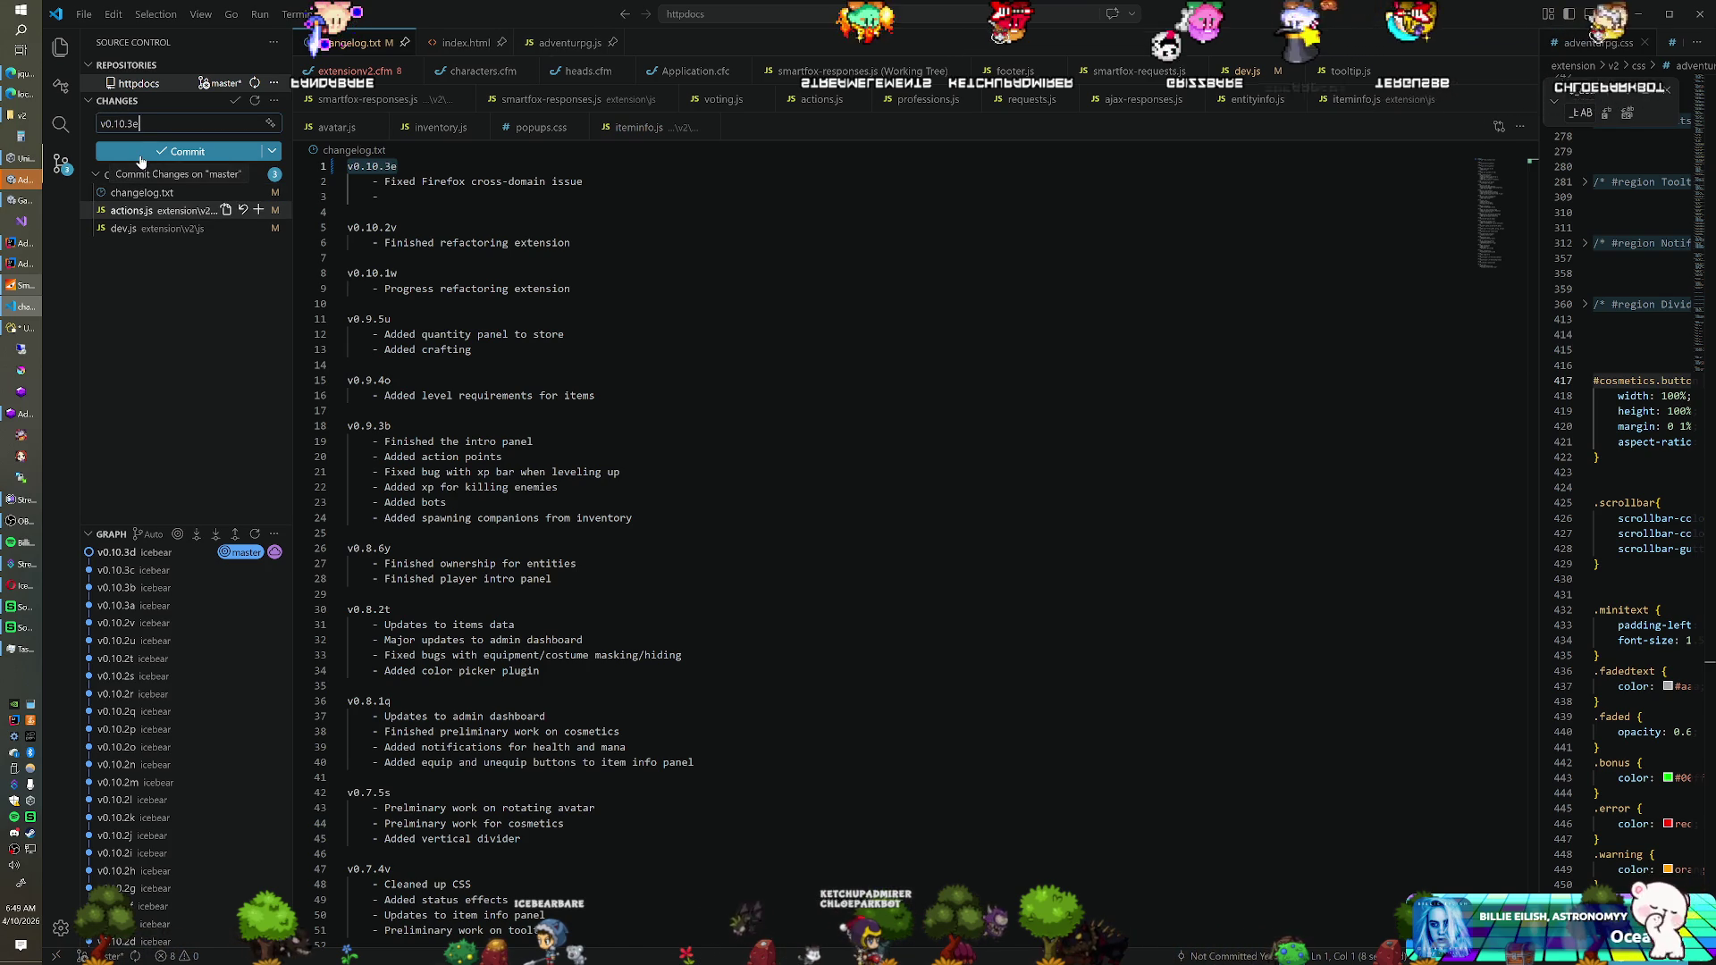
# Commit all changes with message v0.10.3e, staging them automatically, and start syncing
pyautogui.click(140, 153)
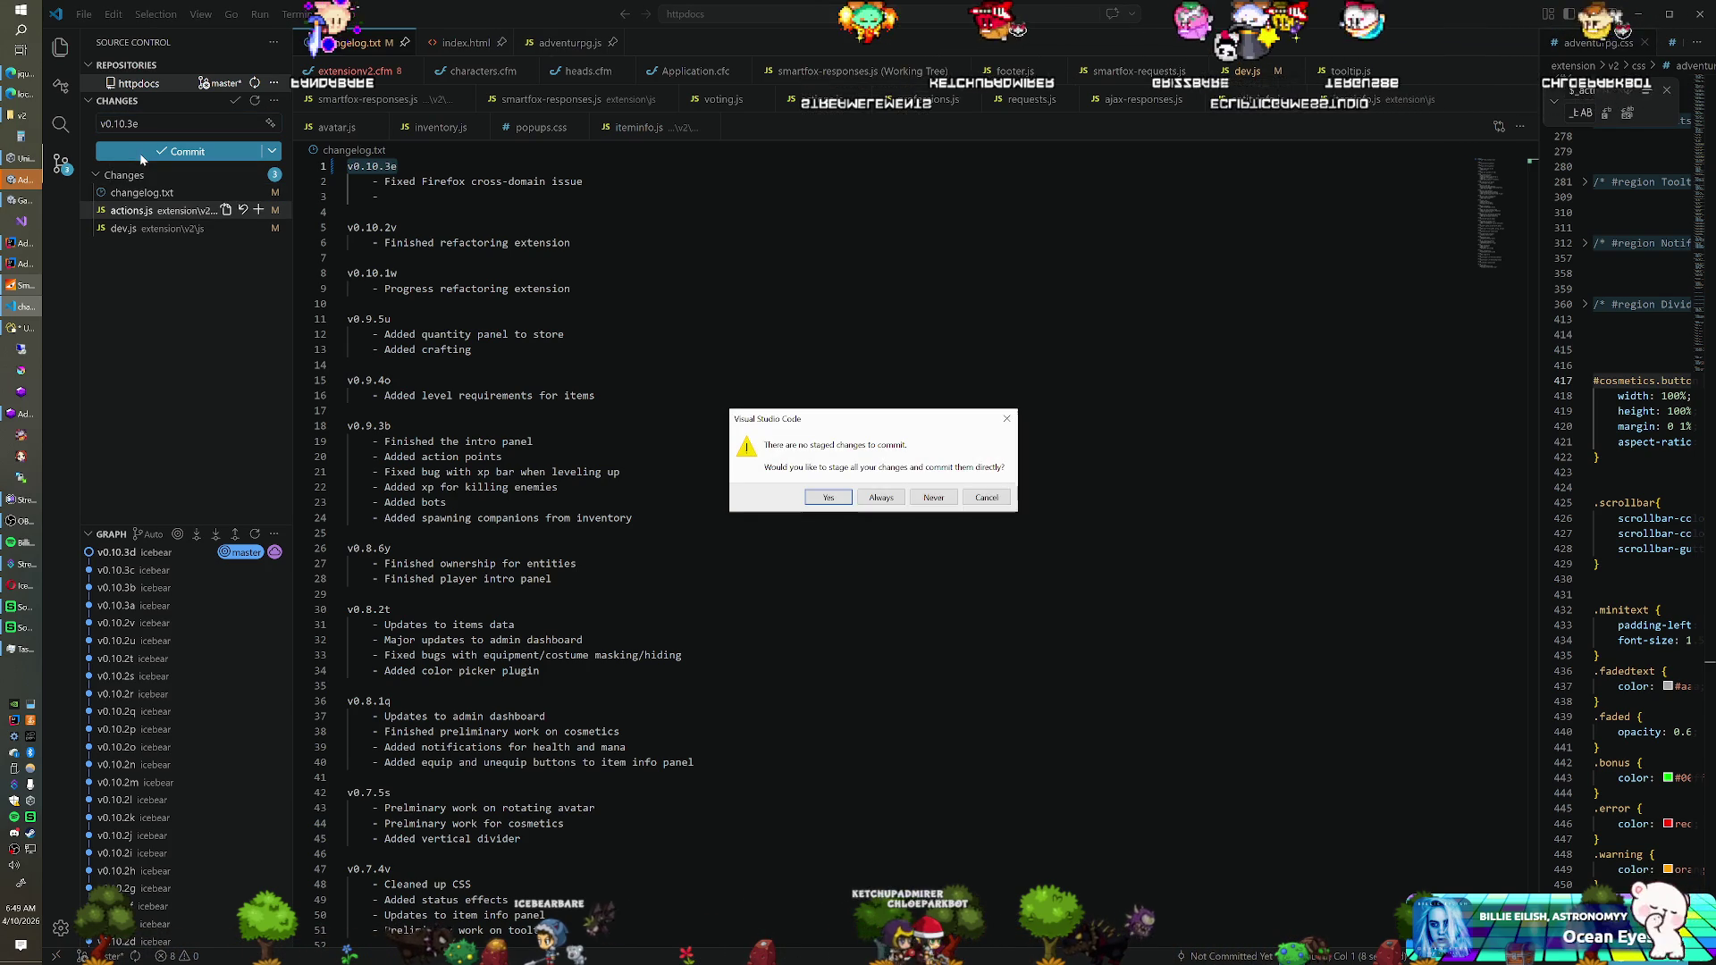
pyautogui.click(835, 501)
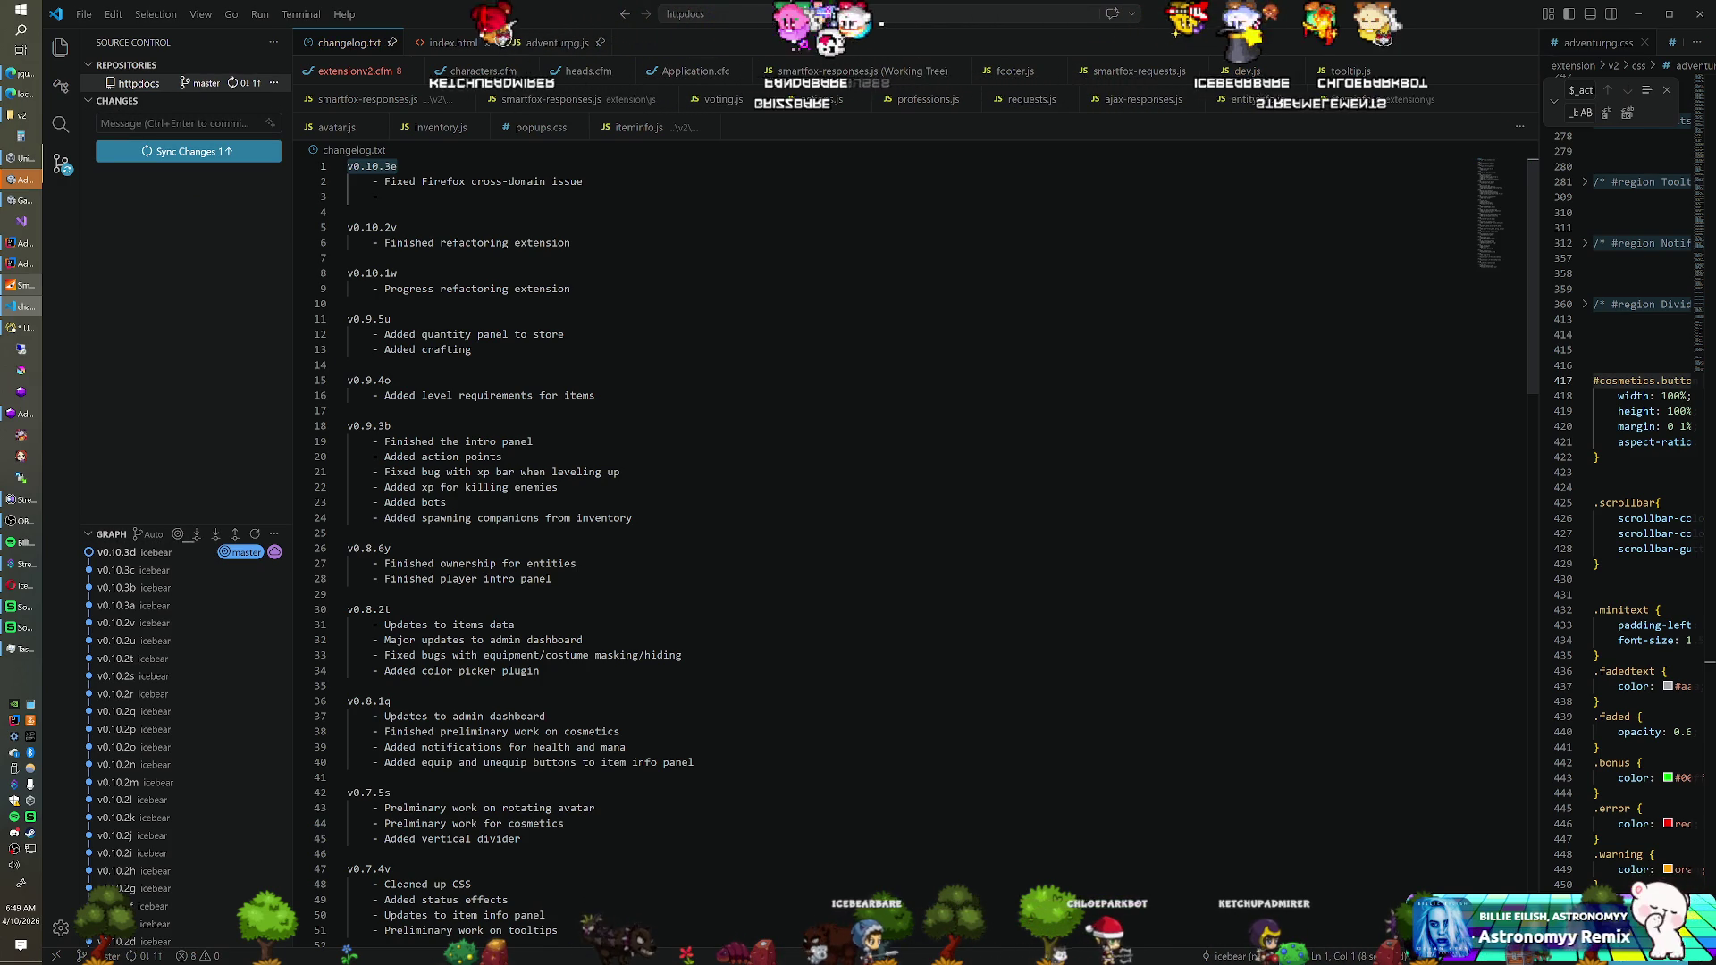
pyautogui.click(214, 153)
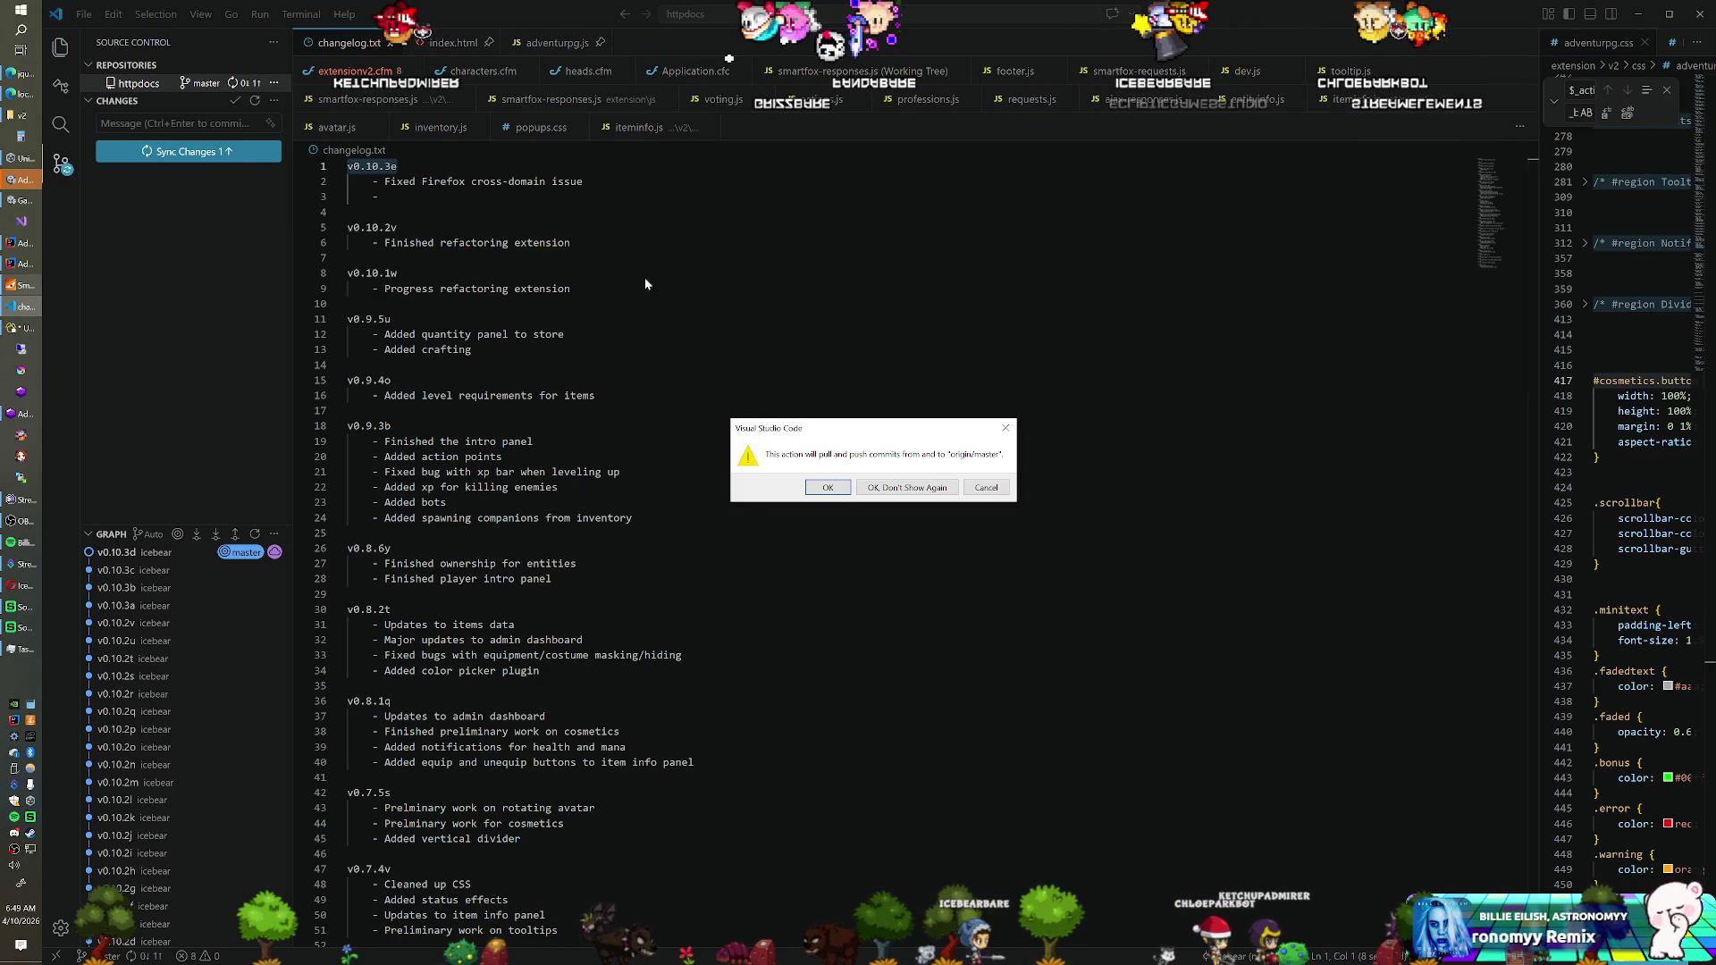
# Confirm pulling and pushing to origin/master, then switch to the game in the browser
pyautogui.click(817, 489)
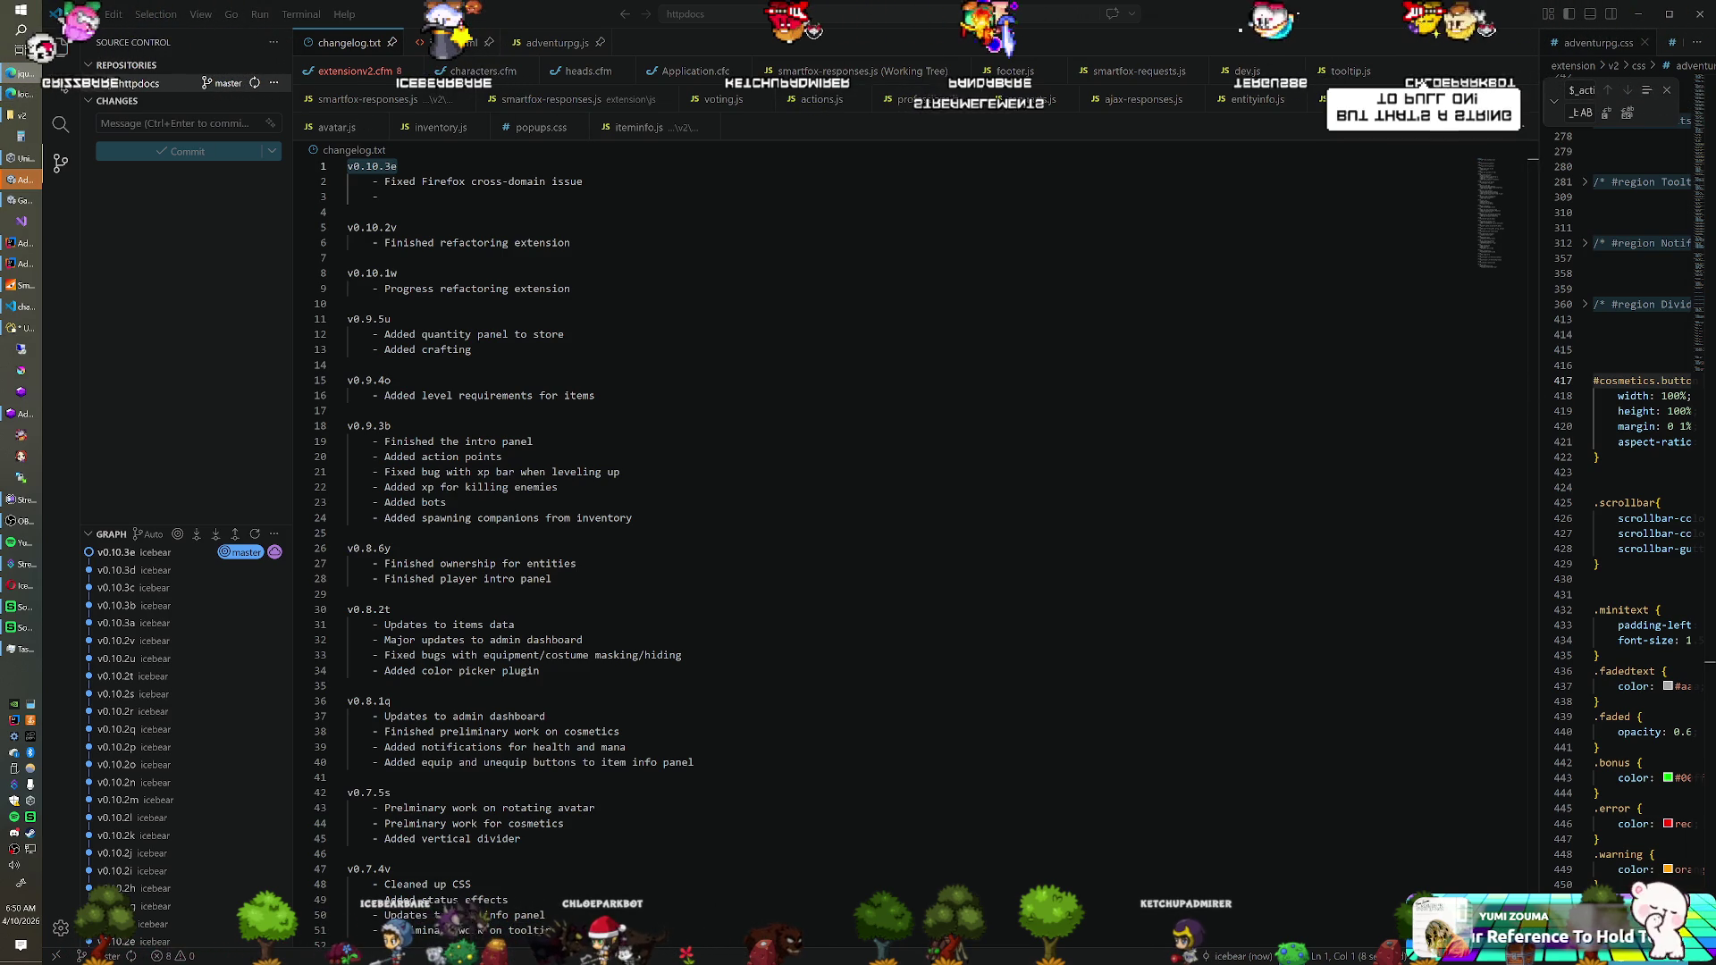
pyautogui.hotkey('alt', 'Tab')
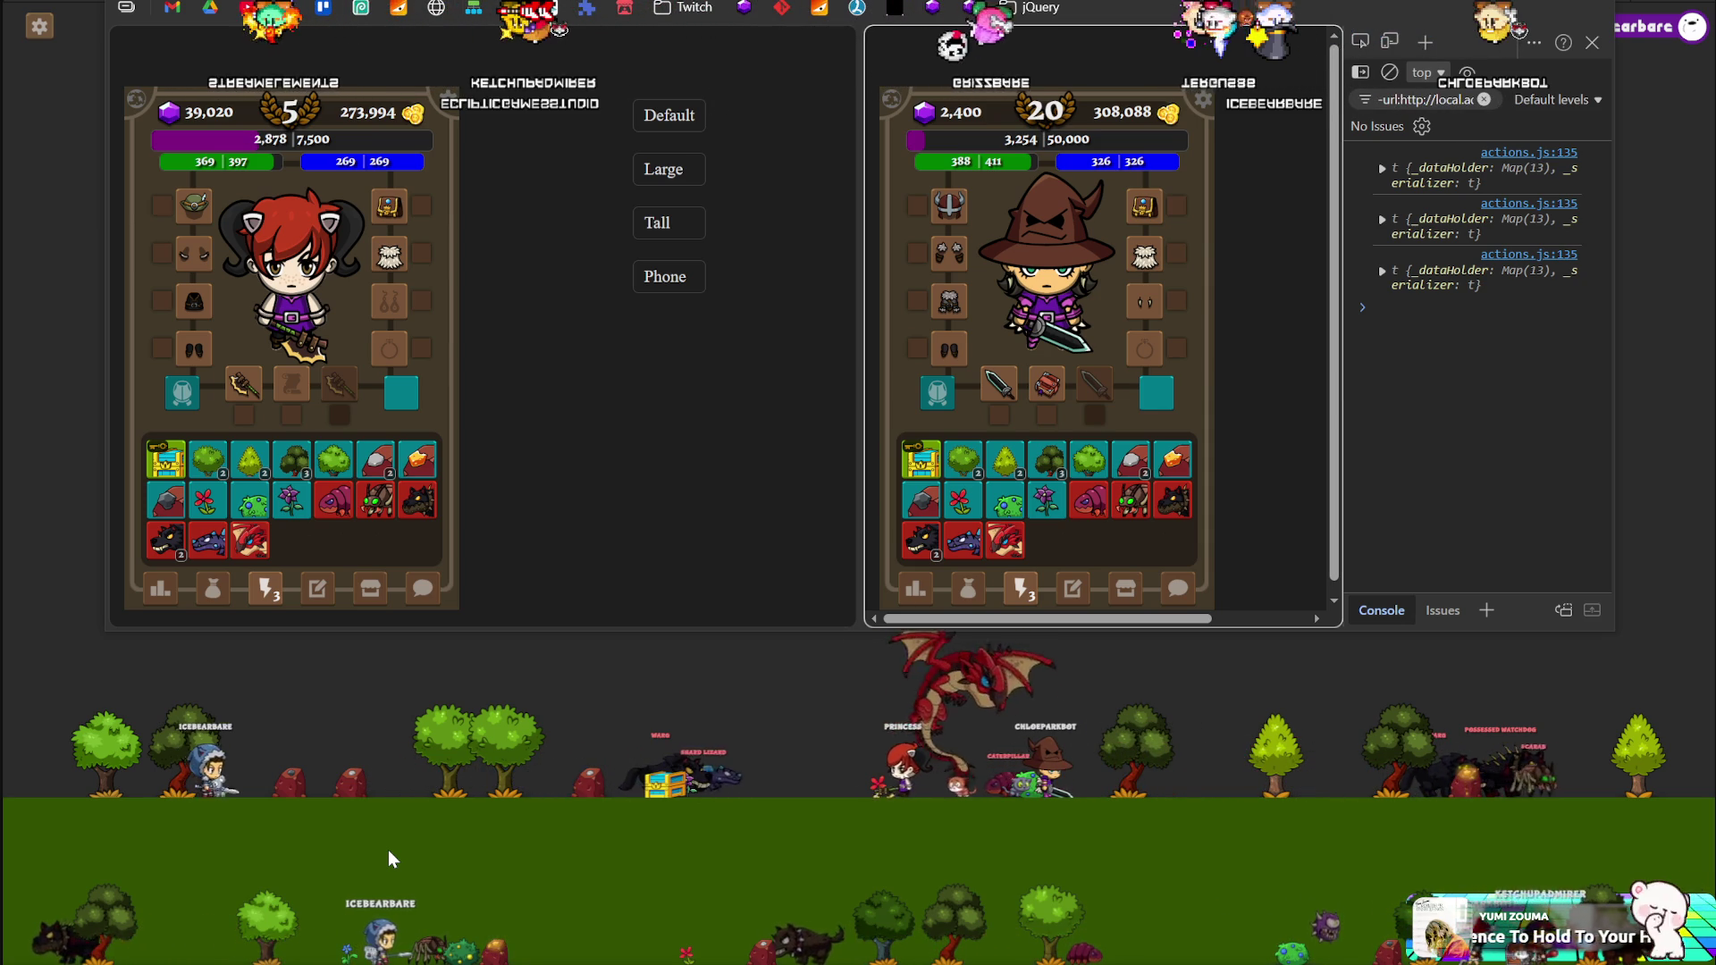
# Hide the browser windows to watch the game, then bring the client with DevTools forward
pyautogui.click(377, 840)
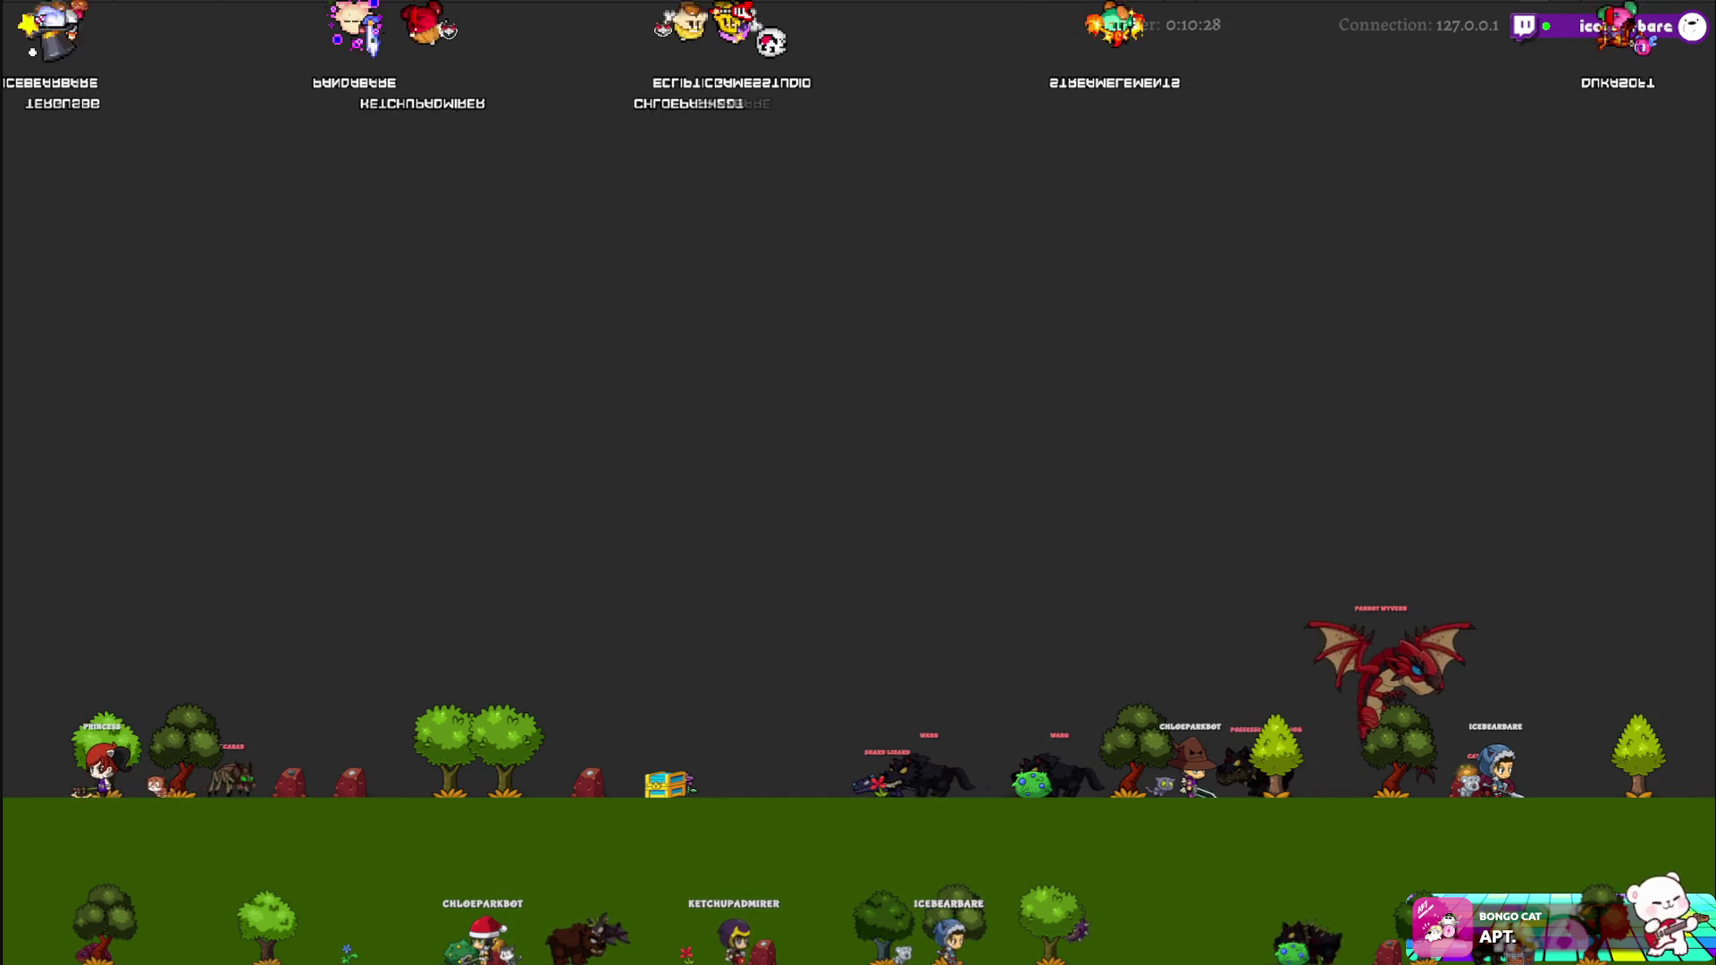
pyautogui.hotkey('alt', 'Tab')
pyautogui.hotkey('alt', 'Tab')
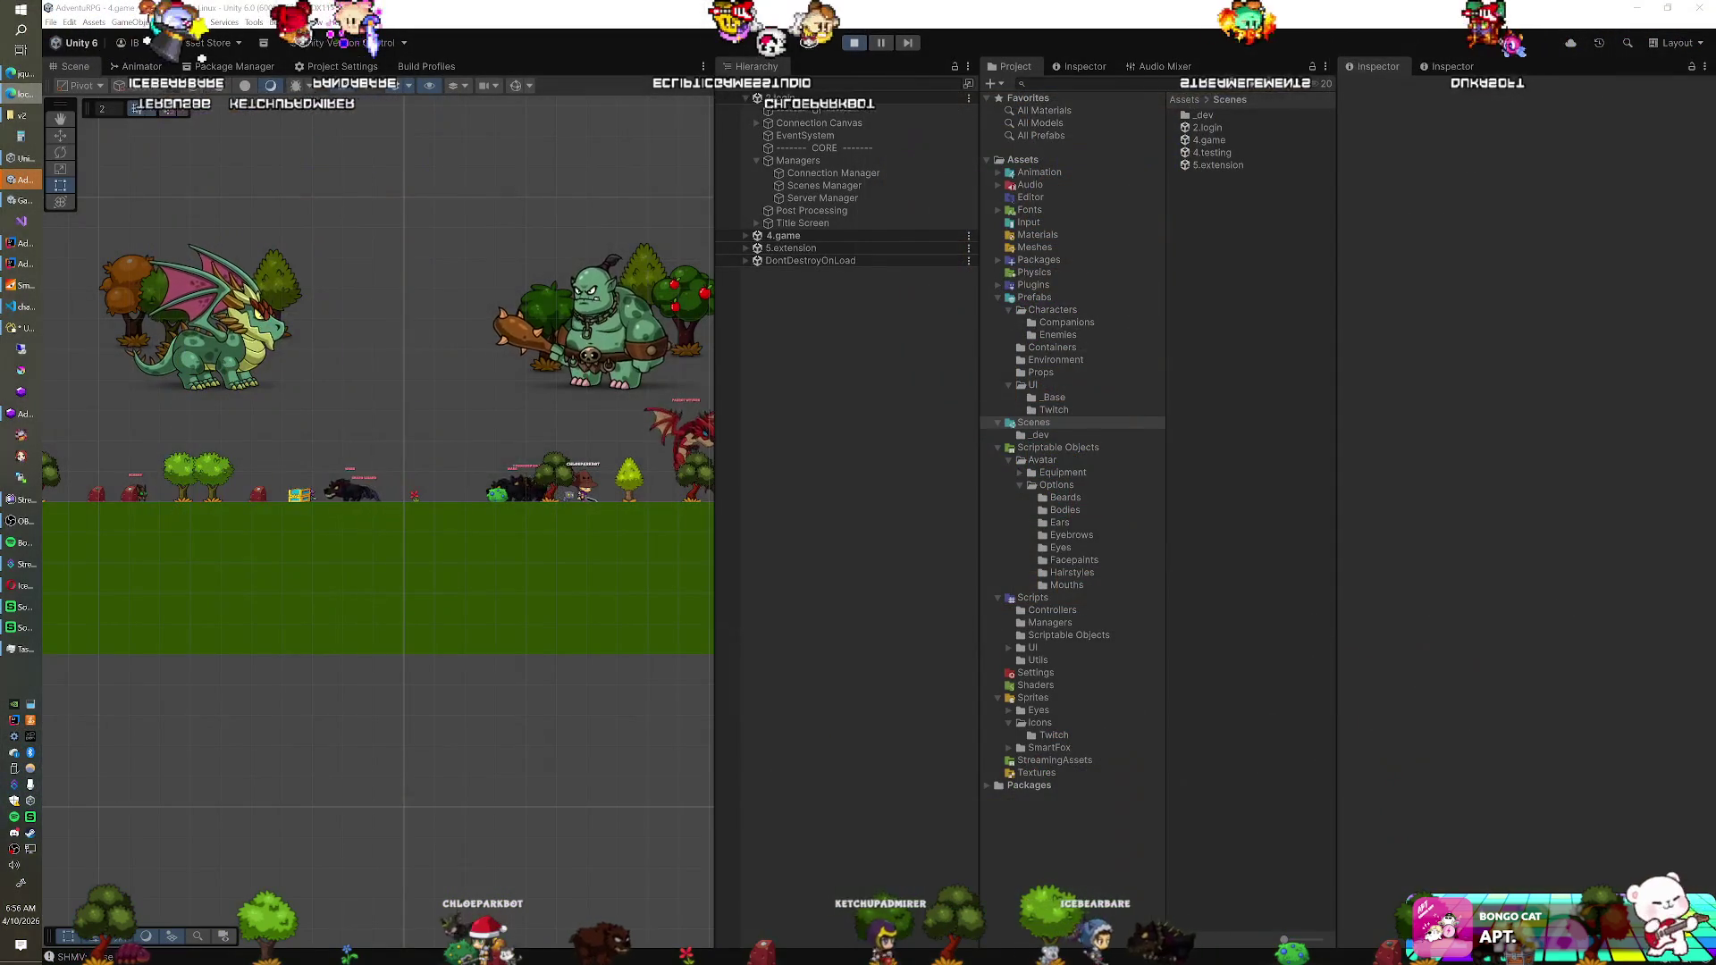
# Switch from the Unity editor back to the game client showing the Parrot Wyvern Corpse loot
pyautogui.hotkey('alt', 'Tab')
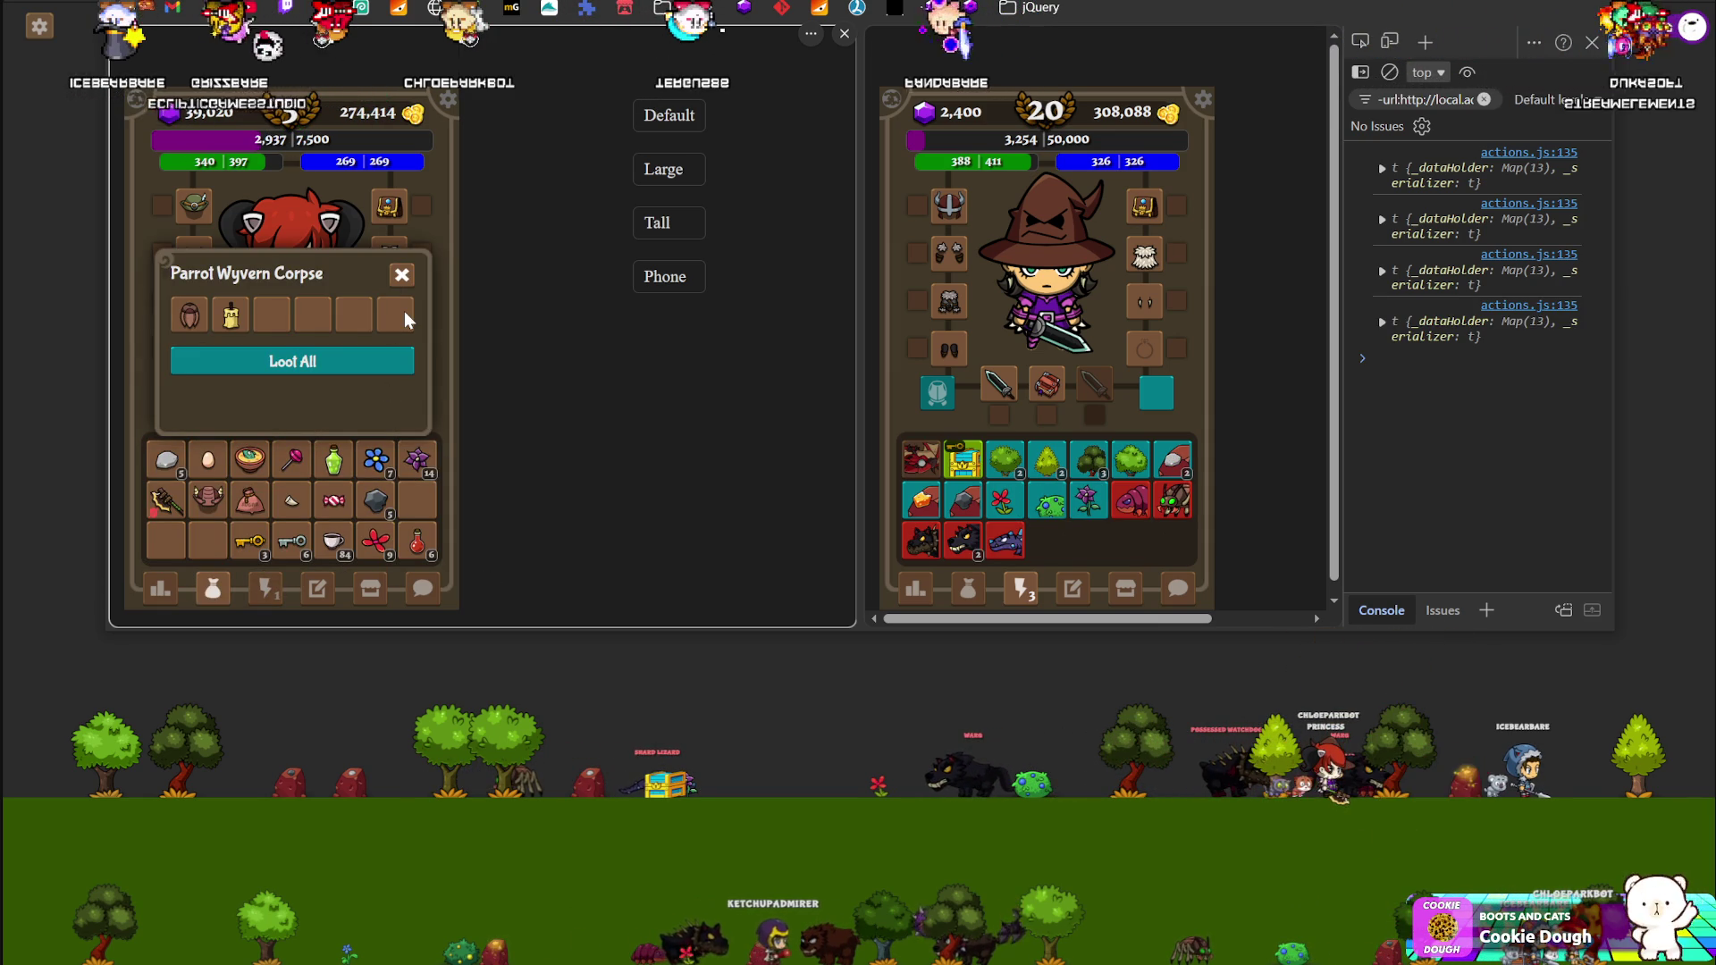
# Loot both Parrot Wyvern Corpse items, inspect the Hawk Vest's stats, then hide the client
pyautogui.click(348, 370)
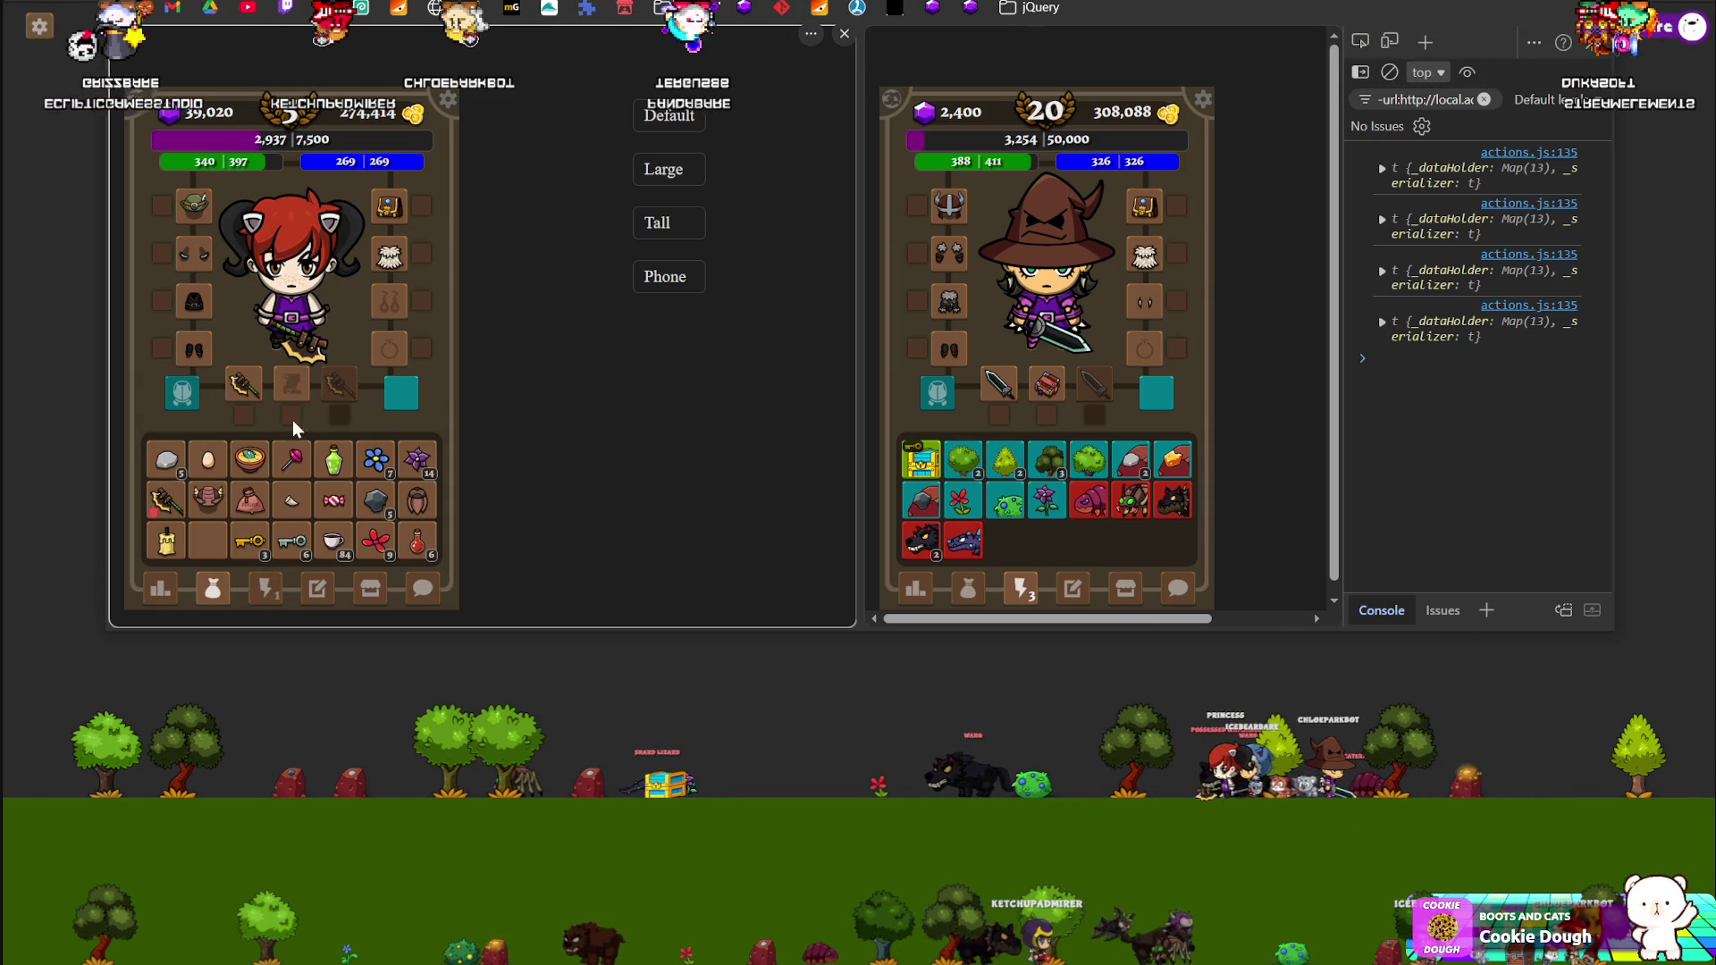
pyautogui.click(224, 505)
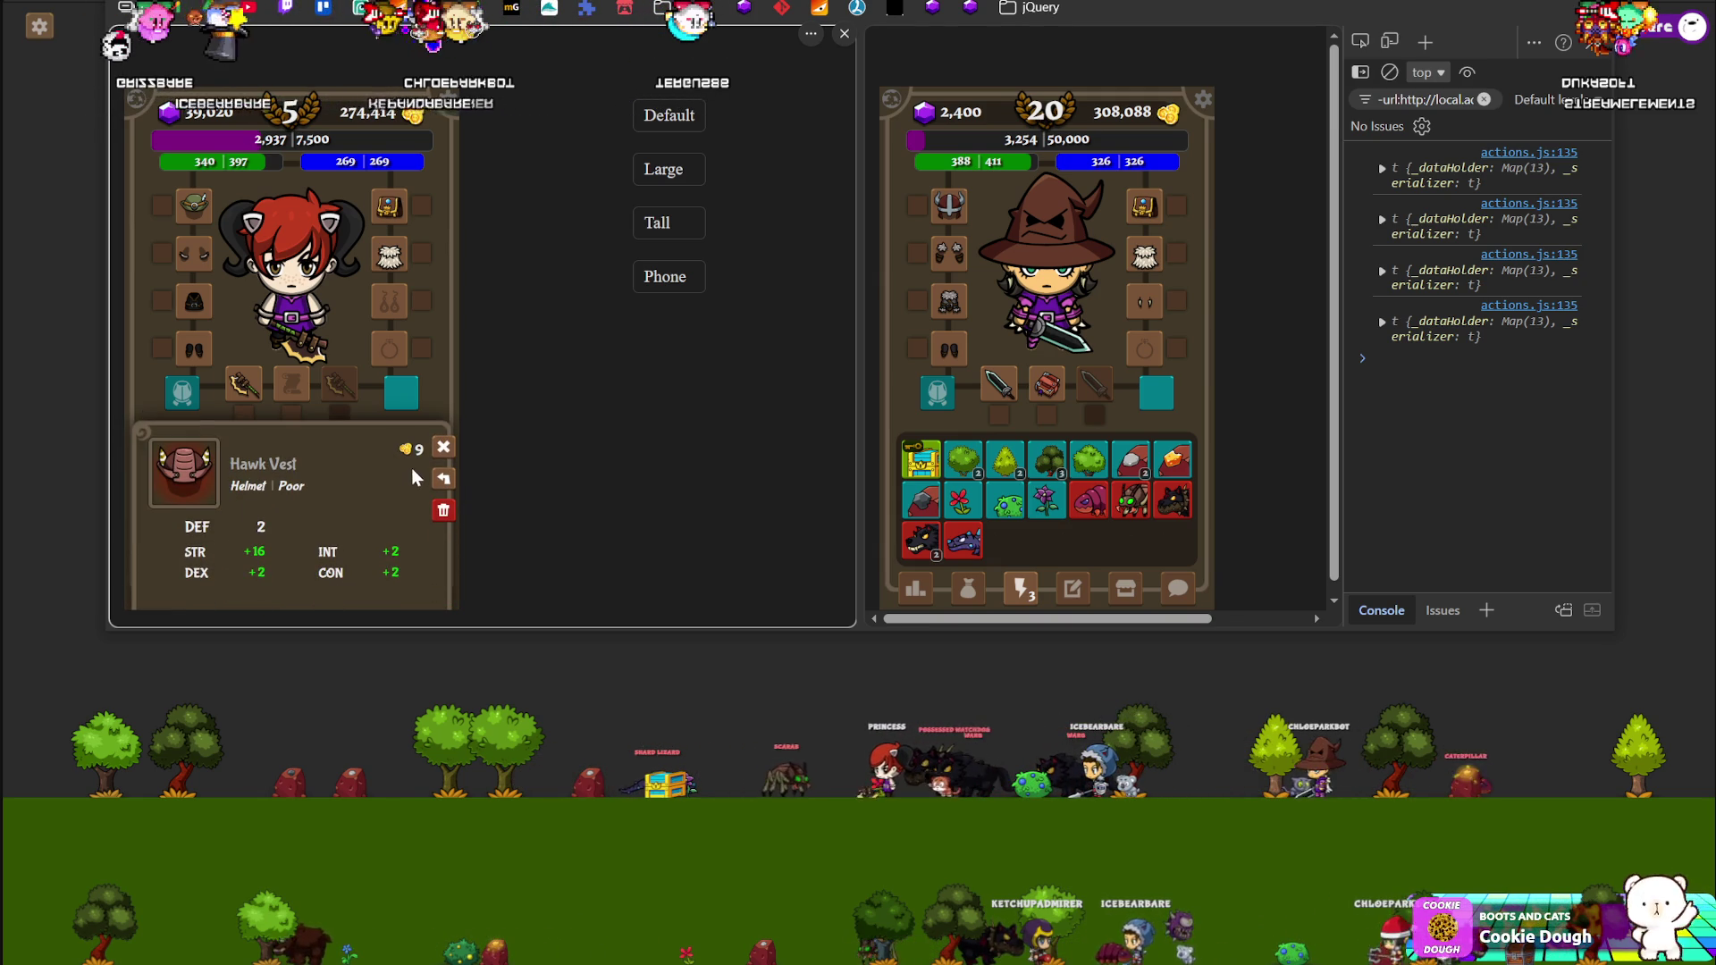
pyautogui.click(445, 447)
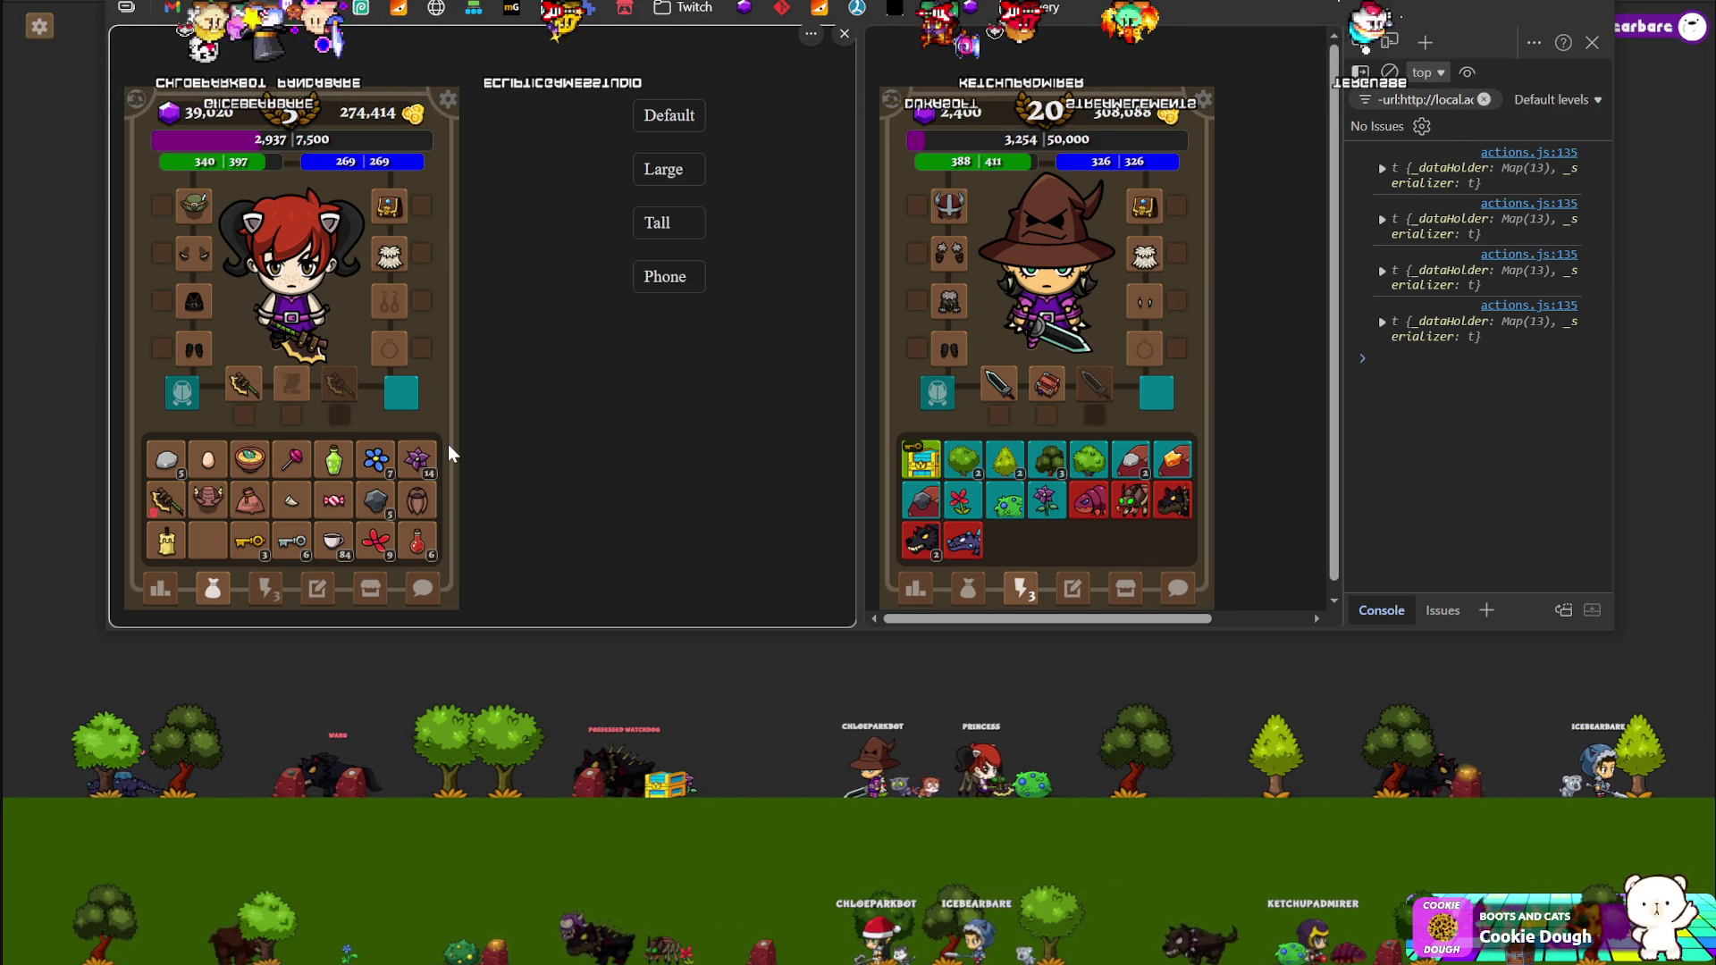
pyautogui.hotkey('alt', 'Tab')
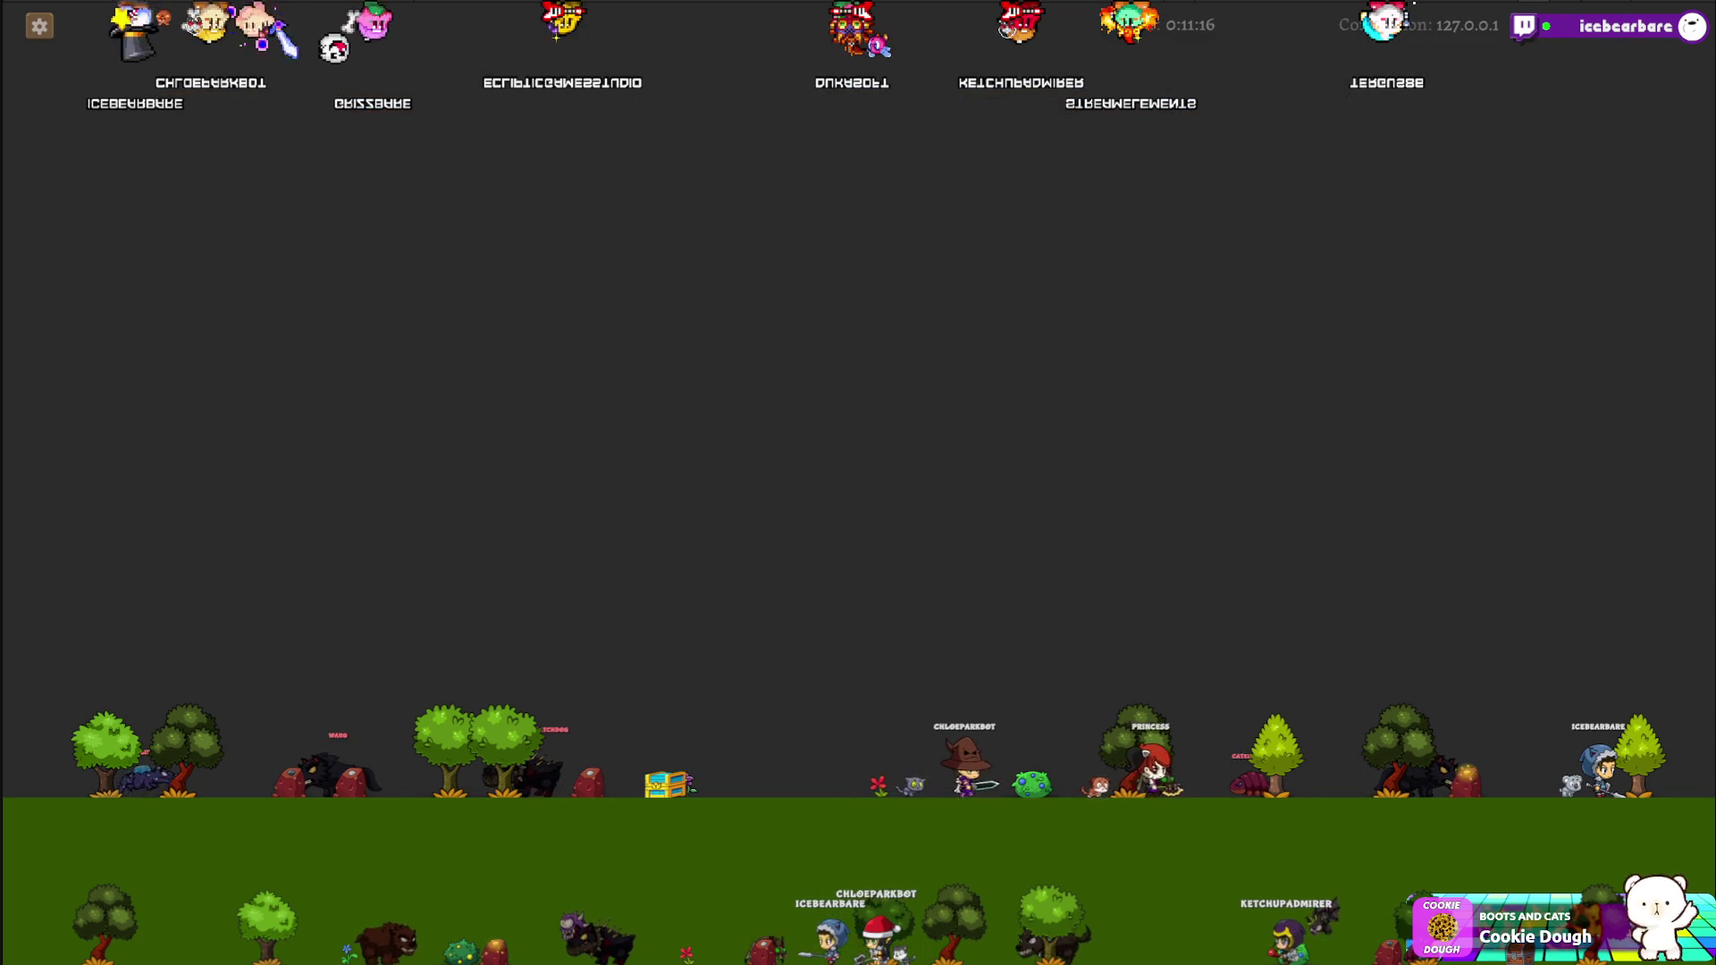
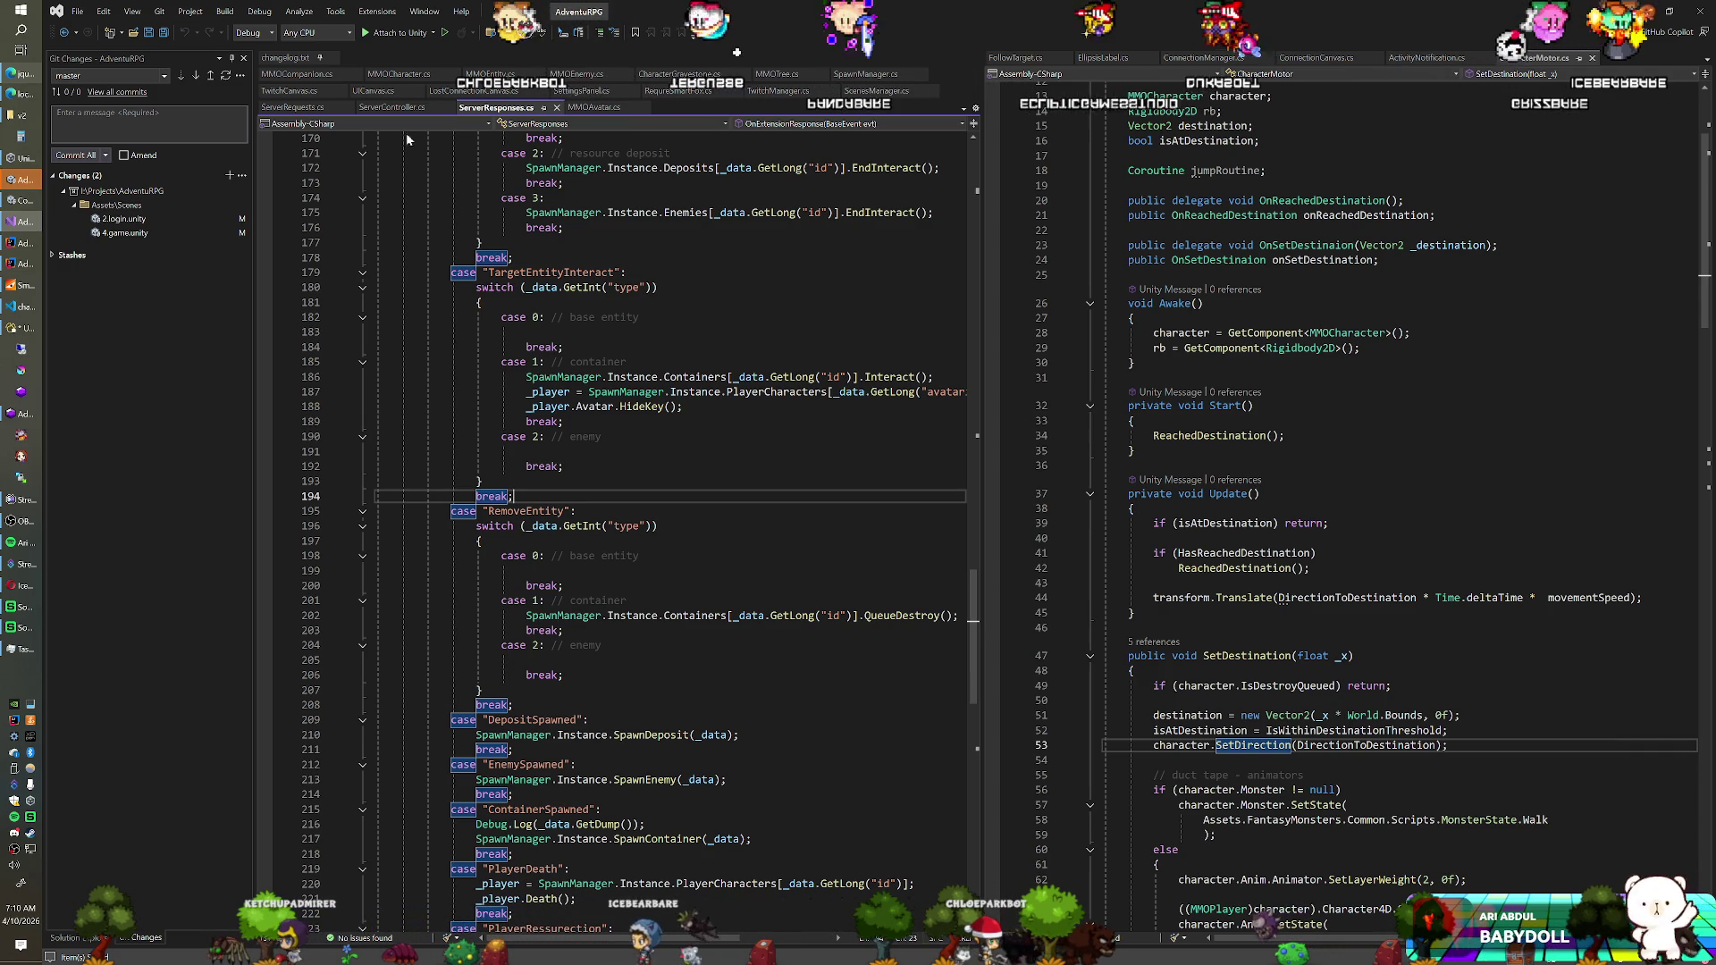
# Switch from Visual Studio to the Unity editor showing the AdventuRPG login screen
pyautogui.click(28, 306)
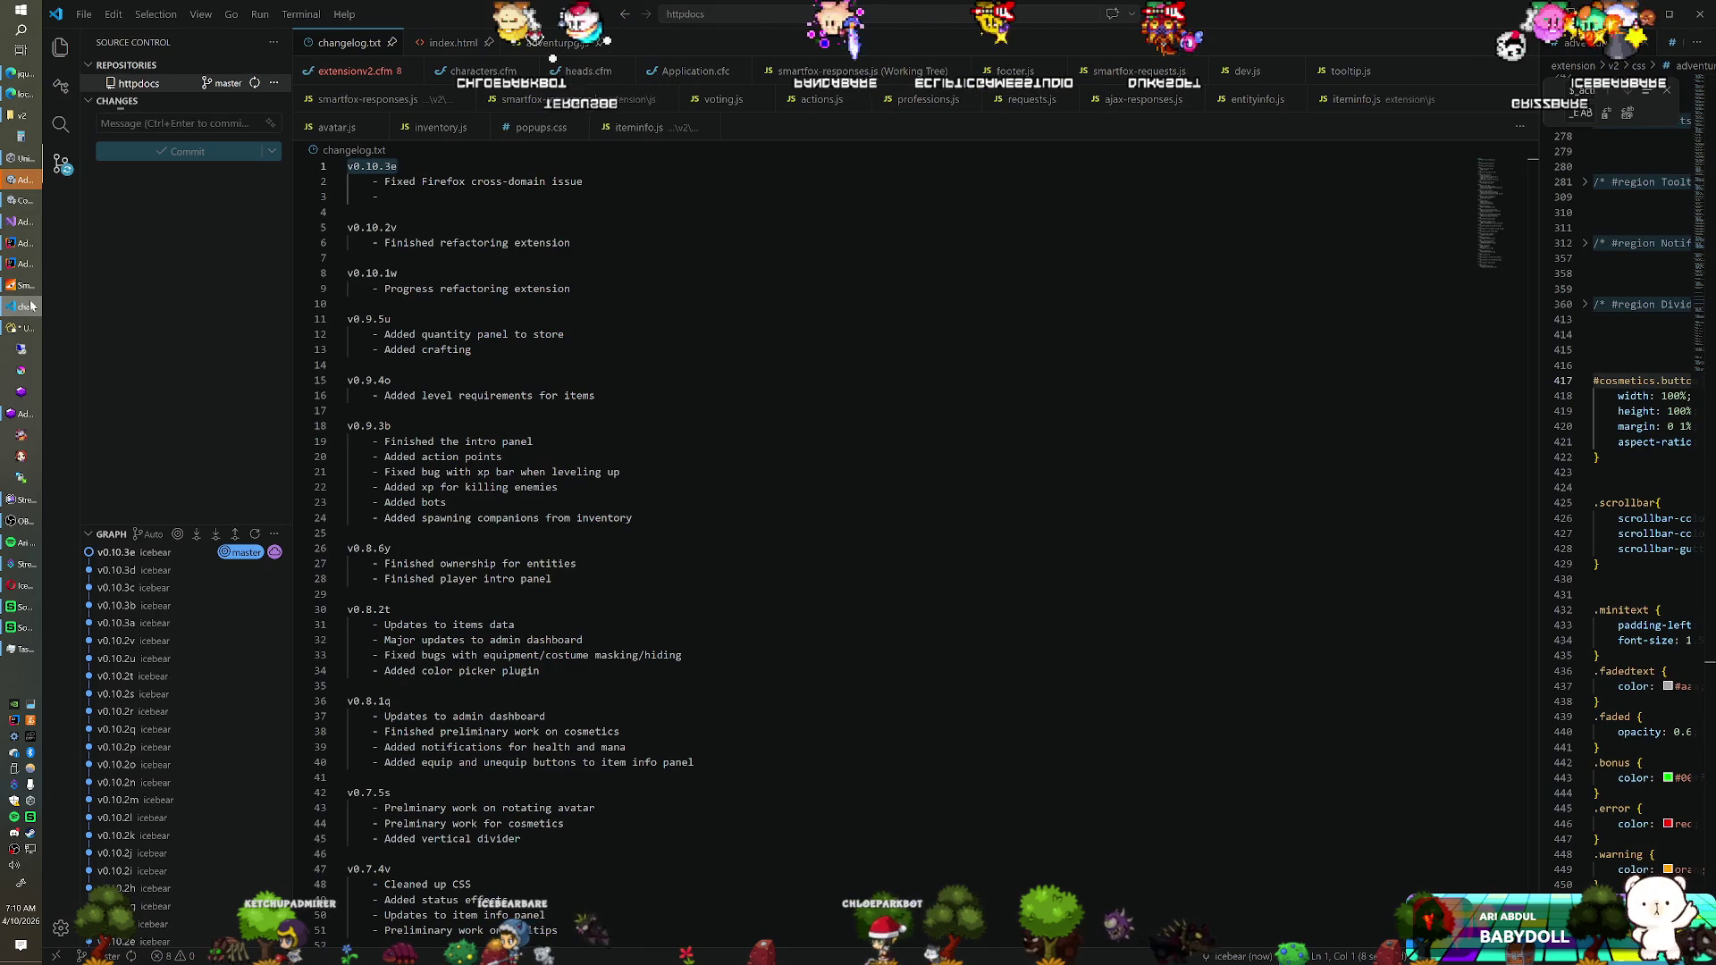
pyautogui.hotkey('alt', 'Tab')
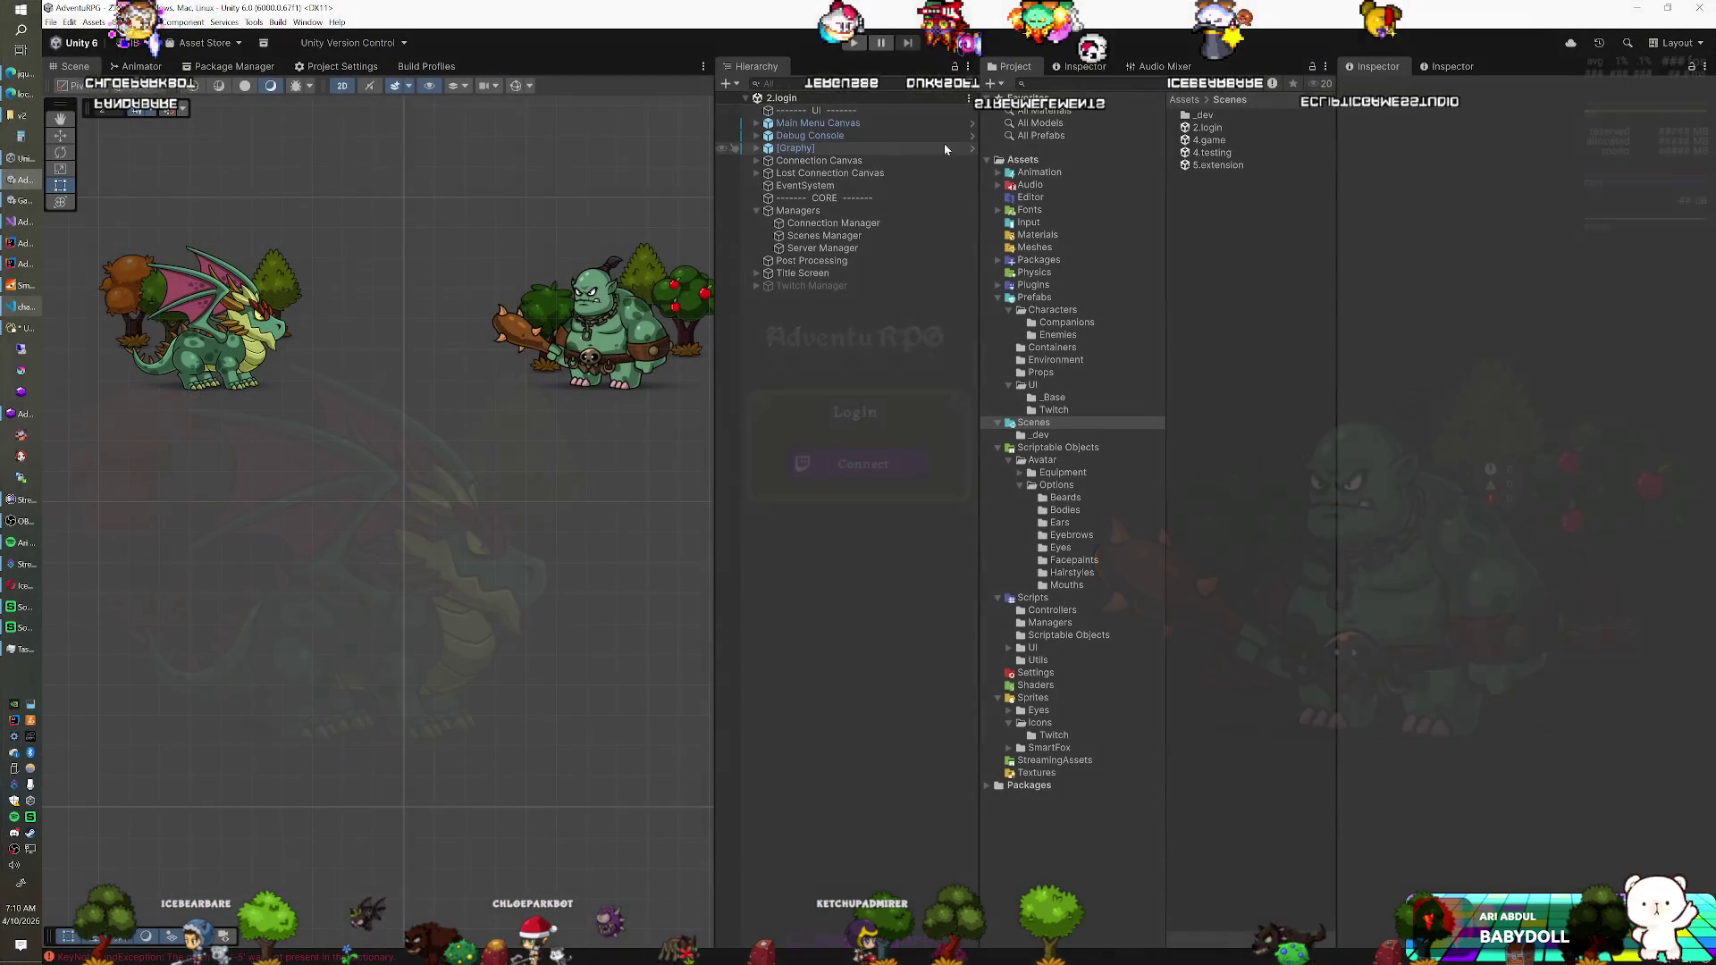
# Open the 4.game scene and drop a _Base Panel prefab into Game Canvas
pyautogui.doubleClick(1189, 142)
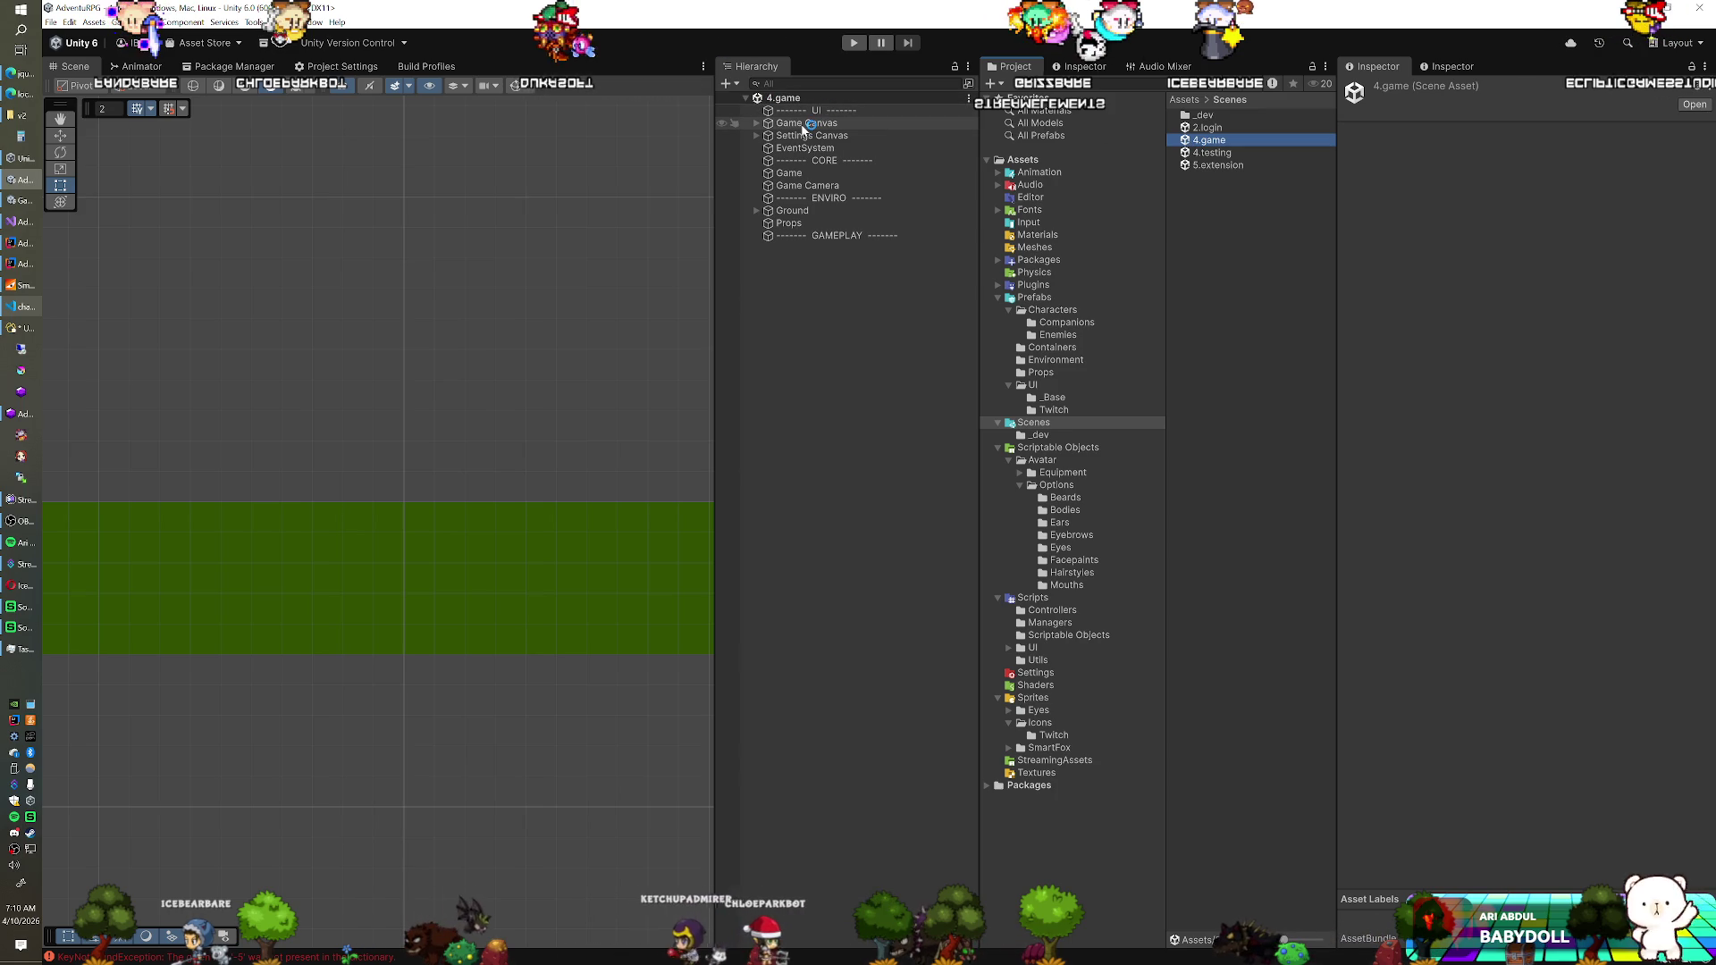
pyautogui.click(1028, 385)
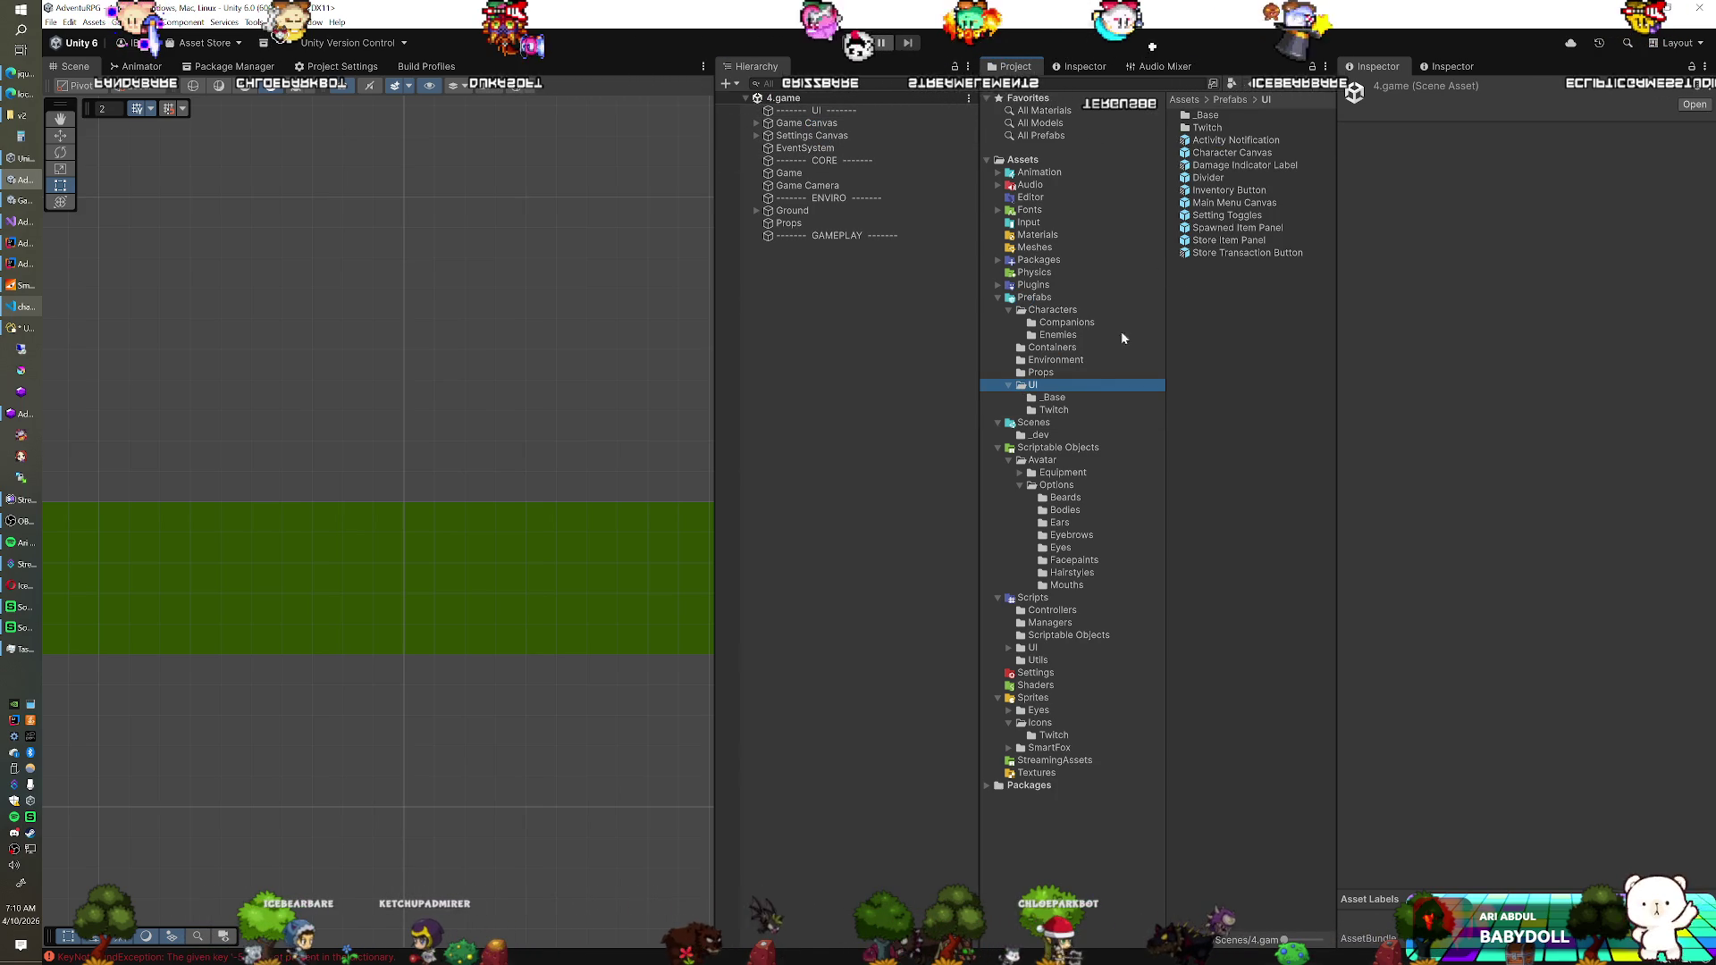
pyautogui.doubleClick(1205, 116)
pyautogui.moveTo(1225, 182)
pyautogui.mouseDown()
pyautogui.moveTo(819, 181)
pyautogui.moveTo(799, 126)
pyautogui.mouseUp()
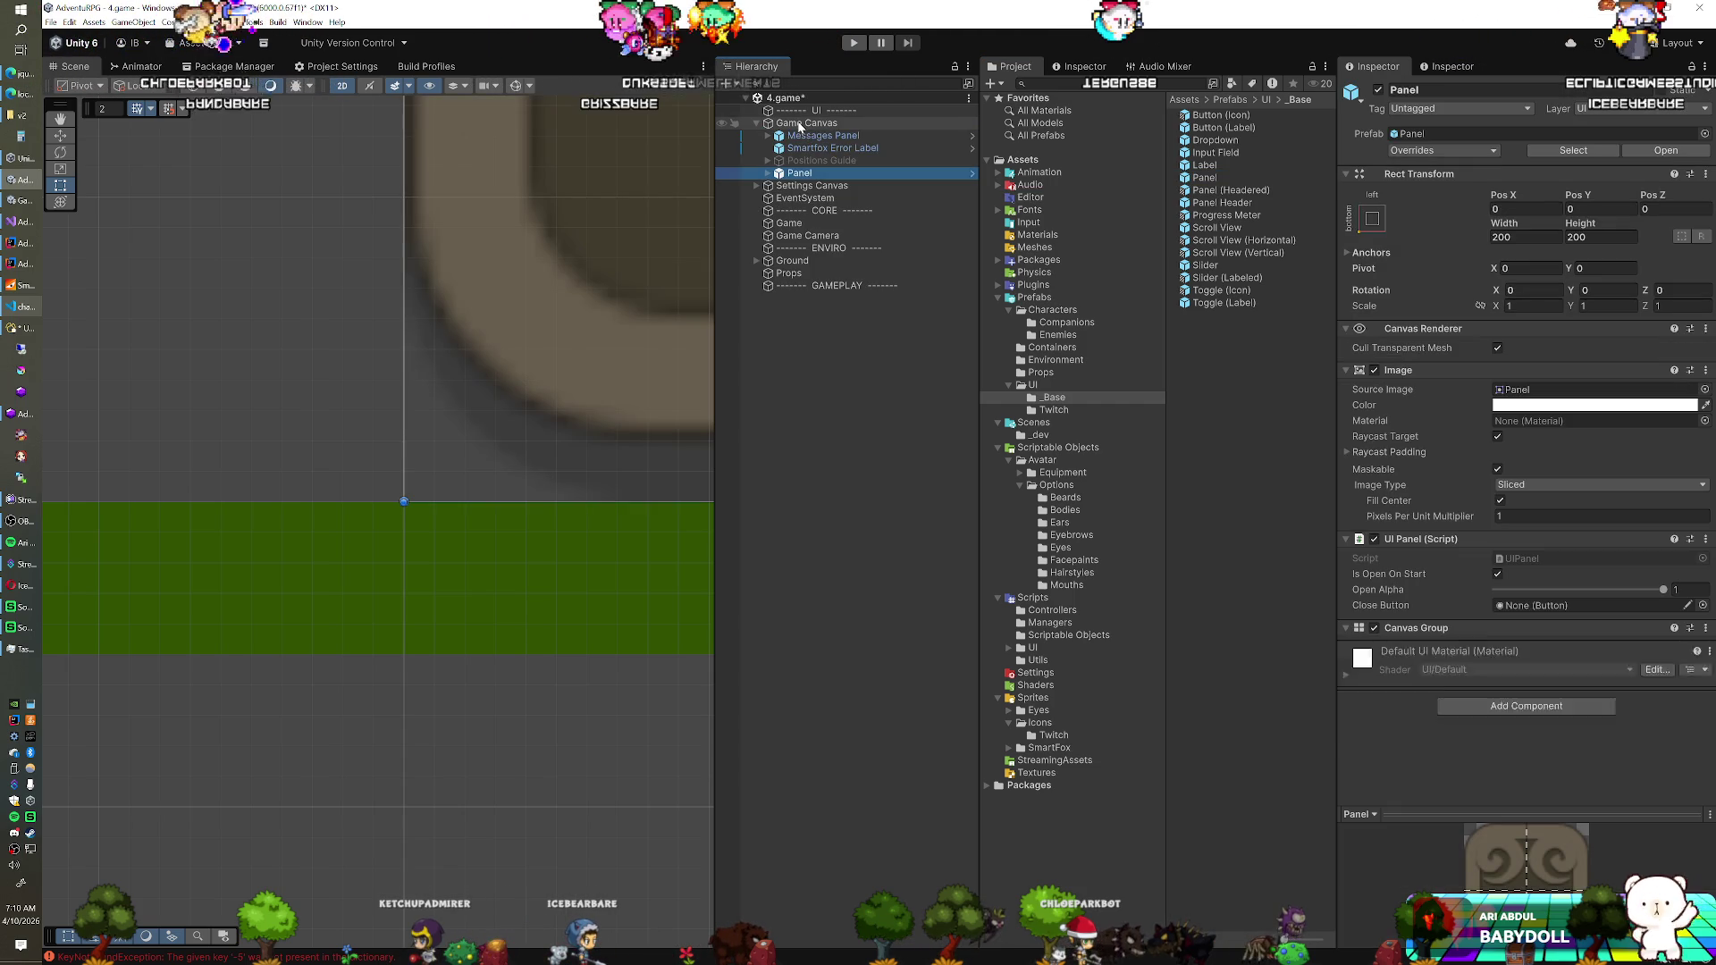
# Anchor the Panel middle-left with Pivot Y 0.5 and Pos Y 0
pyautogui.scroll(-5, 604, 233)
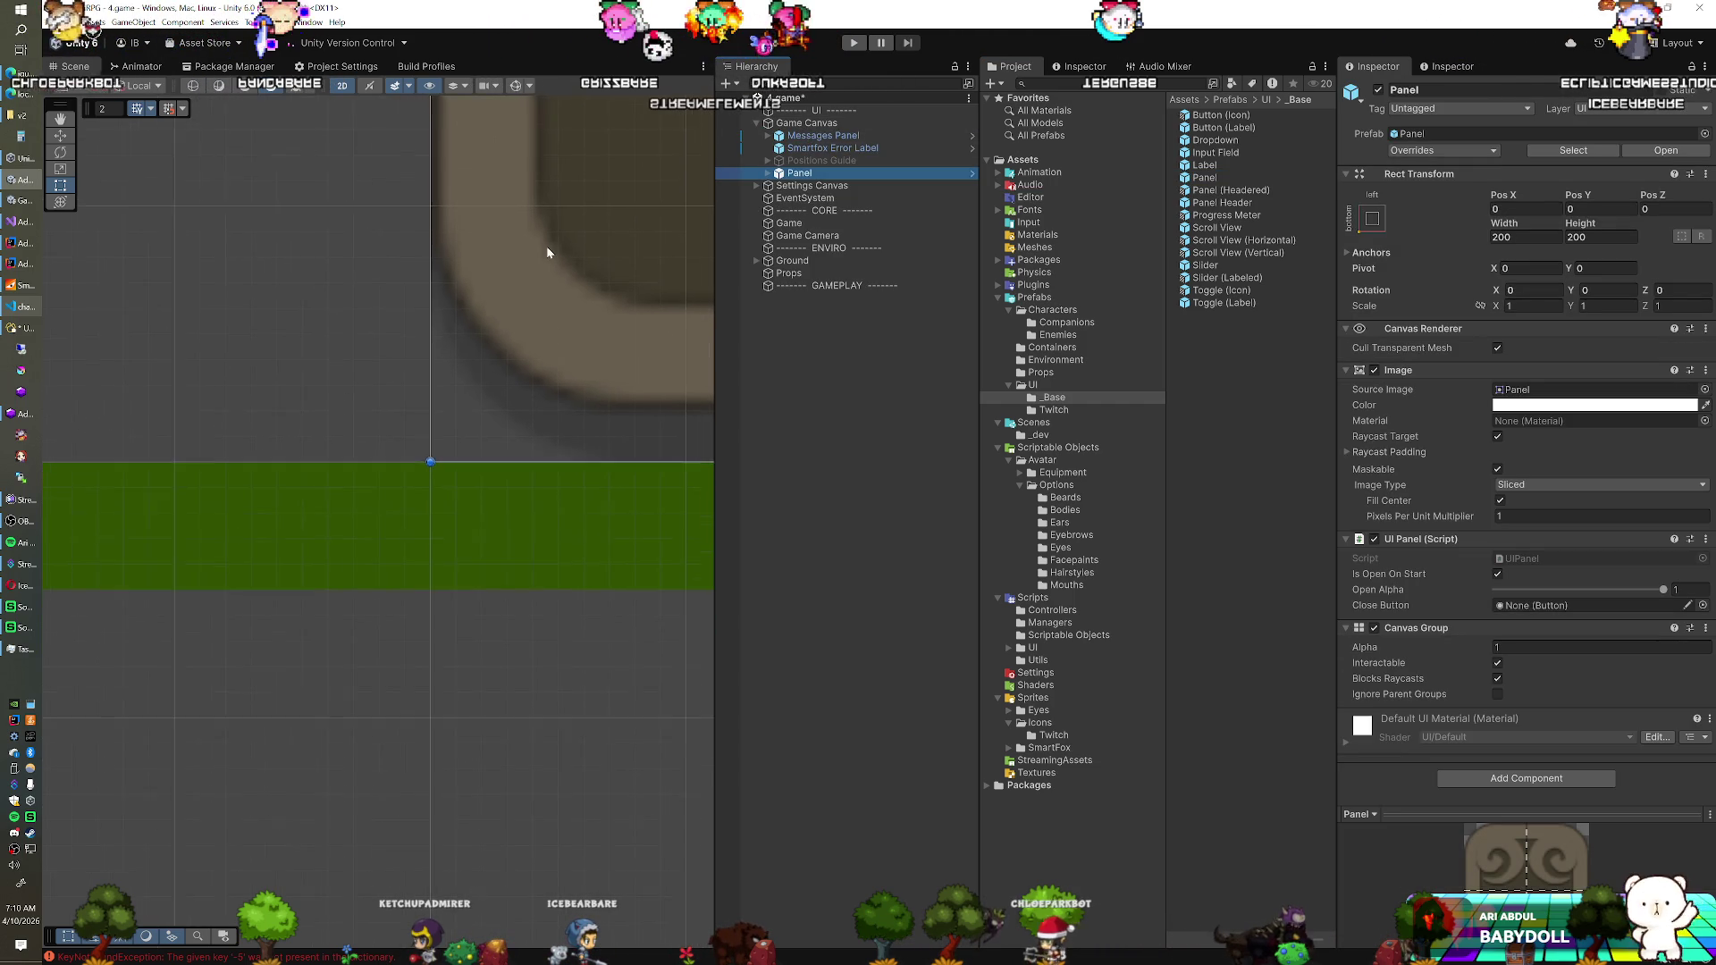
pyautogui.scroll(-5, 525, 244)
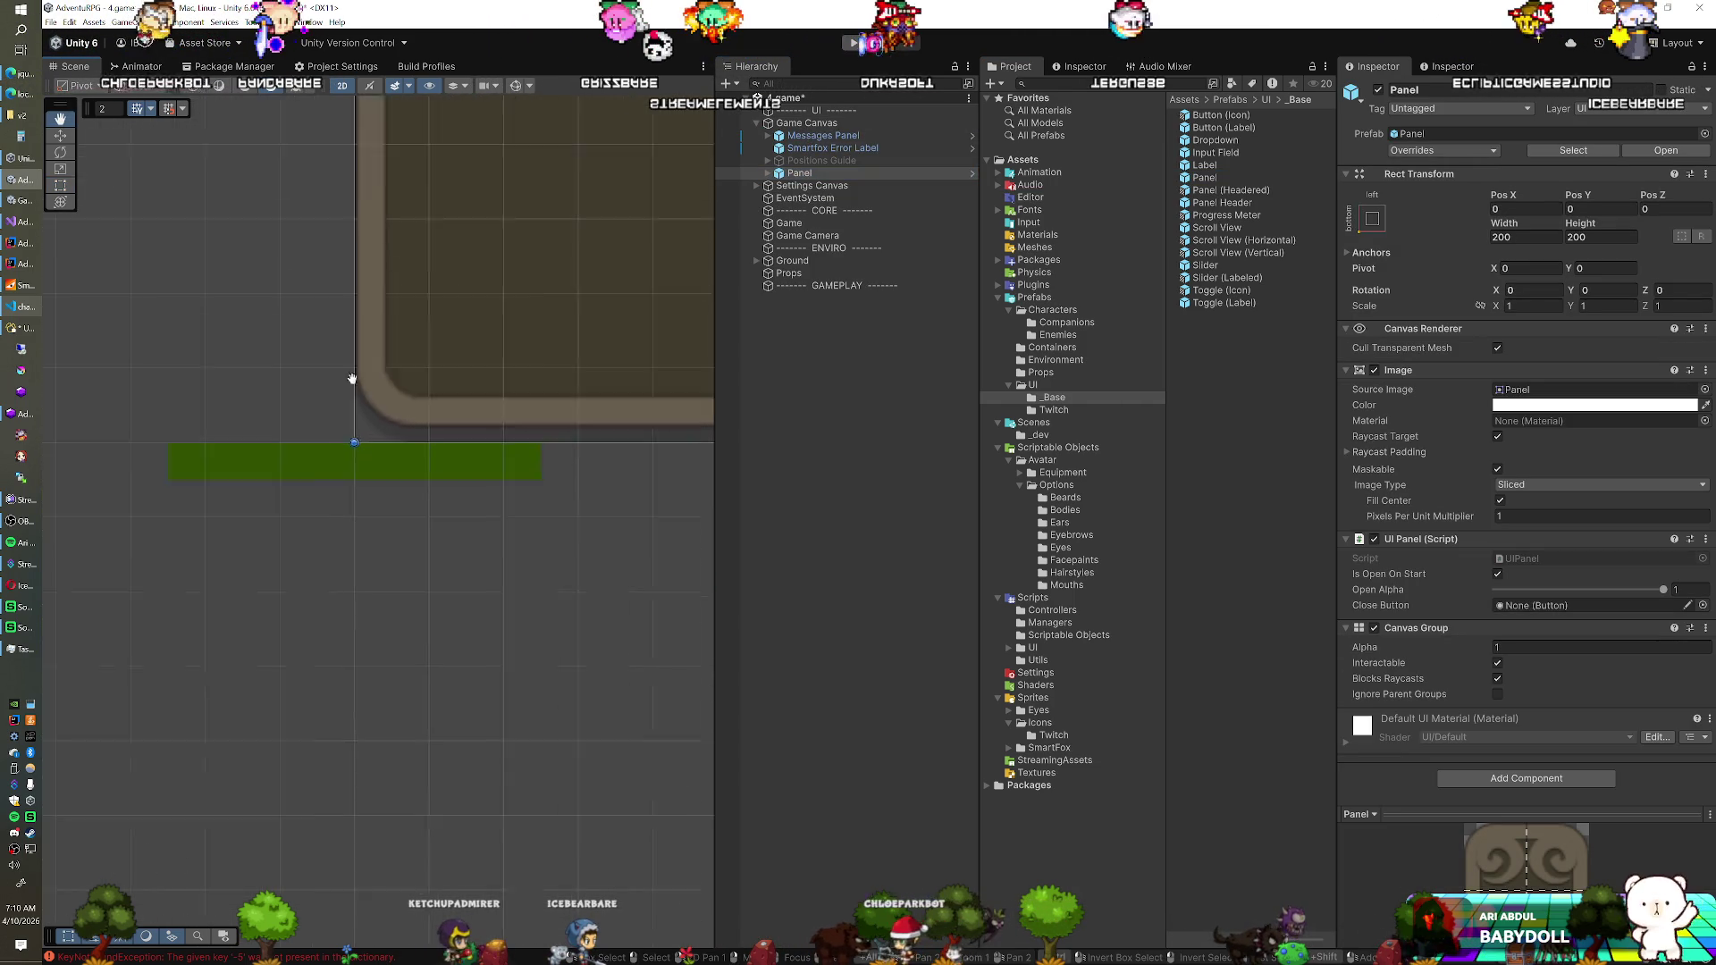
pyautogui.scroll(-5, 345, 324)
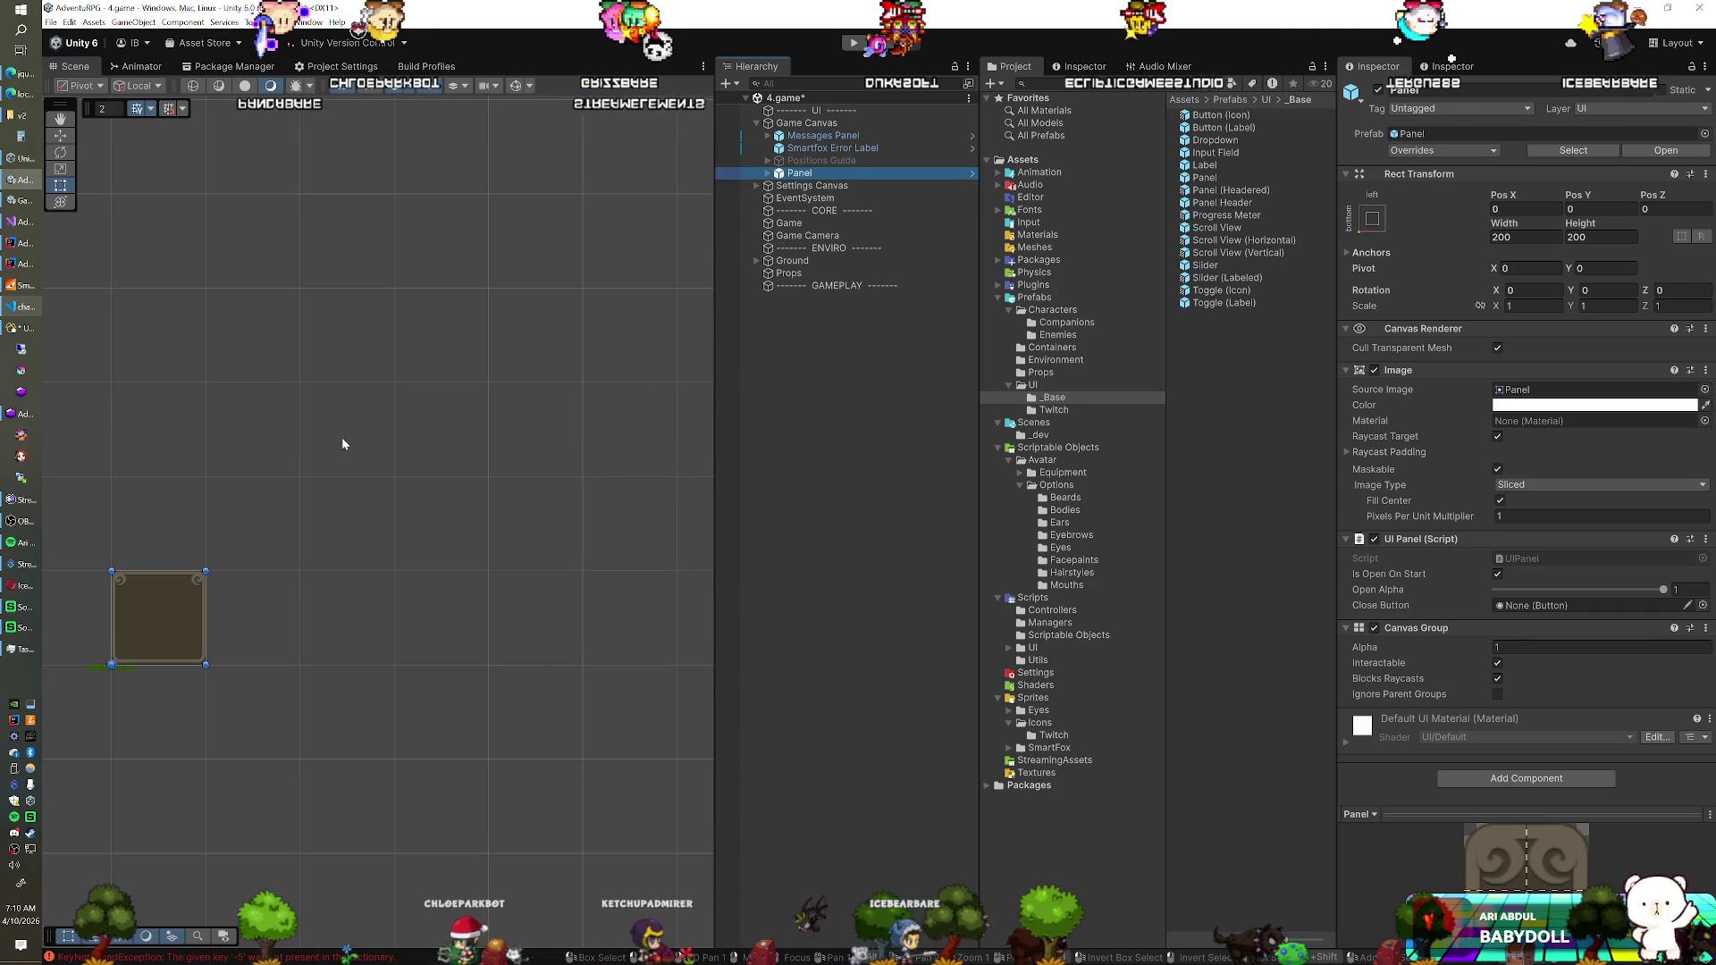
pyautogui.click(1371, 219)
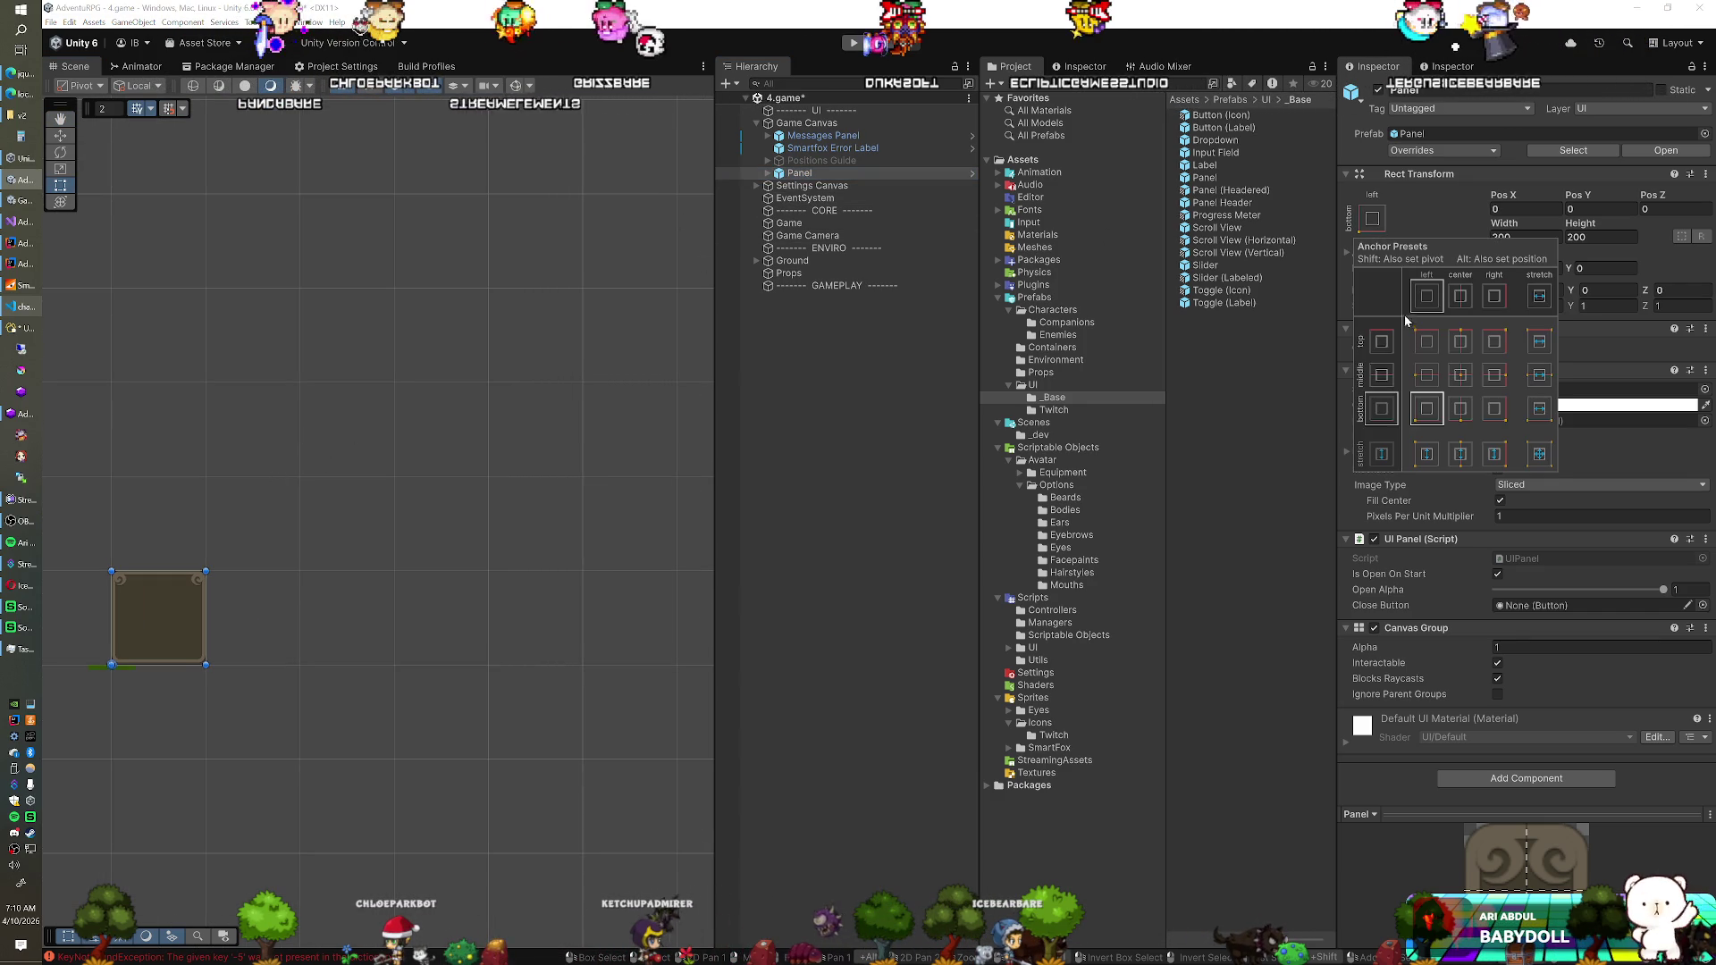
pyautogui.click(1424, 375)
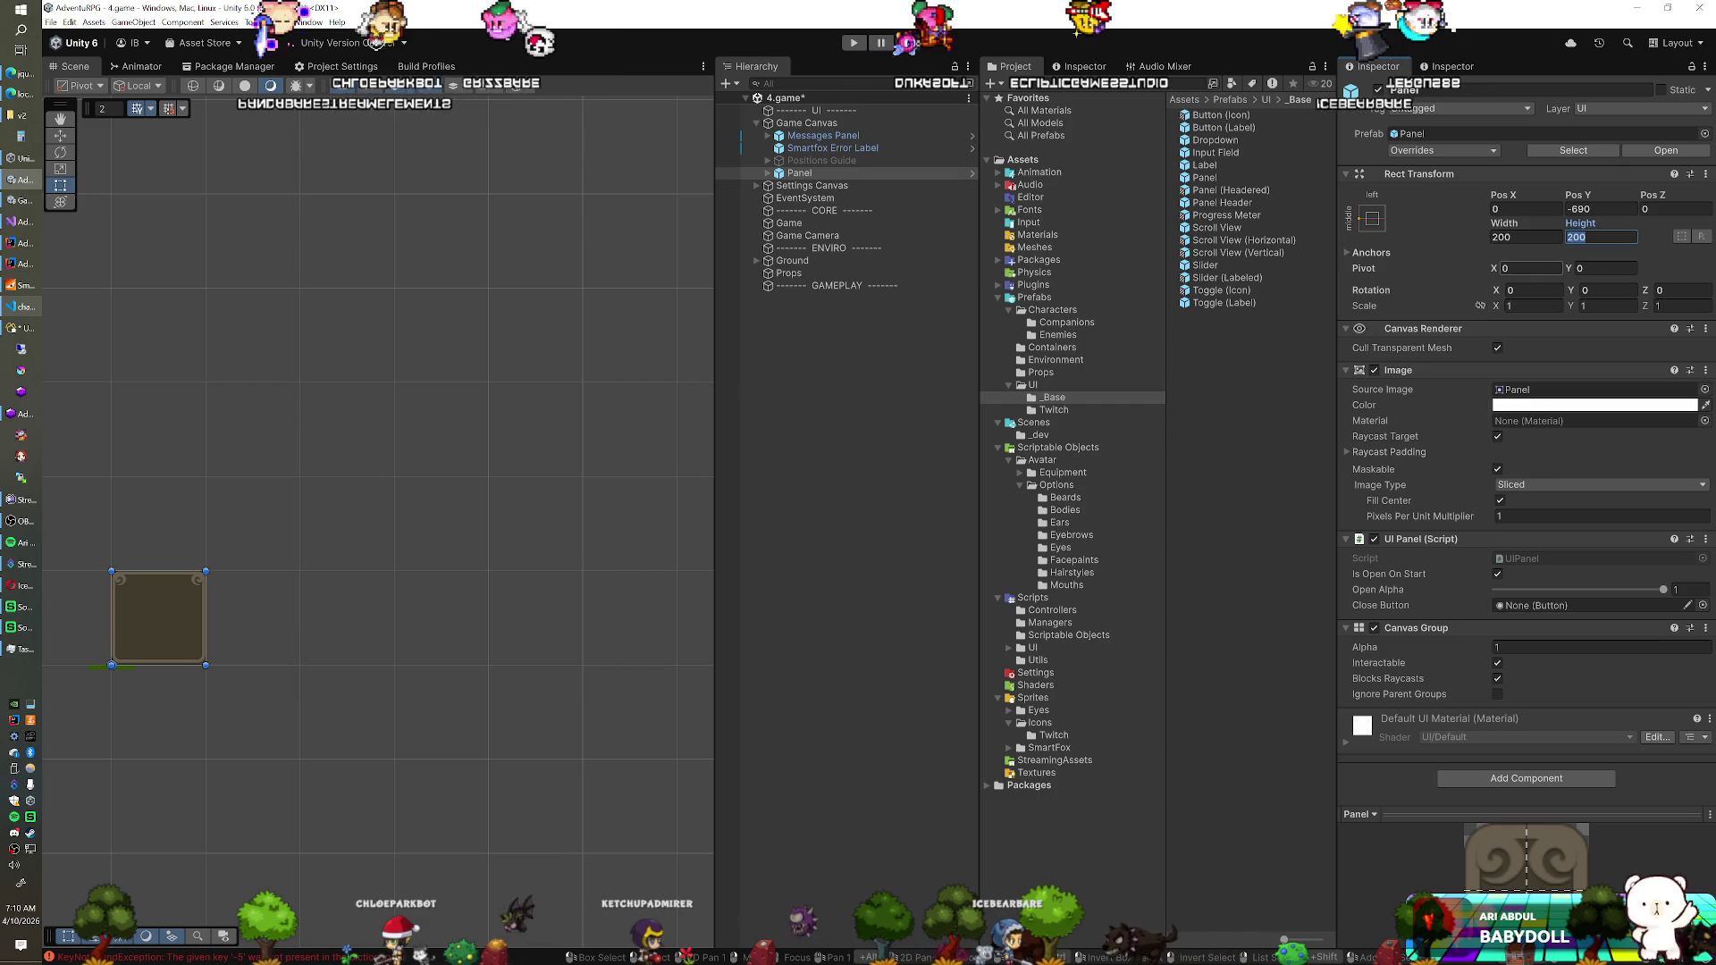
pyautogui.click(1605, 268)
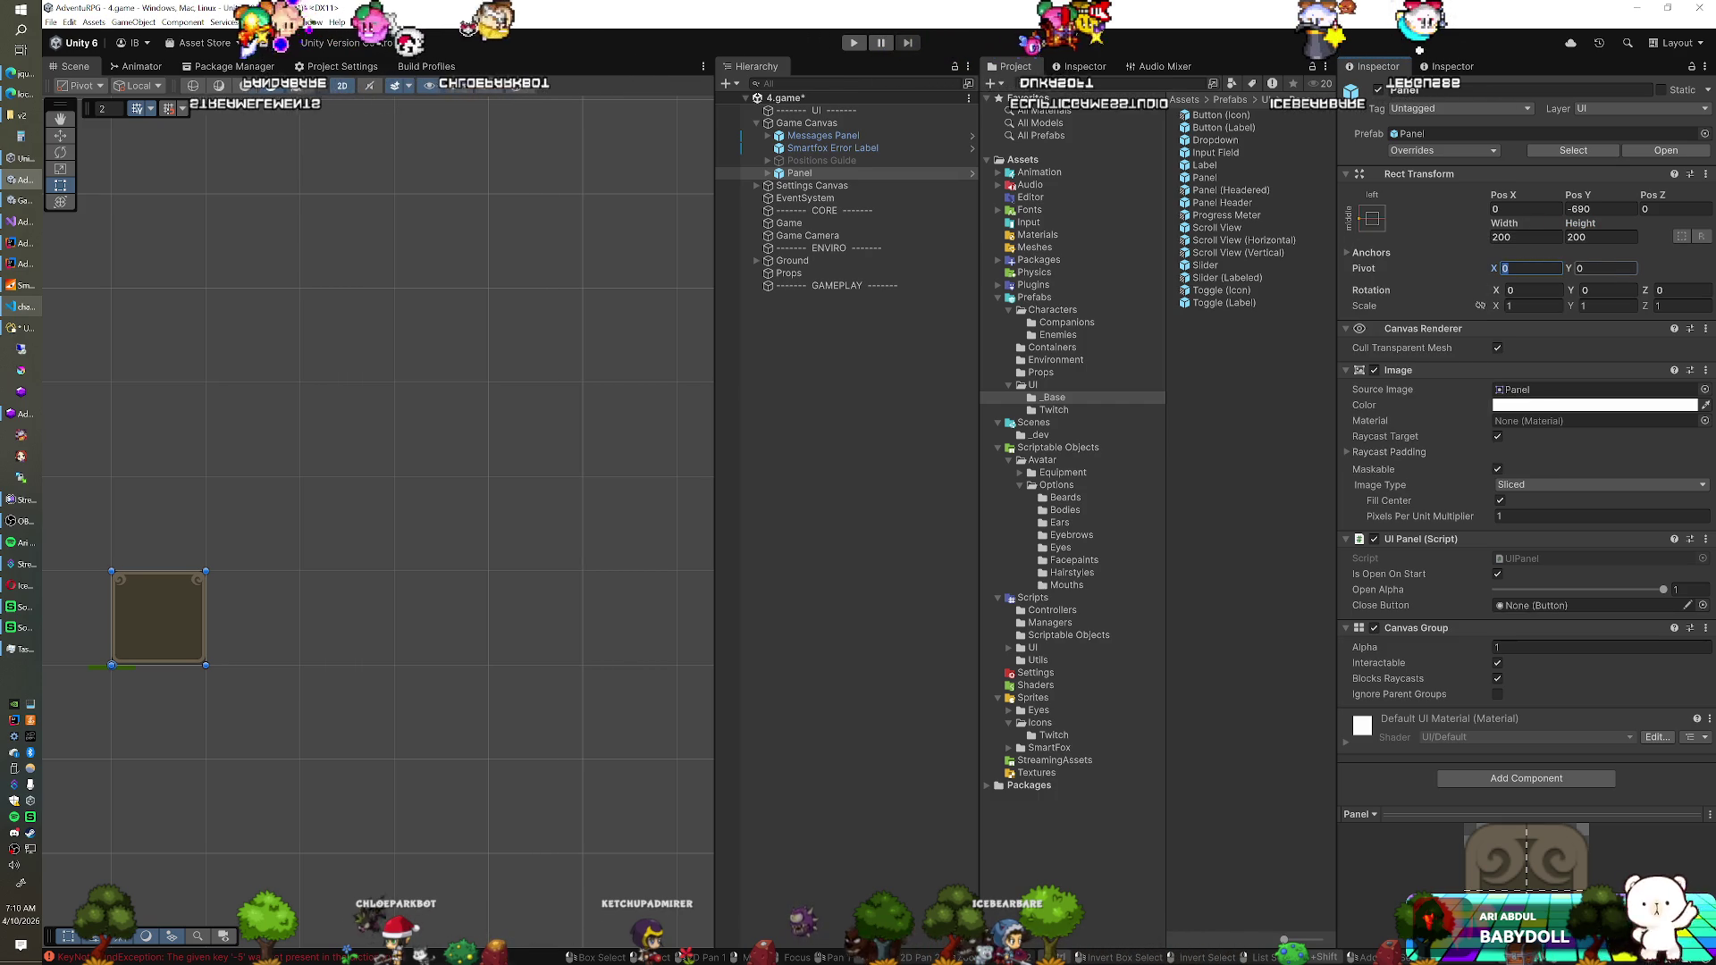
pyautogui.write('0.5')
pyautogui.click(1611, 205)
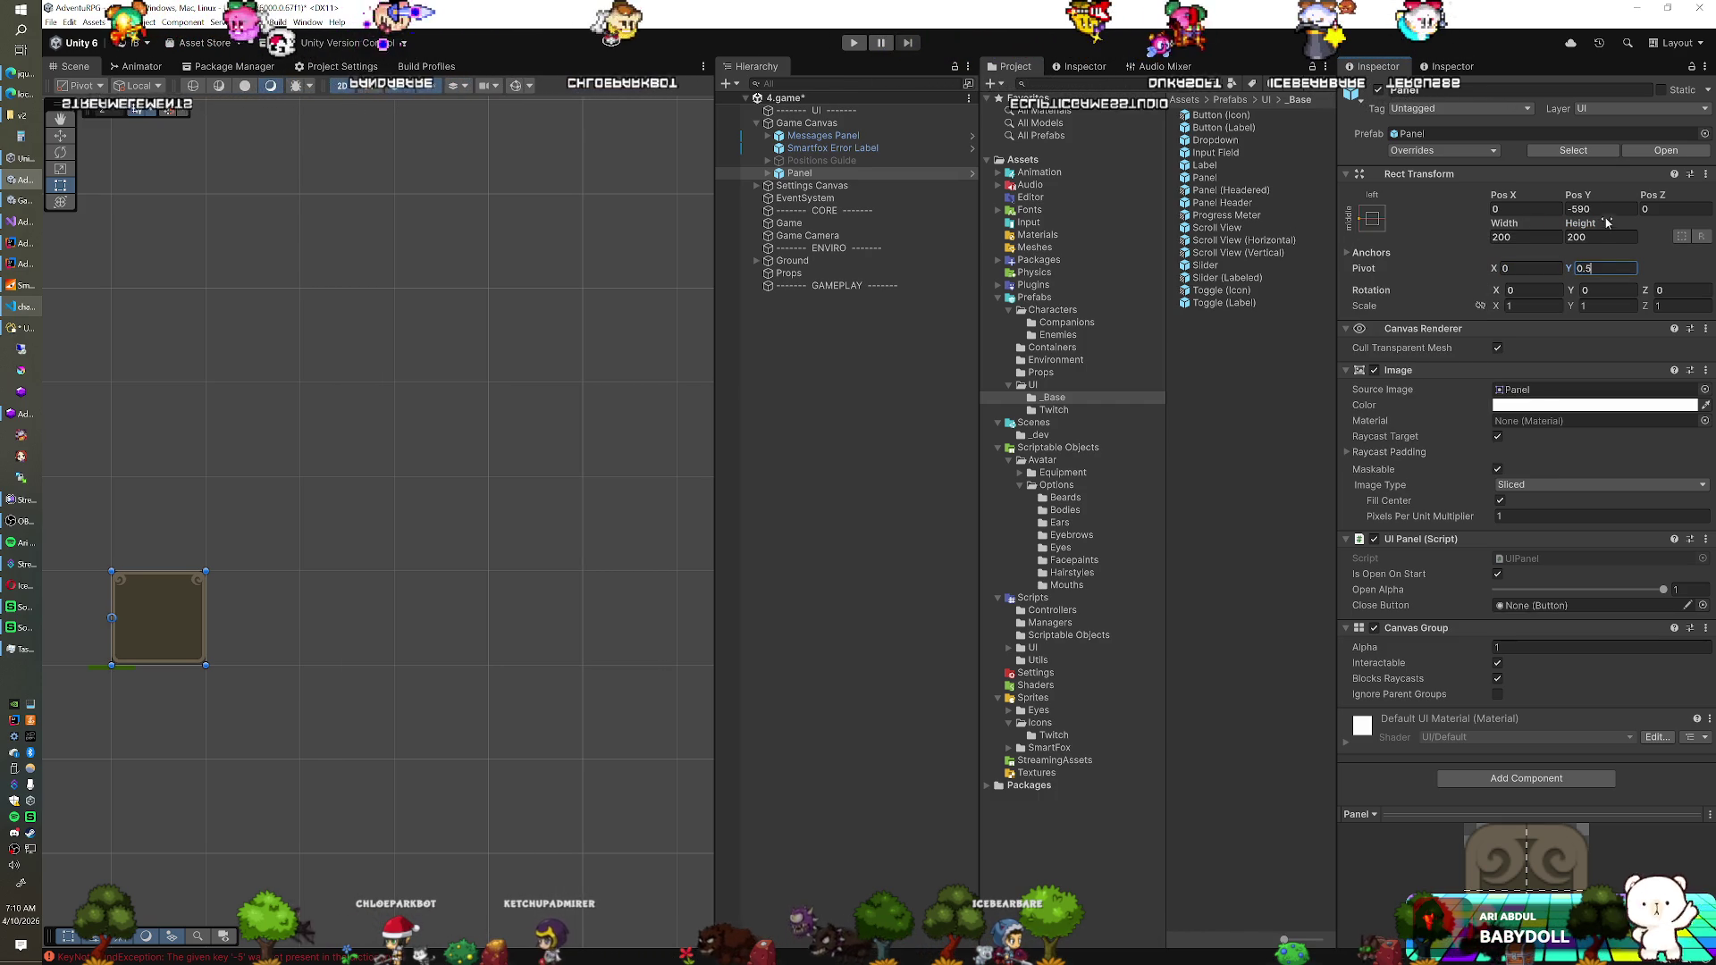
pyautogui.write('0')
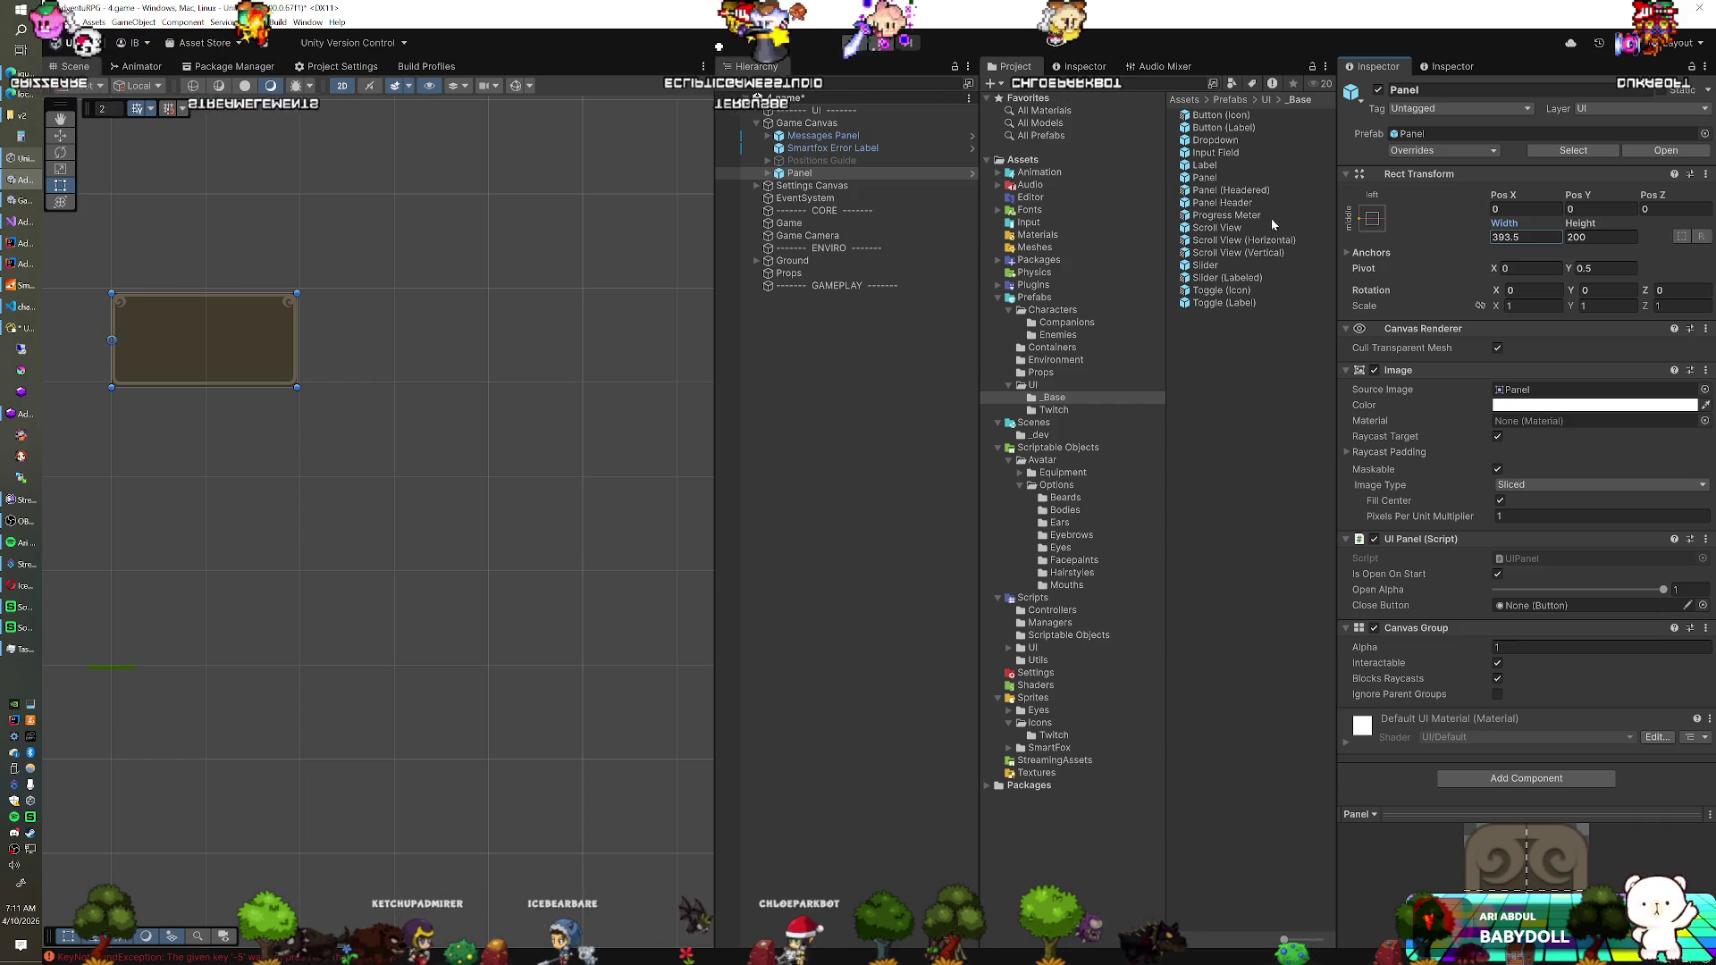
# Stretch the Panel's height to about 652
pyautogui.moveTo(1574, 192); pyautogui.dragTo(1608, 192)
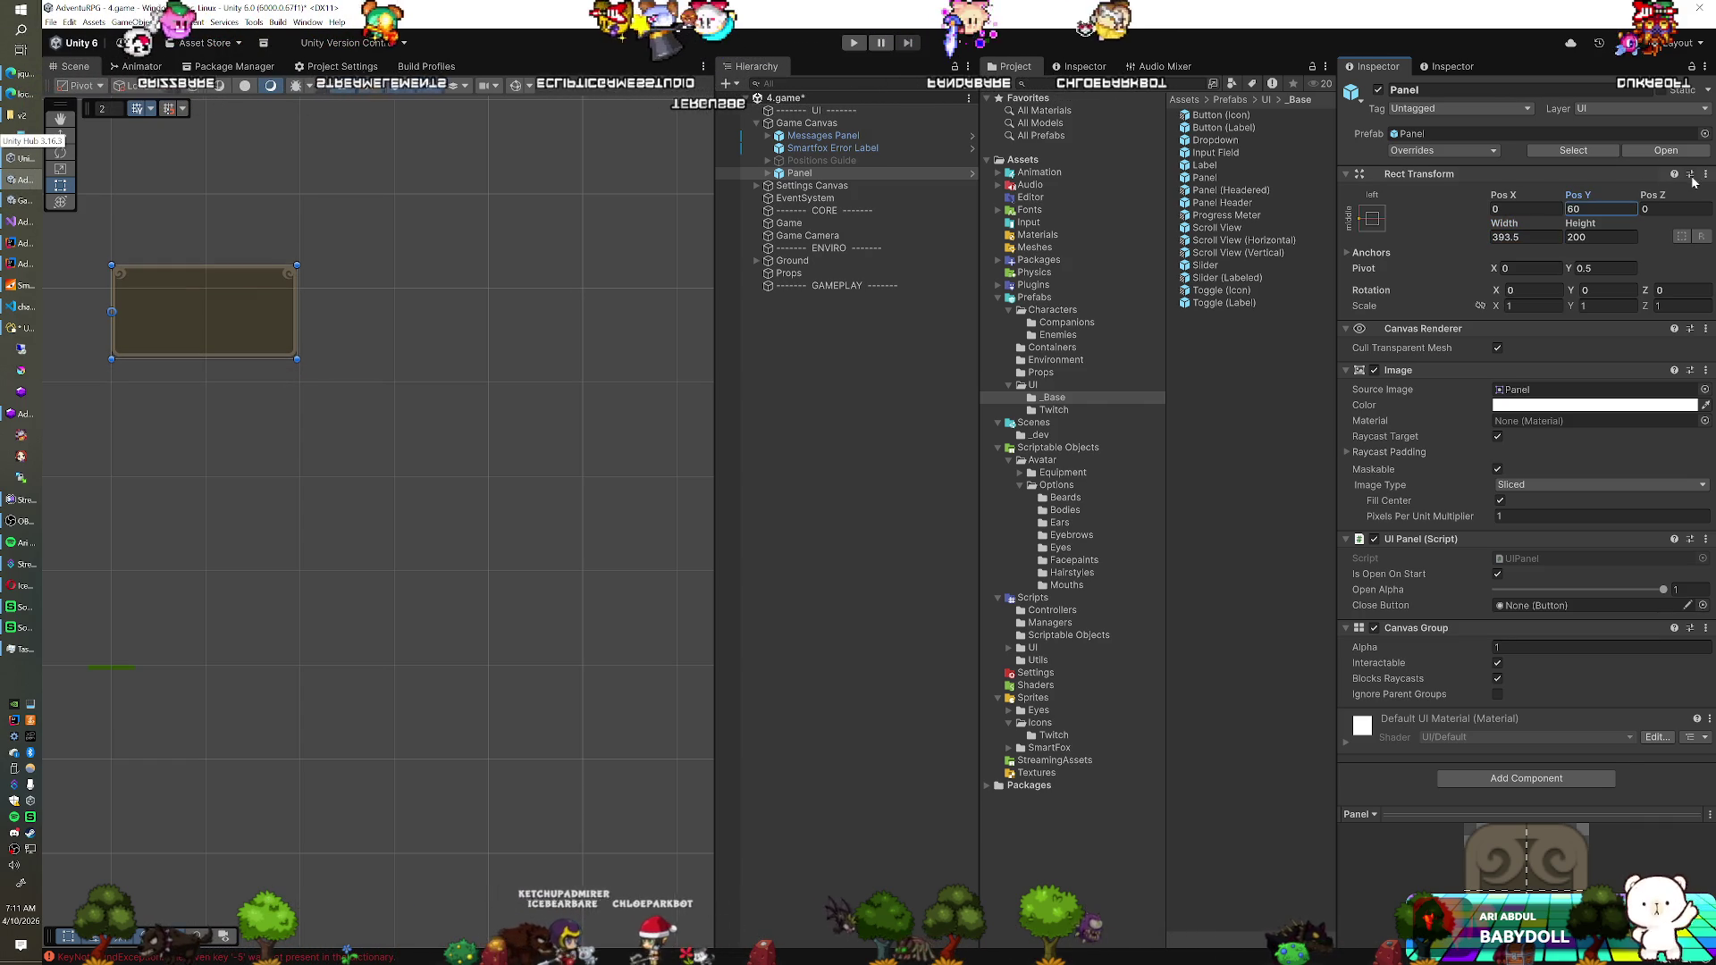
pyautogui.write('0')
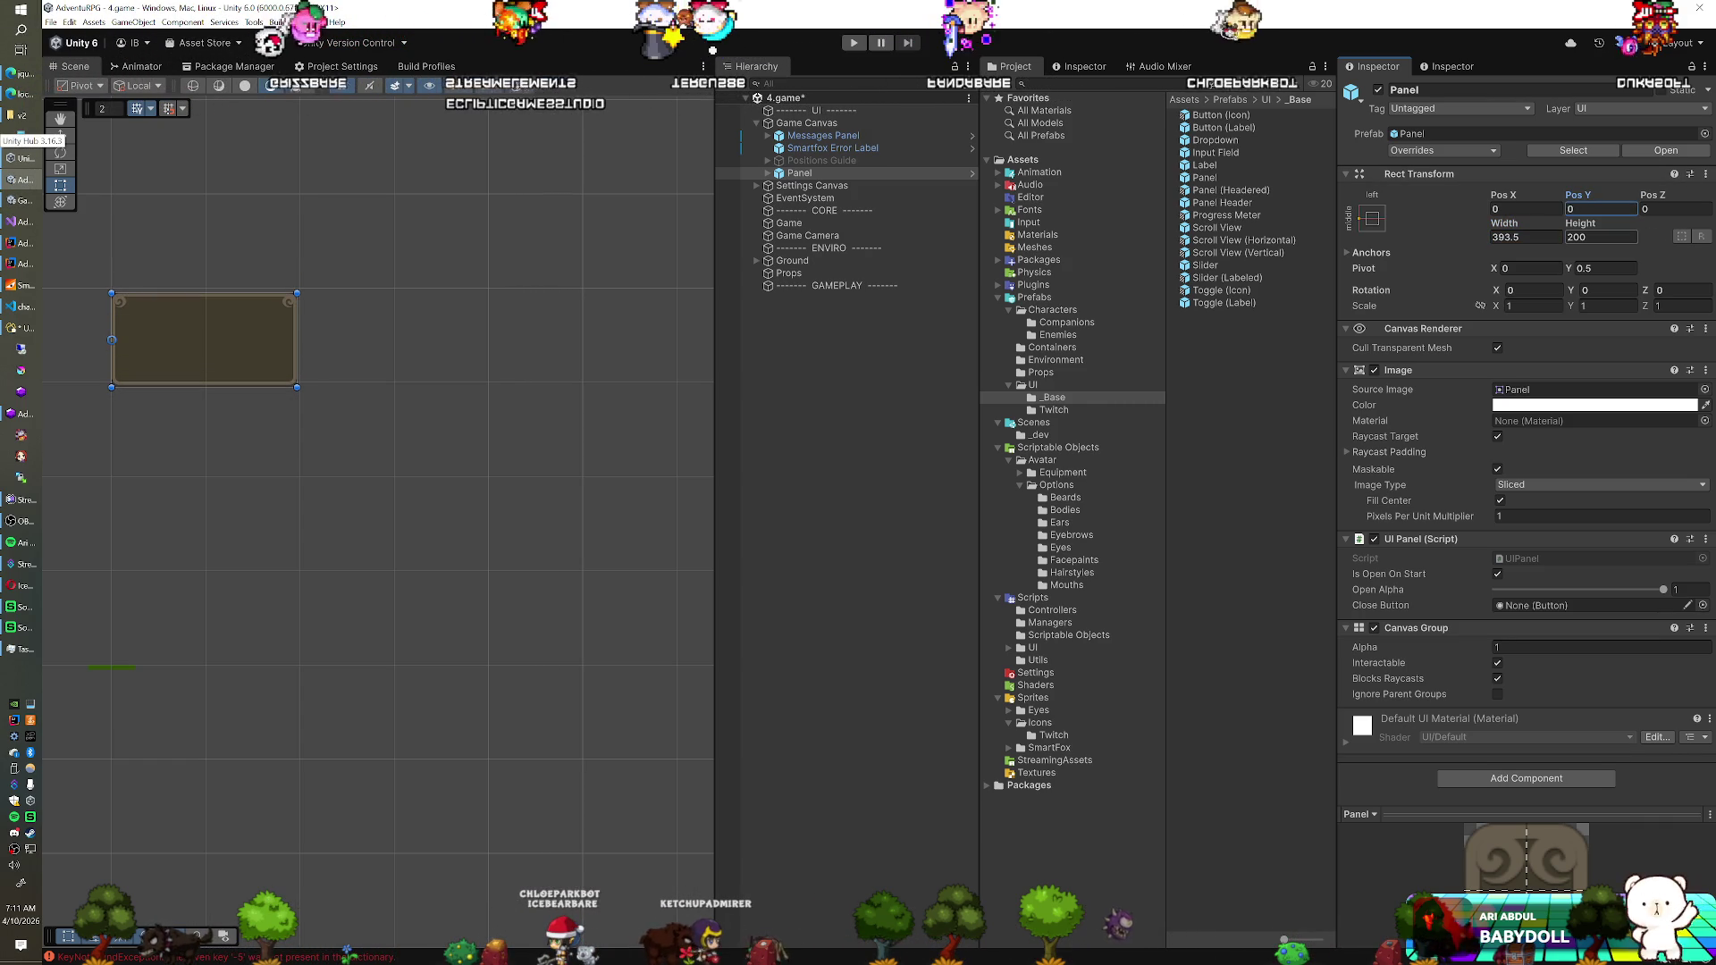
pyautogui.moveTo(1591, 228); pyautogui.dragTo(310, 779)
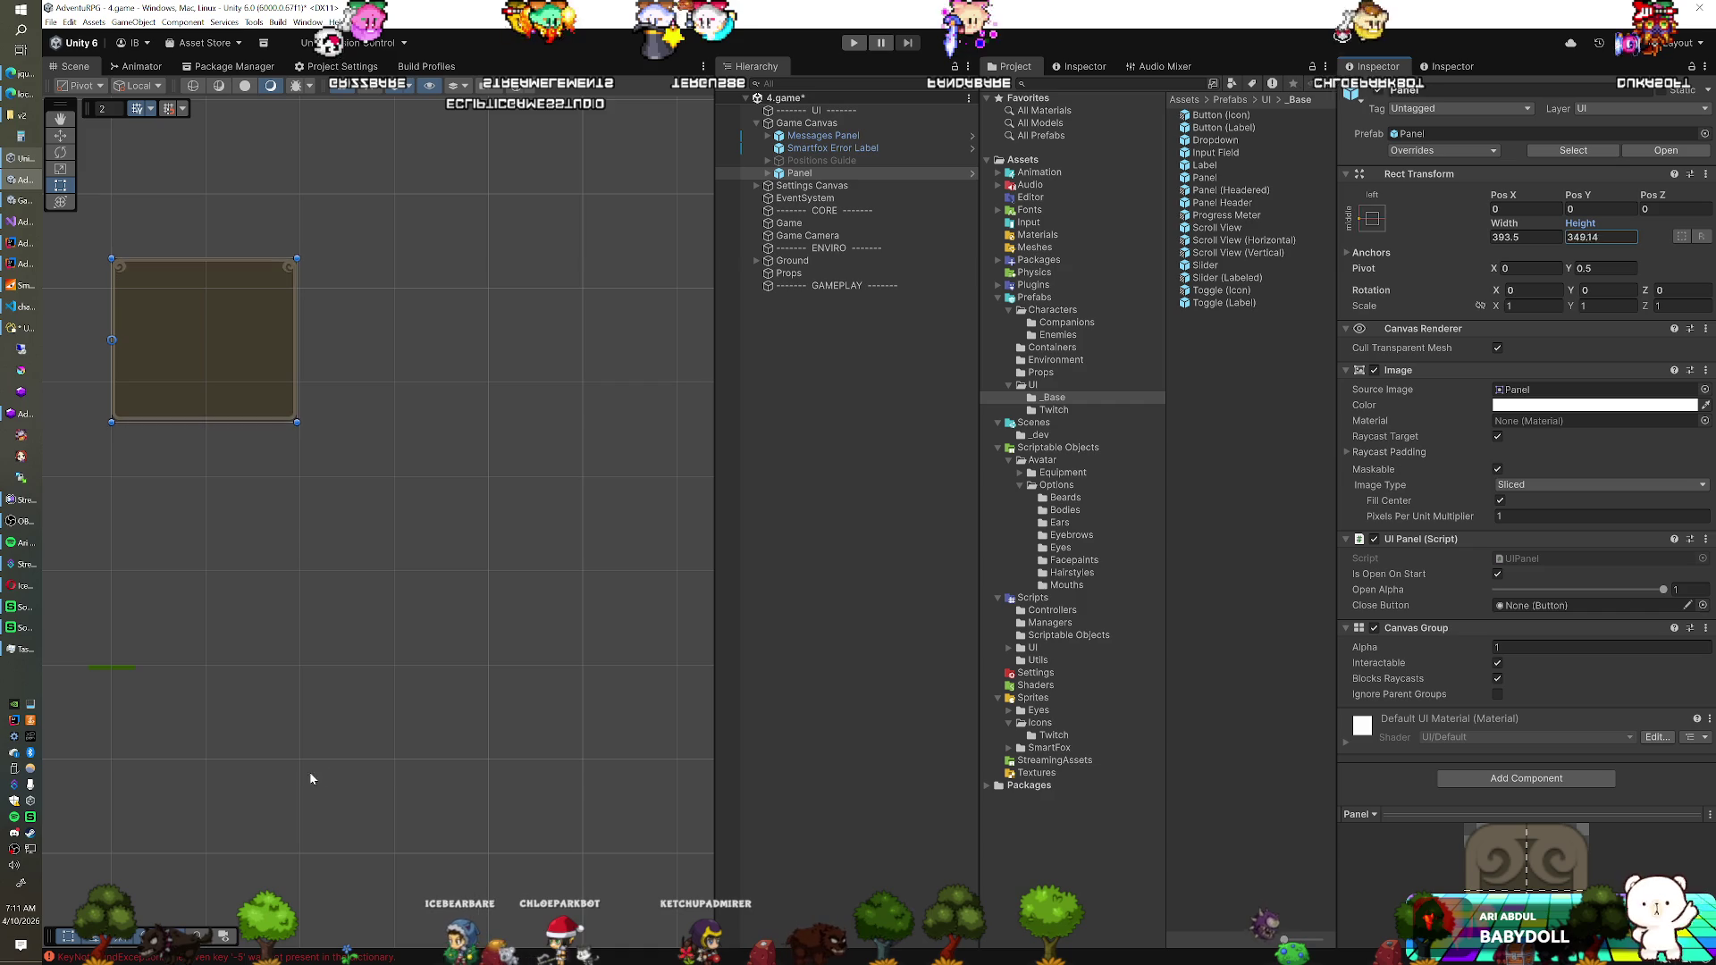
pyautogui.moveTo(78, 551); pyautogui.dragTo(20, 103)
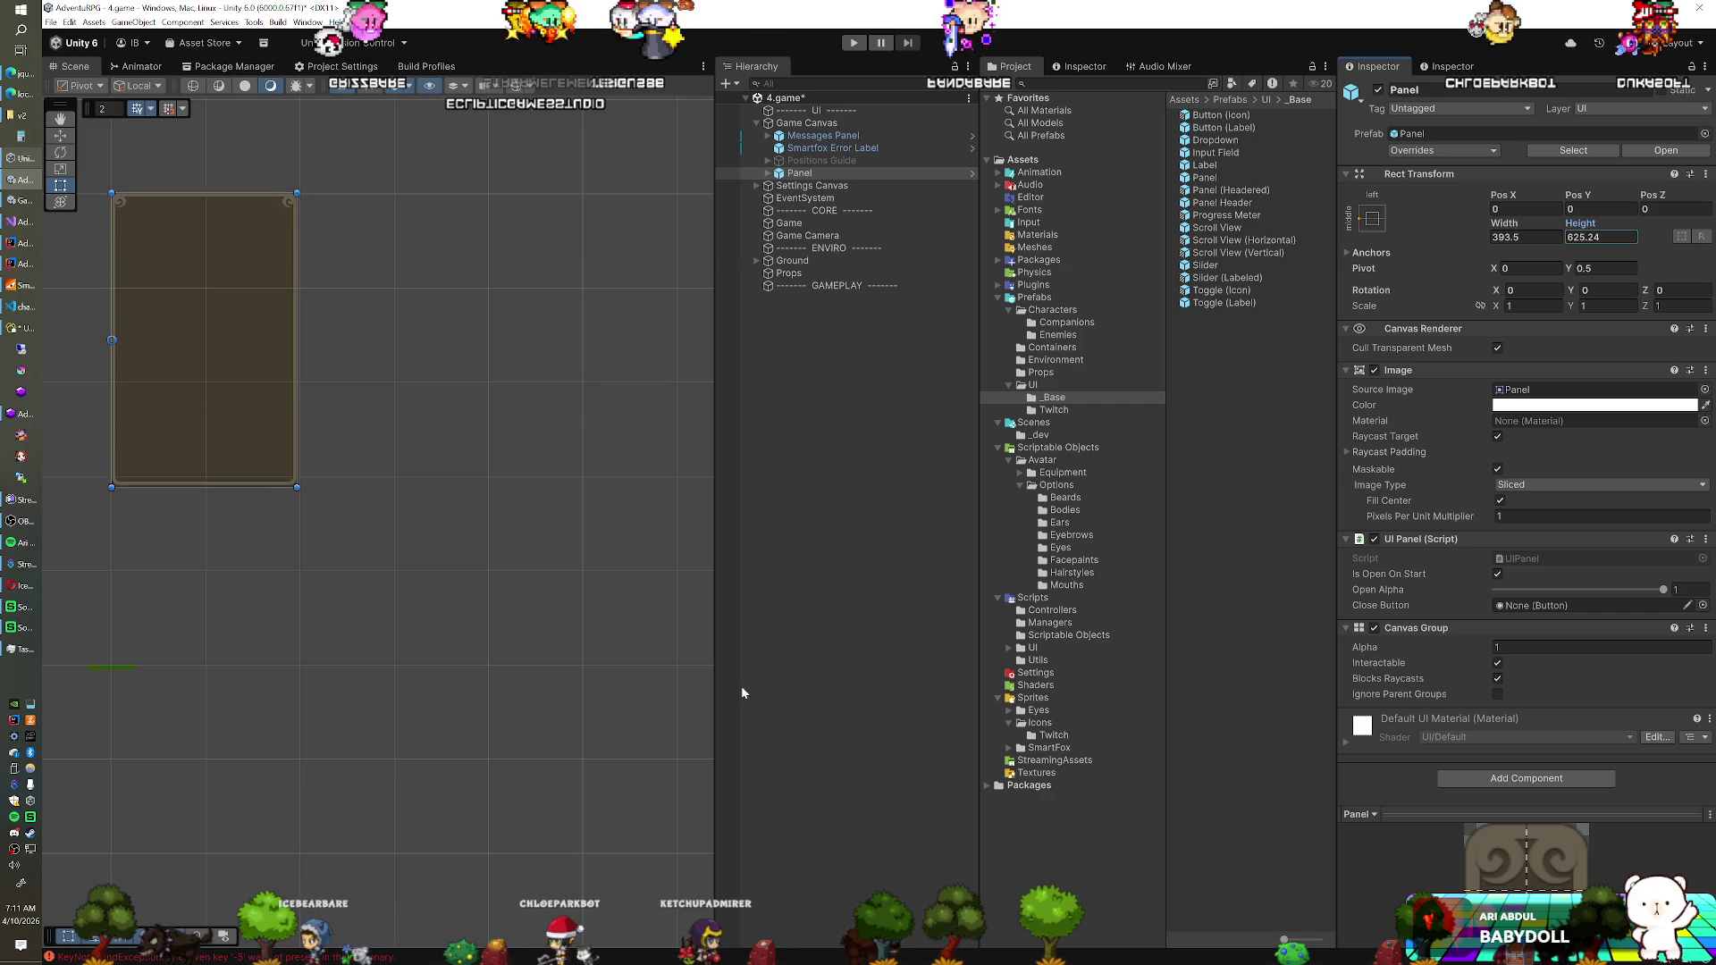
pyautogui.moveTo(1088, 641); pyautogui.dragTo(1226, 605)
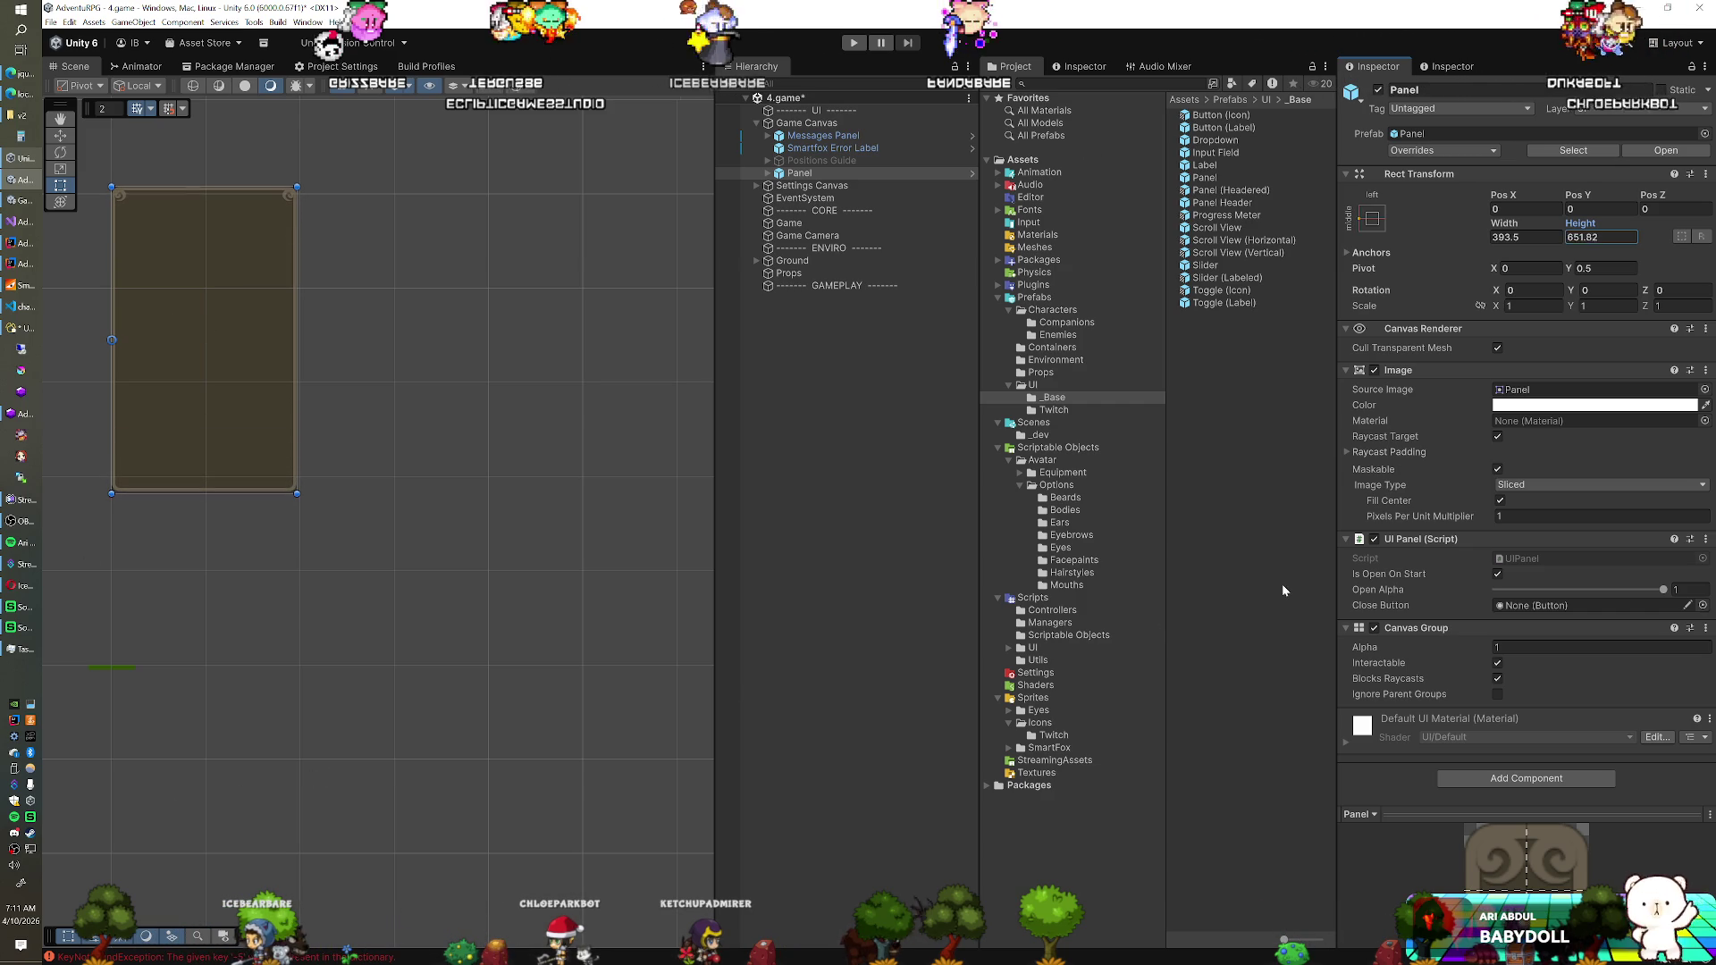
pyautogui.click(852, 174)
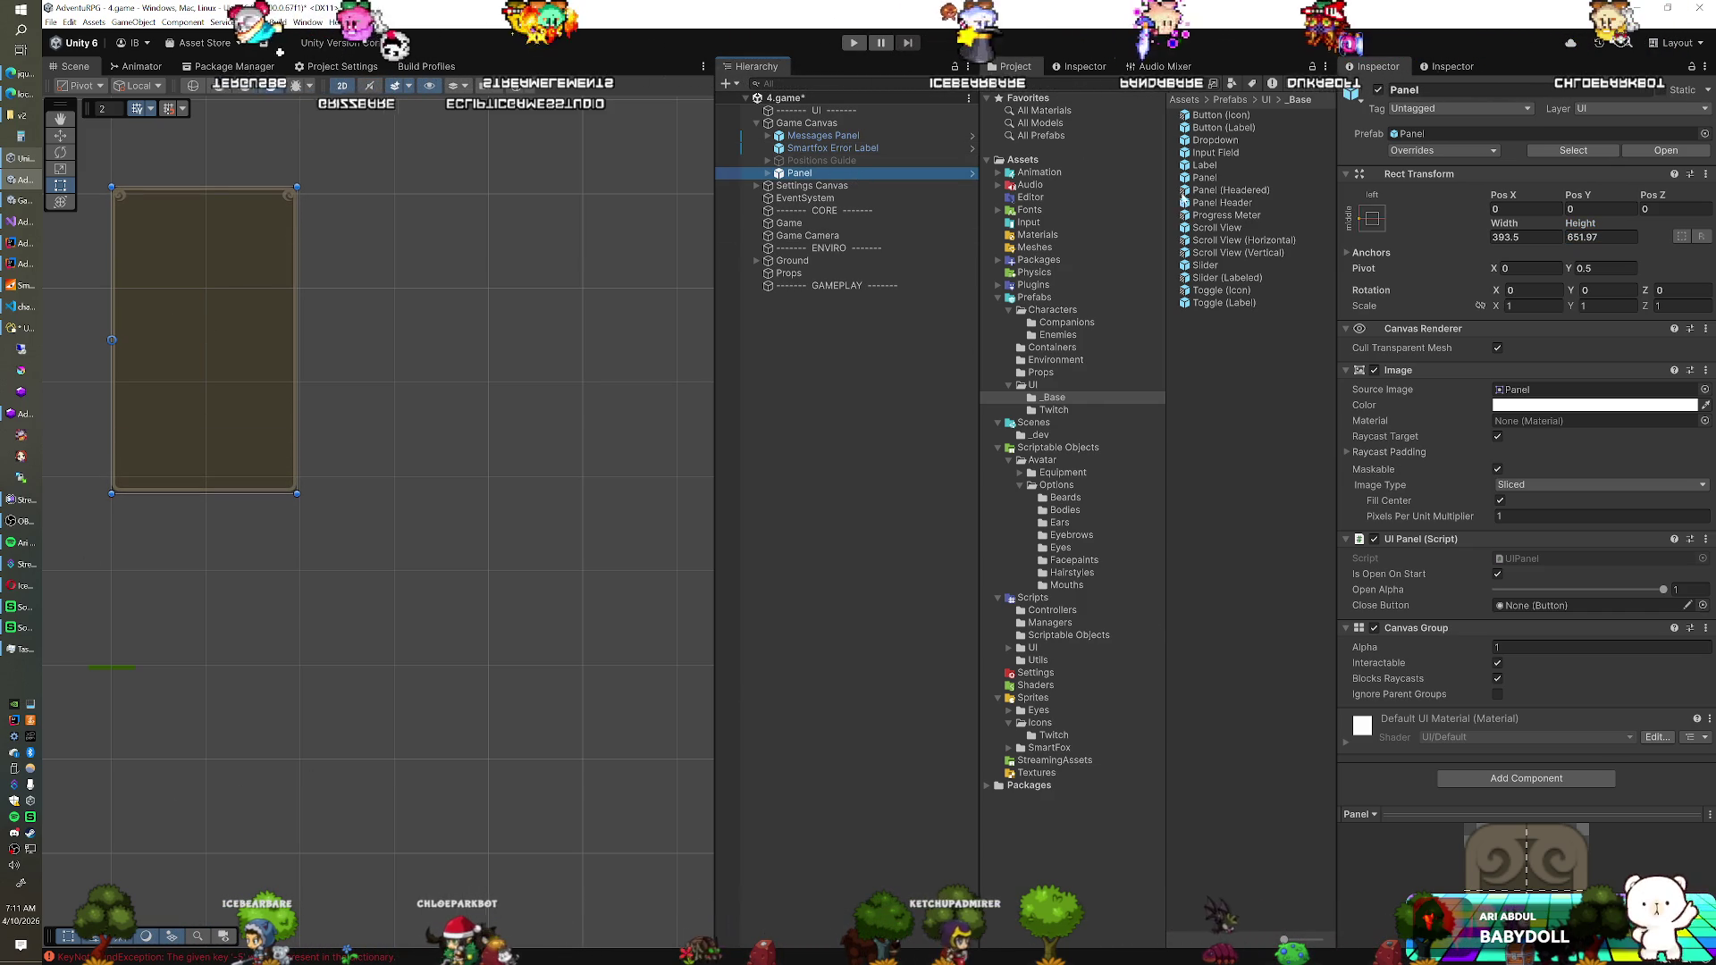
# Widen the Panel to about 447, set Pivot Y to 1 and raise Pos Y to 571.9
pyautogui.moveTo(1504, 223); pyautogui.dragTo(1613, 230)
pyautogui.click(1604, 268)
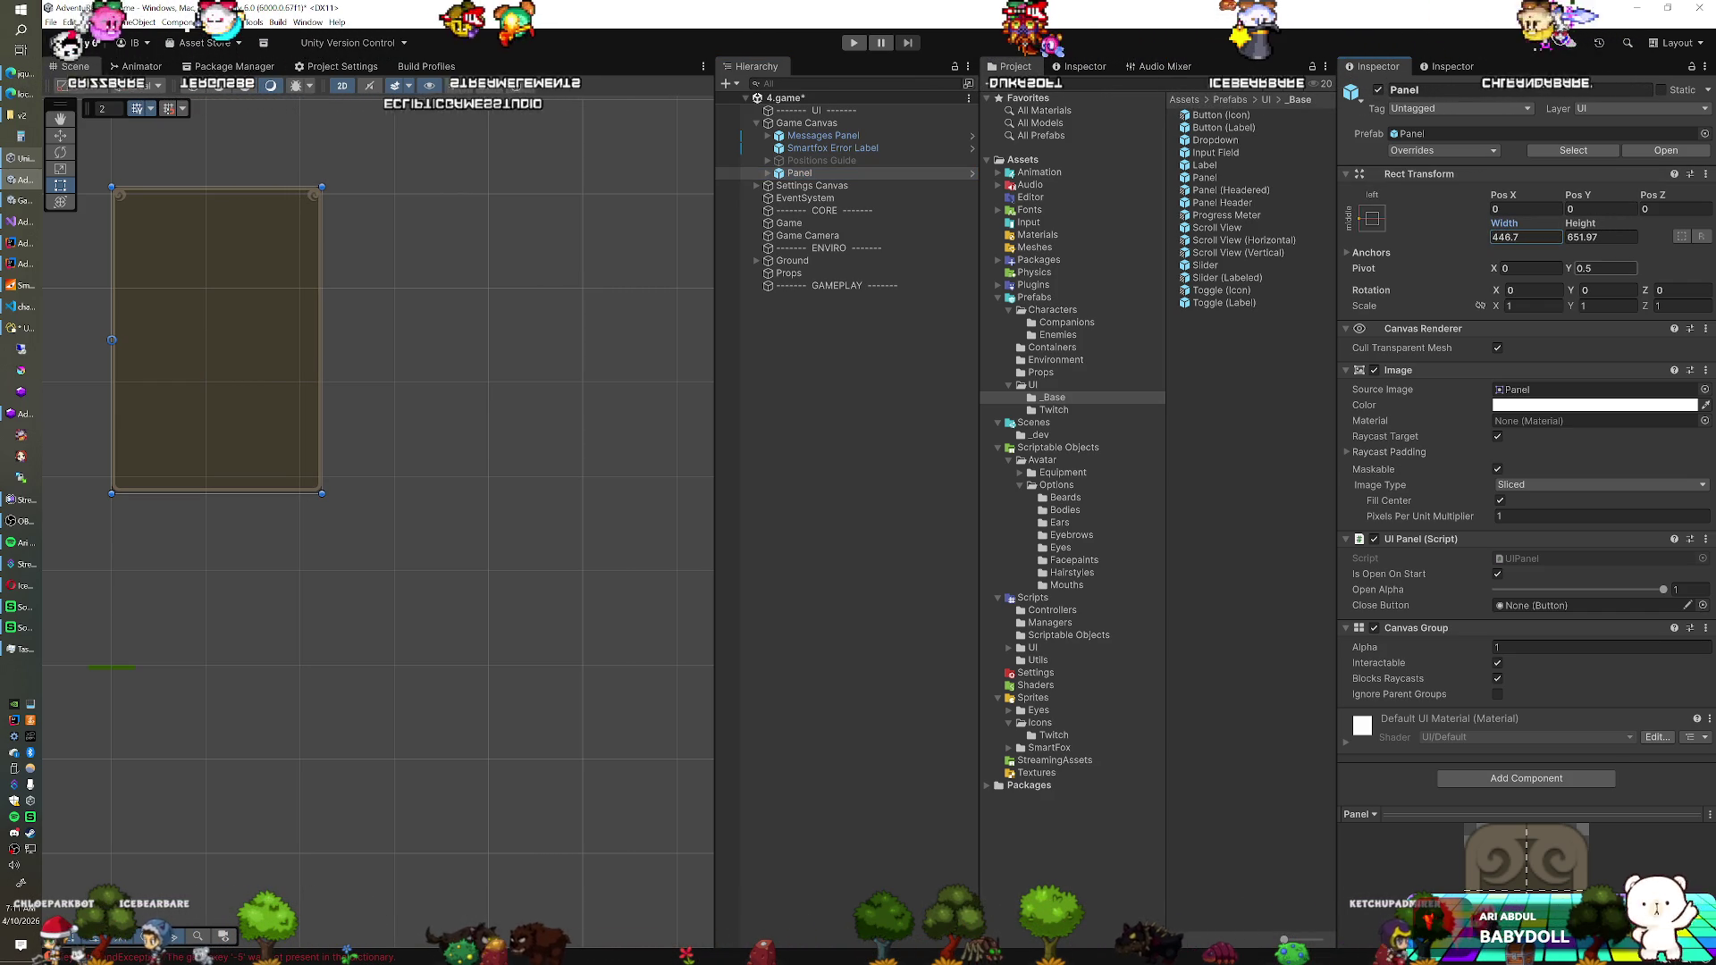
pyautogui.write('1')
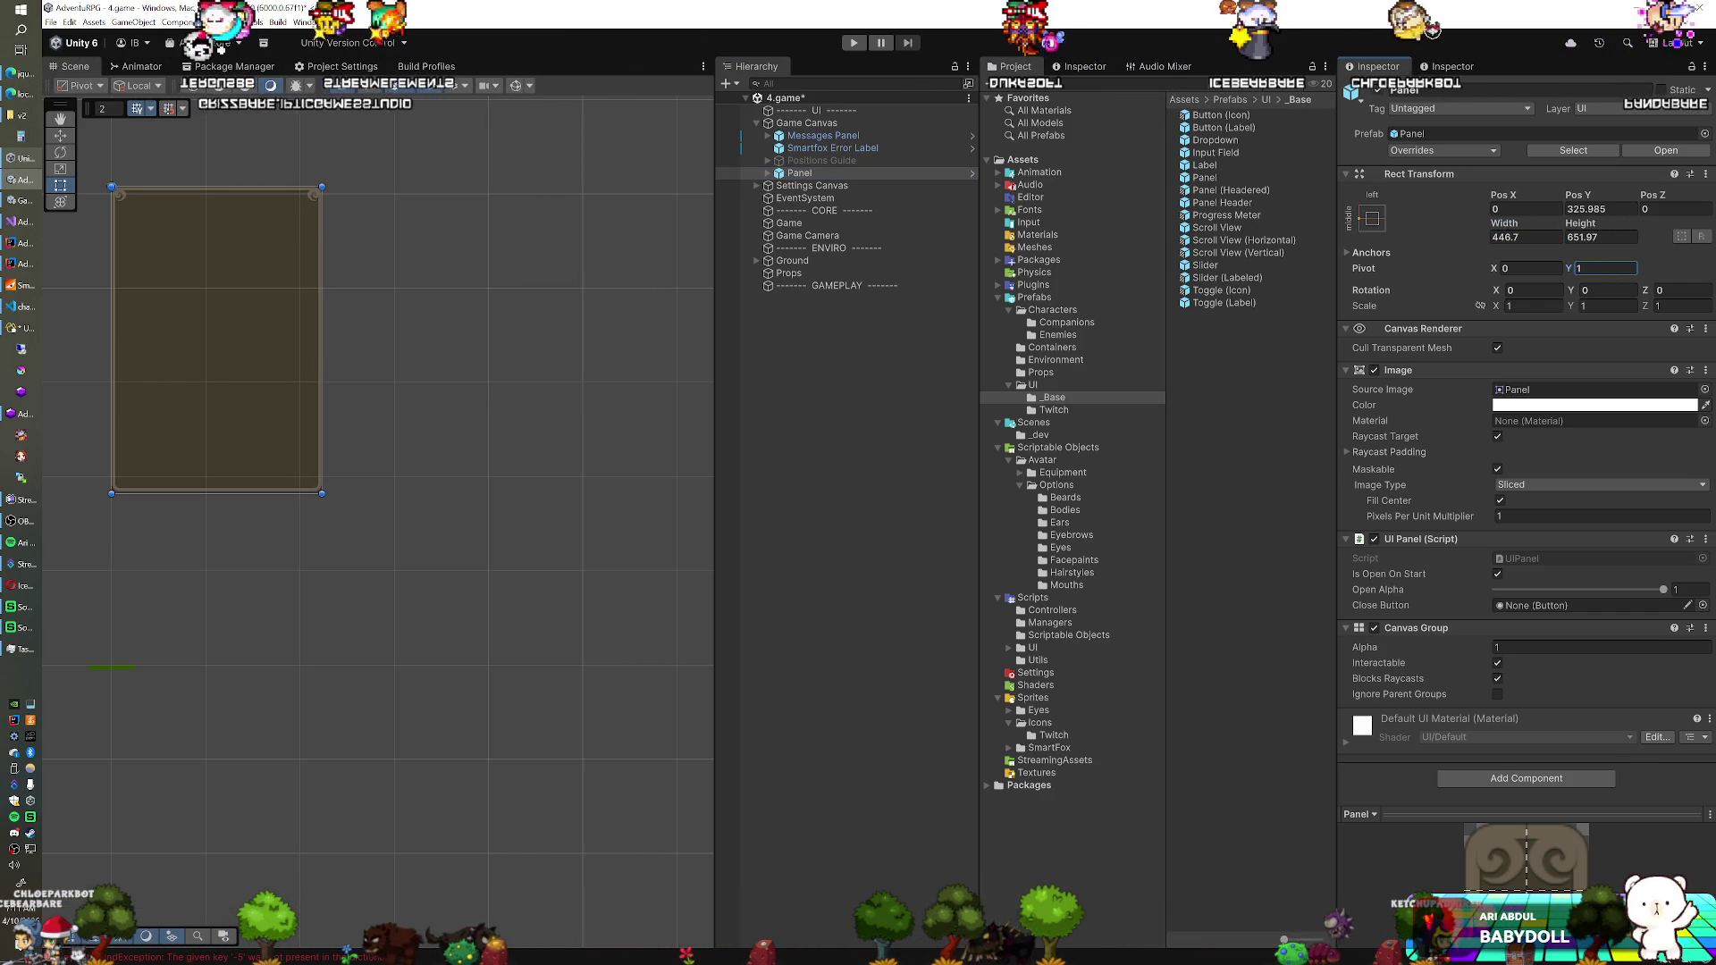
pyautogui.moveTo(1592, 192)
pyautogui.mouseDown()
pyautogui.moveTo(1698, 193)
pyautogui.moveTo(107, 150)
pyautogui.moveTo(196, 141)
pyautogui.mouseUp()
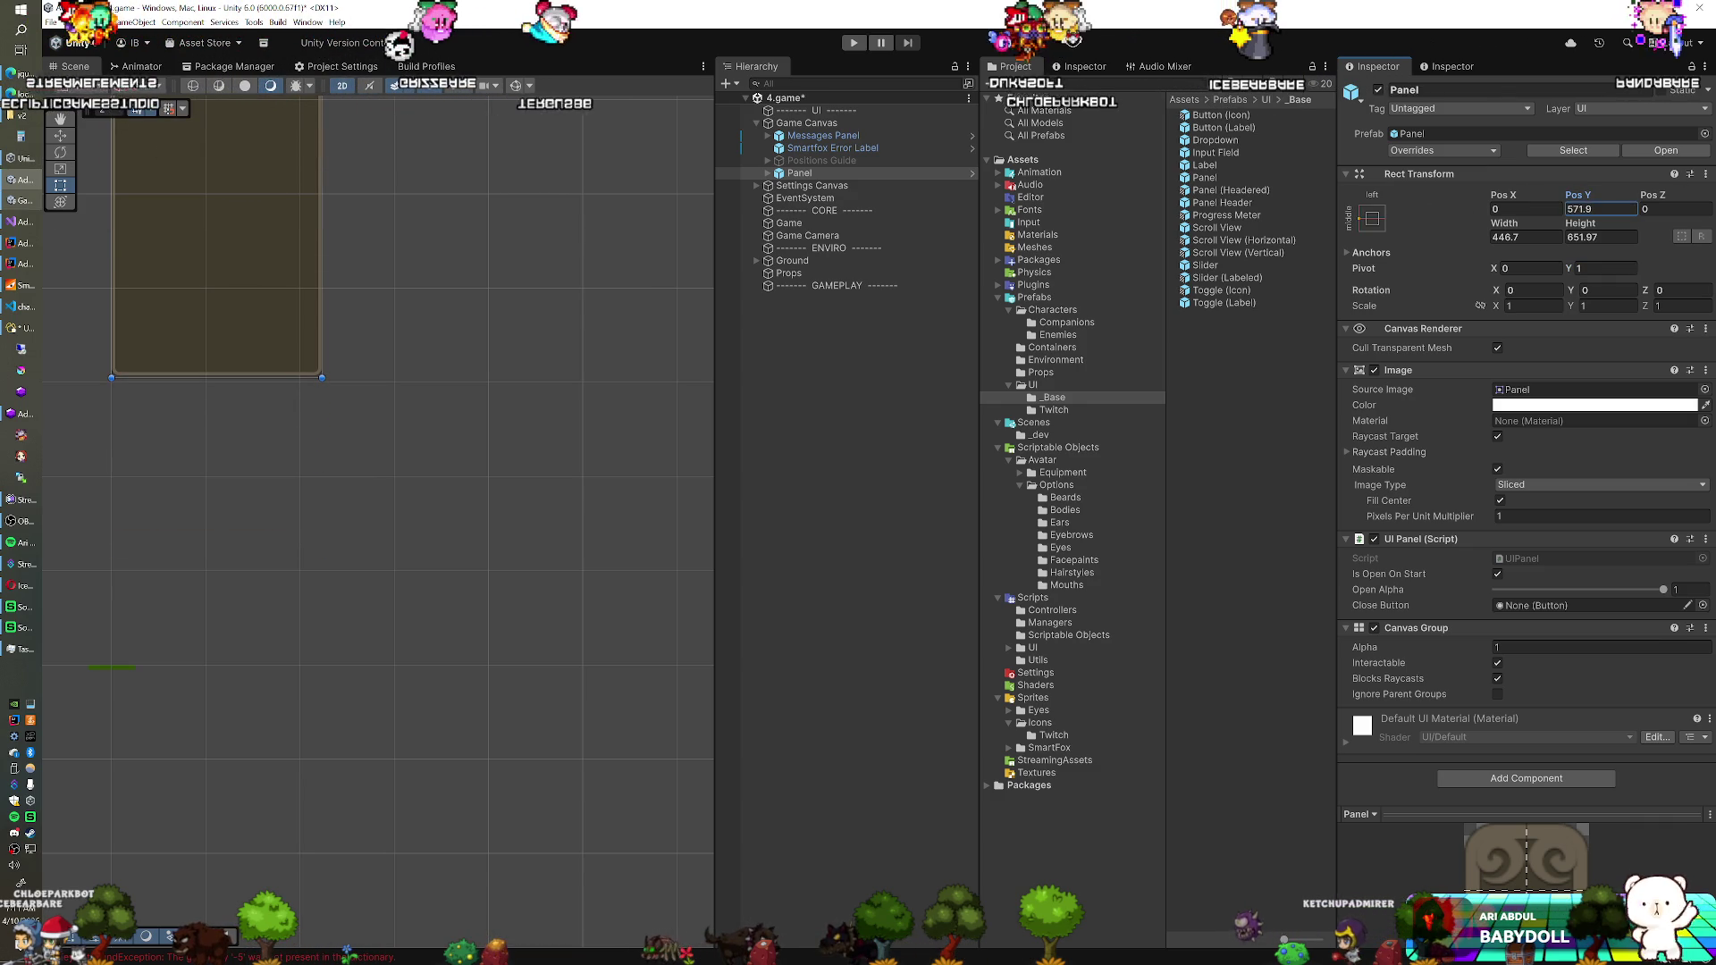
# Add a Grid Layout Group to the Panel's Content and place a Button (Icon) prefab inside it
pyautogui.click(767, 173)
pyautogui.click(815, 185)
pyautogui.click(1477, 295)
pyautogui.write('dont')
pyautogui.press('BackSpace')
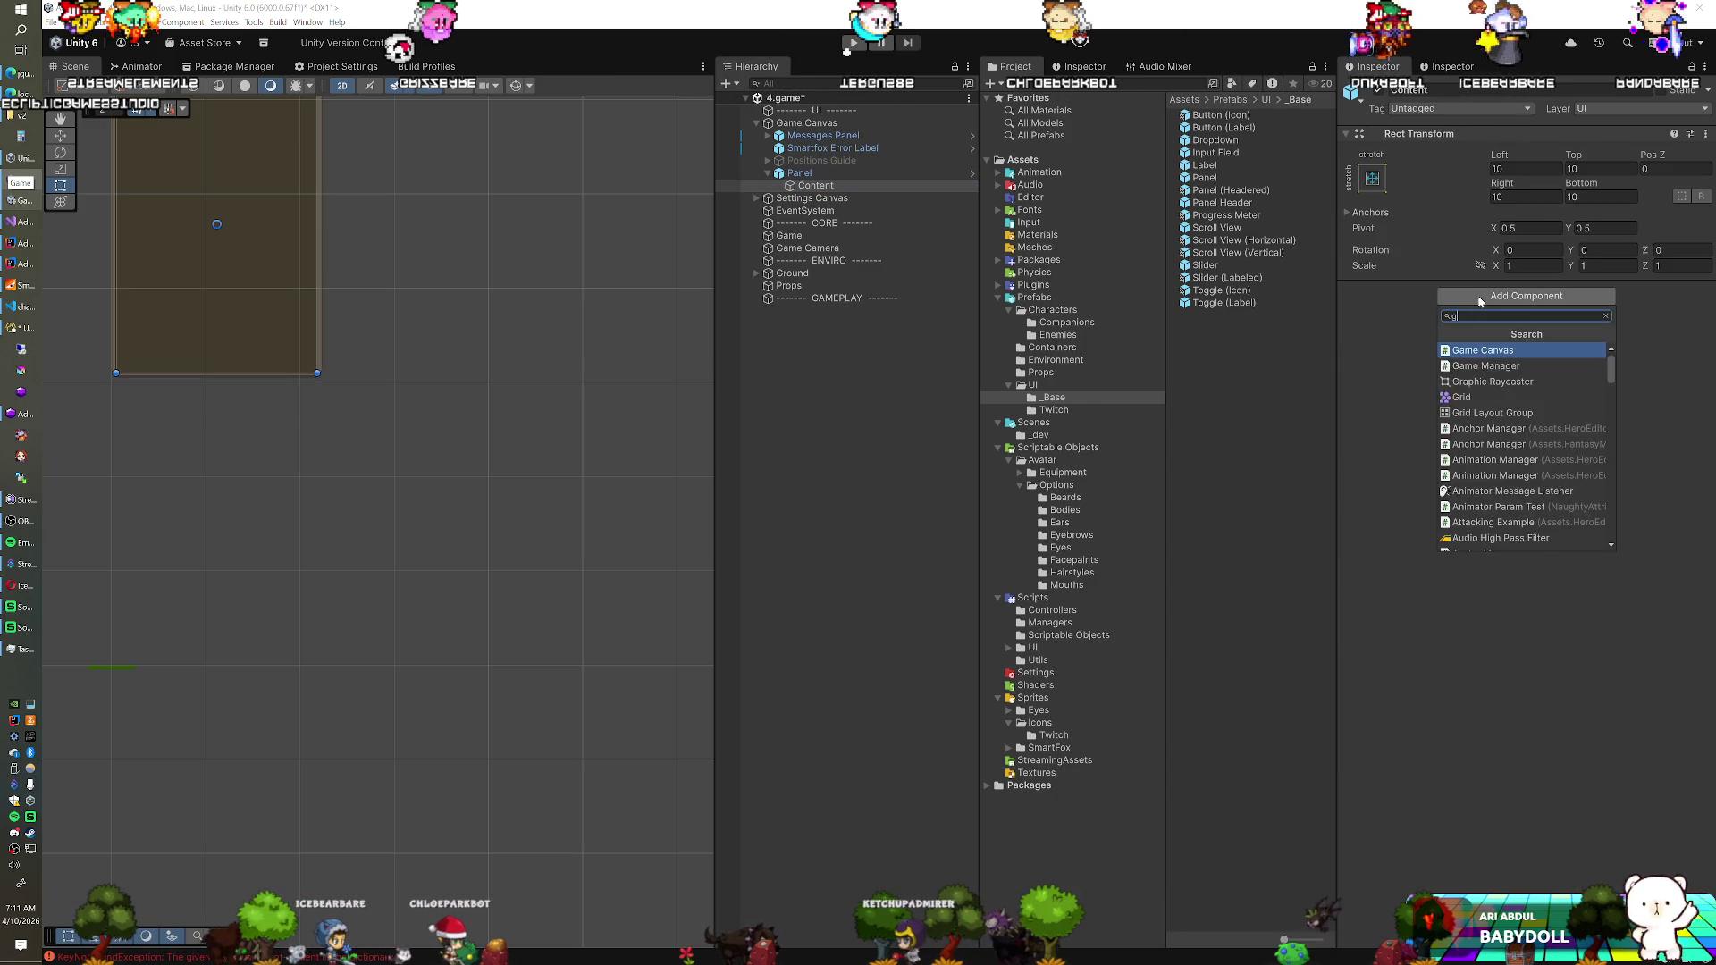
pyautogui.write('grid')
pyautogui.press('Down')
pyautogui.press('Return')
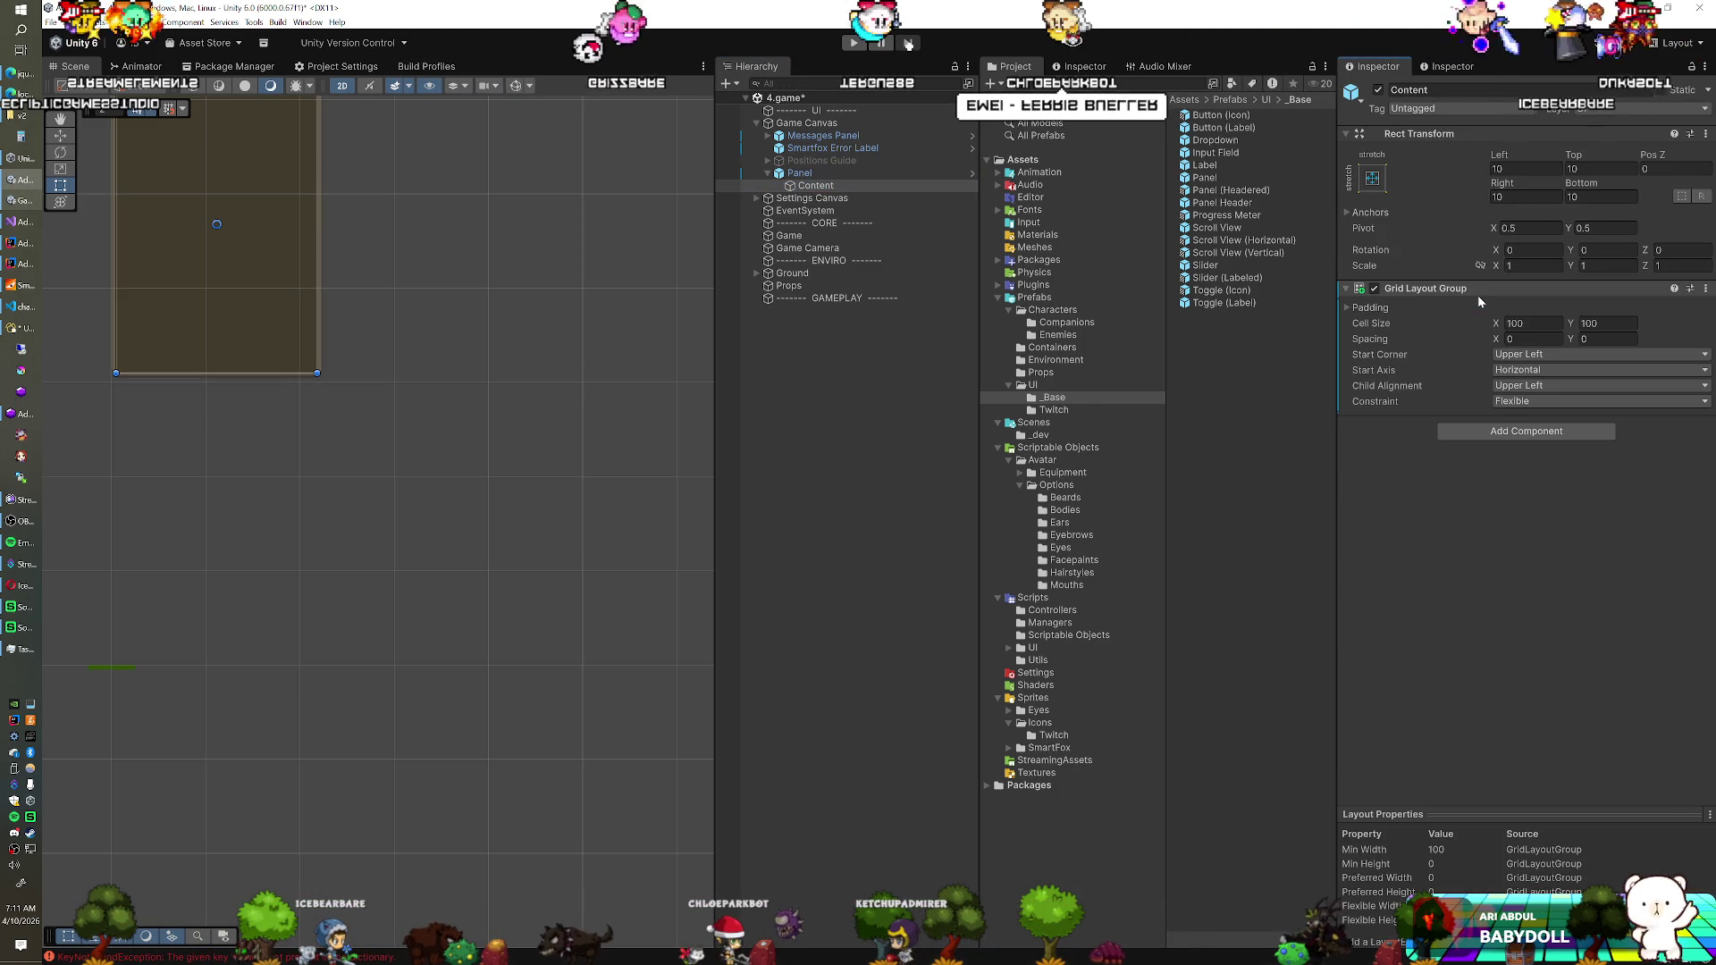
pyautogui.click(1052, 385)
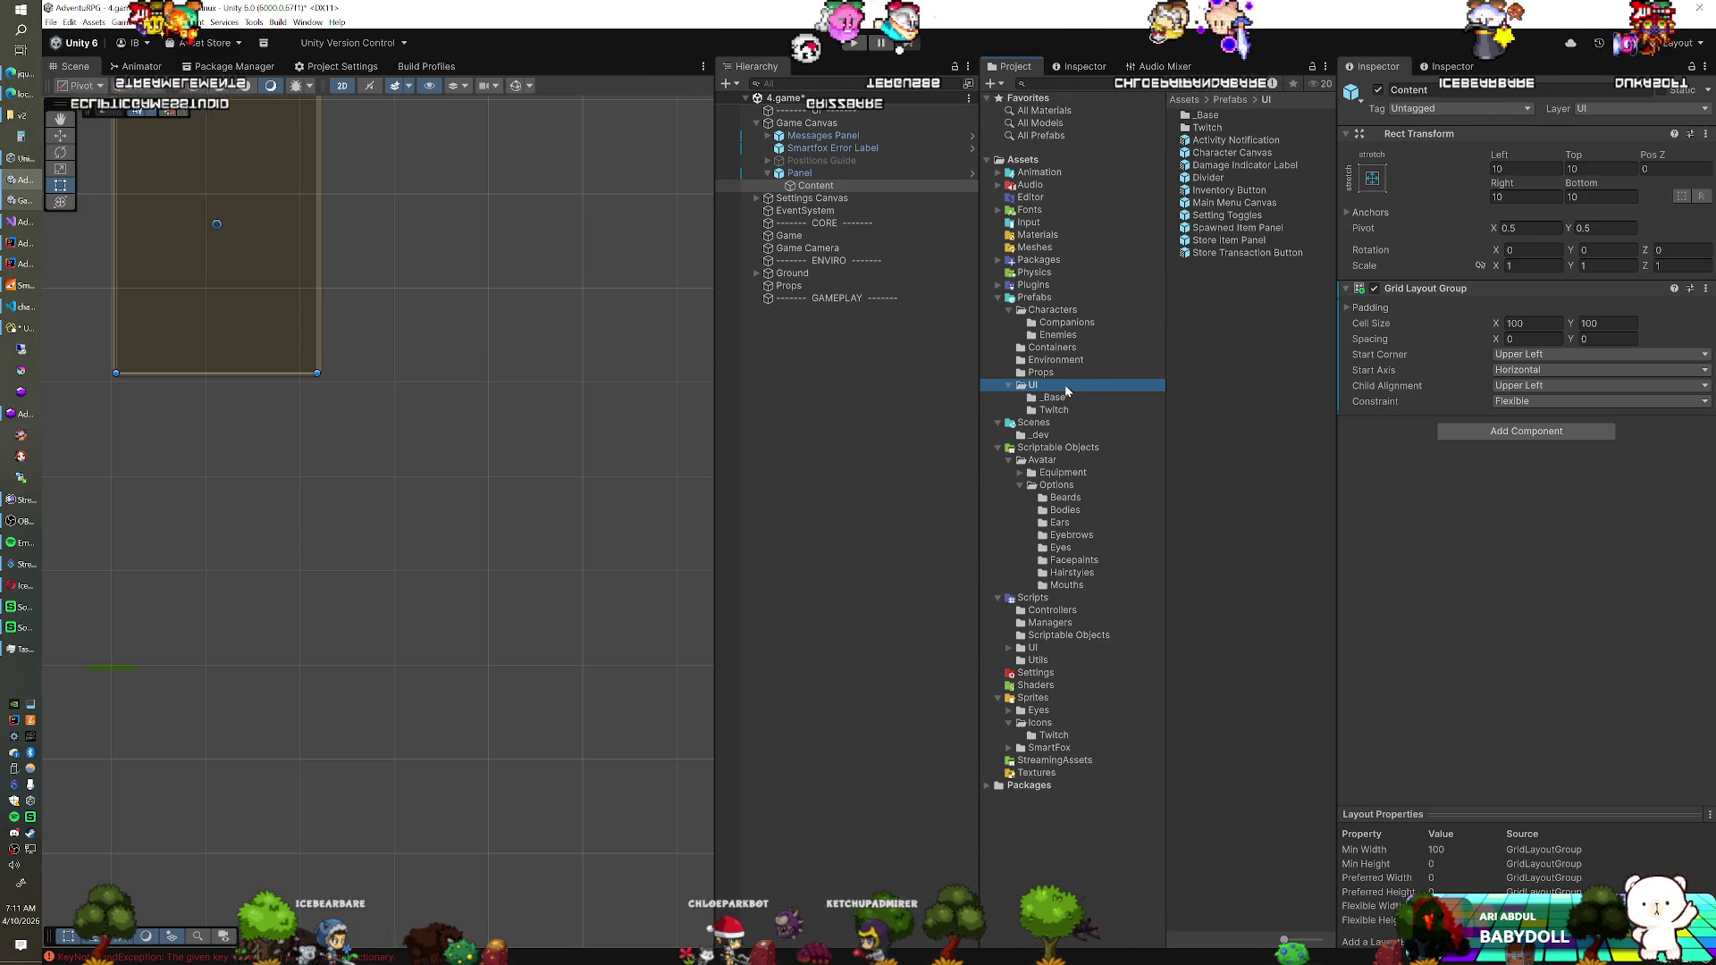
pyautogui.click(1054, 397)
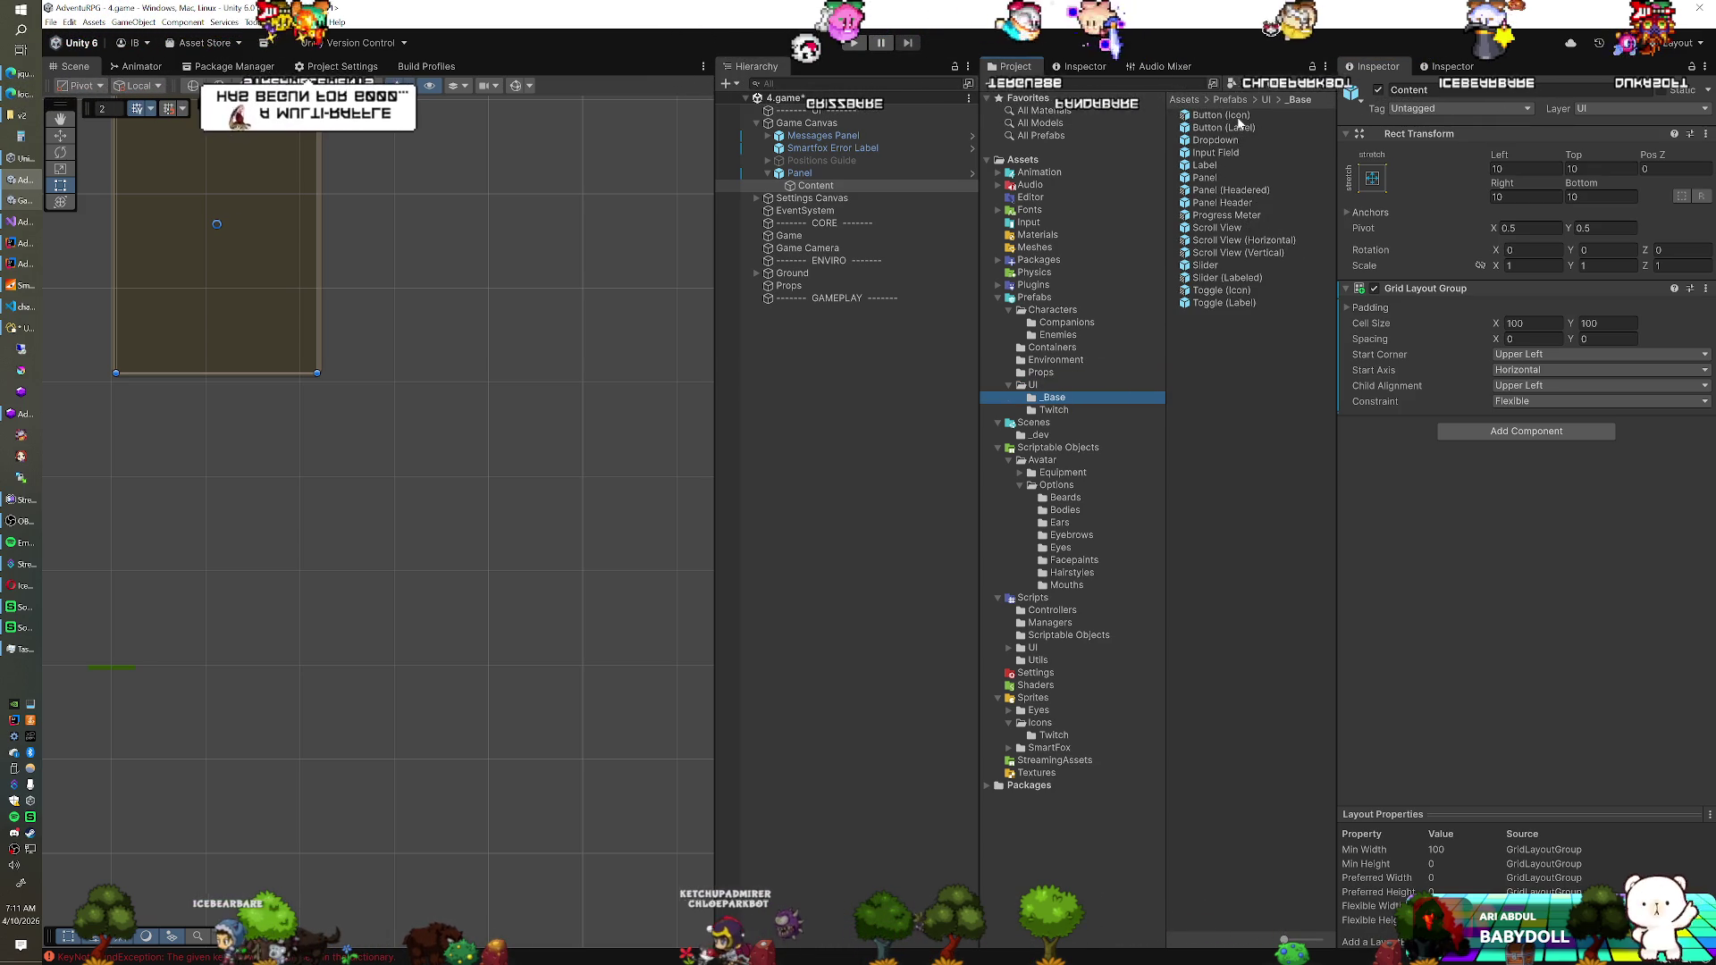
pyautogui.moveTo(1240, 130); pyautogui.dragTo(820, 185)
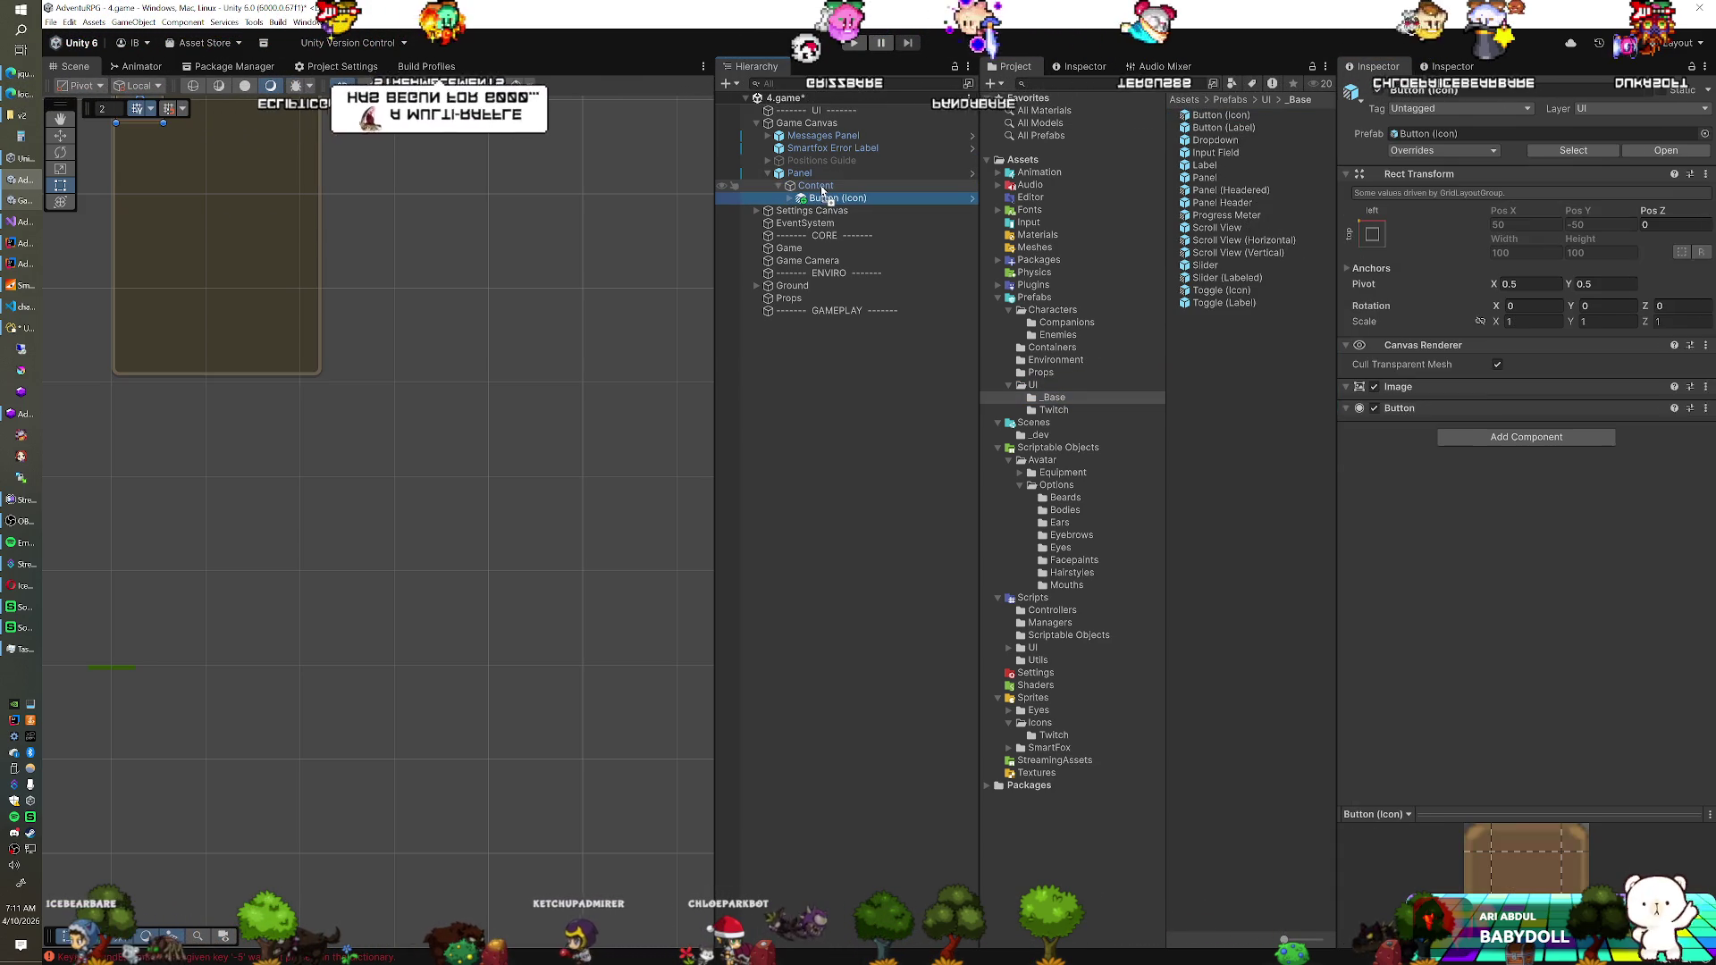
# Set Content's grid top padding to 30 and cell size to 64×64
pyautogui.click(821, 185)
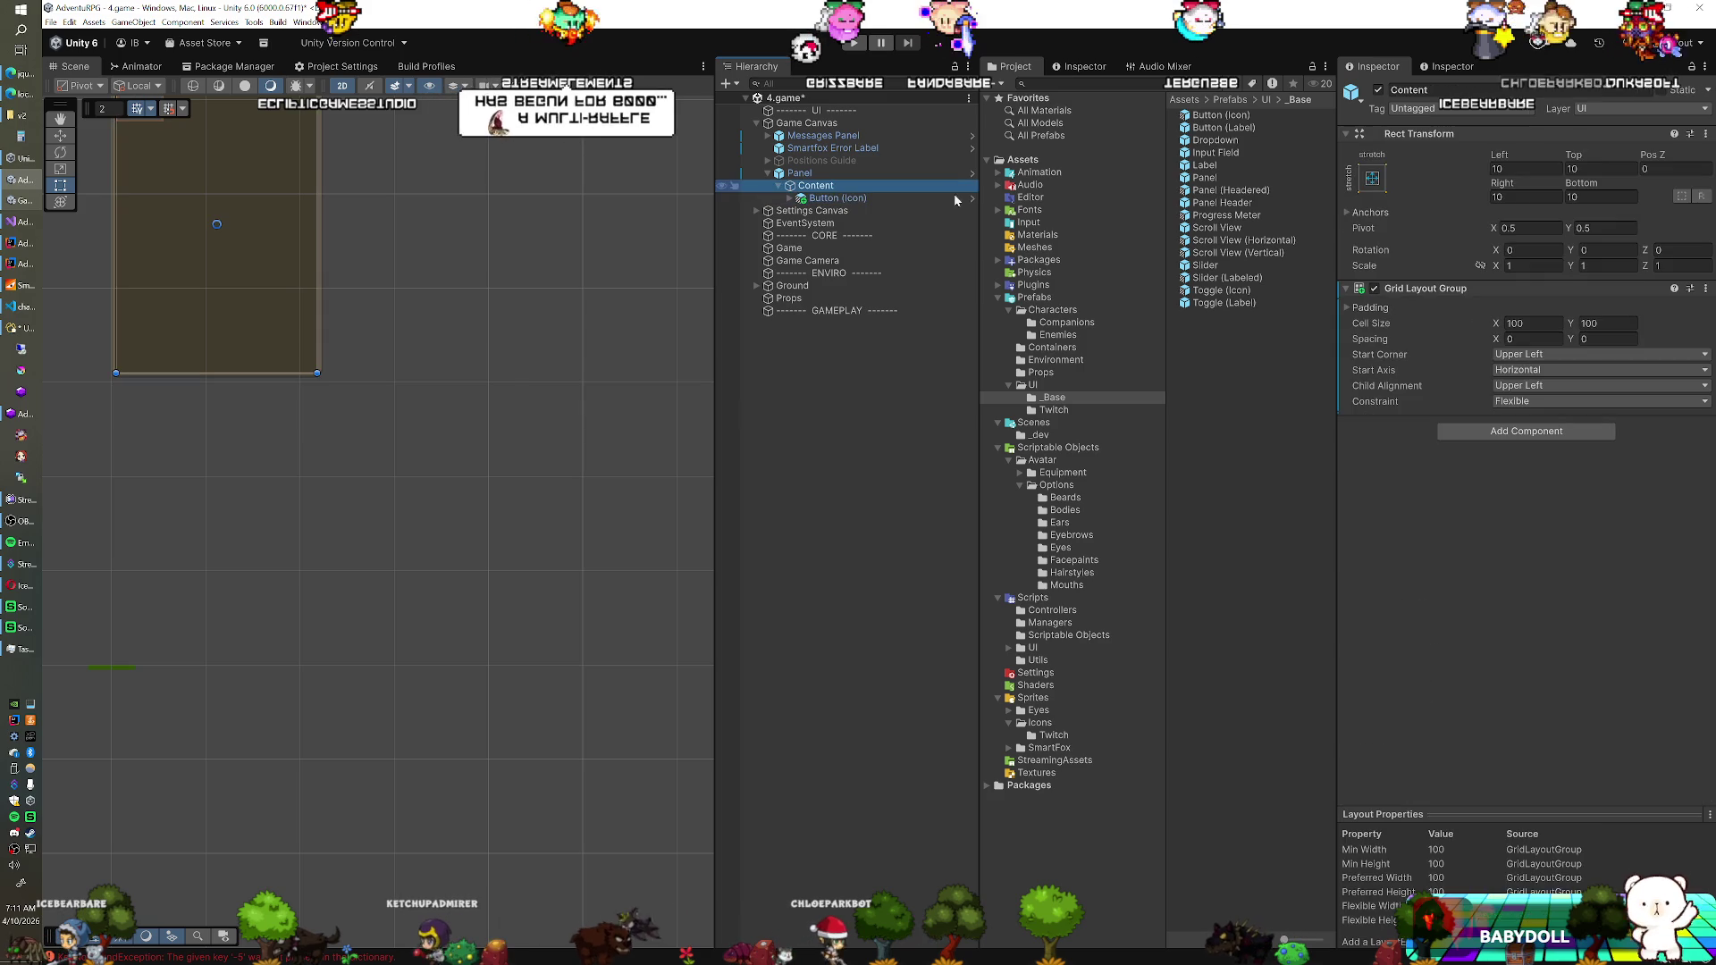
pyautogui.click(1372, 308)
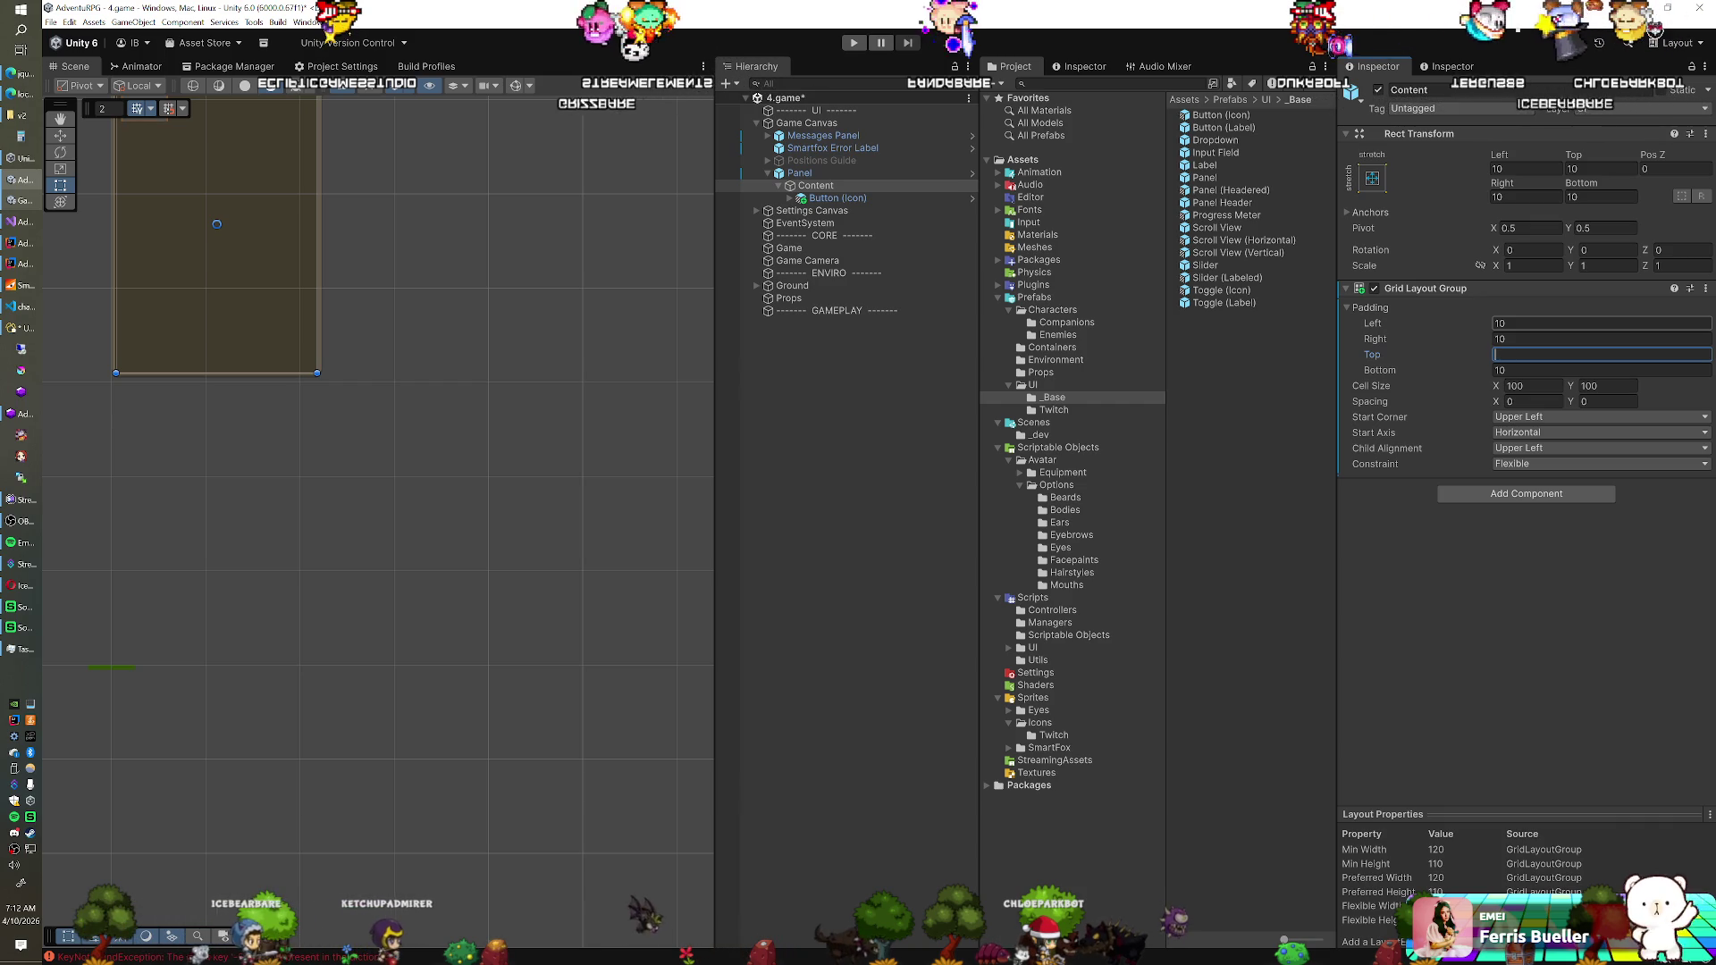
pyautogui.write('30')
pyautogui.press('Tab')
pyautogui.press('Tab')
pyautogui.write('48')
pyautogui.press('Tab')
pyautogui.write('48')
pyautogui.hotkey('shift', 'Tab')
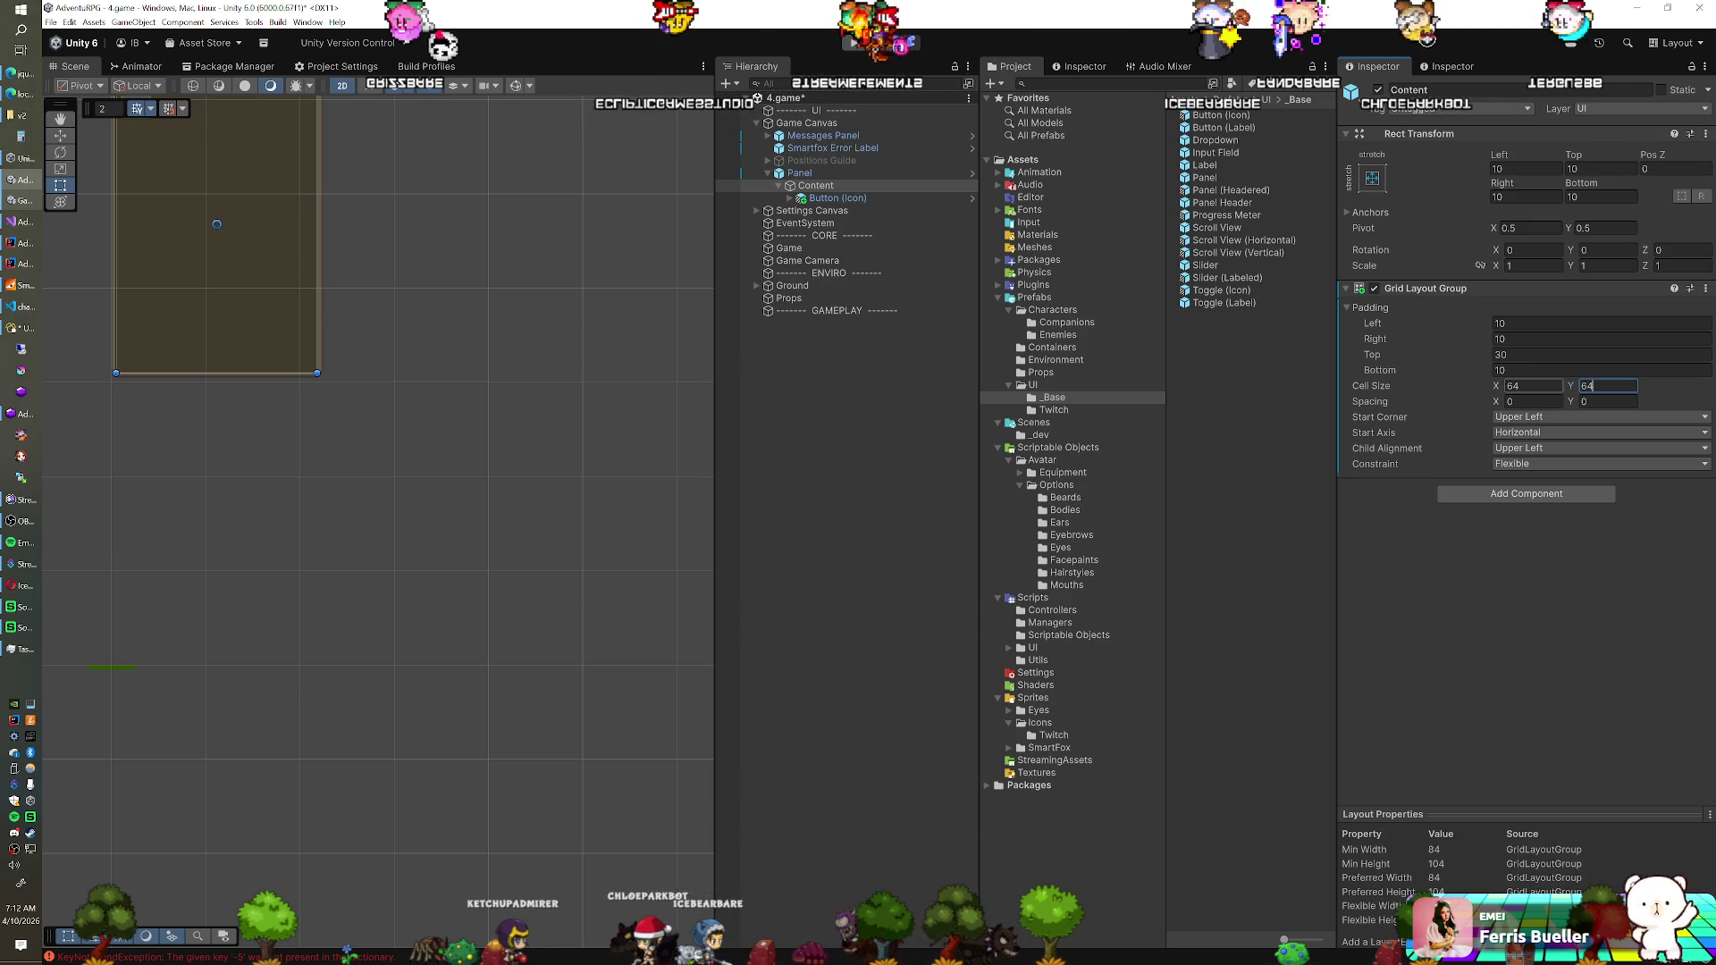
pyautogui.click(831, 197)
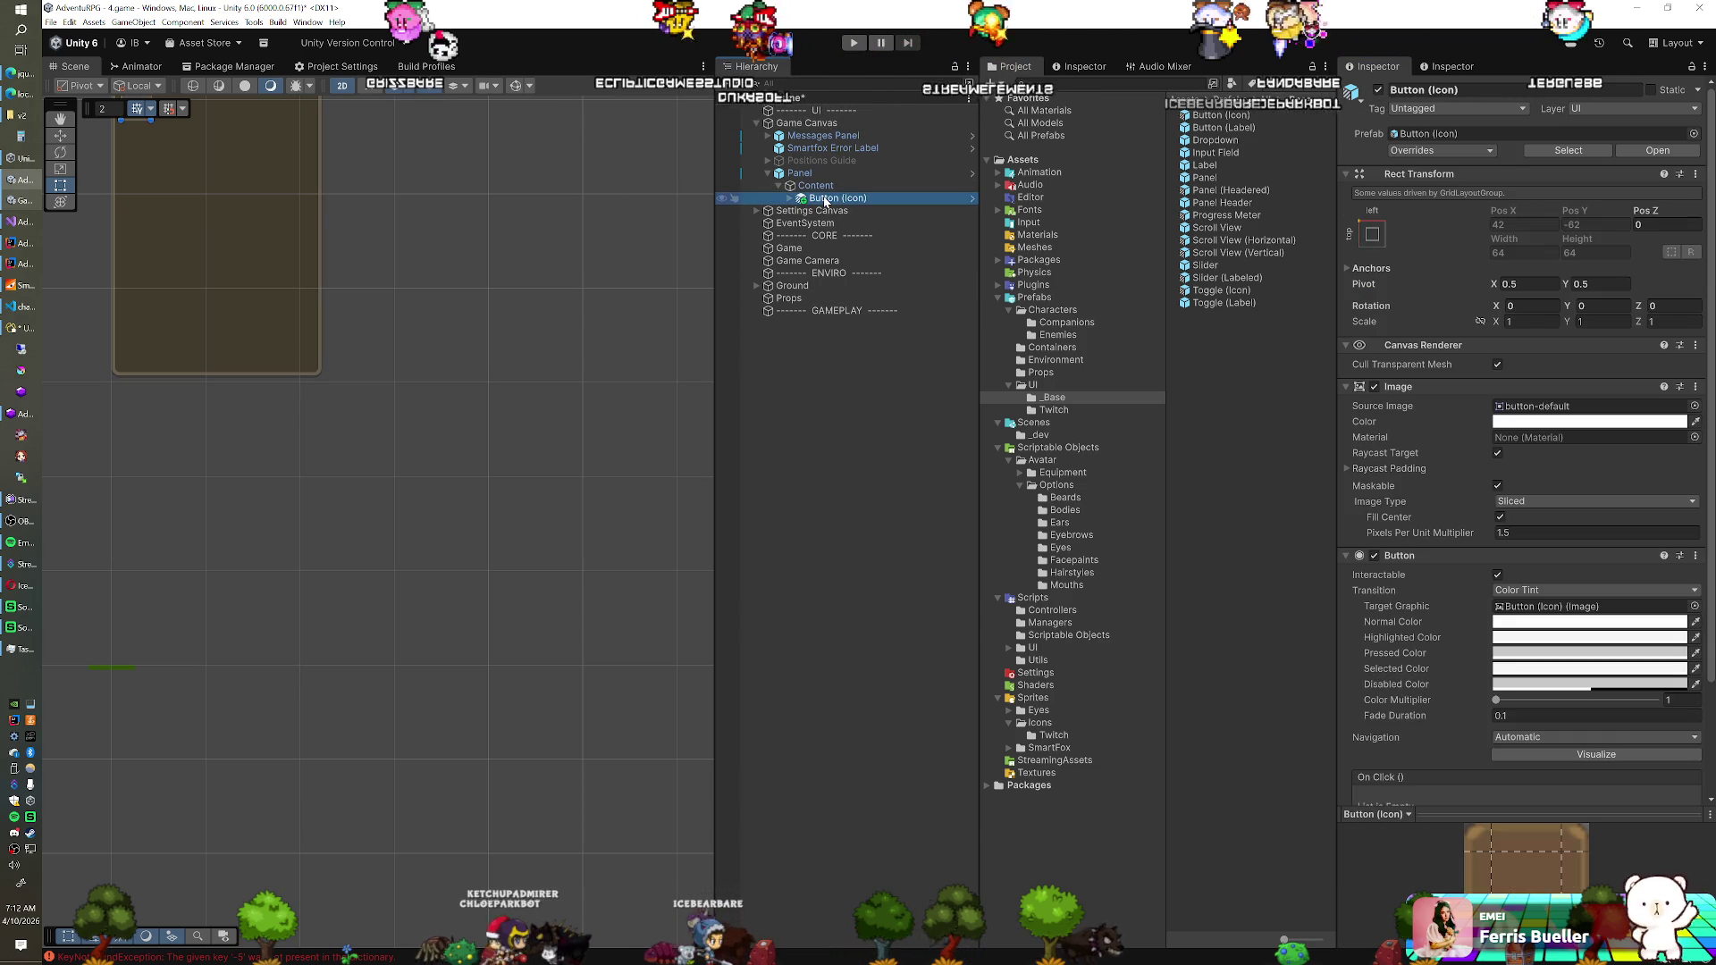
# Duplicate Button (Icon) until Content holds 21 icon buttons
pyautogui.hotkey('ctrl', 'd')
pyautogui.hotkey('ctrl', 'd')
pyautogui.hotkey('ctrl', 'd')
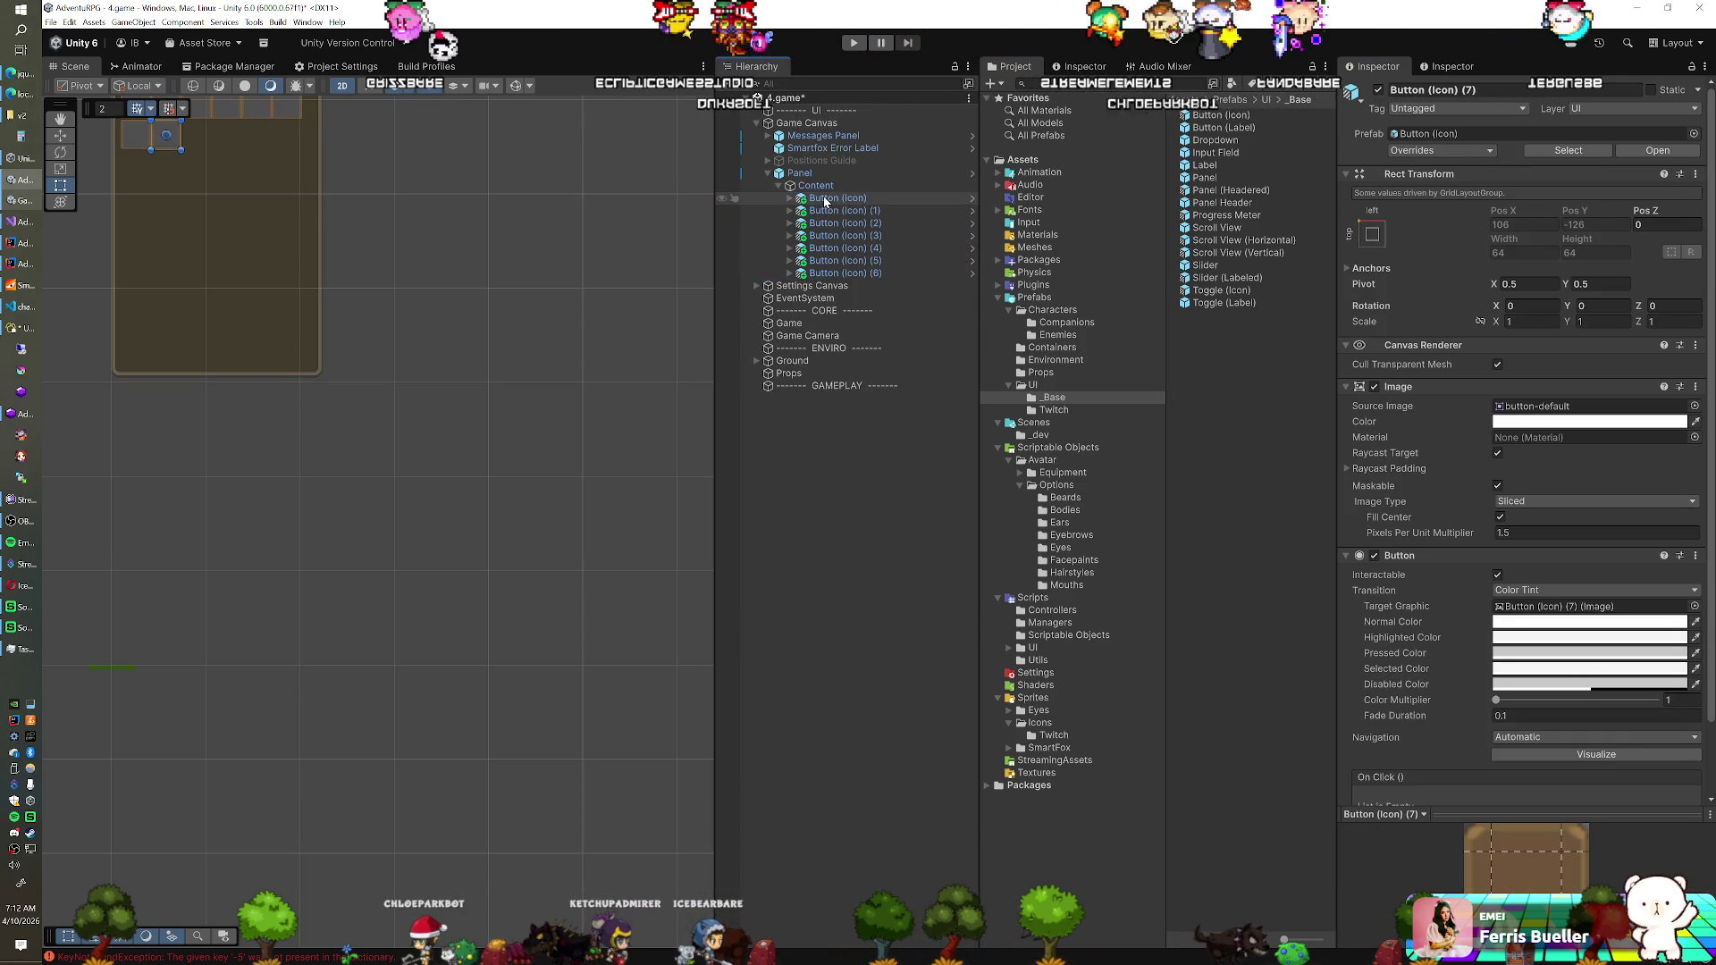
pyautogui.hotkey('ctrl', 'd')
pyautogui.hotkey('ctrl', 'd')
pyautogui.hotkey('ctrl', 'd')
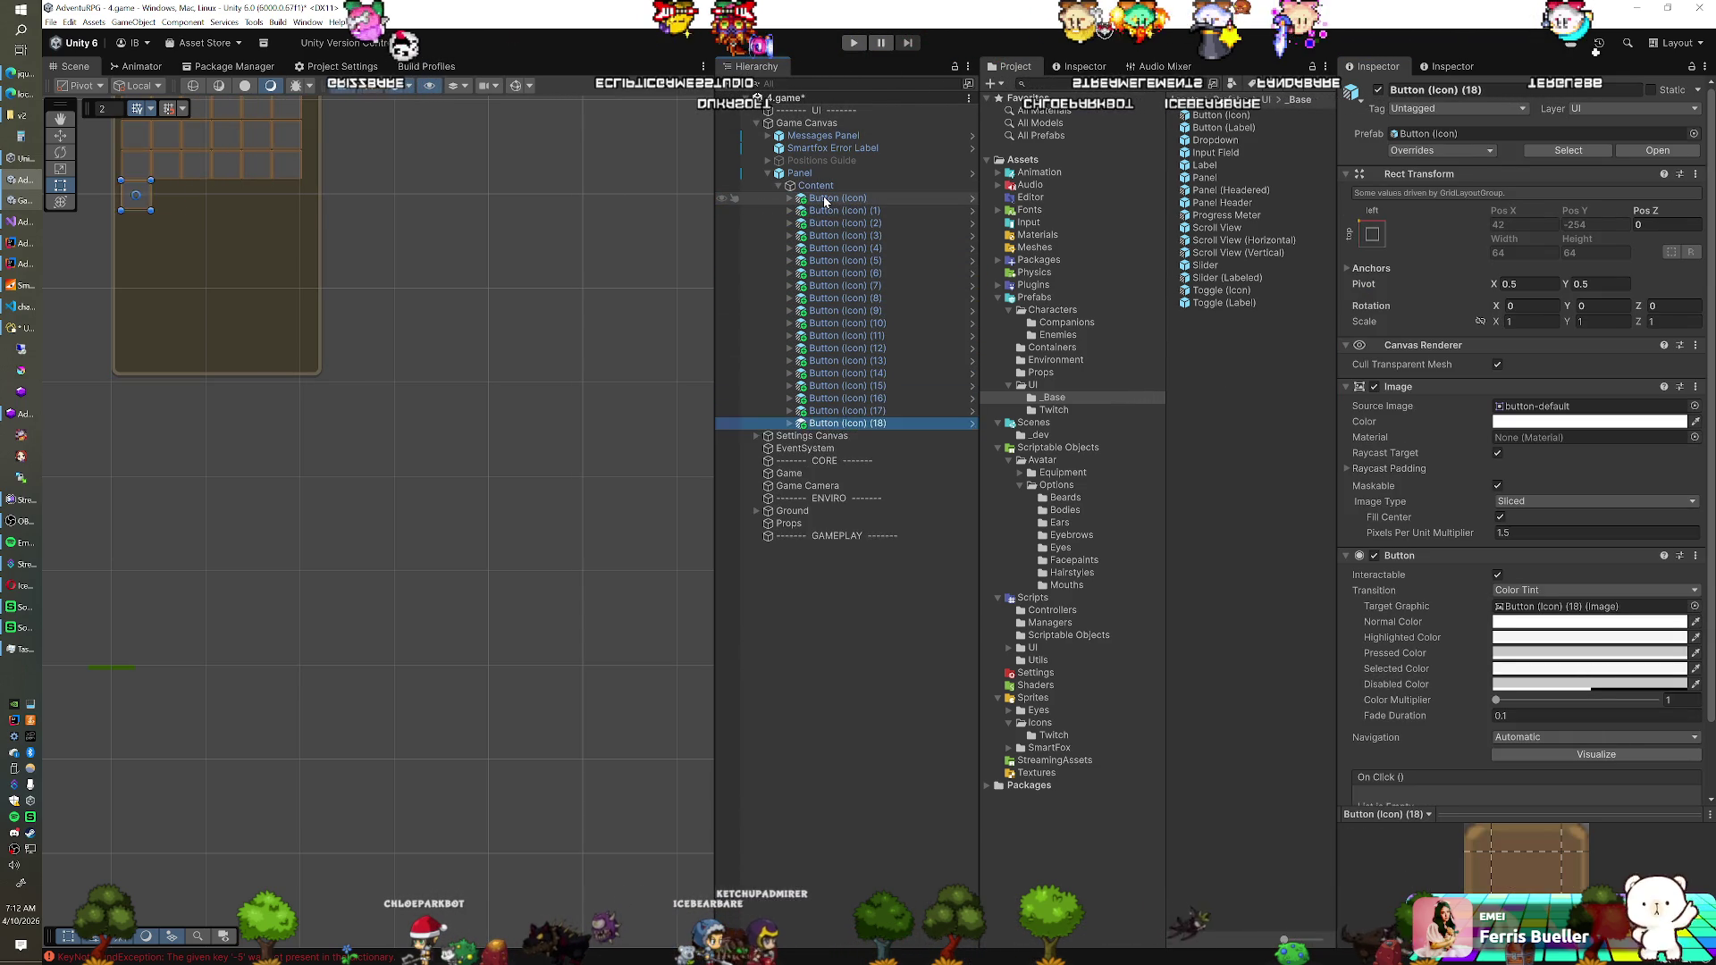
pyautogui.moveTo(447, 384)
pyautogui.mouseDown()
pyautogui.moveTo(483, 632)
pyautogui.moveTo(392, 548)
pyautogui.moveTo(445, 522)
pyautogui.moveTo(400, 503)
pyautogui.mouseUp()
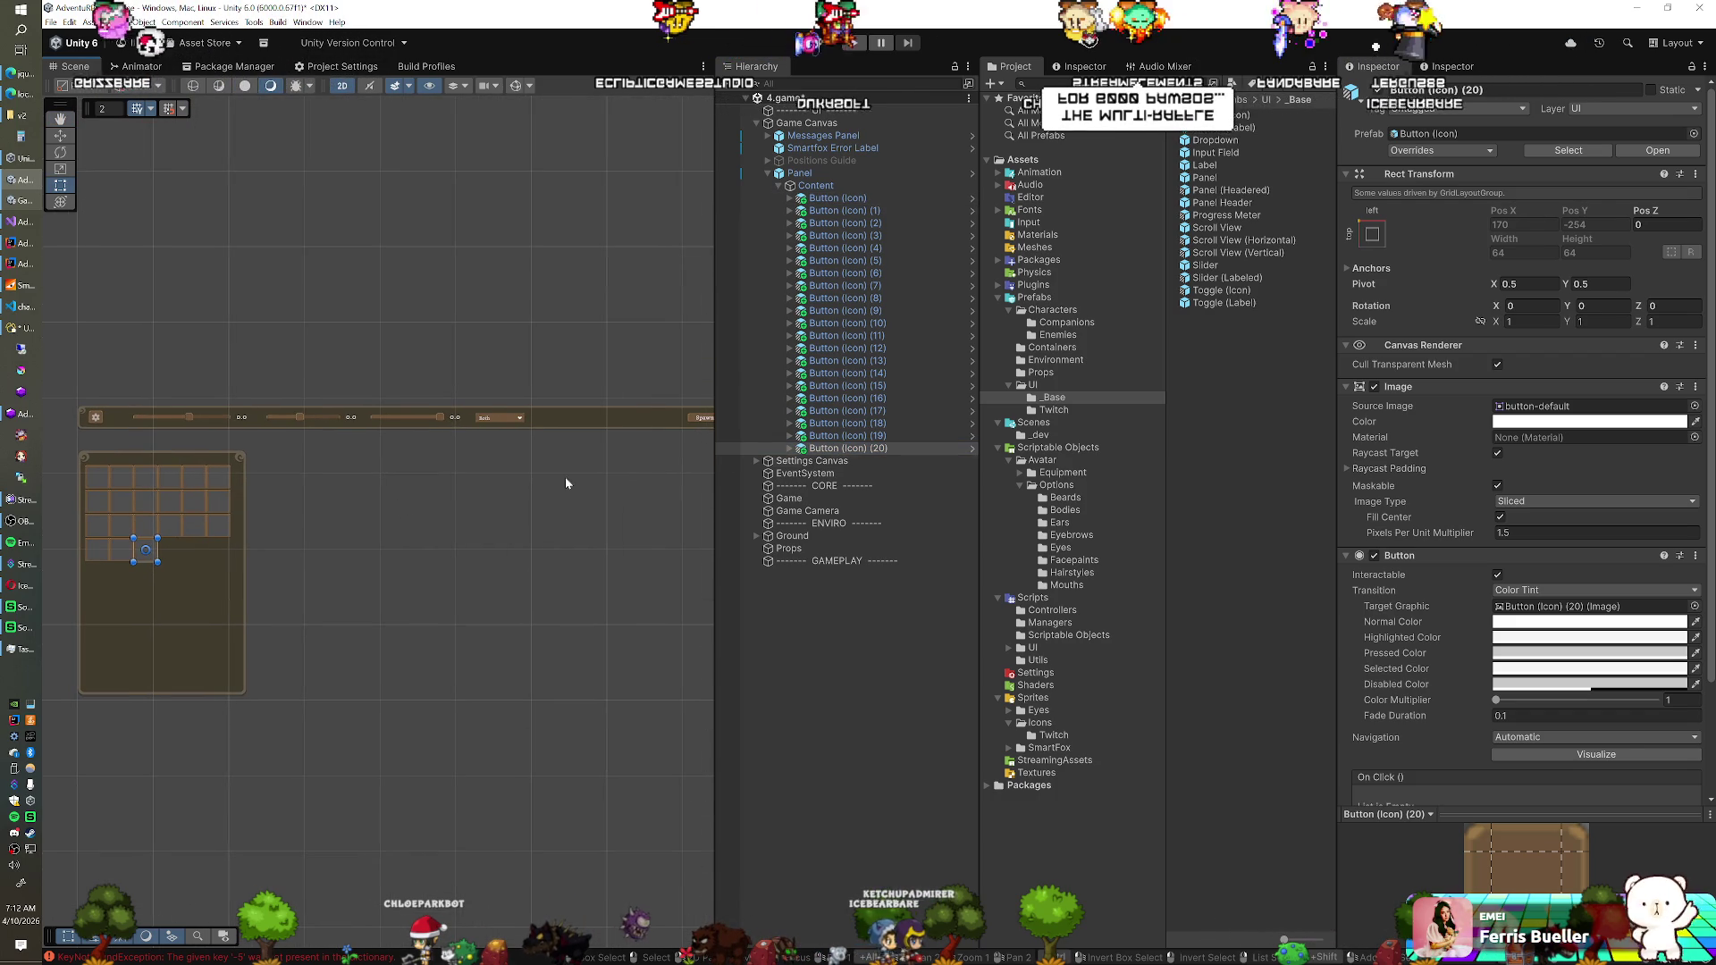
# Set the Content grid's spacing to 6 and raise its top padding to 56
pyautogui.click(816, 186)
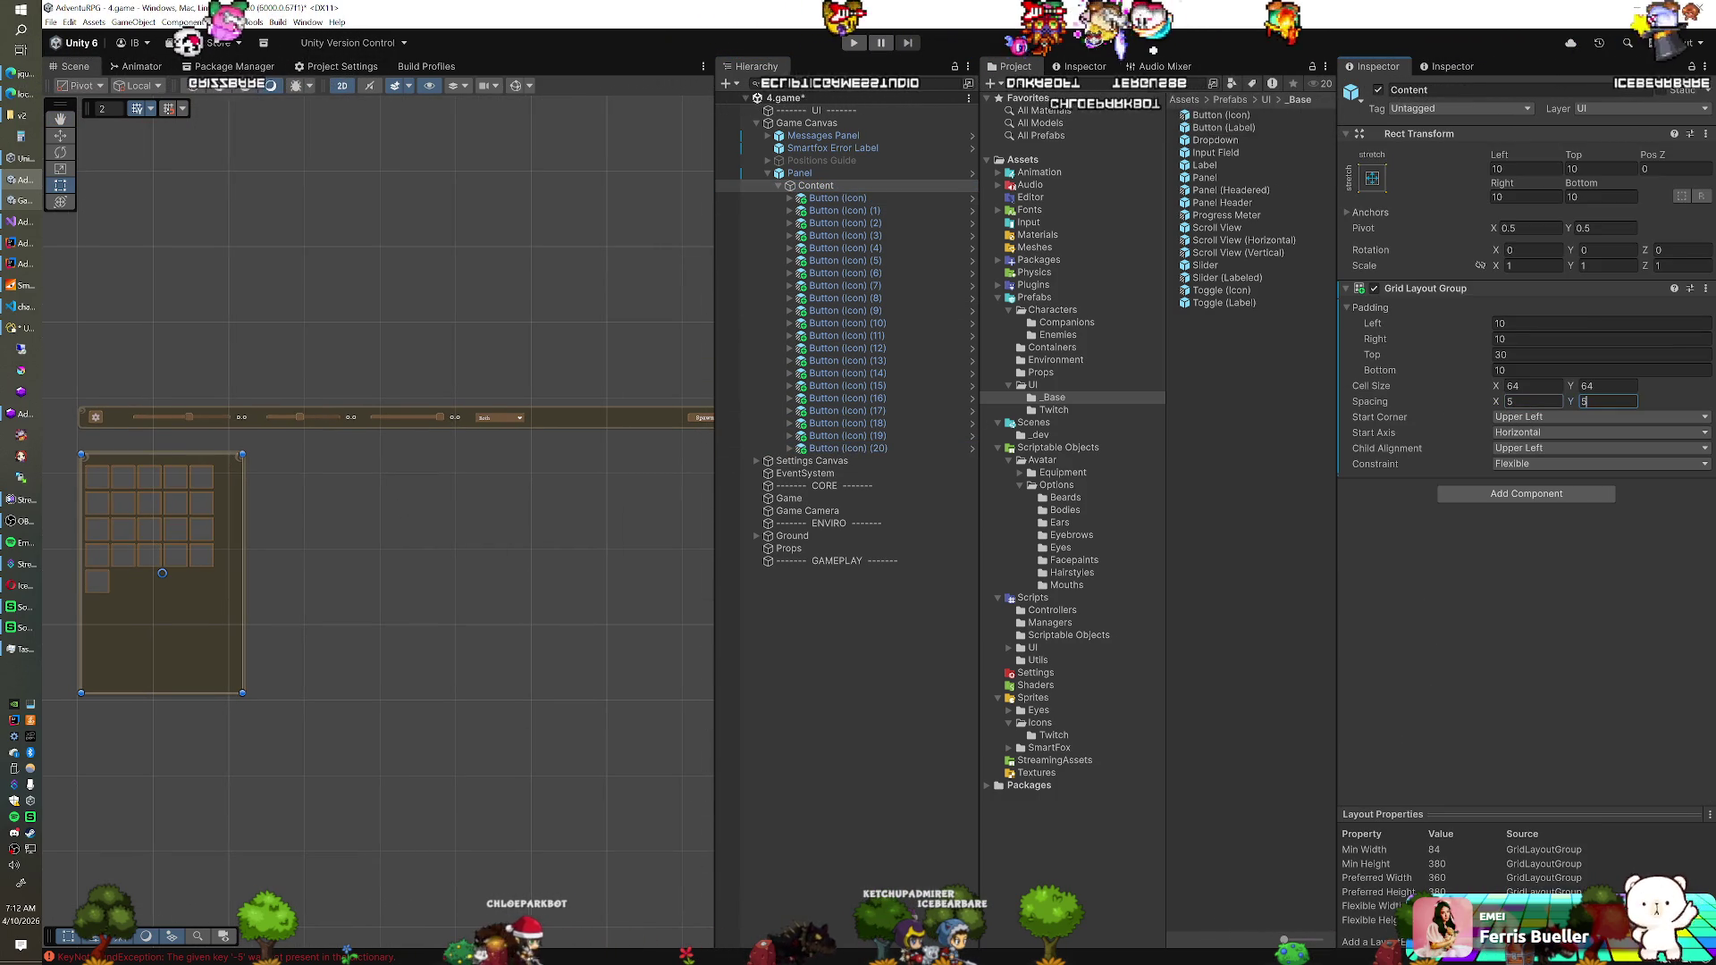
pyautogui.write('10')
pyautogui.press('Tab')
pyautogui.write('10')
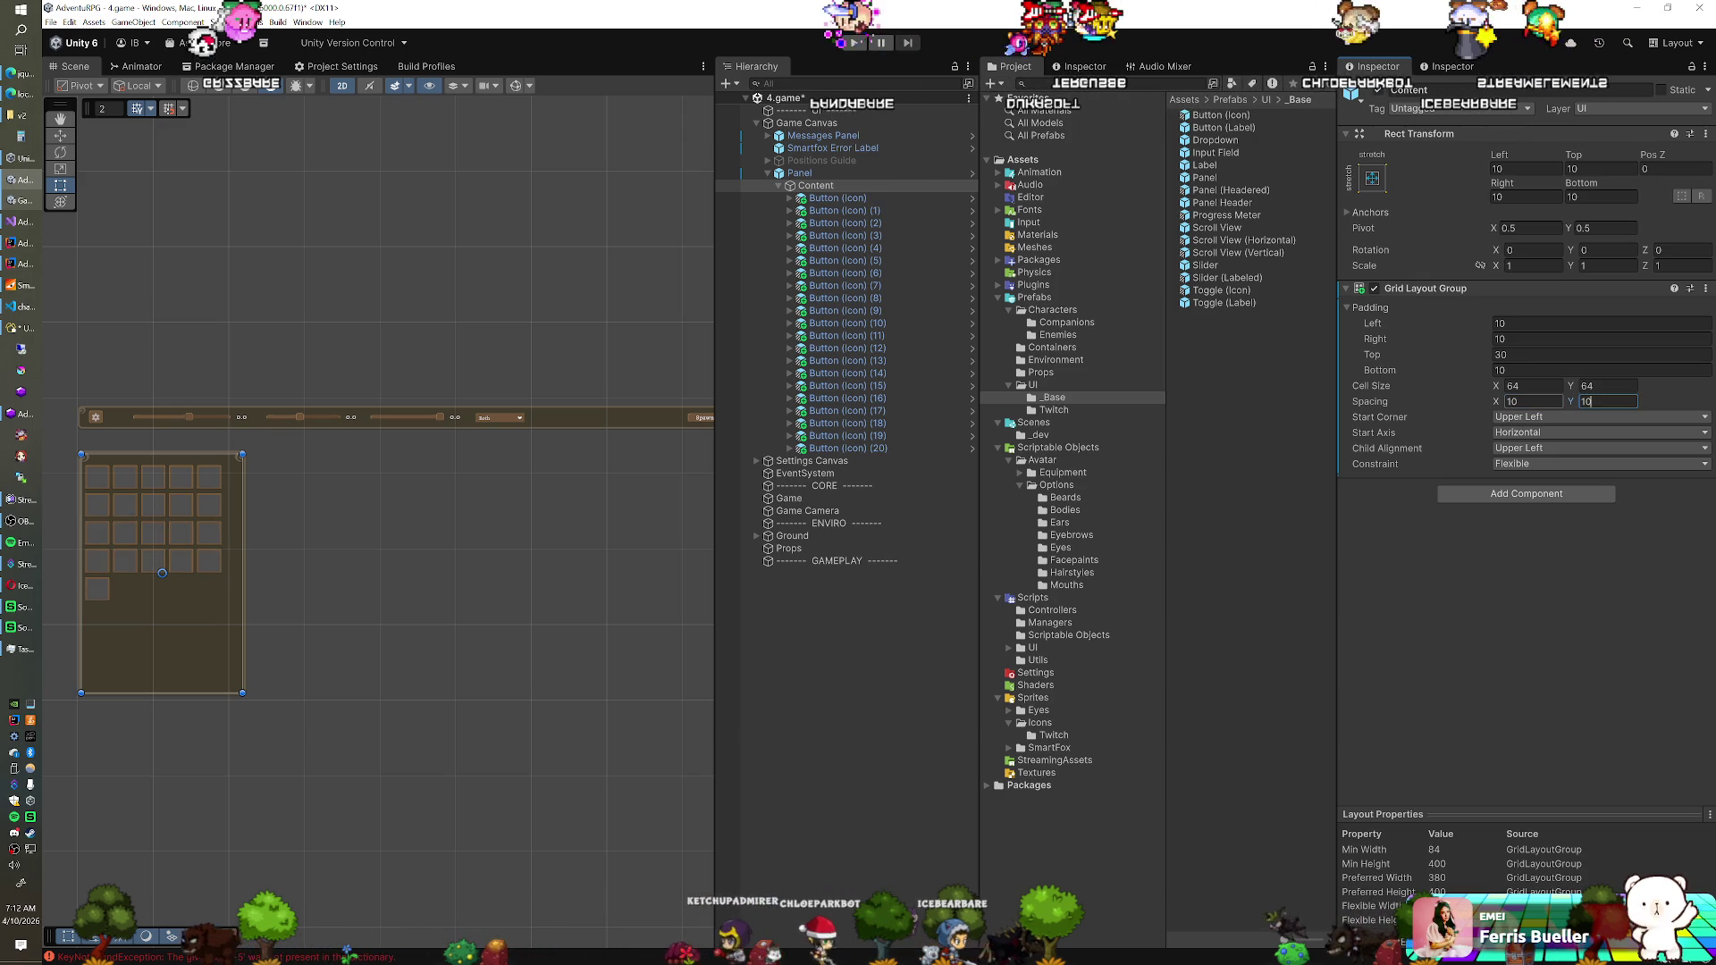
pyautogui.click(828, 174)
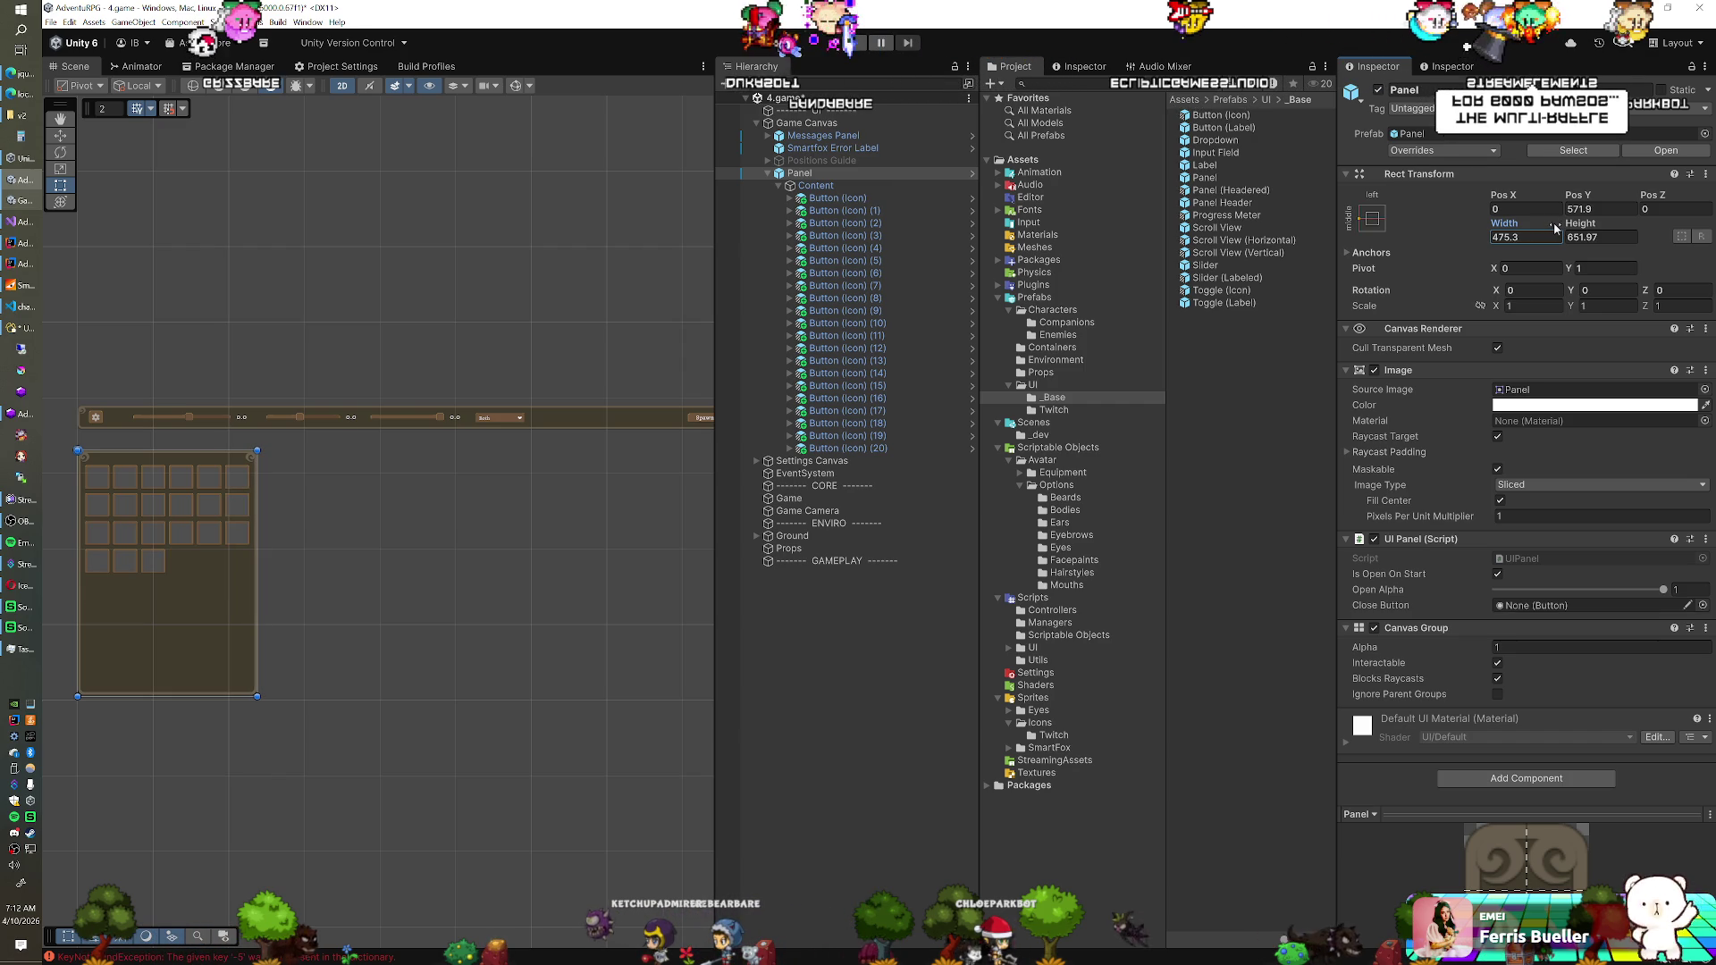
pyautogui.click(817, 185)
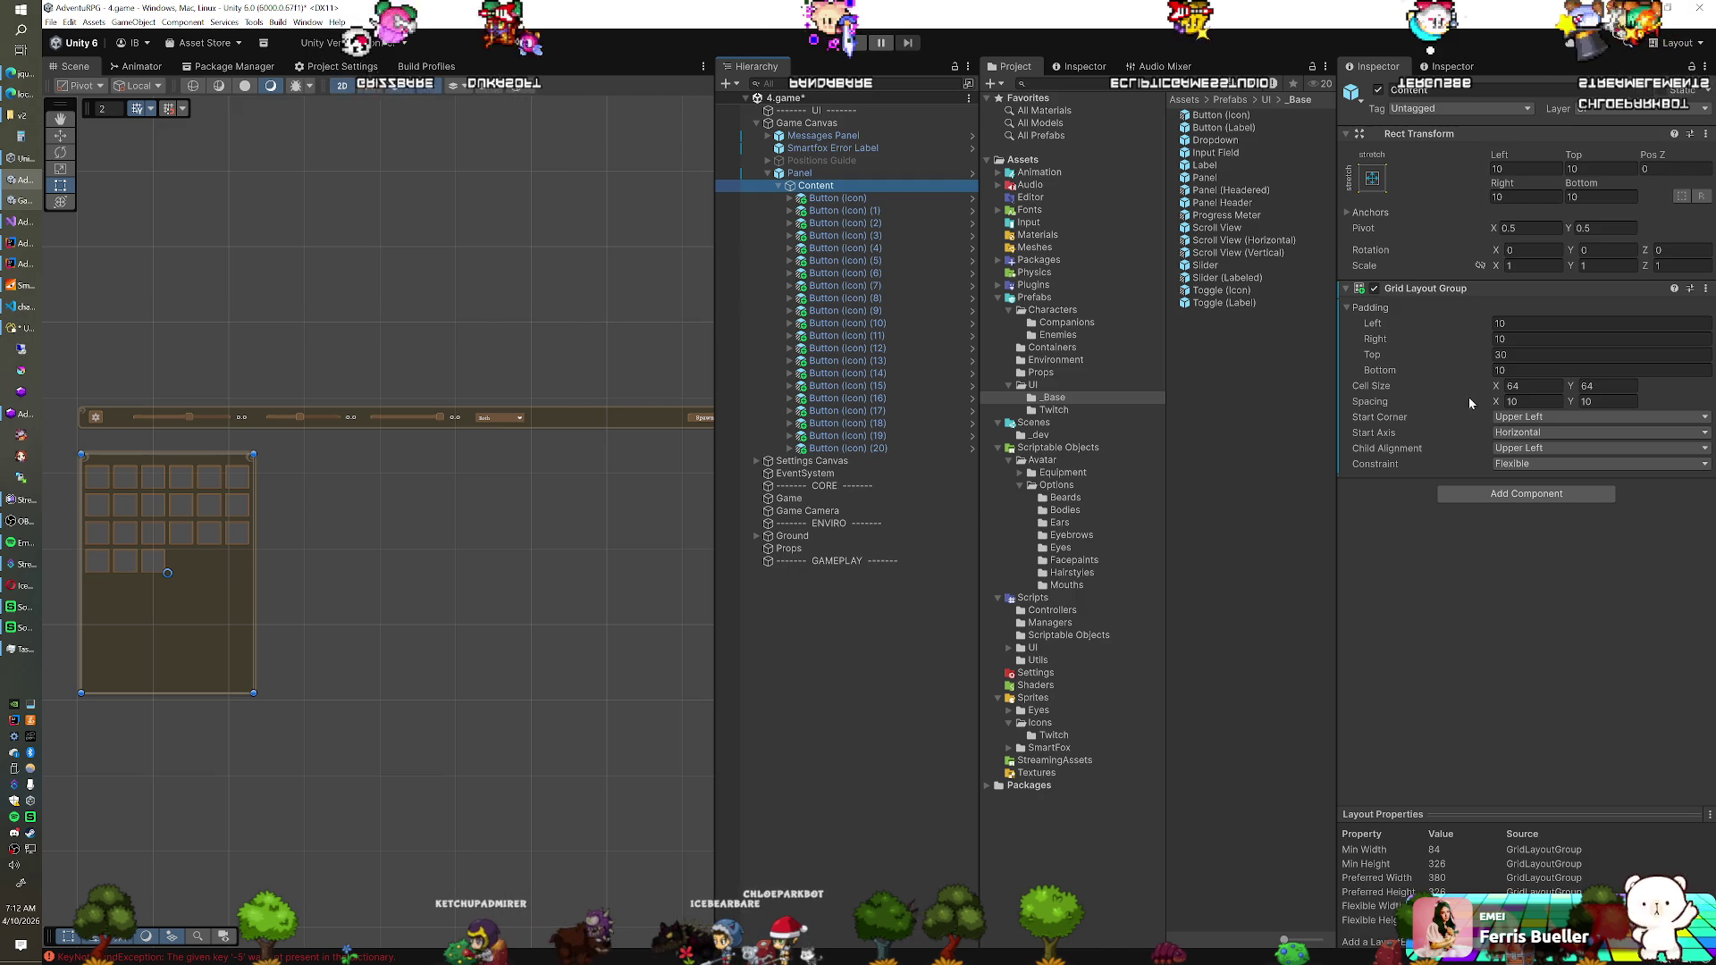
pyautogui.moveTo(1437, 361); pyautogui.dragTo(1435, 360)
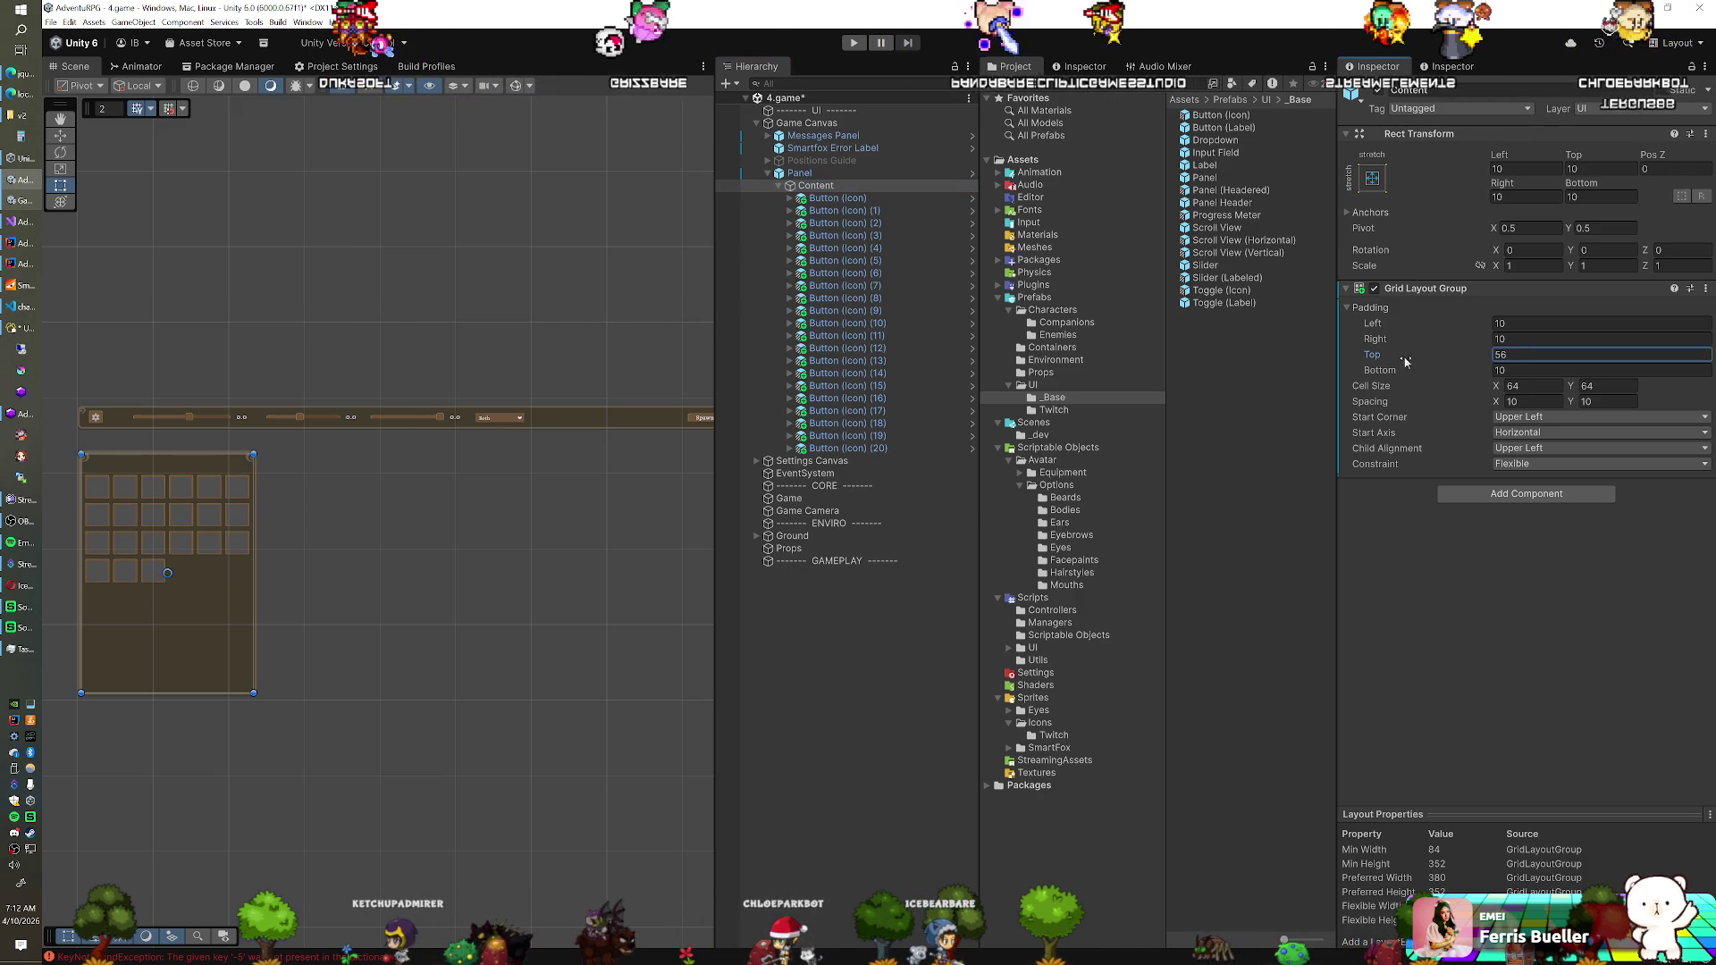
pyautogui.click(1529, 401)
pyautogui.write('6')
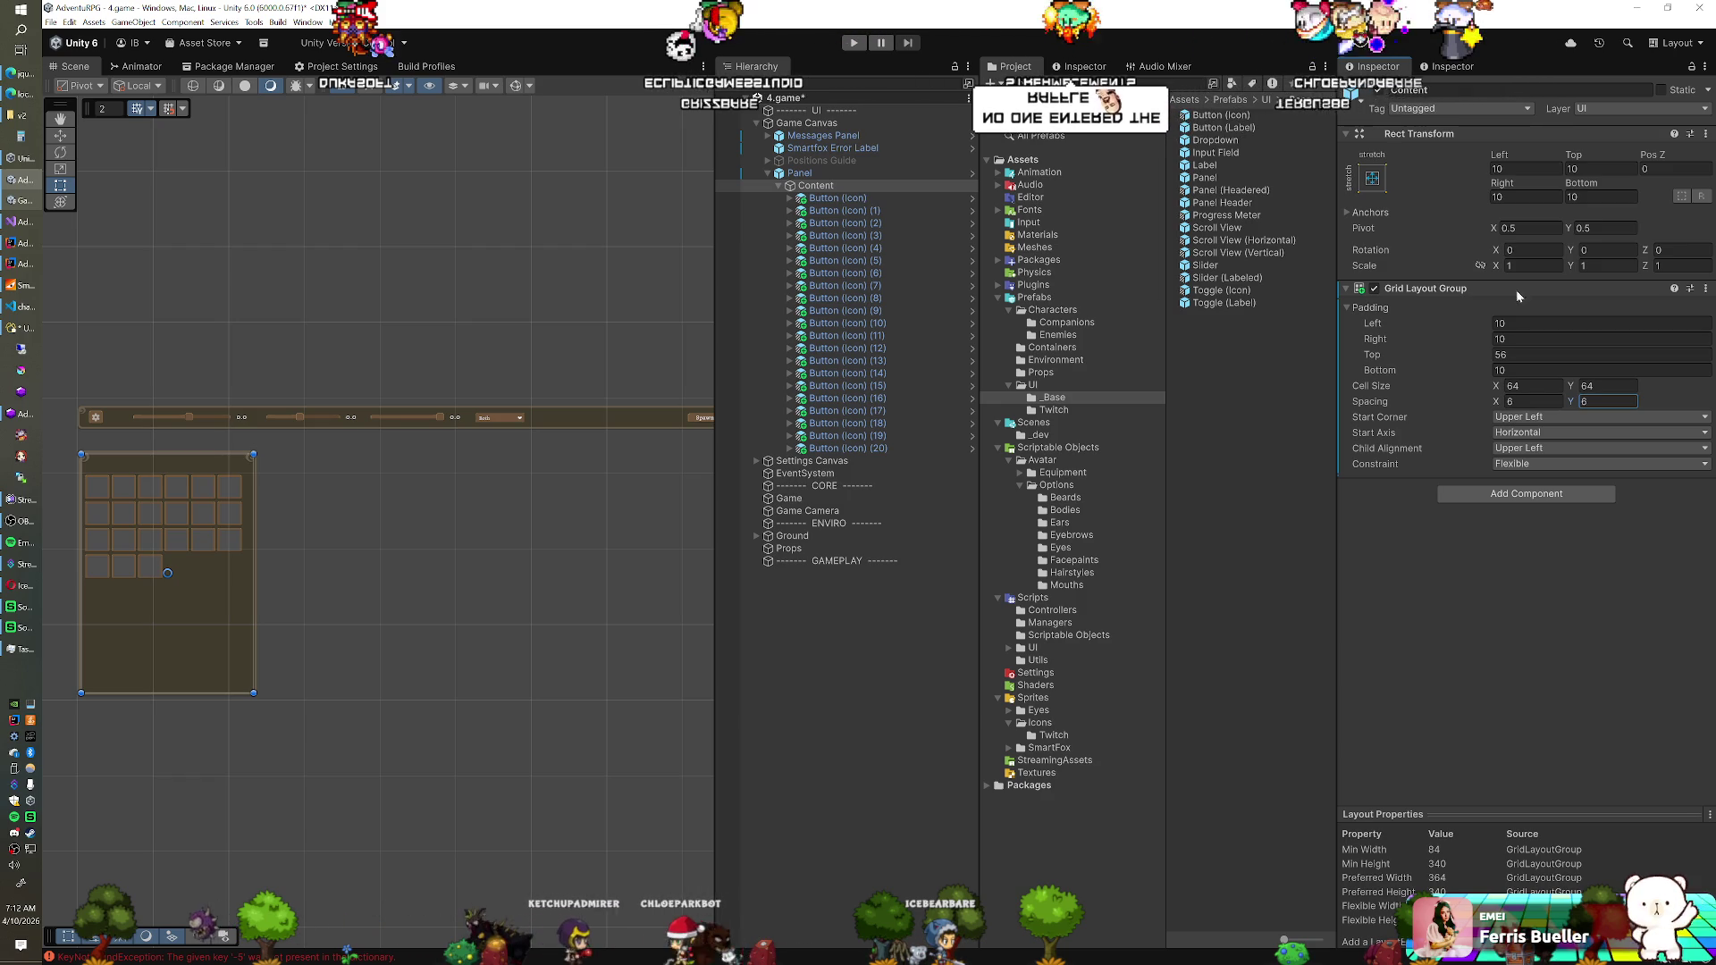
# Narrow the Panel's width to 454.71
pyautogui.click(811, 175)
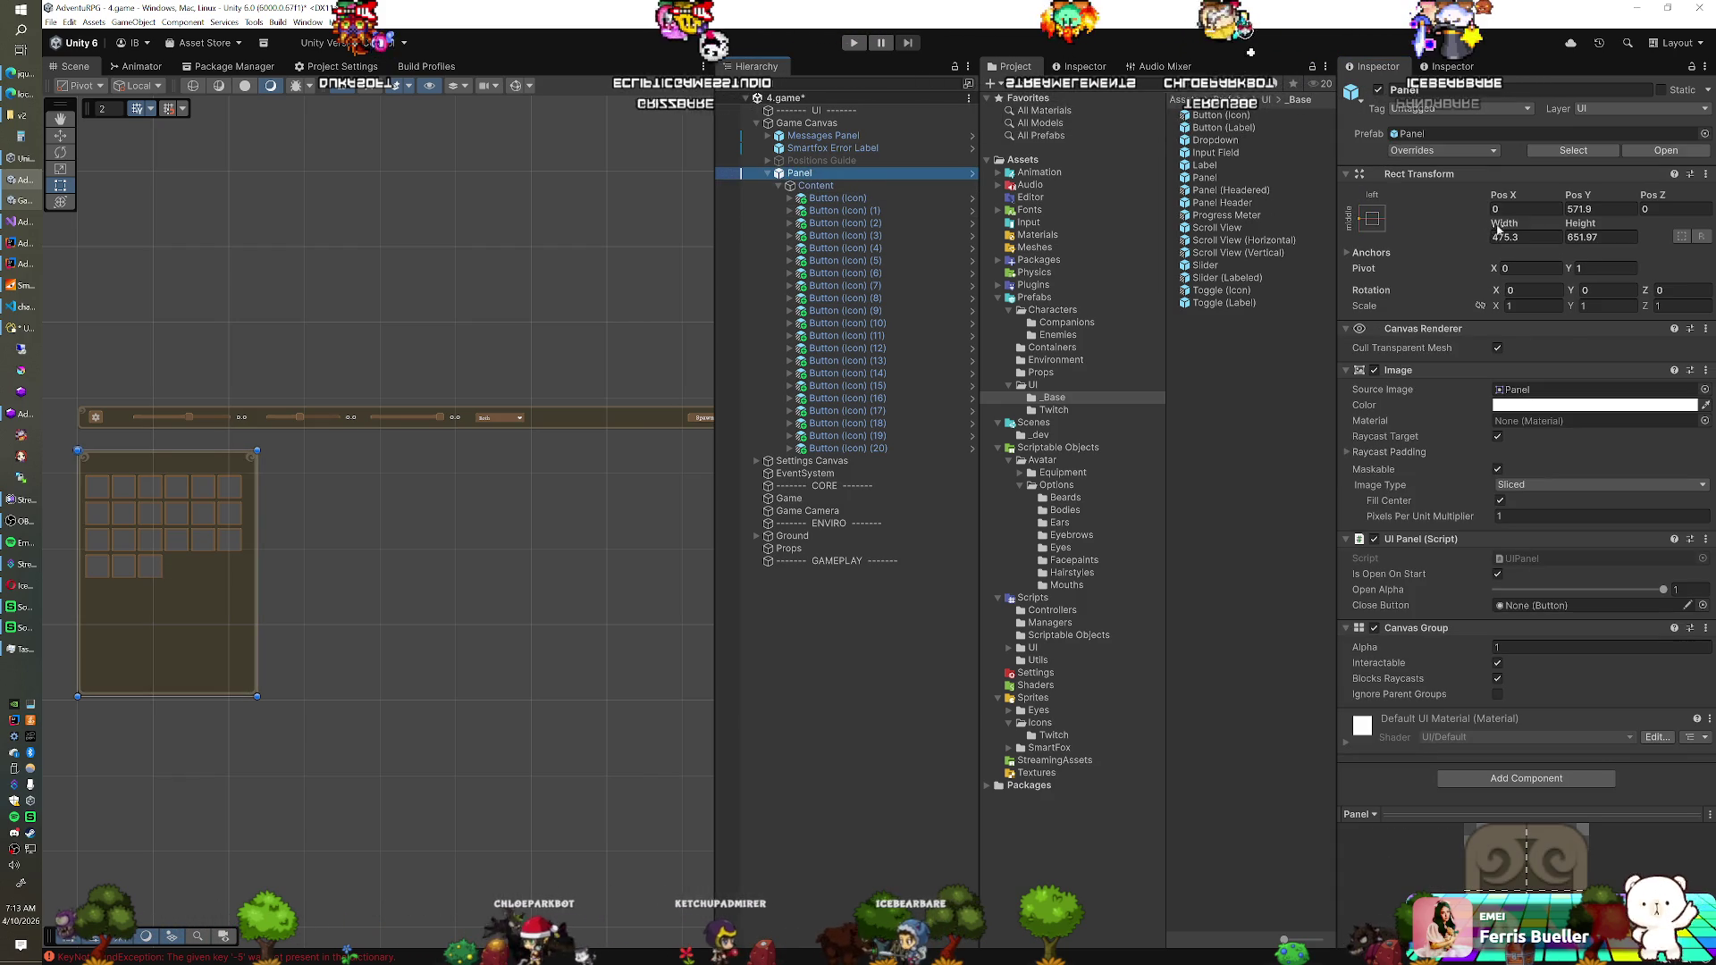
pyautogui.moveTo(1501, 231); pyautogui.dragTo(1462, 230)
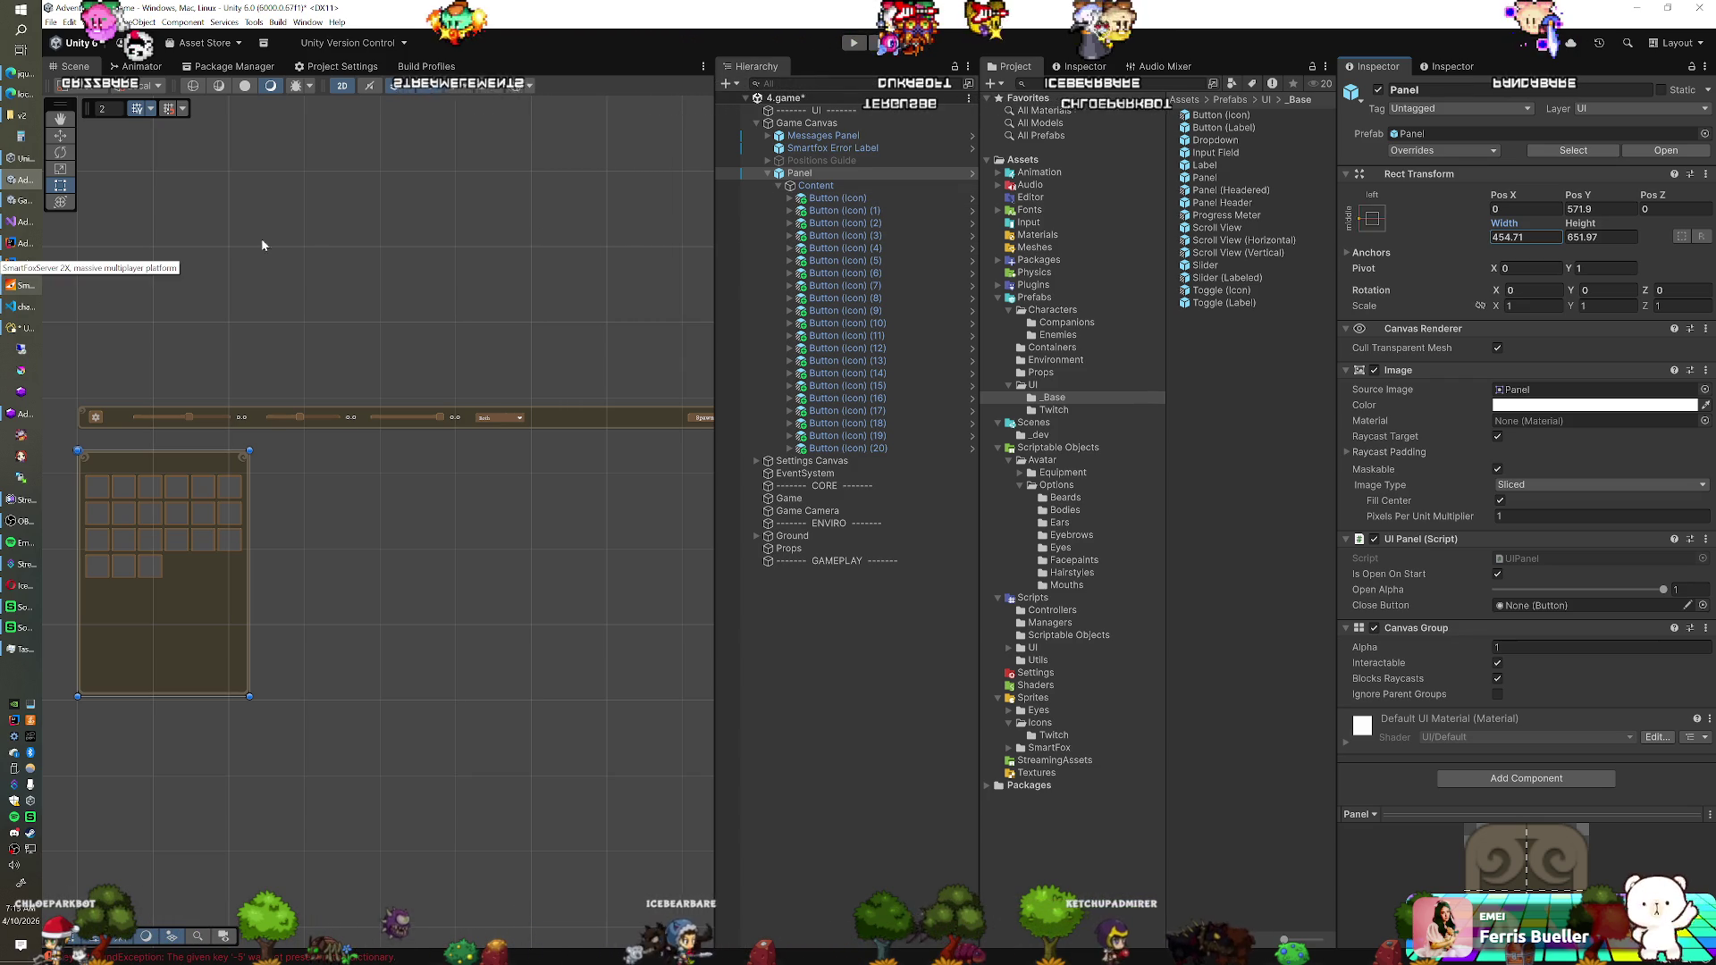
pyautogui.click(20, 329)
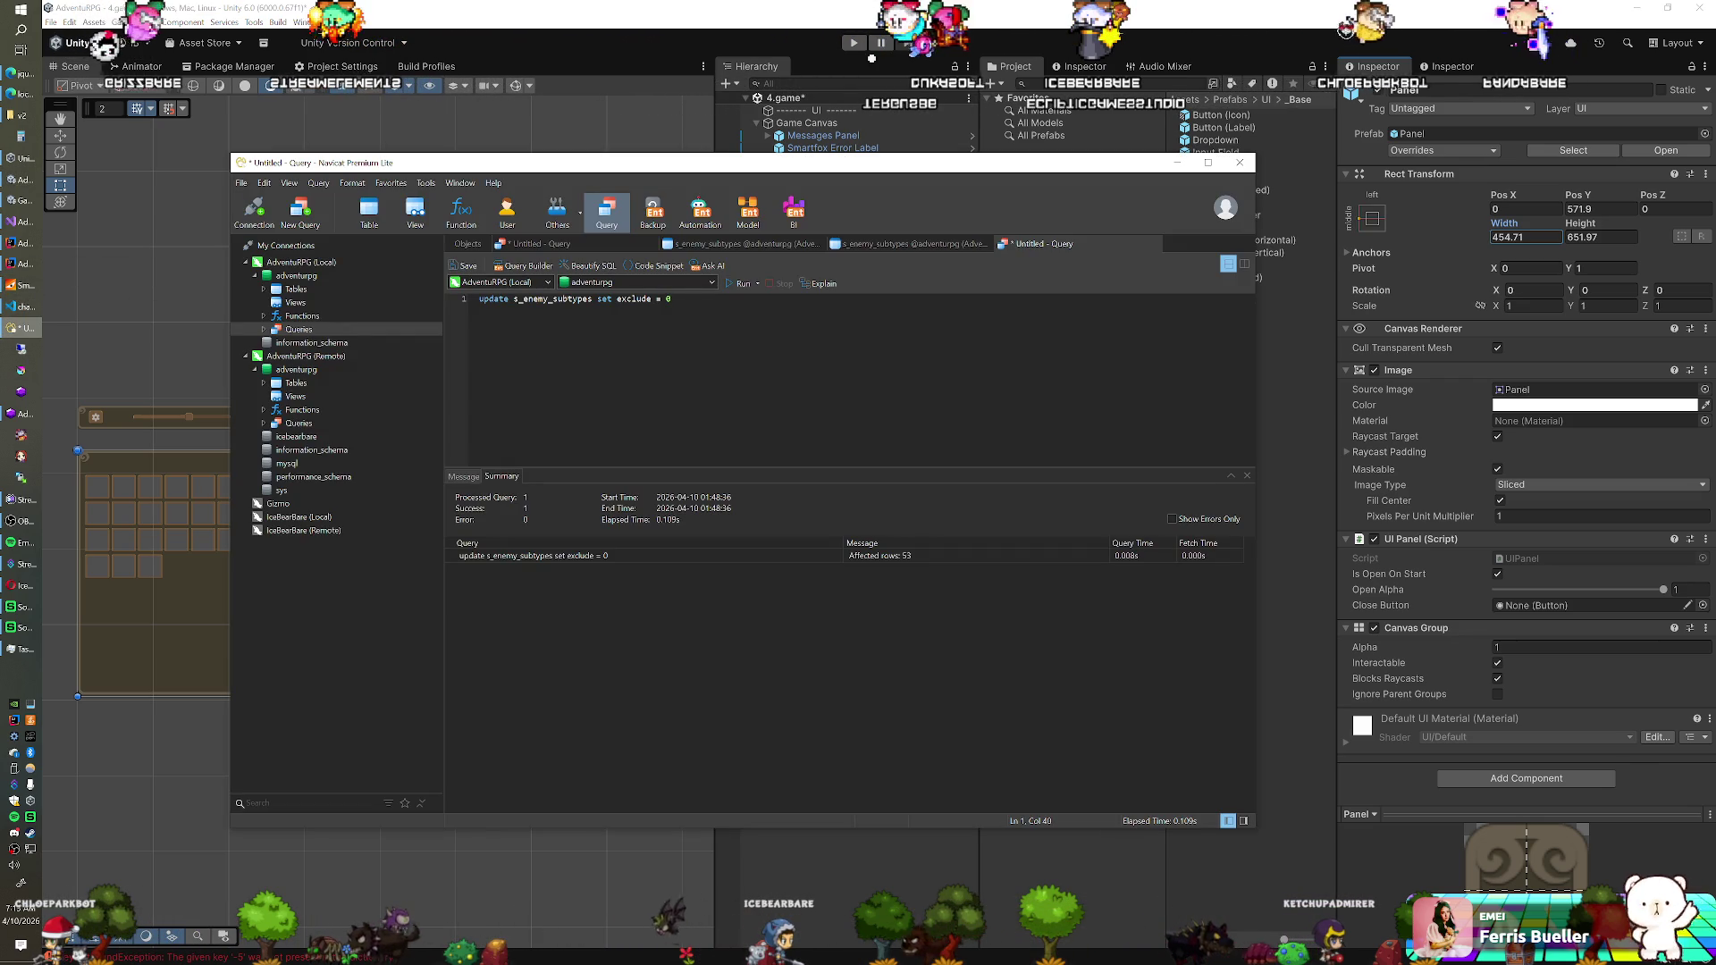
# Browse the s_enemy_subtypes rows down to the last entry, Ice Worm
pyautogui.click(907, 243)
pyautogui.press('Down')
pyautogui.press('Down')
pyautogui.press('Down')
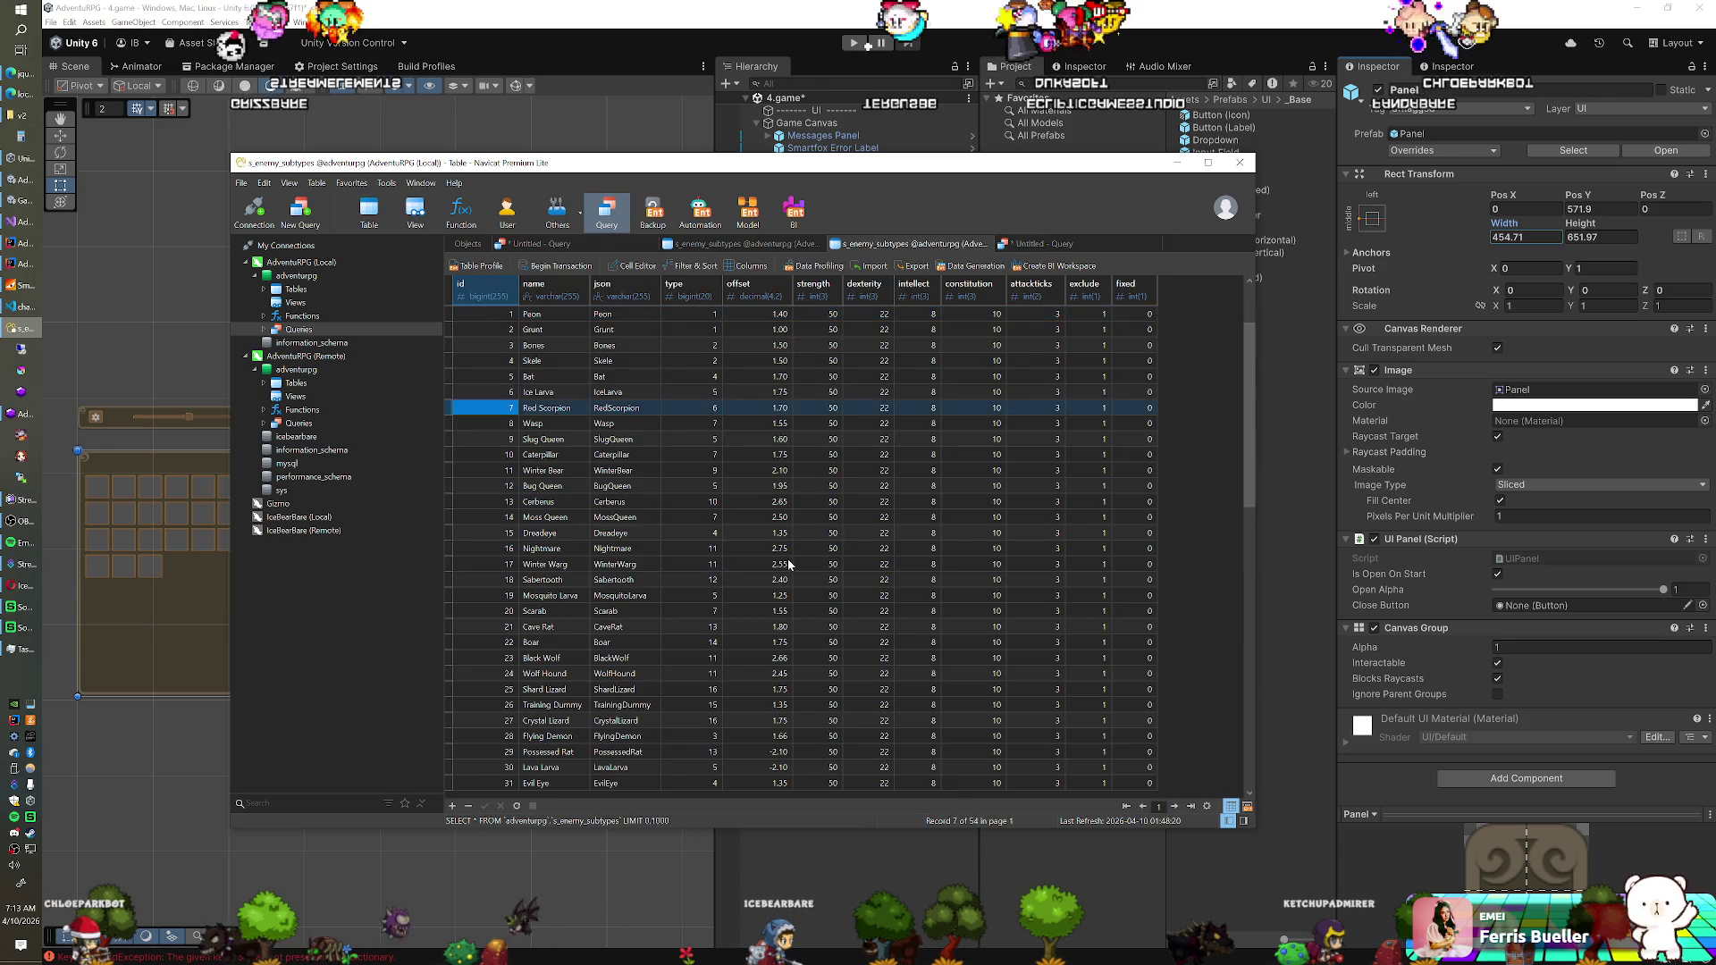
pyautogui.press('Down')
pyautogui.press('Down')
pyautogui.press('Down')
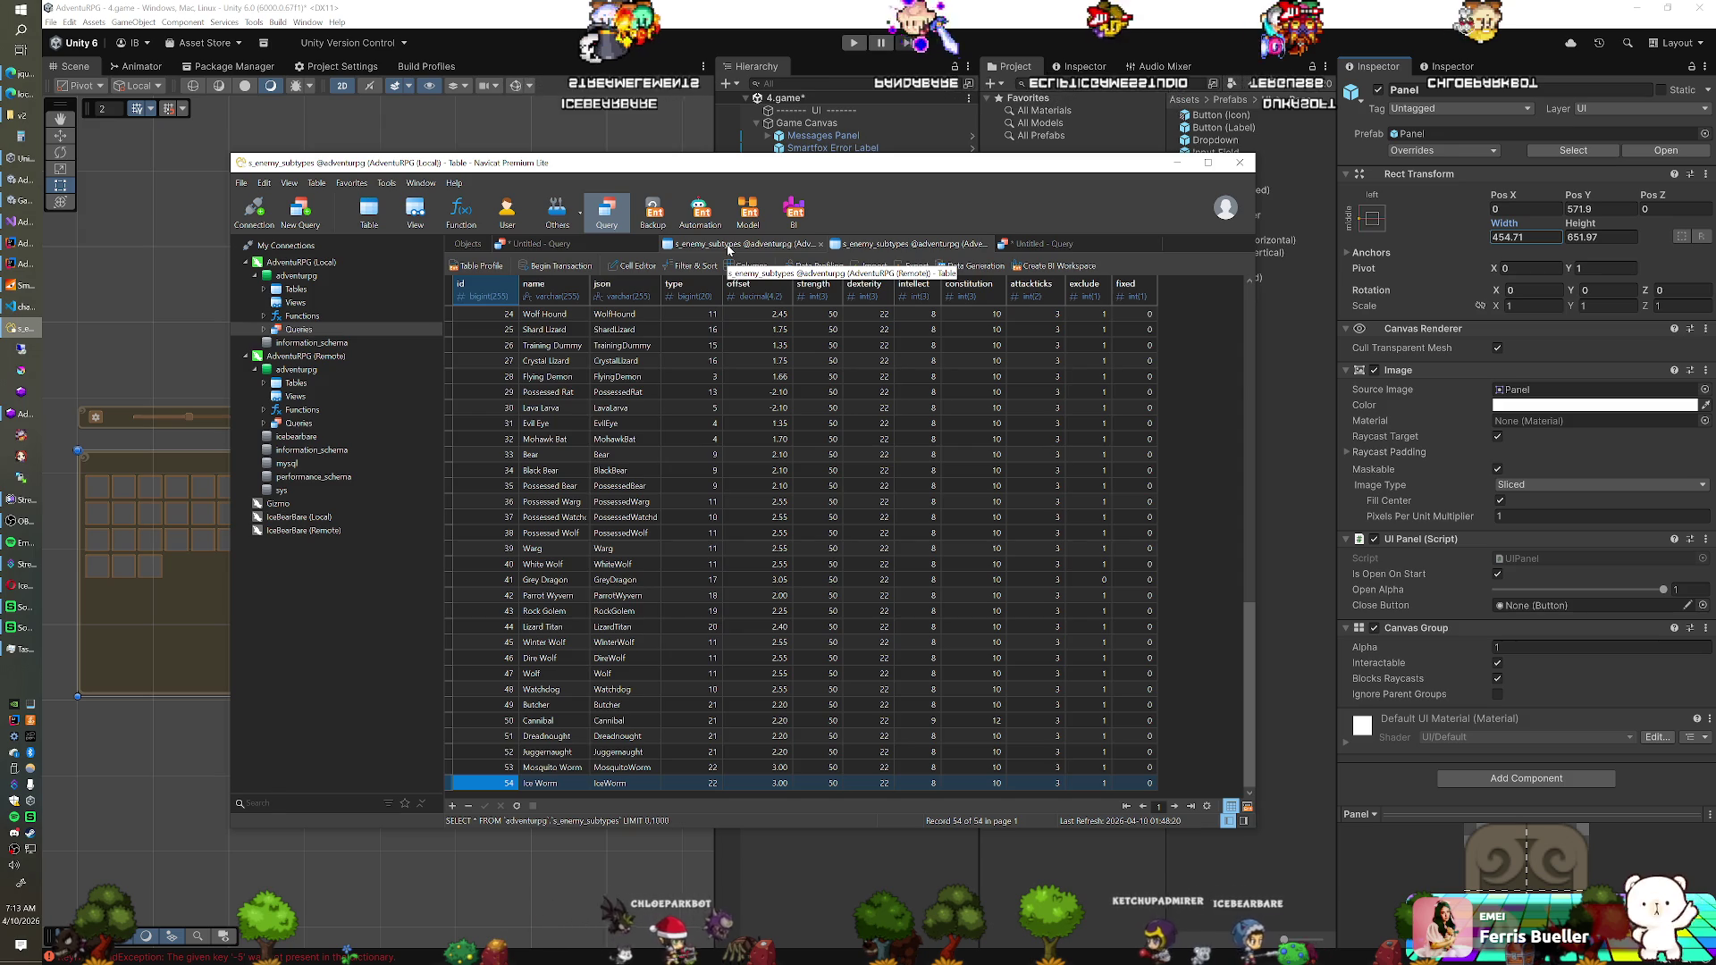
# Close the remote AdventuRPG connection without saving
pyautogui.click(479, 248)
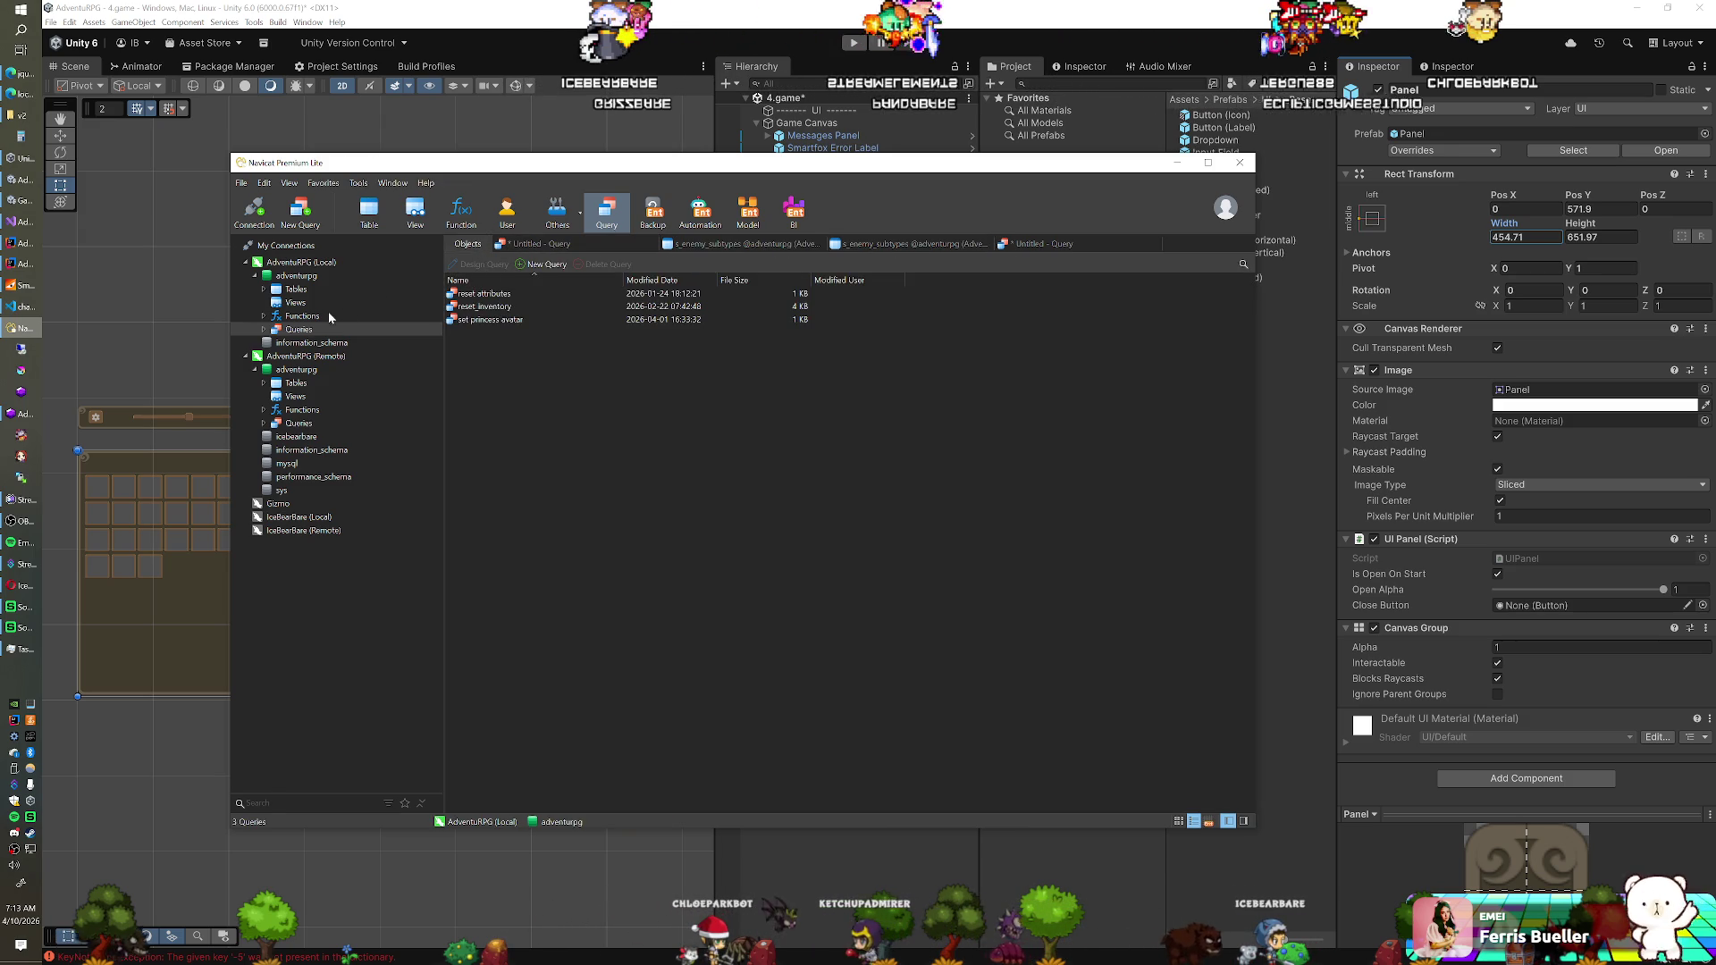
pyautogui.click(296, 289)
pyautogui.rightClick(307, 357)
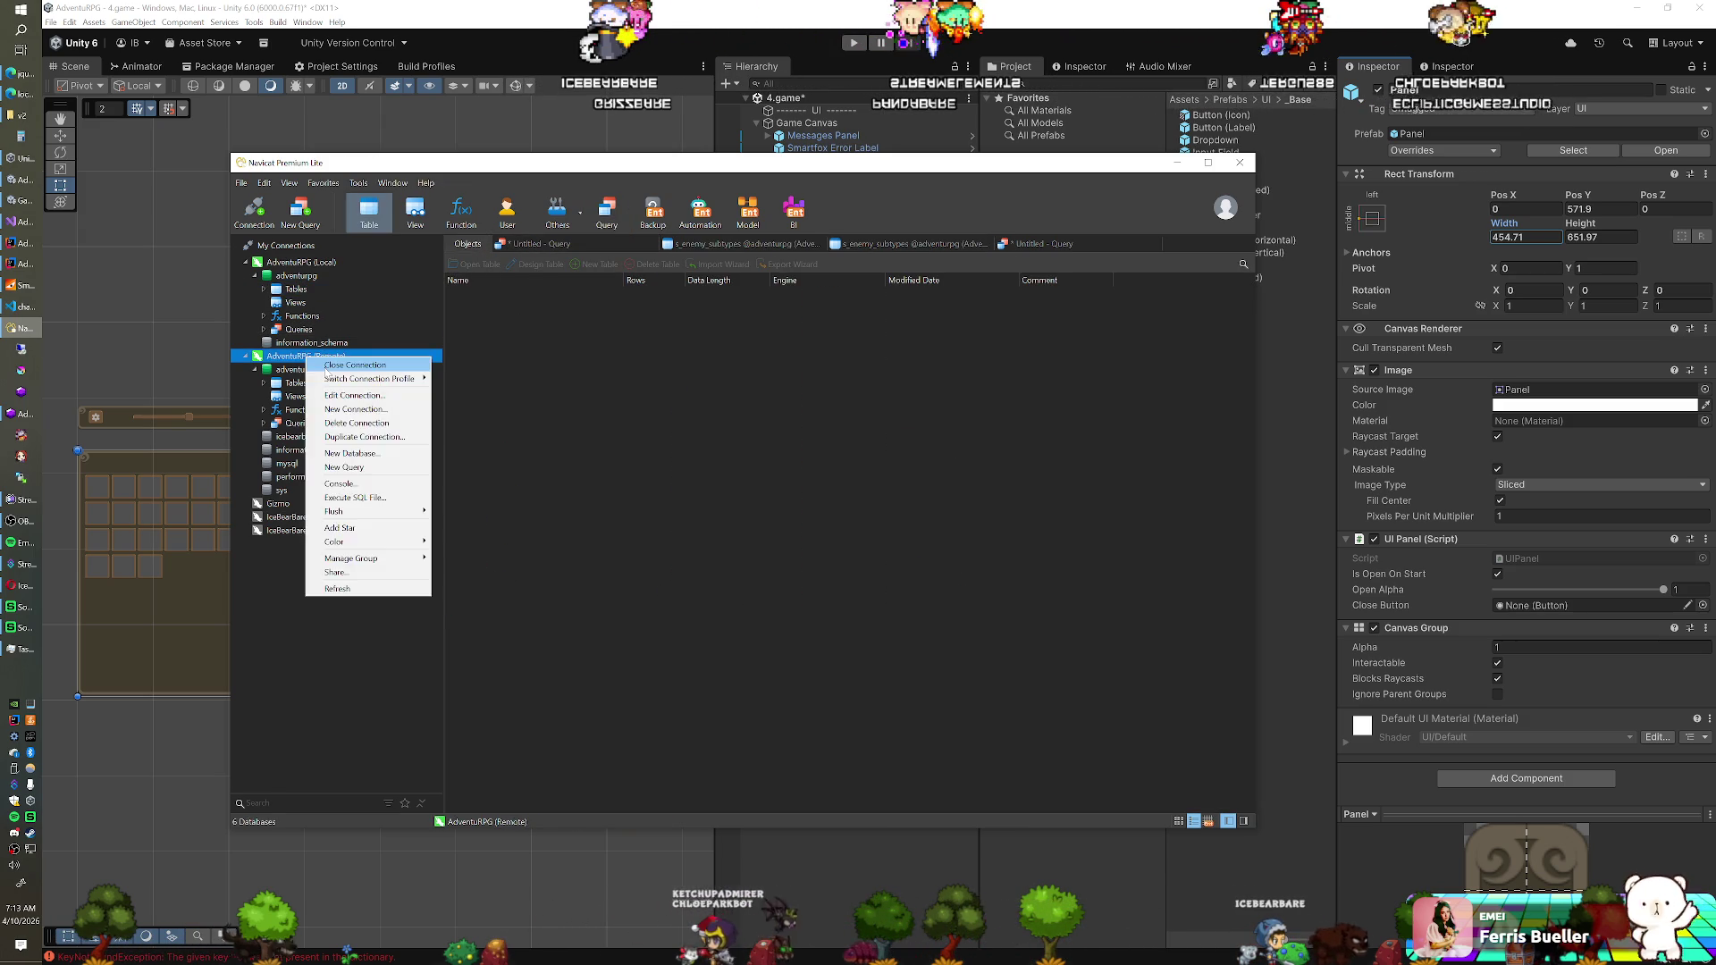
pyautogui.click(339, 367)
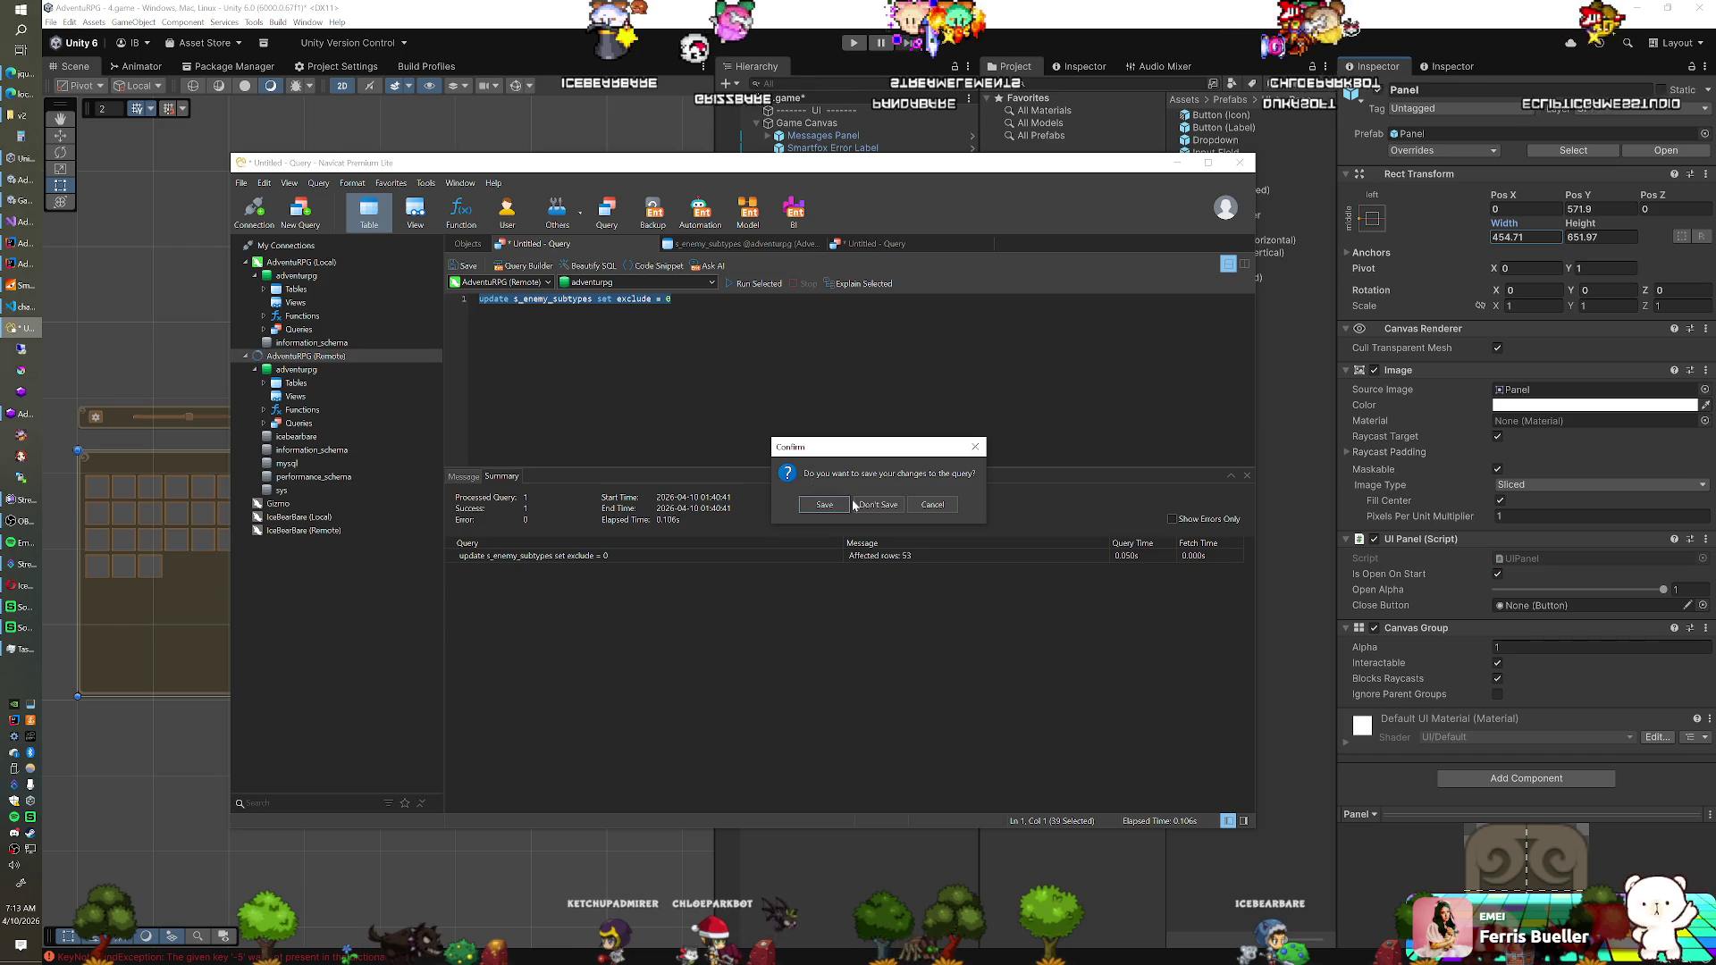
pyautogui.click(859, 504)
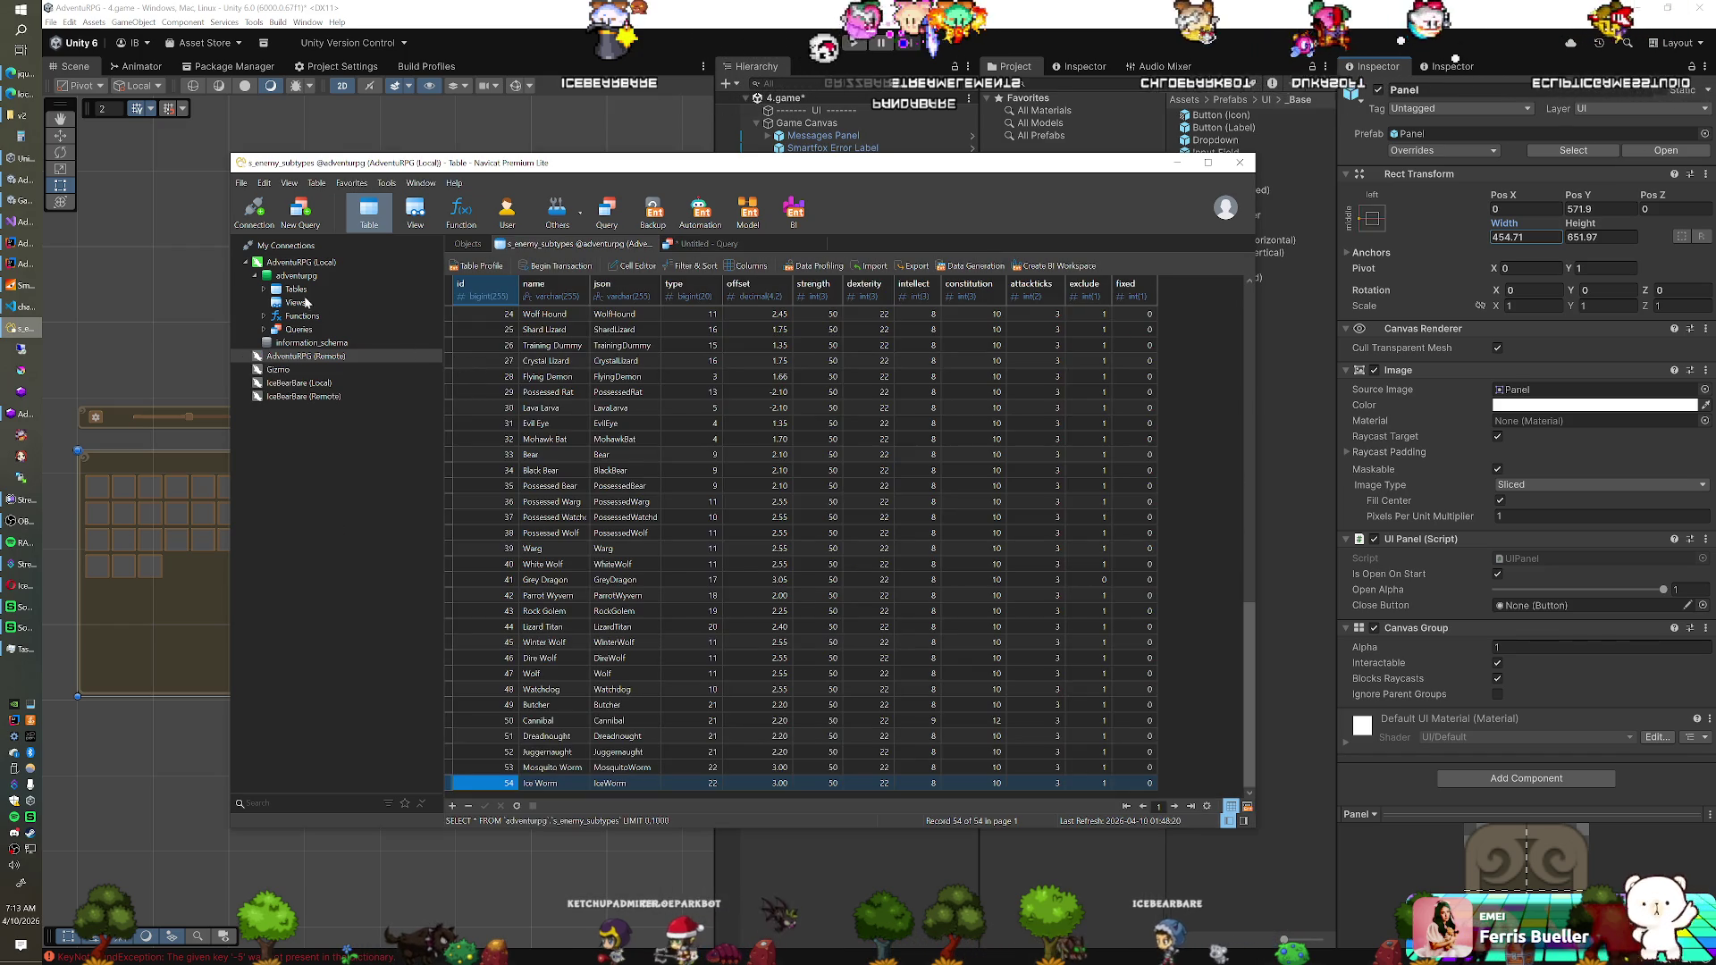
# Open the s_containers and s_deposits tables
pyautogui.click(467, 244)
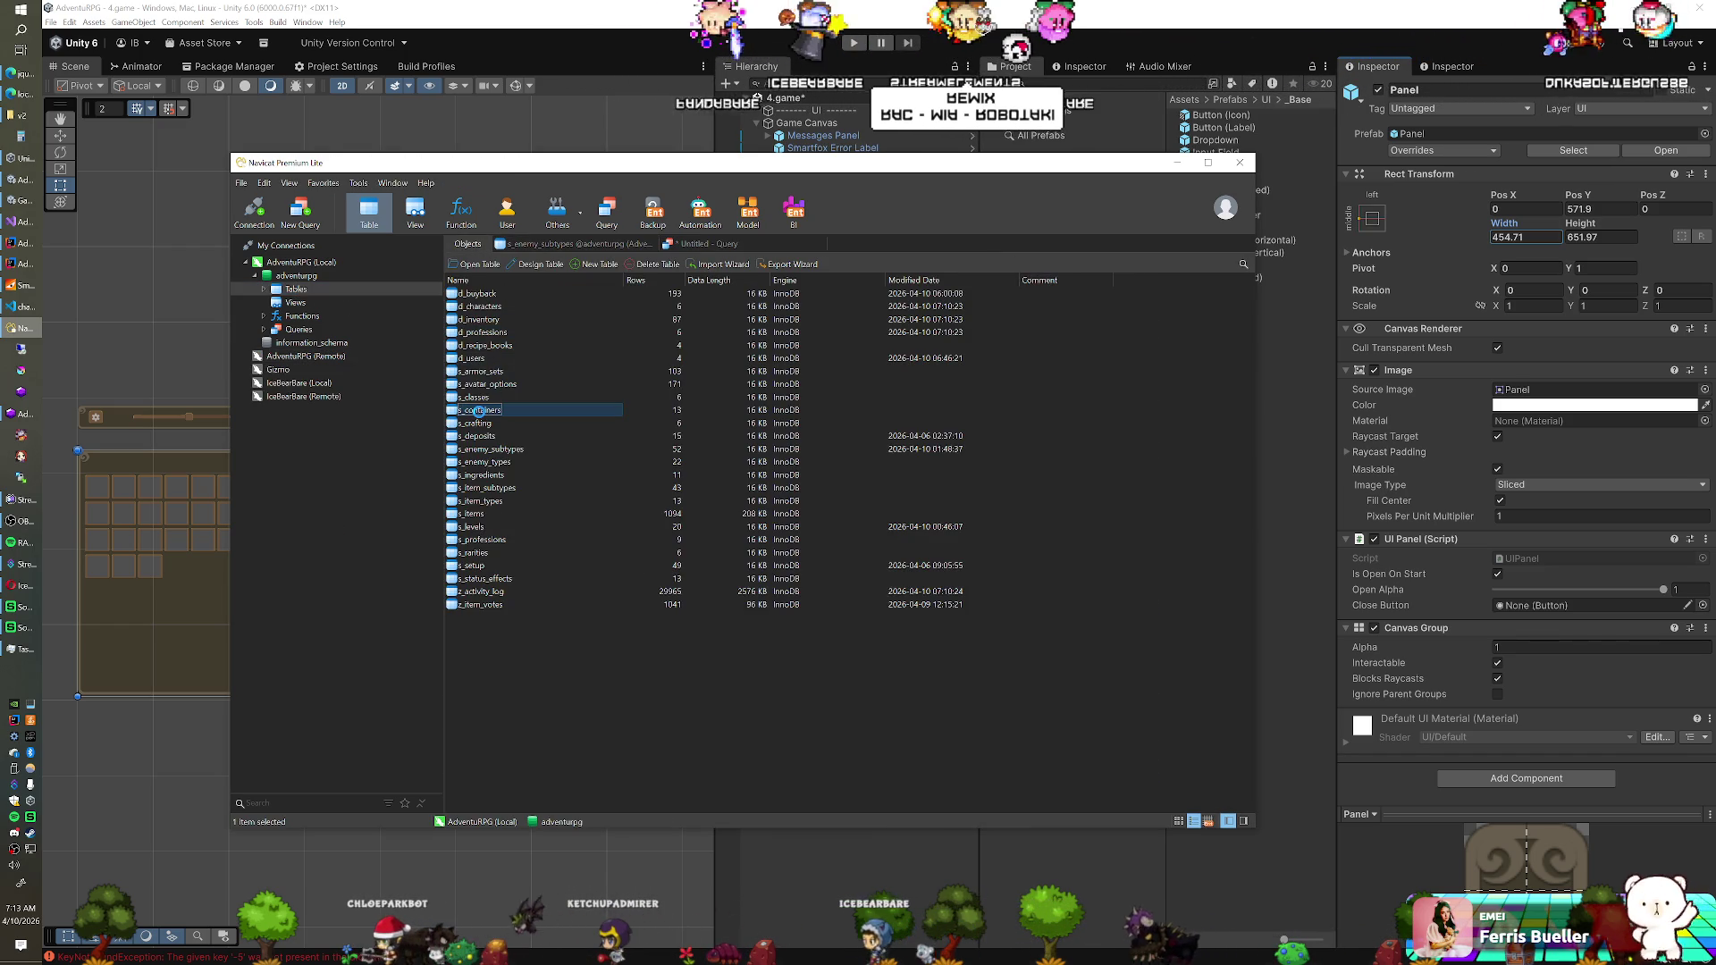
pyautogui.doubleClick(479, 411)
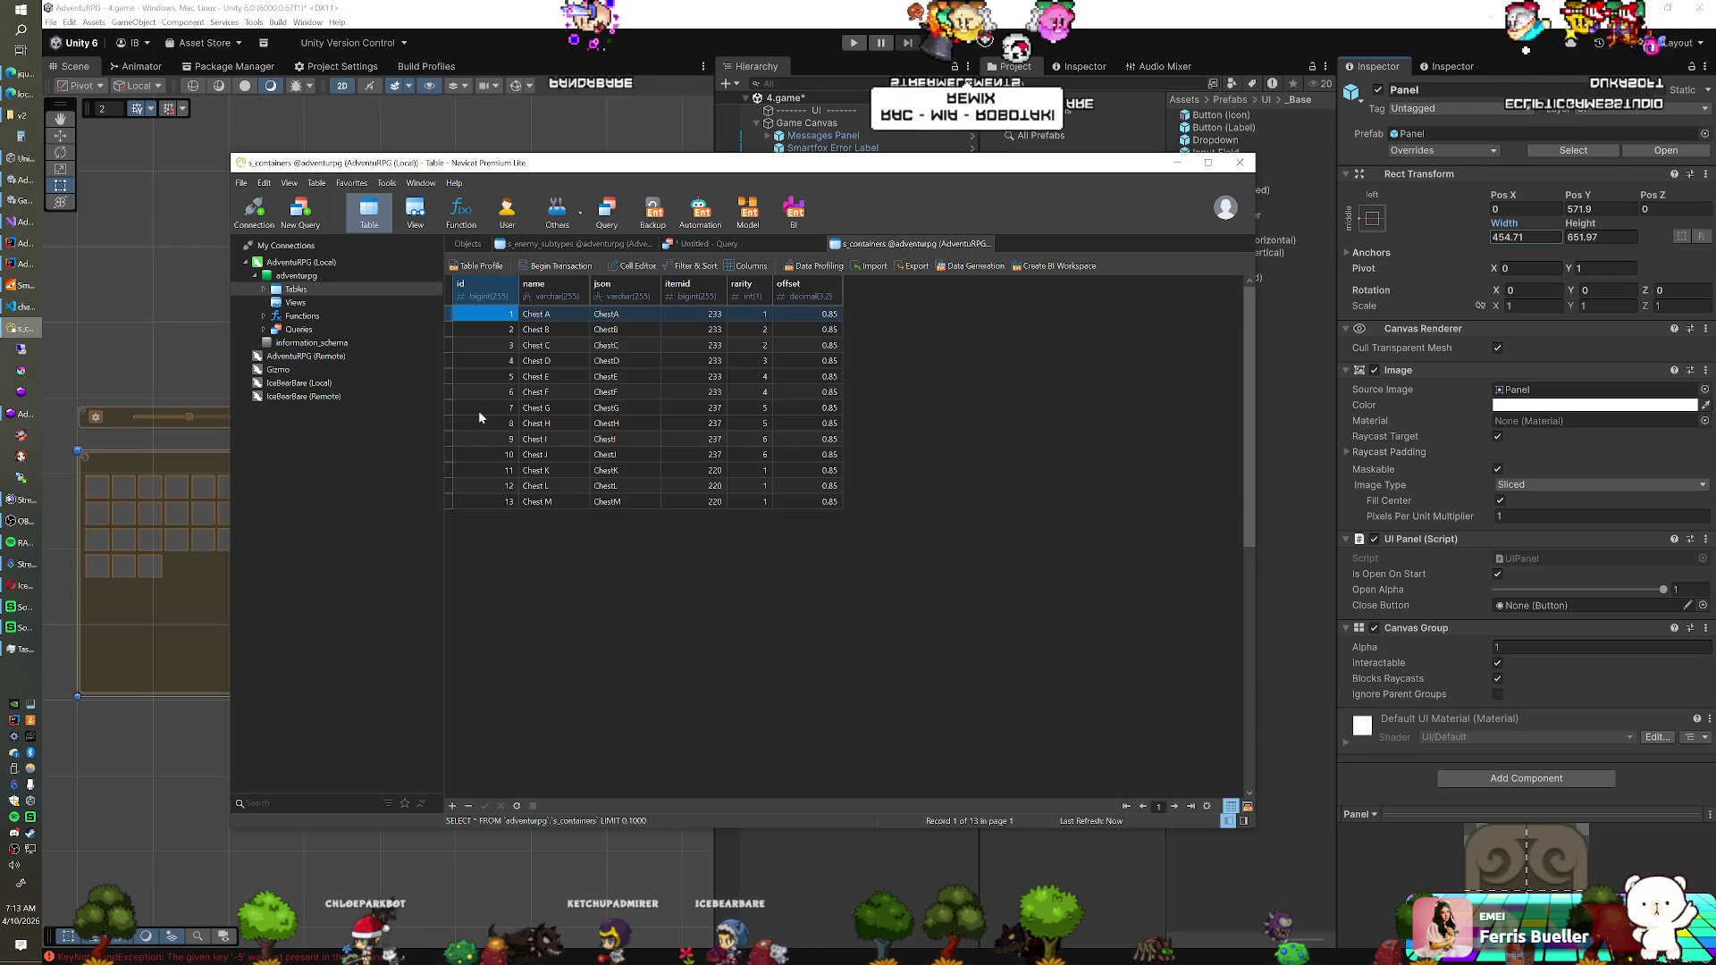
pyautogui.click(466, 244)
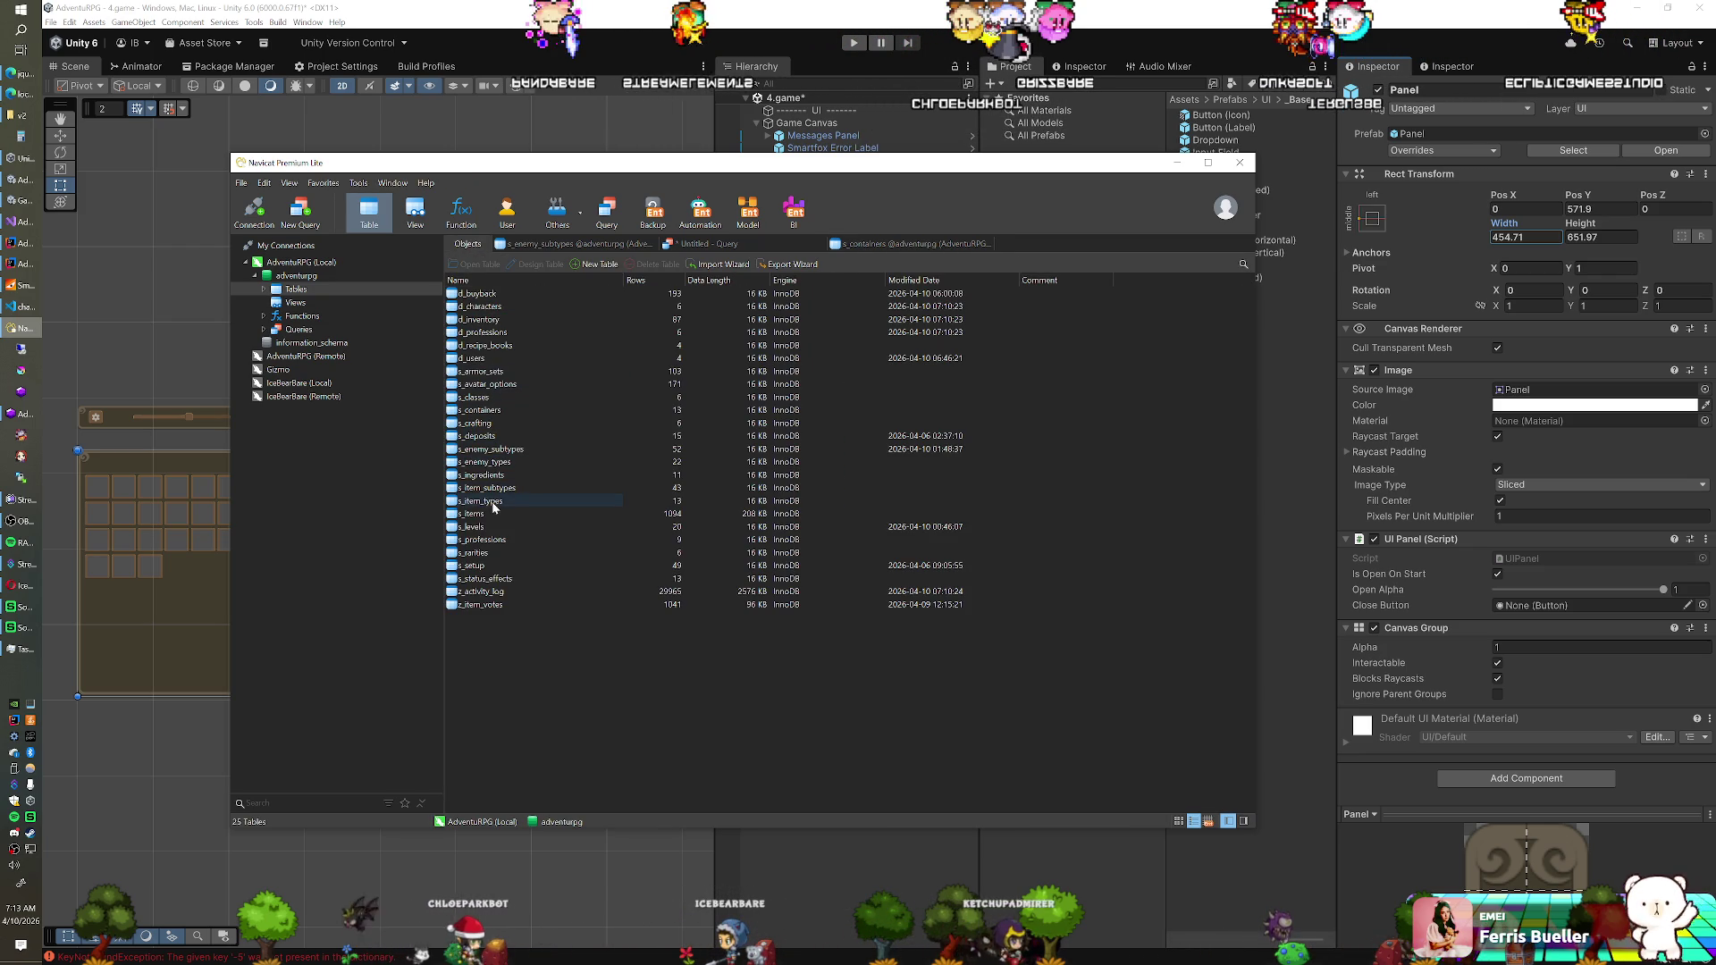
pyautogui.doubleClick(515, 436)
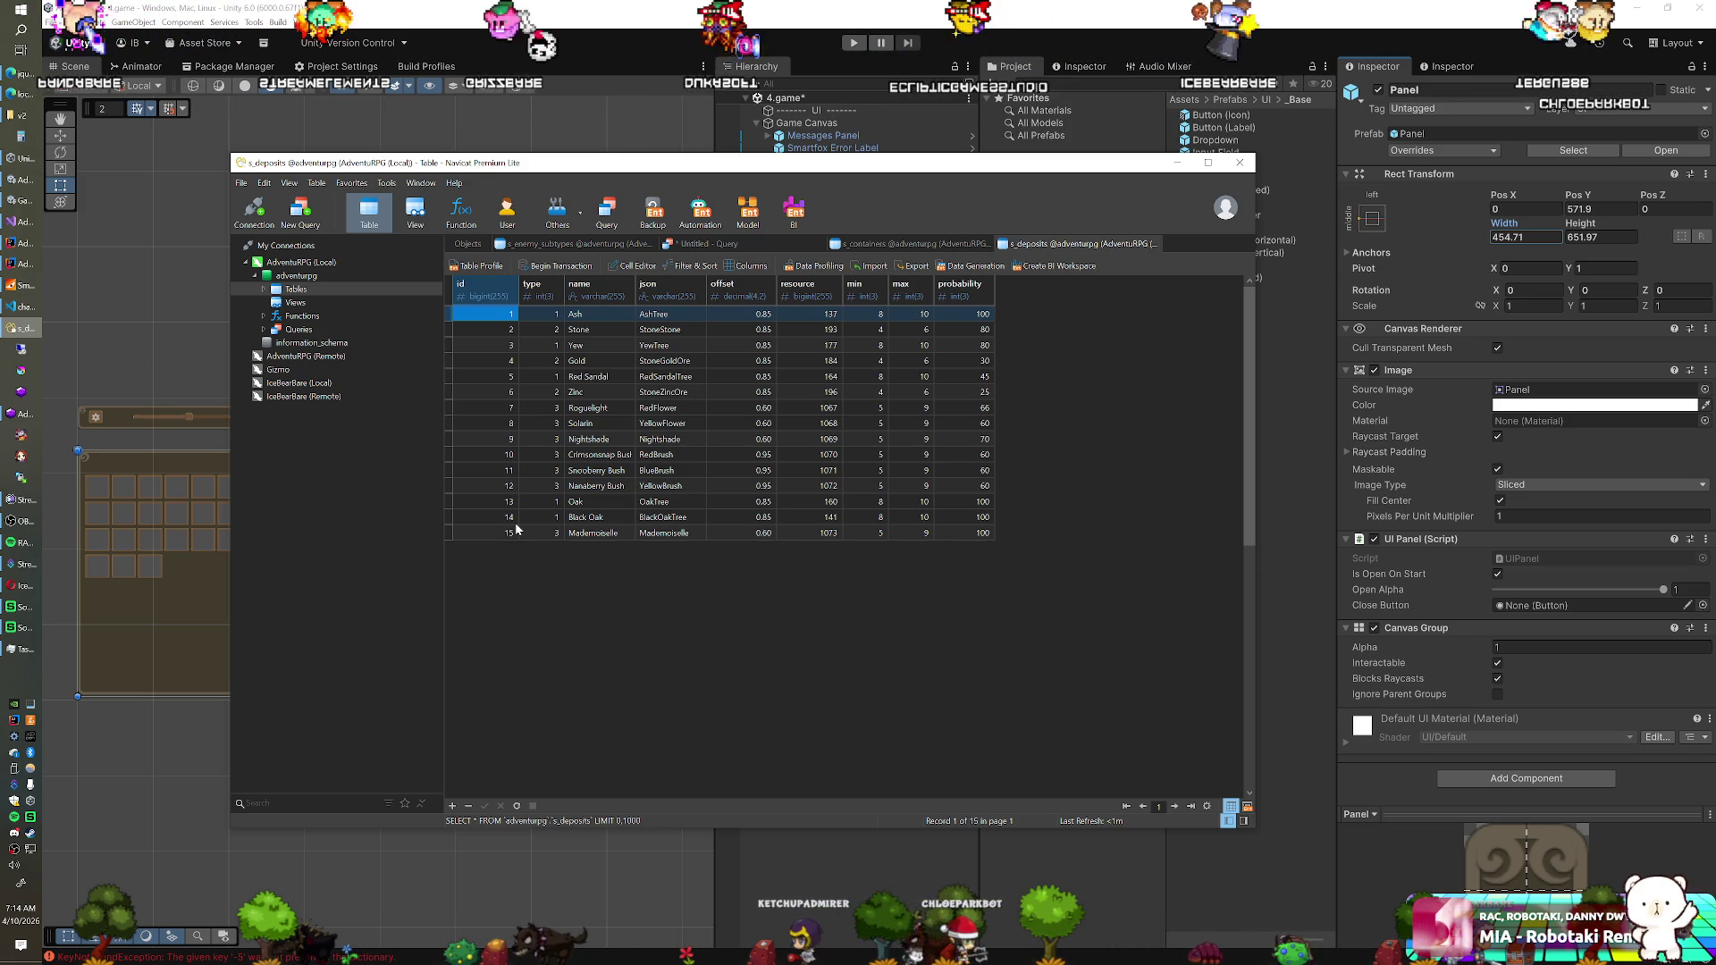
# Select Button (Icon) (20) in Unity, recheck the Navicat tables, then return to Unity
pyautogui.click(805, 48)
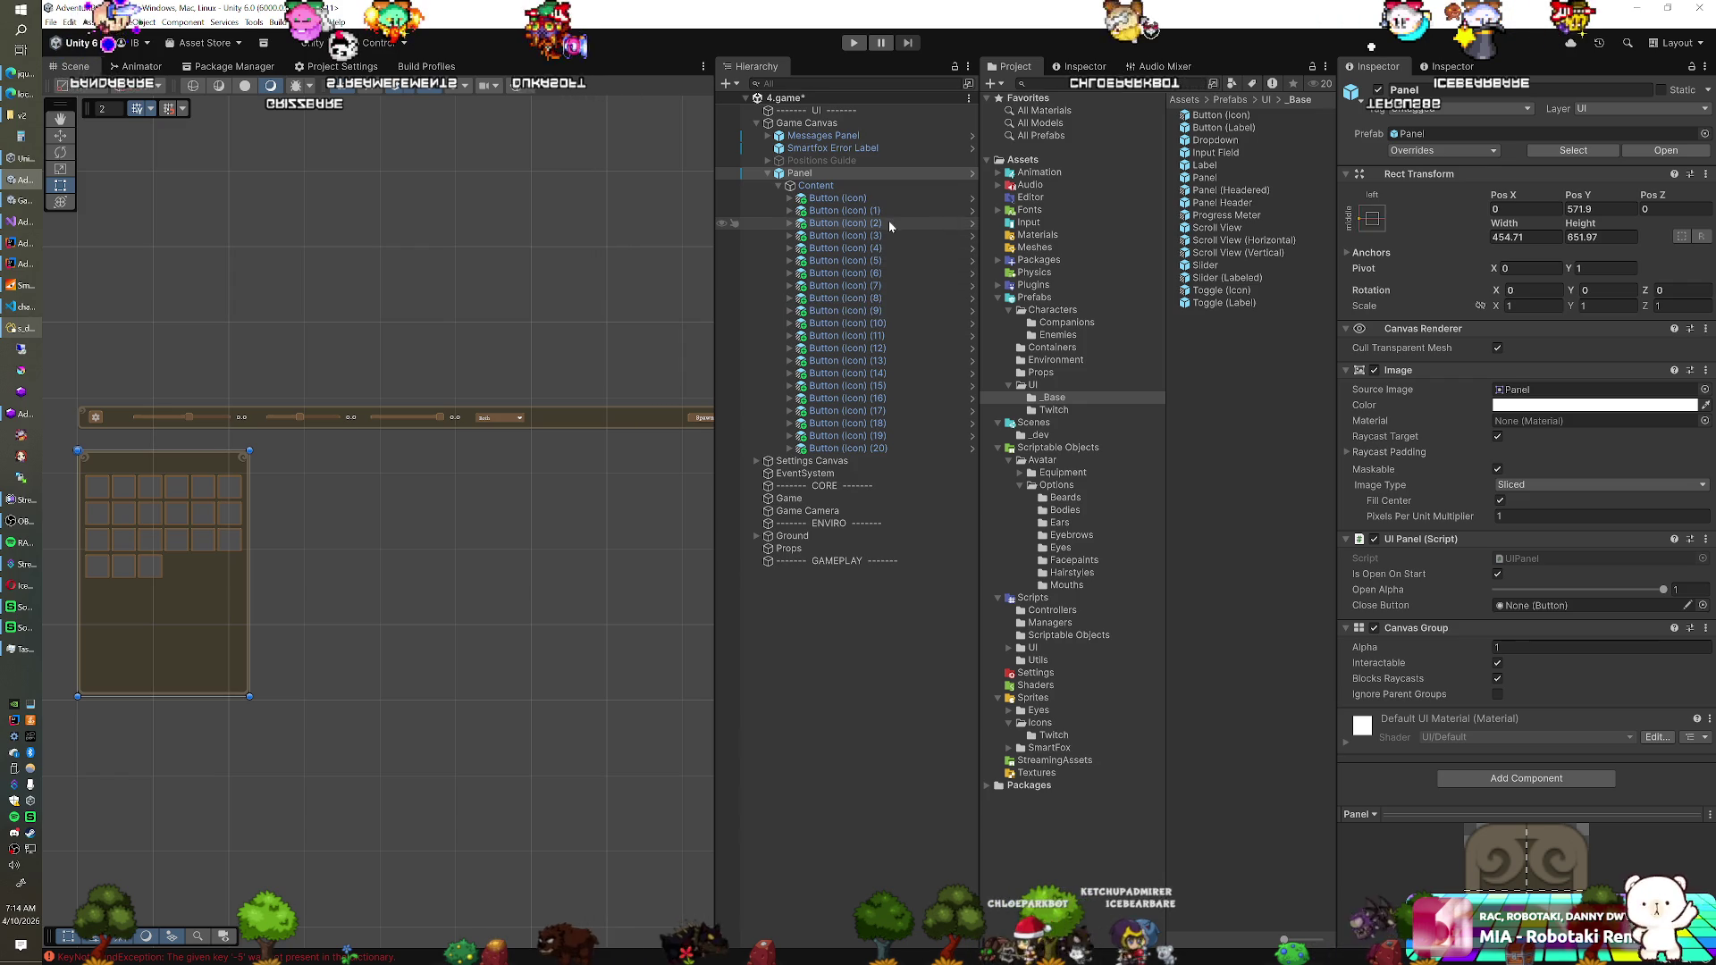
pyautogui.click(867, 449)
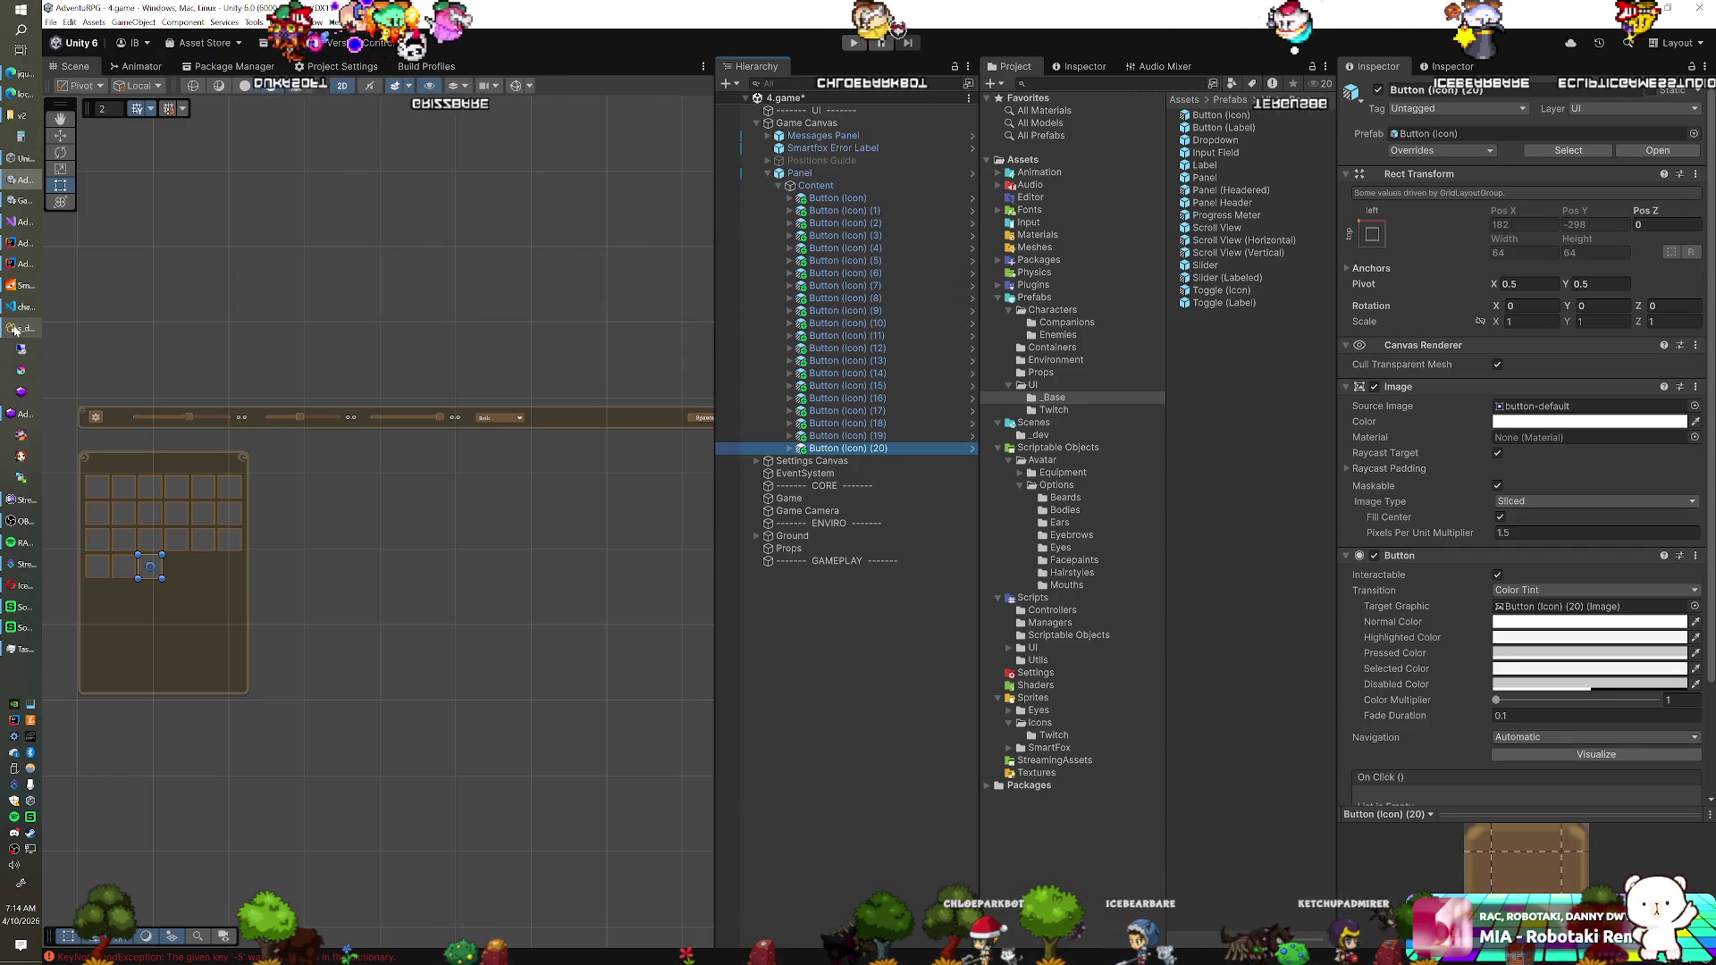
pyautogui.click(14, 330)
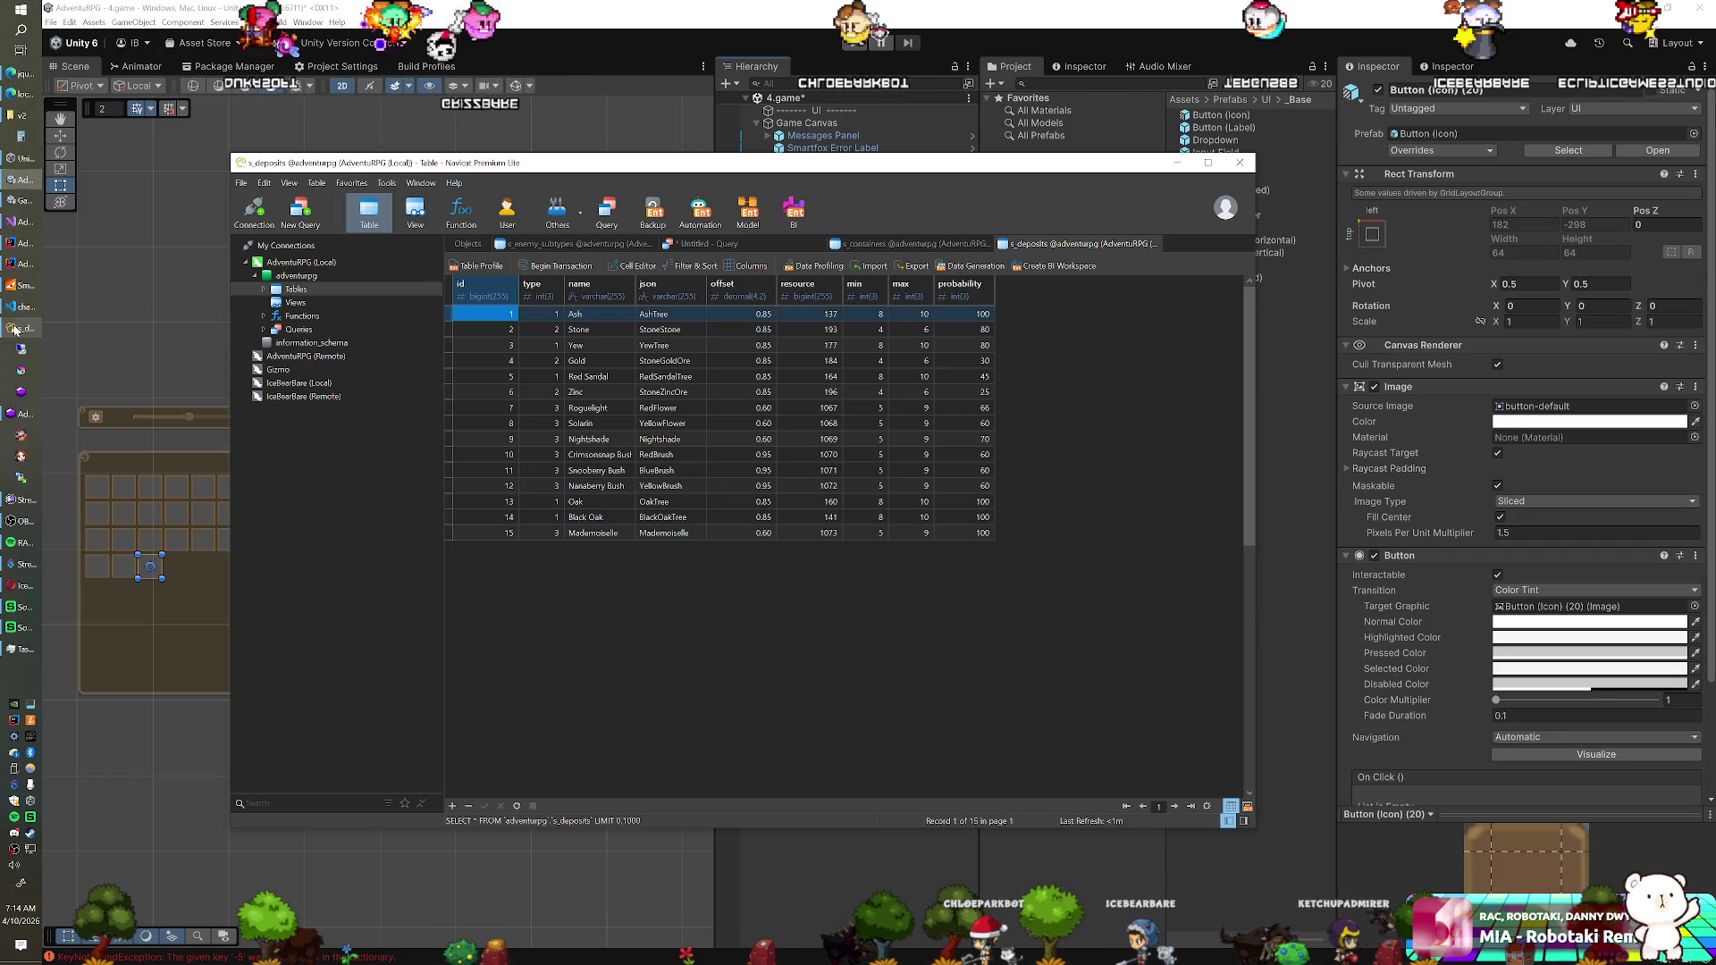
pyautogui.click(873, 248)
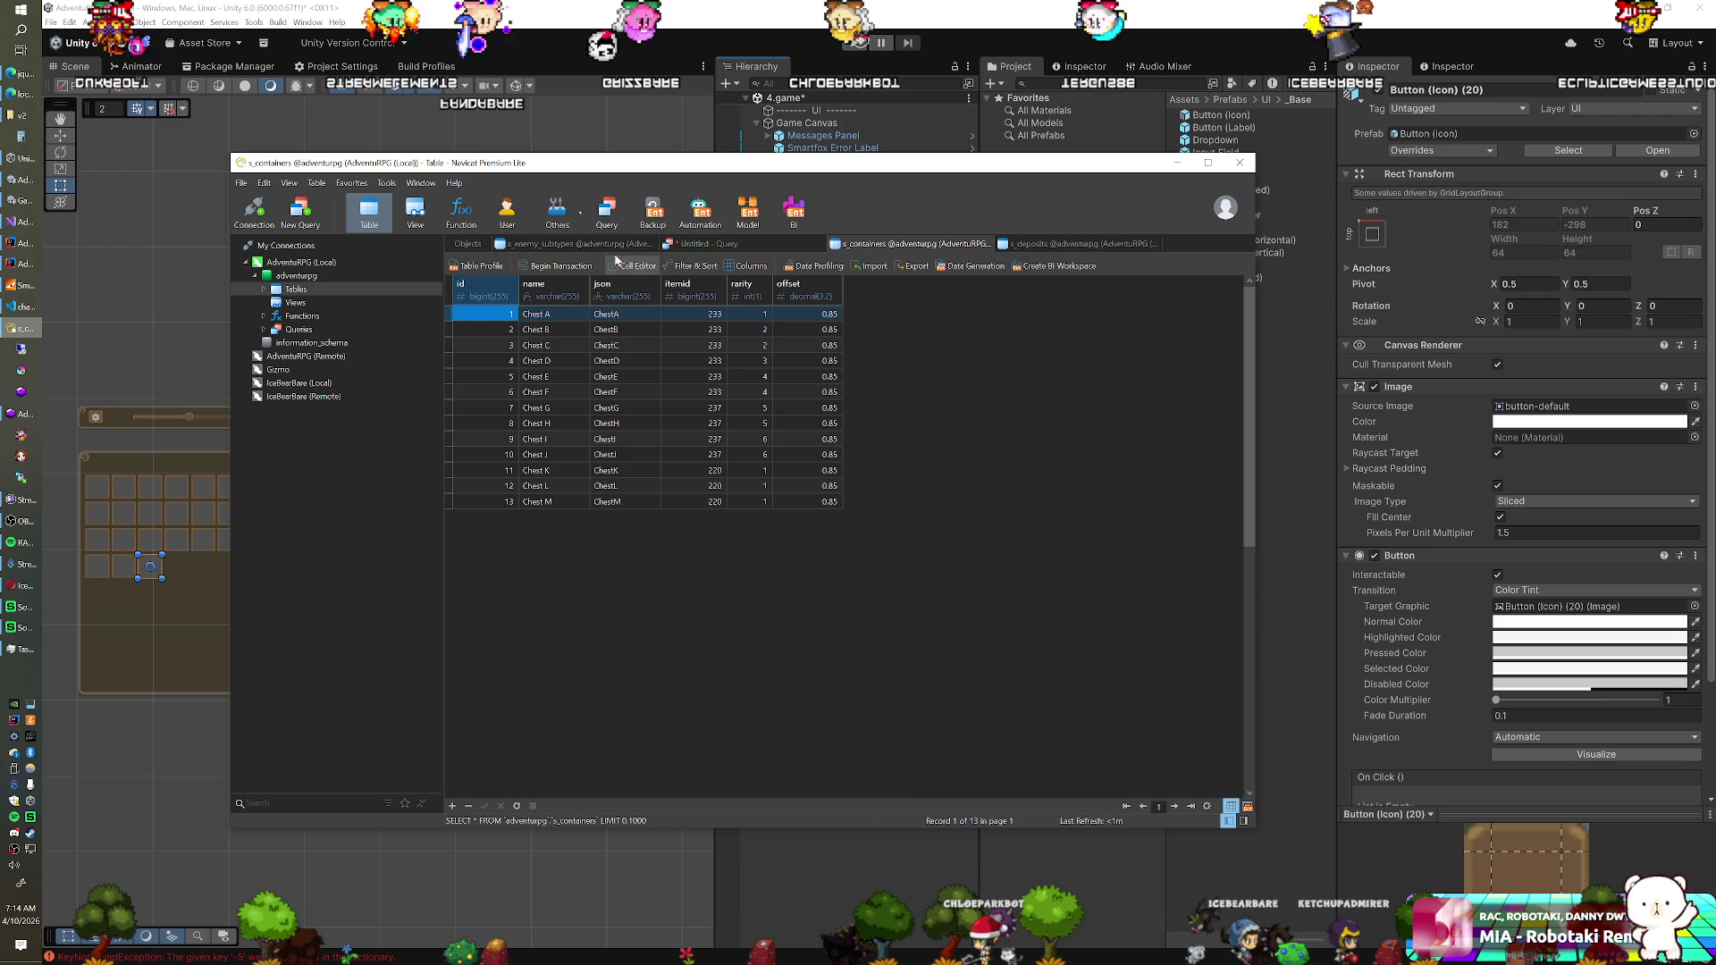
pyautogui.click(600, 244)
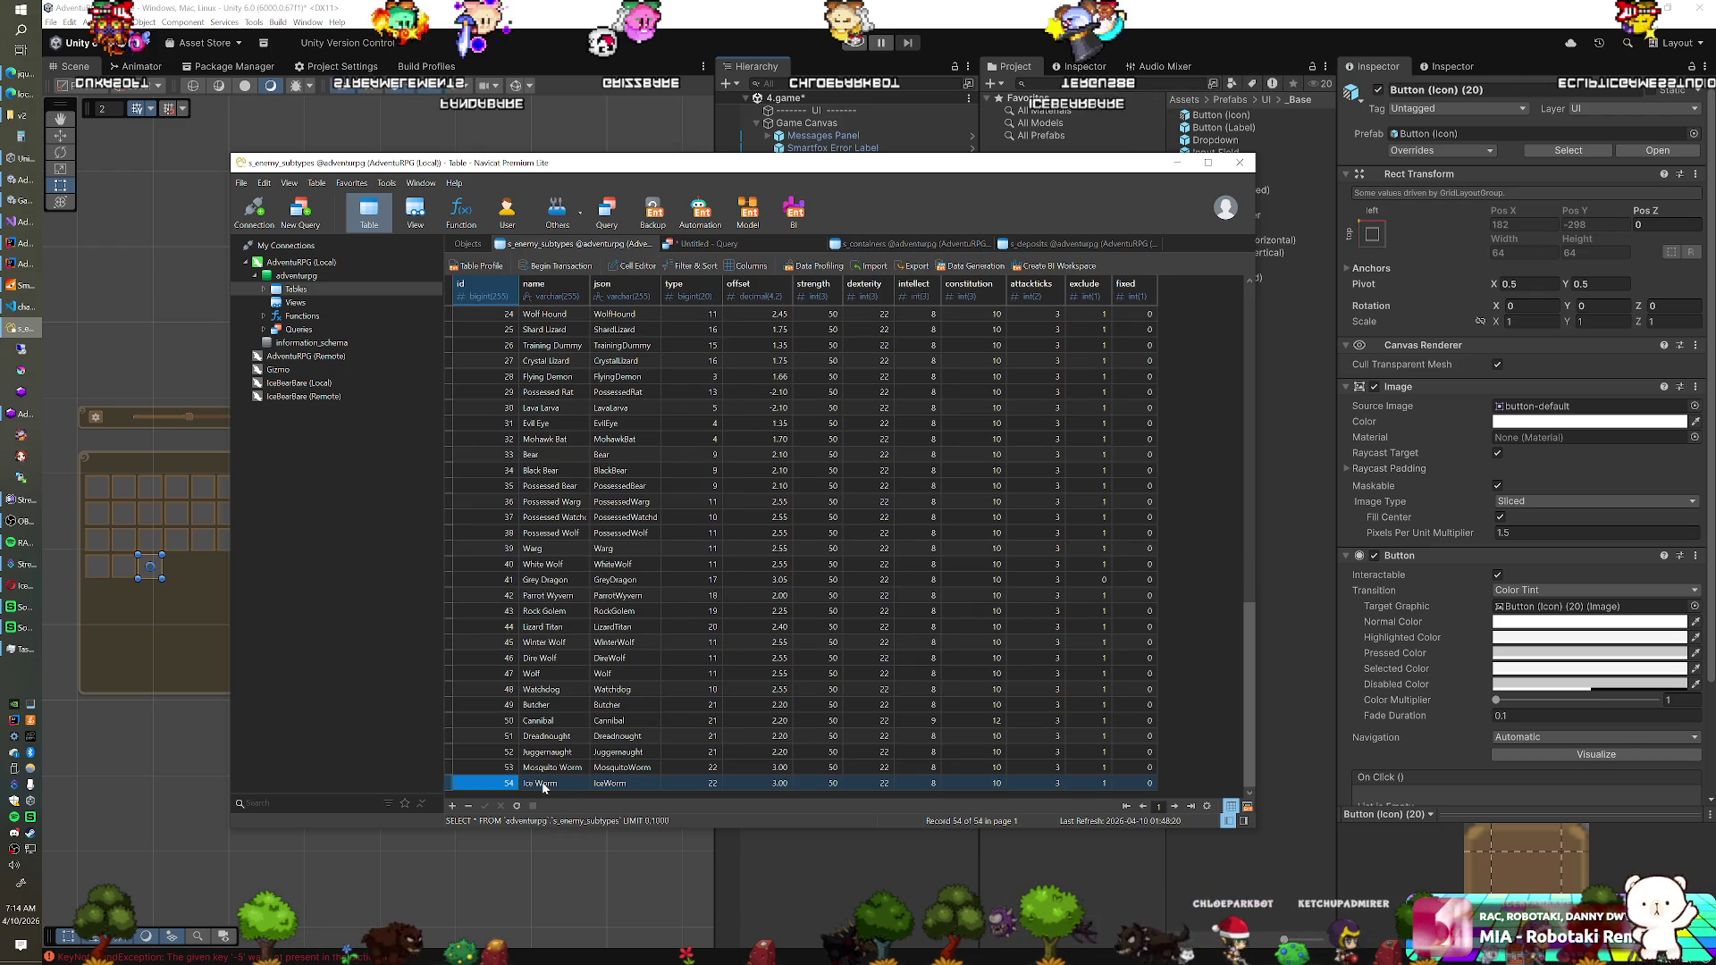
pyautogui.hotkey('alt', 'Tab')
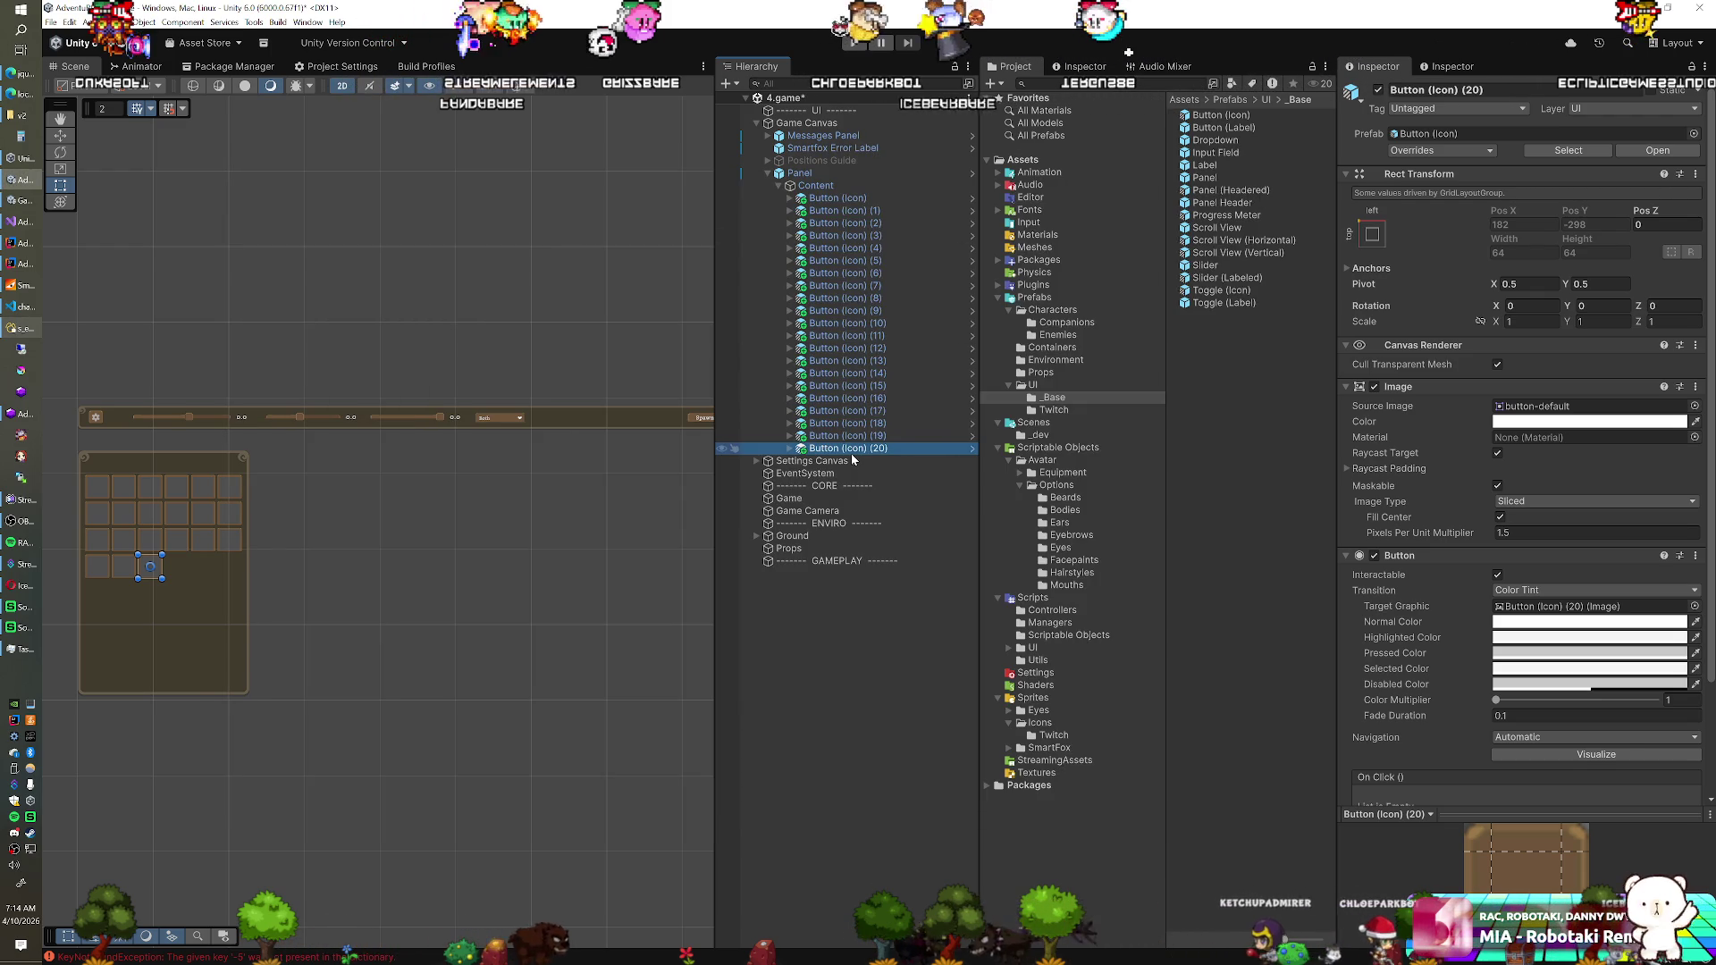
# Add a Scroll View (Vertical) prefab to the Panel, undoing a stray button duplication
pyautogui.keyDown('shift'); pyautogui.click(891, 201); pyautogui.keyUp('shift')
pyautogui.hotkey('ctrl', 'd')
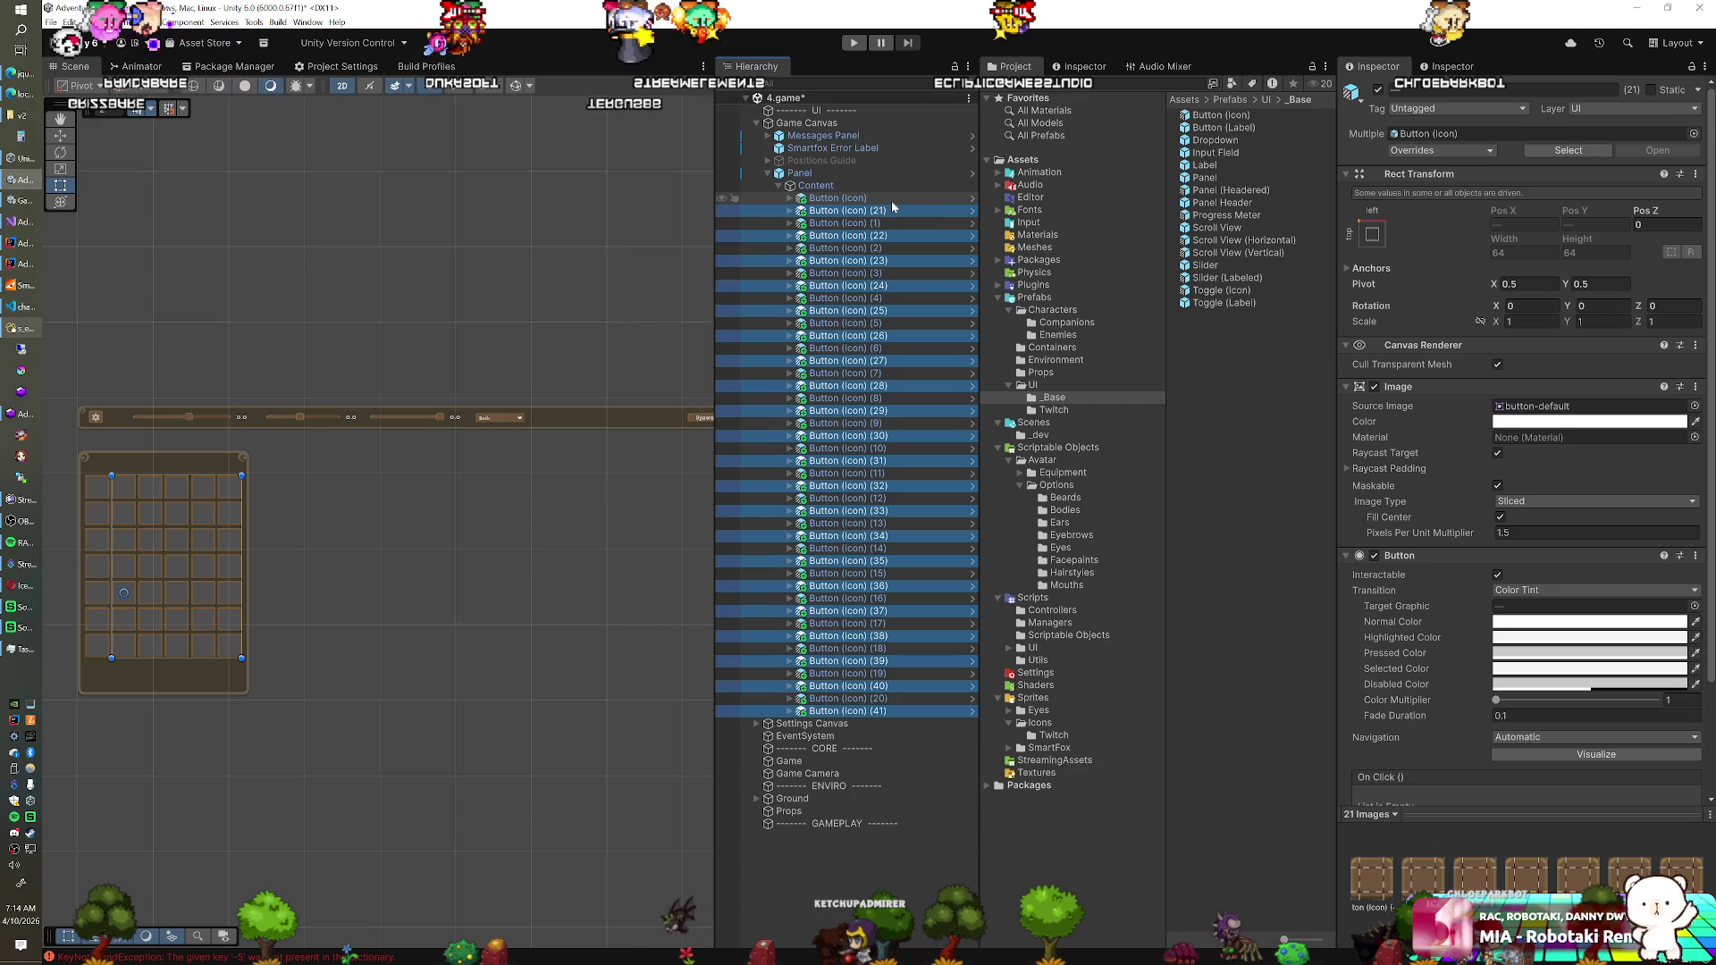
pyautogui.hotkey('ctrl', 'z')
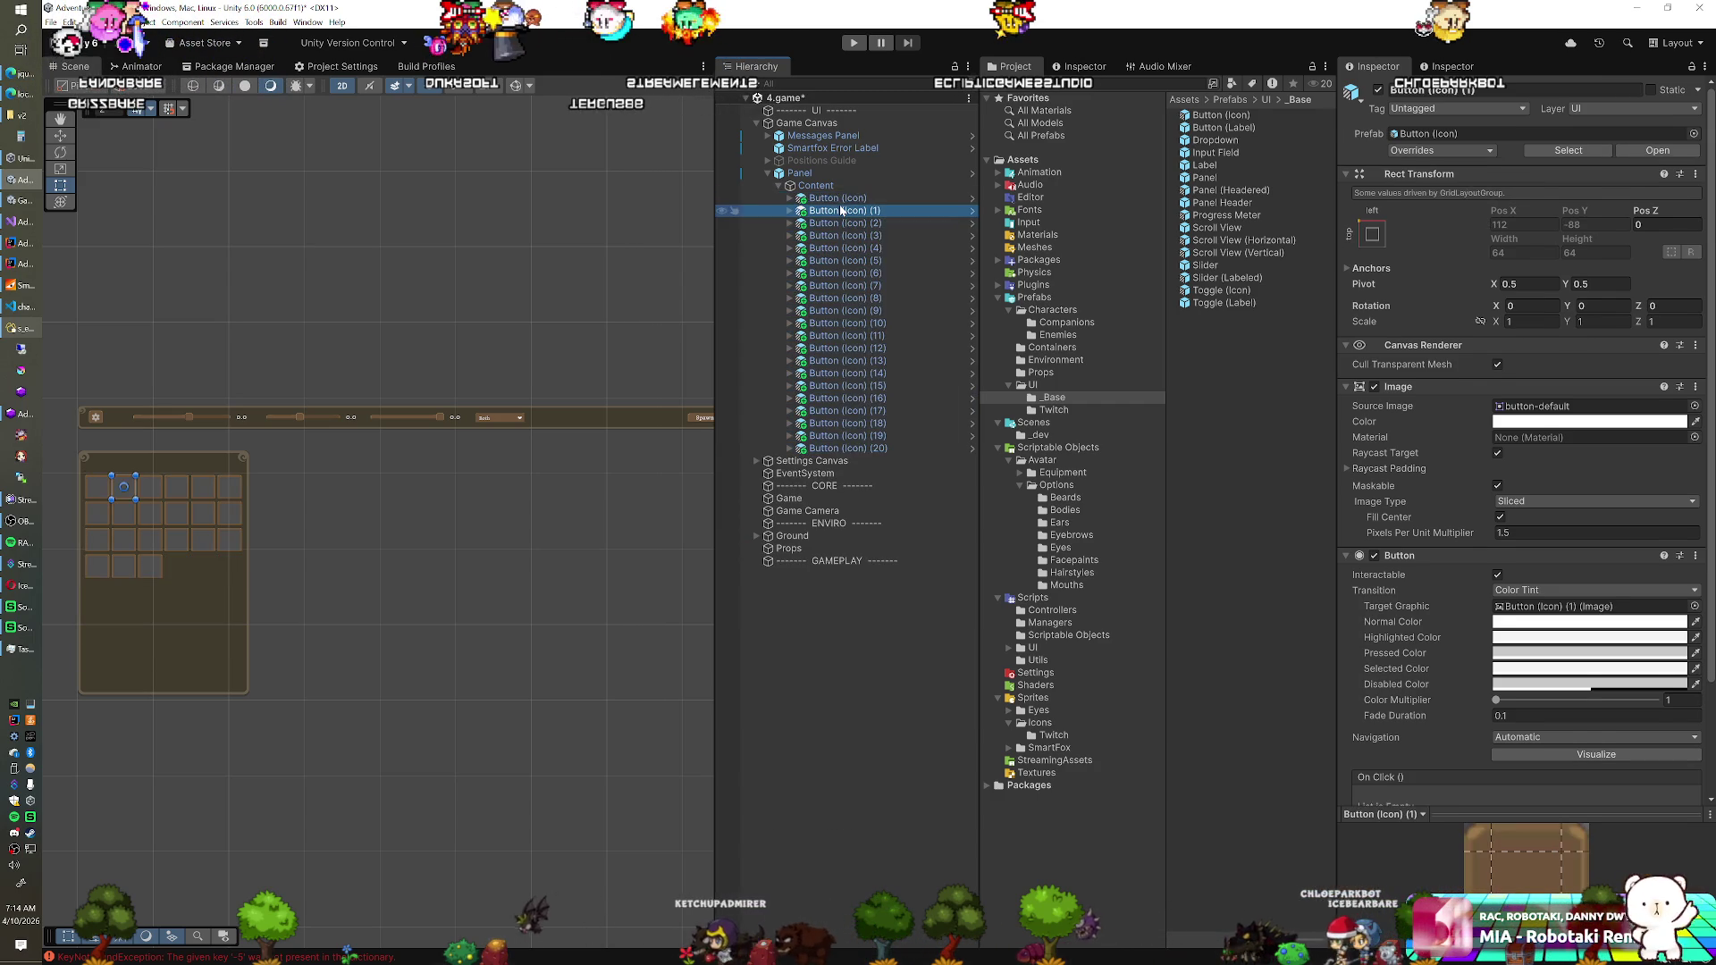
pyautogui.click(815, 185)
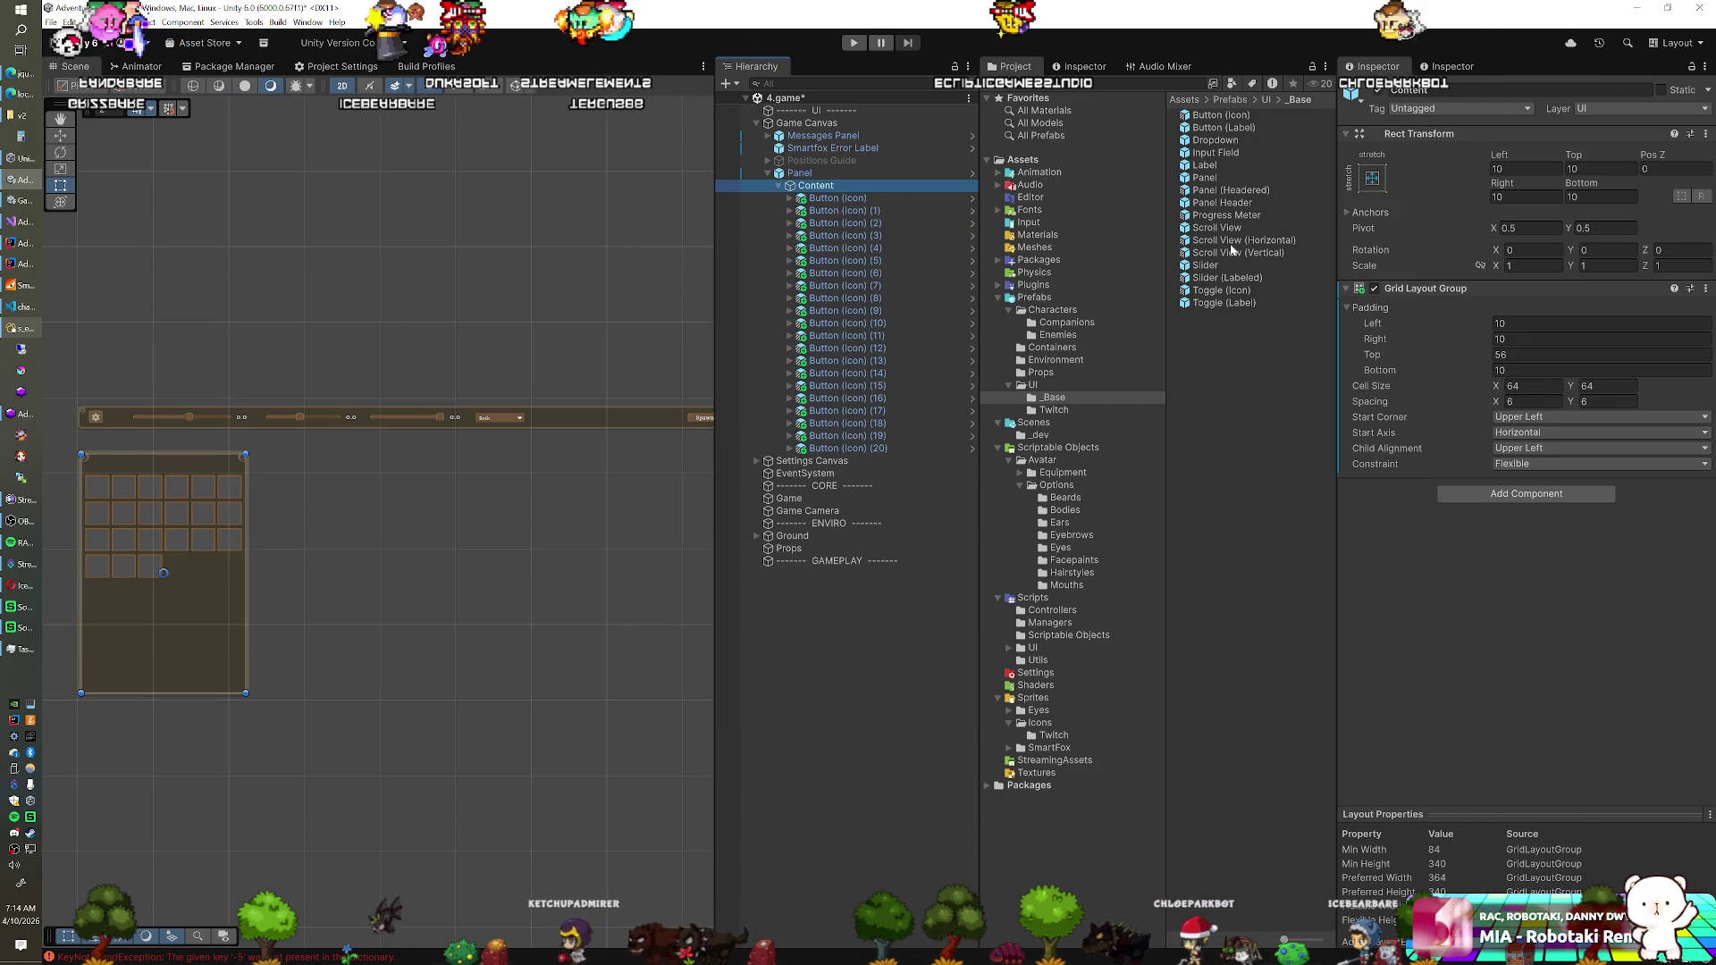
pyautogui.click(1232, 229)
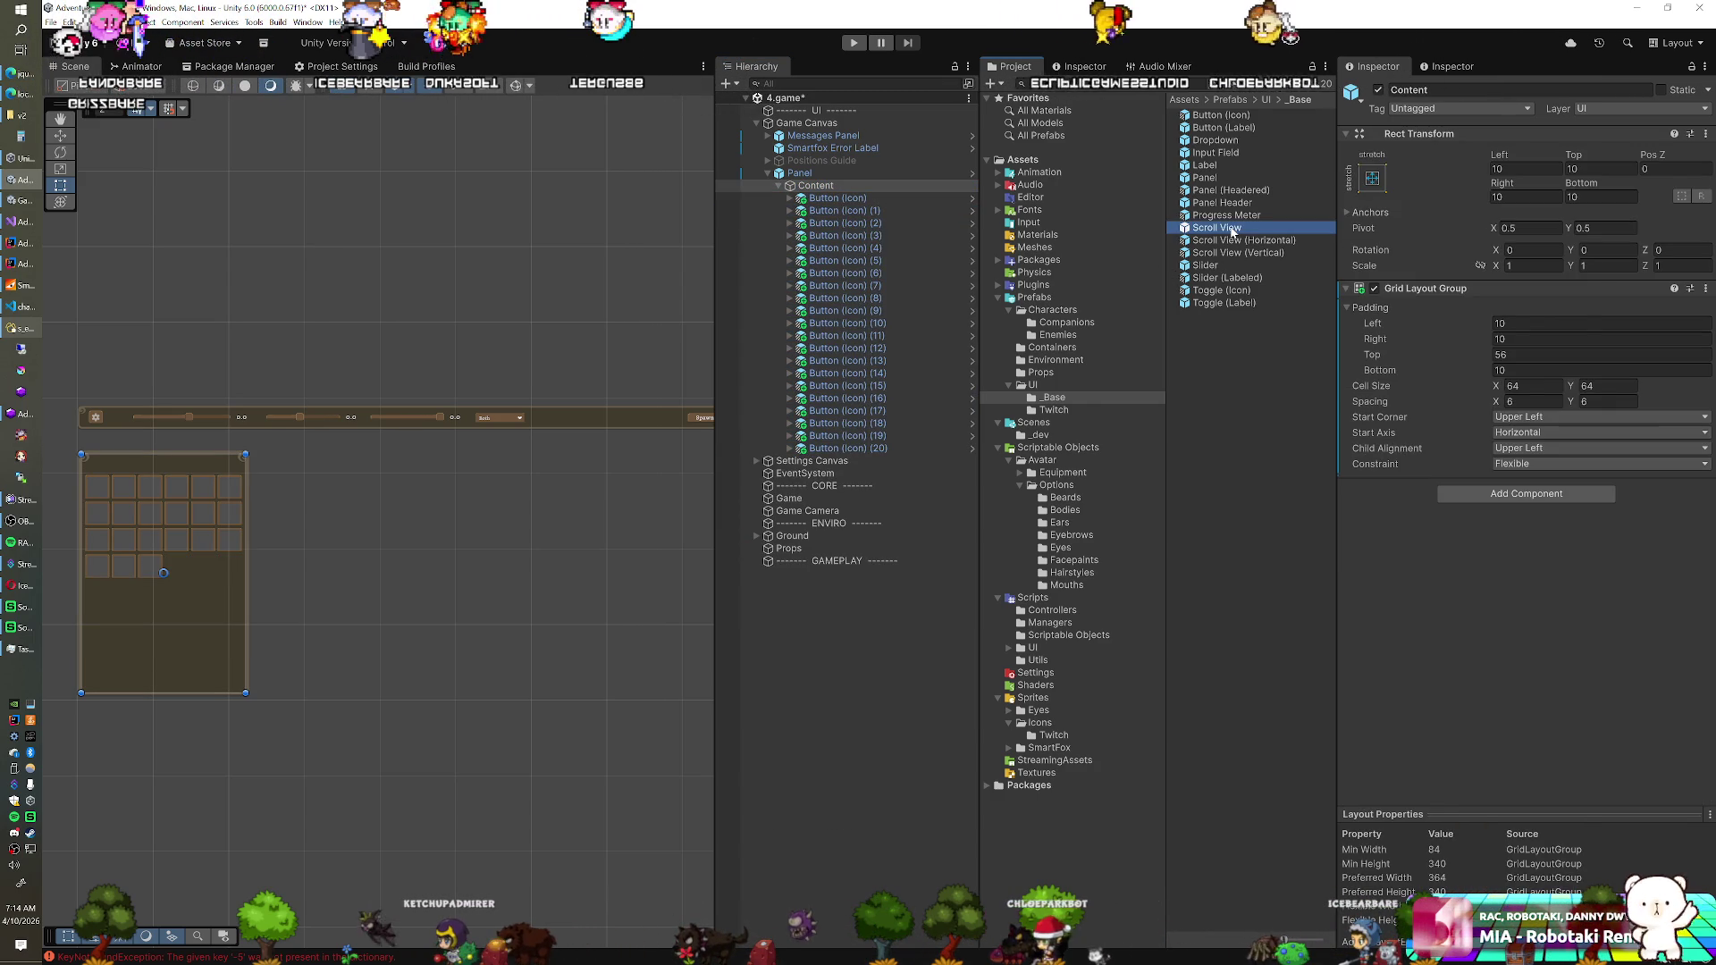
pyautogui.click(1238, 253)
pyautogui.moveTo(1238, 252); pyautogui.dragTo(858, 185)
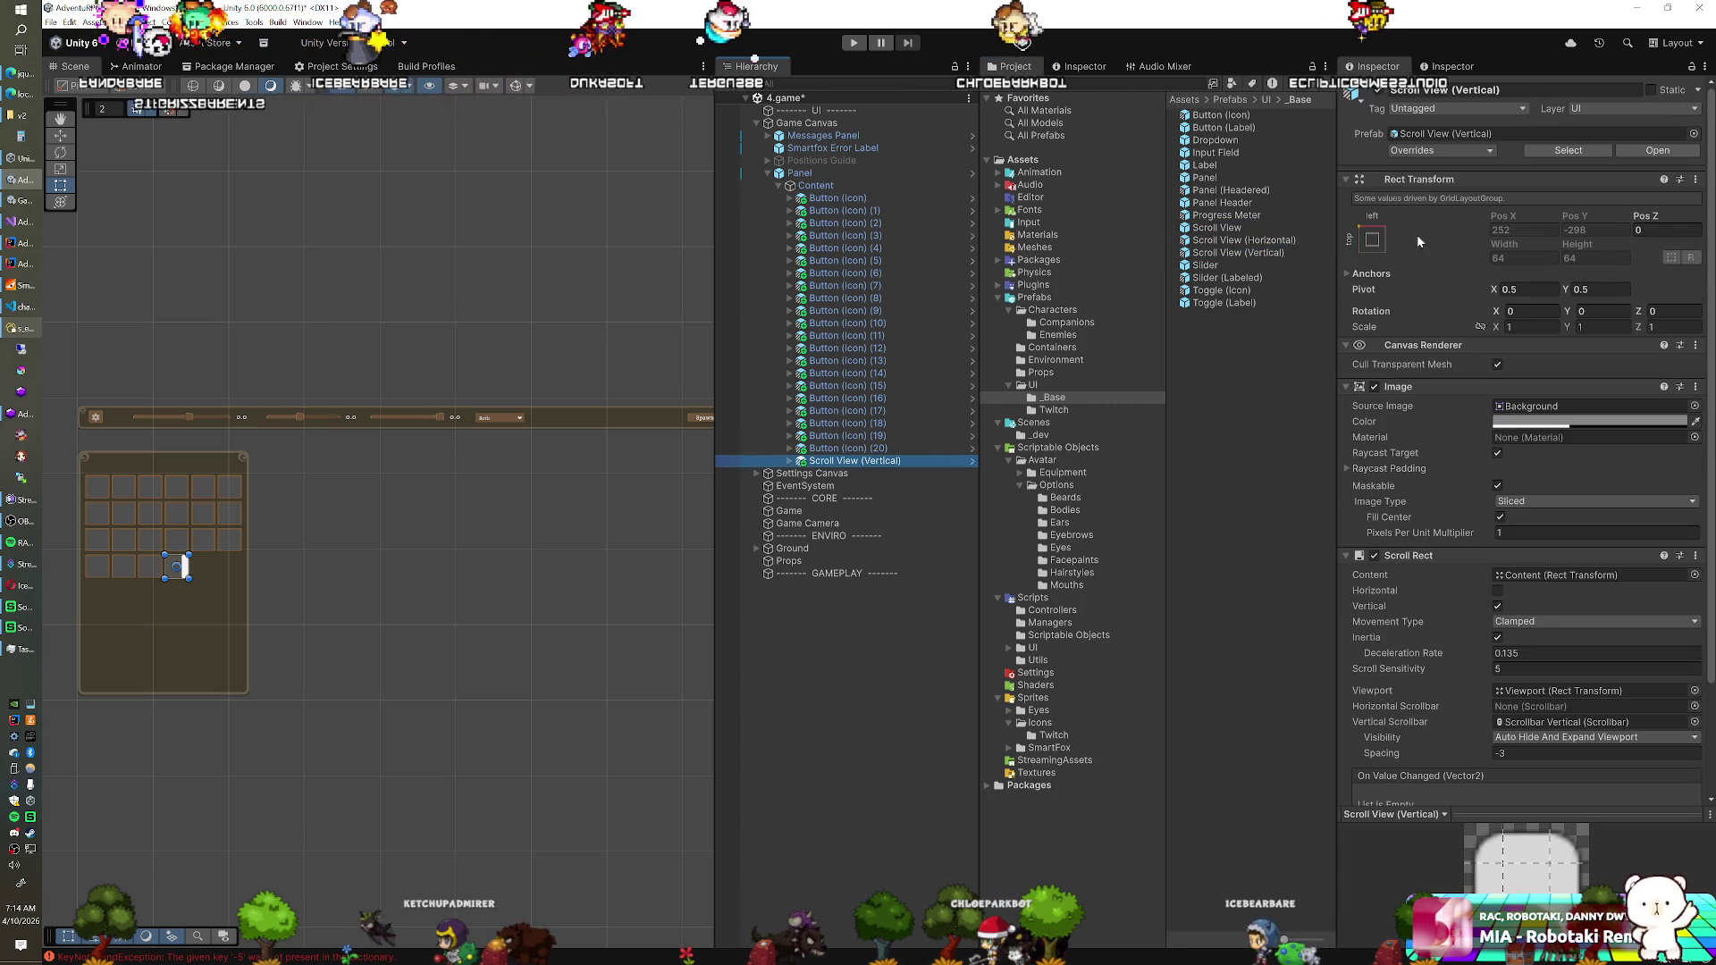
pyautogui.click(1372, 240)
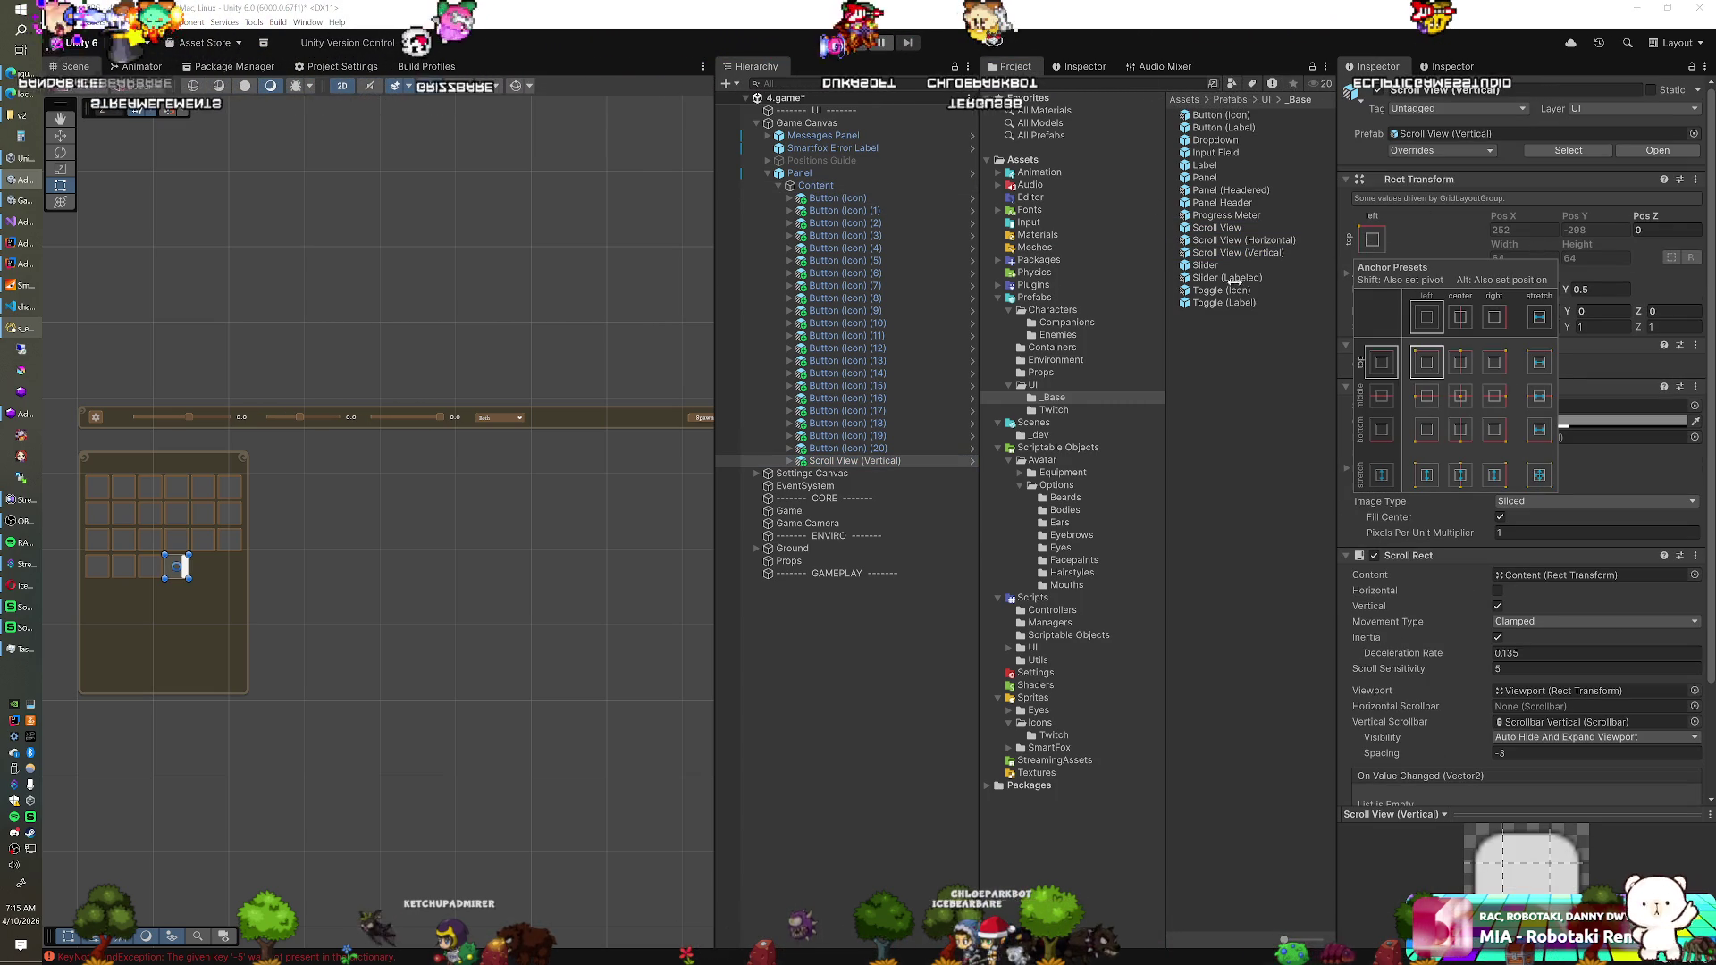
# Copy the Grid Layout Group off the old Content and remove it
pyautogui.click(814, 185)
pyautogui.rightClick(1450, 290)
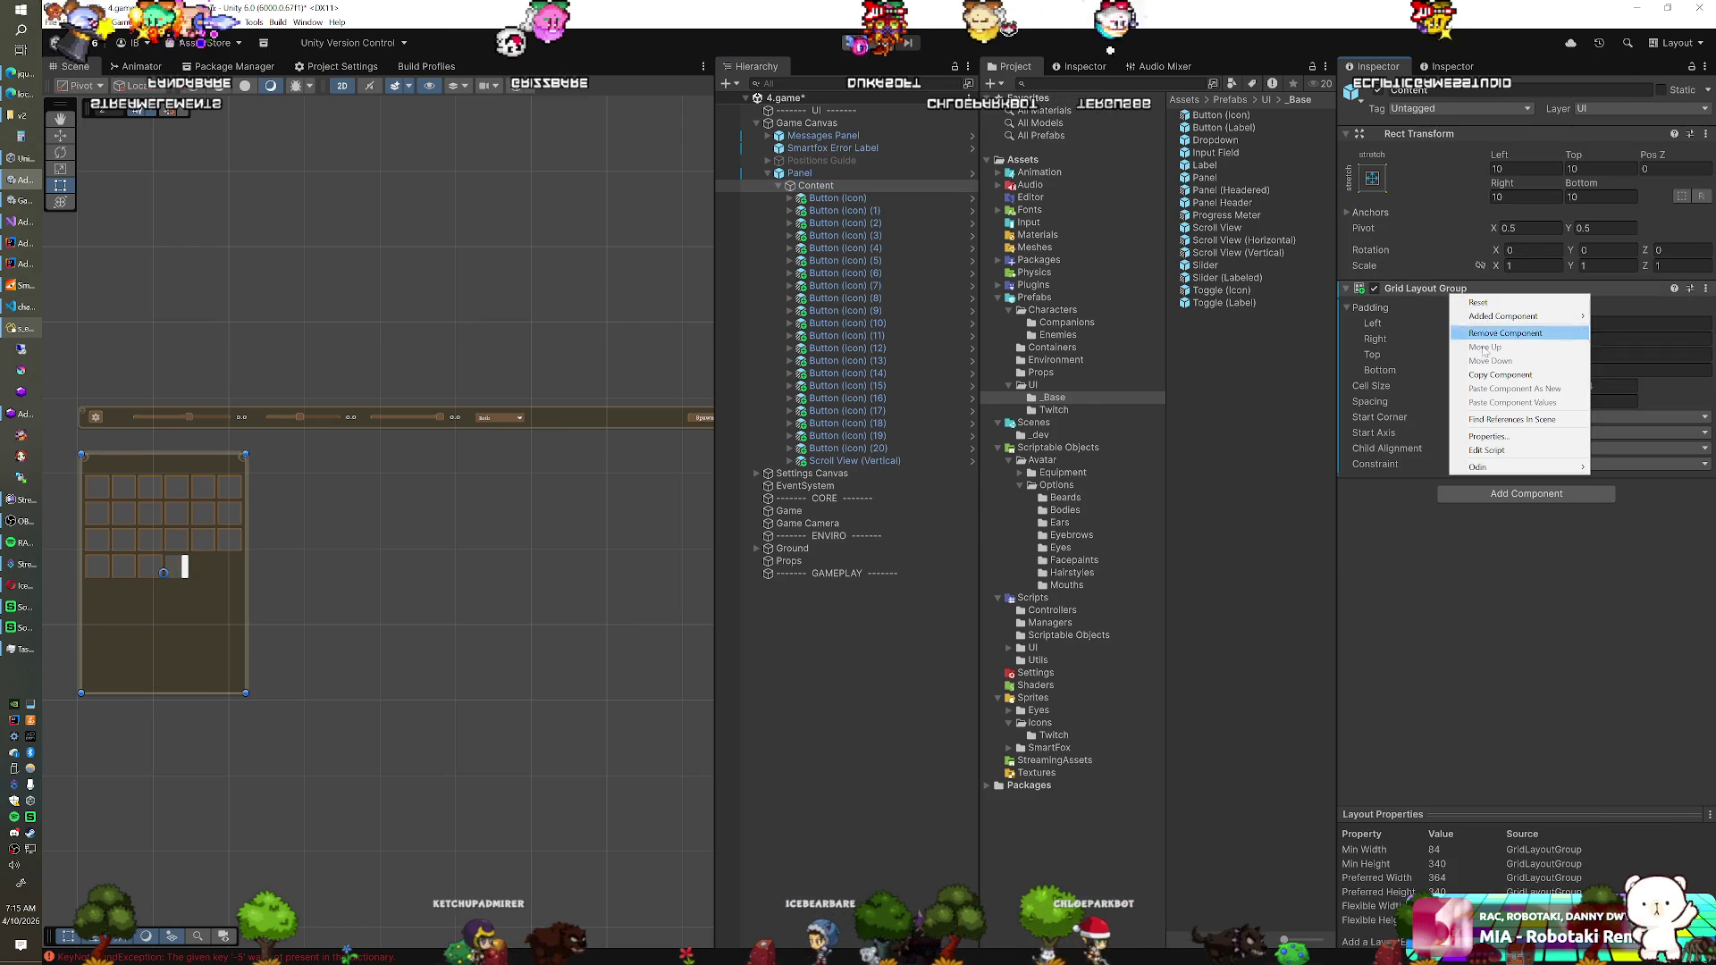
pyautogui.click(1504, 332)
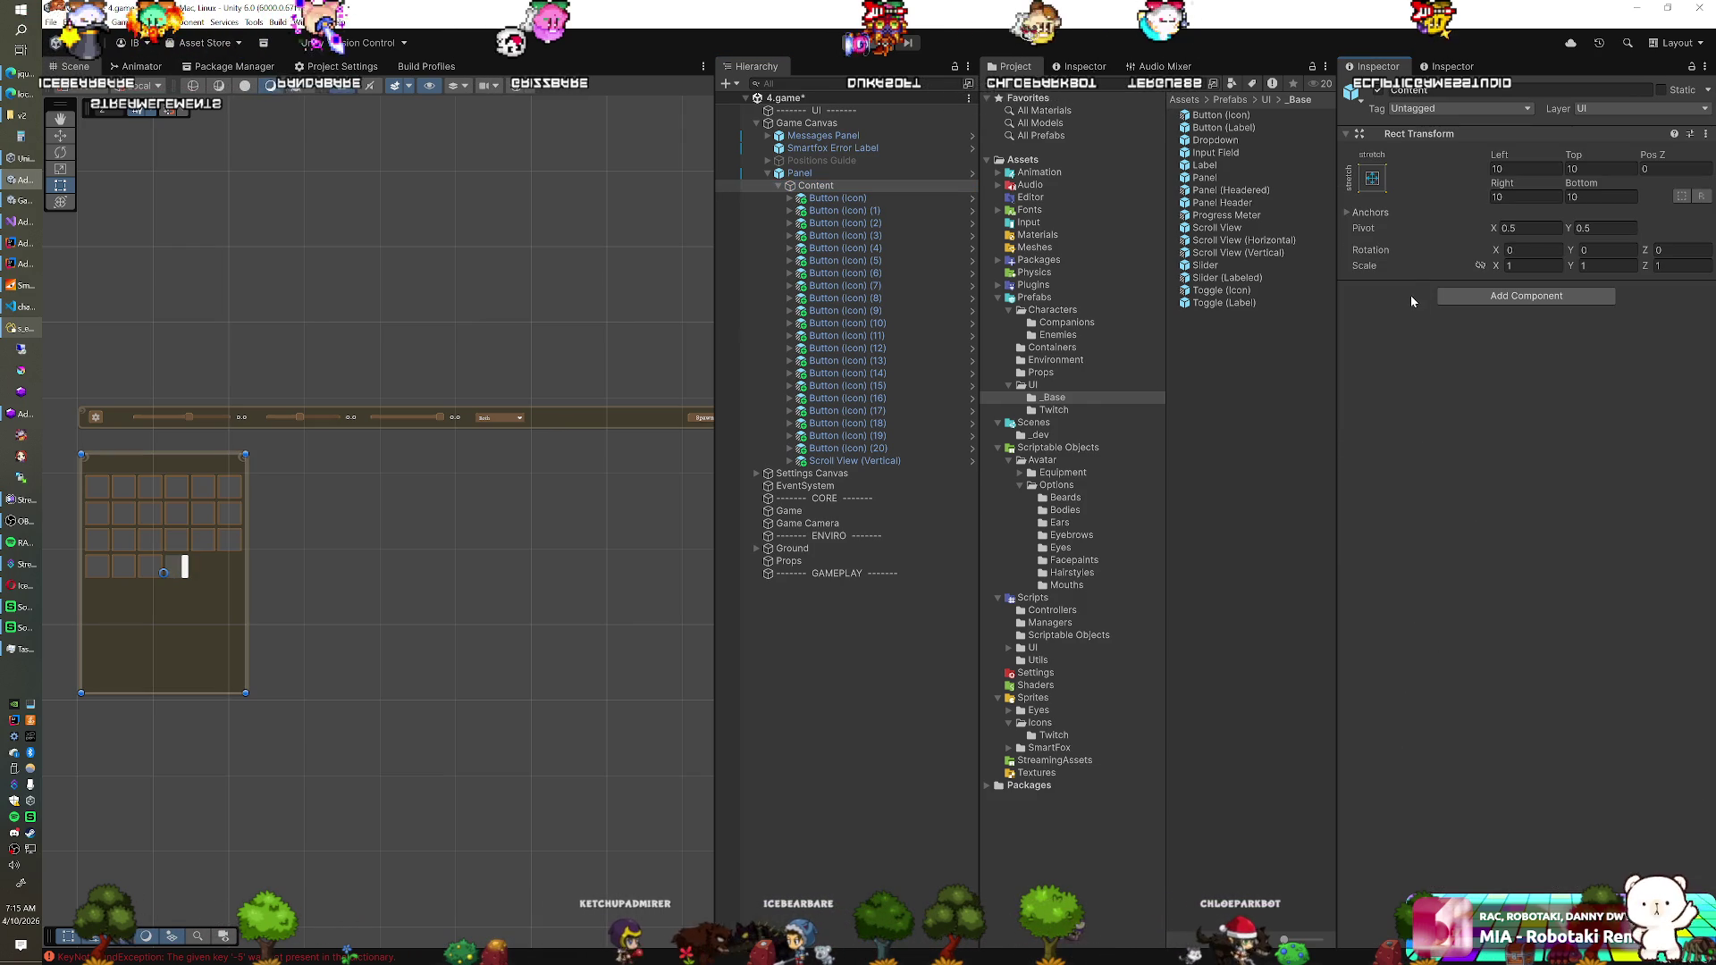
pyautogui.hotkey('ctrl', 'z')
pyautogui.rightClick(1430, 289)
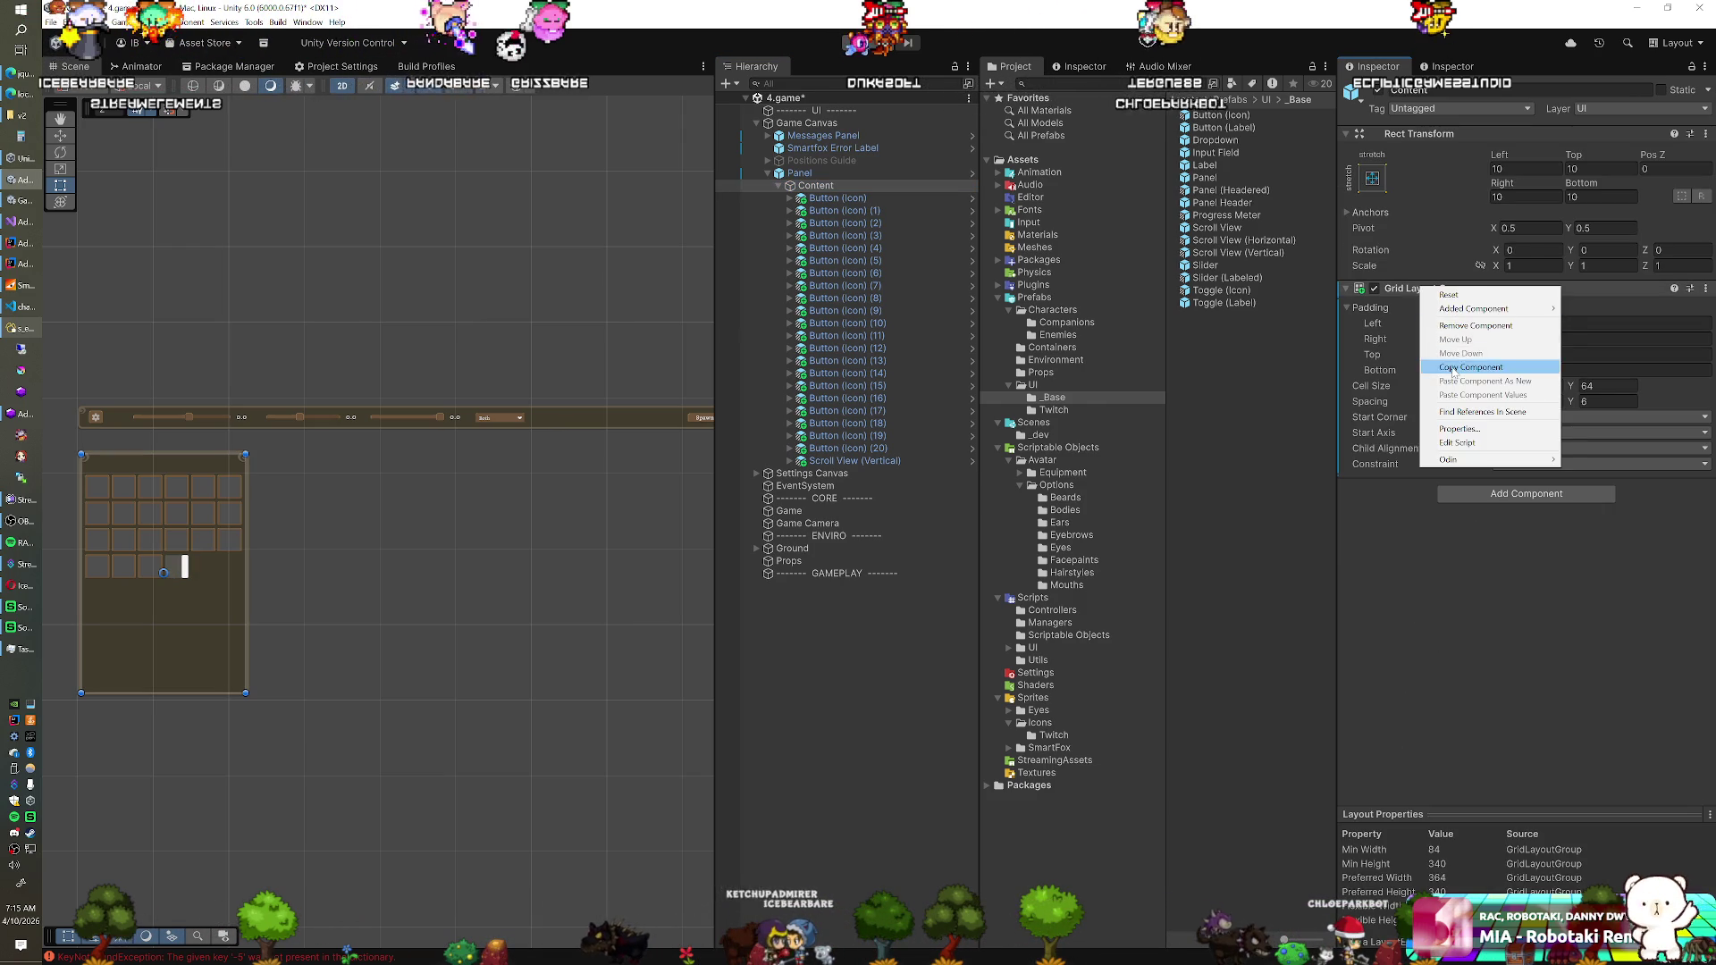
pyautogui.click(1475, 361)
pyautogui.rightClick(1435, 290)
pyautogui.click(1466, 326)
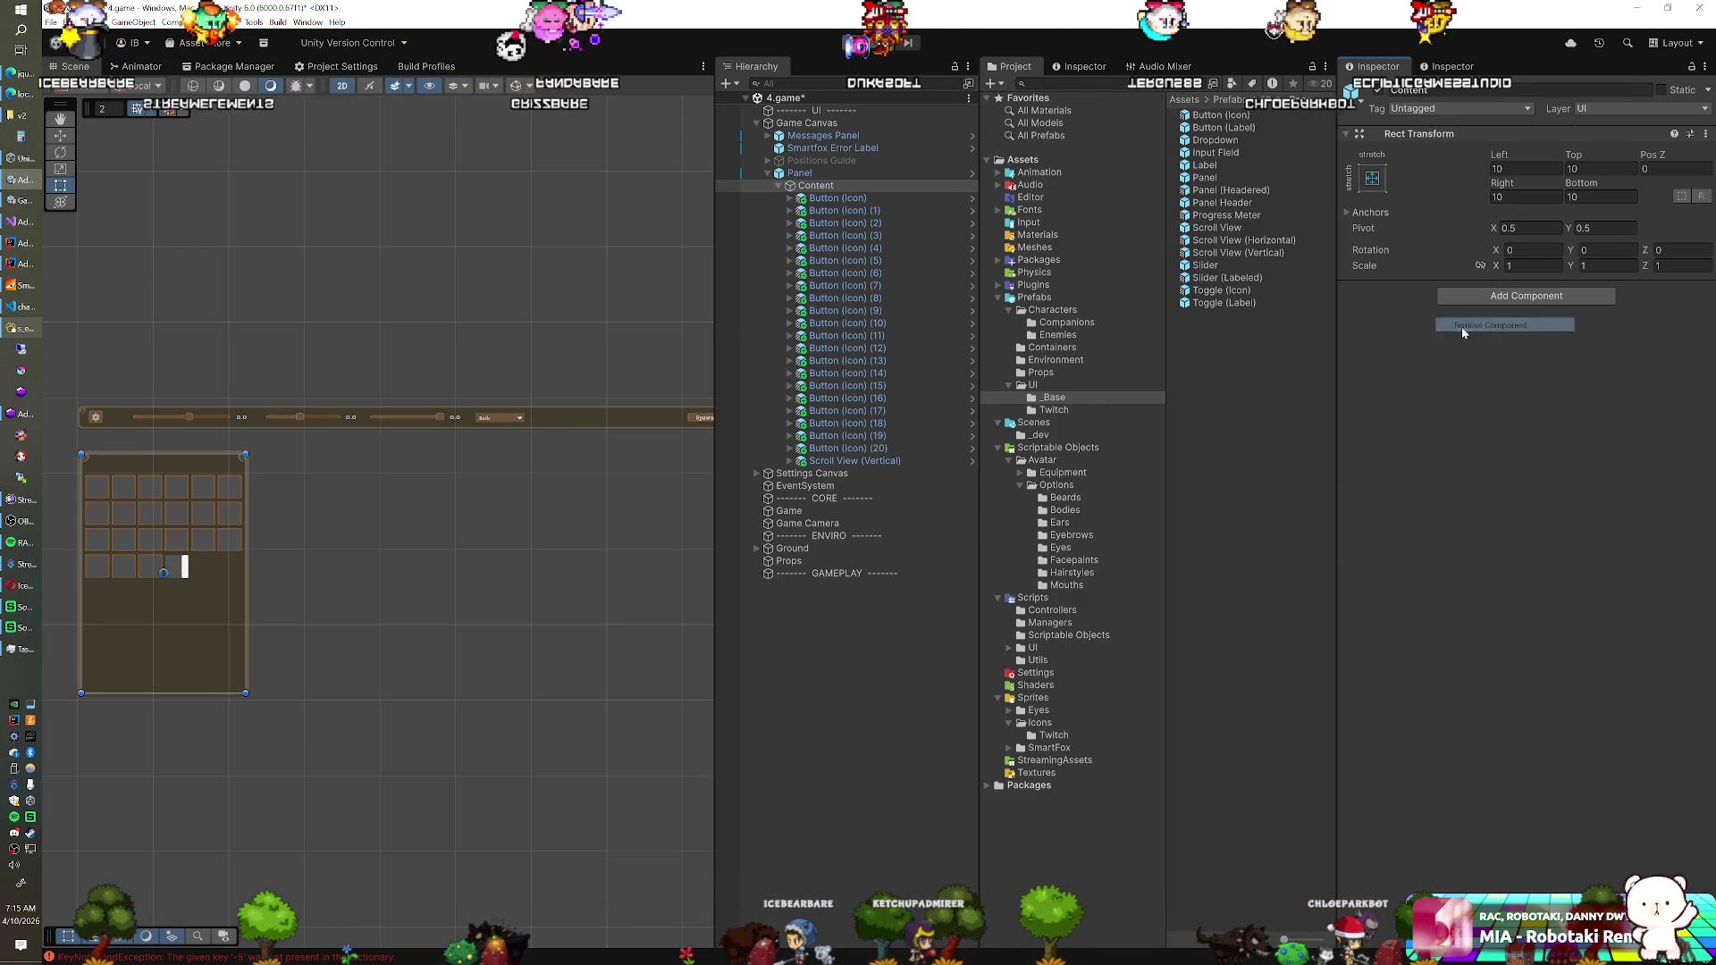
# Expand Scroll View (Vertical) and select its Viewport's Content
pyautogui.click(854, 460)
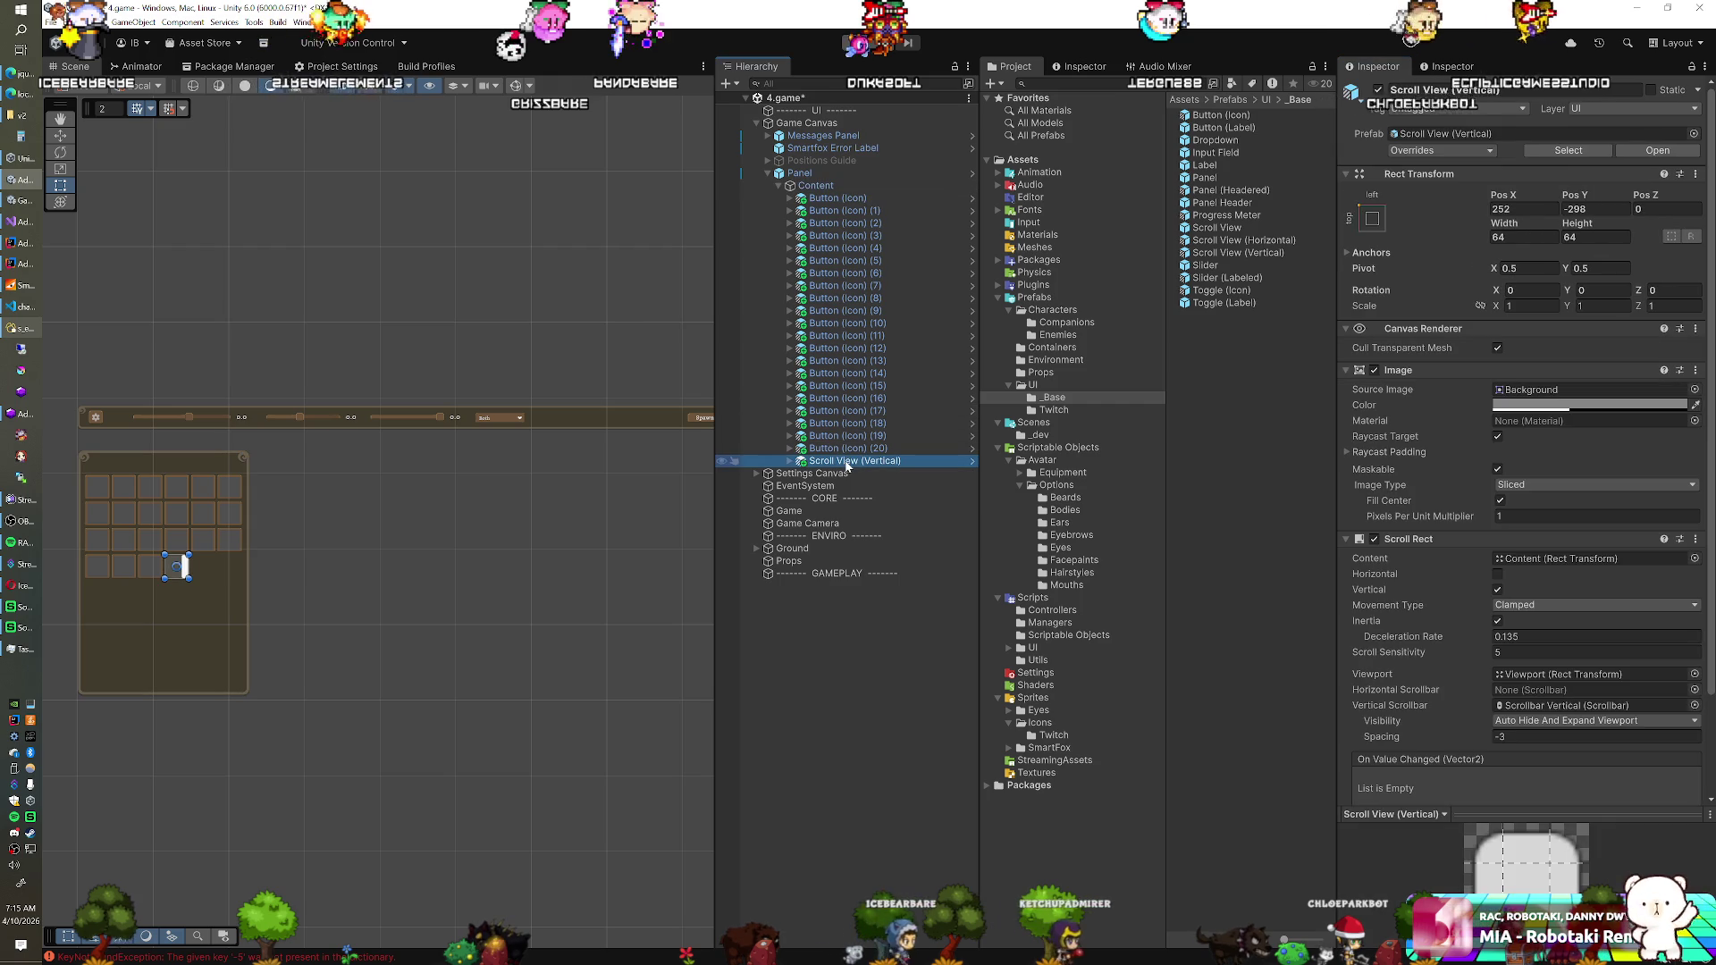
pyautogui.click(789, 461)
pyautogui.click(829, 486)
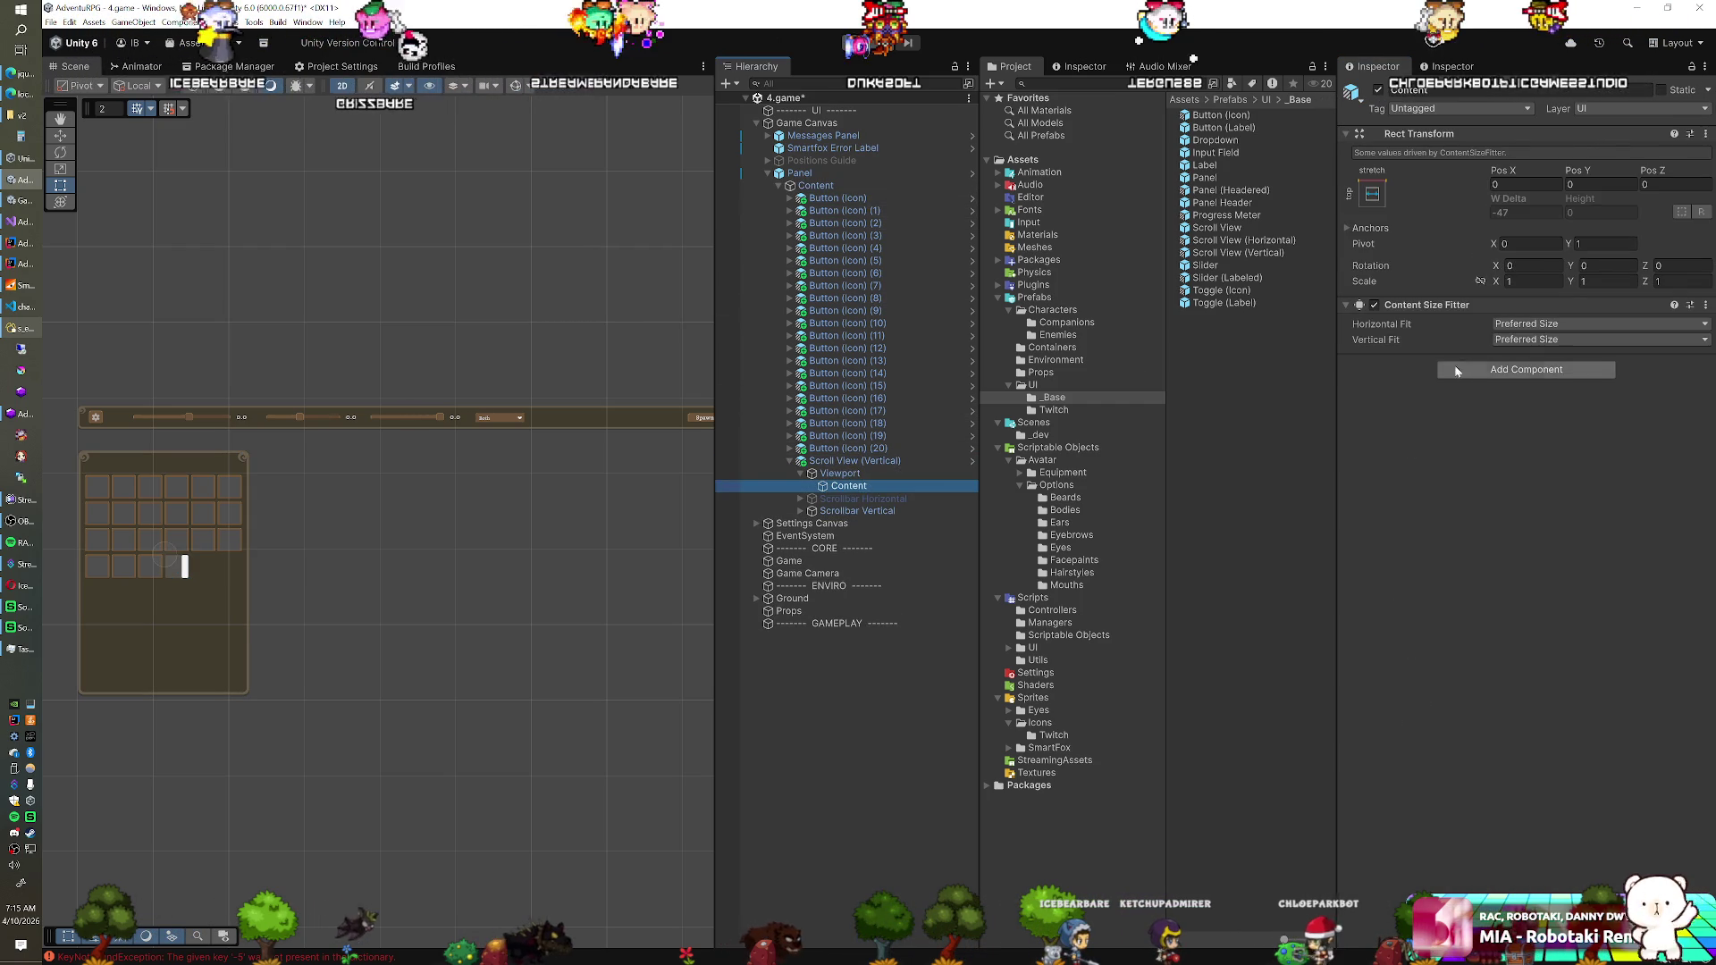
# Paste the grid layout onto the scroll view's Content with top padding 10 and move the 21 icon buttons into it
pyautogui.rightClick(1428, 305)
pyautogui.click(1490, 384)
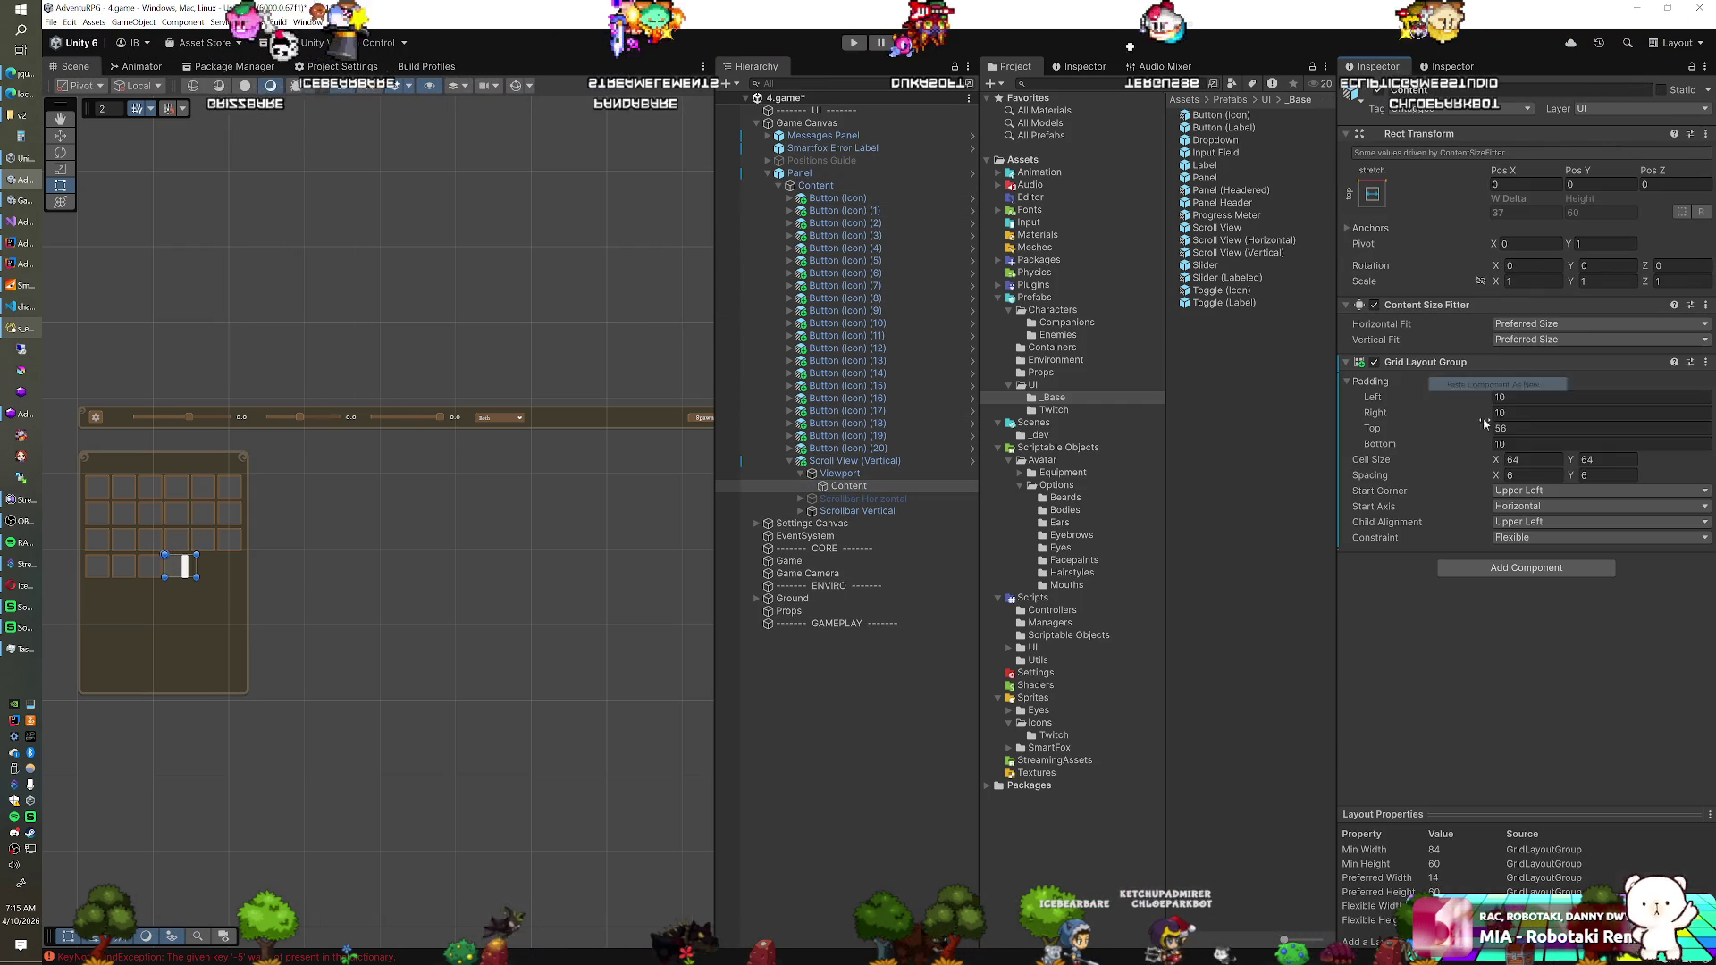
pyautogui.write('10')
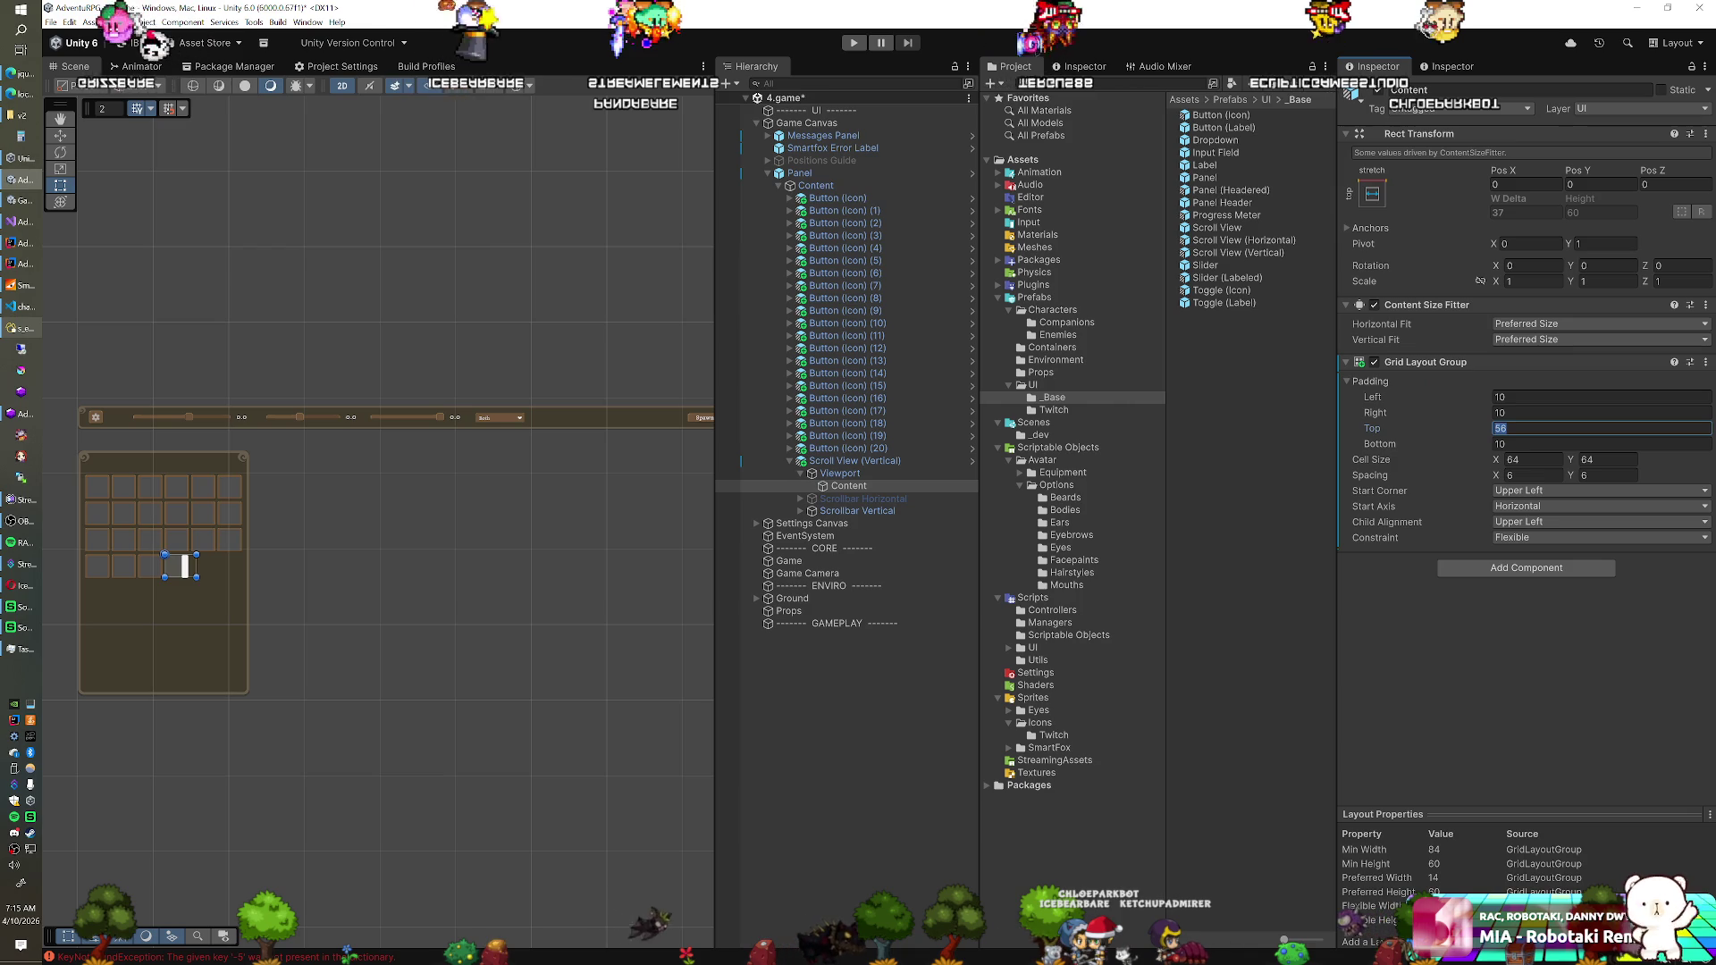
pyautogui.click(881, 447)
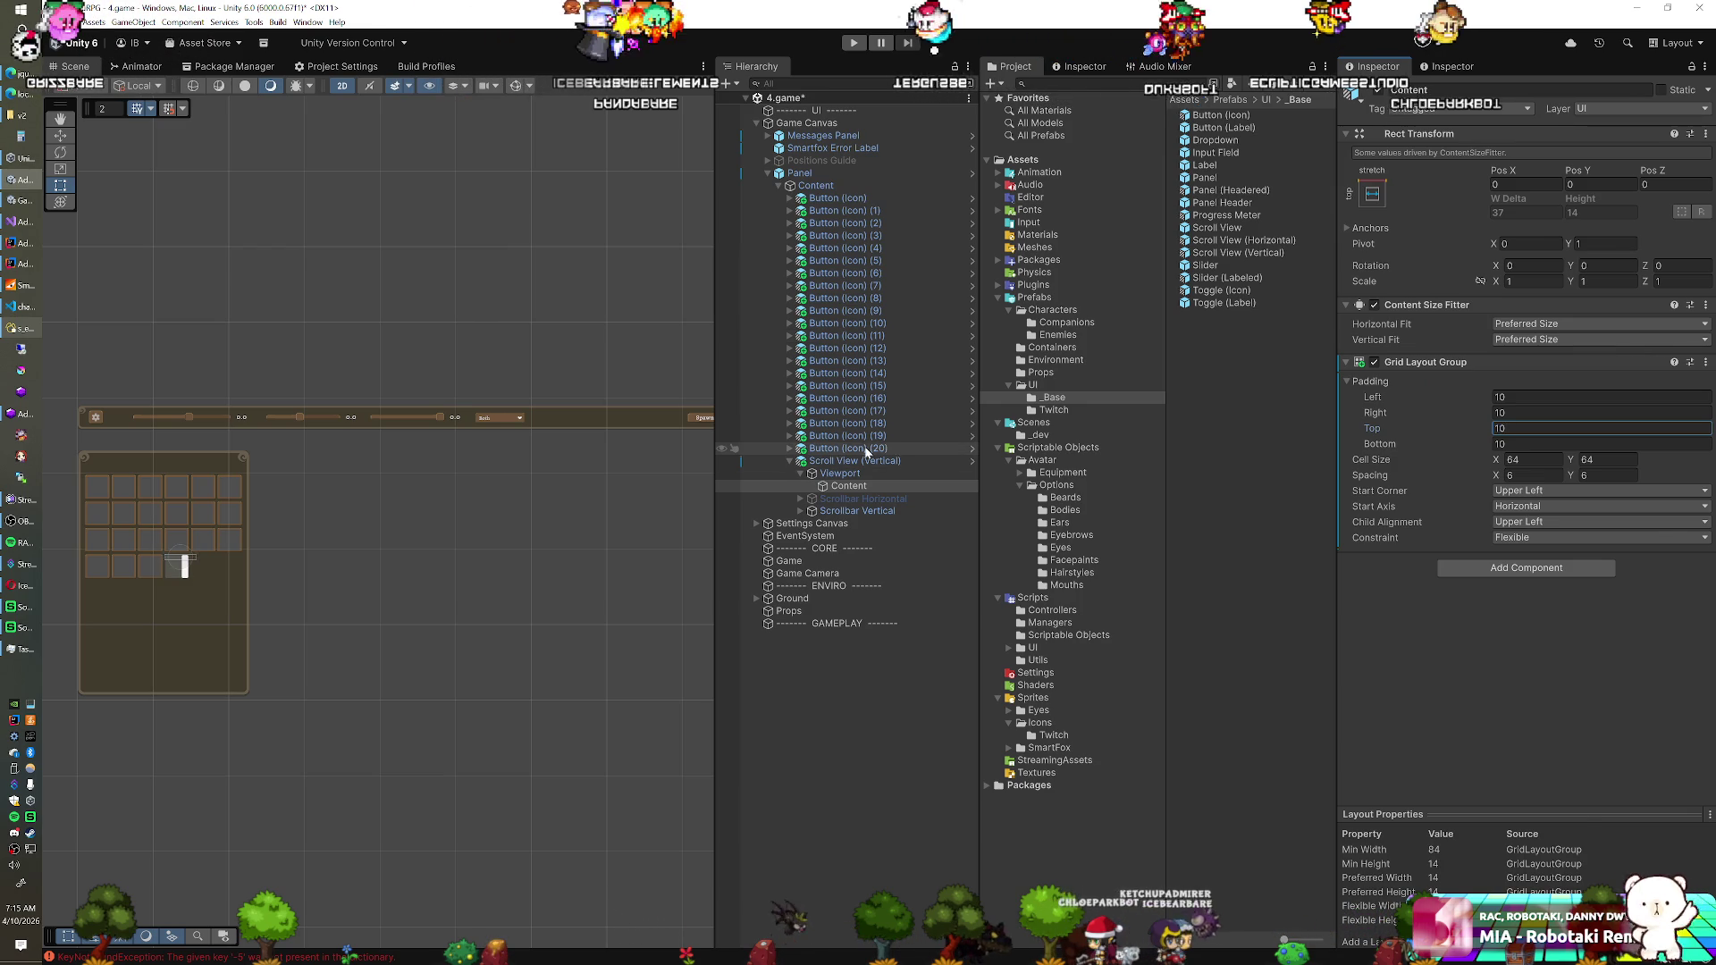
pyautogui.keyDown('shift'); pyautogui.click(856, 199); pyautogui.keyUp('shift')
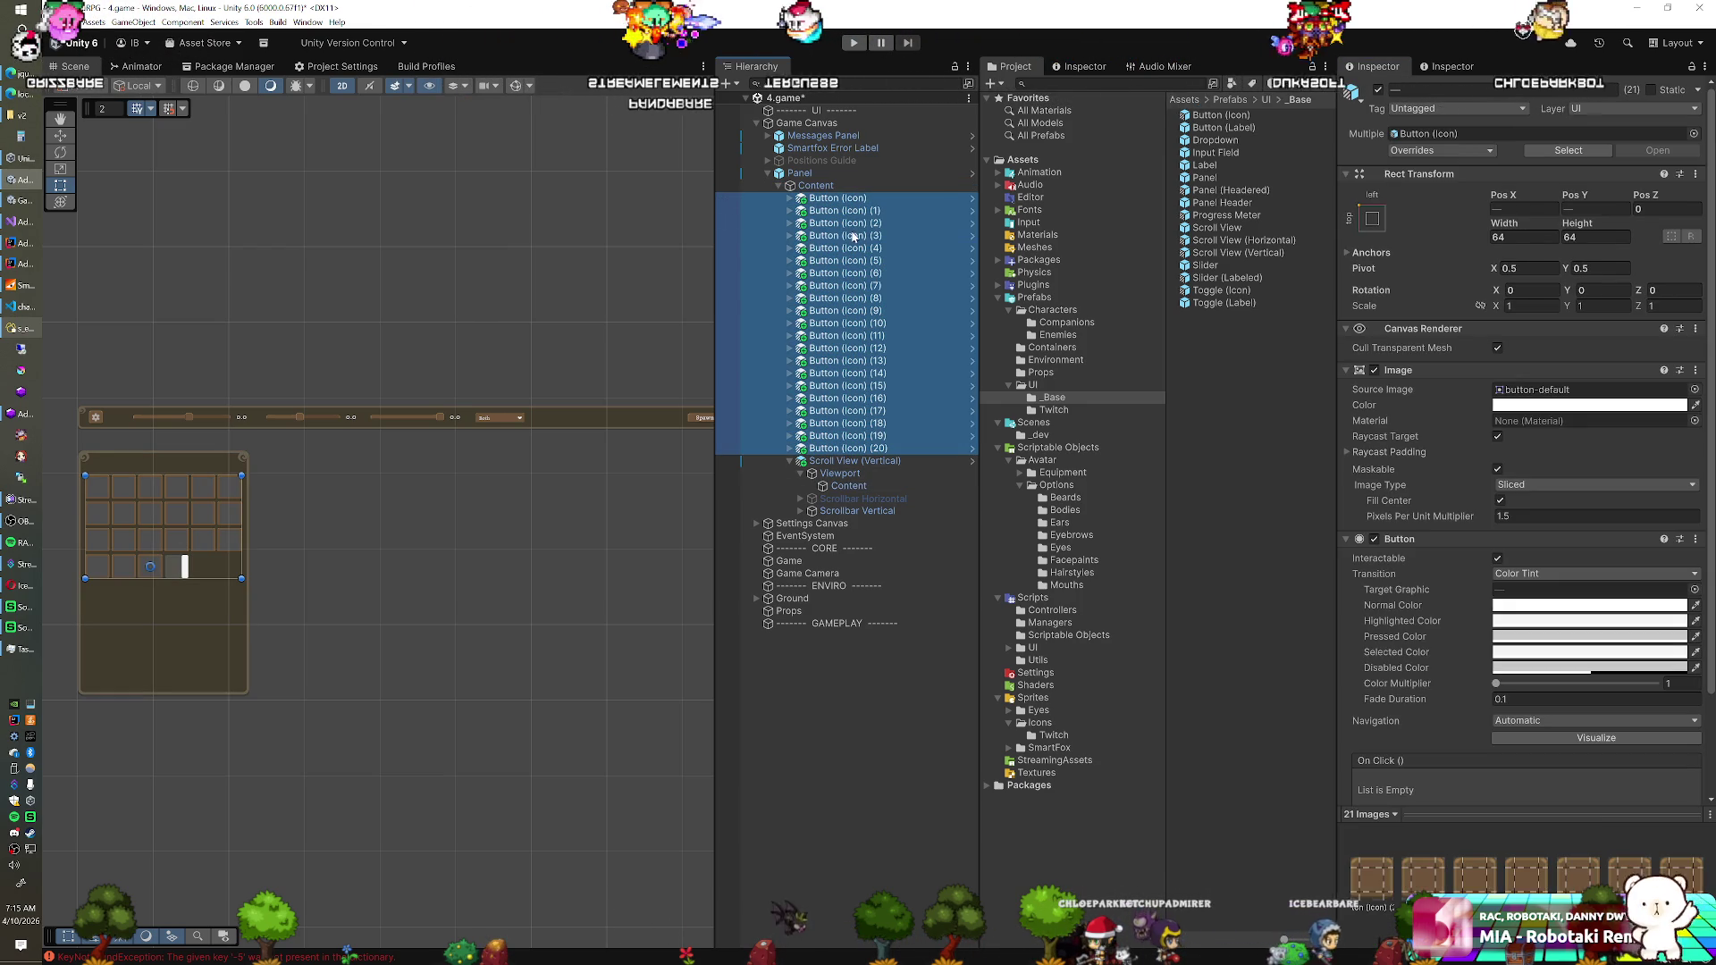
pyautogui.moveTo(847, 488); pyautogui.dragTo(847, 486)
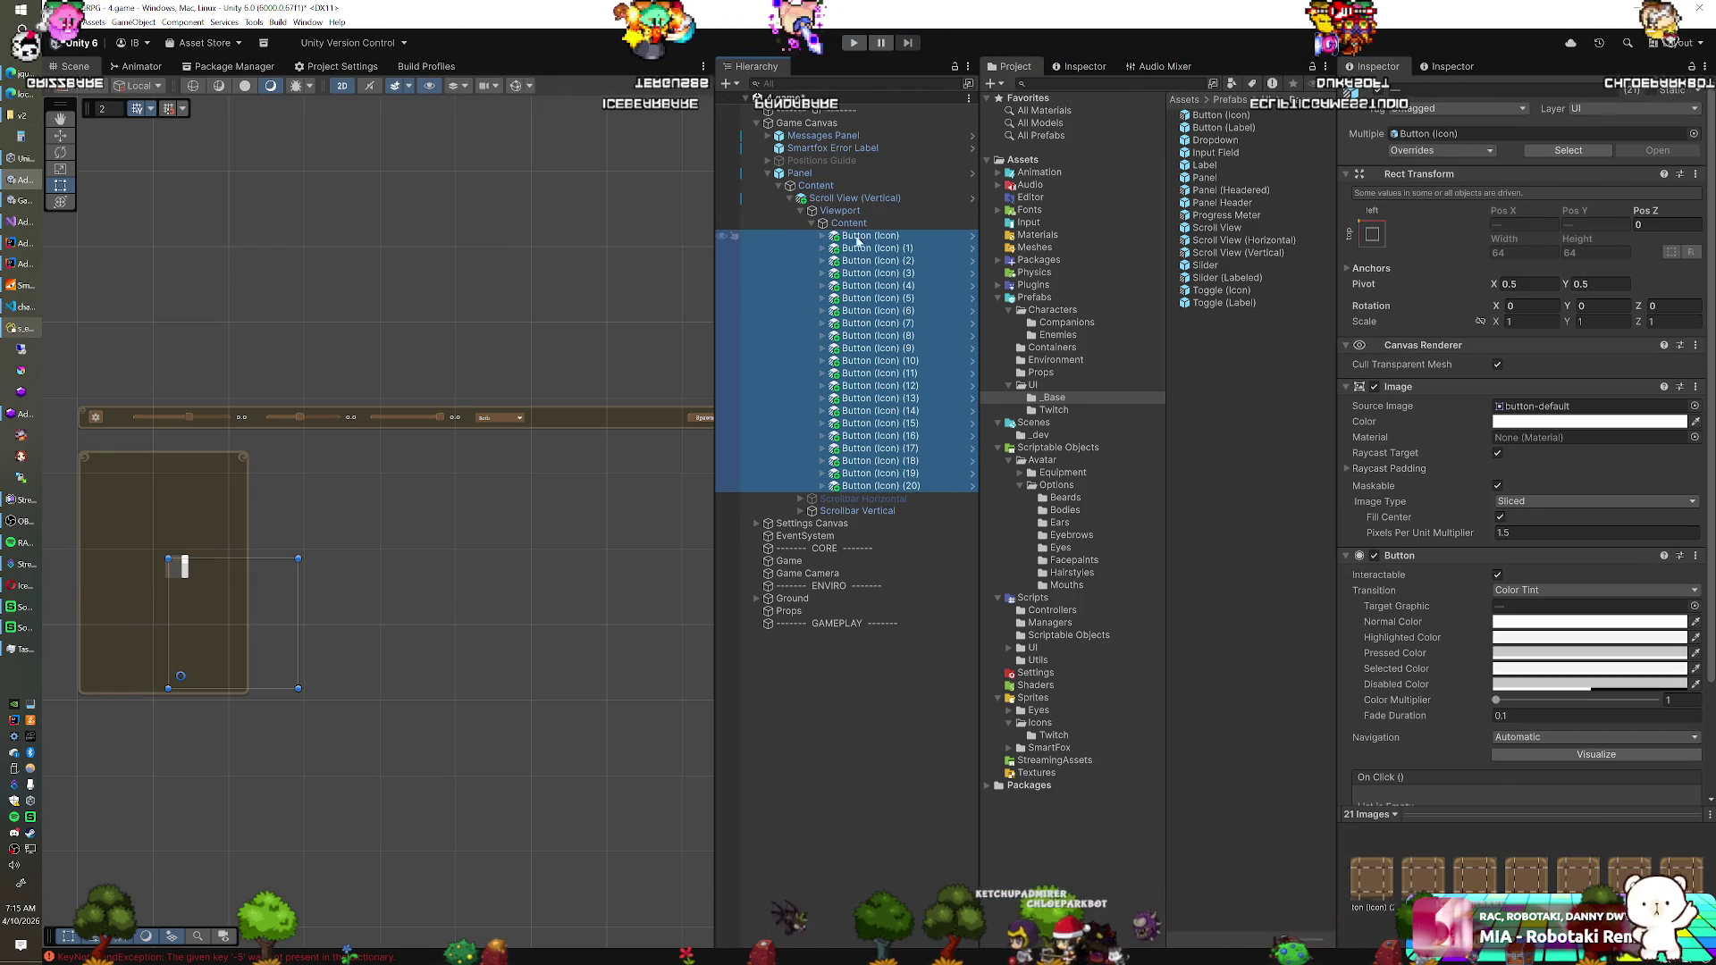
# Stretch-anchor the Scroll View inside the Panel with 10 margins
pyautogui.click(854, 197)
pyautogui.click(1374, 219)
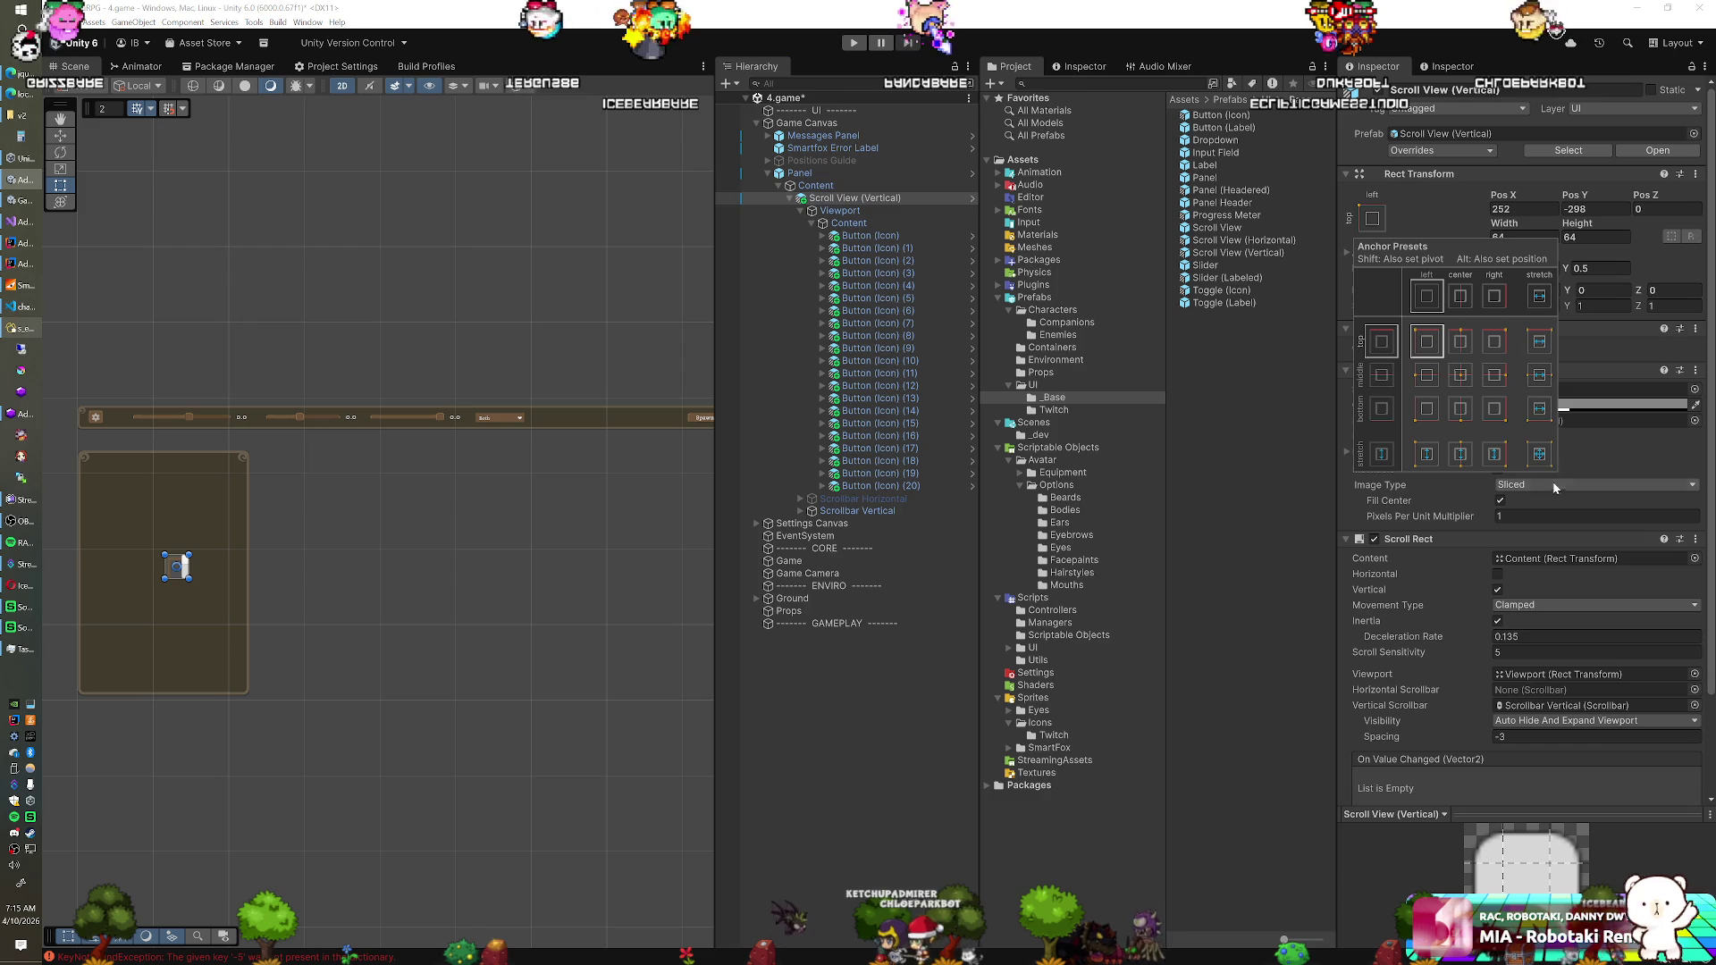
pyautogui.click(1534, 212)
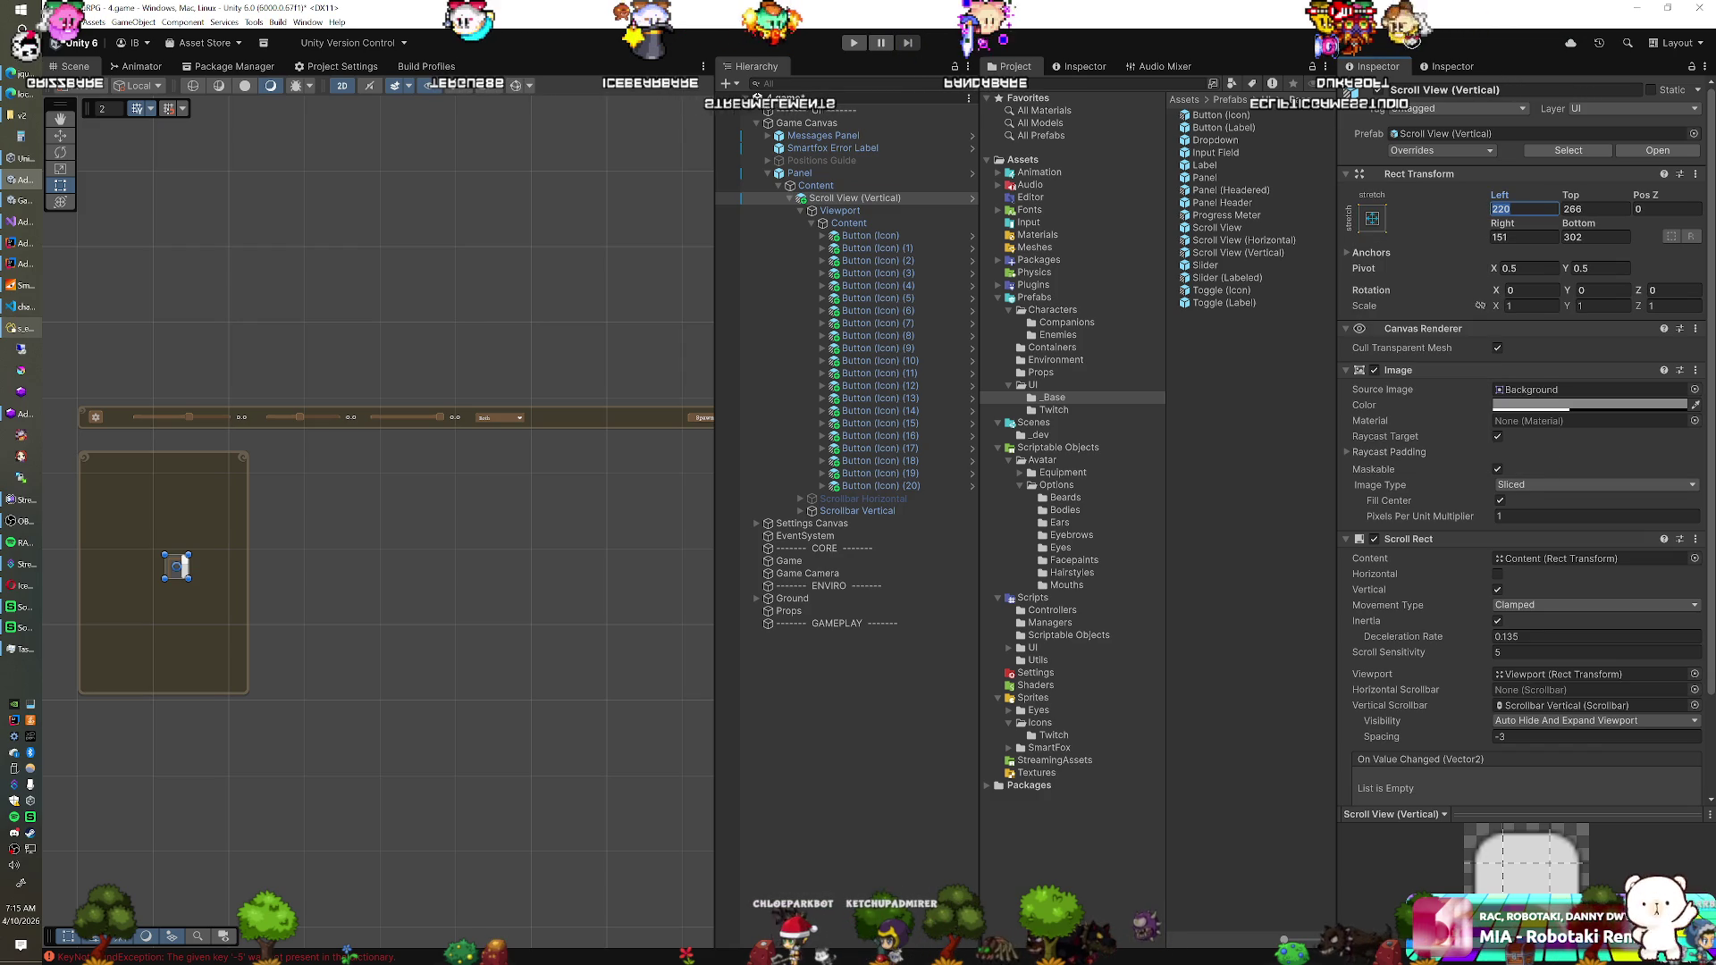
pyautogui.write('10')
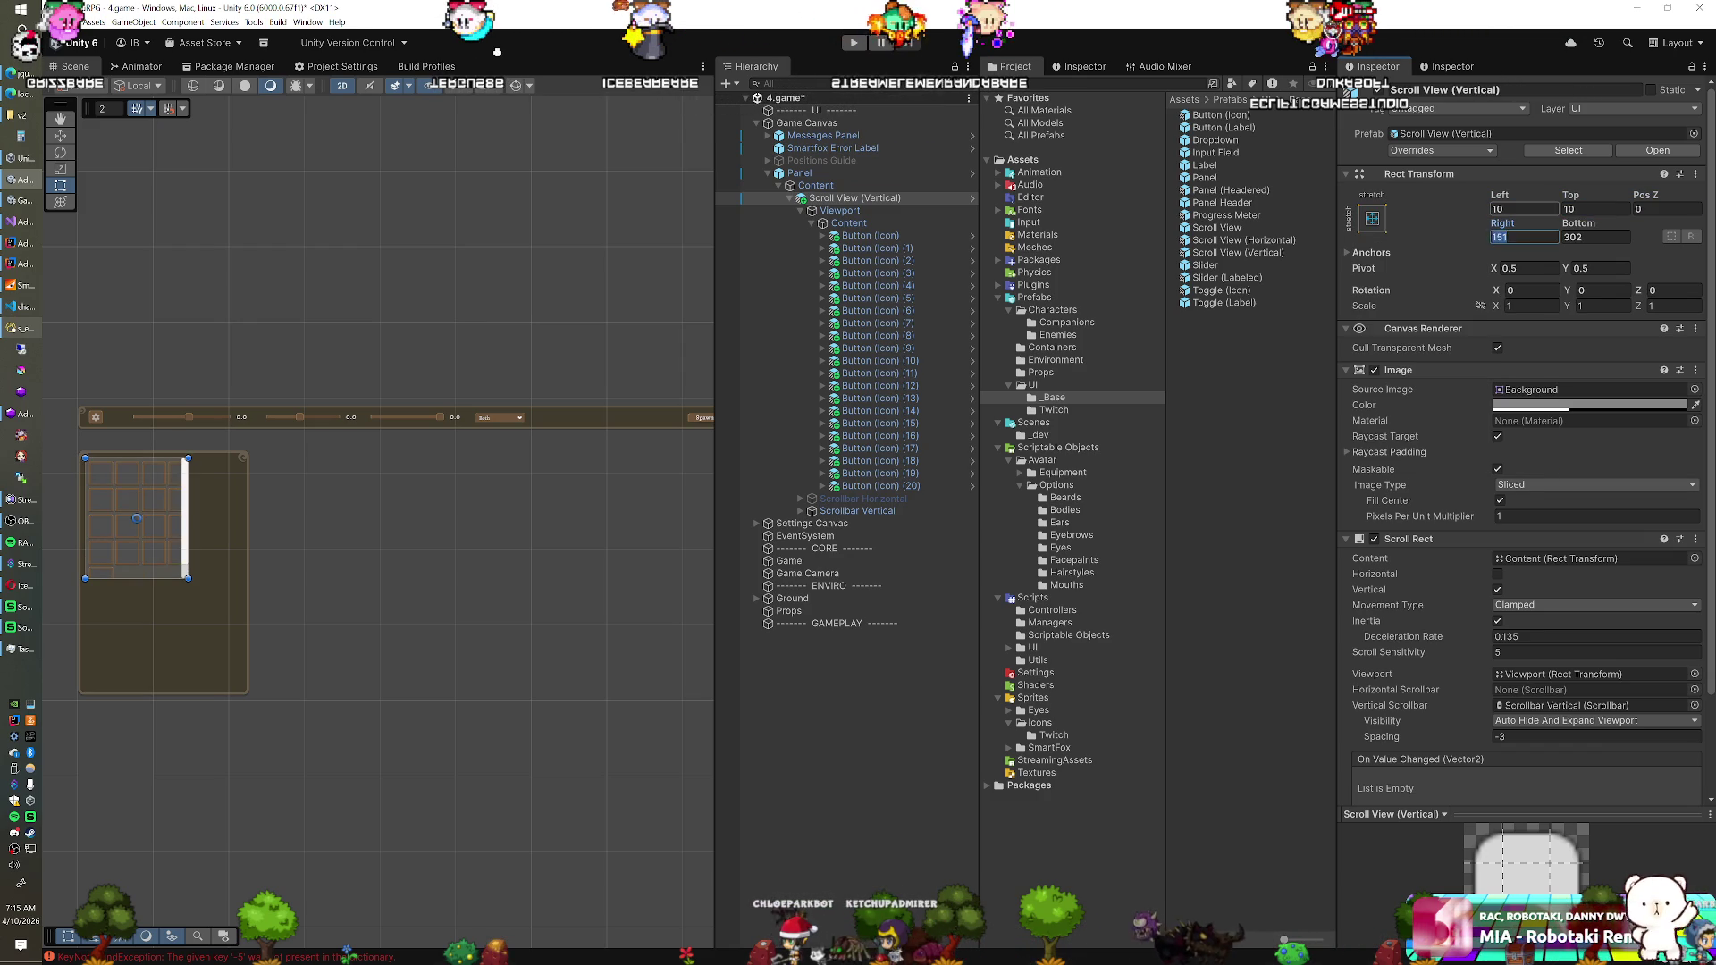
pyautogui.press('Tab')
pyautogui.press('Tab')
pyautogui.write('10')
pyautogui.press('Tab')
pyautogui.write('10')
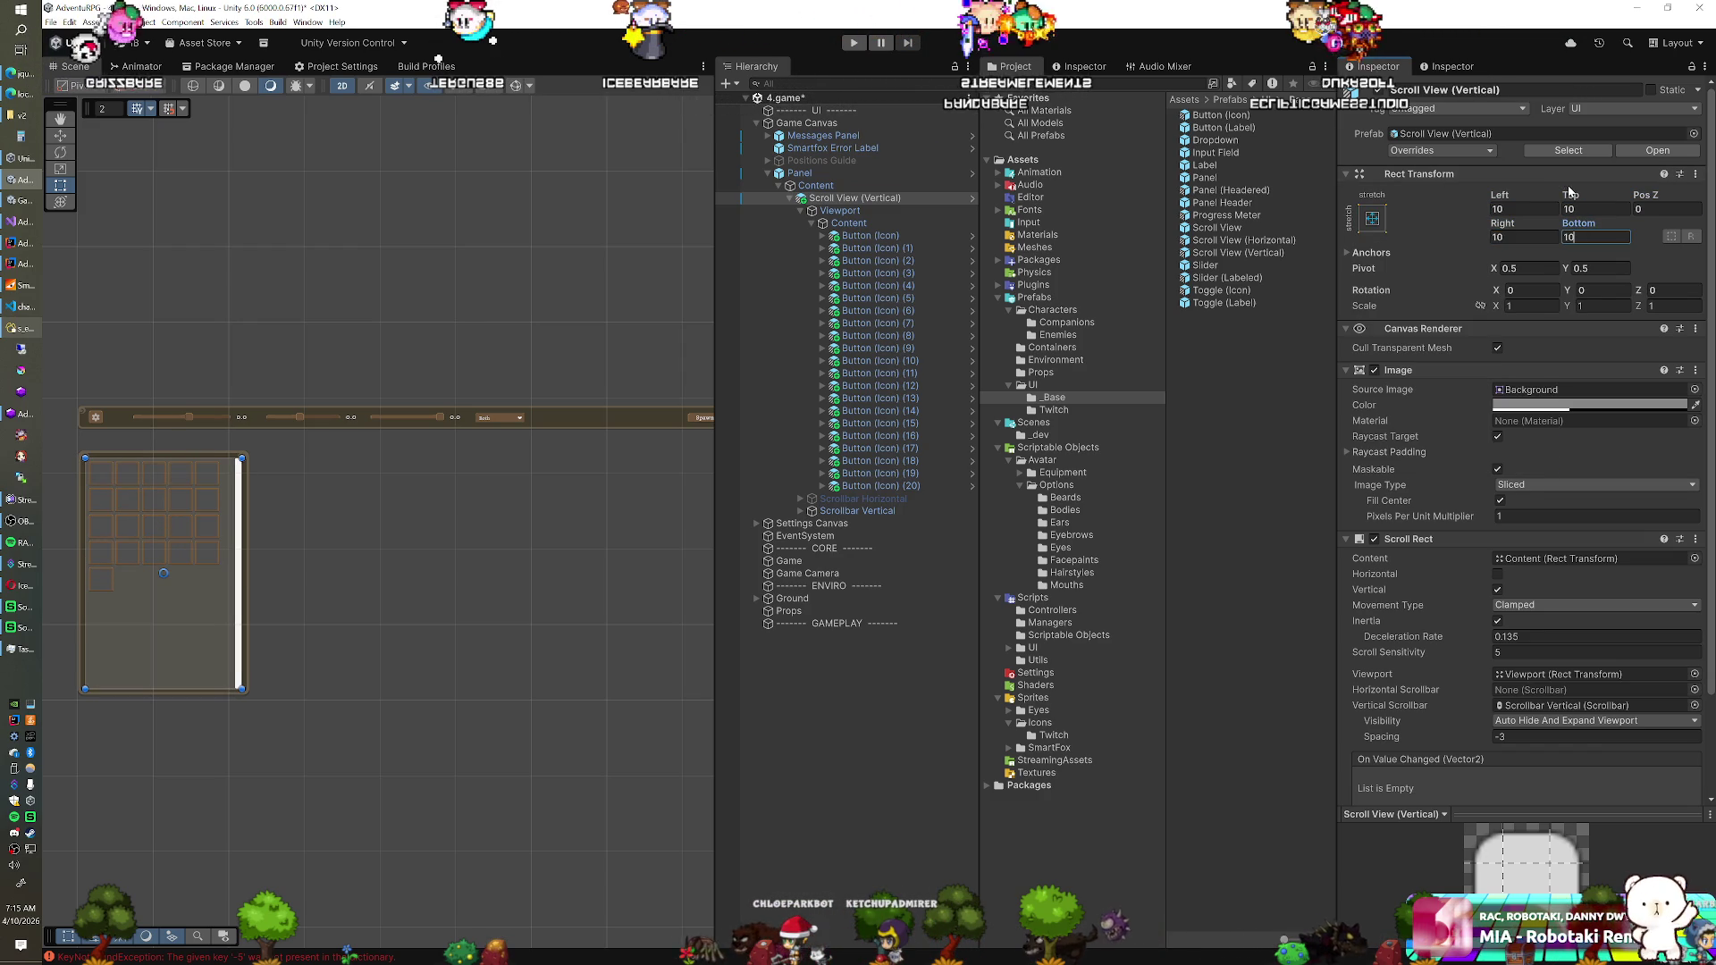
pyautogui.moveTo(1568, 198); pyautogui.dragTo(1607, 207)
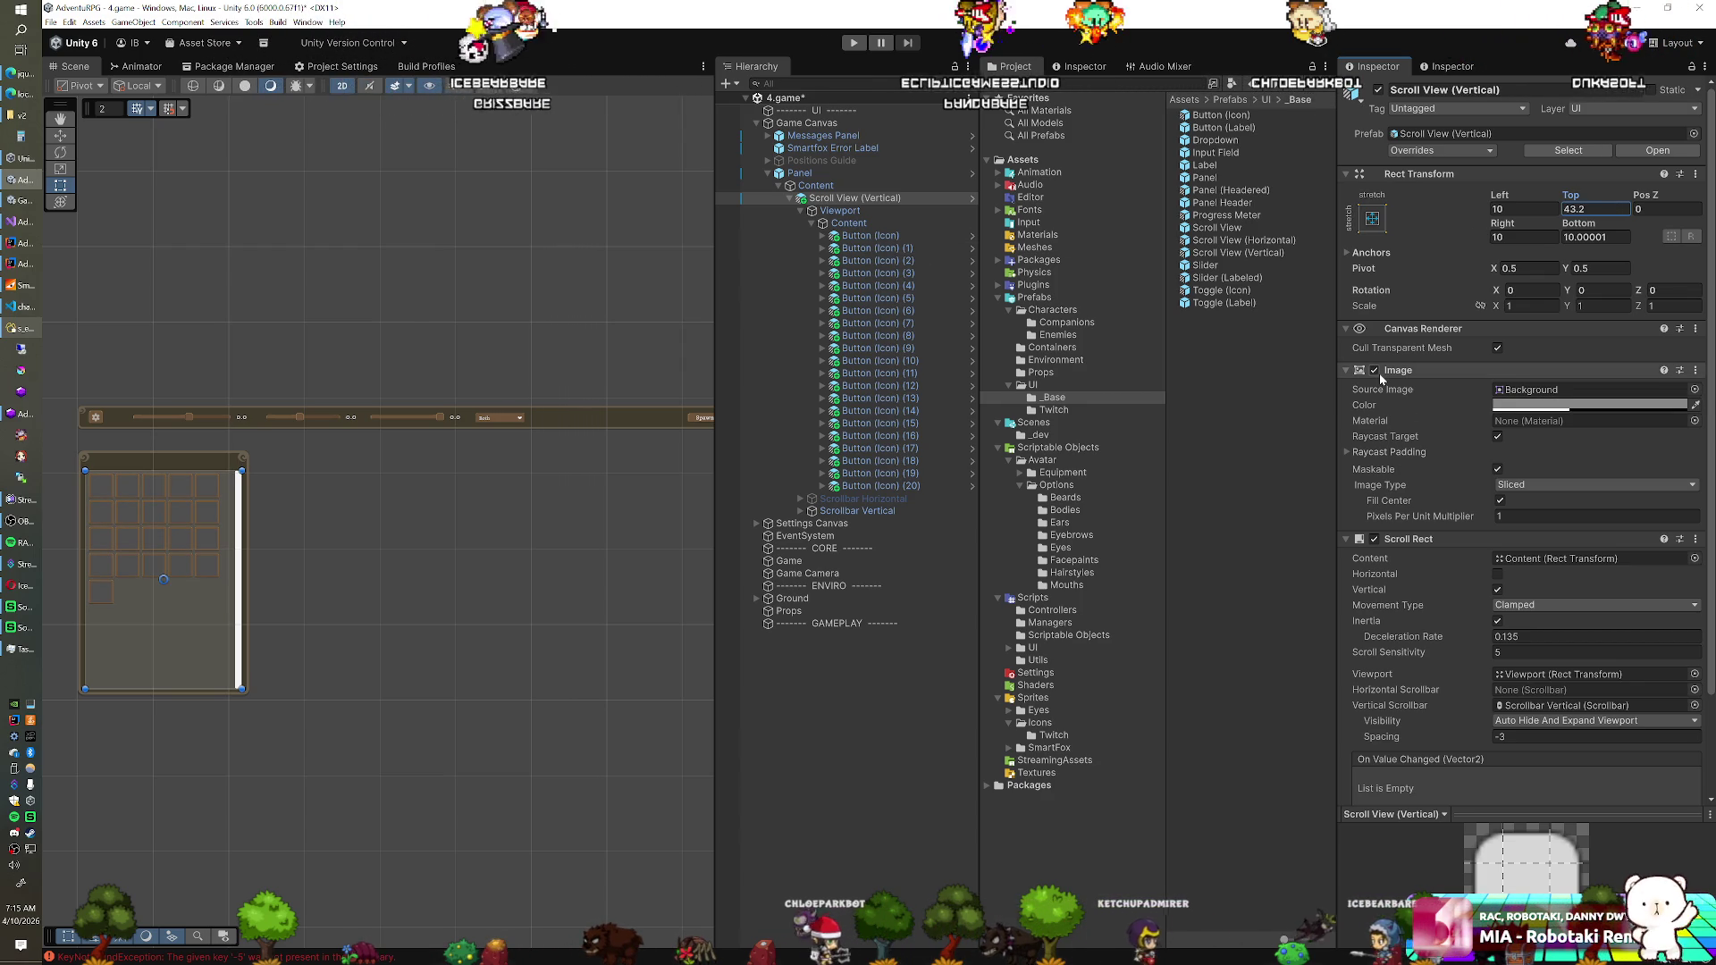
# Adjust the scroll view background colour and lower its top offset to 87.66
pyautogui.click(1499, 405)
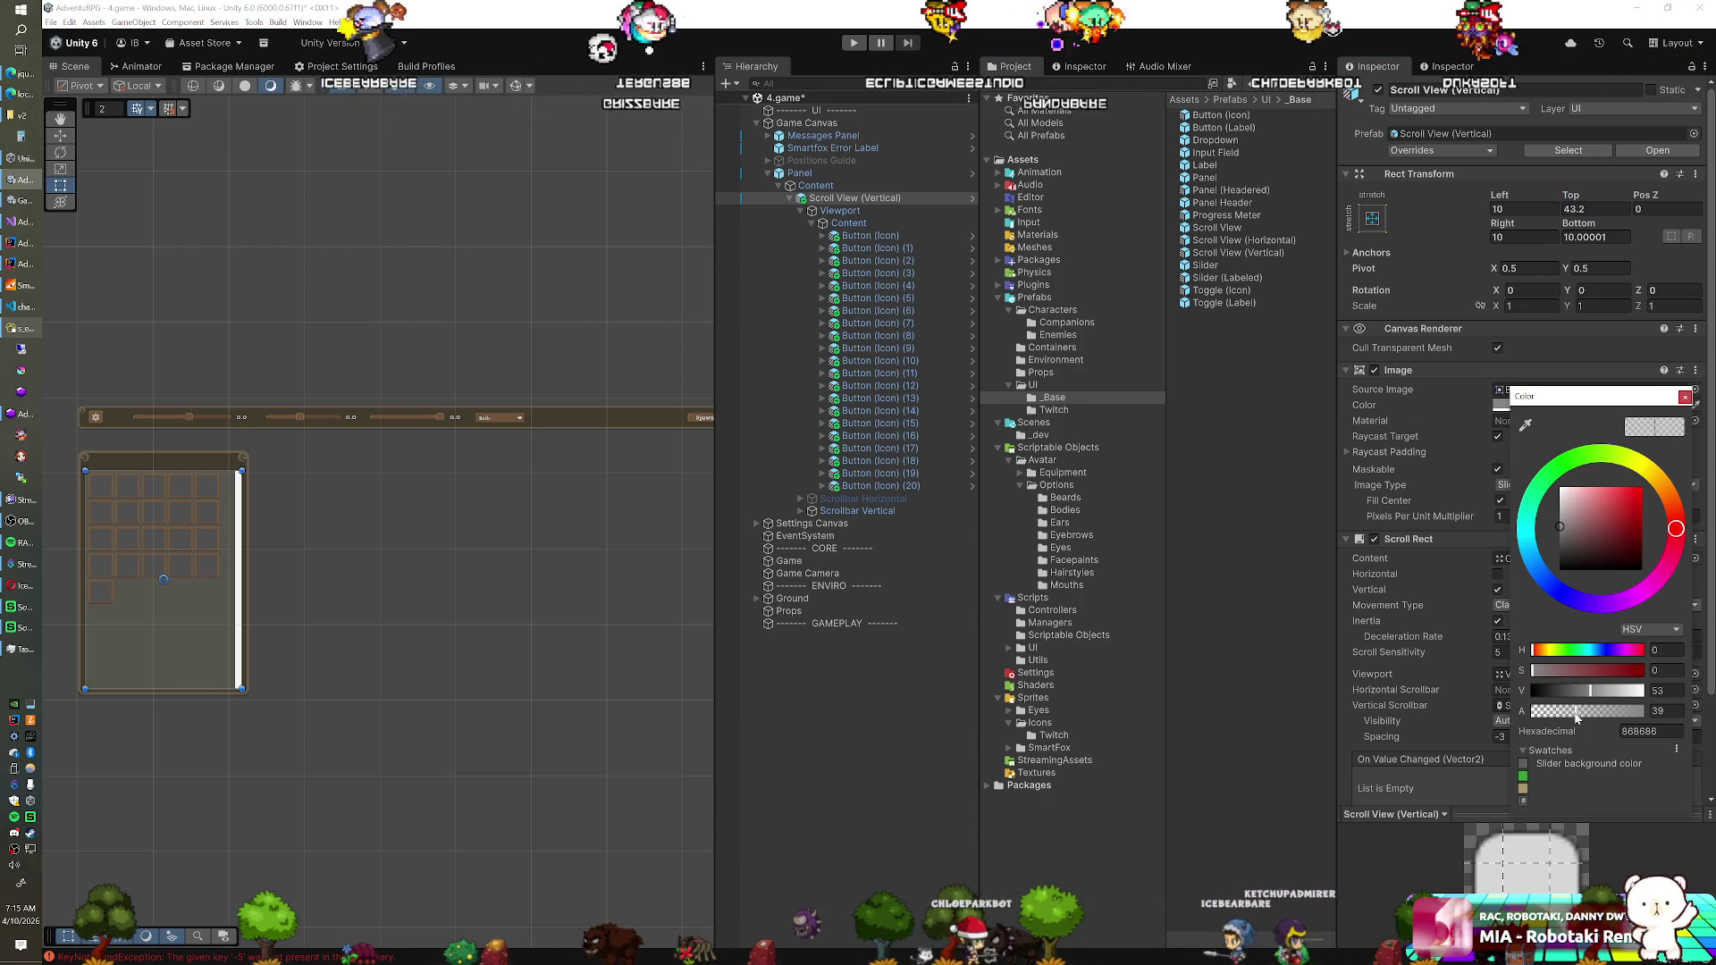
pyautogui.moveTo(1521, 710); pyautogui.dragTo(1409, 722)
pyautogui.click(920, 273)
pyautogui.write('0')
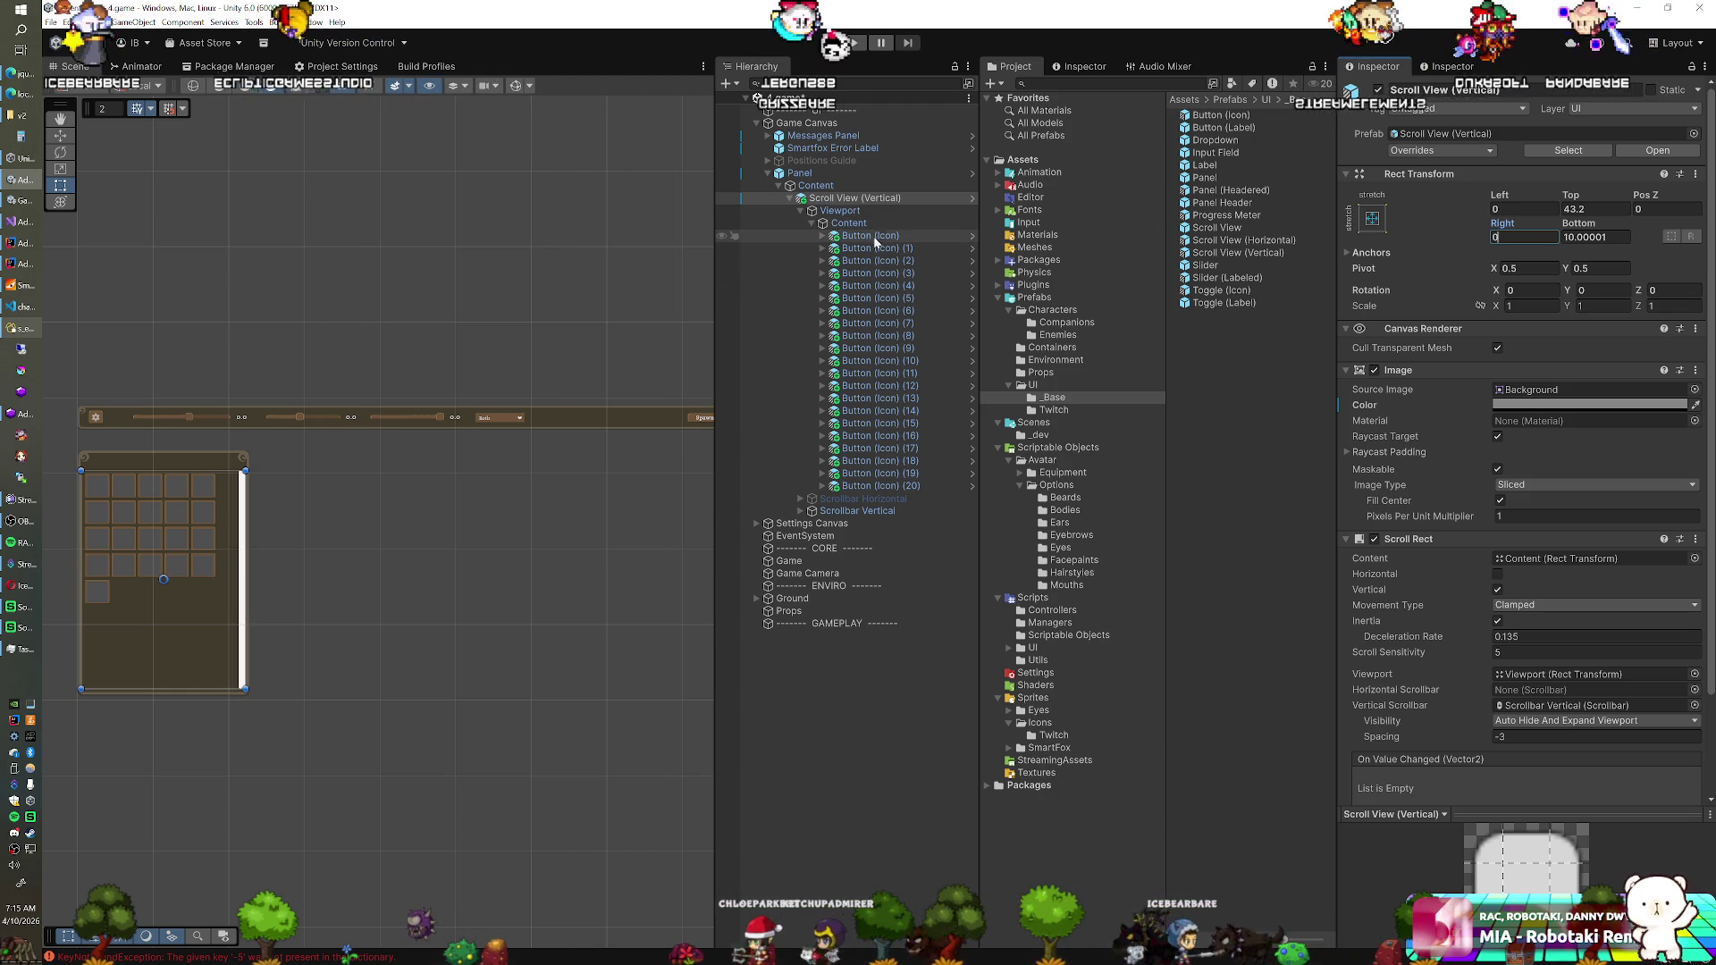
pyautogui.moveTo(1573, 195)
pyautogui.mouseDown()
pyautogui.moveTo(1598, 196)
pyautogui.moveTo(109, 189)
pyautogui.moveTo(233, 174)
pyautogui.mouseUp()
# Widen the Panel to 511.5
pyautogui.click(839, 173)
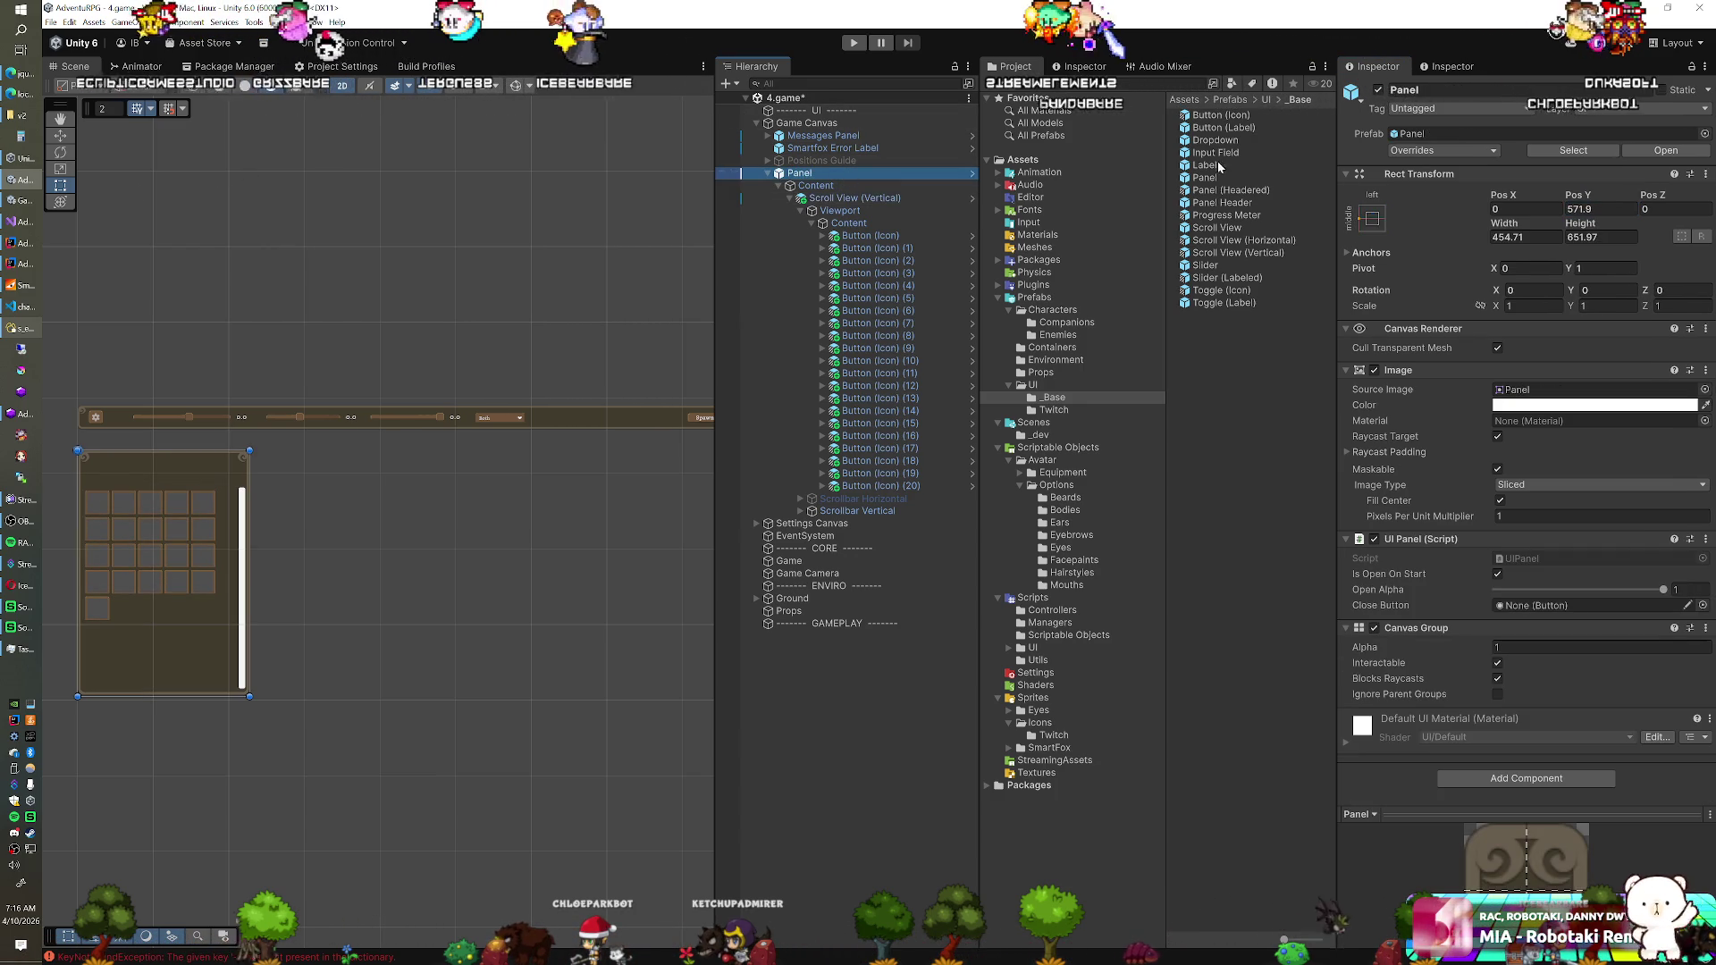
pyautogui.moveTo(1515, 232); pyautogui.dragTo(1528, 226)
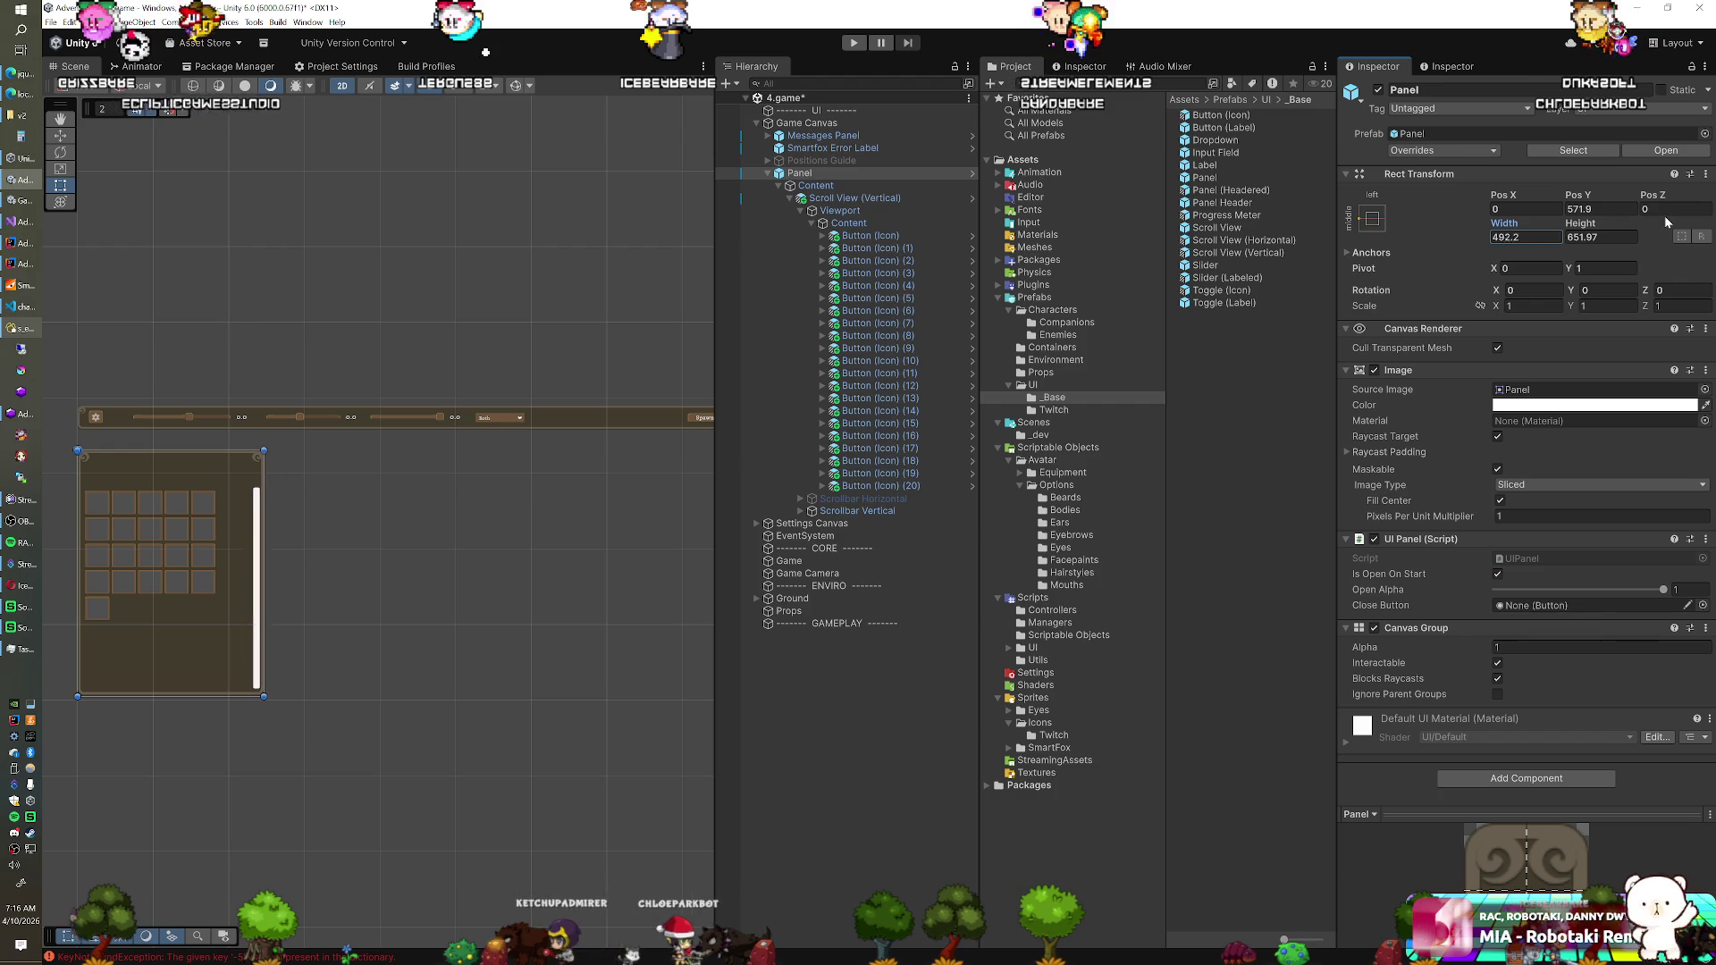
pyautogui.moveTo(1711, 217)
pyautogui.mouseDown()
pyautogui.moveTo(272, 211)
pyautogui.moveTo(335, 205)
pyautogui.moveTo(295, 206)
pyautogui.mouseUp()
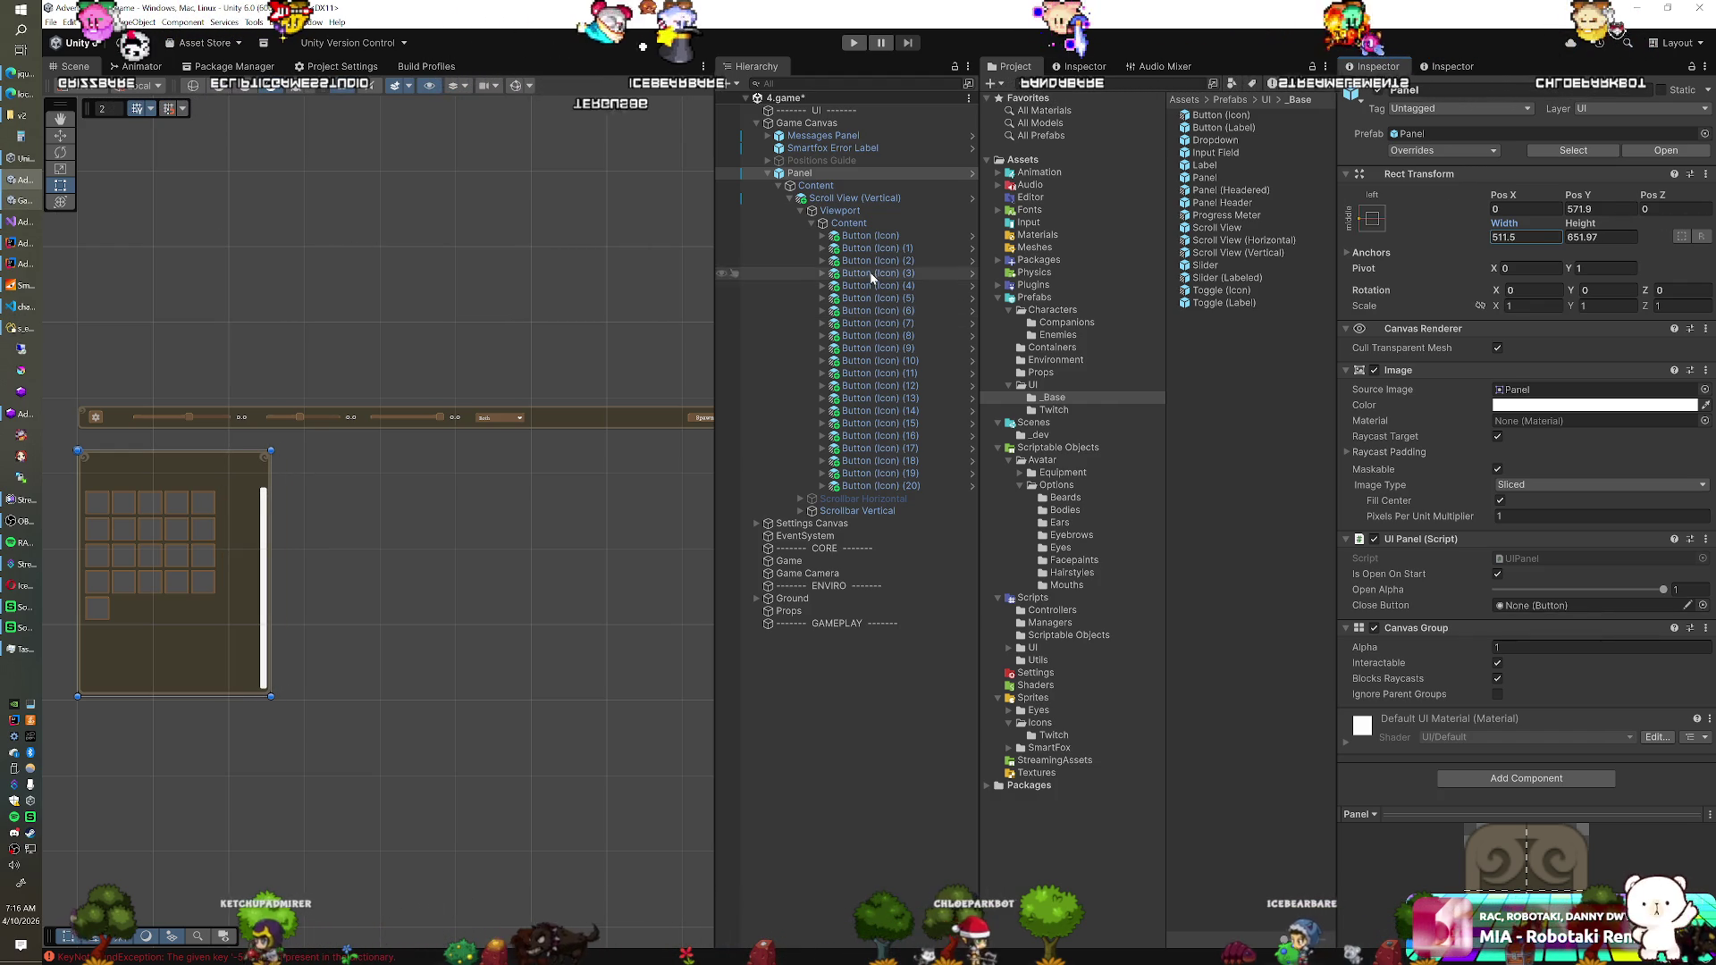
pyautogui.click(853, 199)
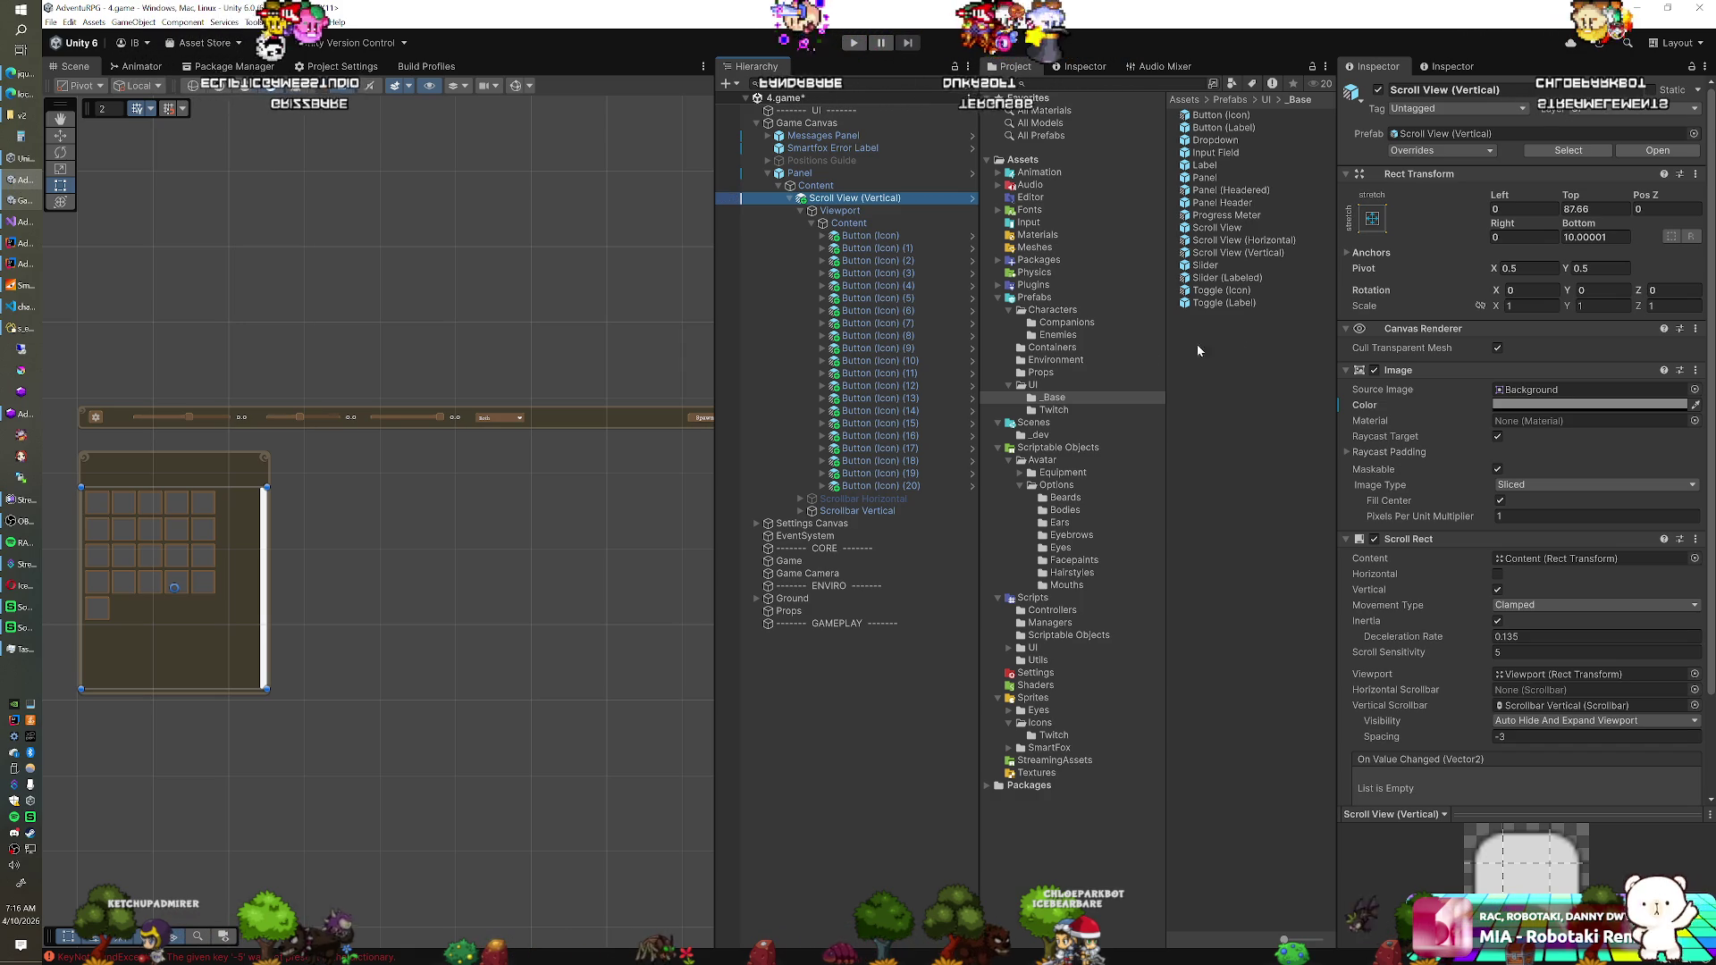
# Set the Scroll View's background colour alpha to 0
pyautogui.click(812, 223)
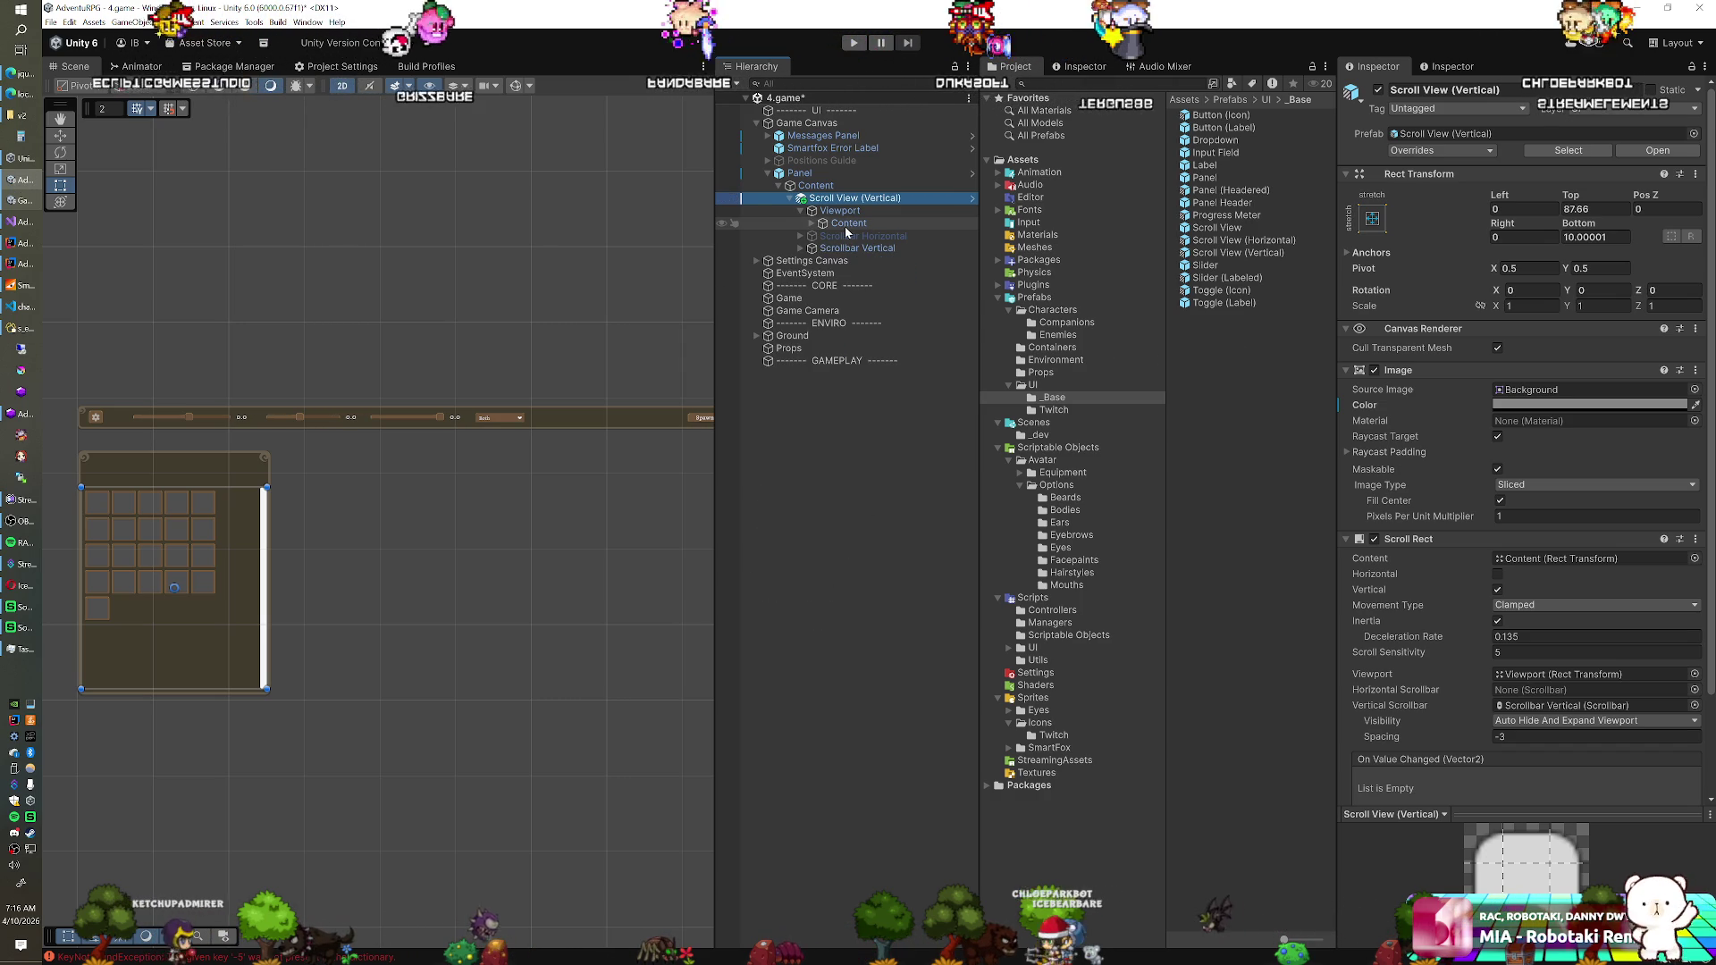
pyautogui.click(840, 222)
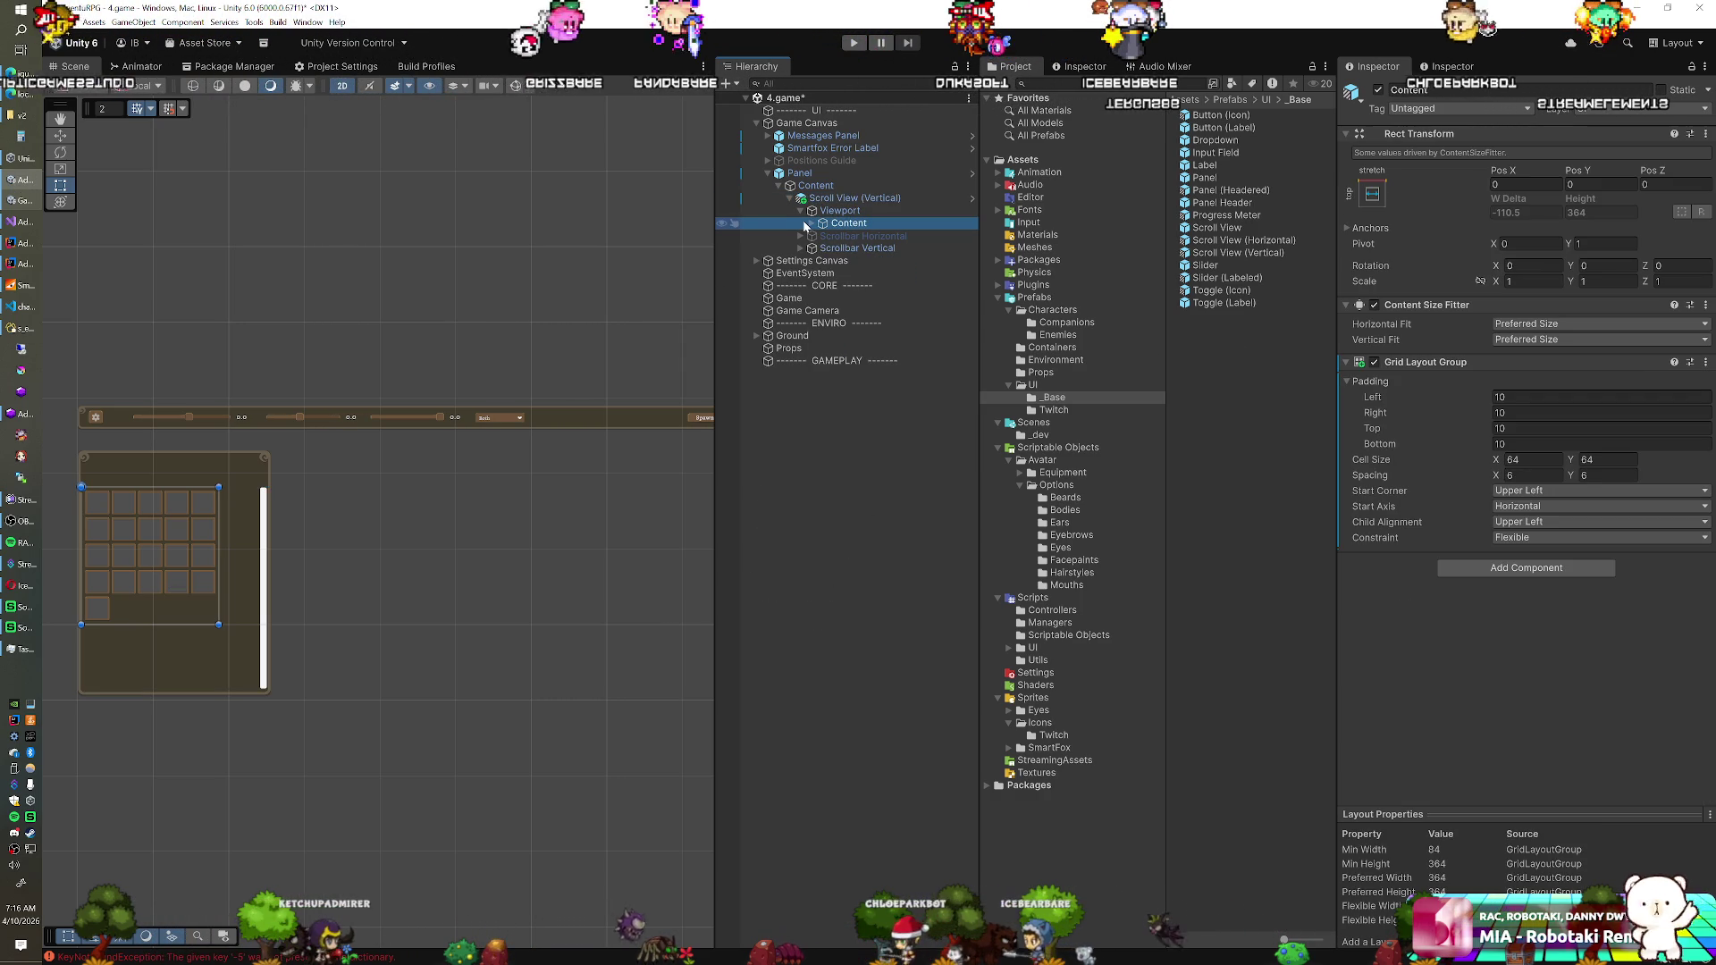
pyautogui.click(811, 222)
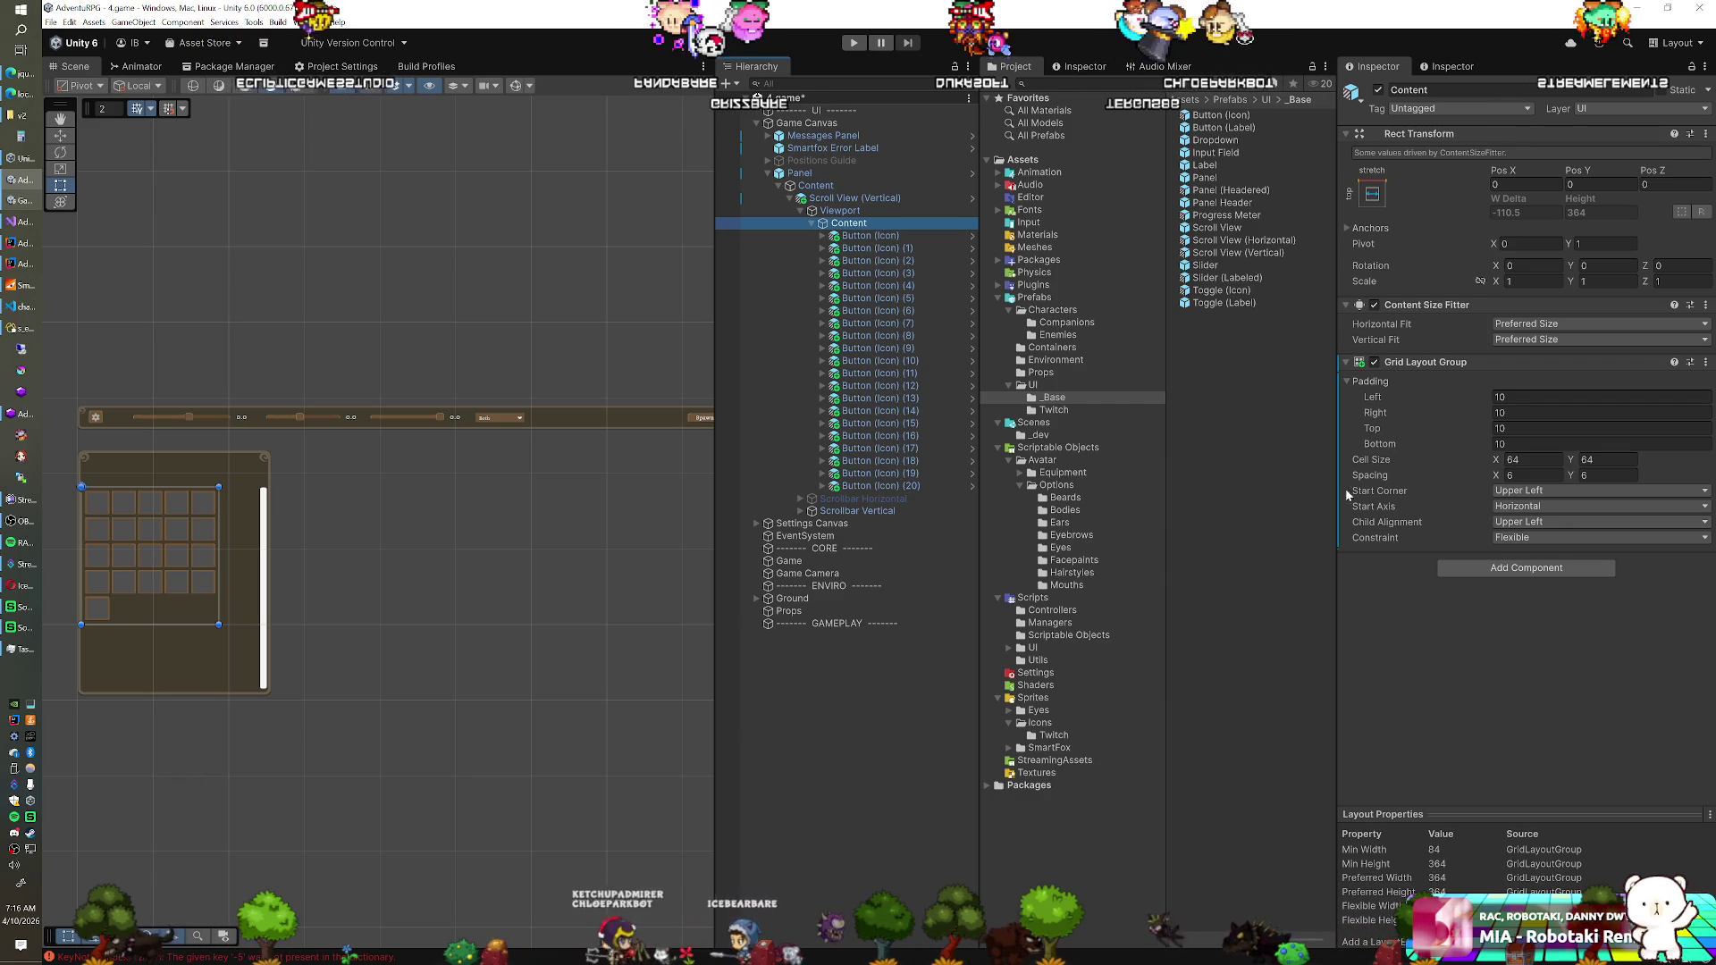
pyautogui.click(861, 213)
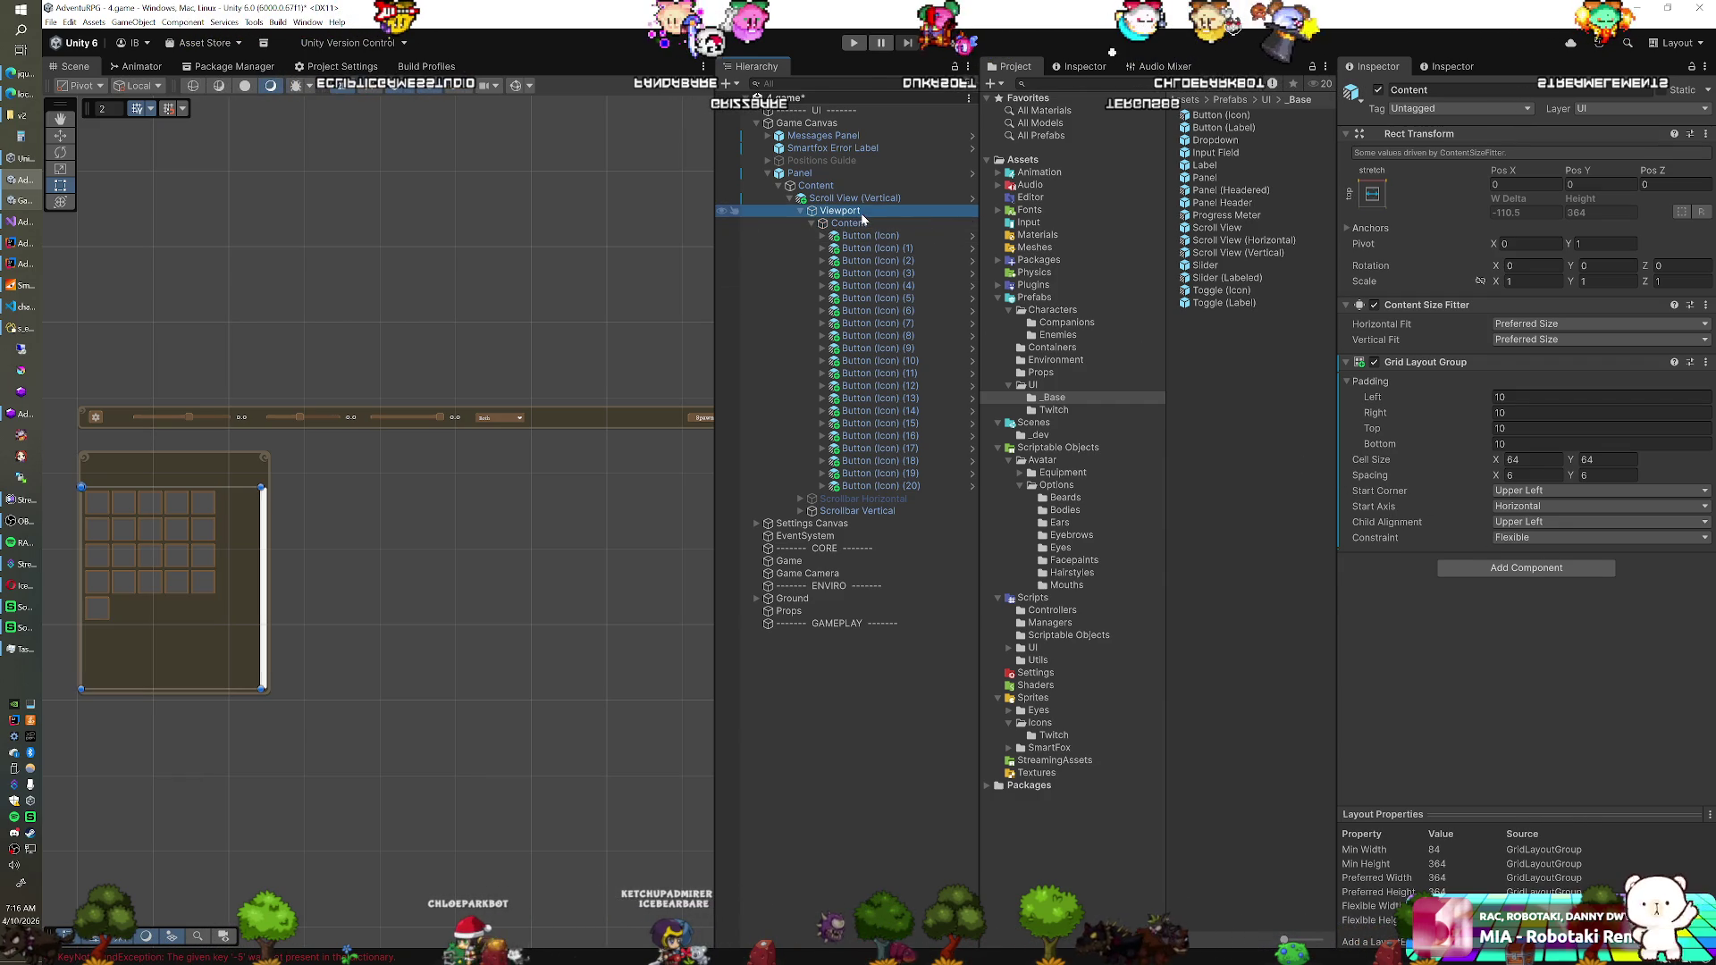
pyautogui.click(859, 203)
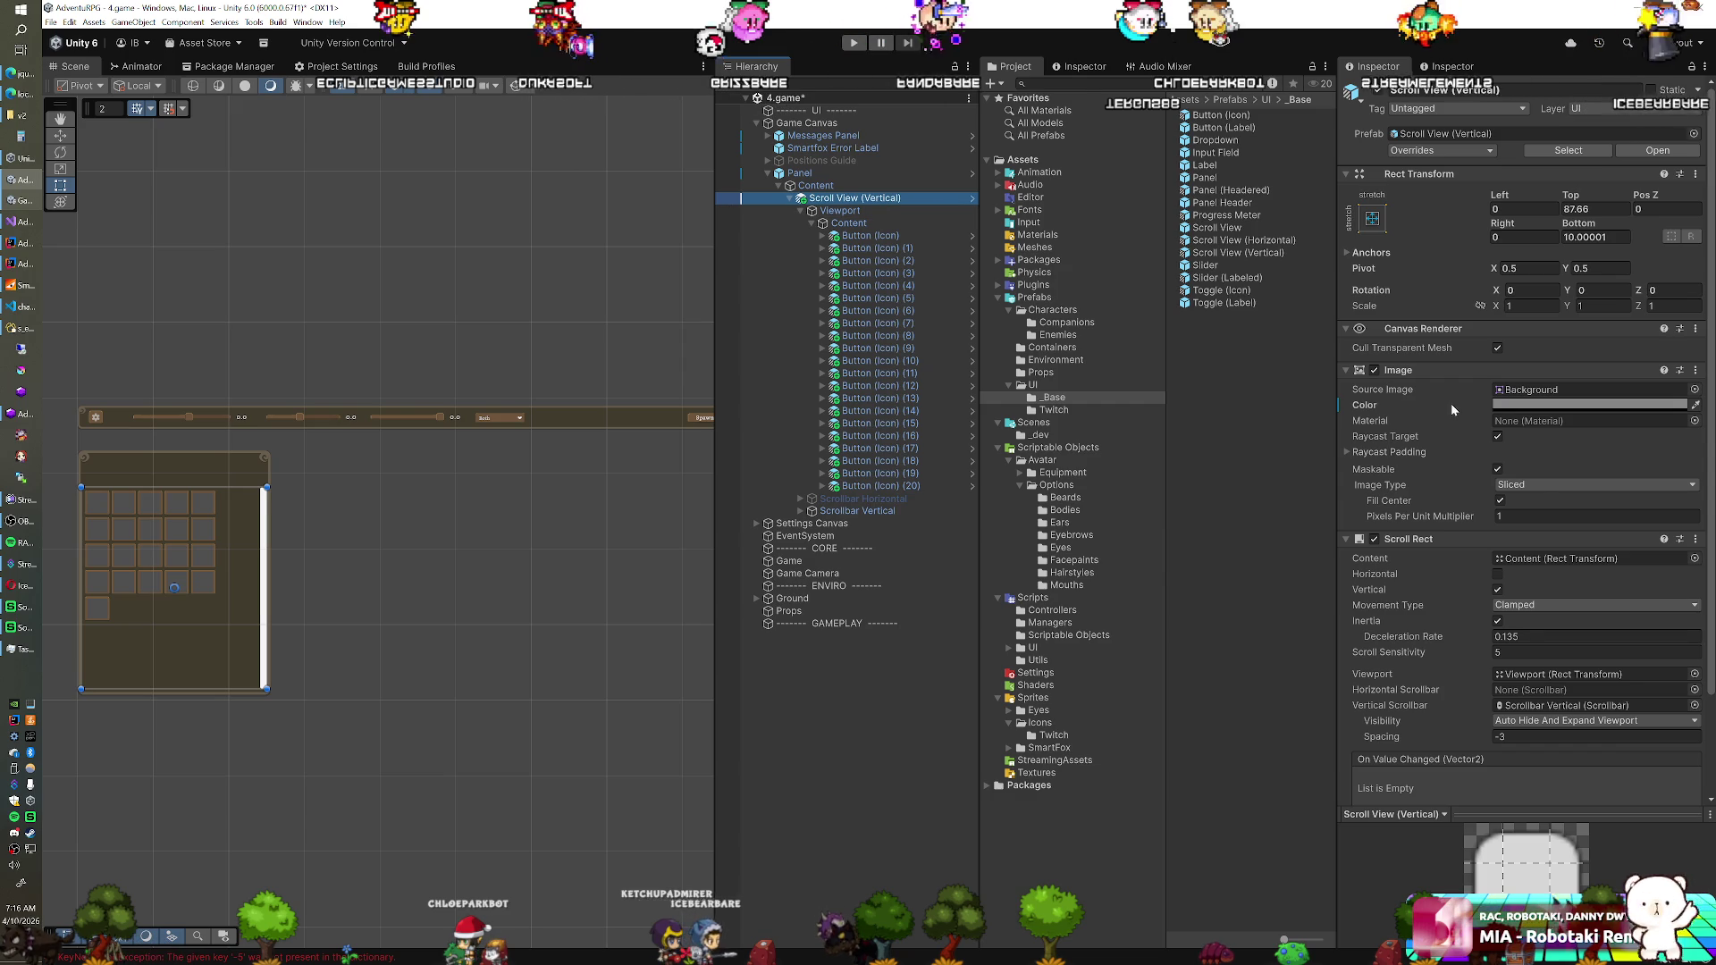
pyautogui.click(1519, 404)
pyautogui.click(1587, 712)
pyautogui.moveTo(1587, 717); pyautogui.dragTo(1473, 715)
# Toggle Content's Grid Layout Group off and on, and add an Image component to Content
pyautogui.click(849, 223)
pyautogui.click(1374, 362)
pyautogui.click(1374, 362)
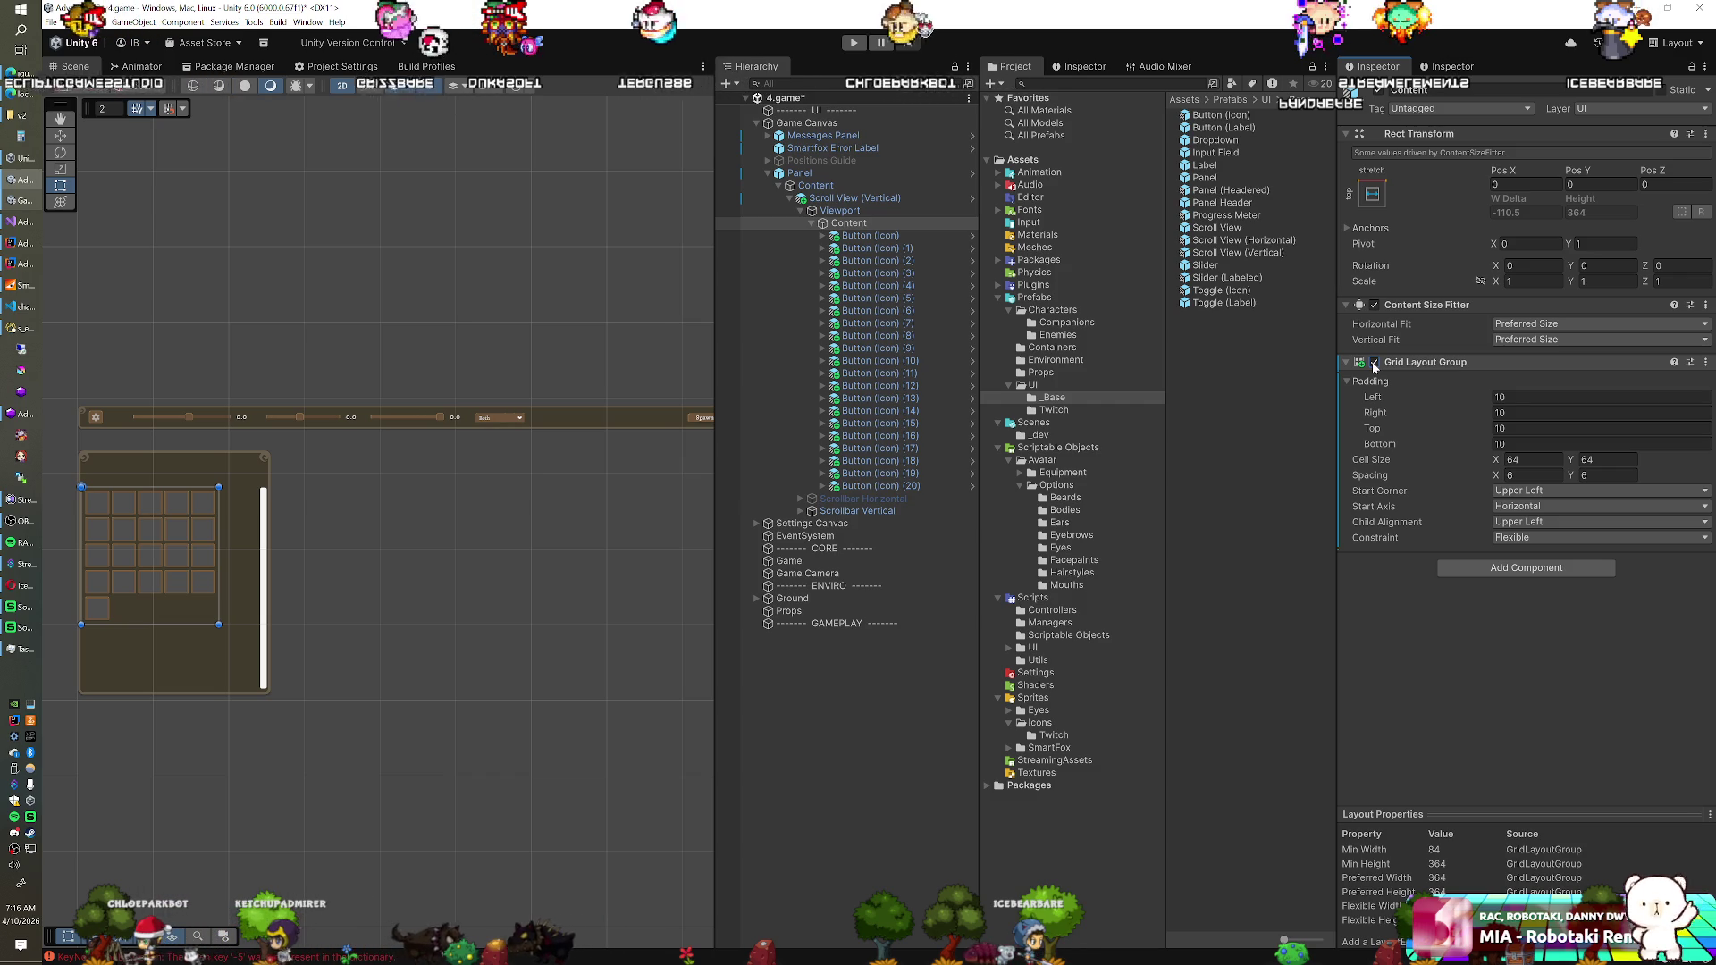
pyautogui.click(1447, 568)
pyautogui.press('Up')
pyautogui.press('Return')
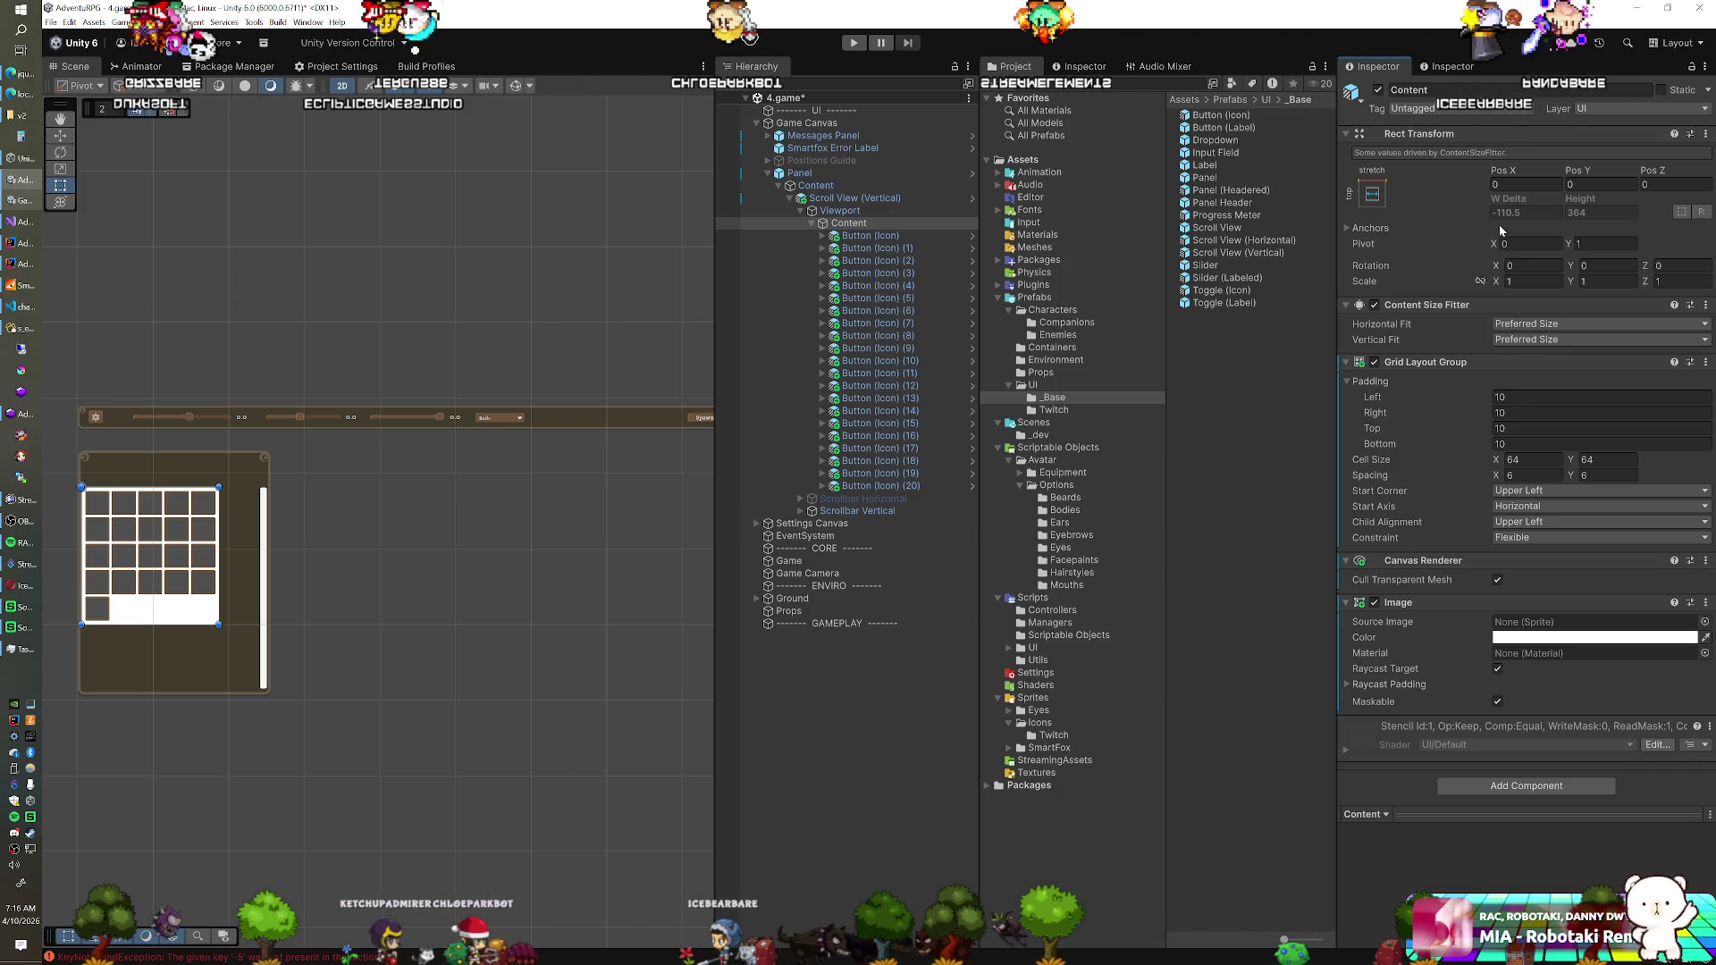
pyautogui.click(1516, 324)
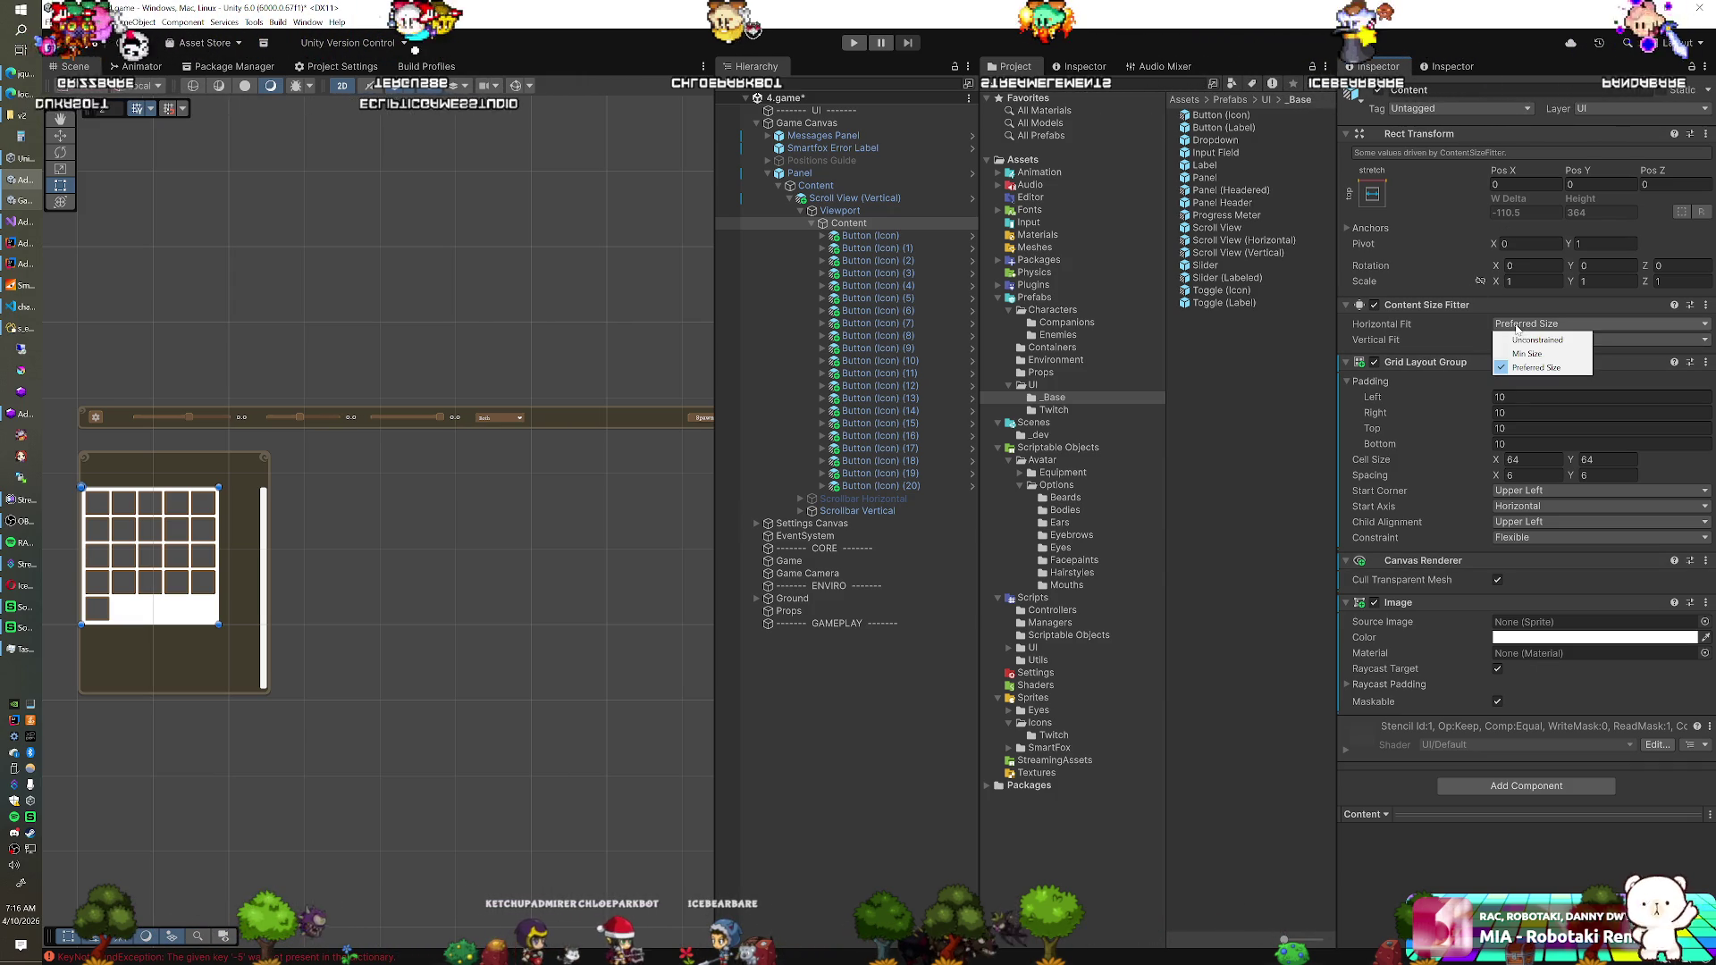
pyautogui.click(1474, 332)
pyautogui.click(1374, 305)
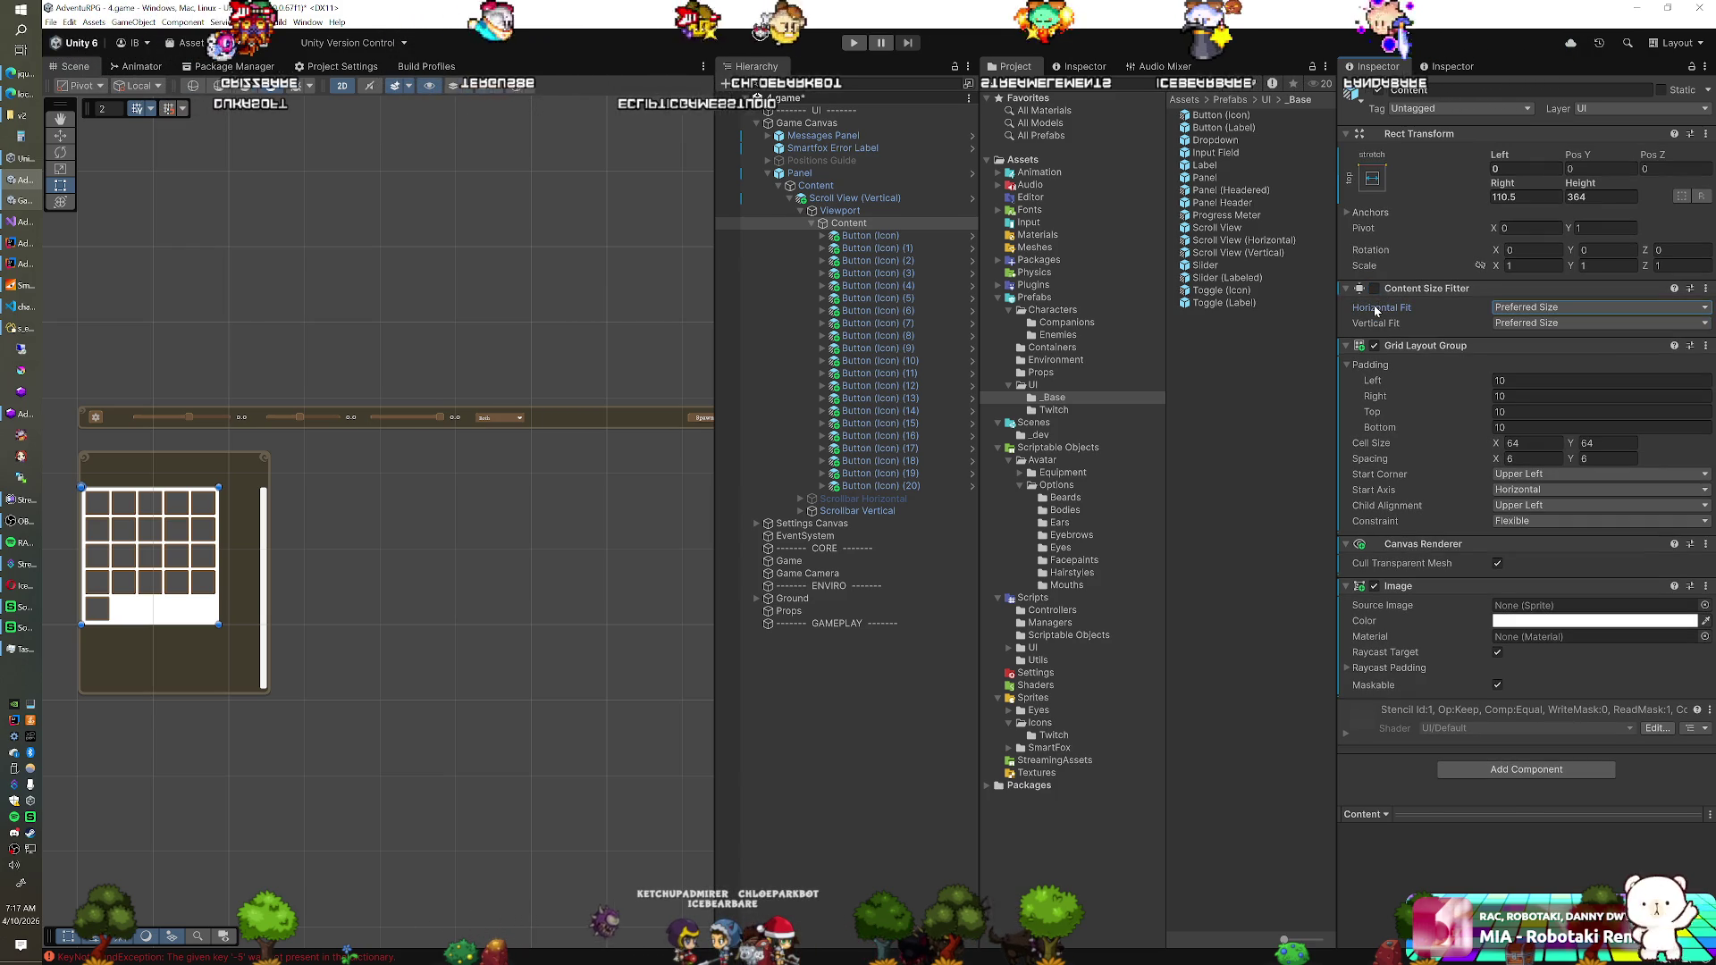
pyautogui.click(1374, 288)
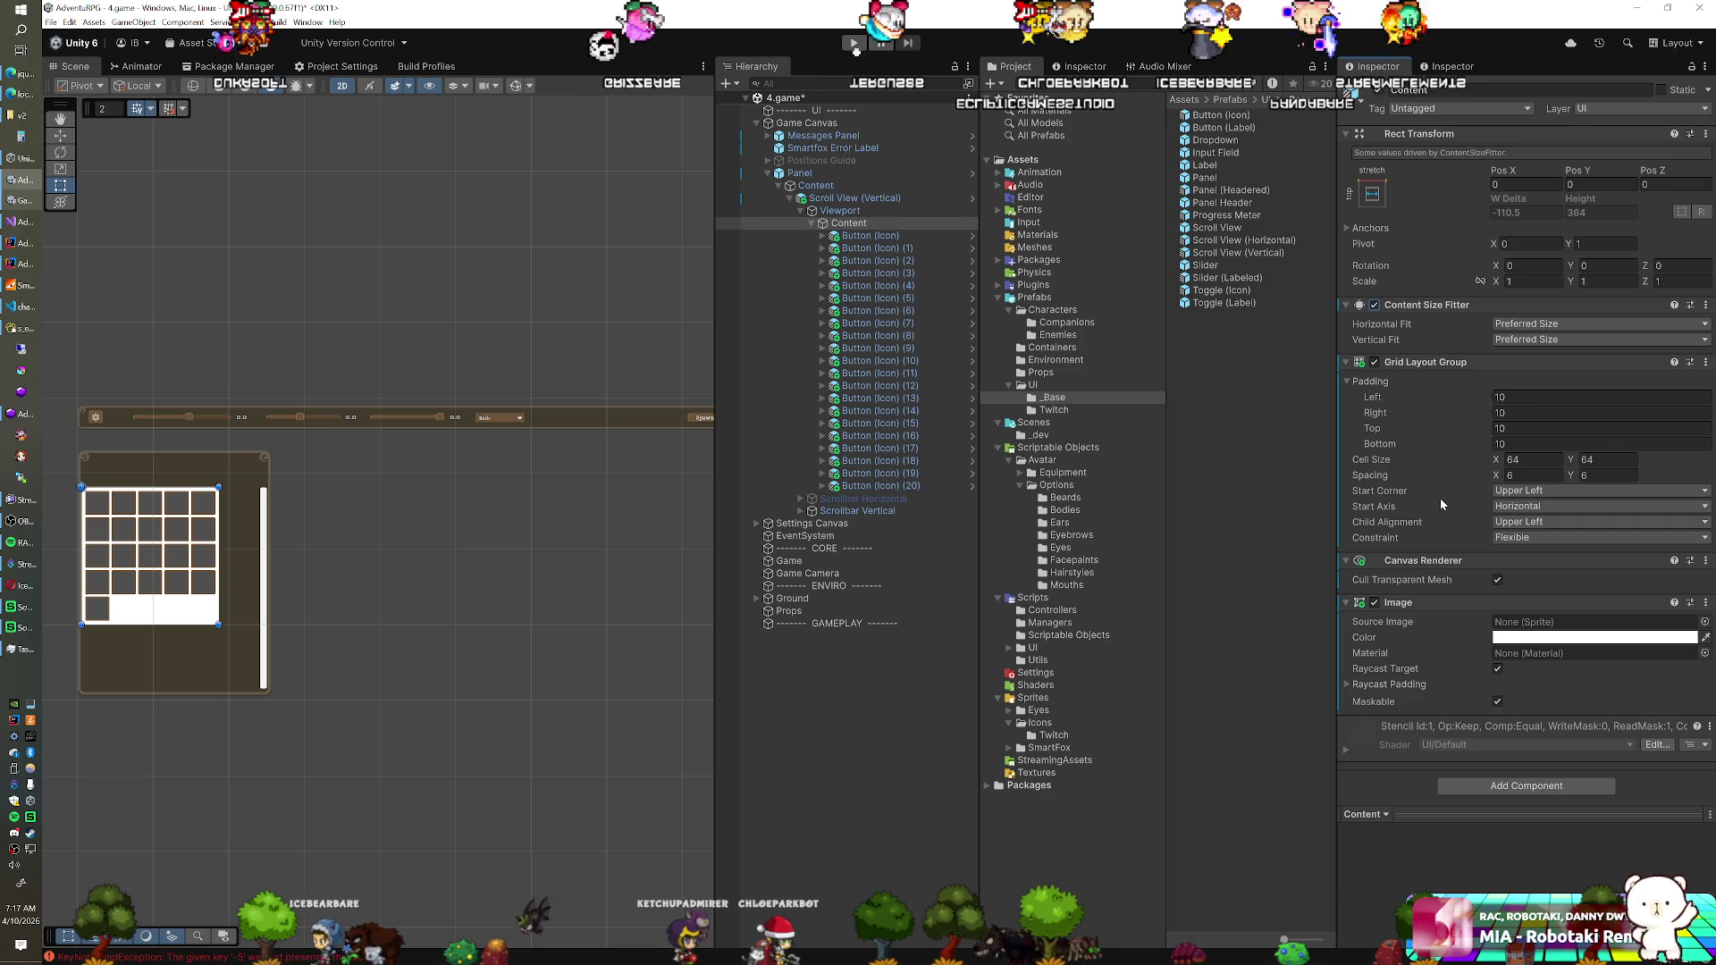
pyautogui.rightClick(1423, 305)
pyautogui.click(1437, 347)
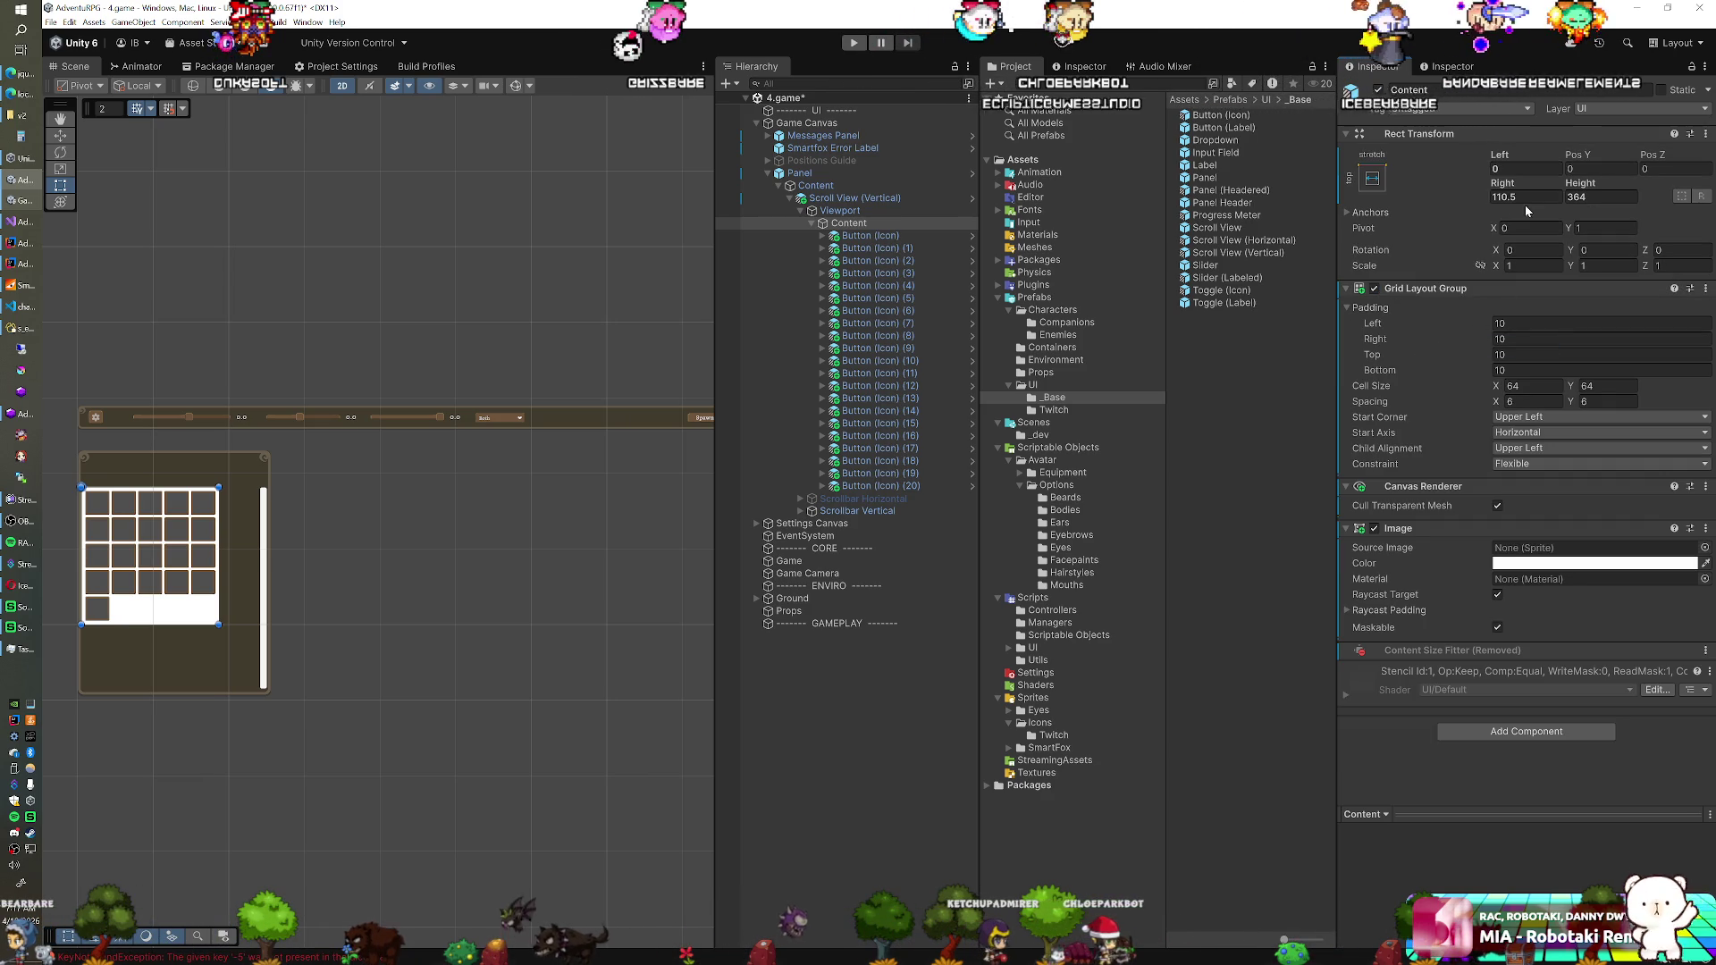
pyautogui.write('0')
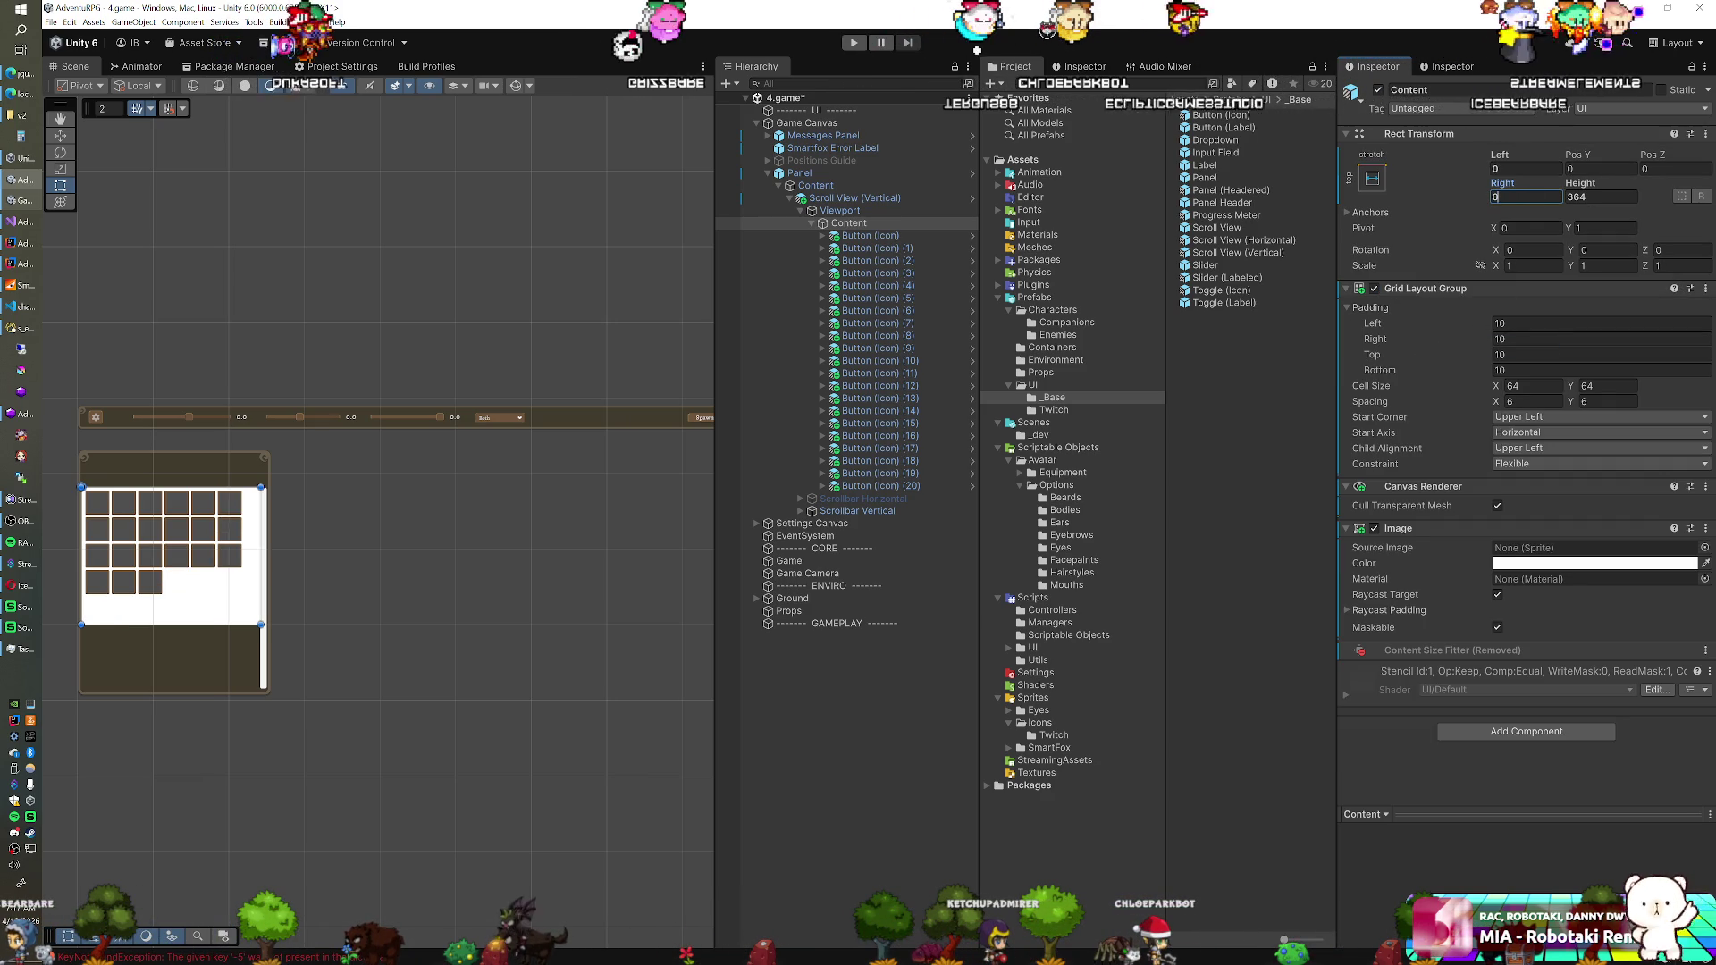
pyautogui.hotkey('ctrl', 'z')
pyautogui.hotkey('ctrl', 'z')
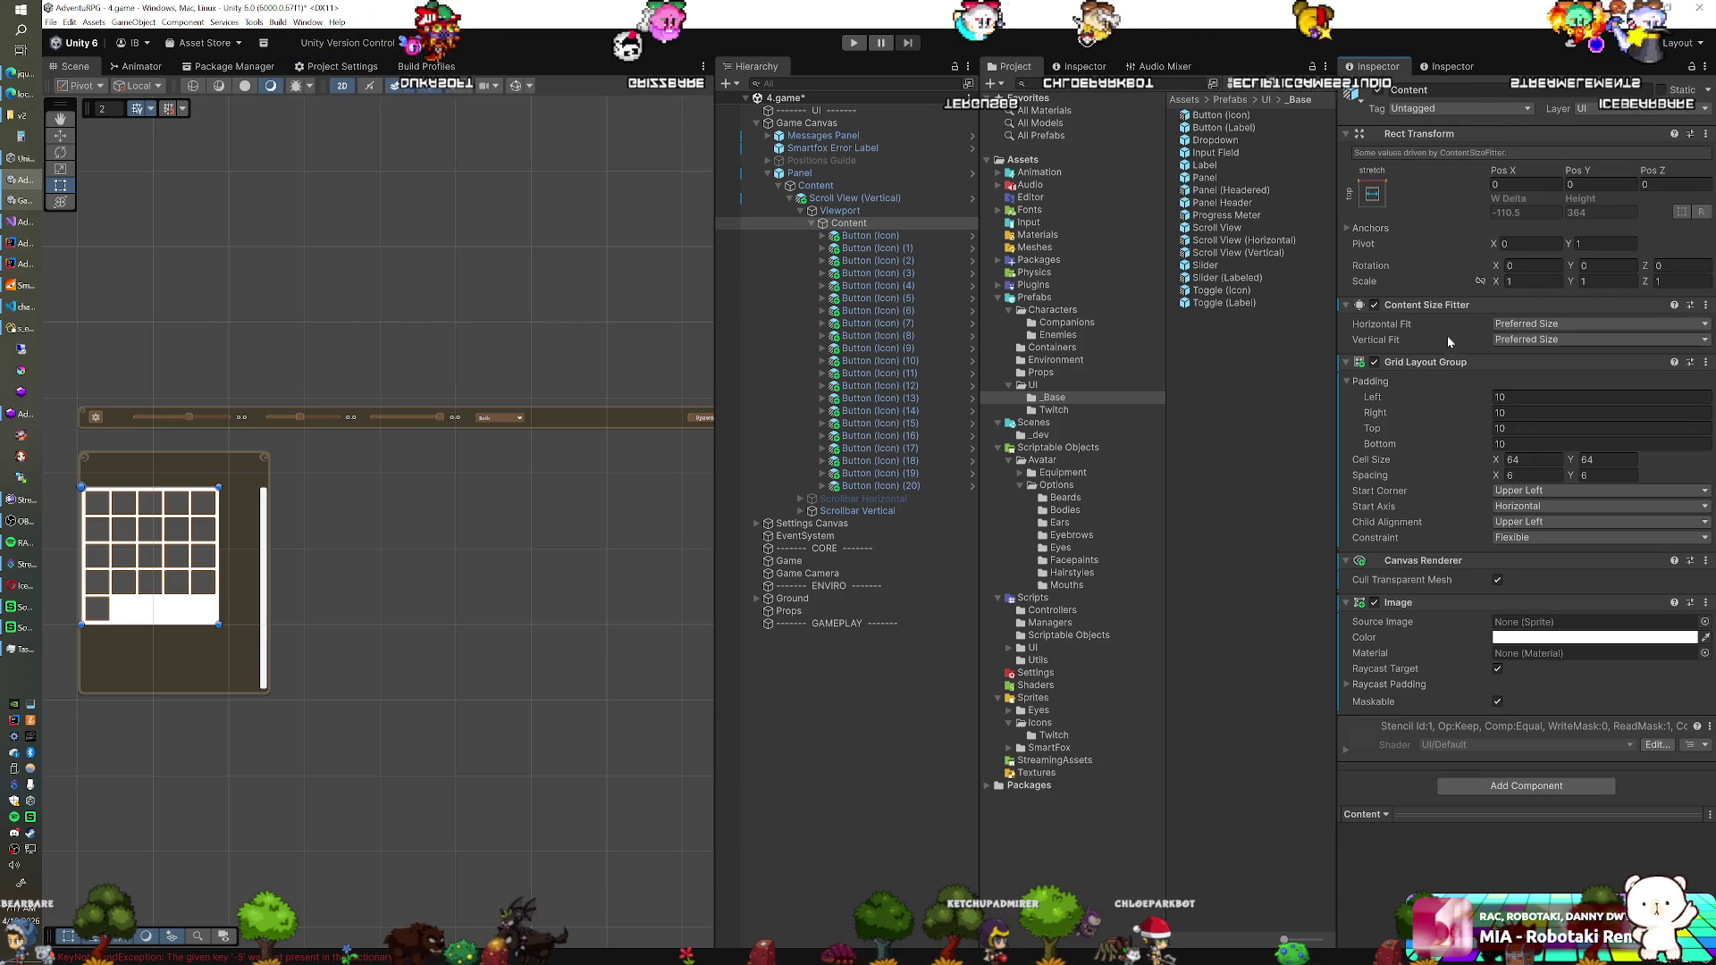
pyautogui.click(1518, 326)
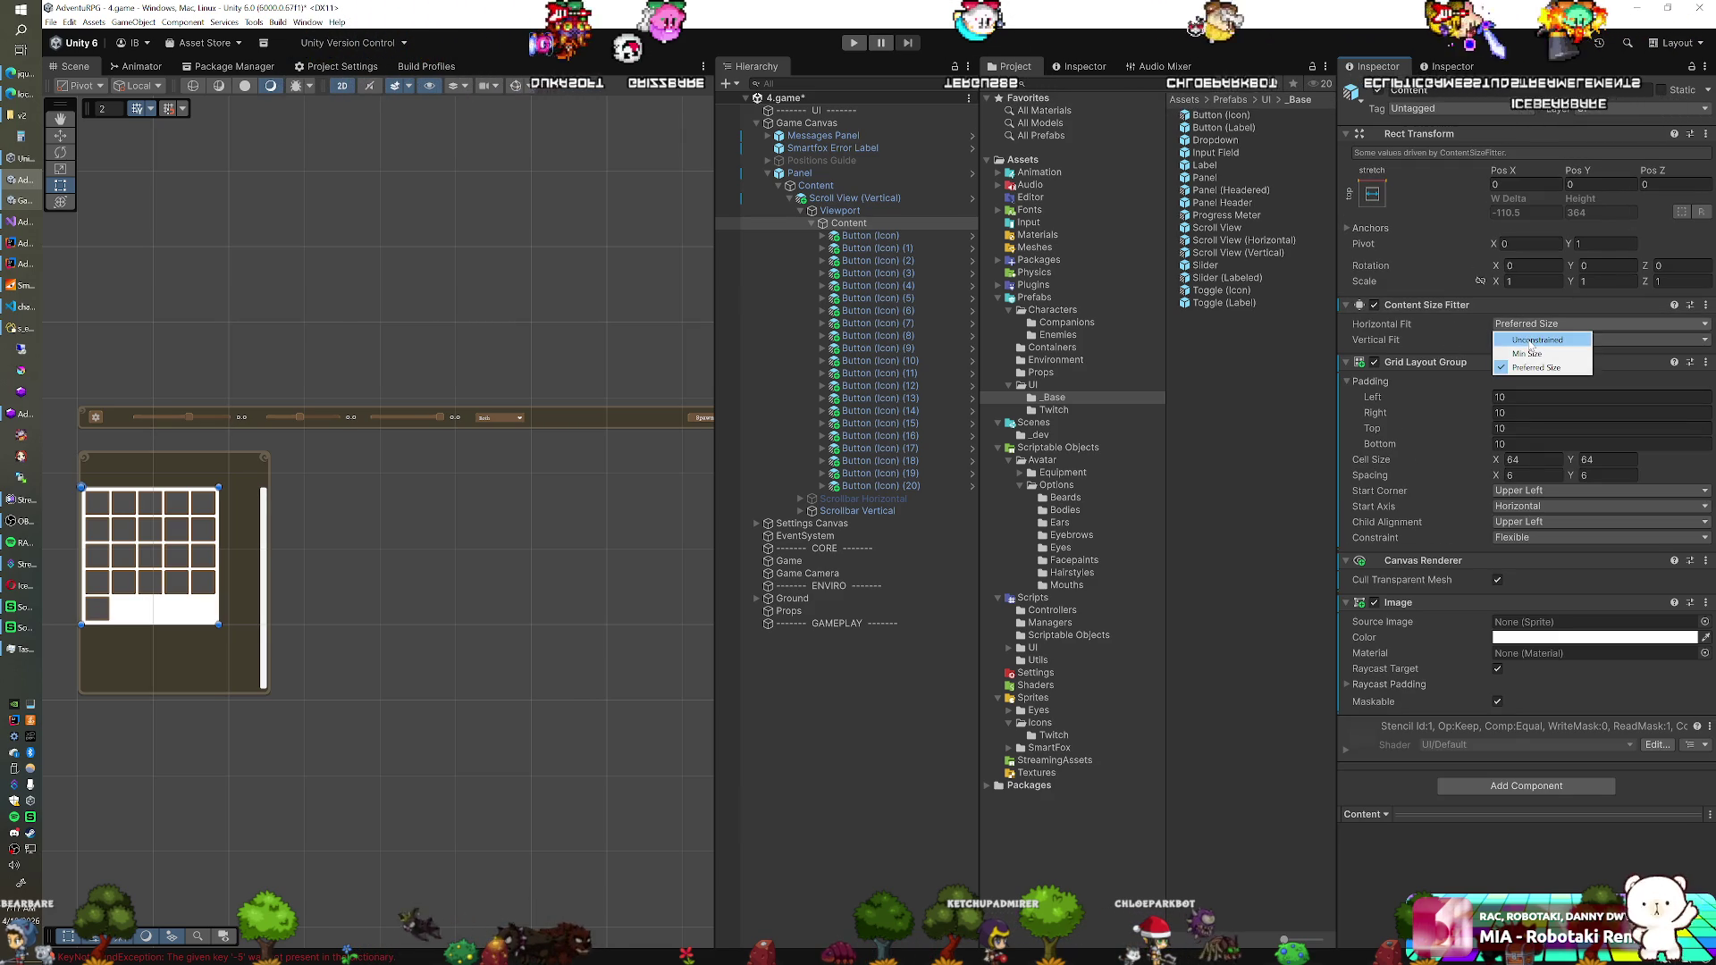
pyautogui.click(1531, 341)
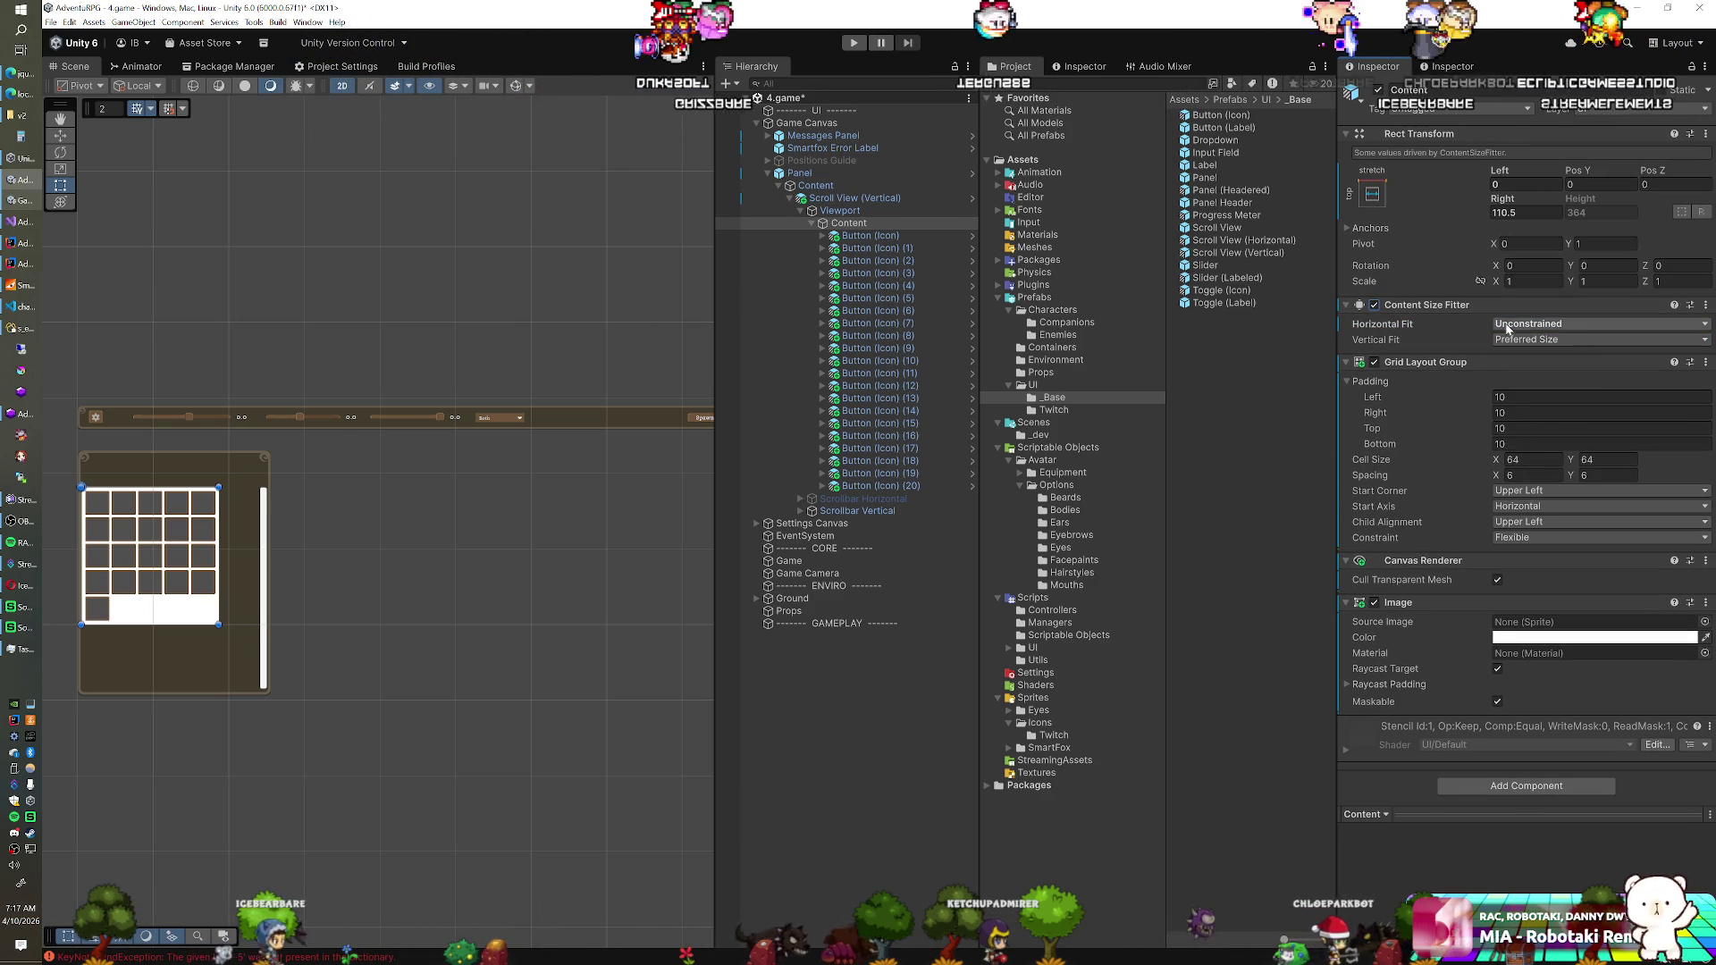
pyautogui.click(1523, 323)
pyautogui.click(1509, 355)
pyautogui.click(1510, 324)
pyautogui.click(1515, 367)
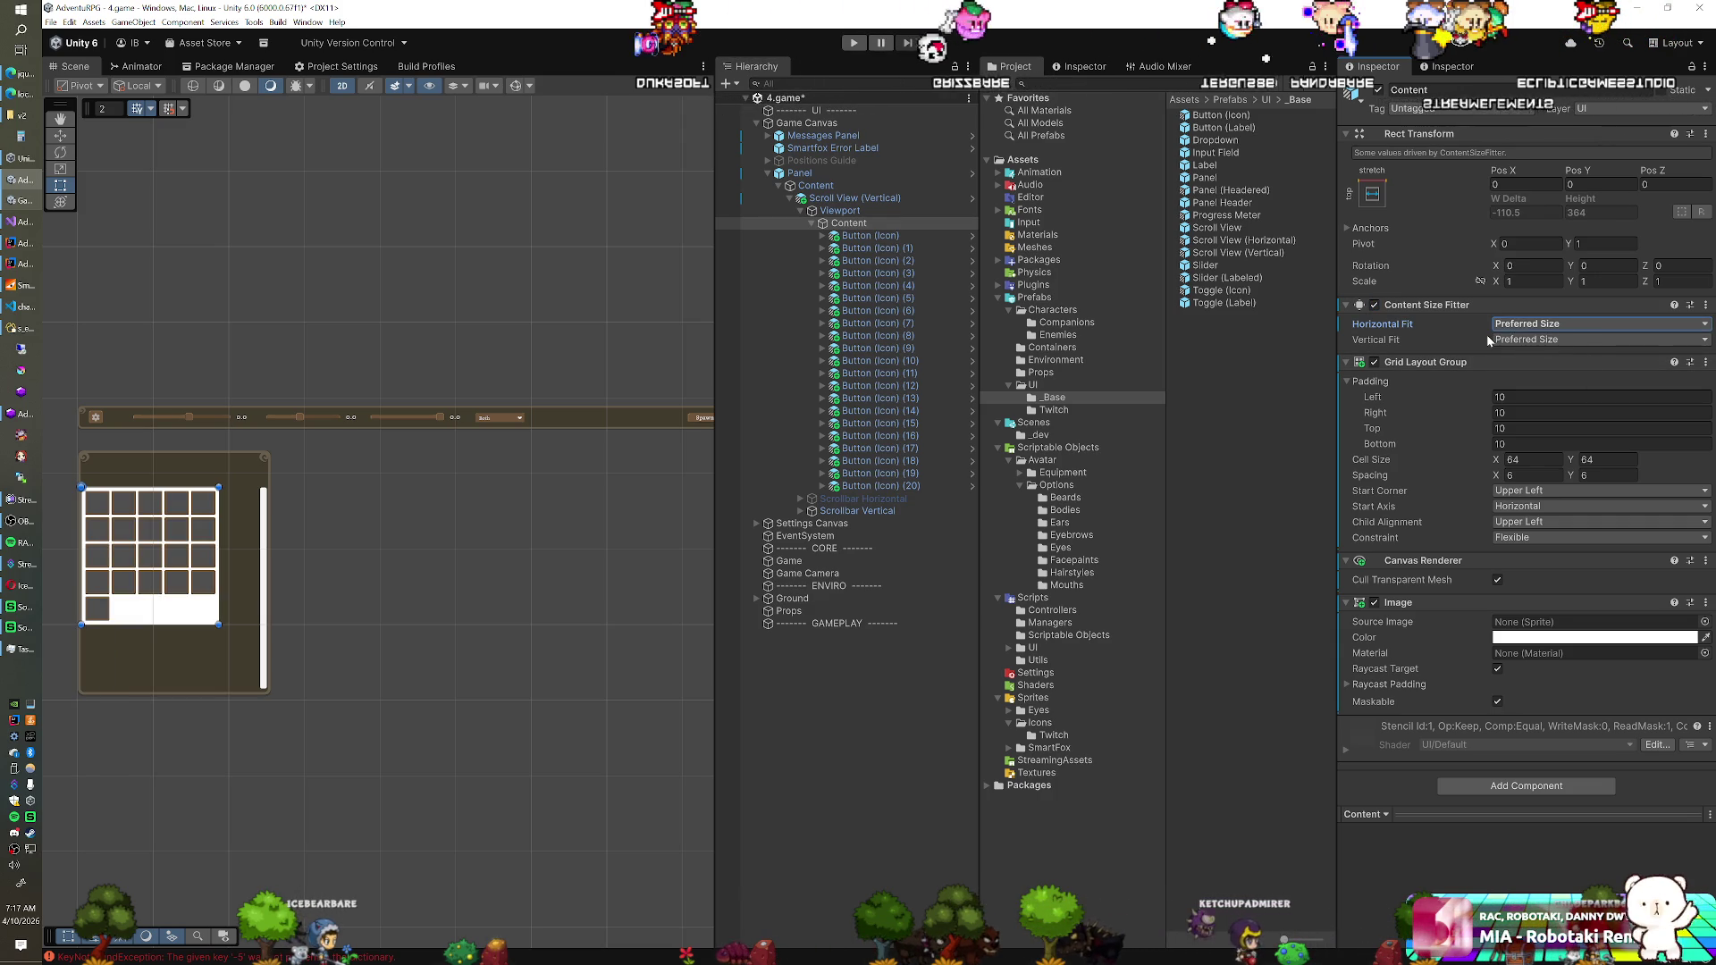
pyautogui.click(1374, 305)
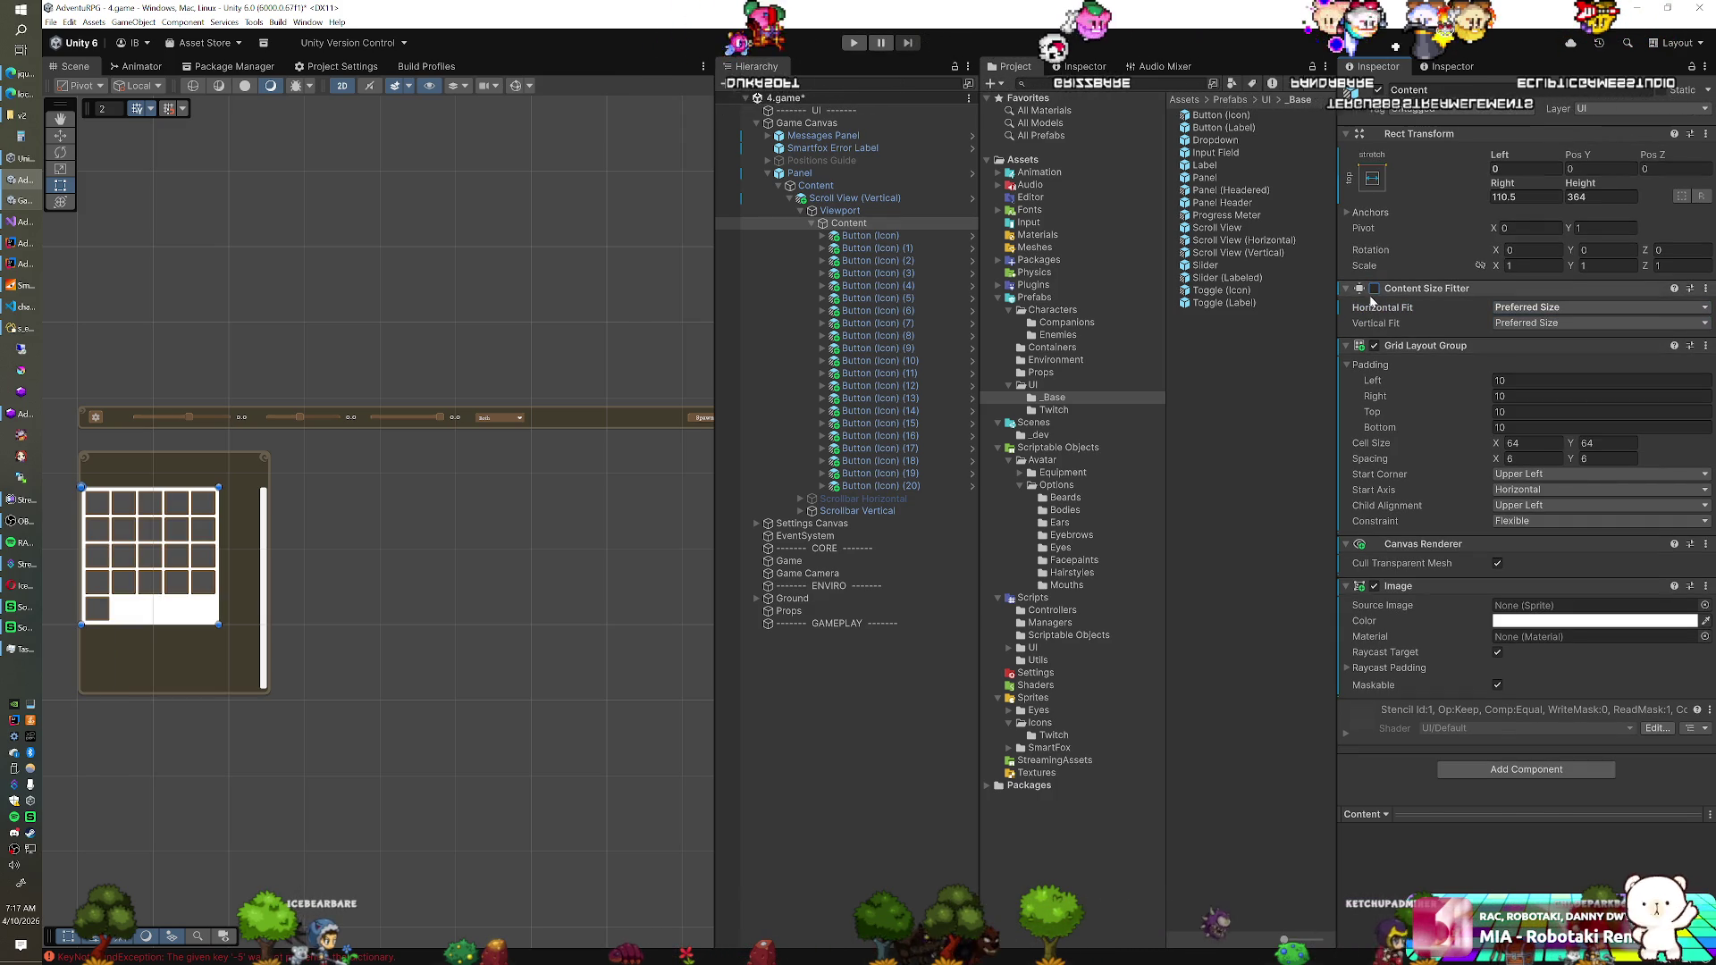
pyautogui.click(1373, 288)
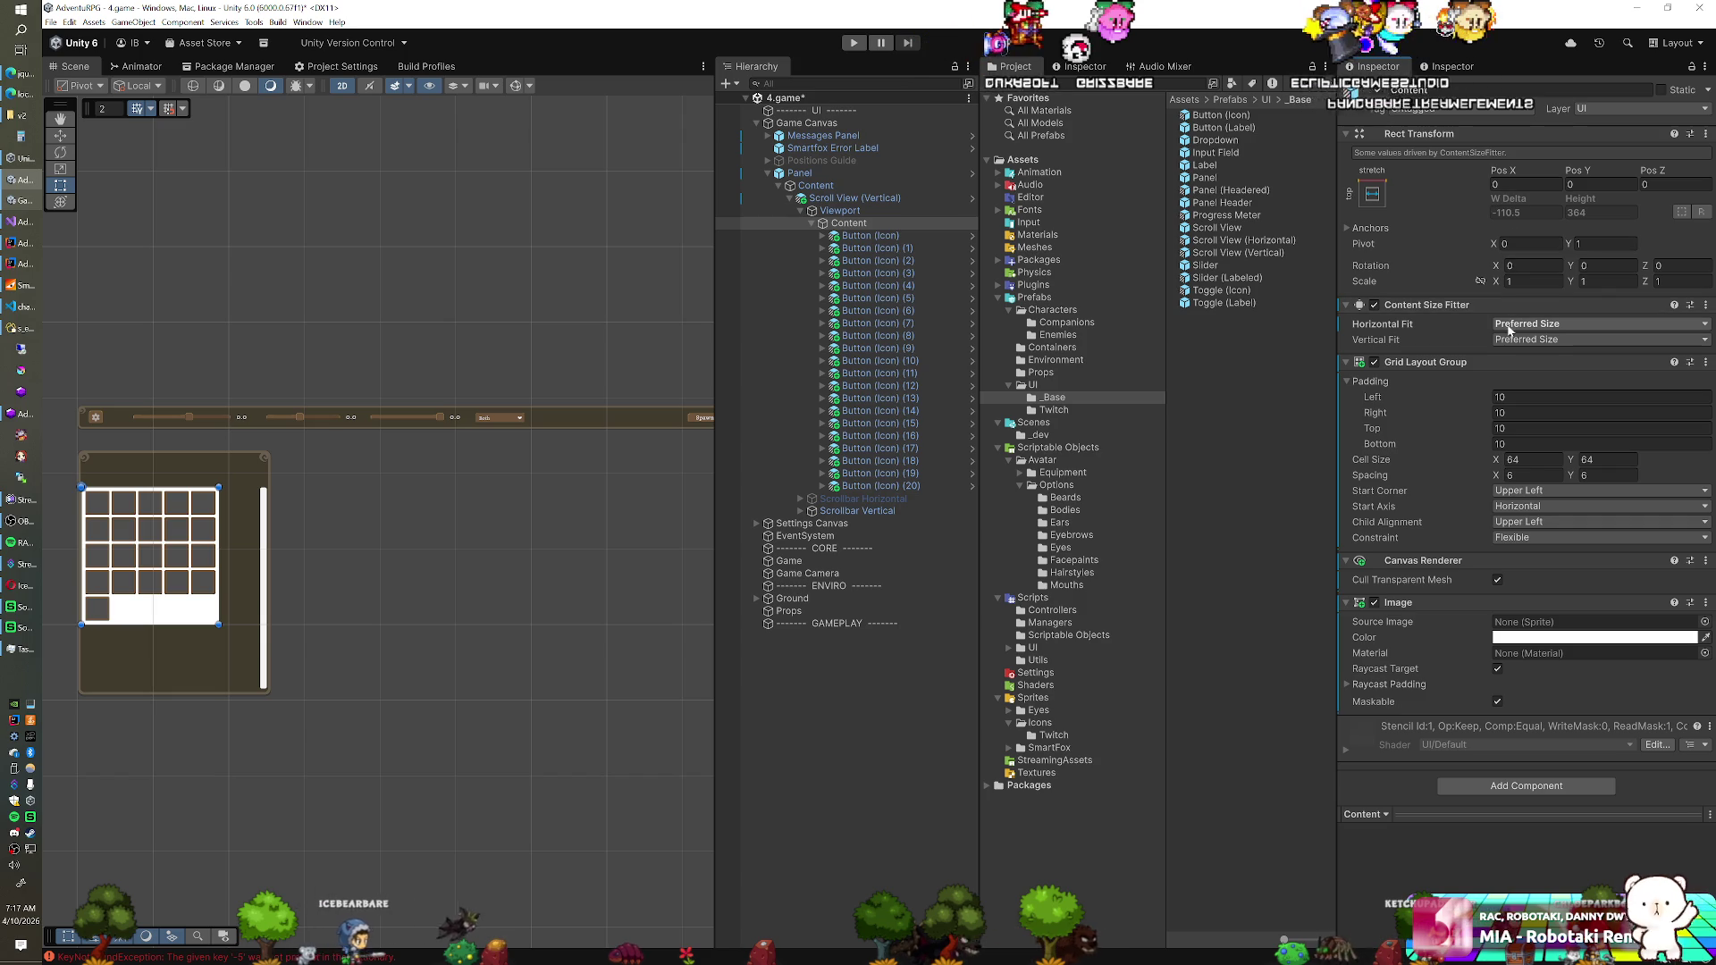
pyautogui.rightClick(1390, 325)
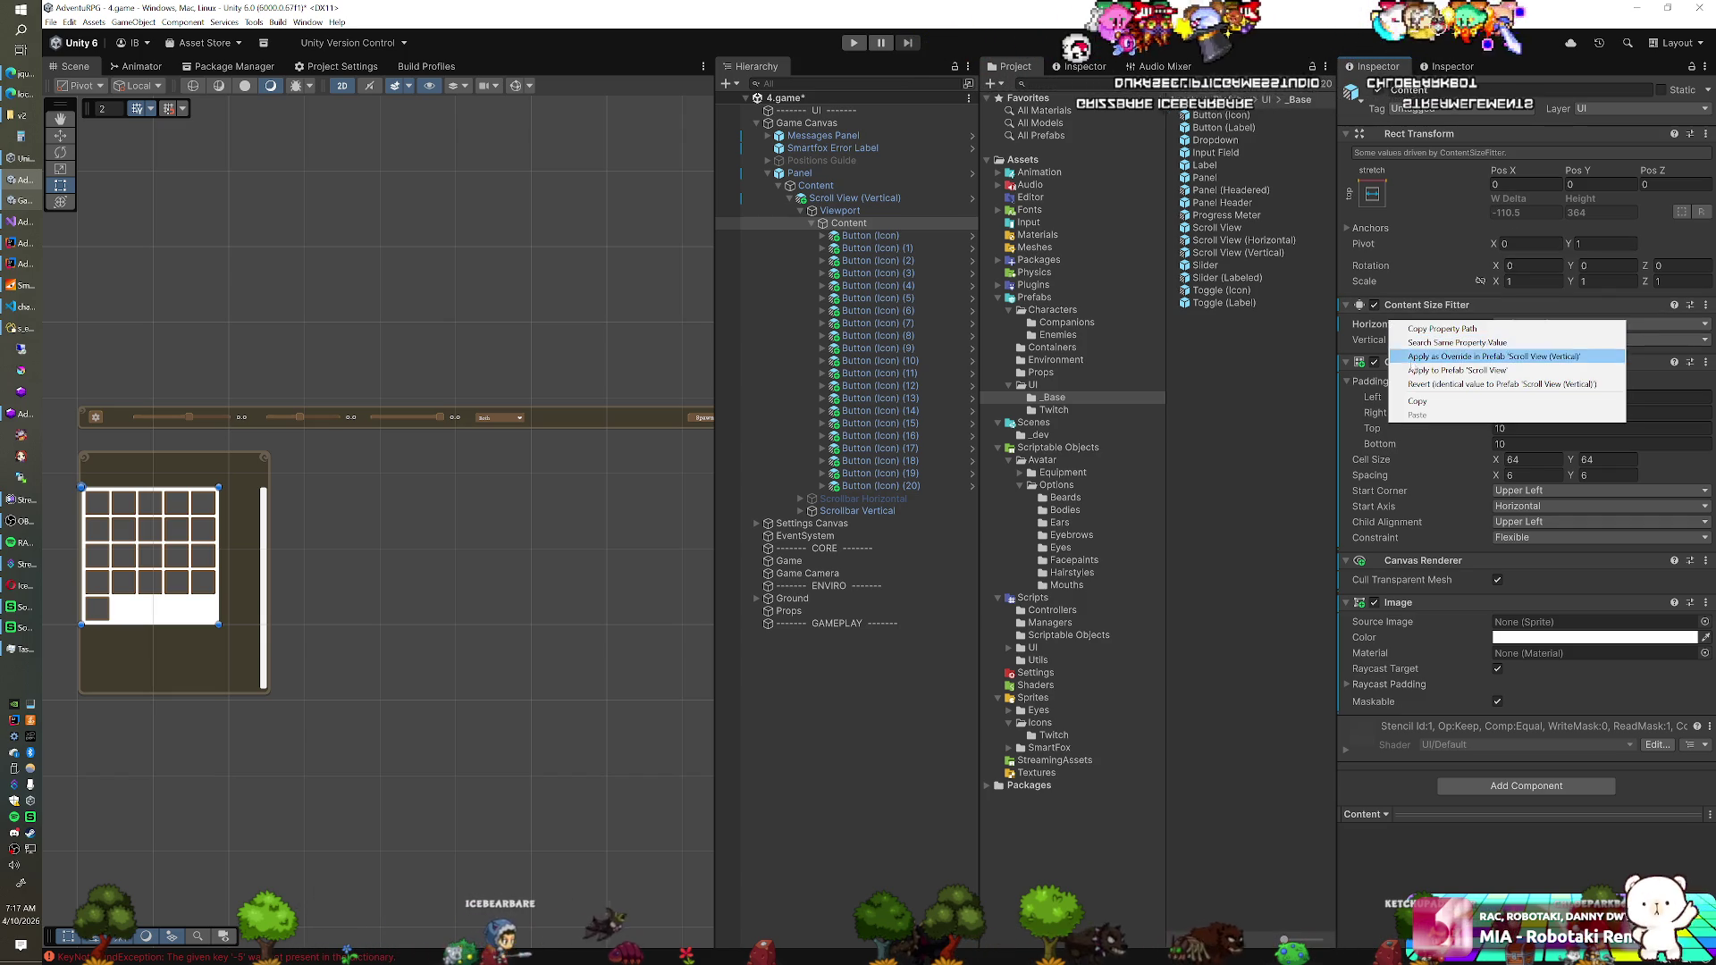
pyautogui.click(1411, 385)
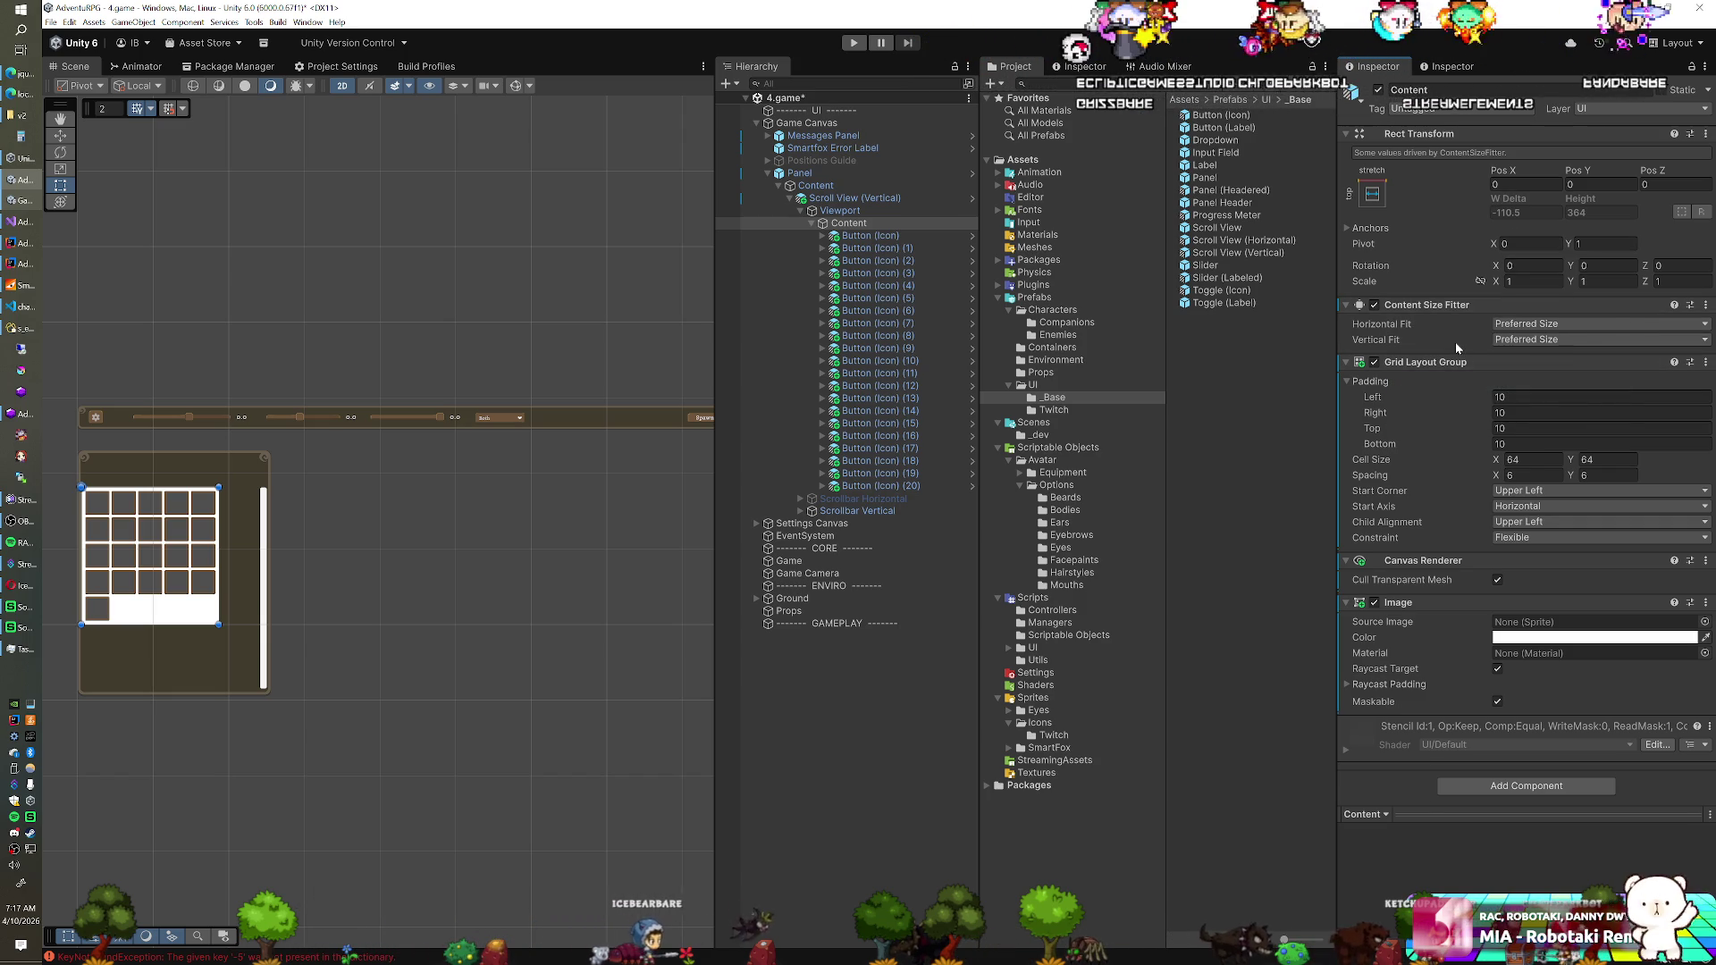
pyautogui.click(867, 200)
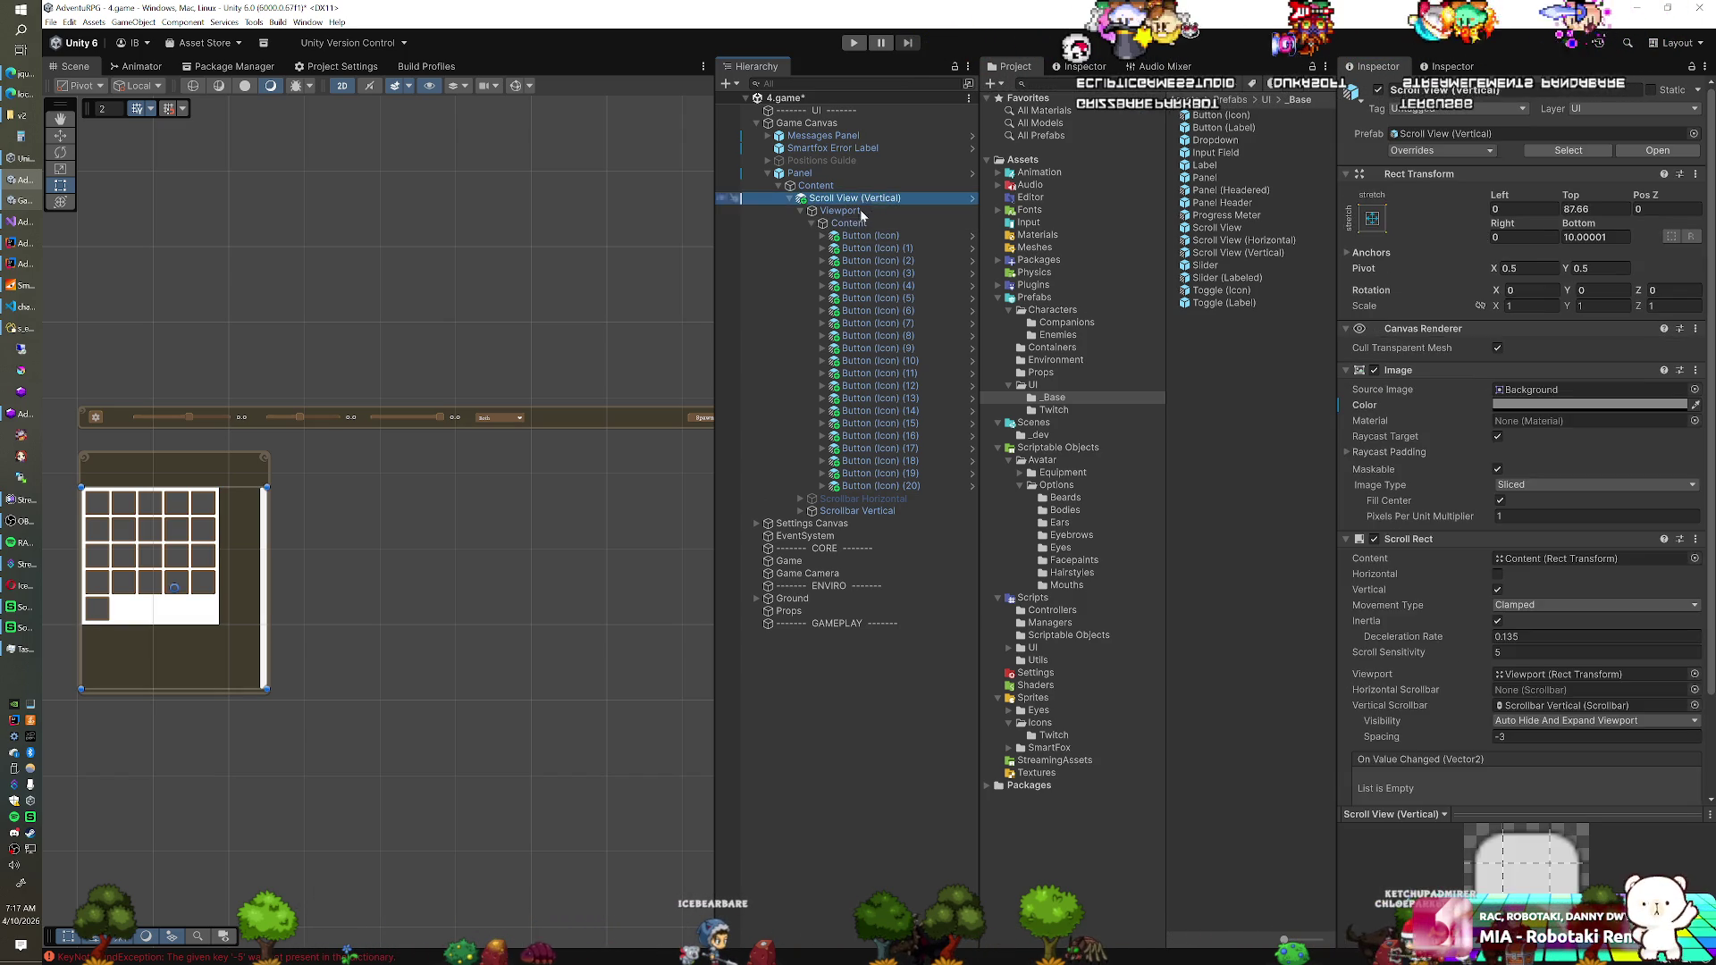
pyautogui.click(855, 212)
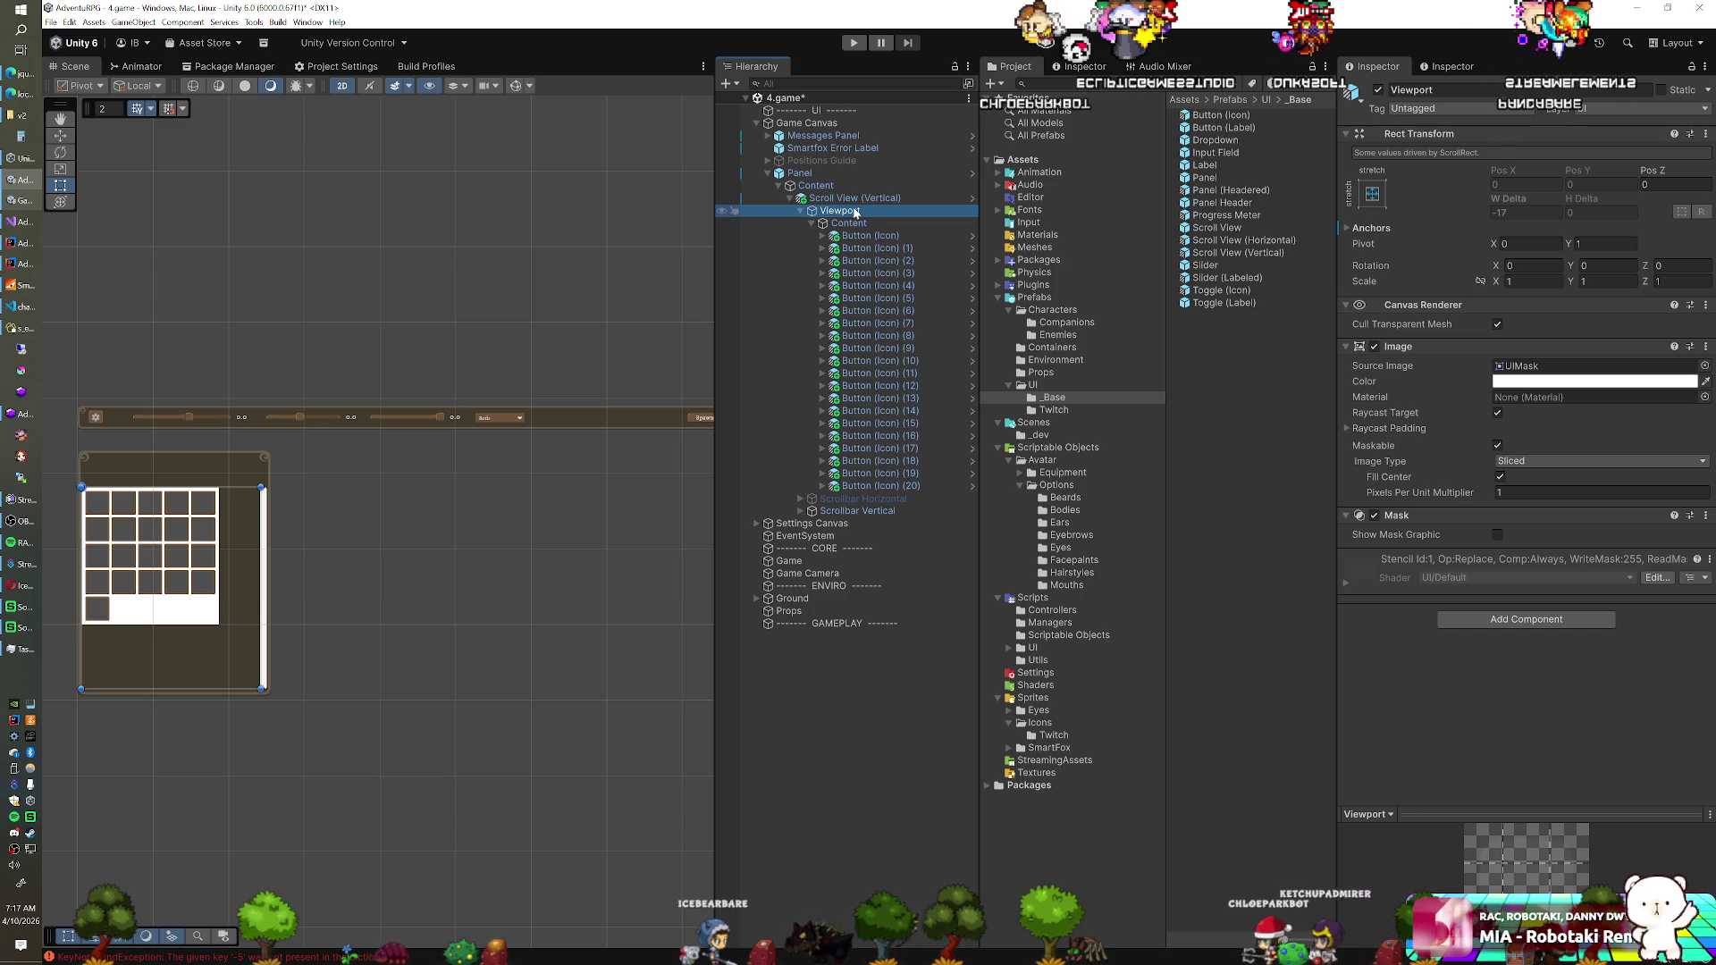
pyautogui.click(854, 223)
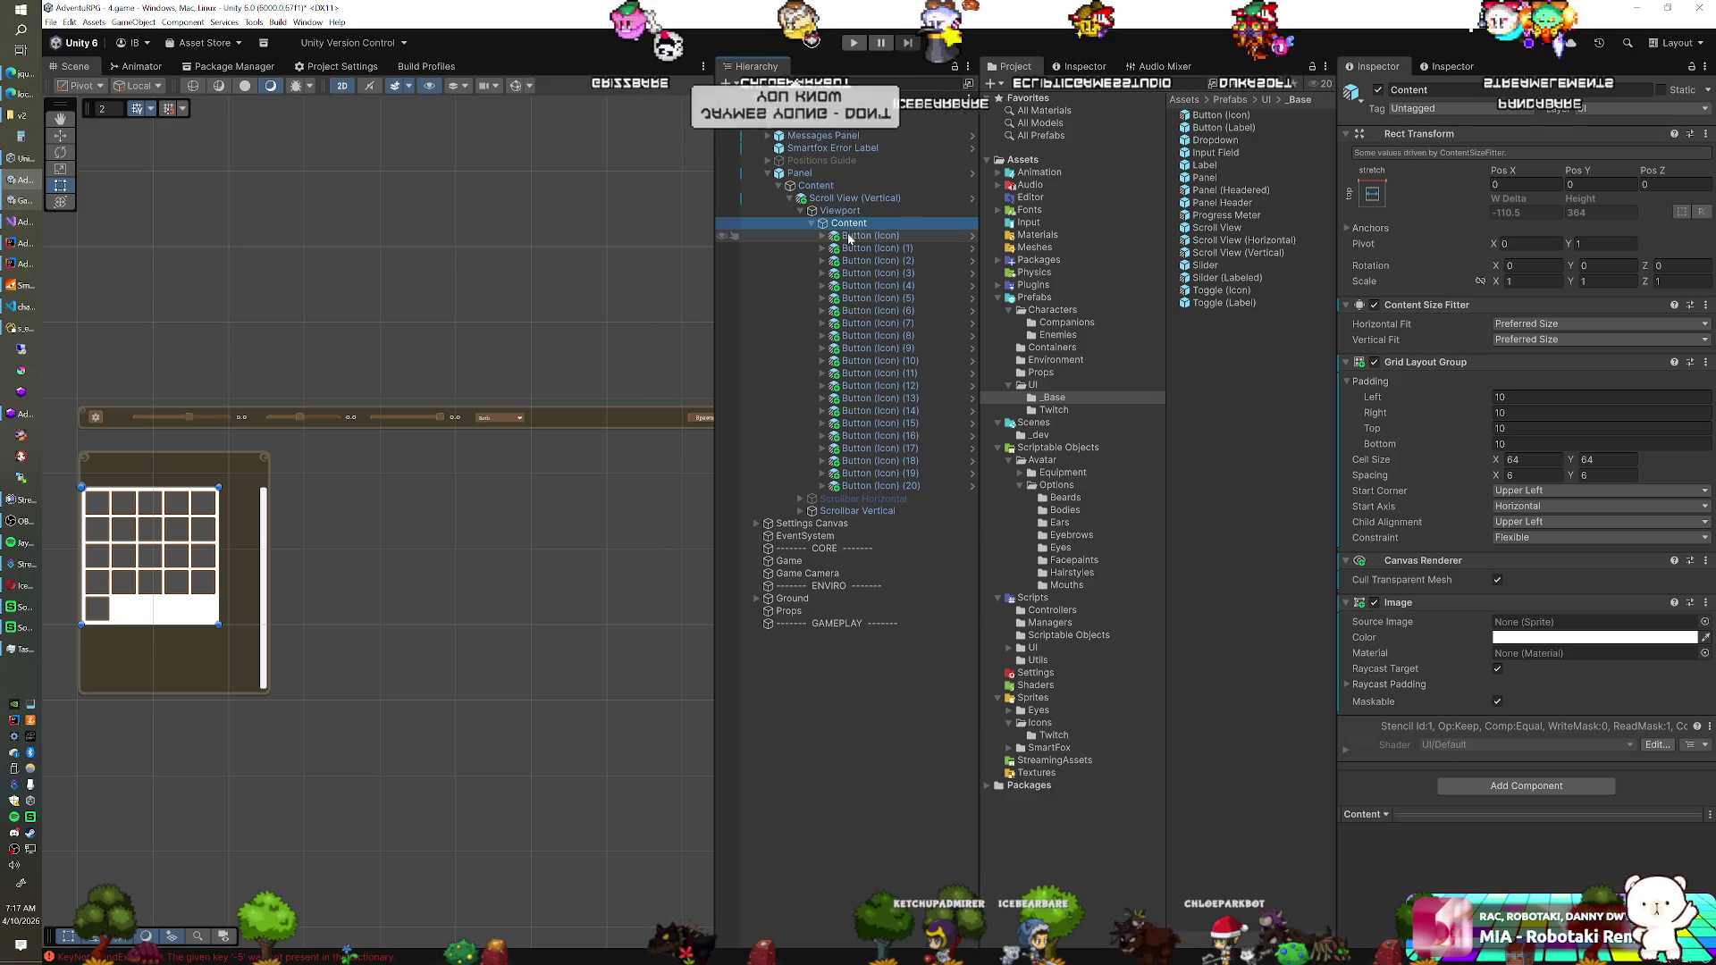
# Constrain the Content Grid Layout Group to a fixed column count of 6
pyautogui.click(1516, 537)
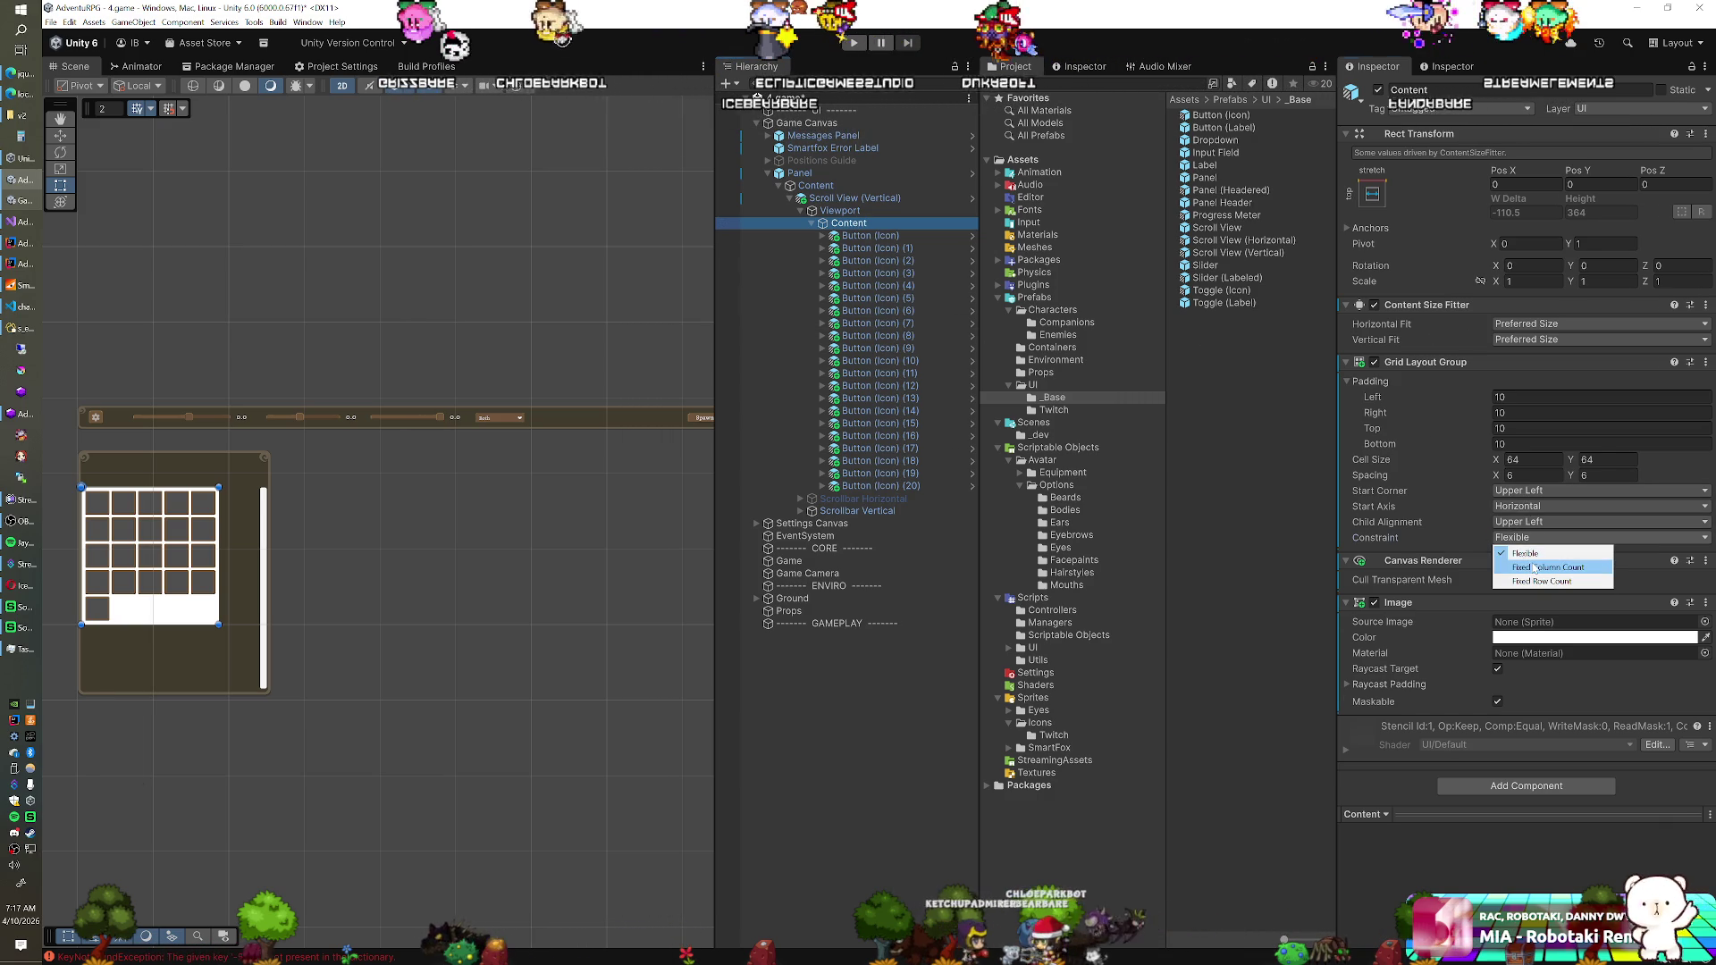
pyautogui.click(1535, 568)
pyautogui.moveTo(1484, 555); pyautogui.dragTo(1517, 554)
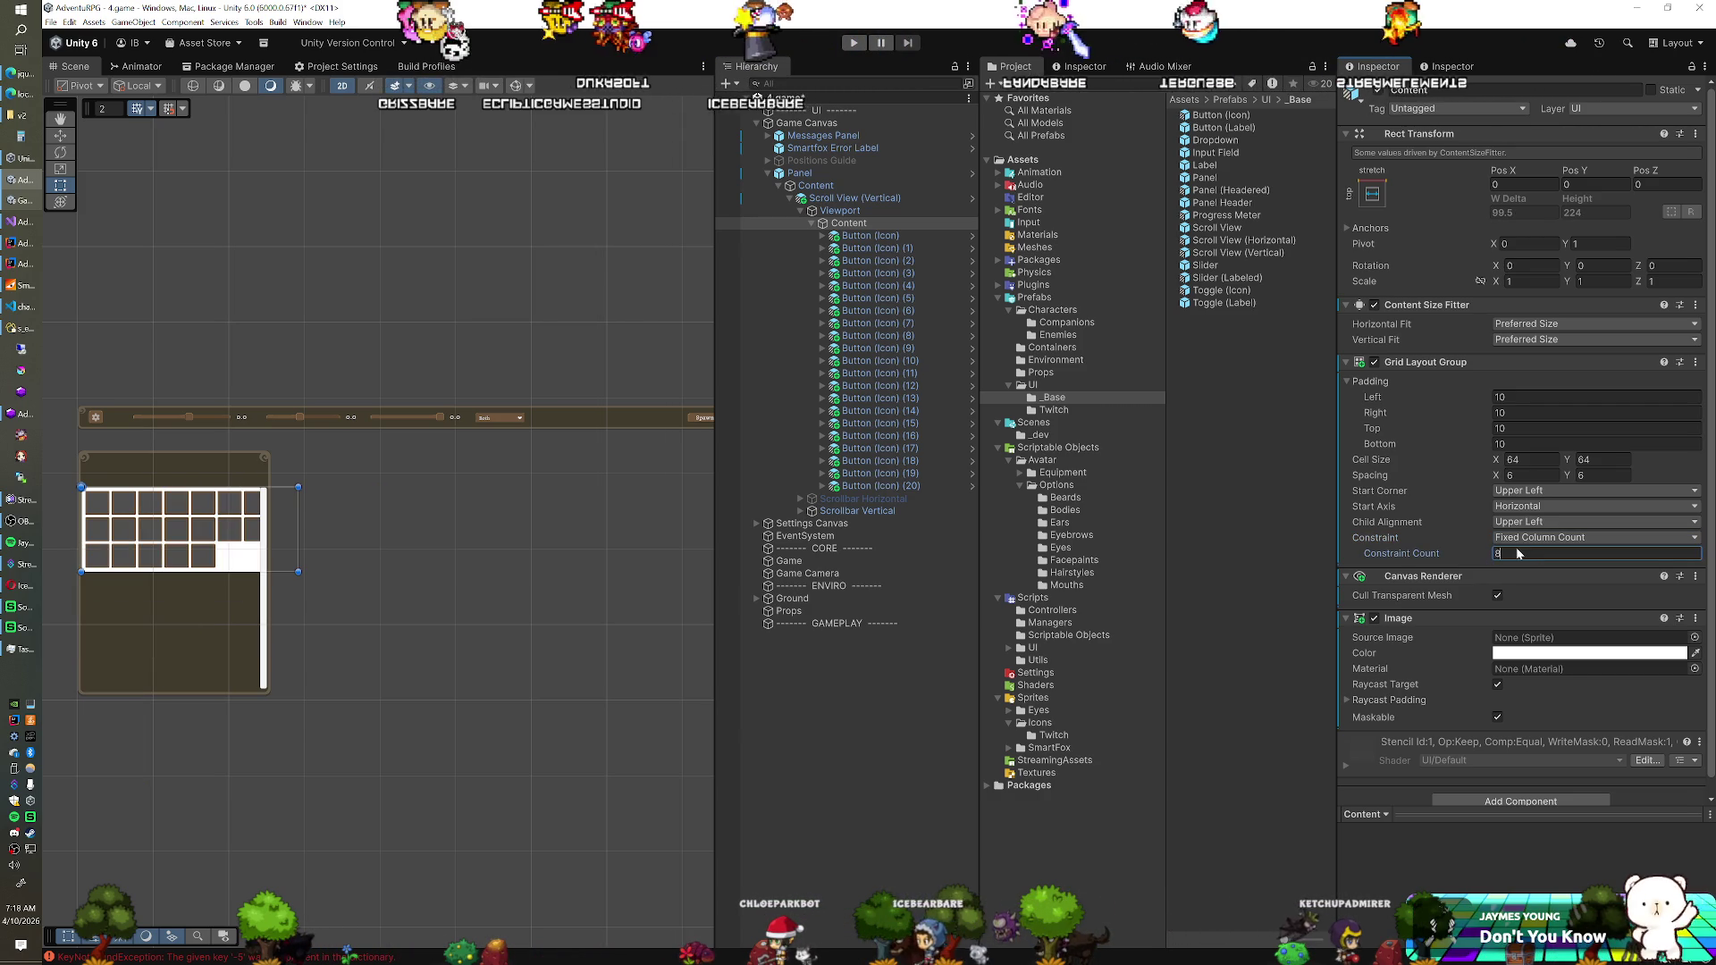
pyautogui.write('7')
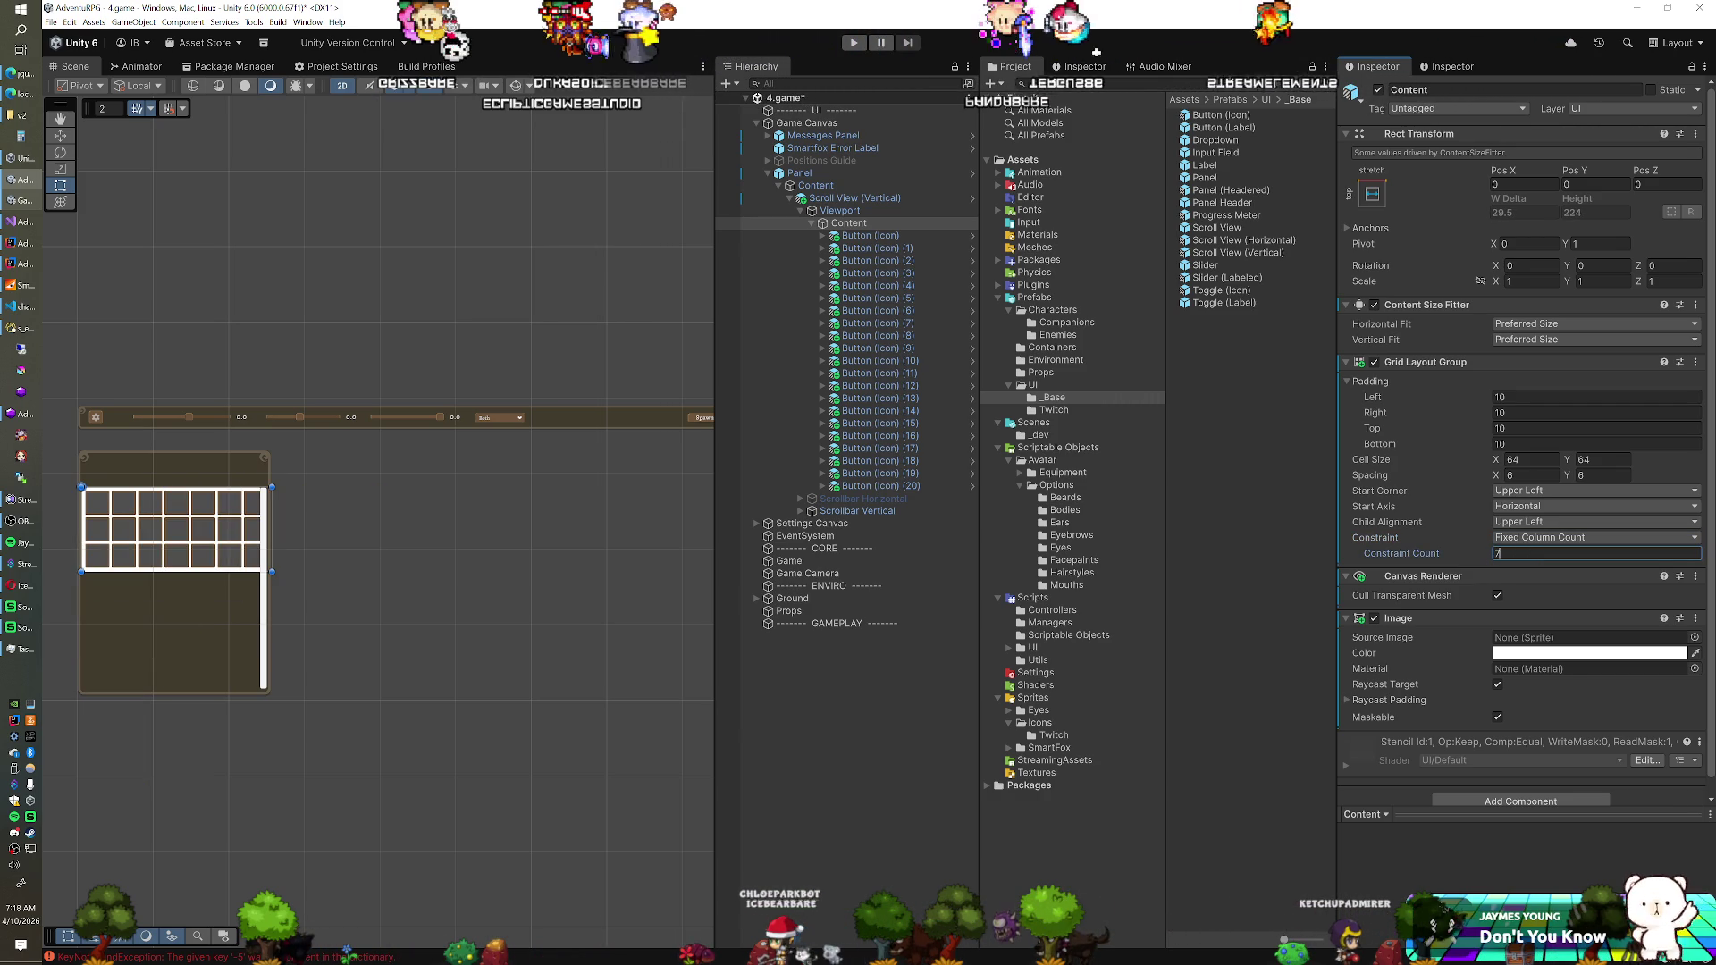
pyautogui.press('BackSpace')
pyautogui.write('6')
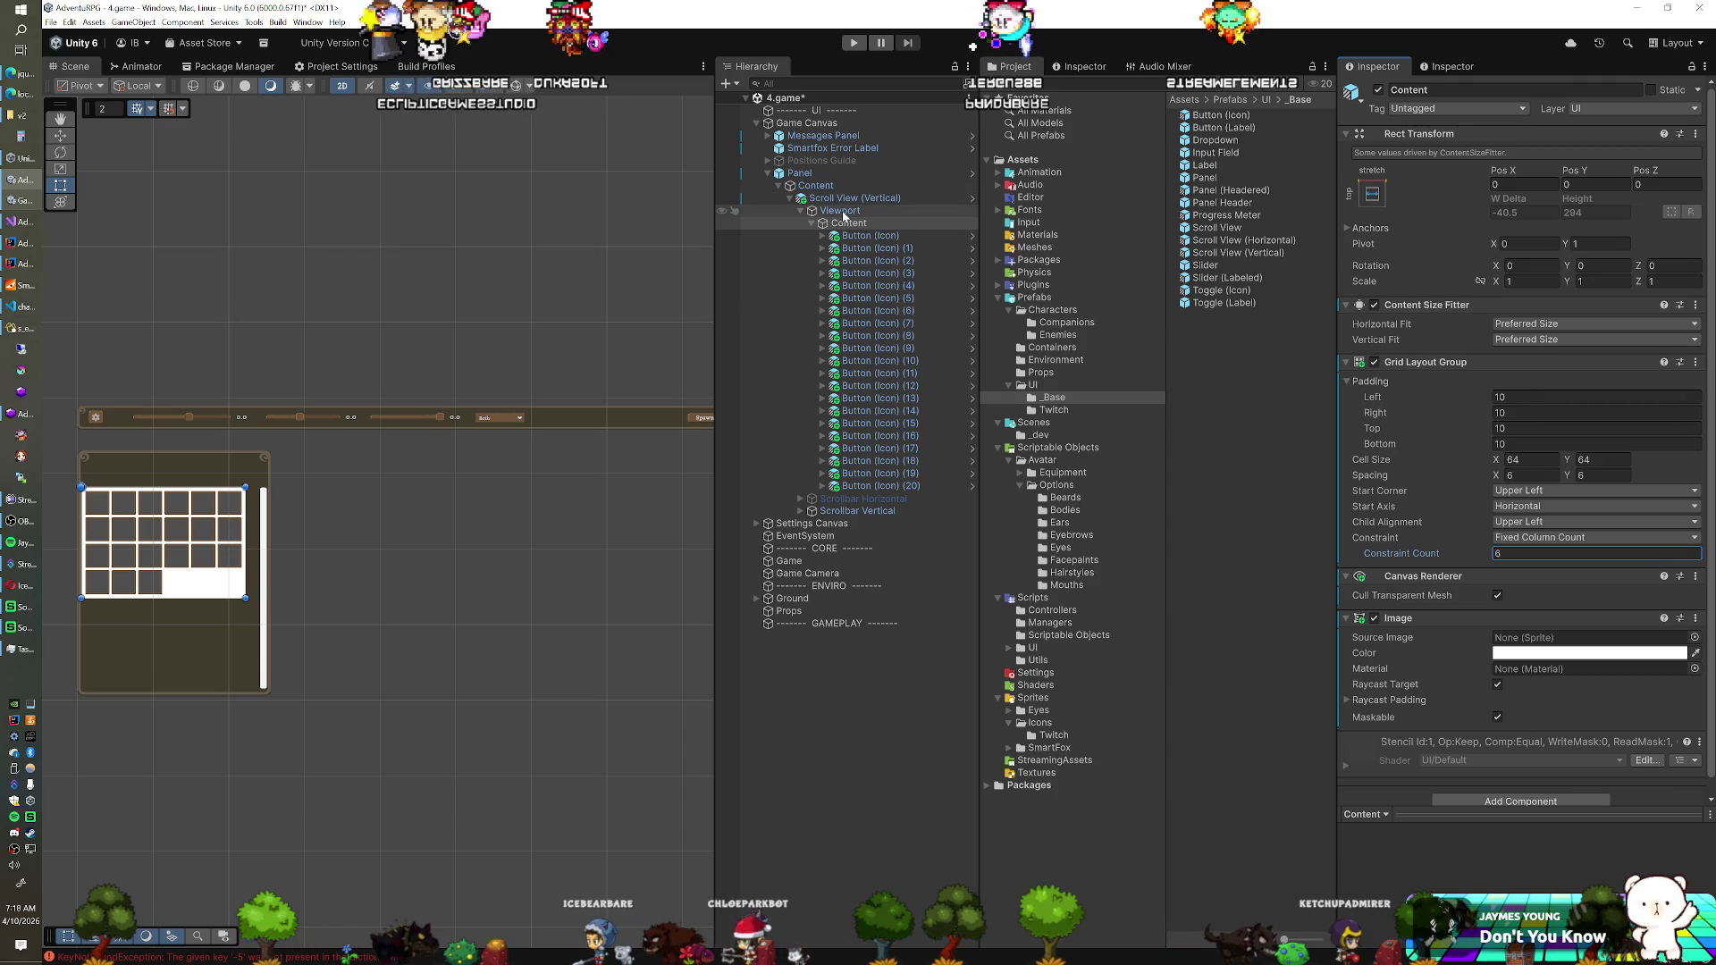
# Remove Content's Image component and resize the Panel to fit the grid (474.1 wide)
pyautogui.click(838, 174)
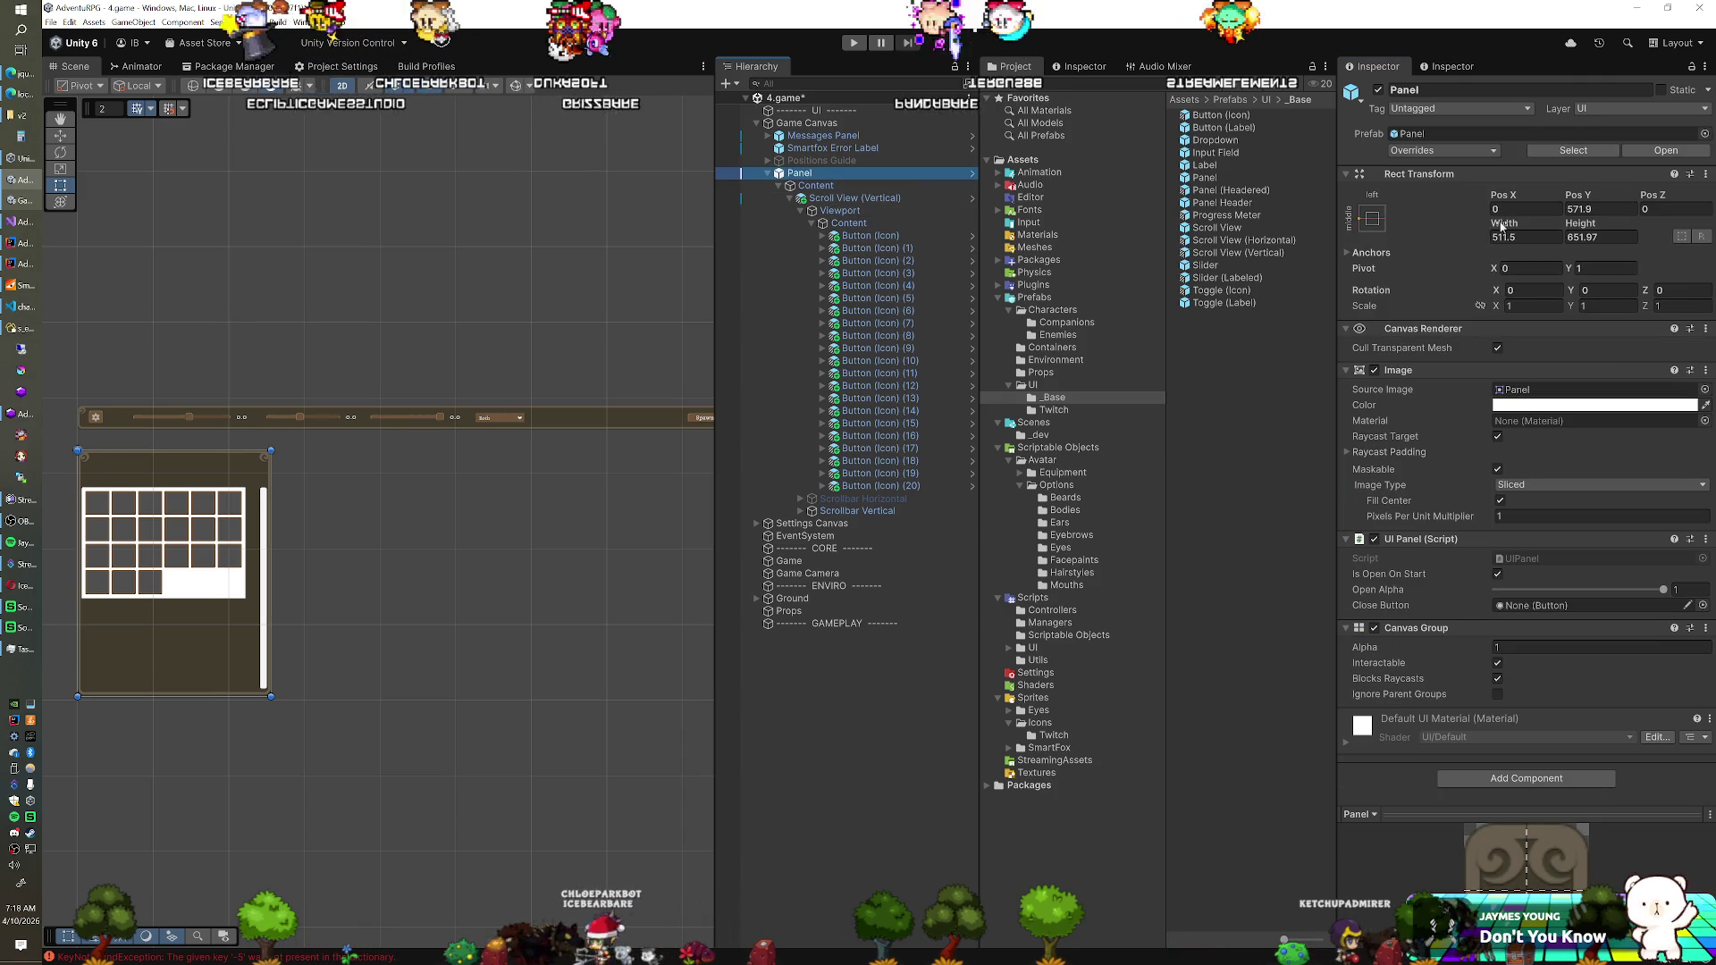
pyautogui.moveTo(1504, 223); pyautogui.dragTo(1470, 223)
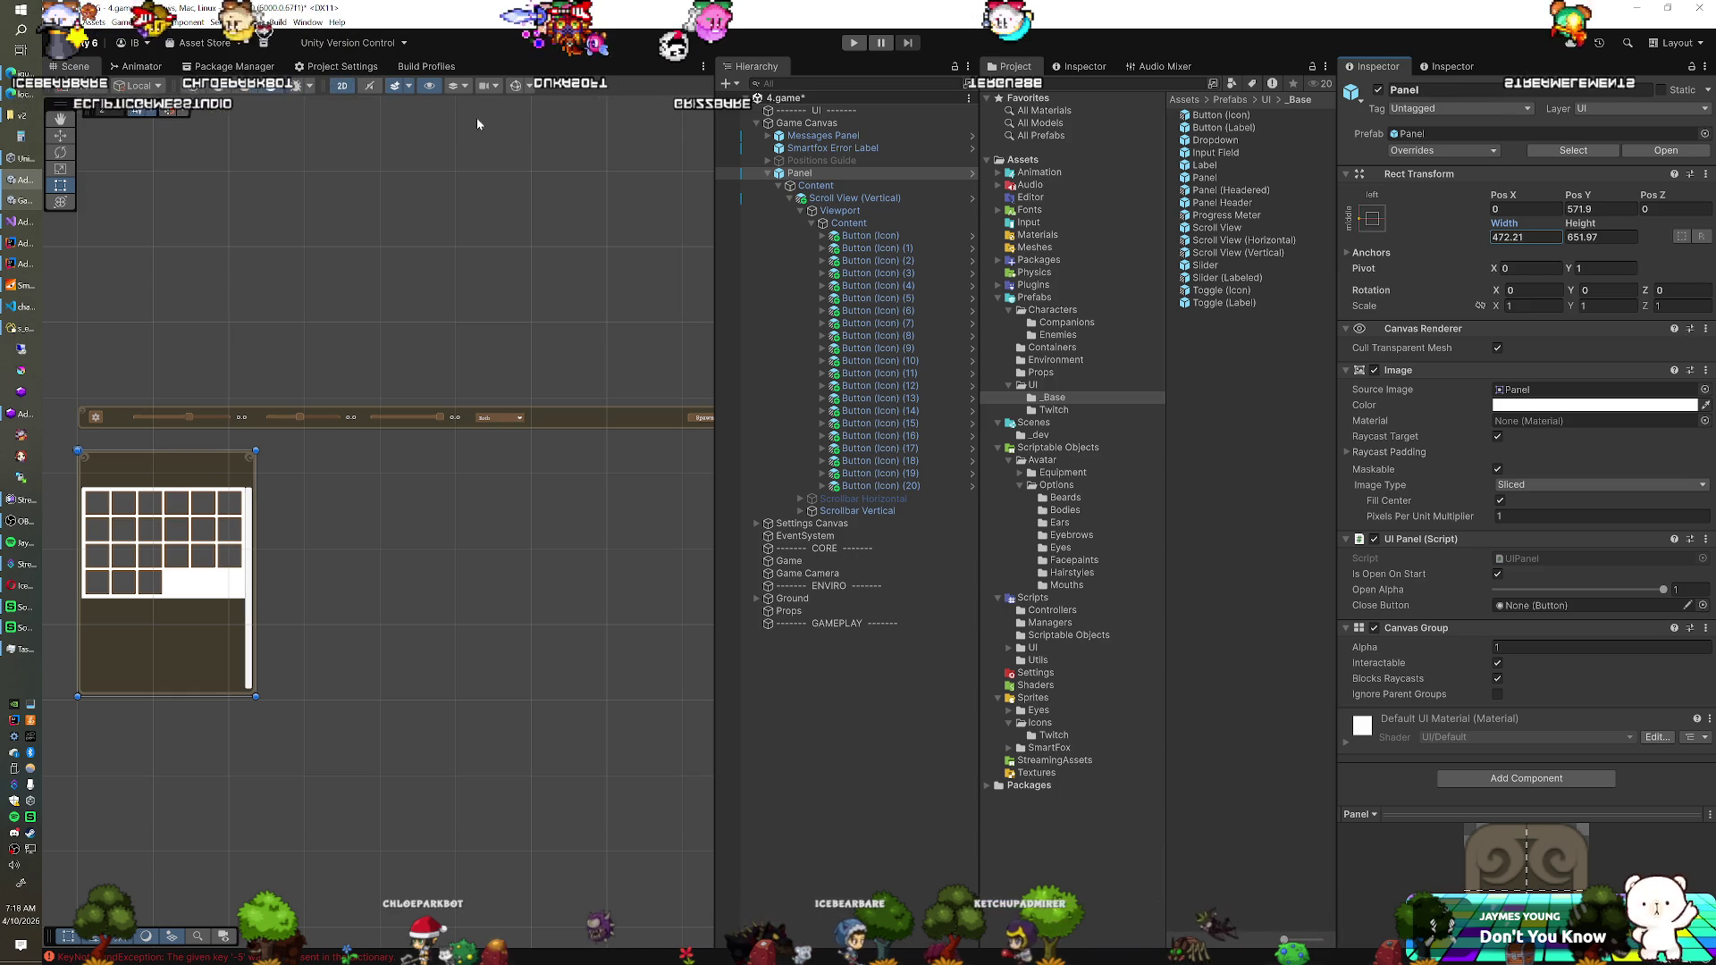
pyautogui.click(947, 224)
pyautogui.rightClick(1411, 619)
pyautogui.click(1435, 663)
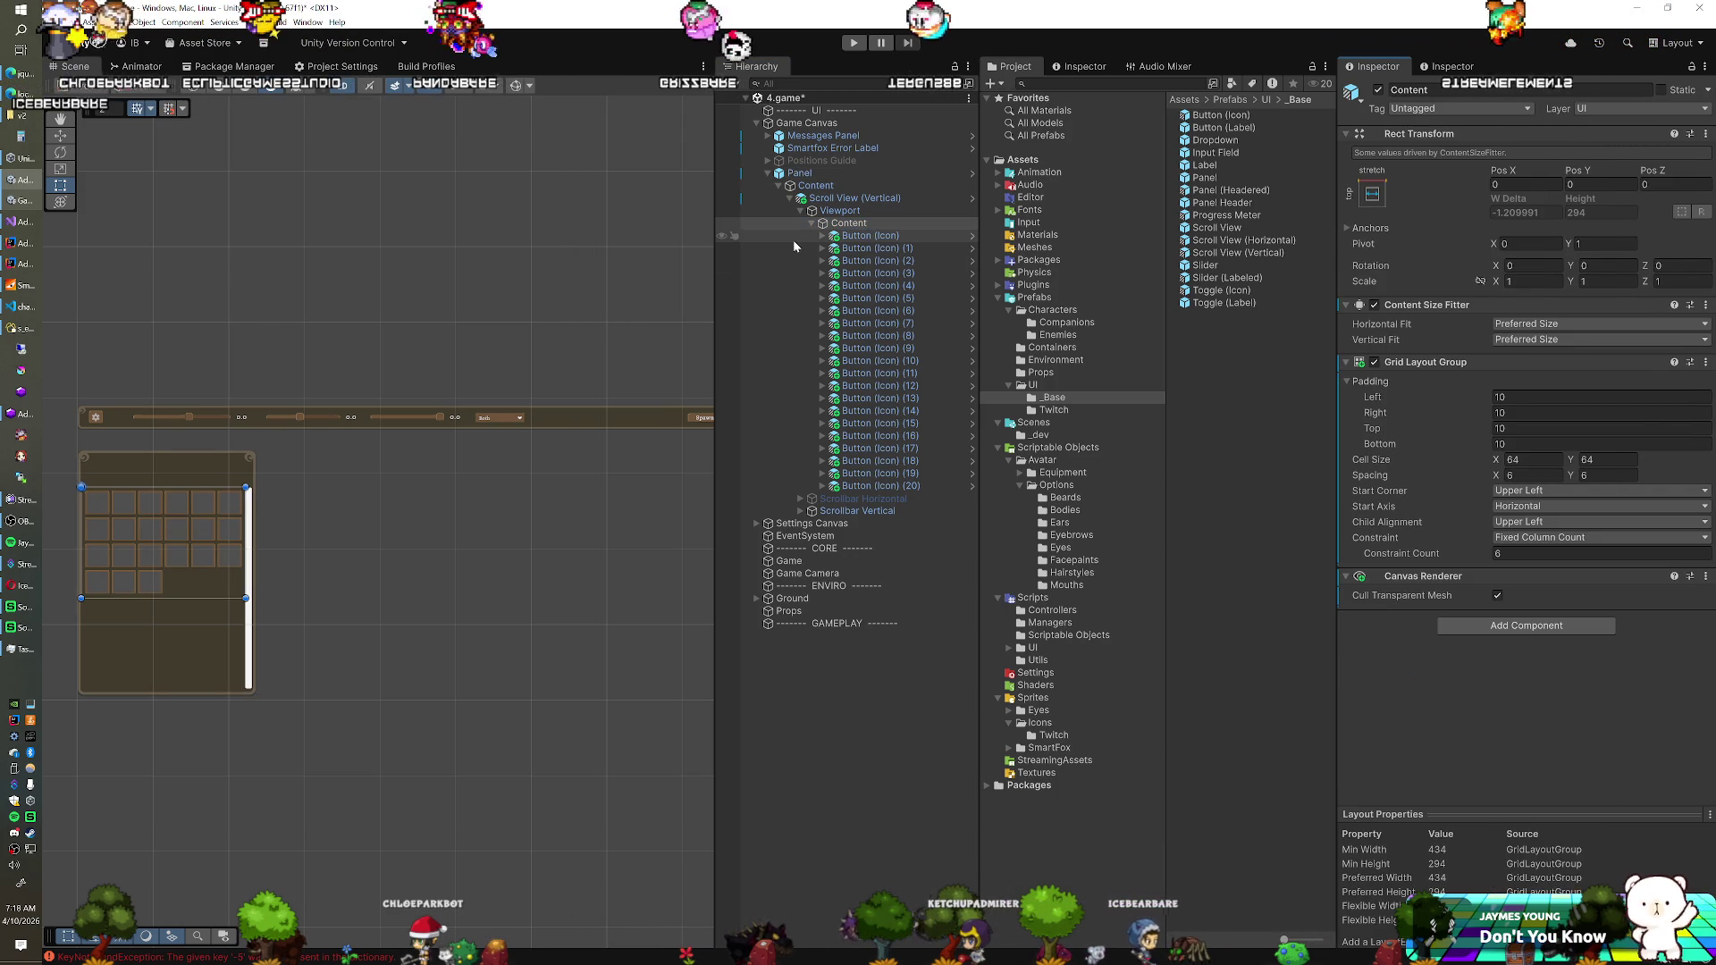
pyautogui.click(836, 173)
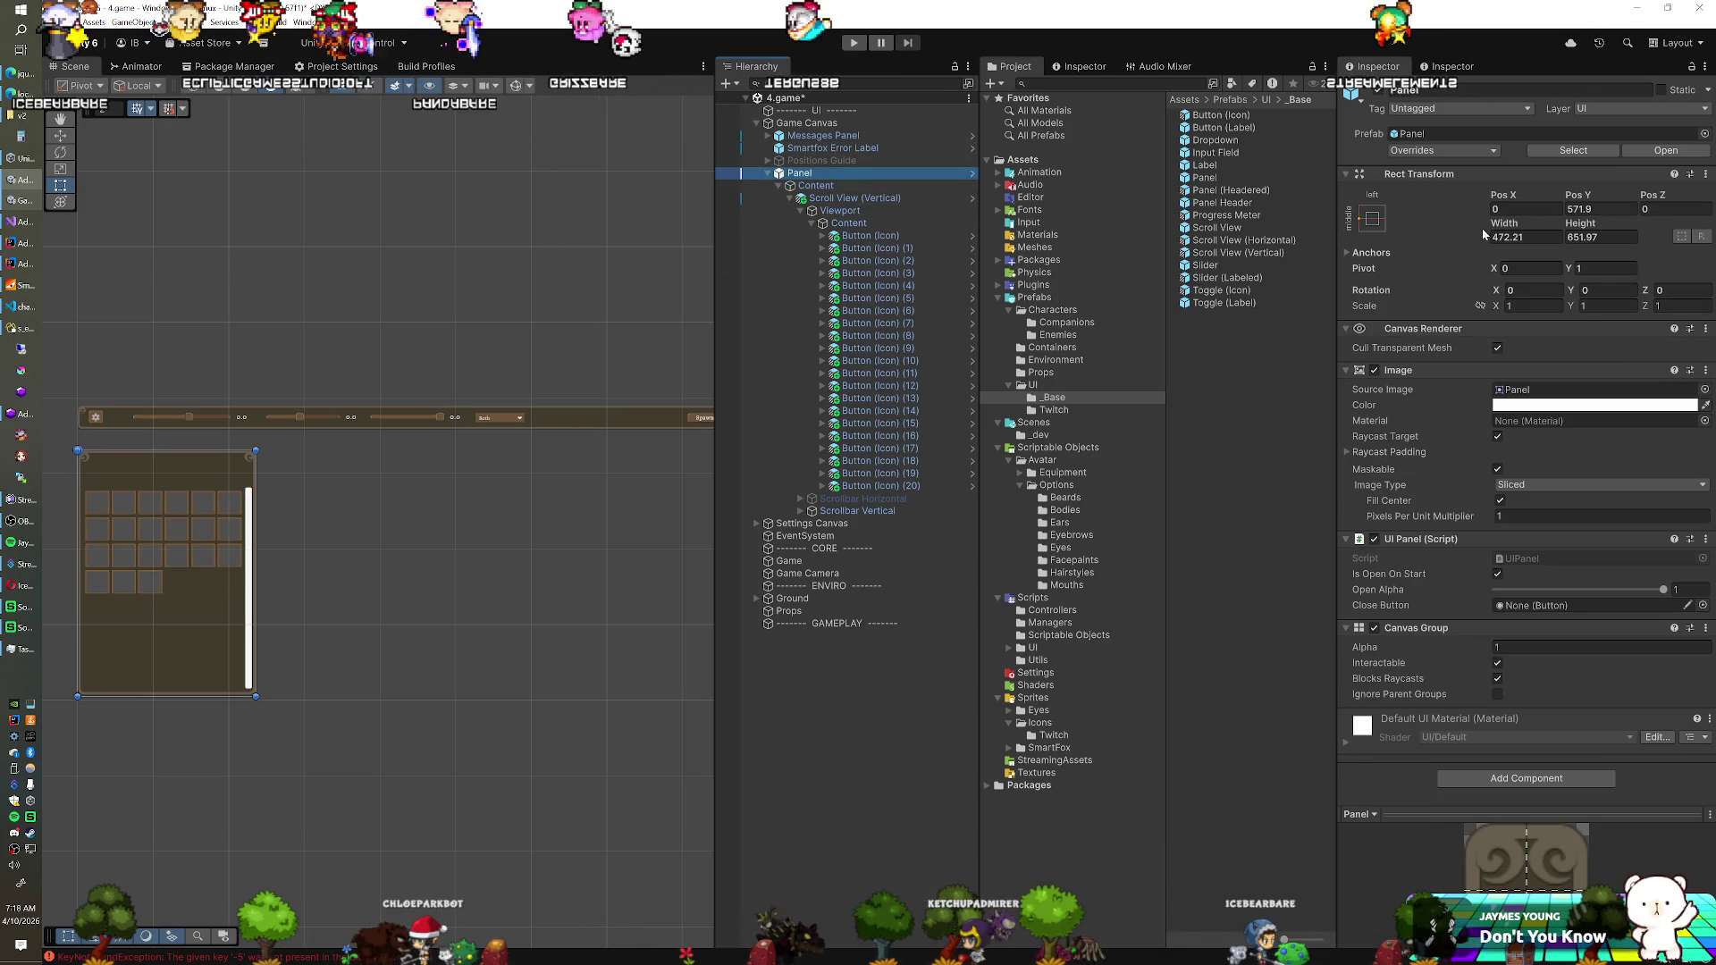
pyautogui.moveTo(1505, 224); pyautogui.dragTo(1518, 225)
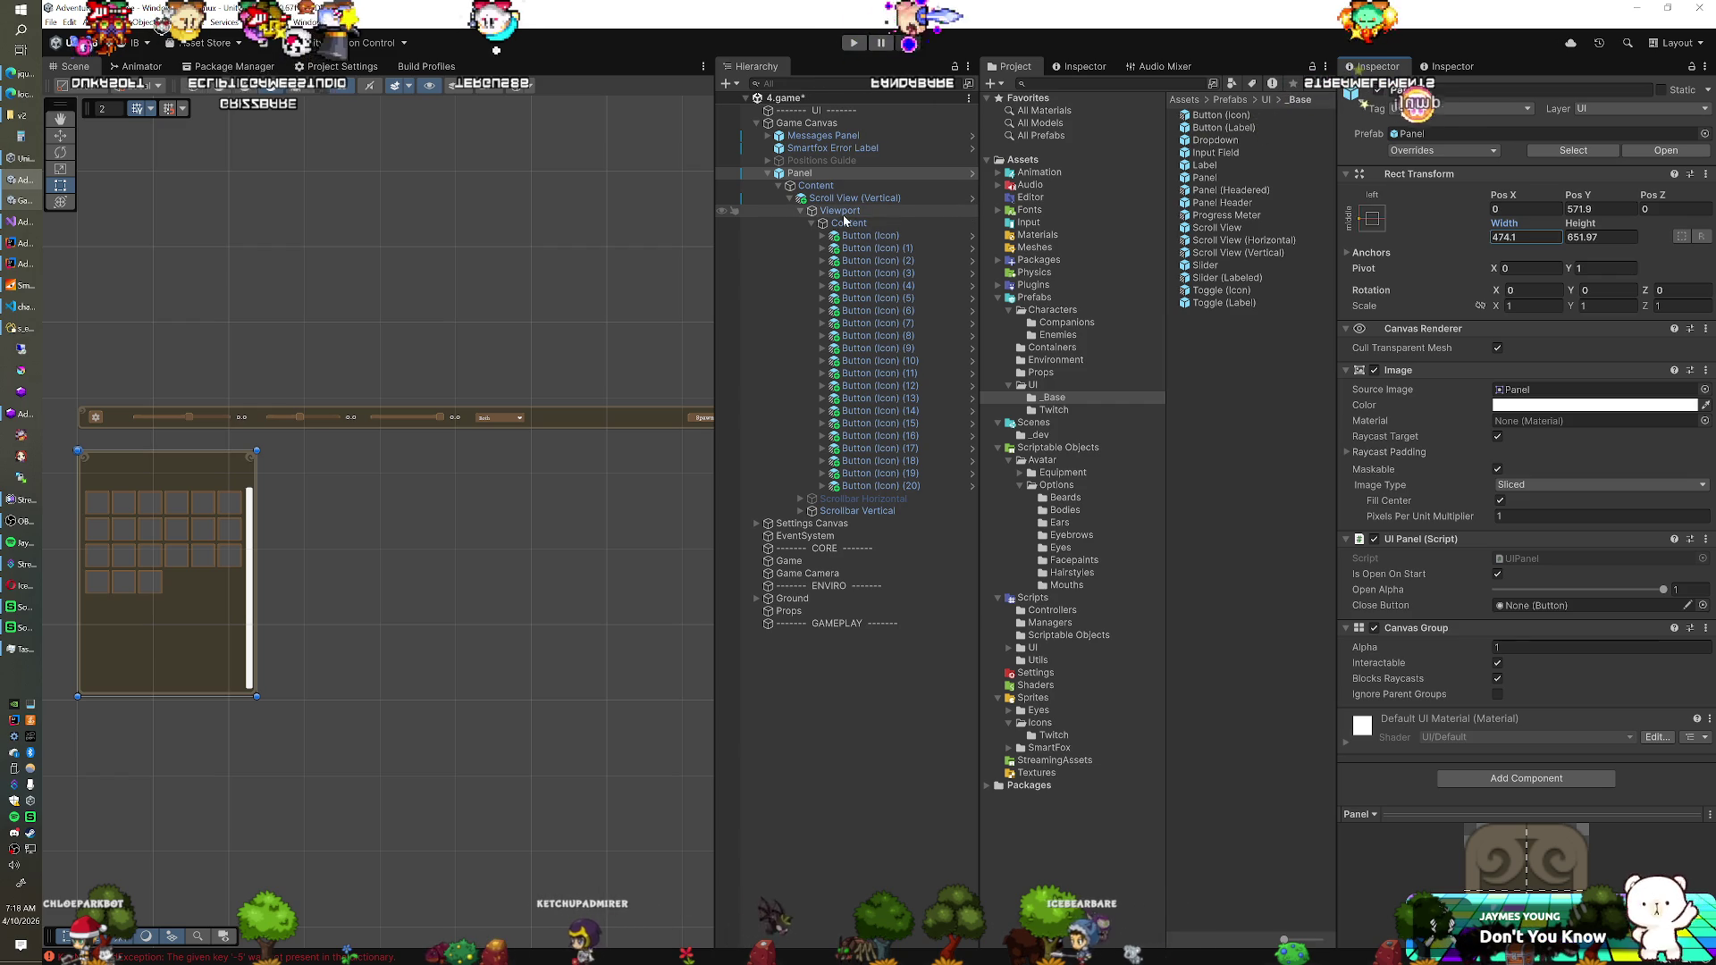
# Add a new UI Panel and make it the first child of the top Panel
pyautogui.click(794, 198)
pyautogui.click(816, 186)
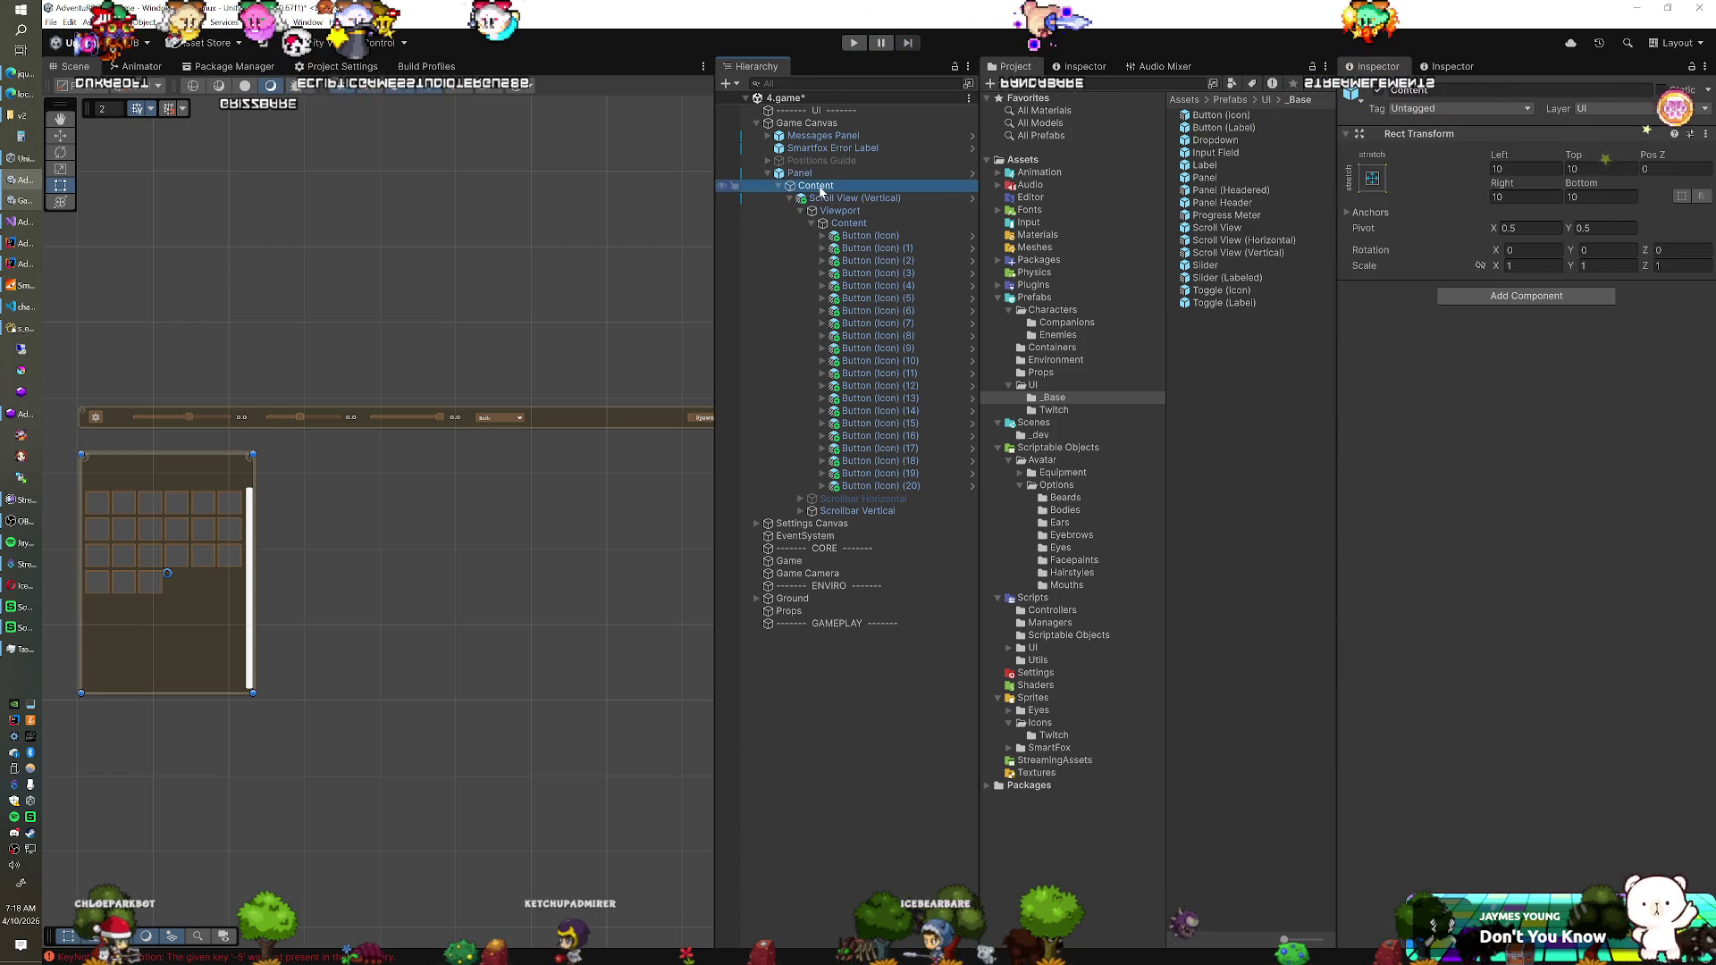
pyautogui.rightClick(821, 186)
pyautogui.moveTo(882, 523)
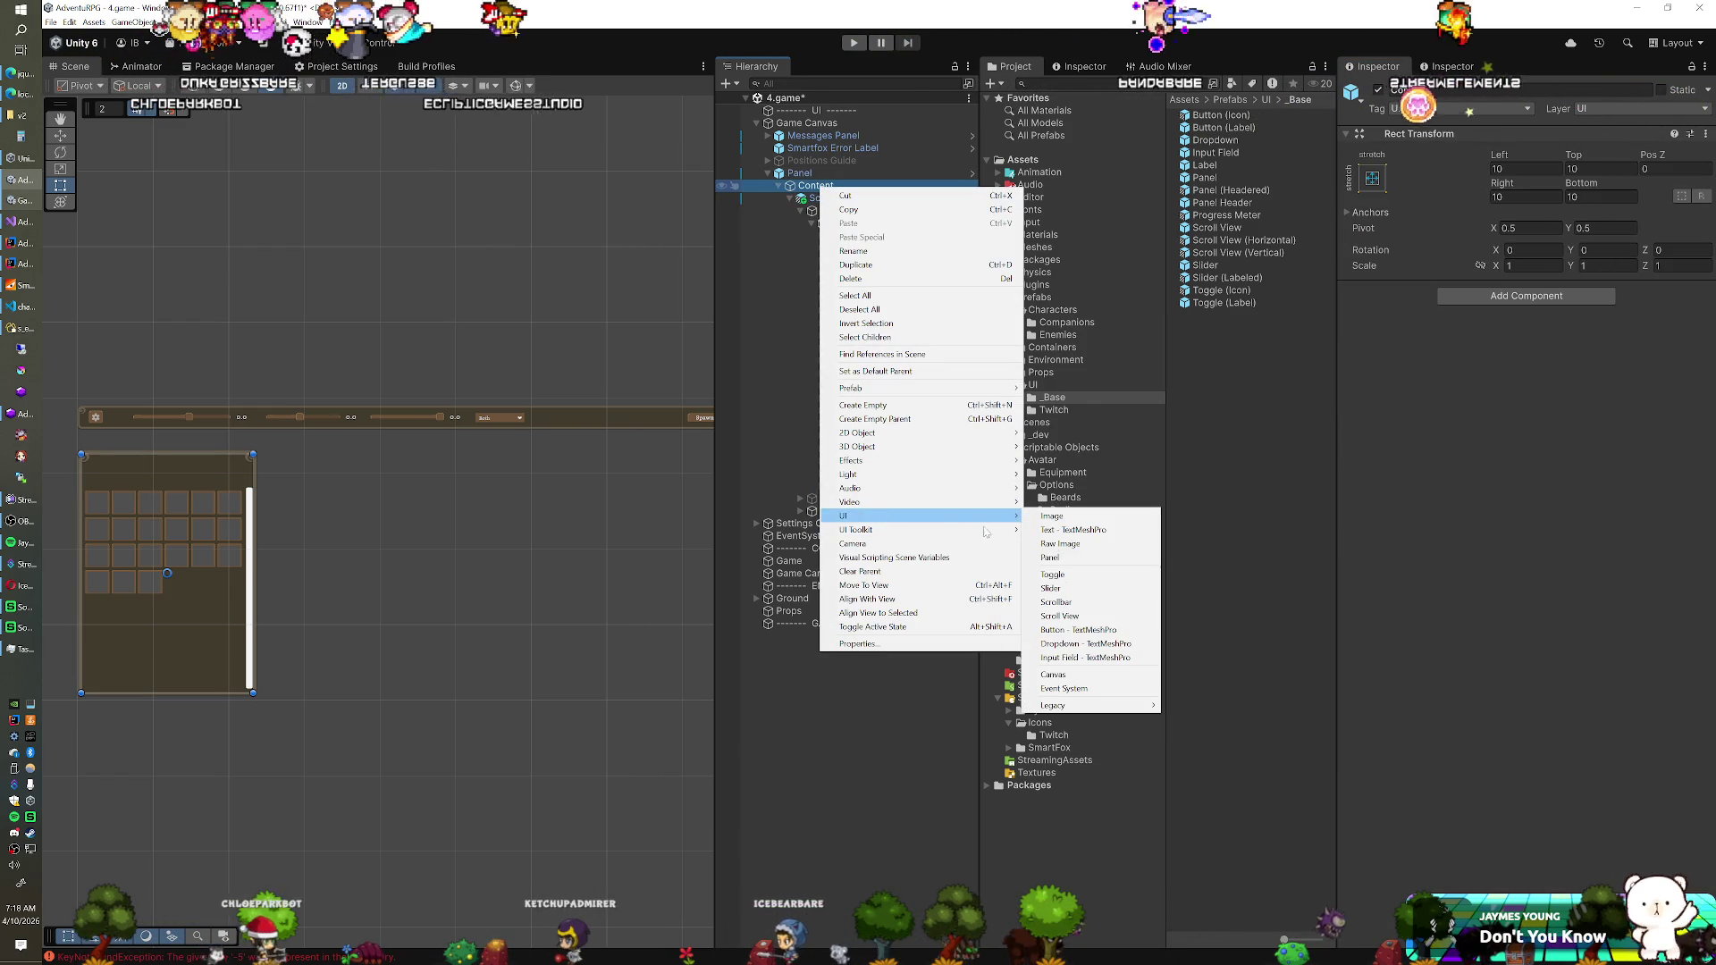
pyautogui.click(1090, 554)
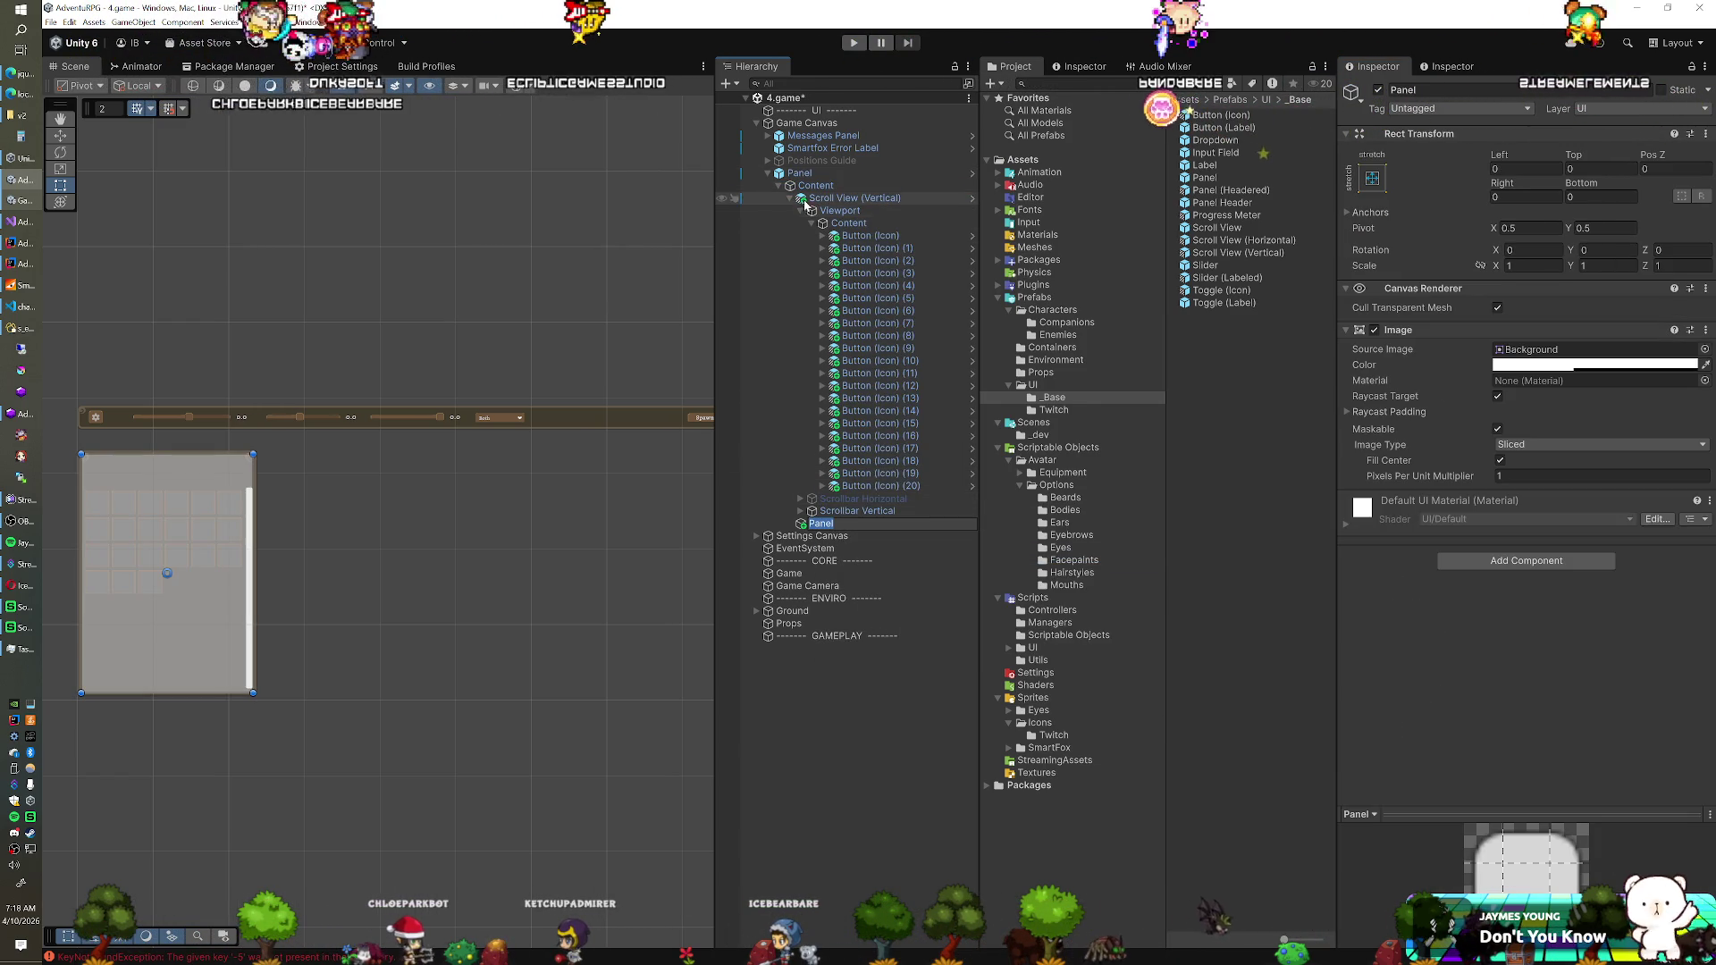
pyautogui.click(833, 510)
pyautogui.moveTo(834, 527); pyautogui.dragTo(831, 180)
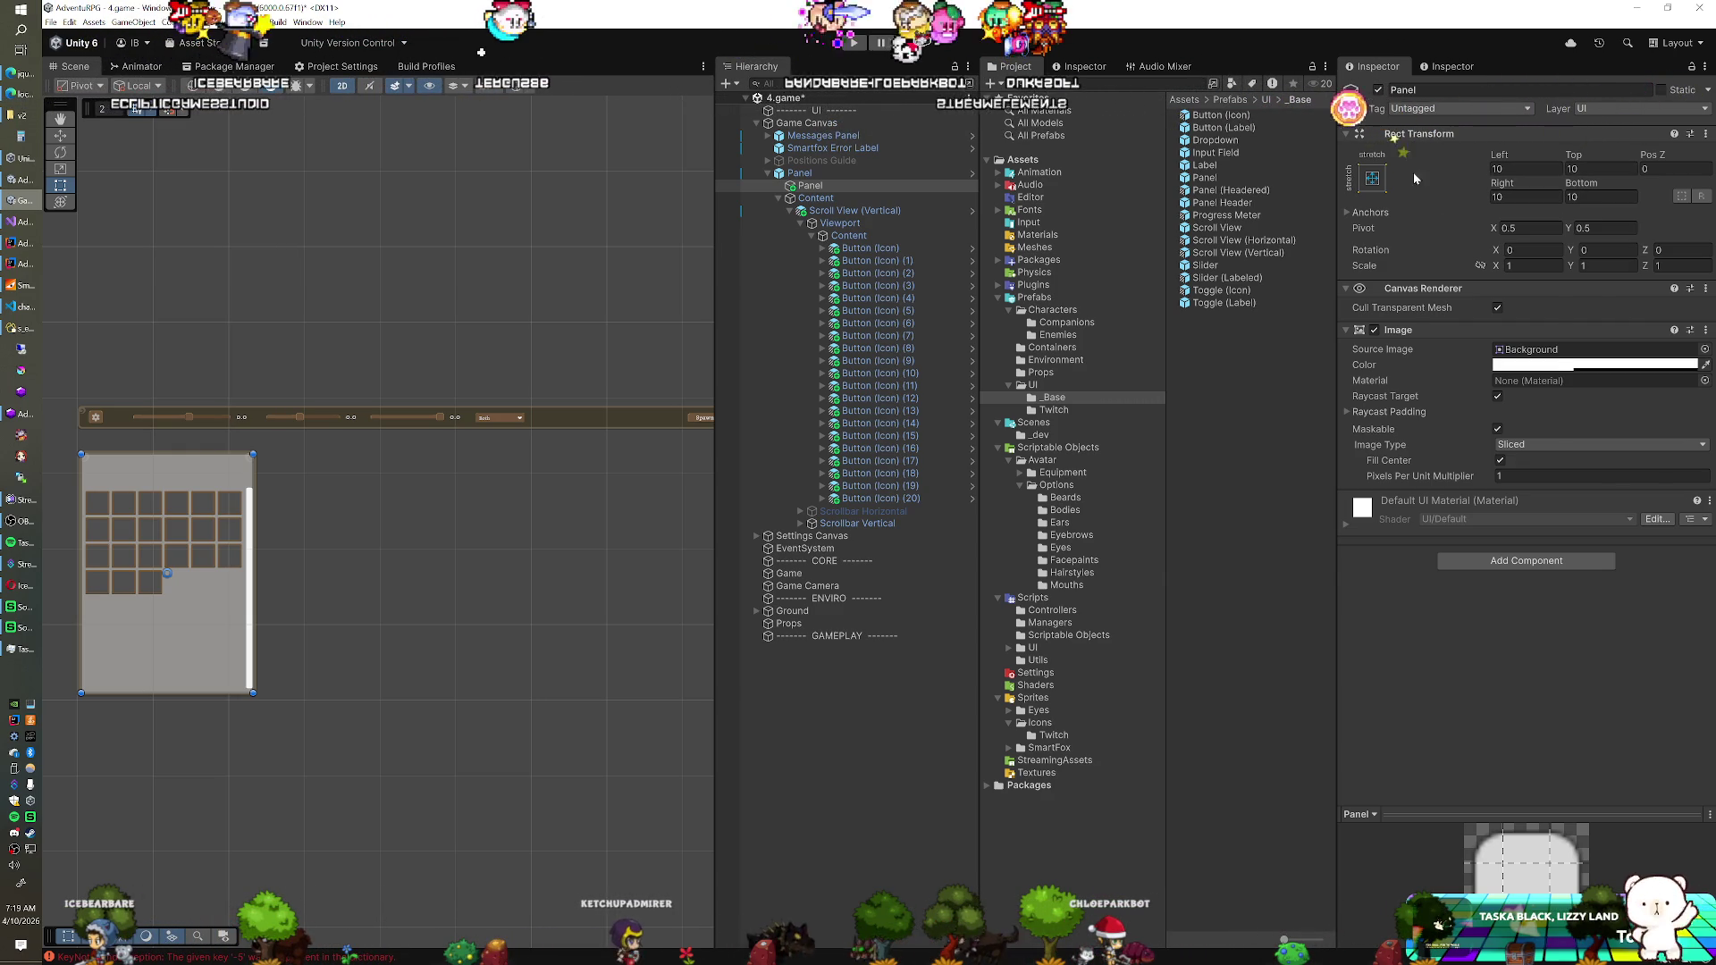
# Anchor the new panel stretched along the top, 81.8 tall at Pos Y -39.3
pyautogui.click(1371, 178)
pyautogui.click(1538, 301)
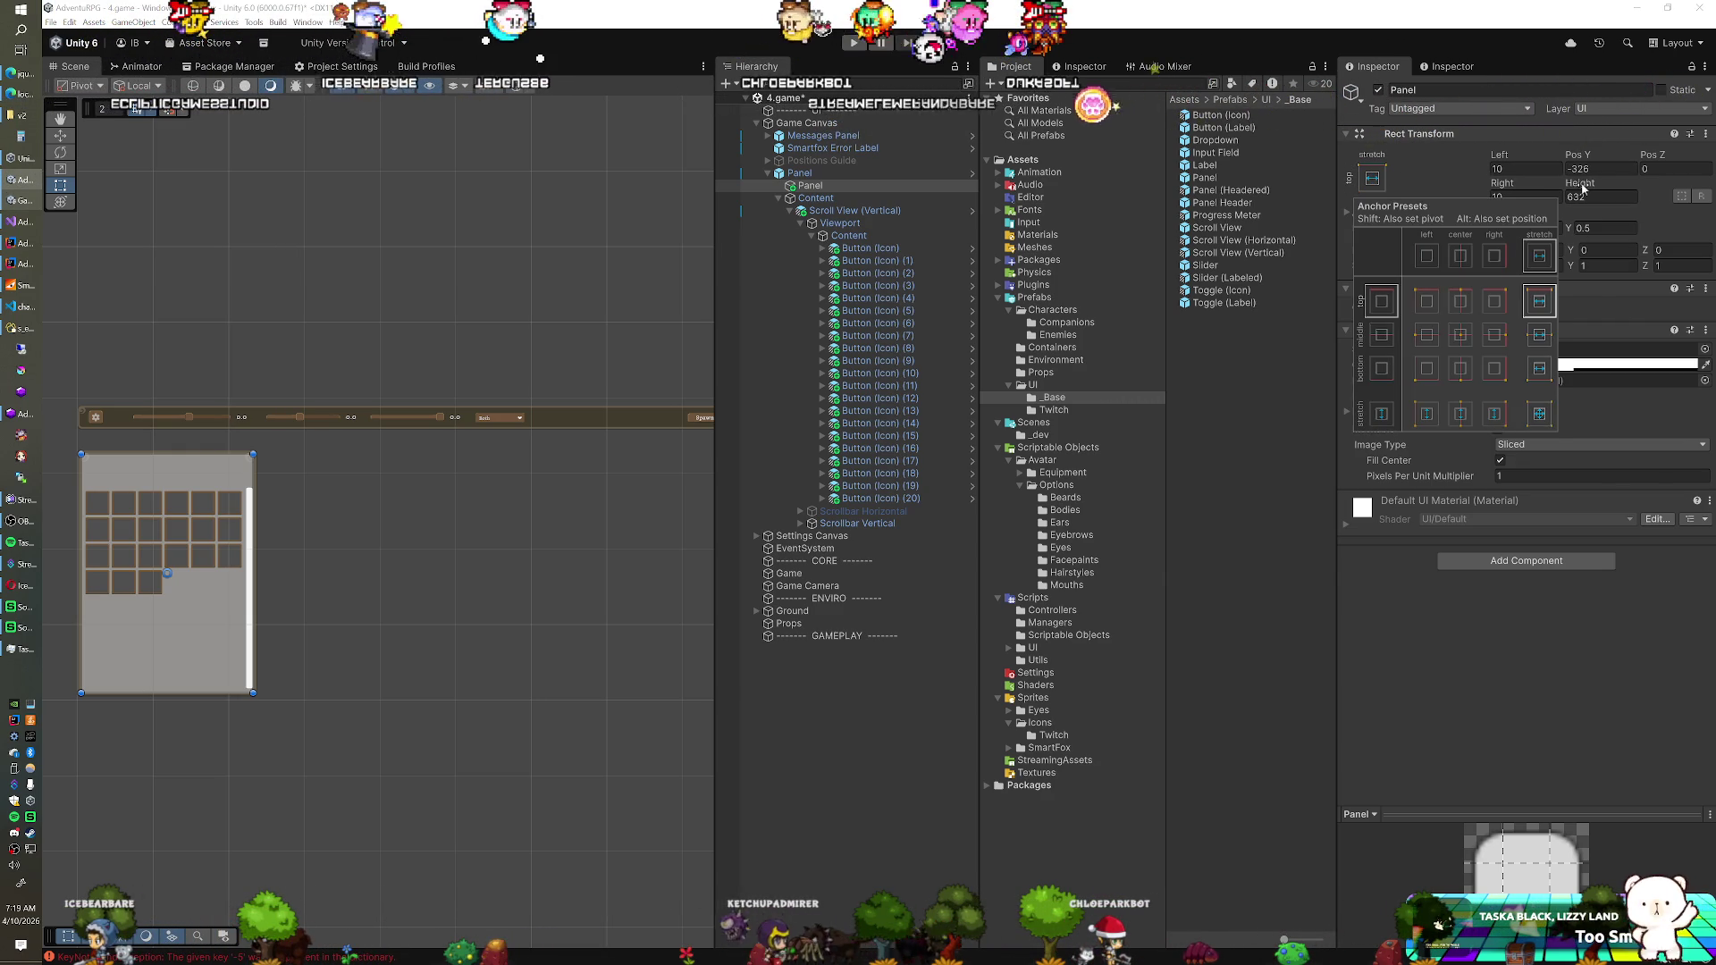
pyautogui.click(1604, 228)
pyautogui.write('1')
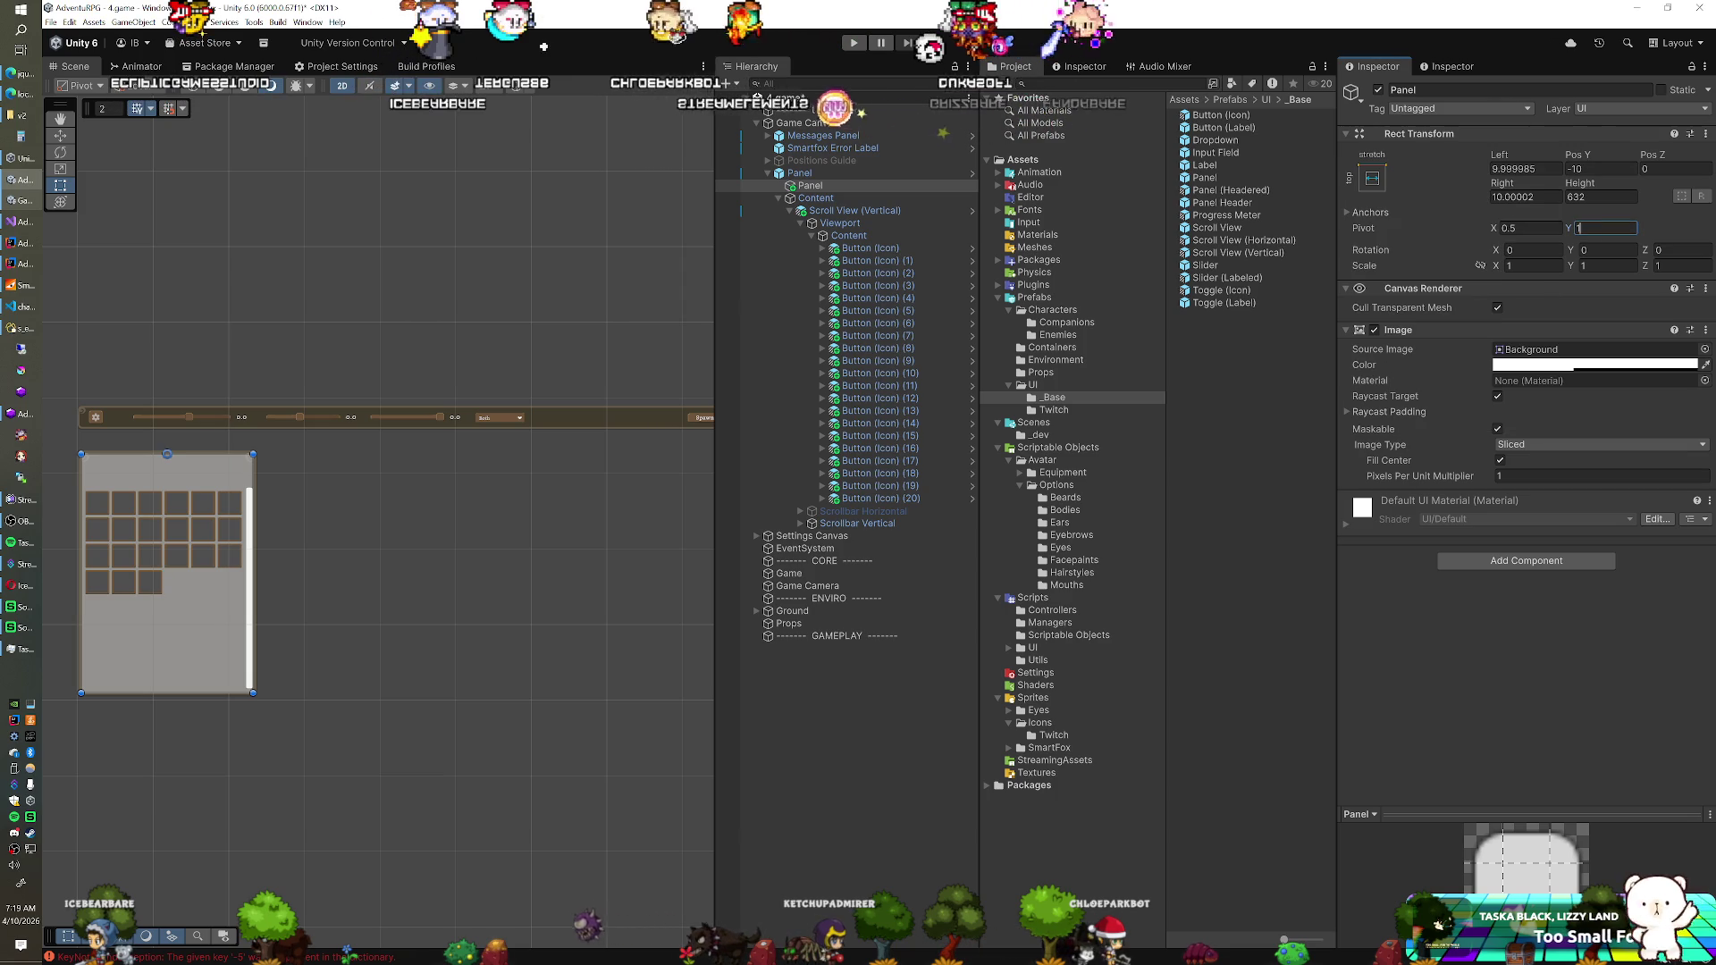
pyautogui.moveTo(1592, 185); pyautogui.dragTo(1206, 188)
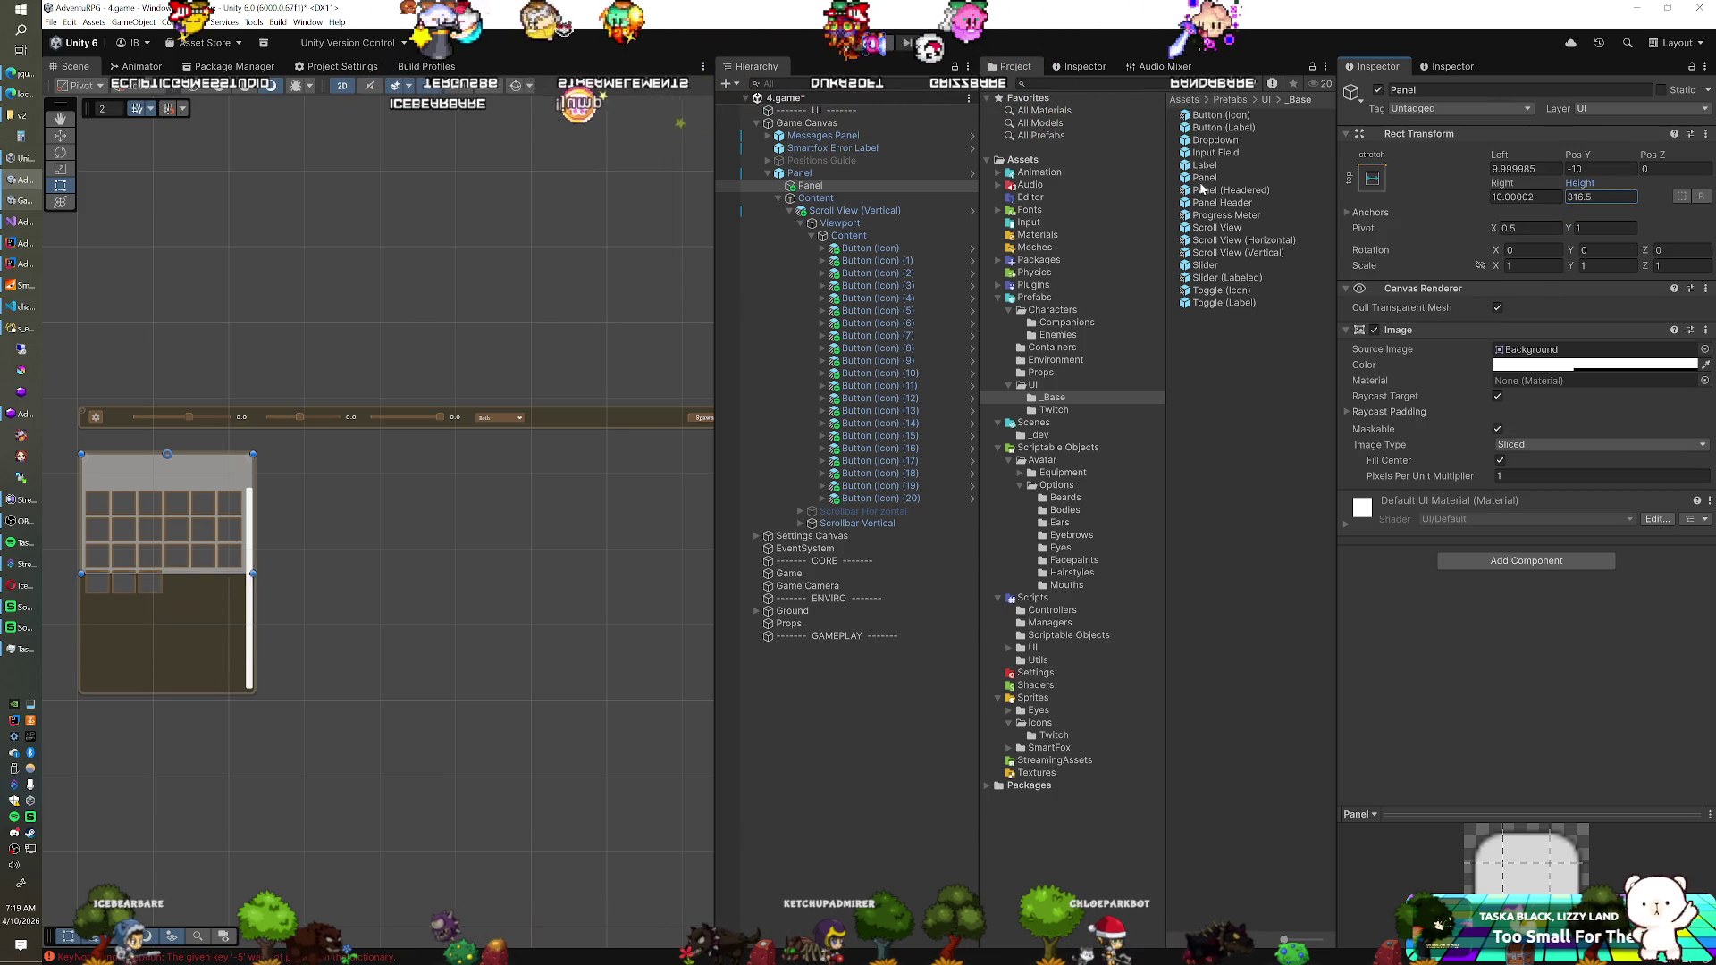
pyautogui.write('81.8')
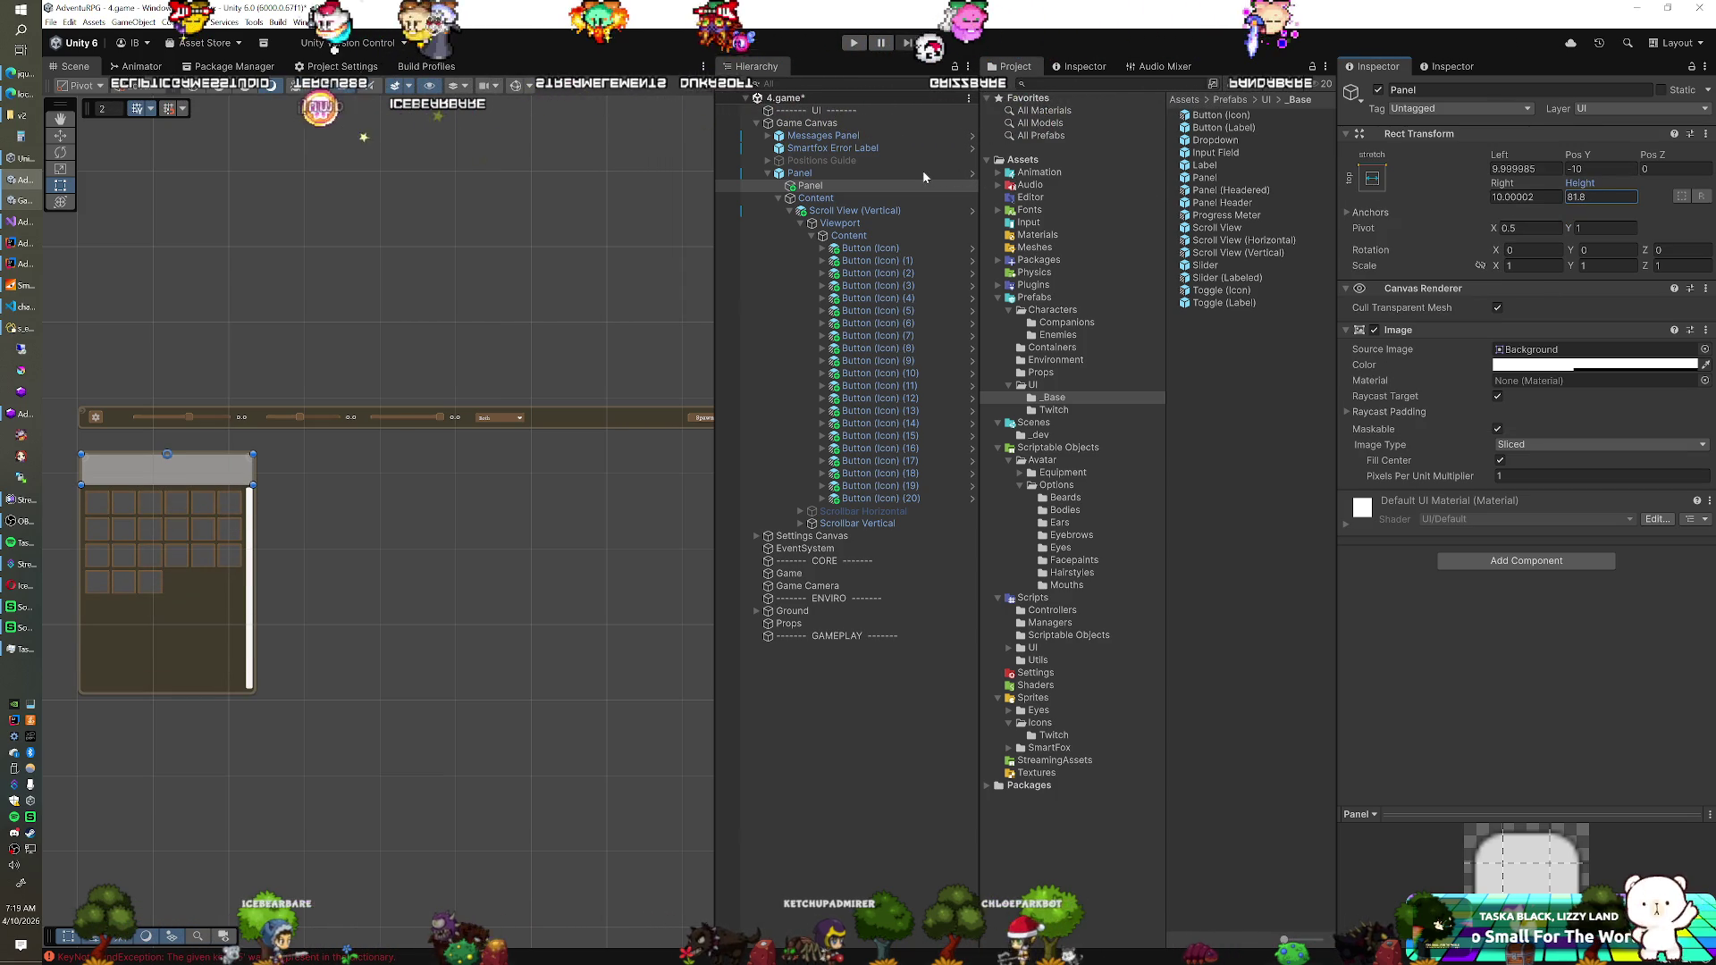
pyautogui.moveTo(1583, 157); pyautogui.dragTo(1562, 161)
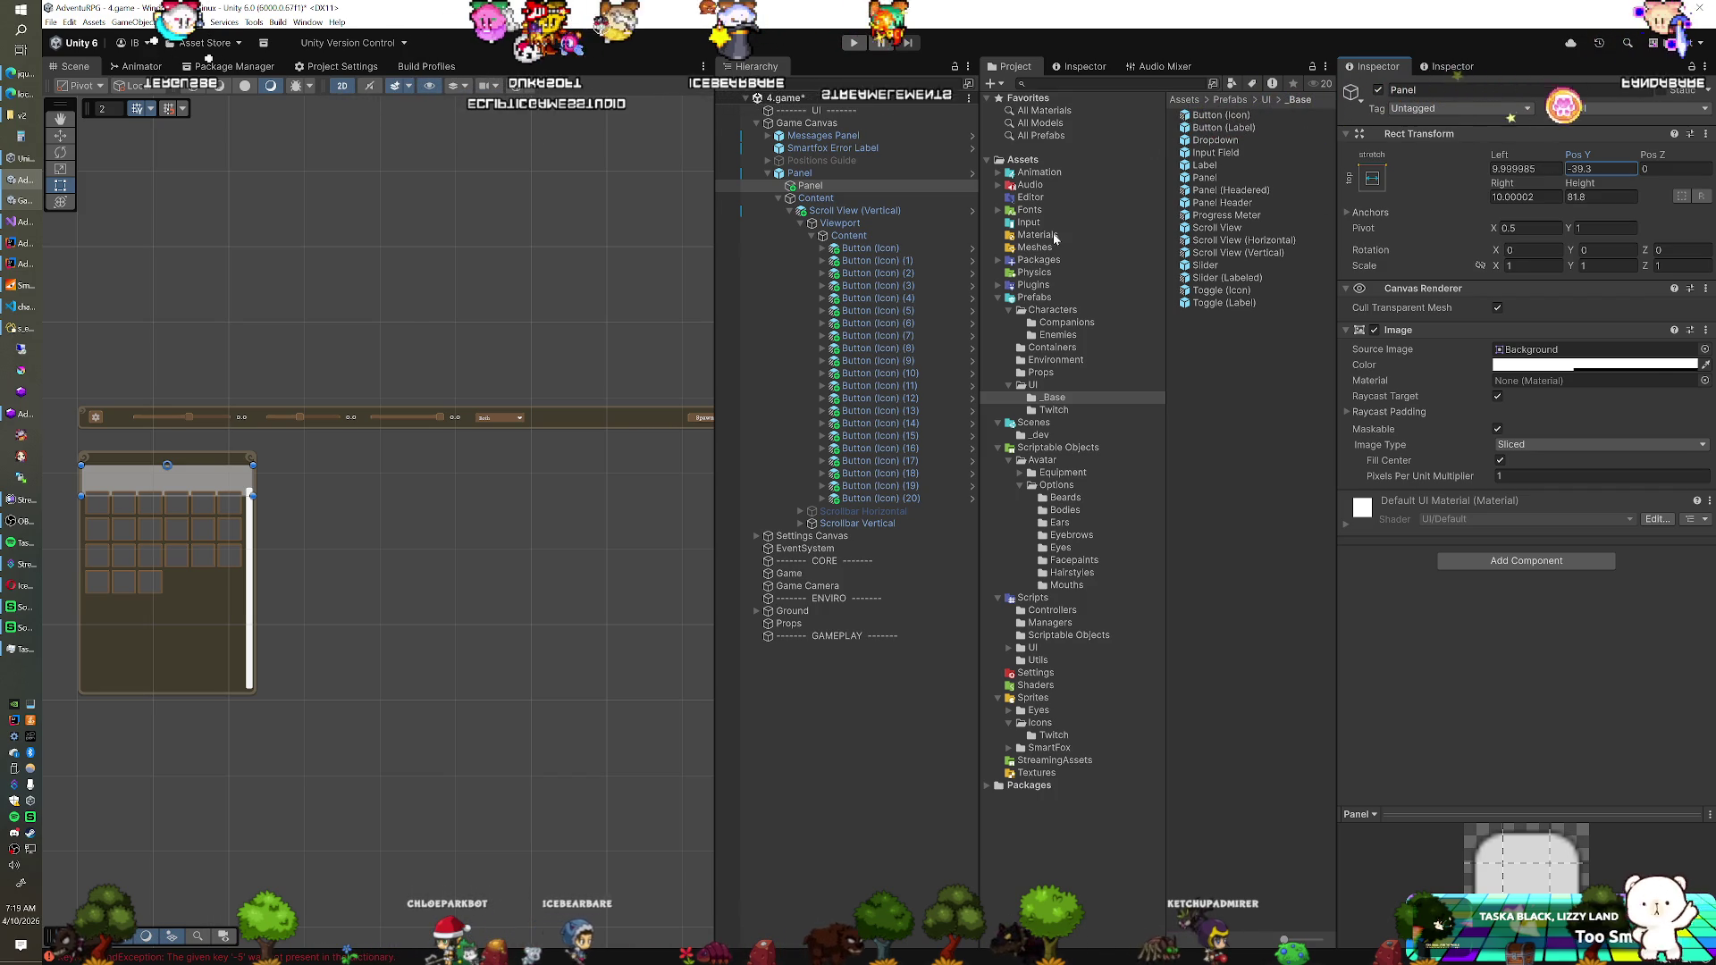
pyautogui.click(1473, 558)
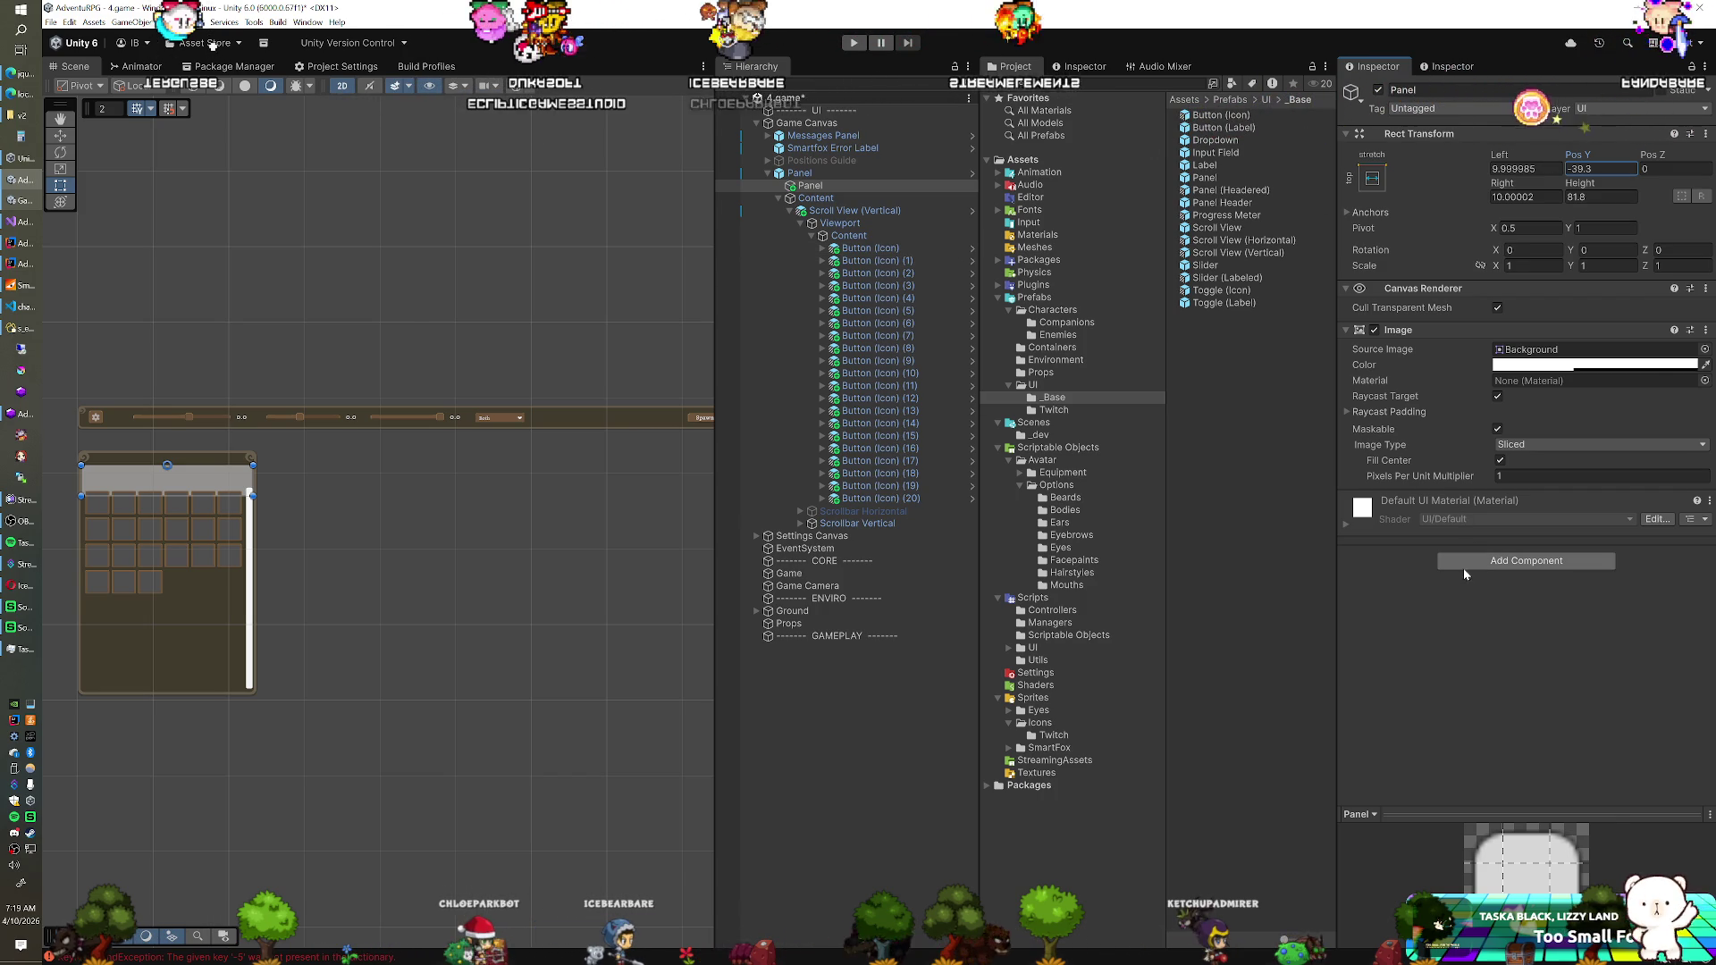
# Give the header Panel a Grid Layout Group with 64×64 cells and drop in a Toggle (Icon) prefab
pyautogui.write('gr')
pyautogui.press('Down')
pyautogui.press('Down')
pyautogui.press('Return')
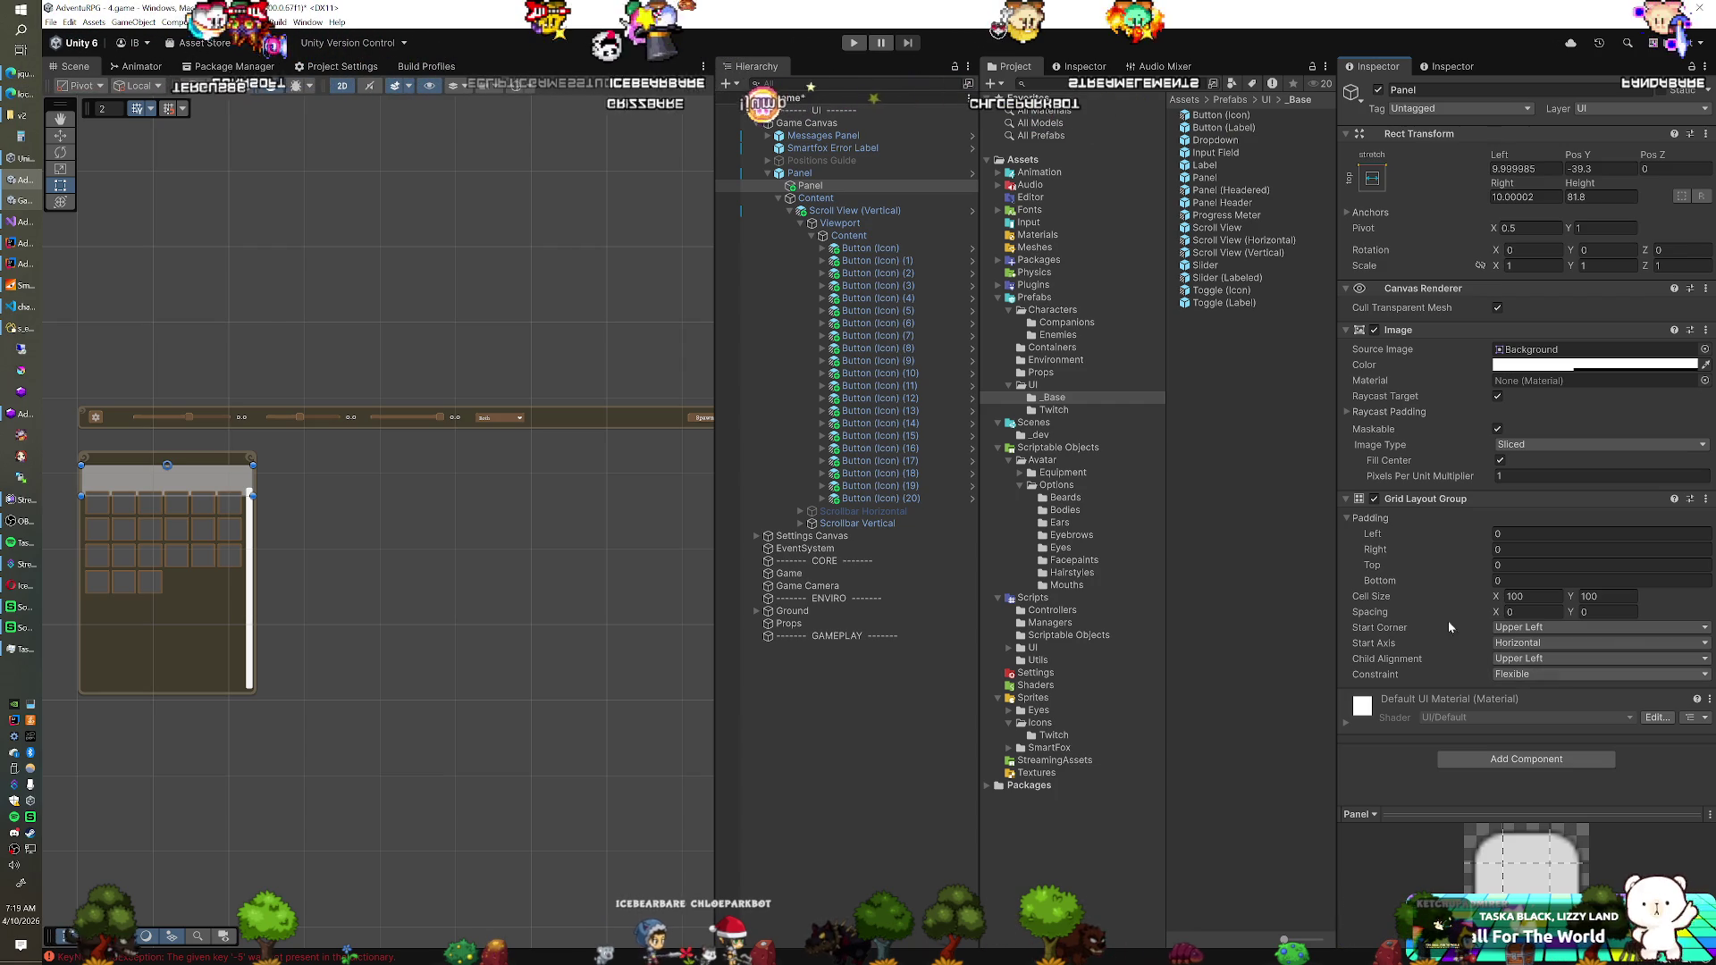
pyautogui.moveTo(1221, 290)
pyautogui.mouseDown()
pyautogui.moveTo(915, 234)
pyautogui.moveTo(815, 188)
pyautogui.mouseUp()
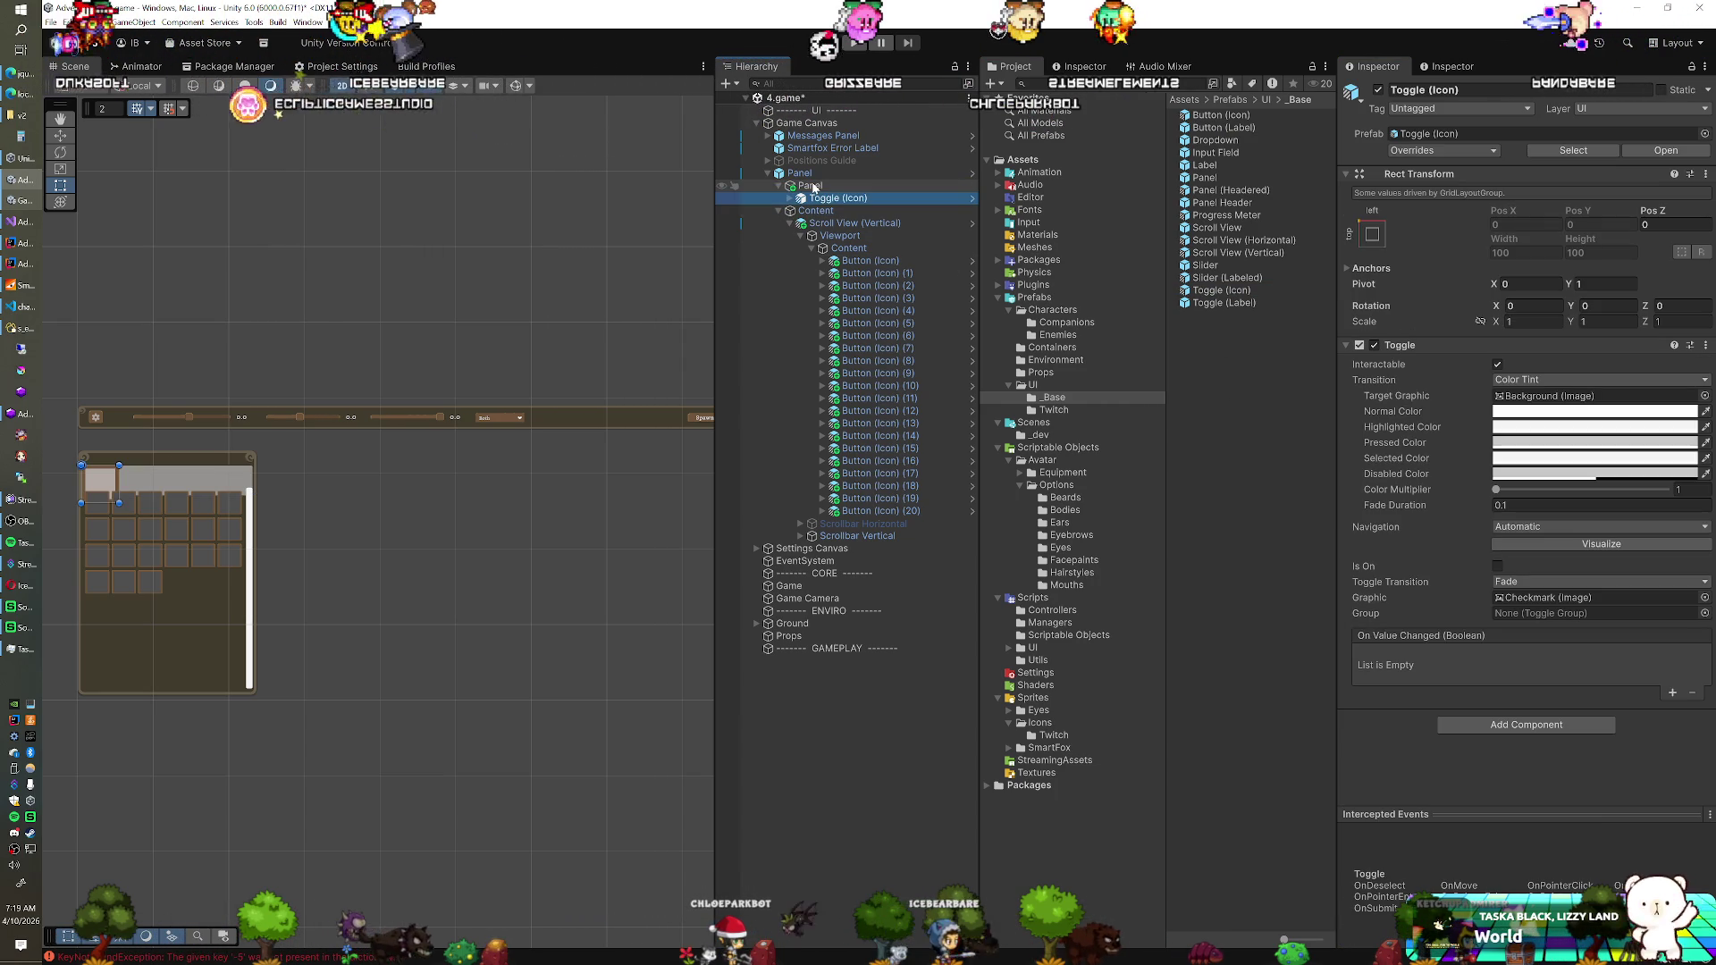
pyautogui.click(851, 187)
pyautogui.click(1524, 596)
pyautogui.write('64')
pyautogui.press('Tab')
pyautogui.write('64')
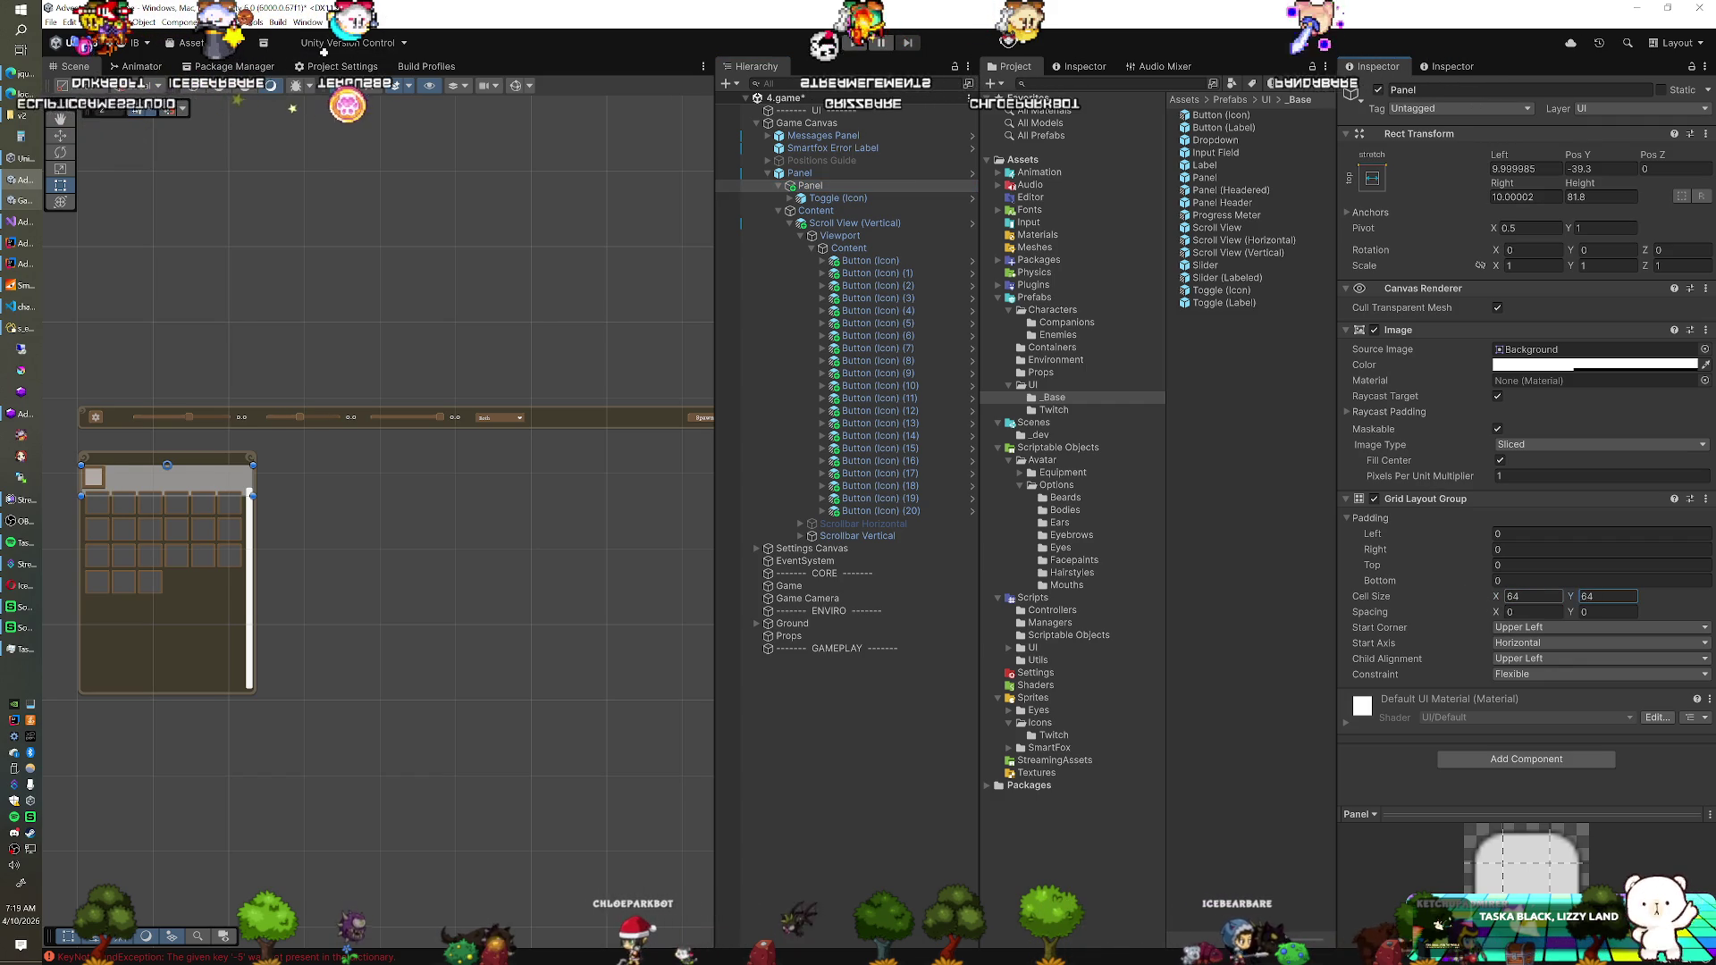
# Duplicate the toggle to three, set left padding 10 and spacing 6, and remove the Panel's Image
pyautogui.click(882, 197)
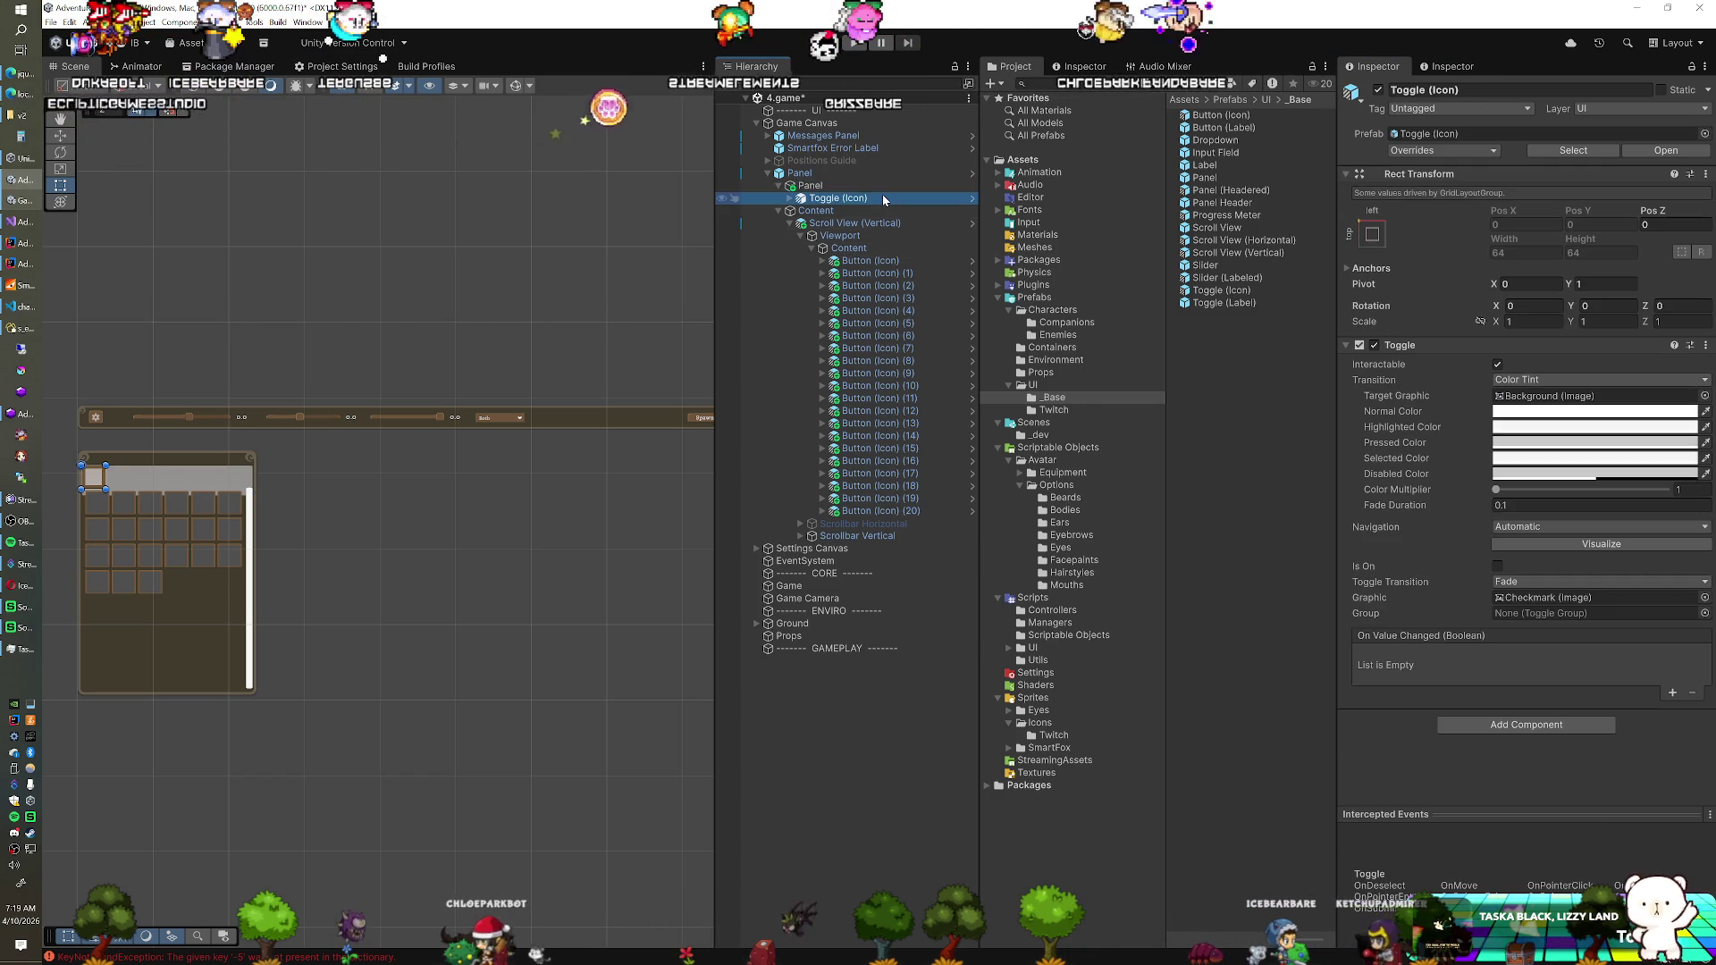
pyautogui.hotkey('ctrl', 'd')
pyautogui.hotkey('ctrl', 'd')
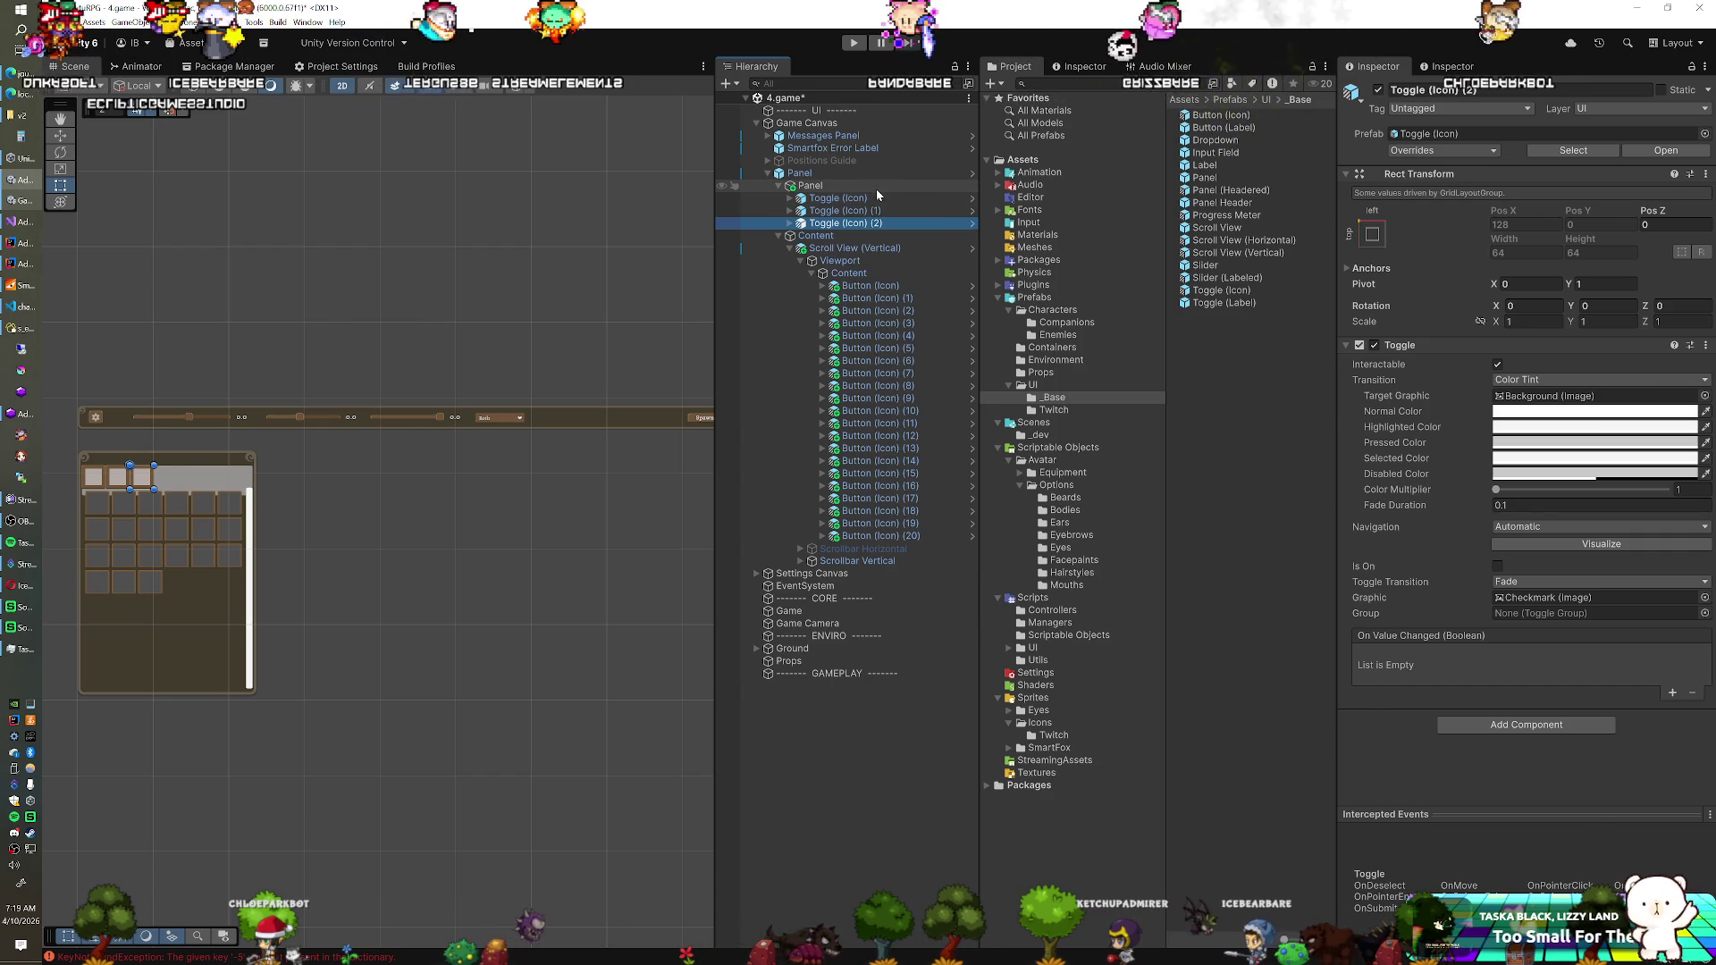
pyautogui.click(875, 188)
pyautogui.click(1599, 534)
pyautogui.write('10')
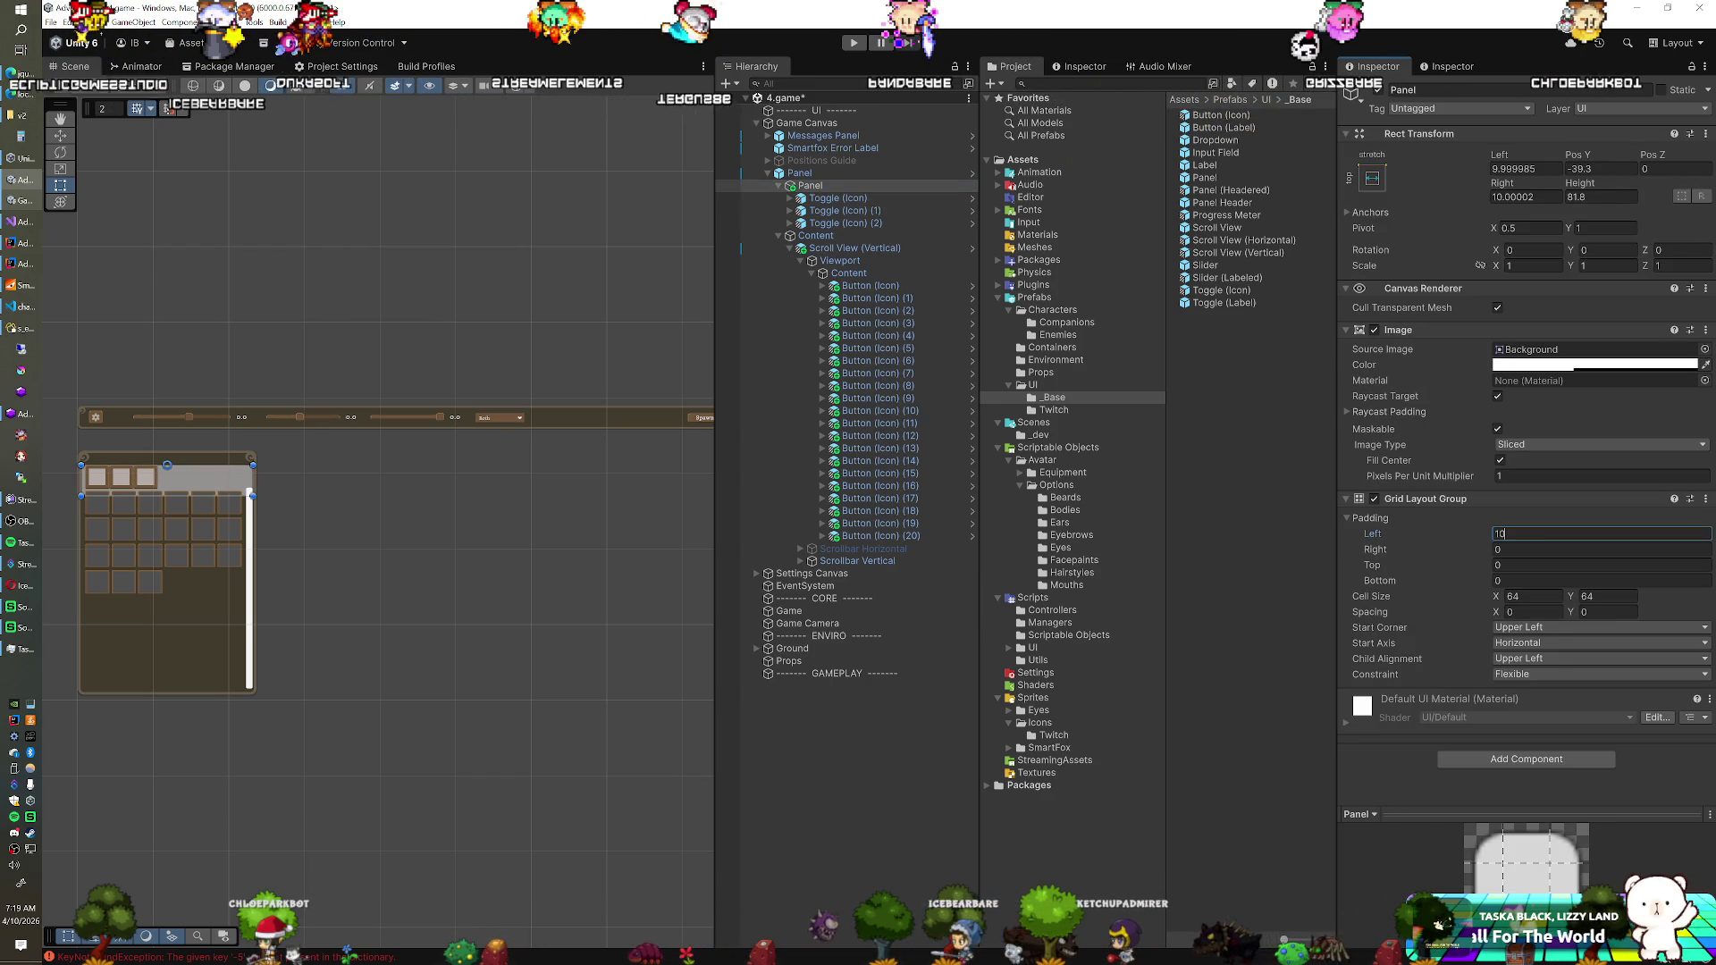
pyautogui.click(1532, 612)
pyautogui.write('6')
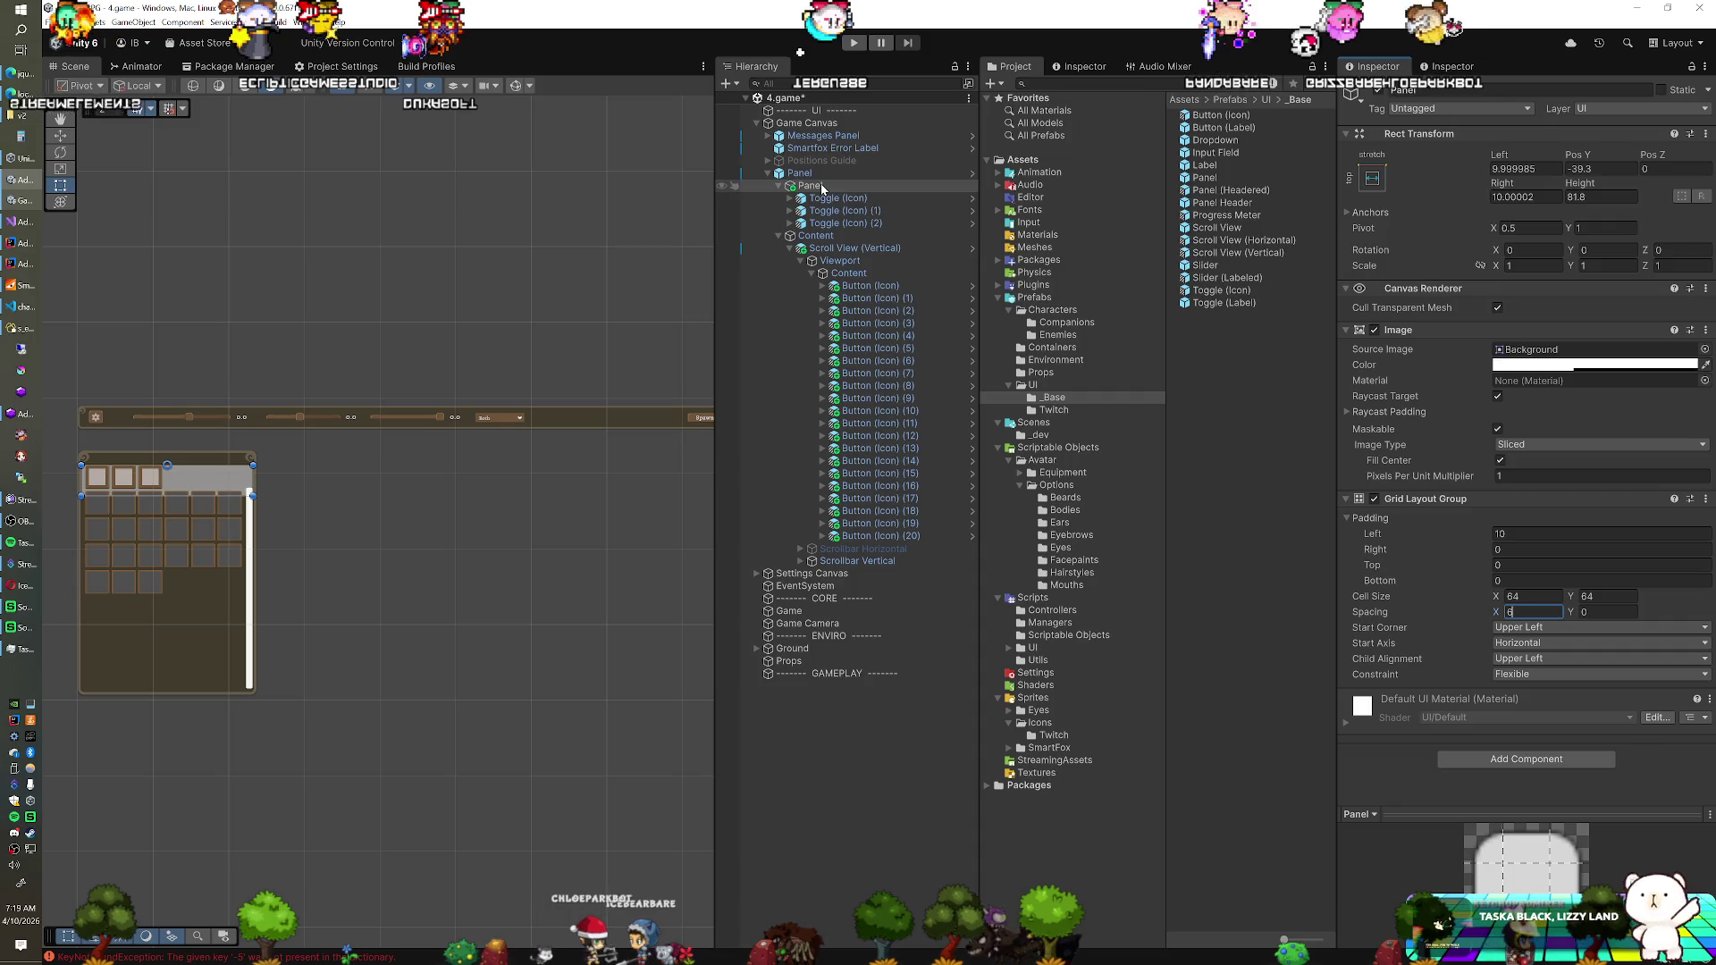
pyautogui.rightClick(1360, 332)
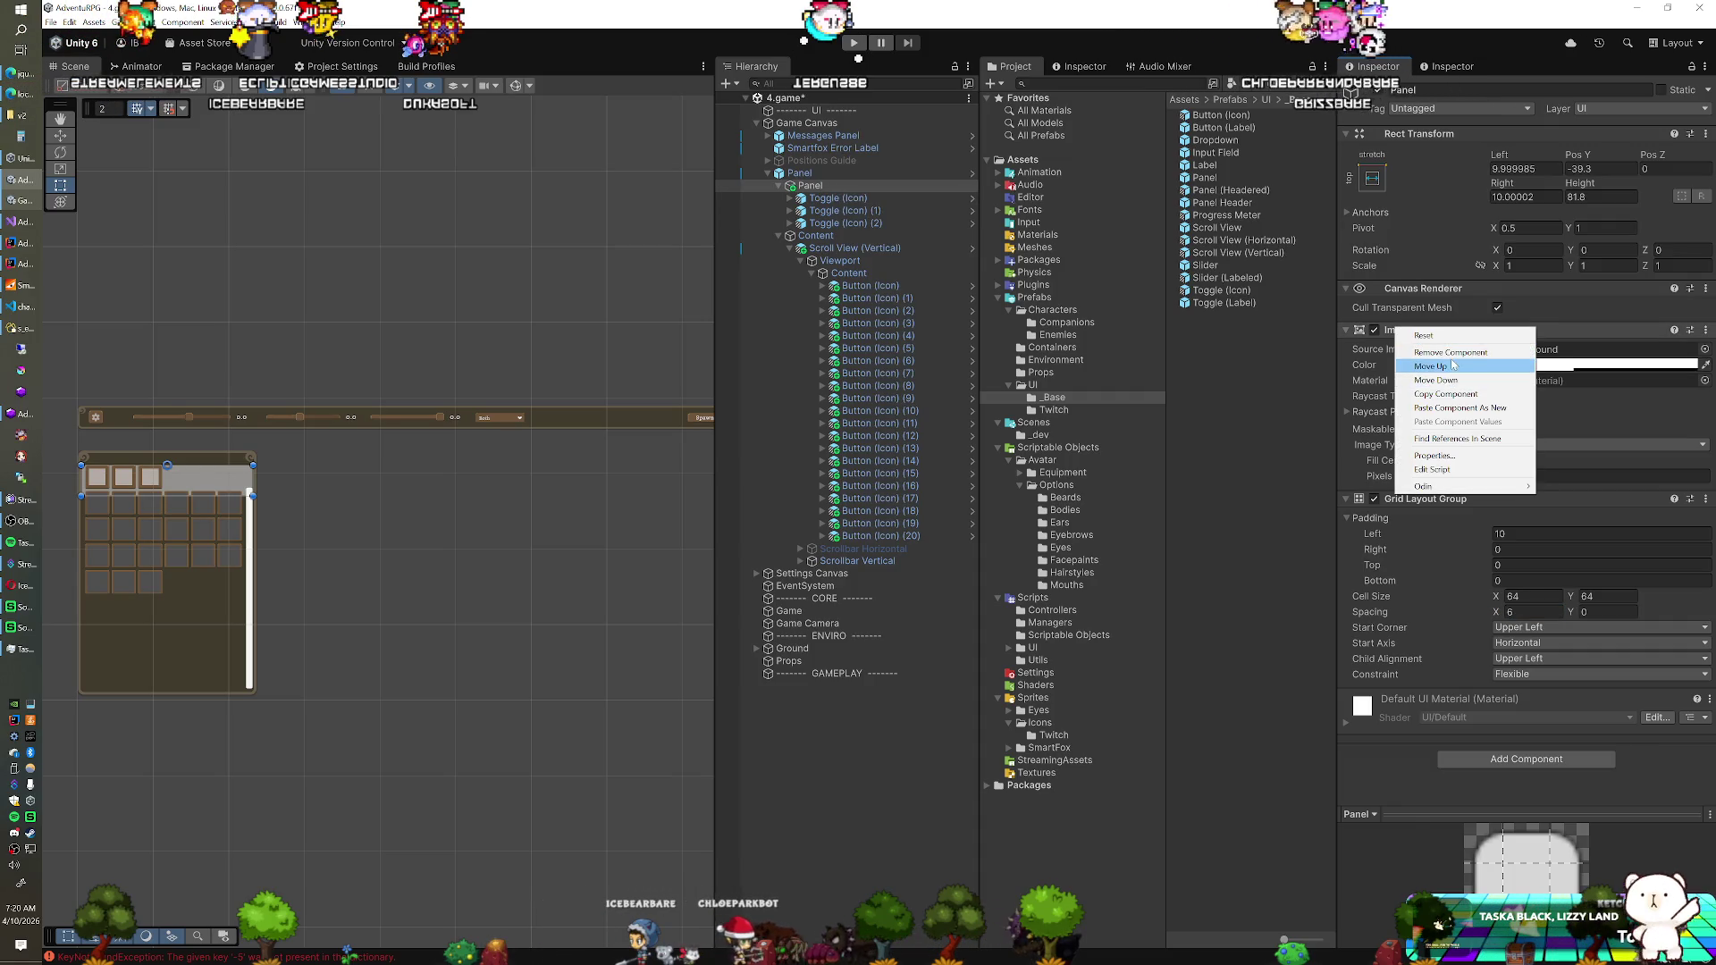
pyautogui.click(1450, 353)
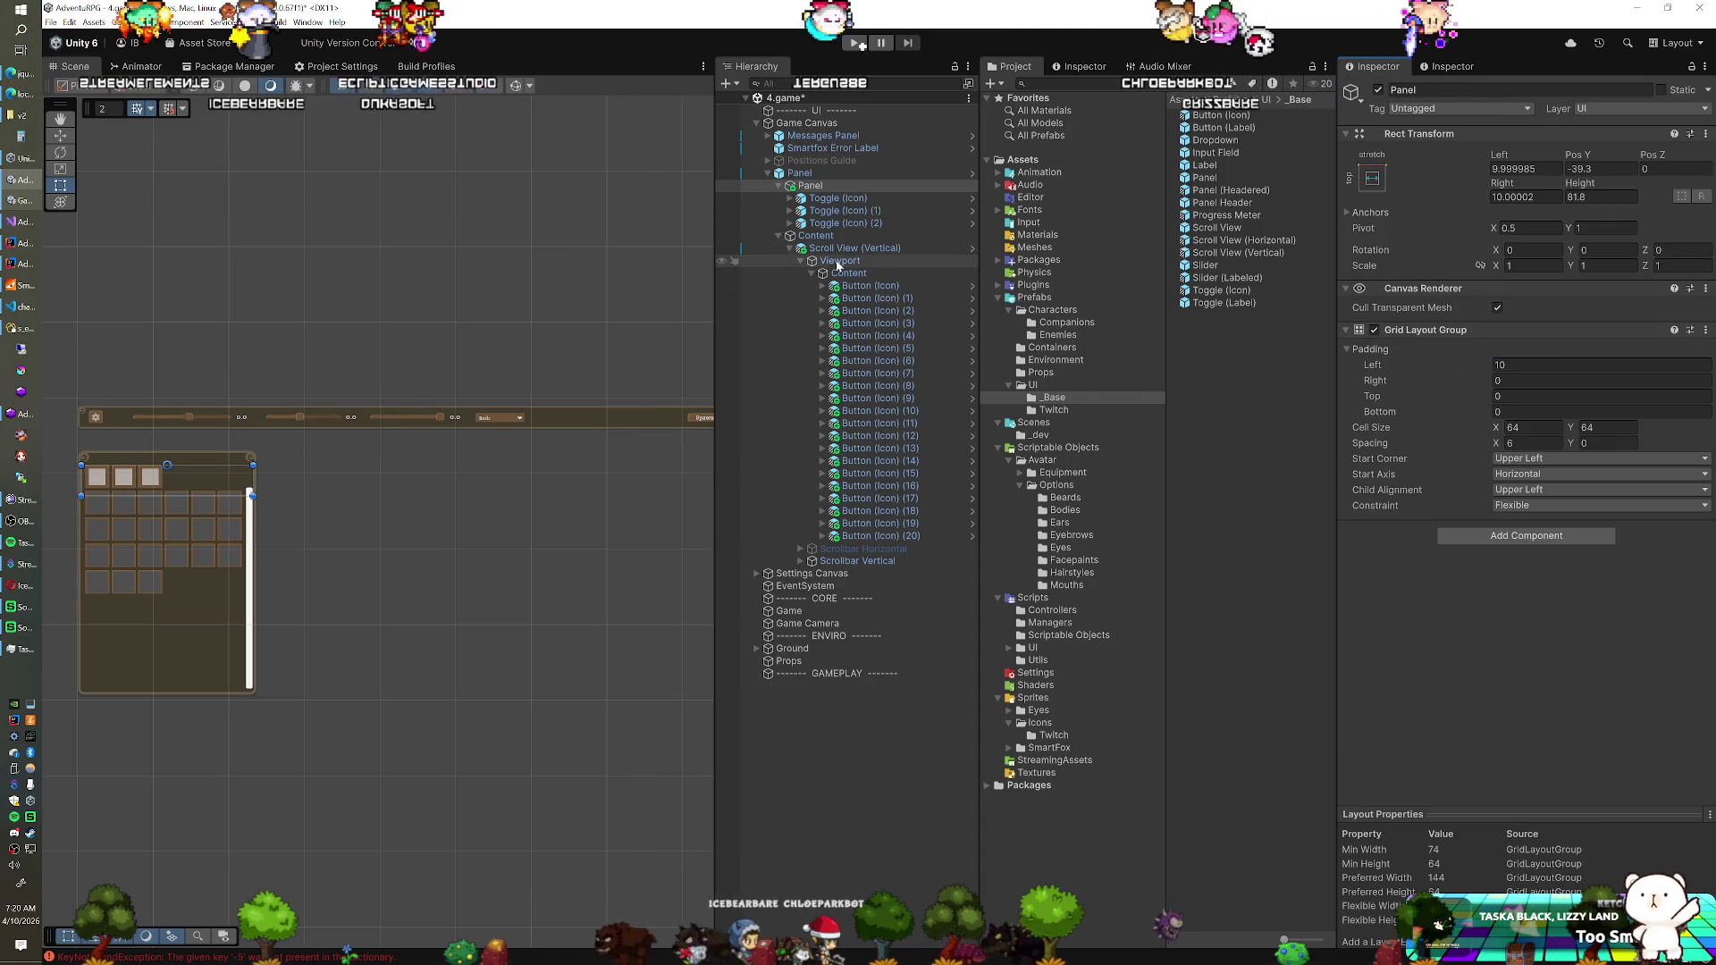
# Set the Scroll View (Vertical) Top offset to 107.9 in its Rect Transform
pyautogui.click(848, 234)
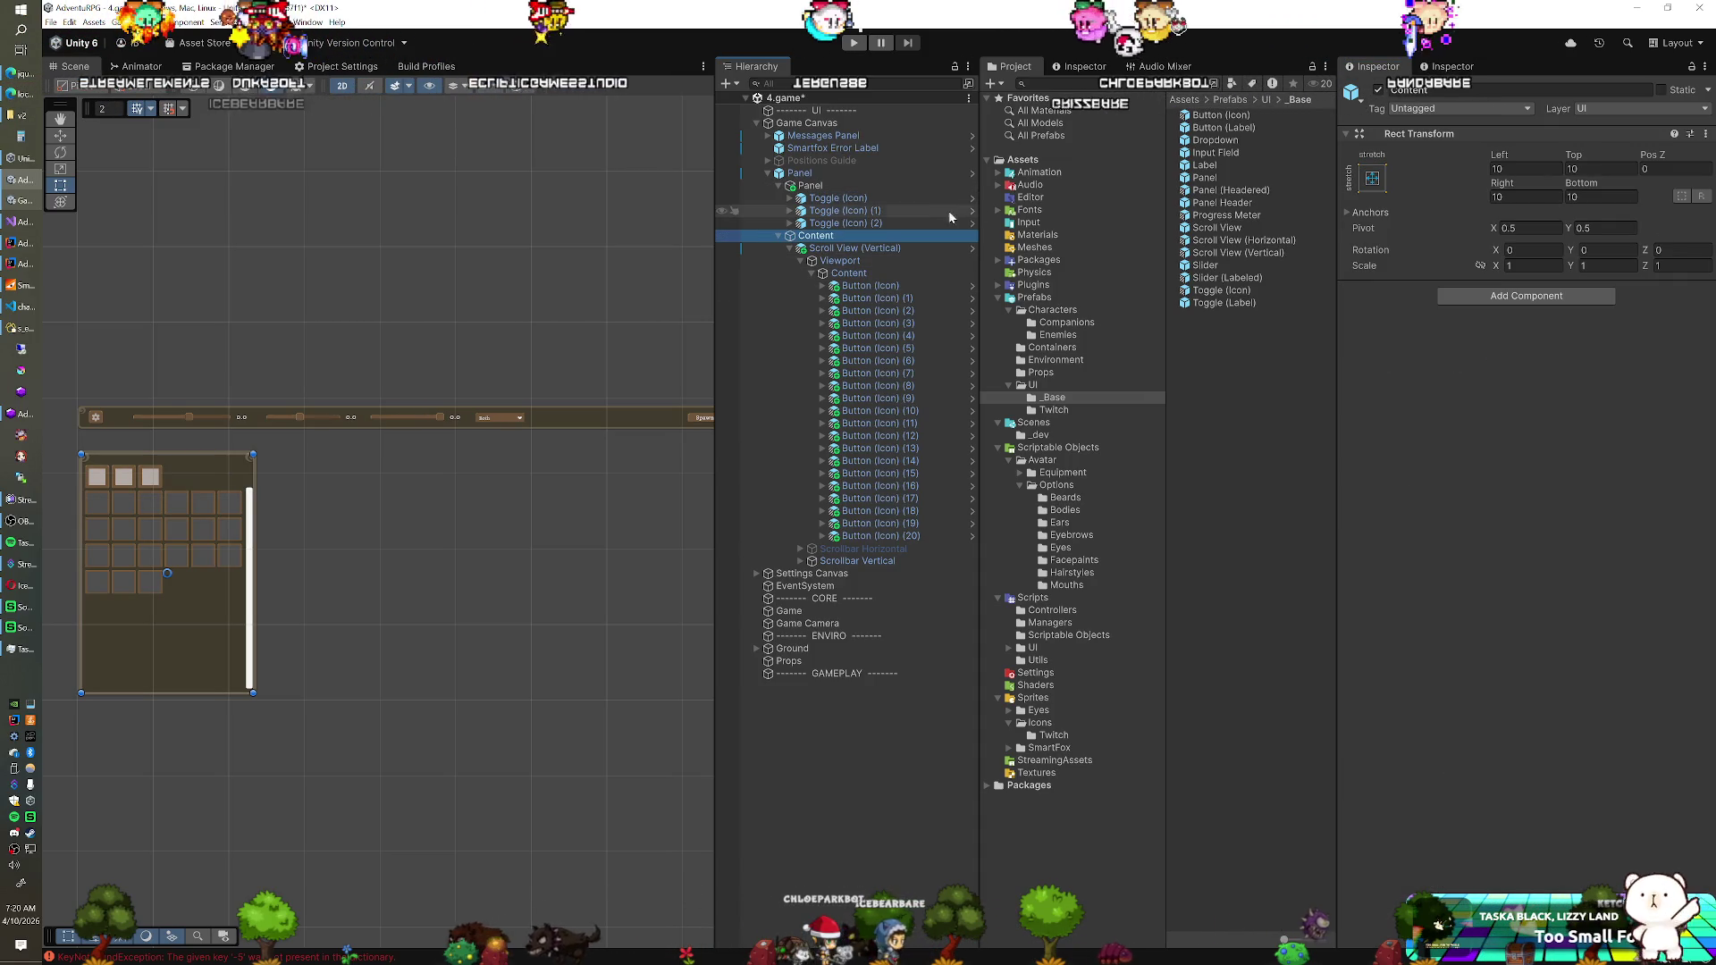
pyautogui.click(855, 248)
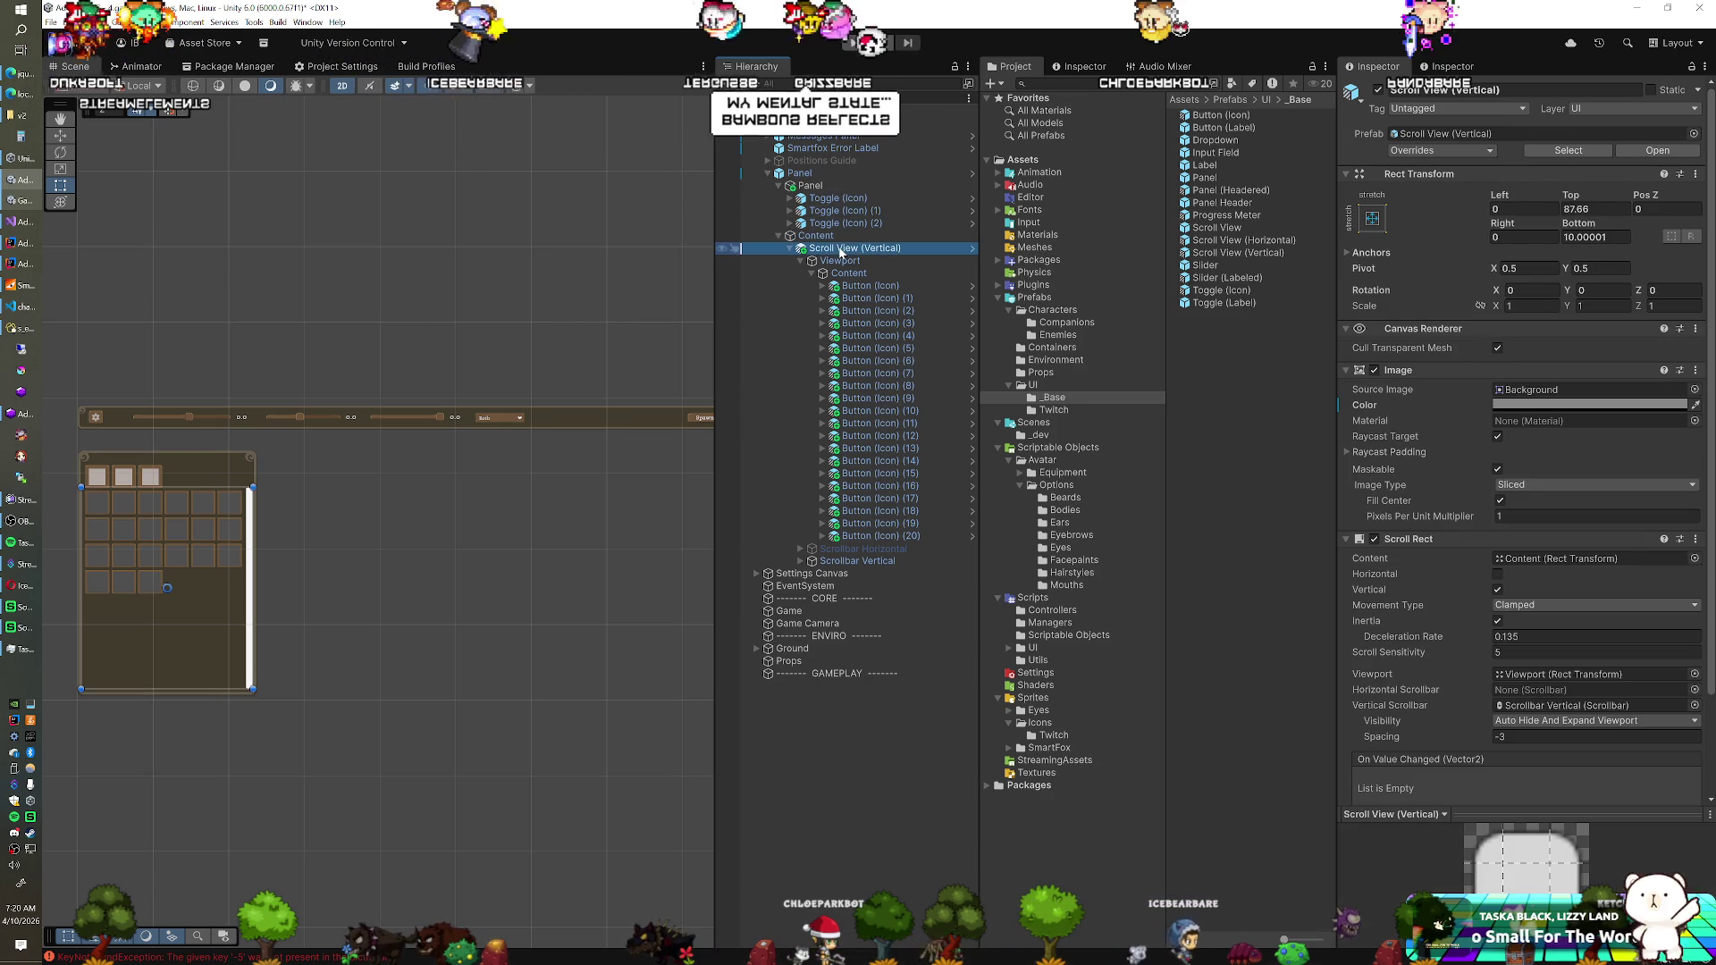
pyautogui.moveTo(1569, 194)
pyautogui.mouseDown()
pyautogui.moveTo(1707, 203)
pyautogui.moveTo(18, 203)
pyautogui.moveTo(34, 204)
pyautogui.mouseUp()
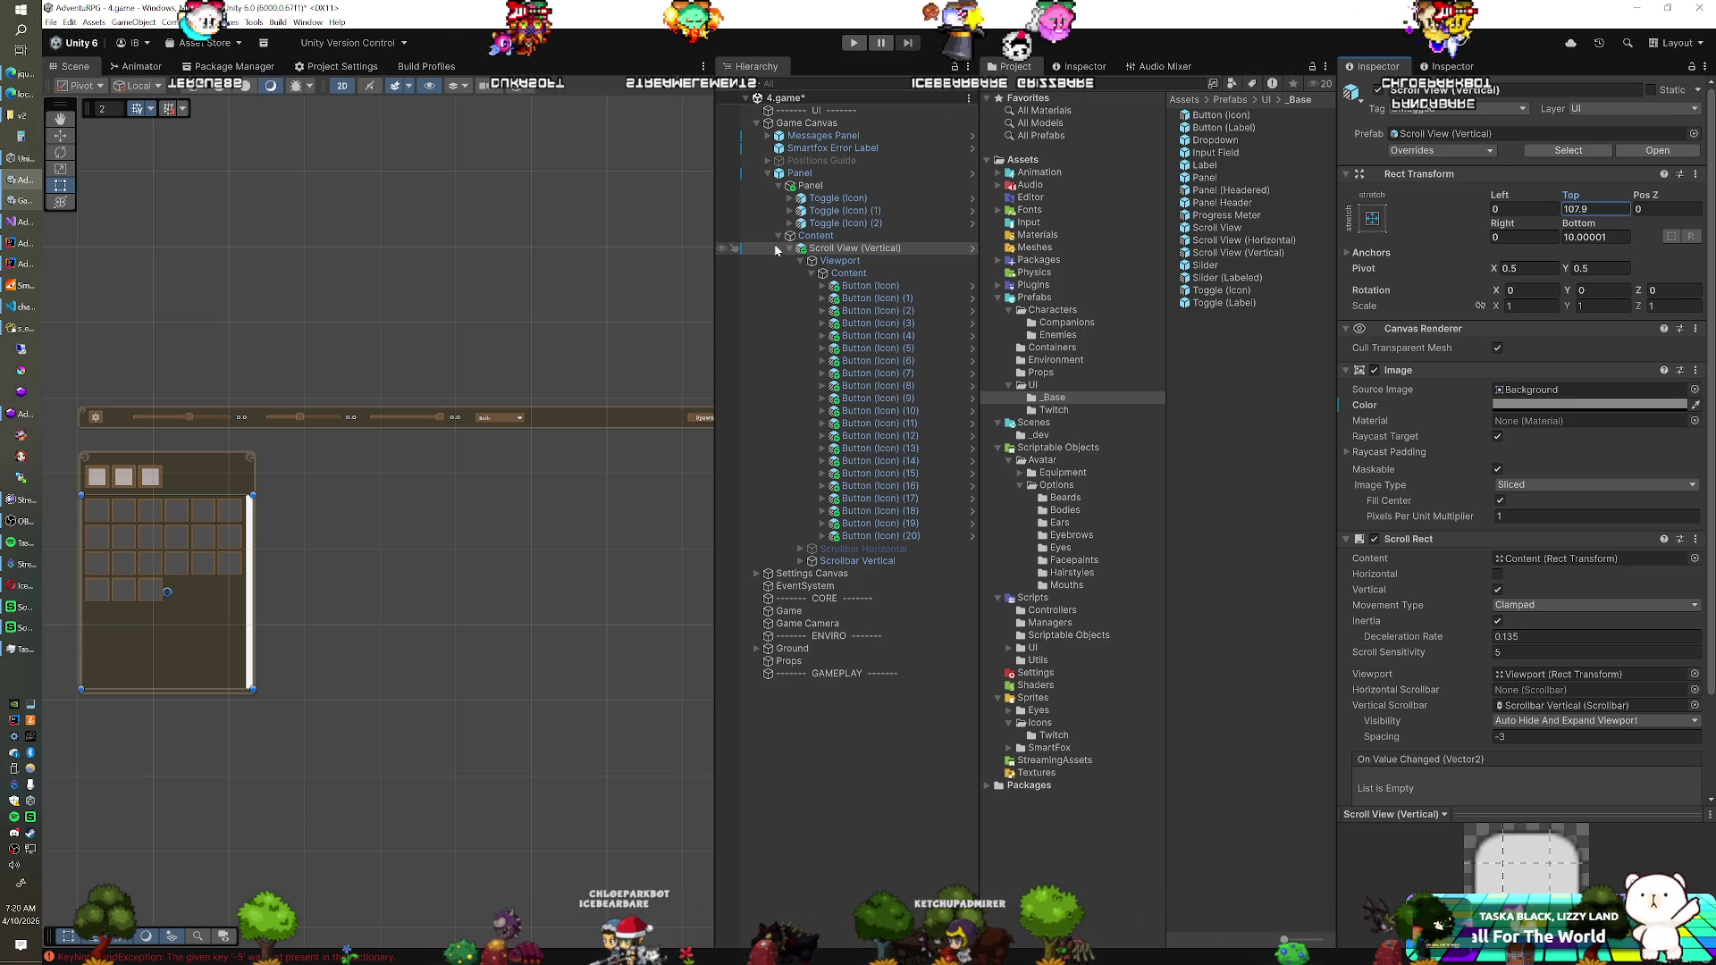
pyautogui.click(865, 176)
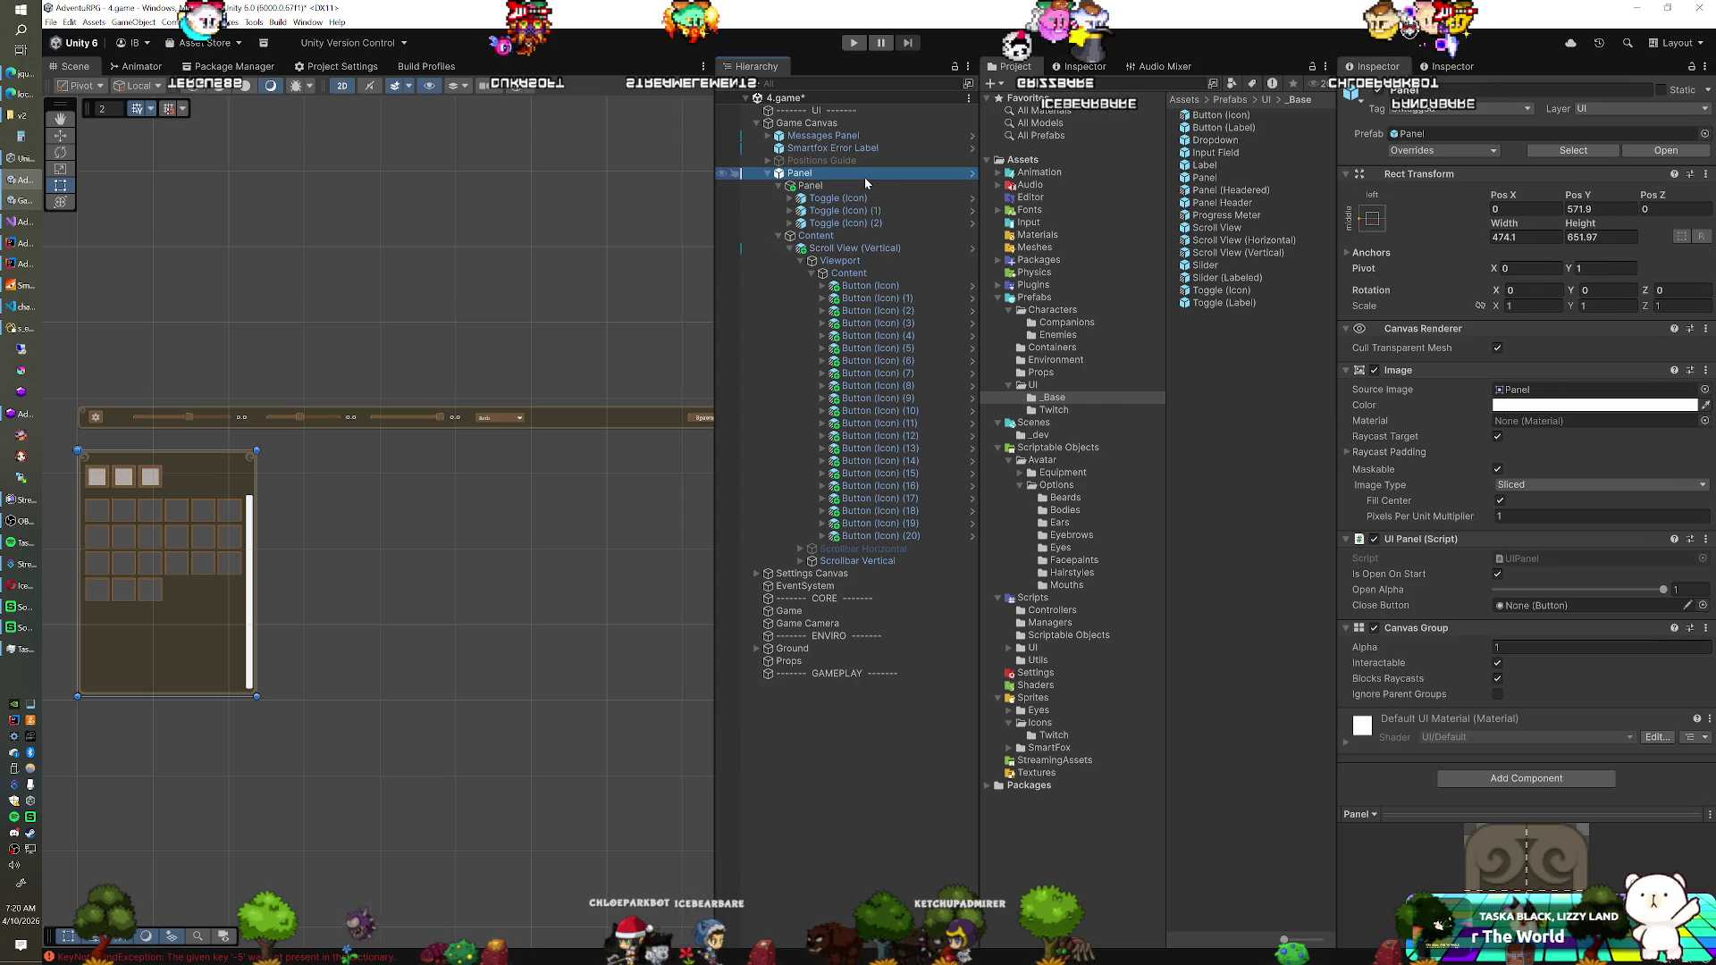
# Name the outer Panel 'Spawn Entity Panel' and add a SpawnEntityPanel MonoBehaviour script in Scripts/UI
pyautogui.write('Spawn Entit')
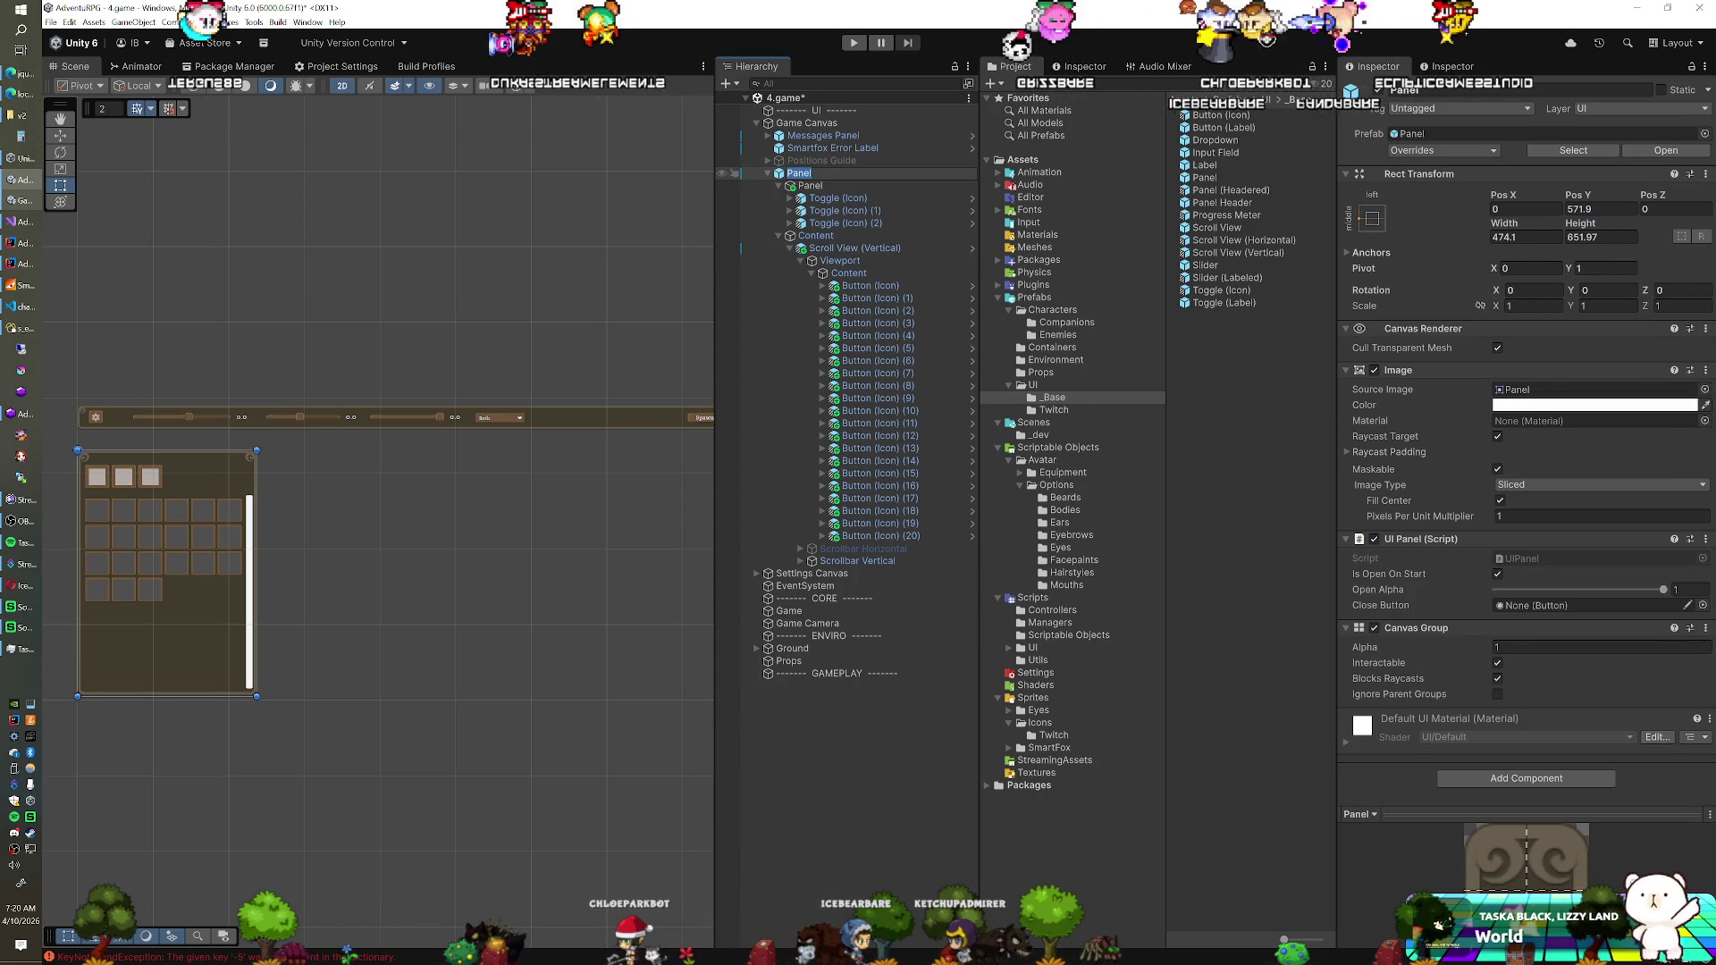
pyautogui.write('y Panel')
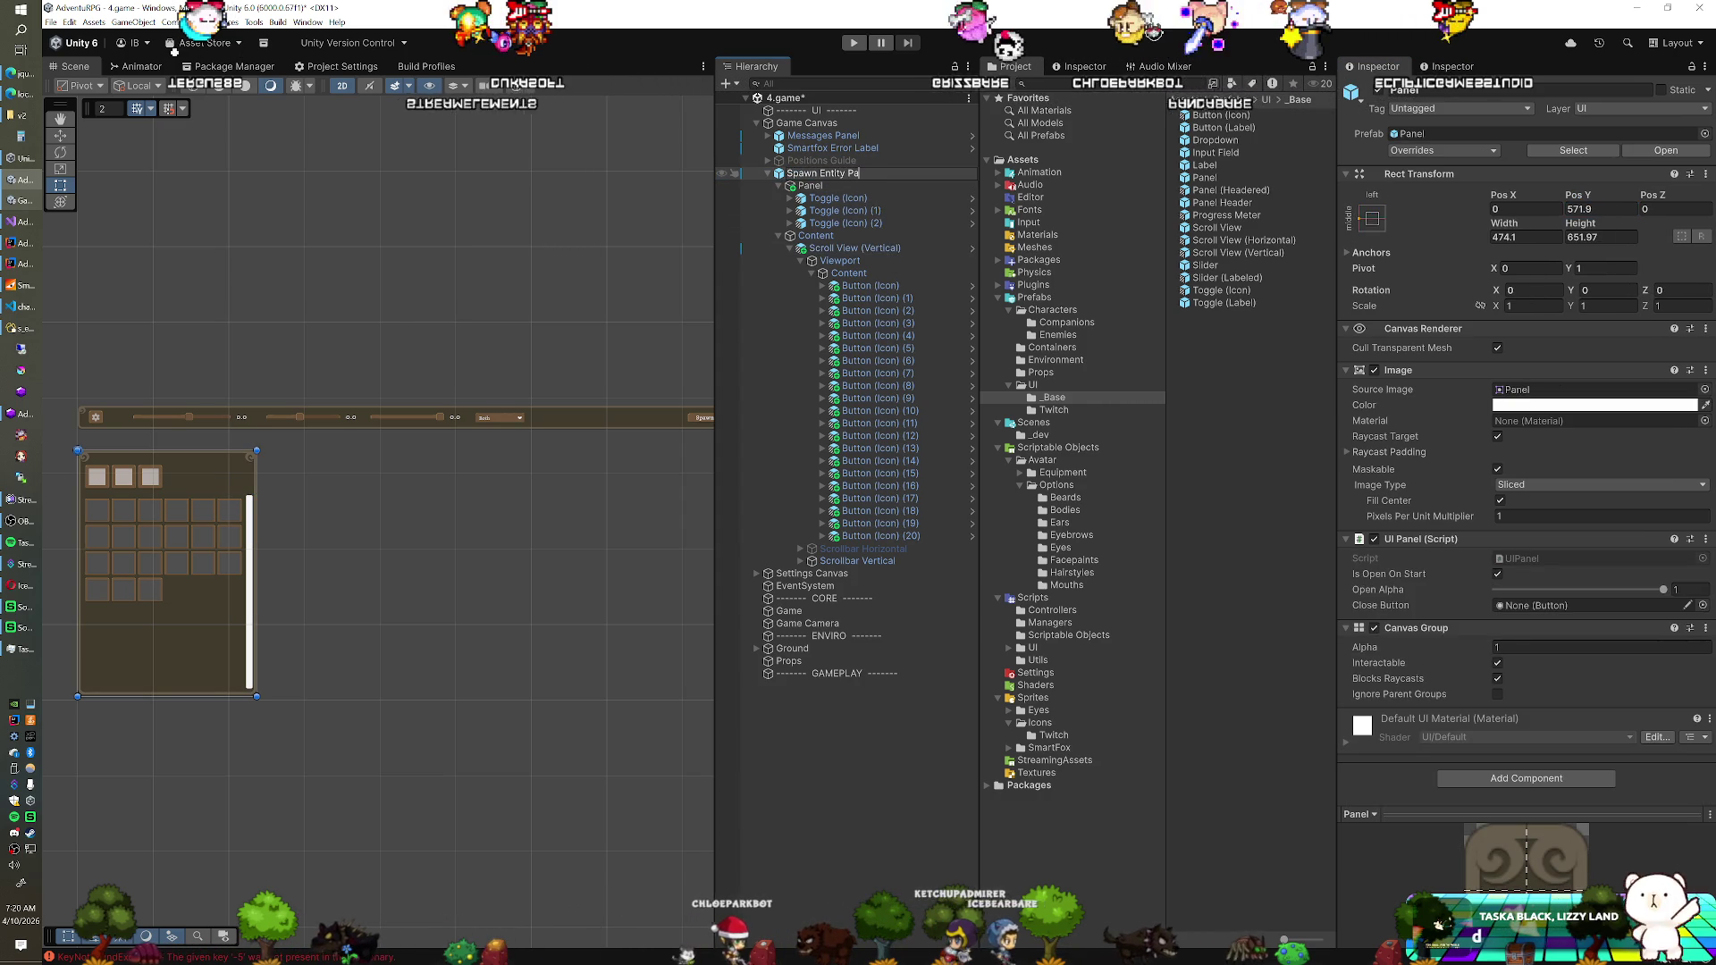
pyautogui.press('Return')
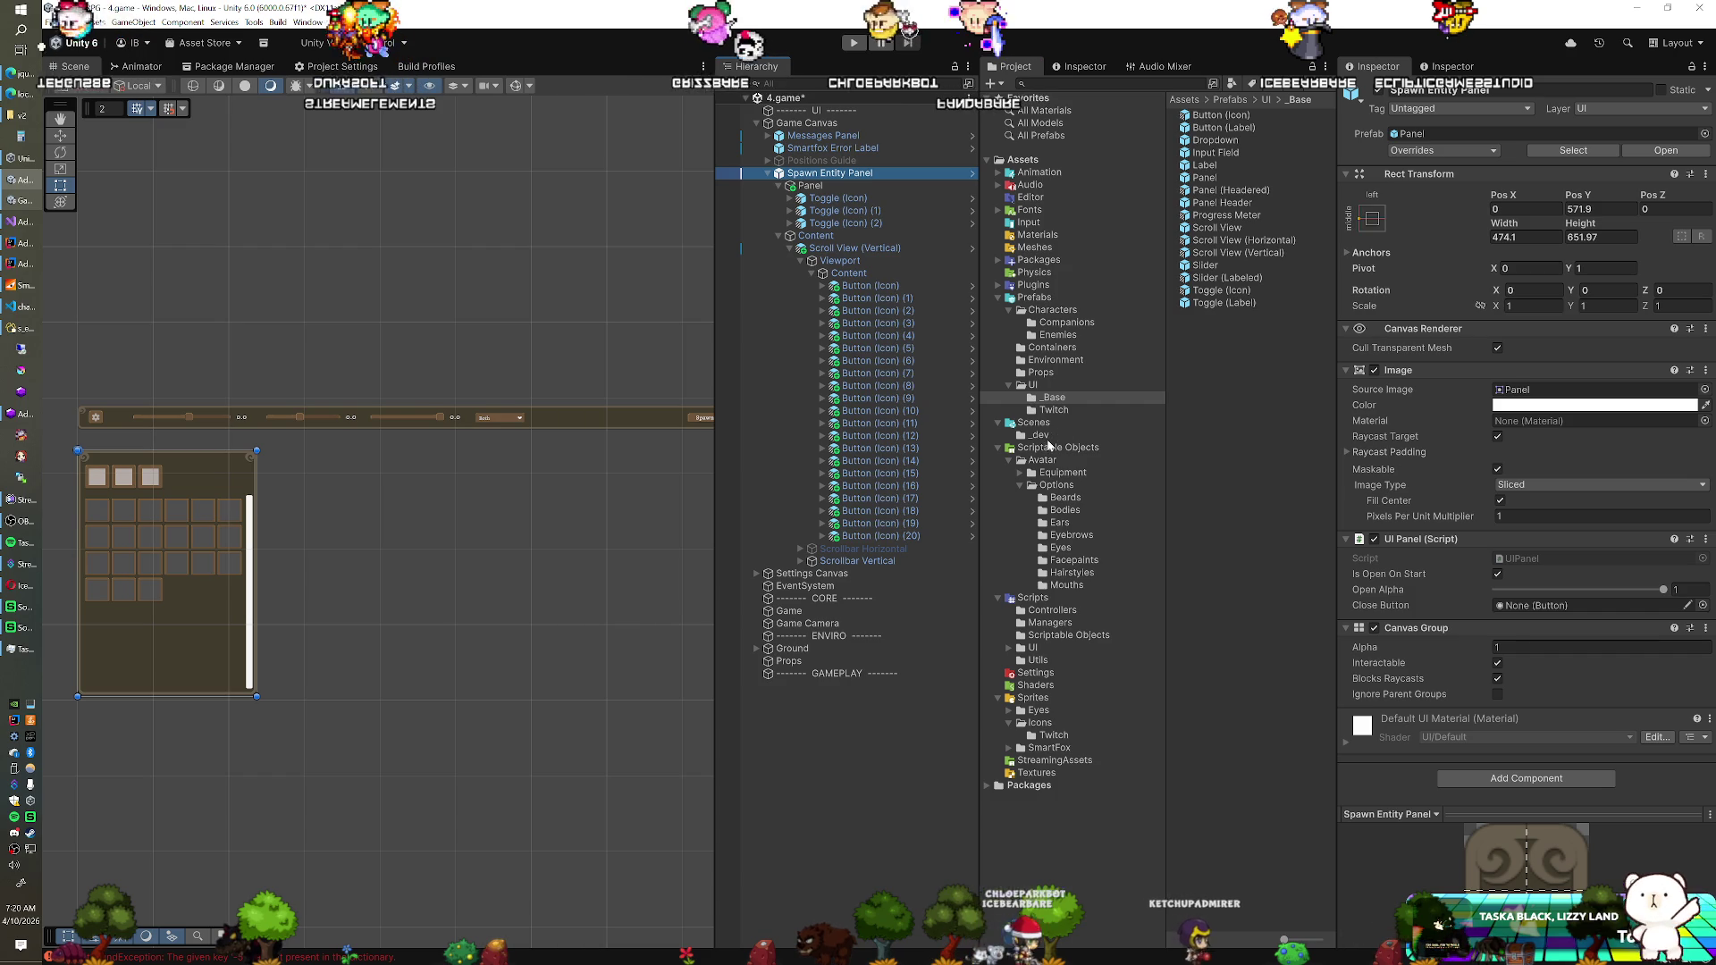
pyautogui.click(1033, 647)
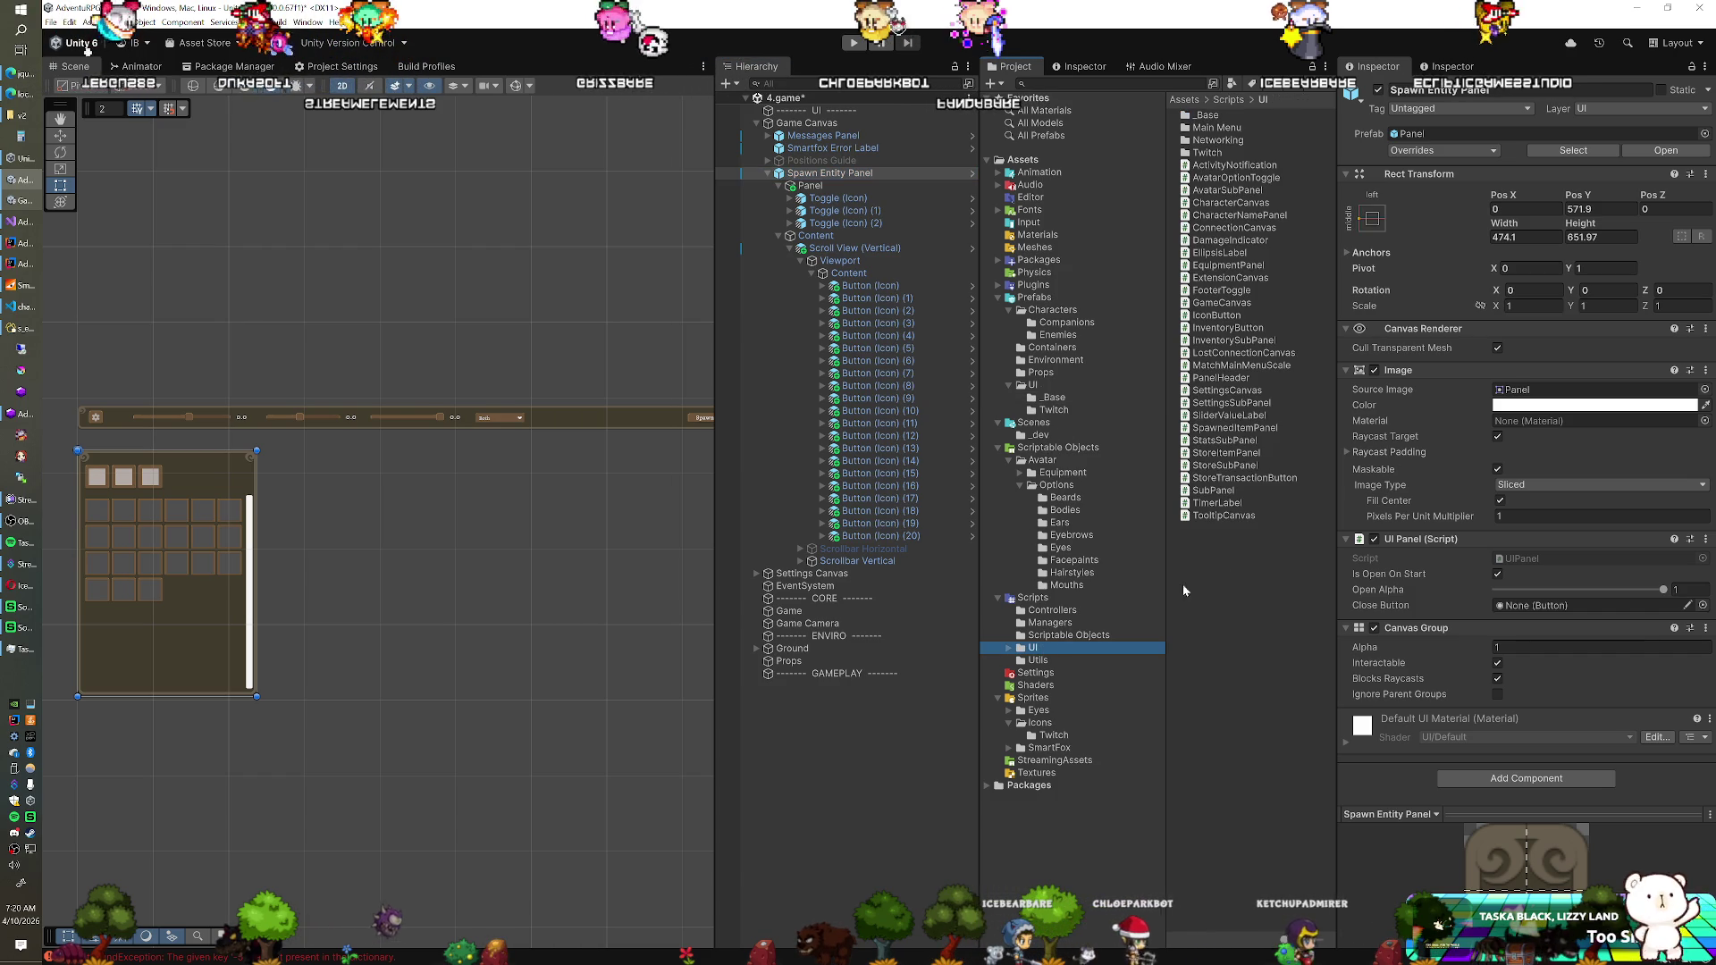
pyautogui.rightClick(1226, 548)
pyautogui.moveTo(1340, 557)
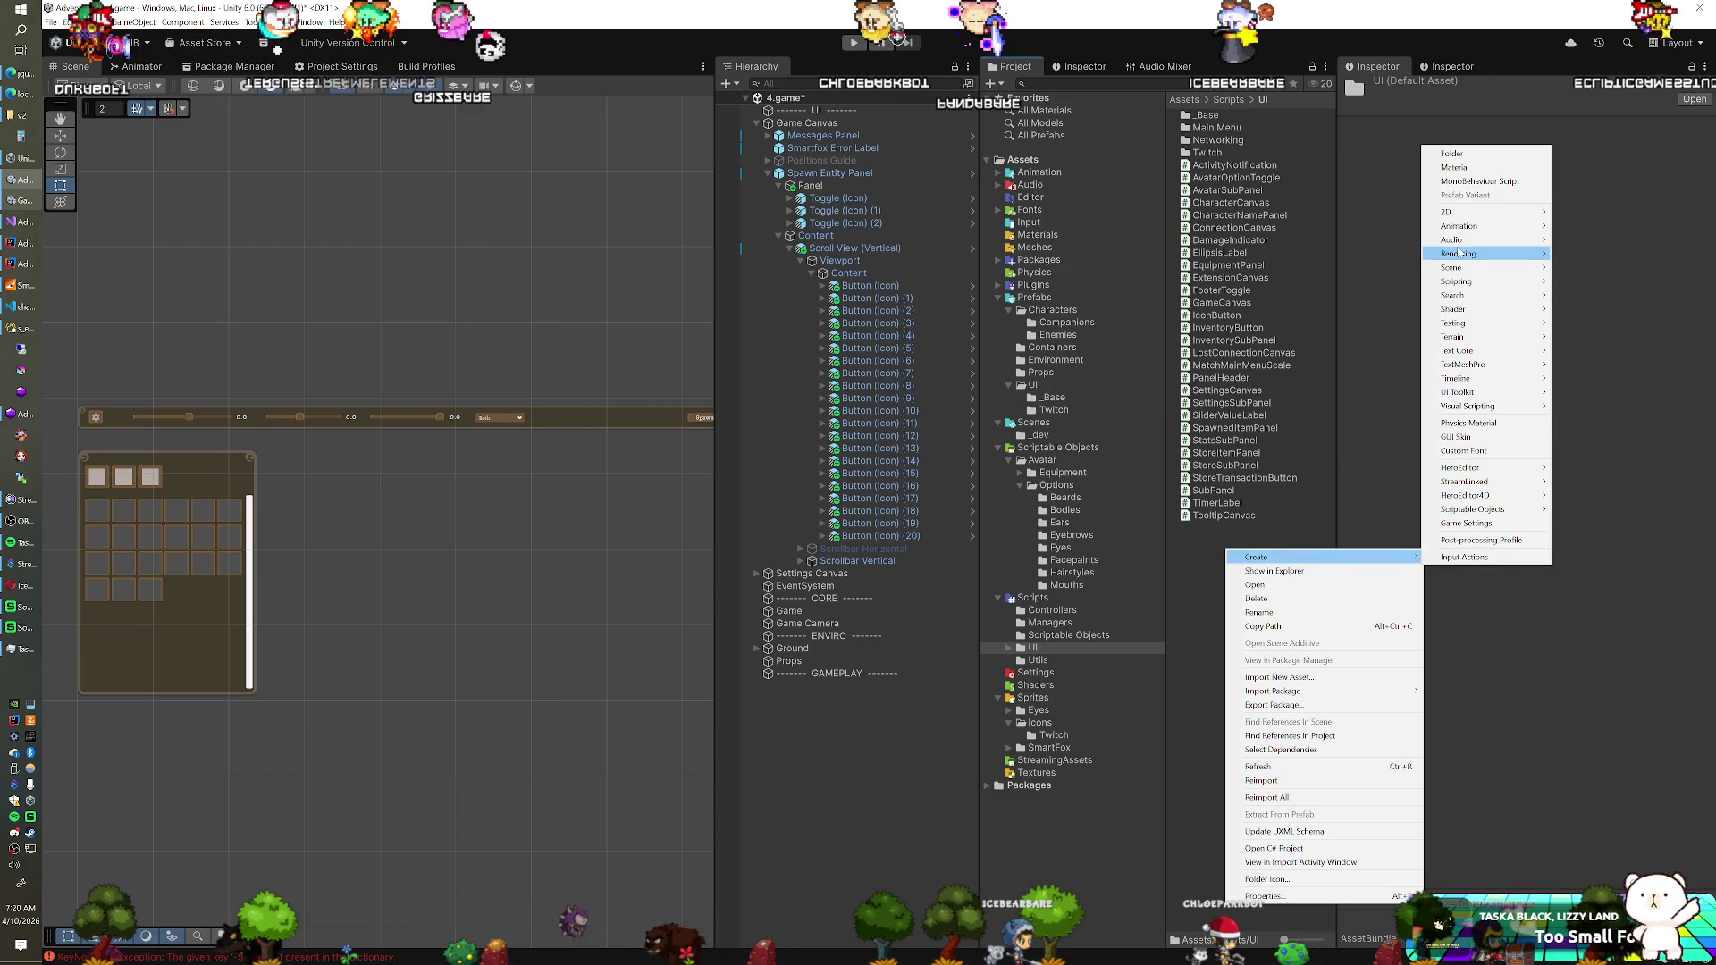
pyautogui.click(1479, 180)
pyautogui.write('SpawnEntityPane')
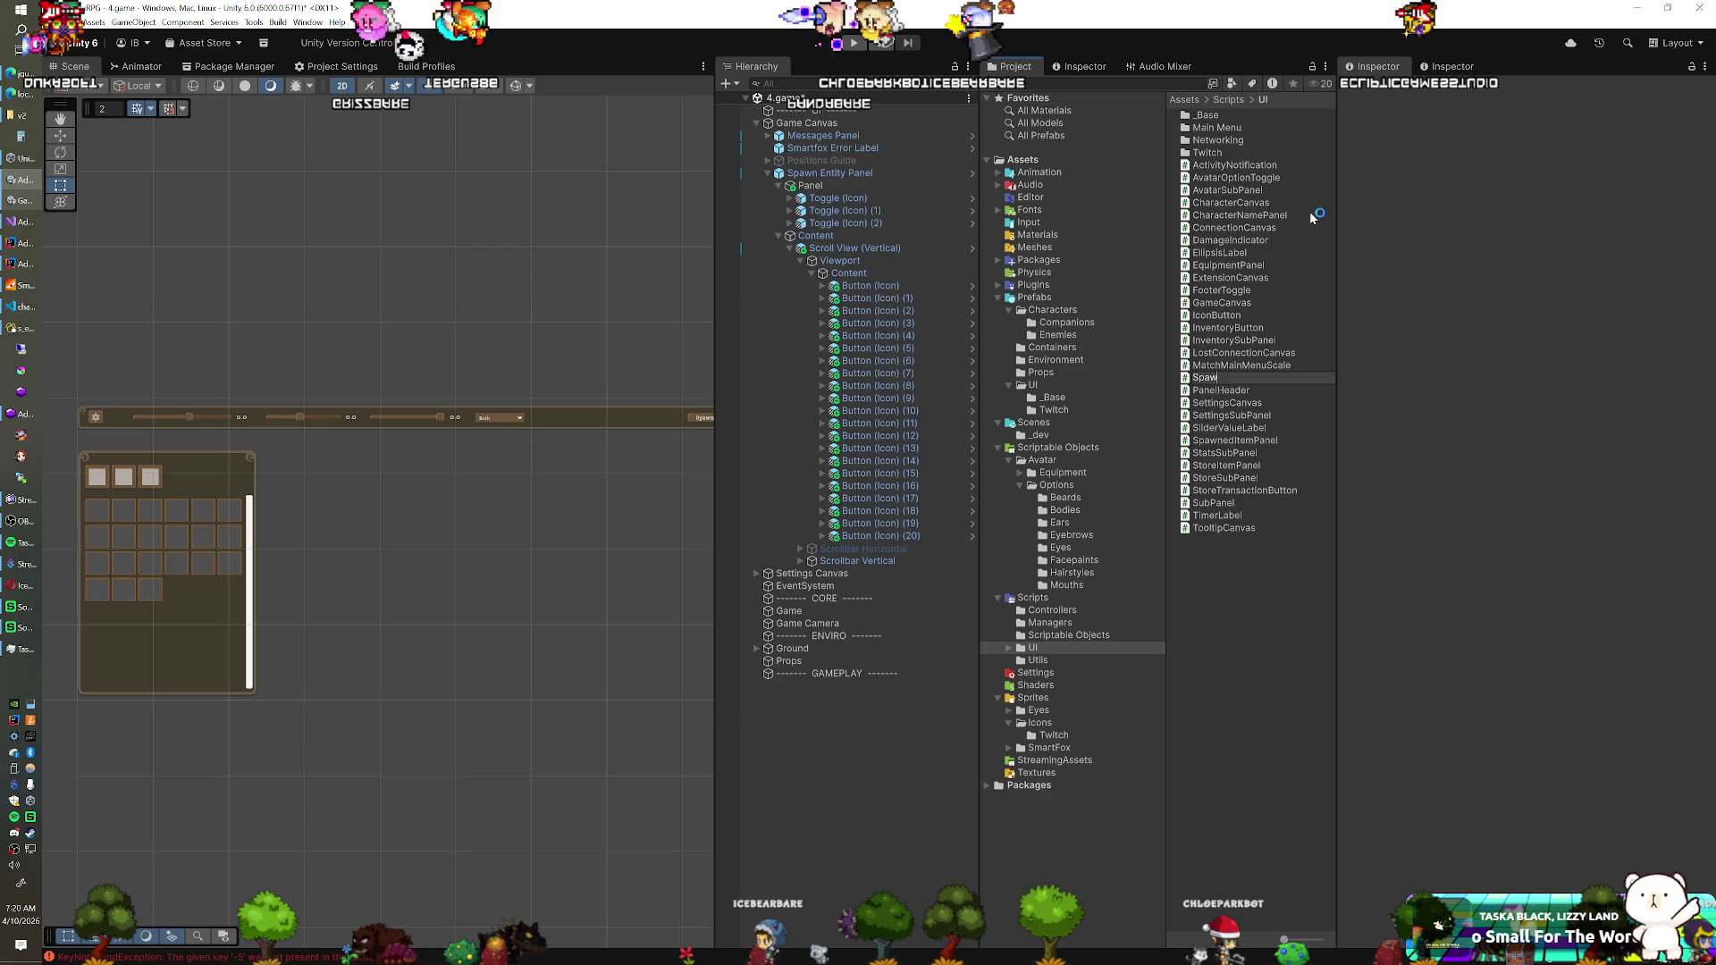
pyautogui.write('l')
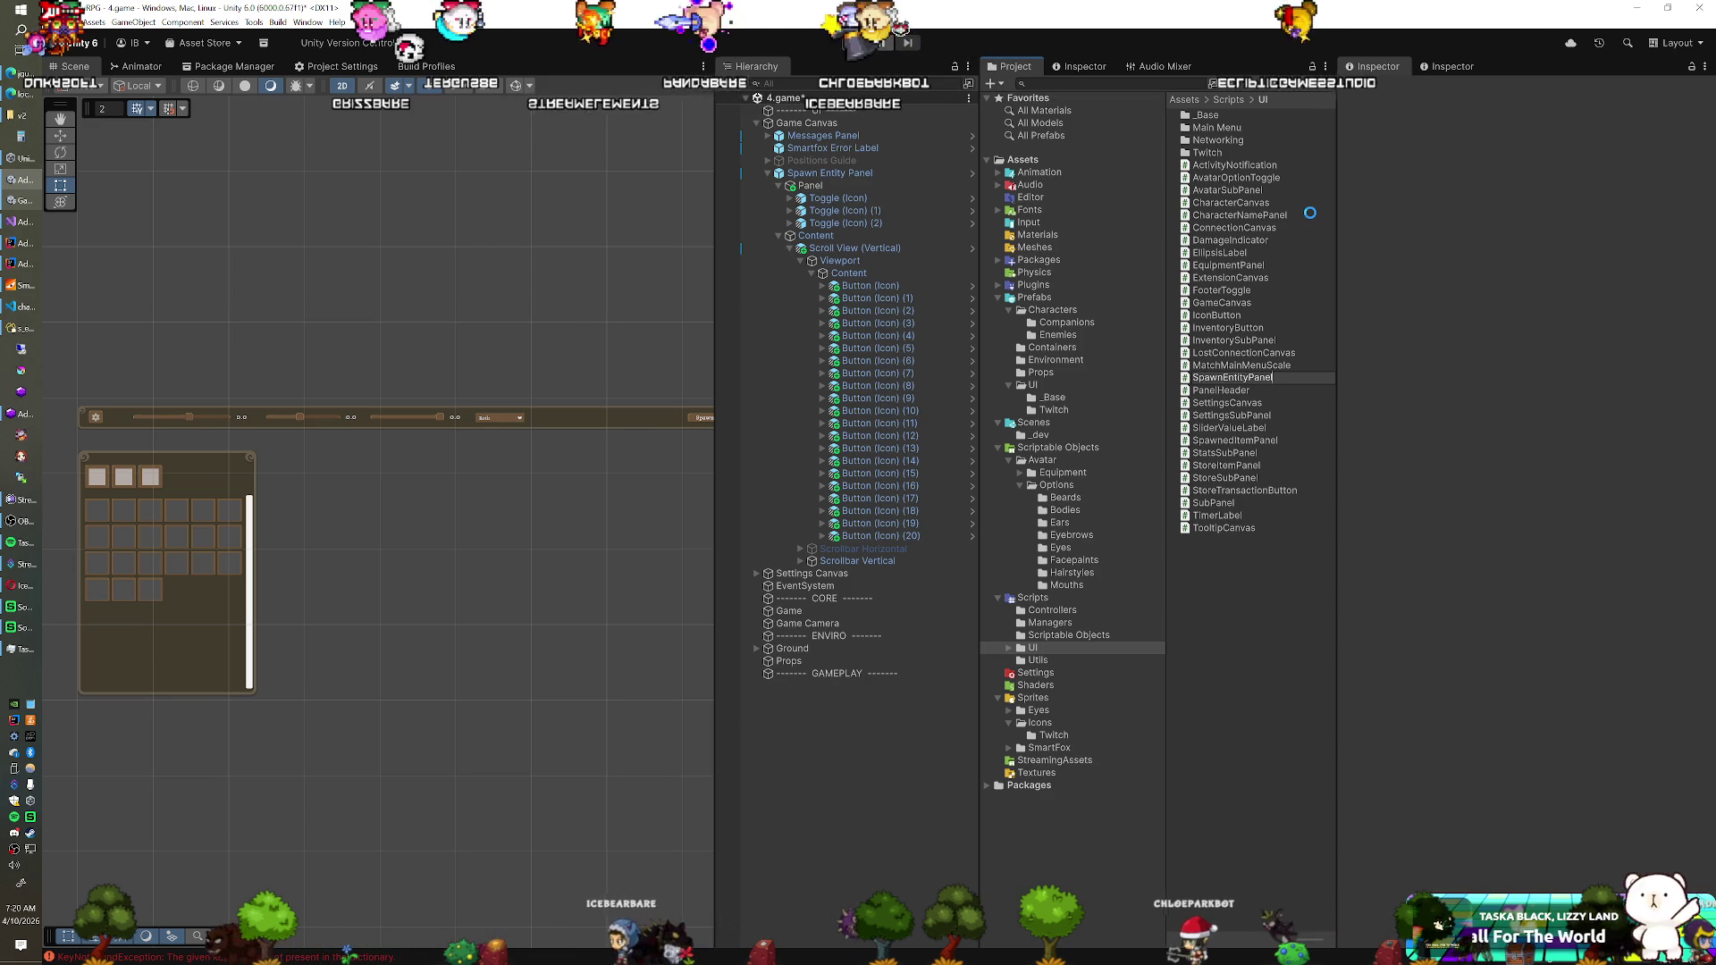
pyautogui.press('Return')
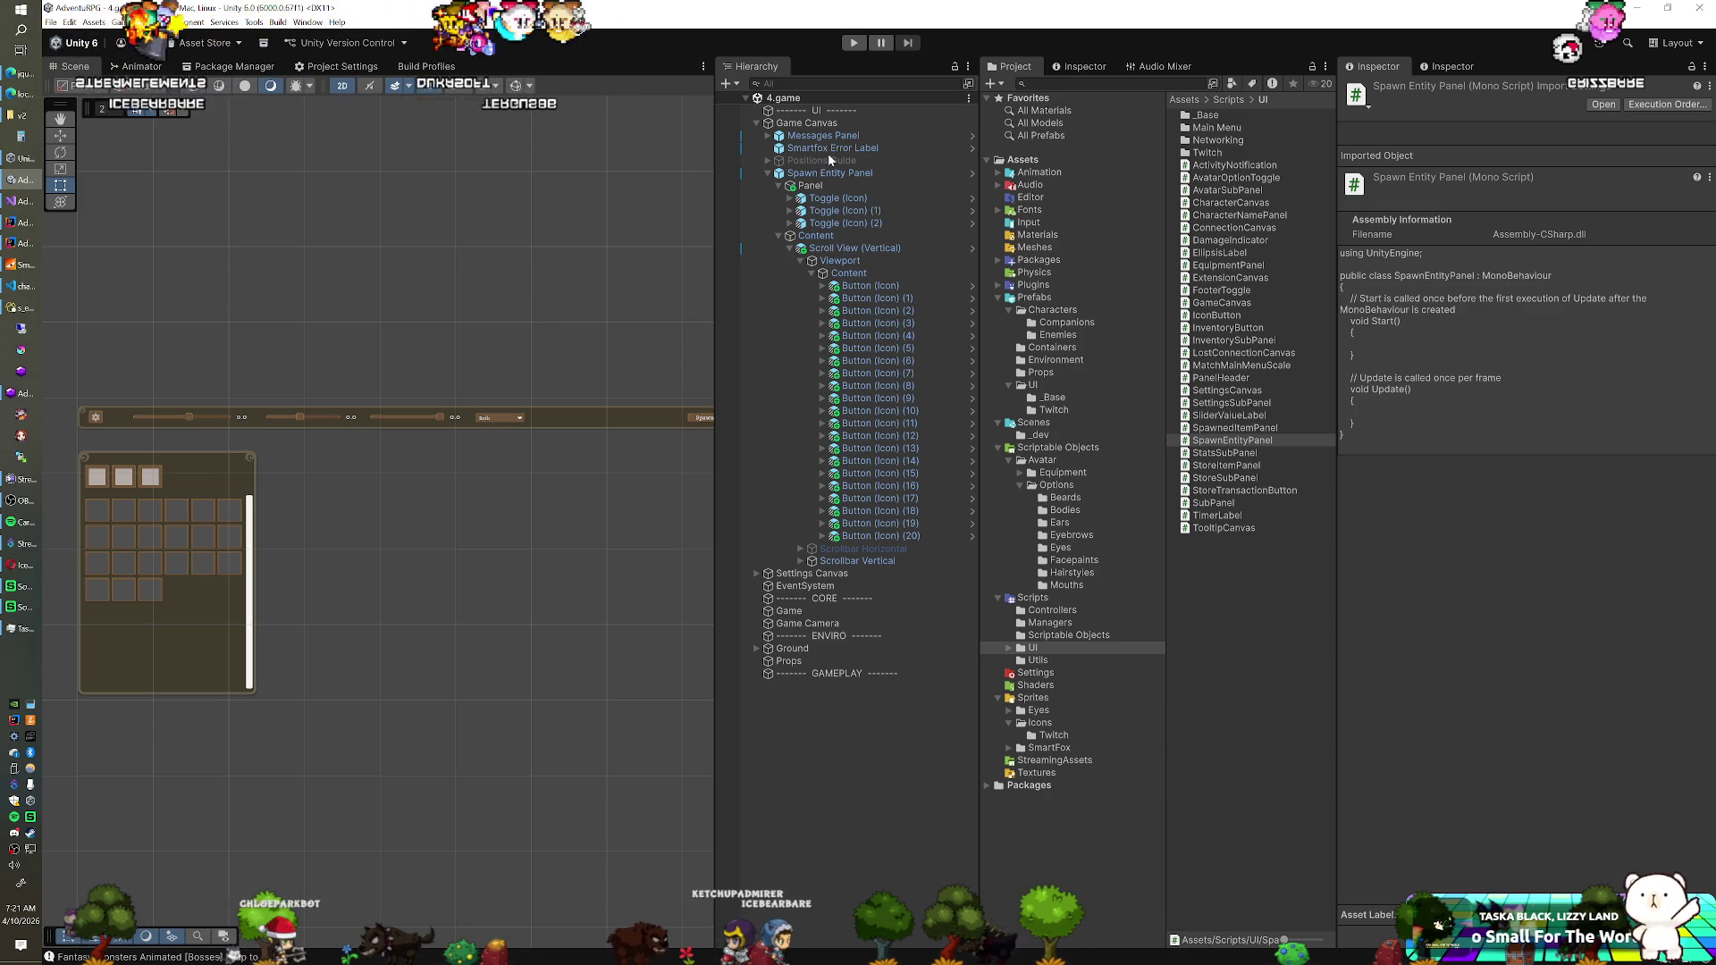
# Switch from Unity to the Navicat window showing the s_enemy_subtypes table
pyautogui.hotkey('alt', 'Tab')
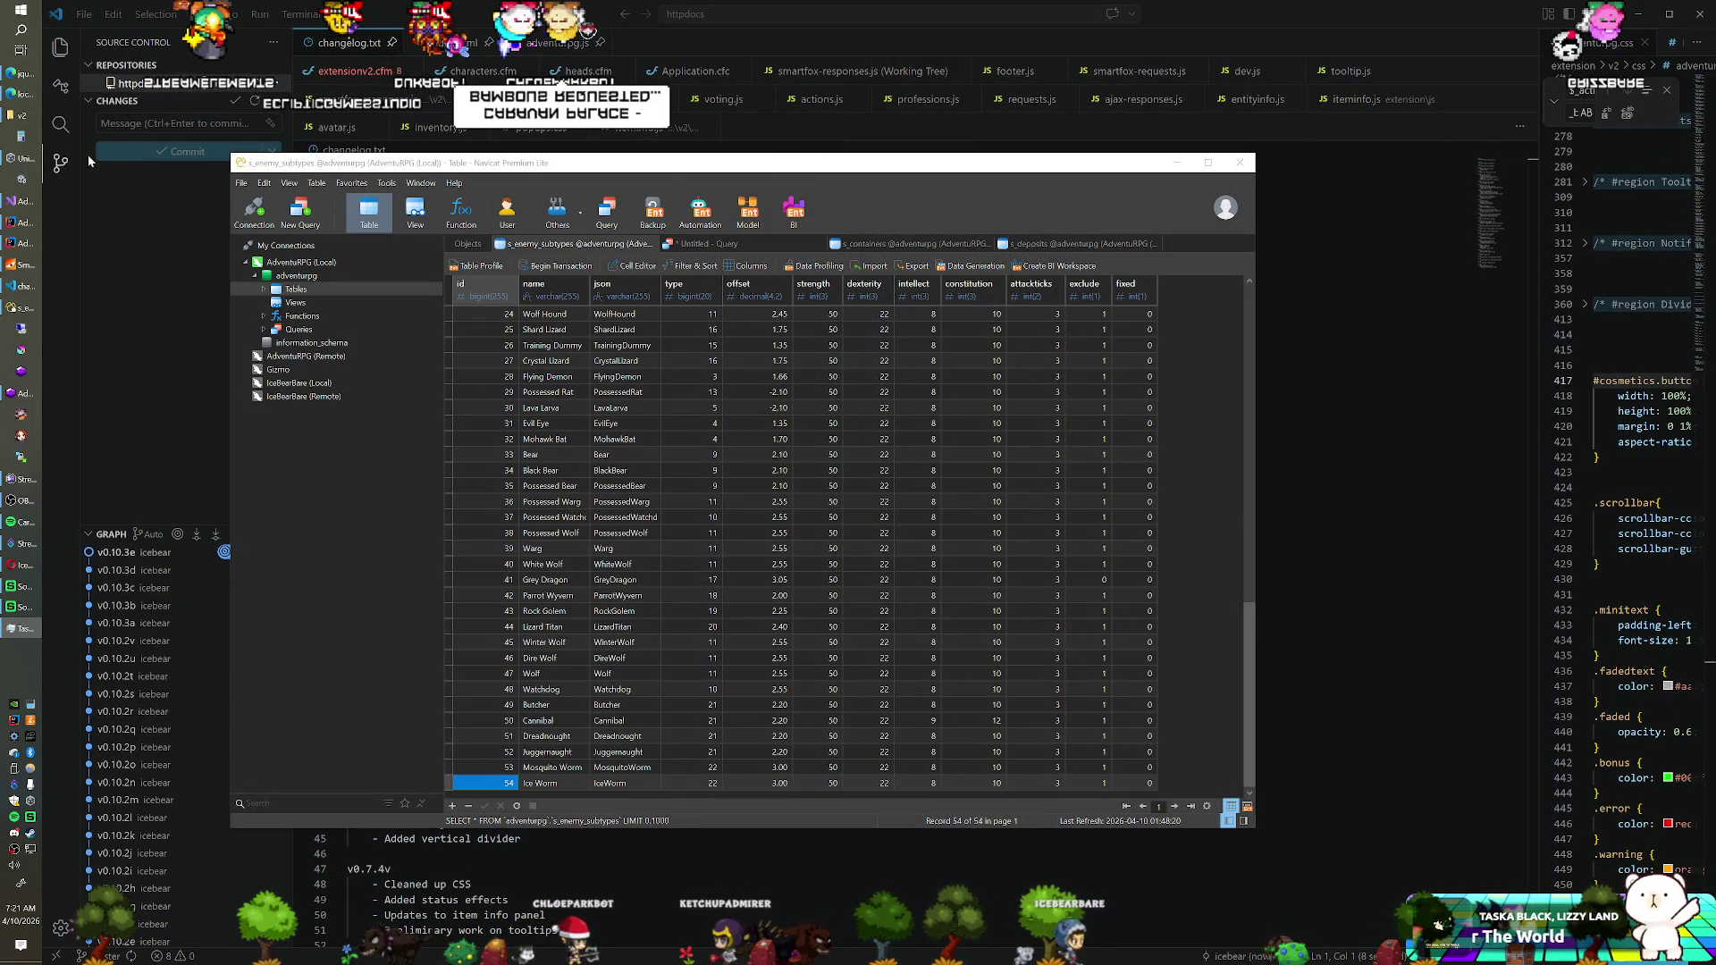
# Bring Unity Hub forward to get back to the Unity project
pyautogui.click(21, 160)
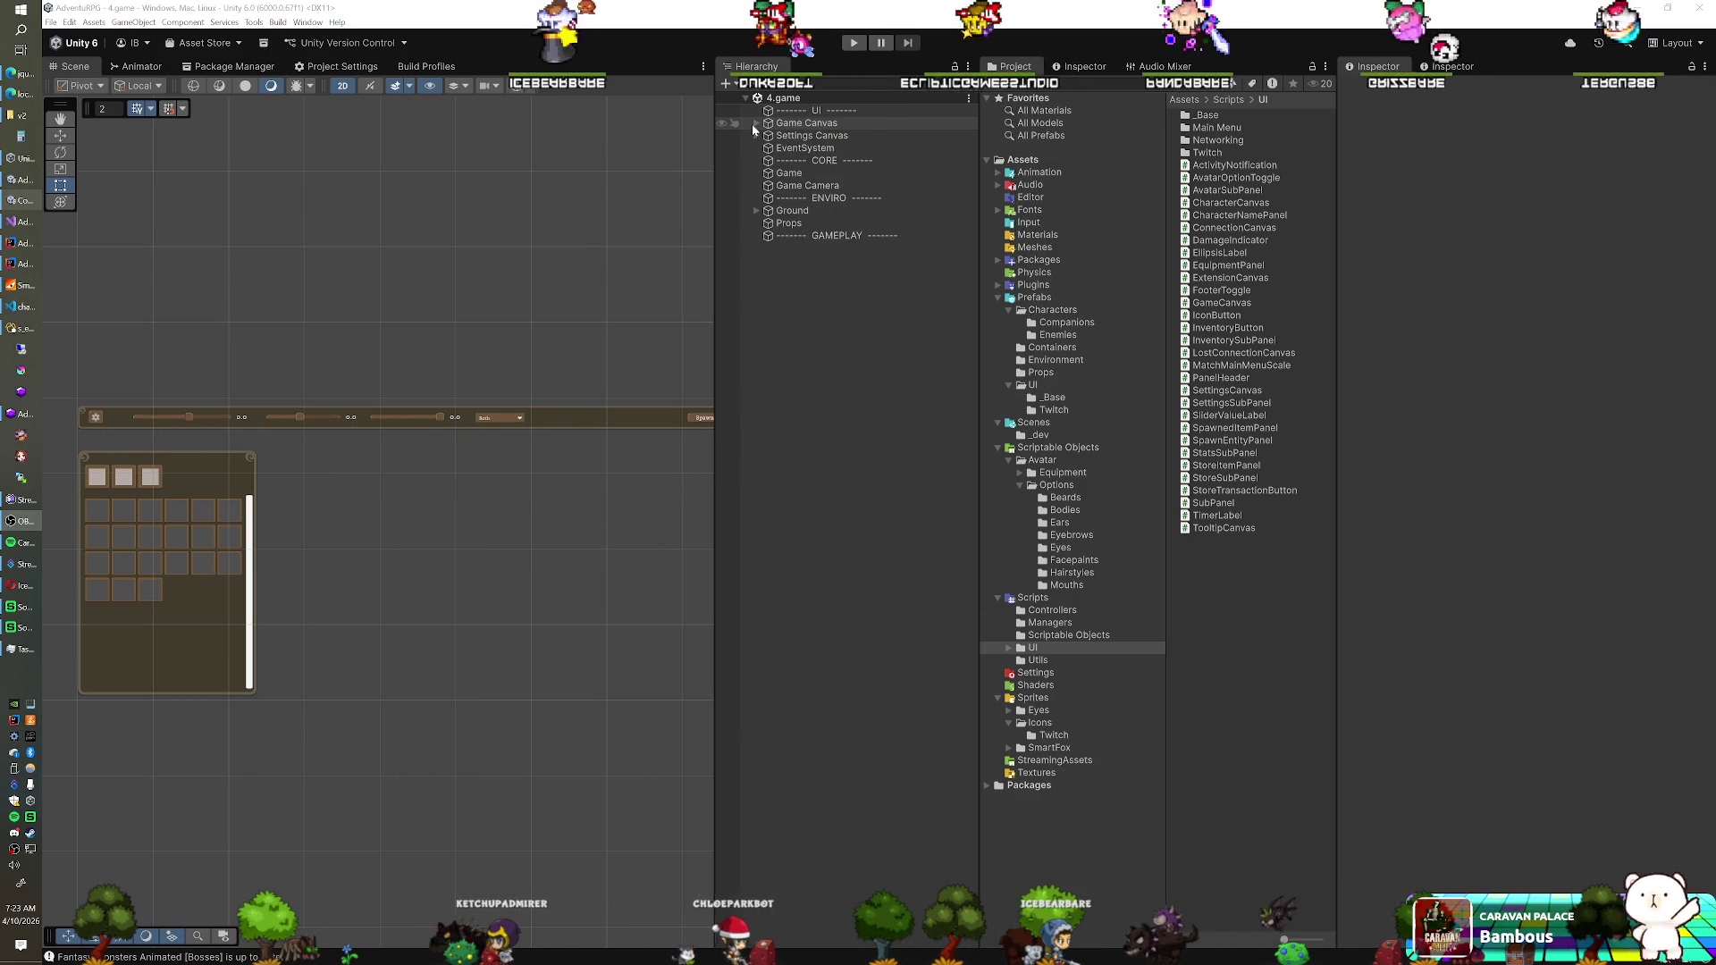
# Expand Game Canvas, Spawn Entity Panel, inner Panel, Content and Scroll View (Vertical) in the Hierarchy
pyautogui.click(755, 124)
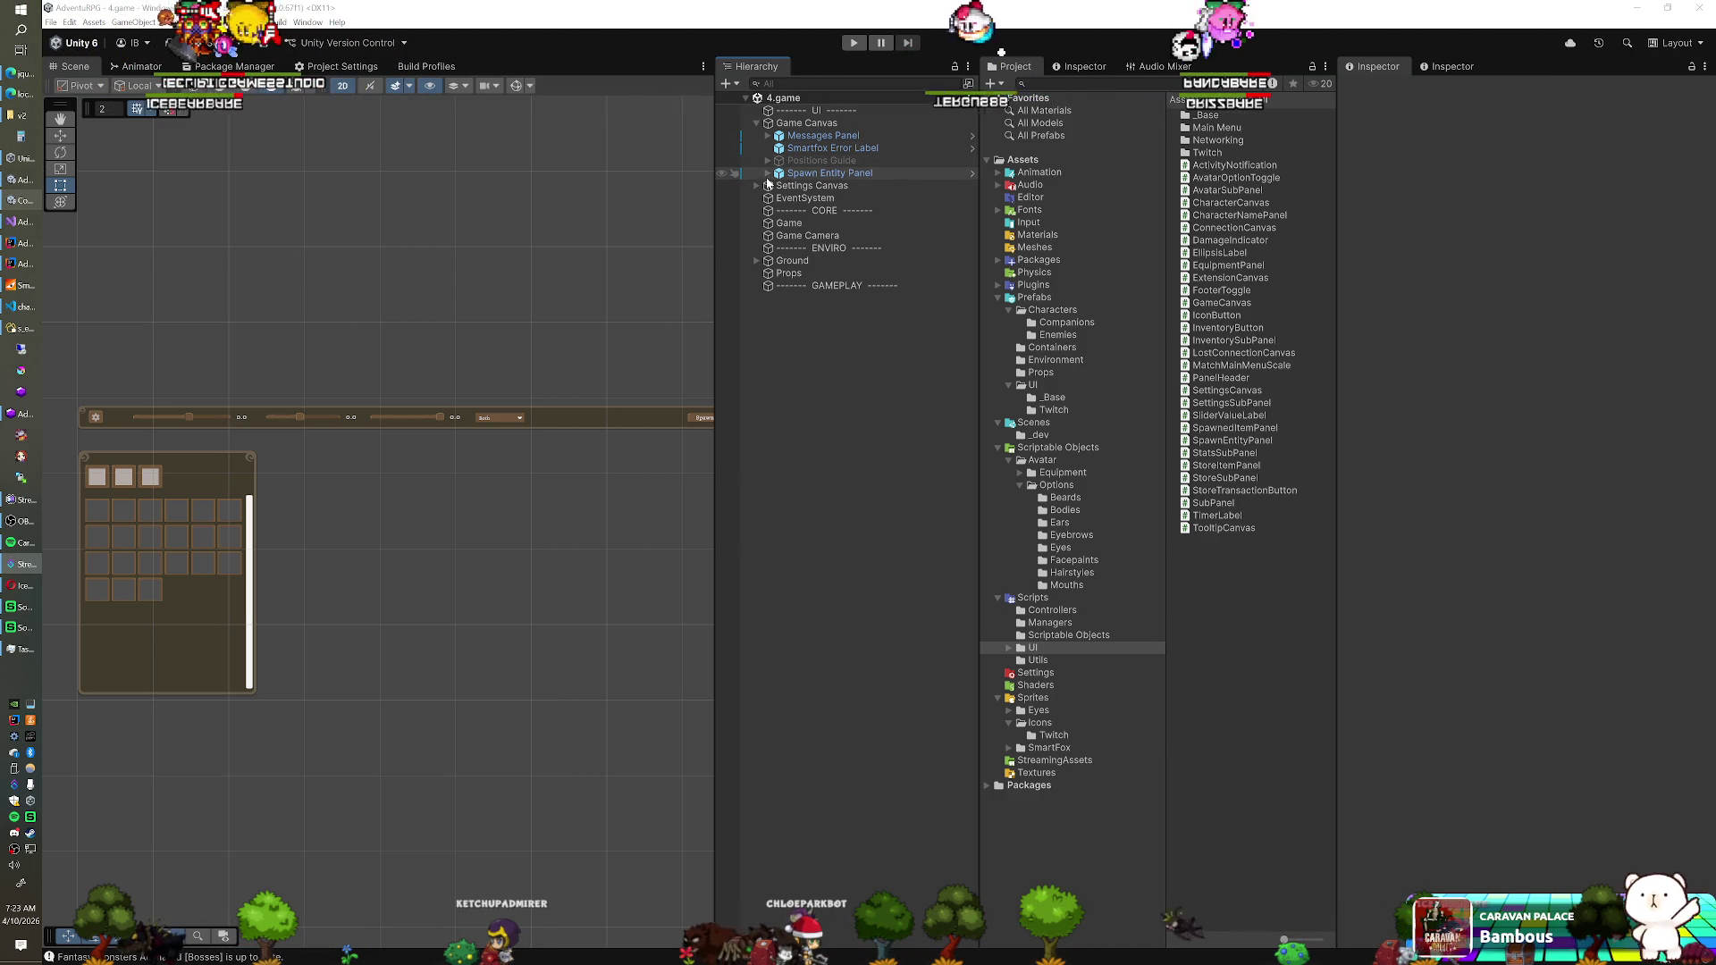
pyautogui.click(767, 173)
pyautogui.click(779, 185)
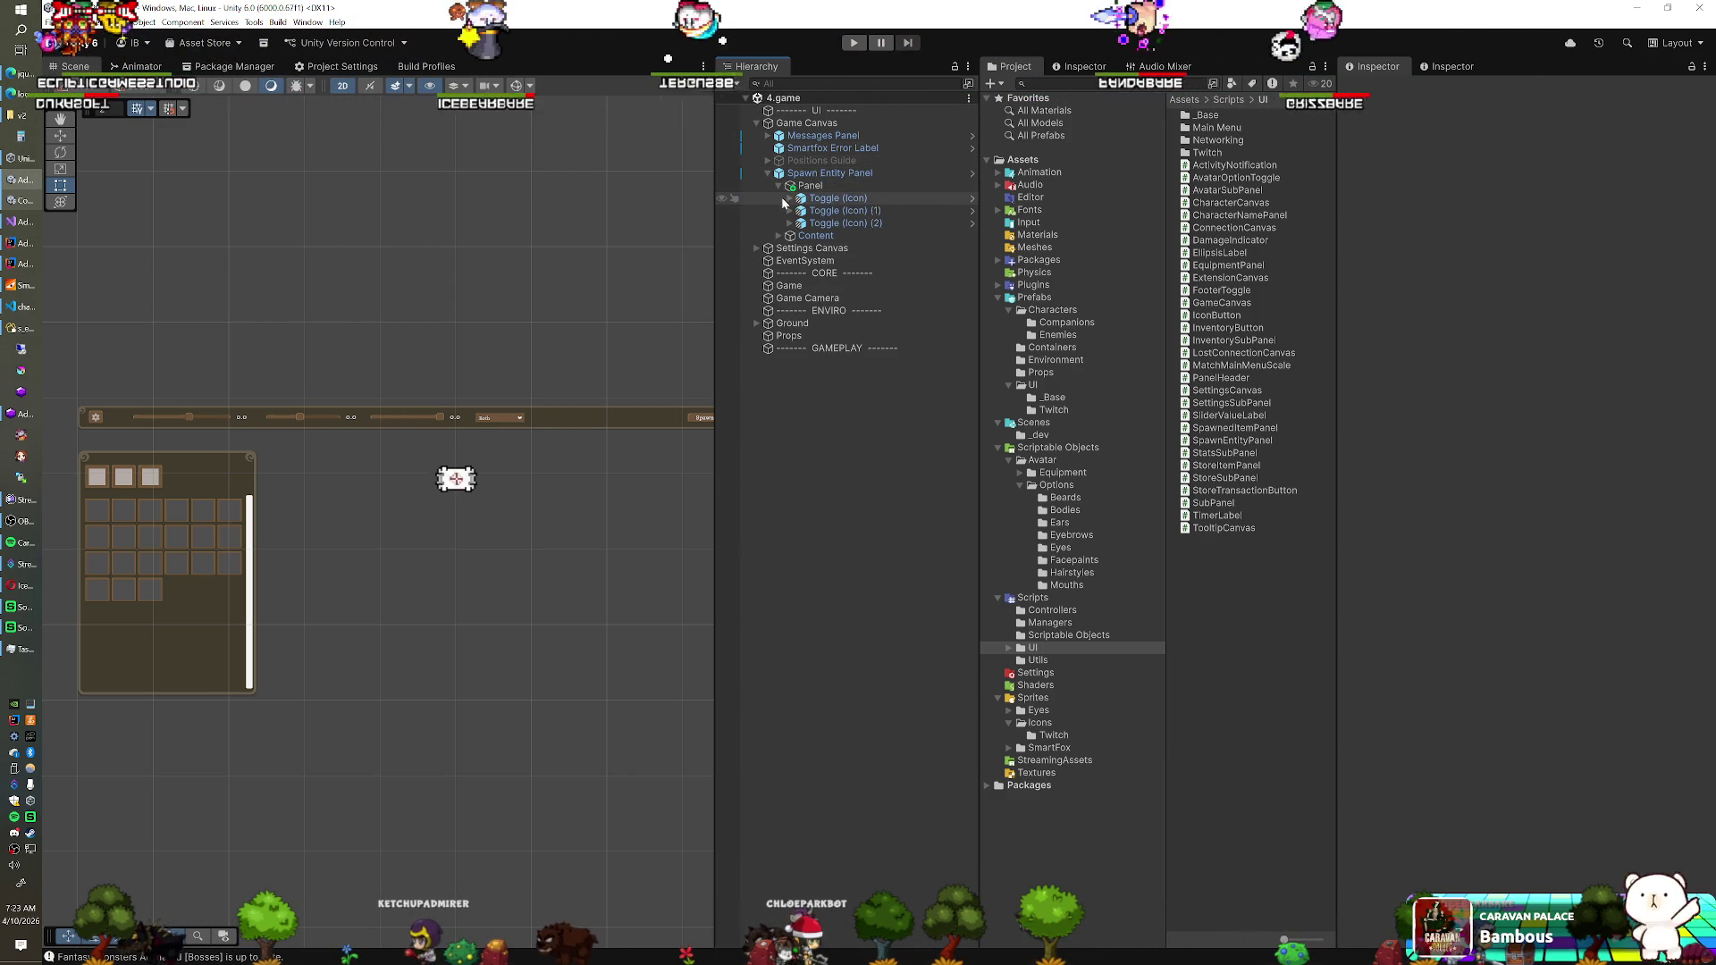
pyautogui.click(777, 236)
pyautogui.click(789, 248)
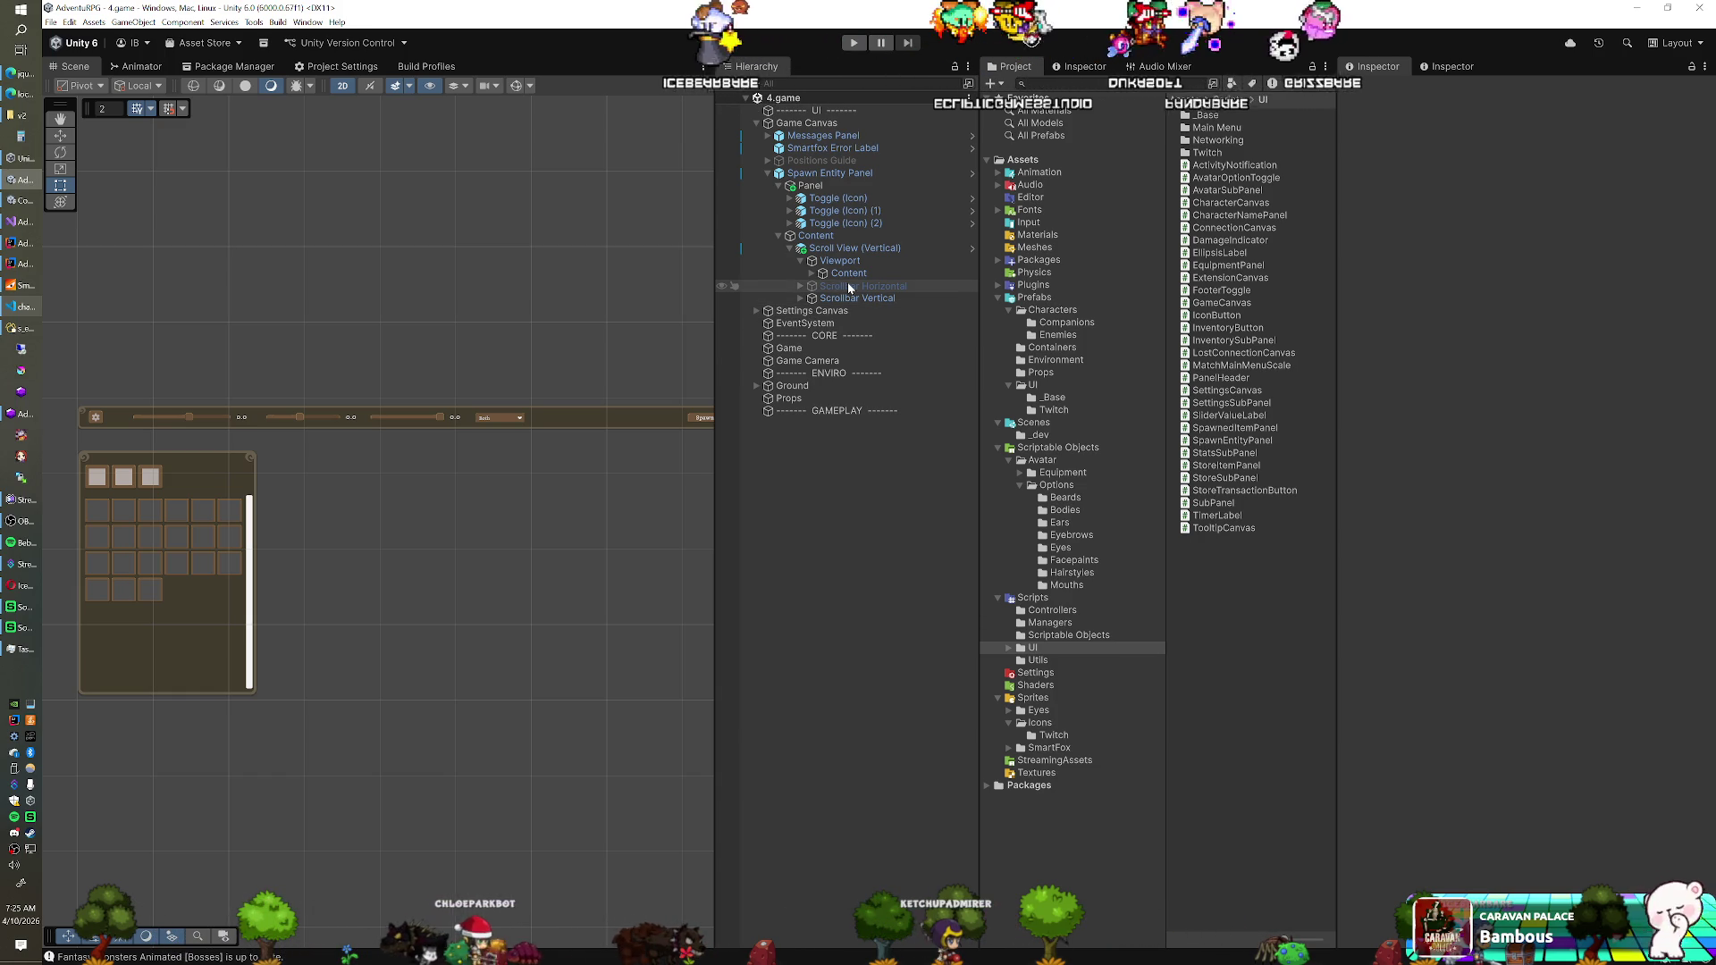
# Open the SpawnEntityPanel script in Visual Studio from the Project window
pyautogui.click(809, 273)
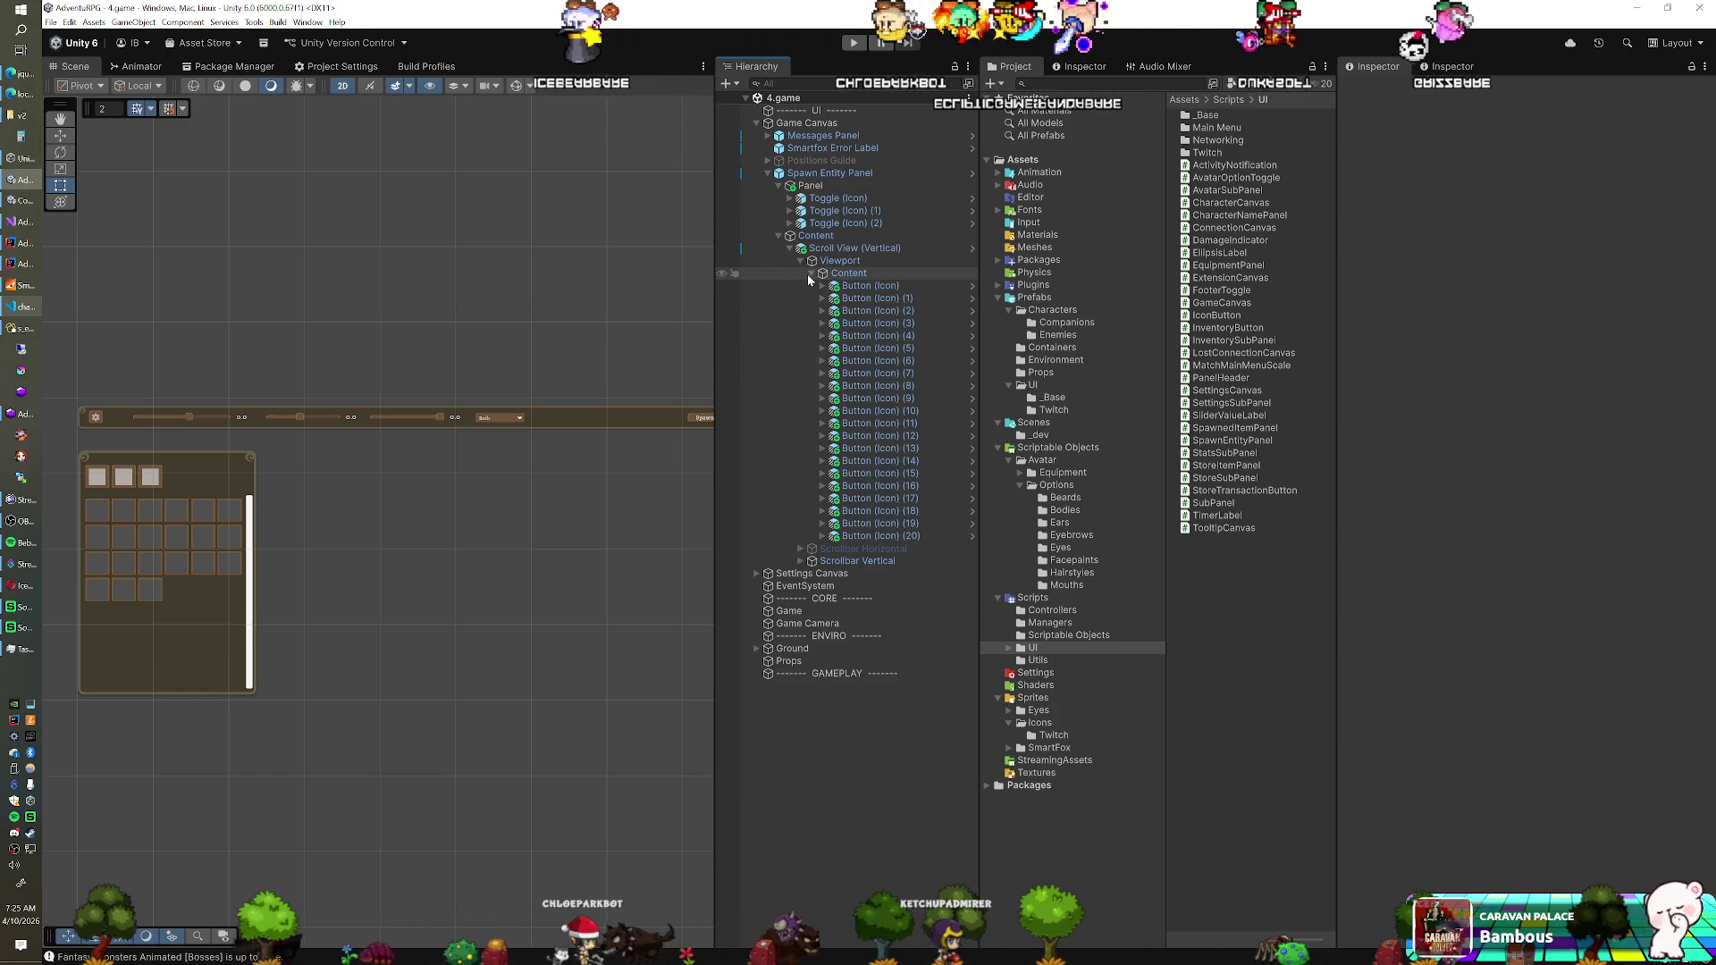
pyautogui.click(1234, 427)
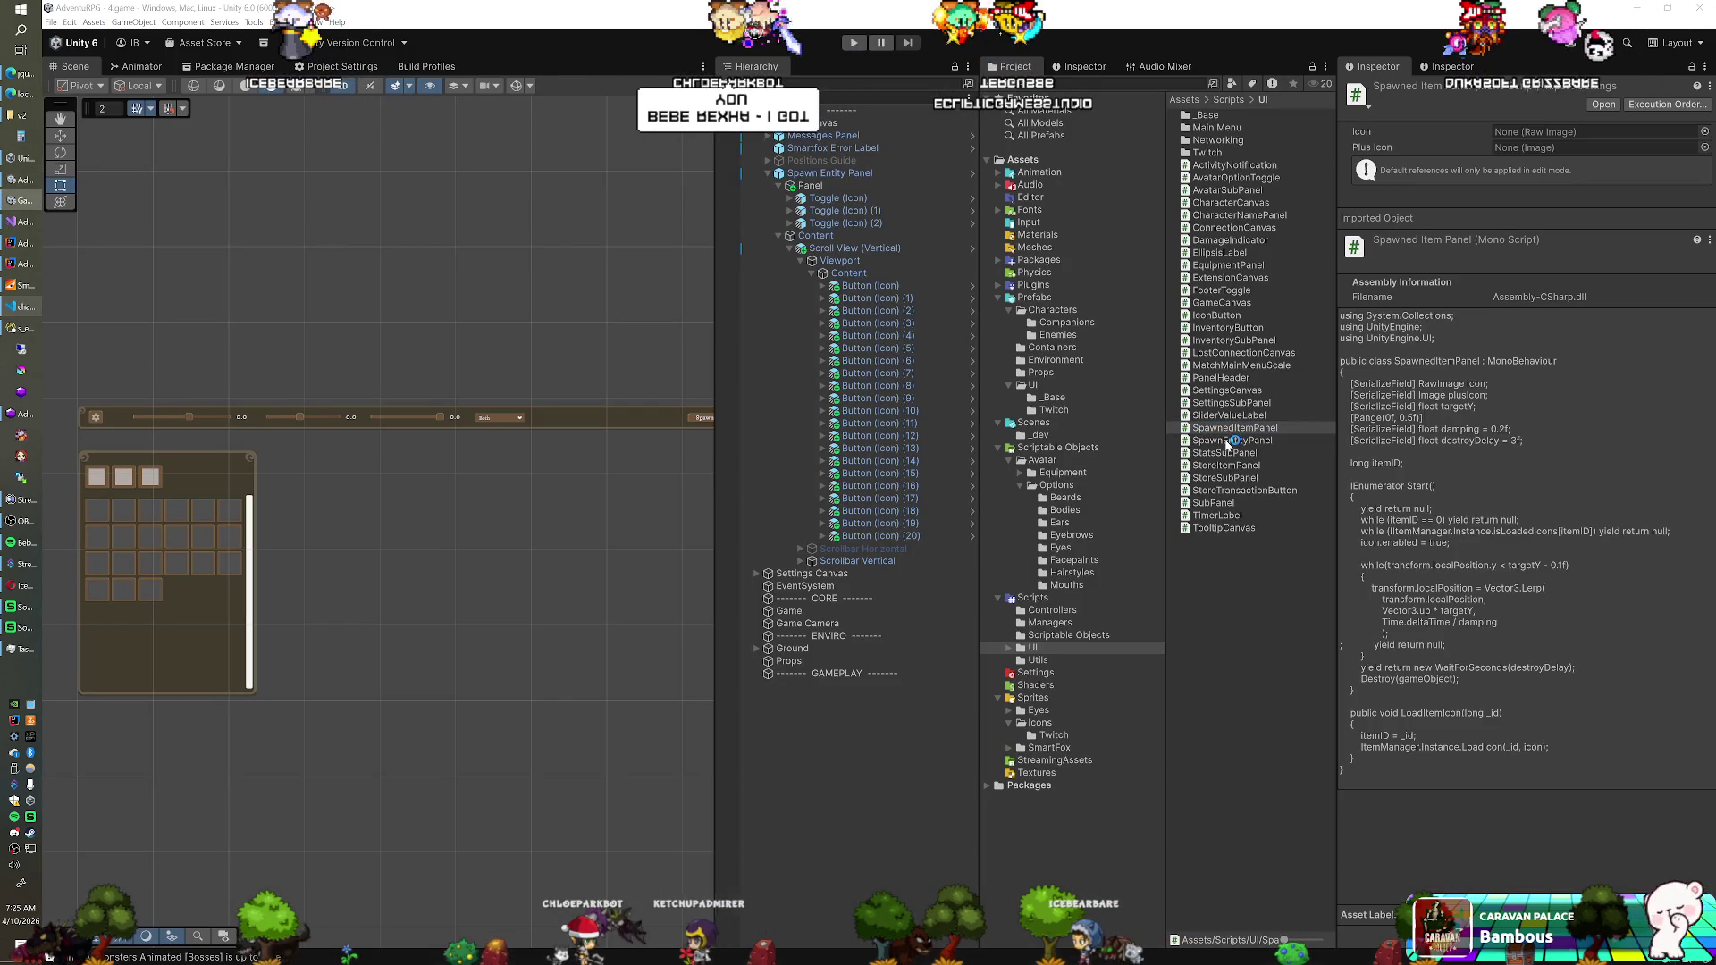
pyautogui.doubleClick(1232, 439)
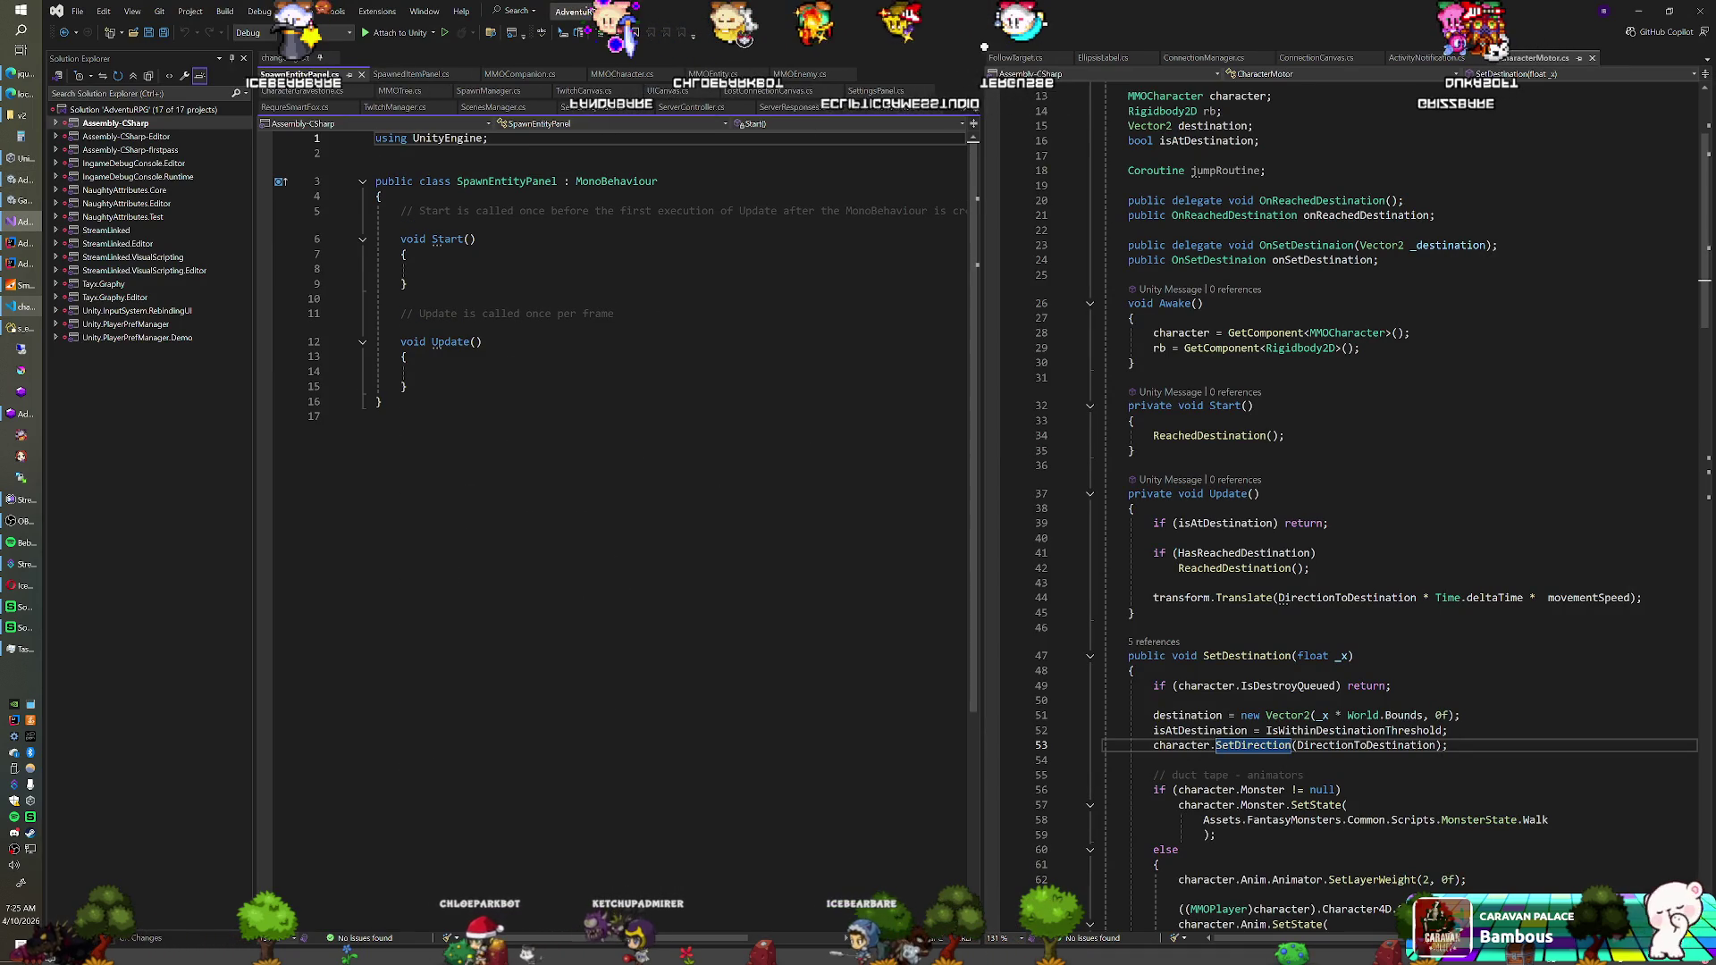
# Add UnityEngine.UI and TMPro using directives and change the base class to UIPanel
pyautogui.press('Return')
pyautogui.write('using UnityEngin')
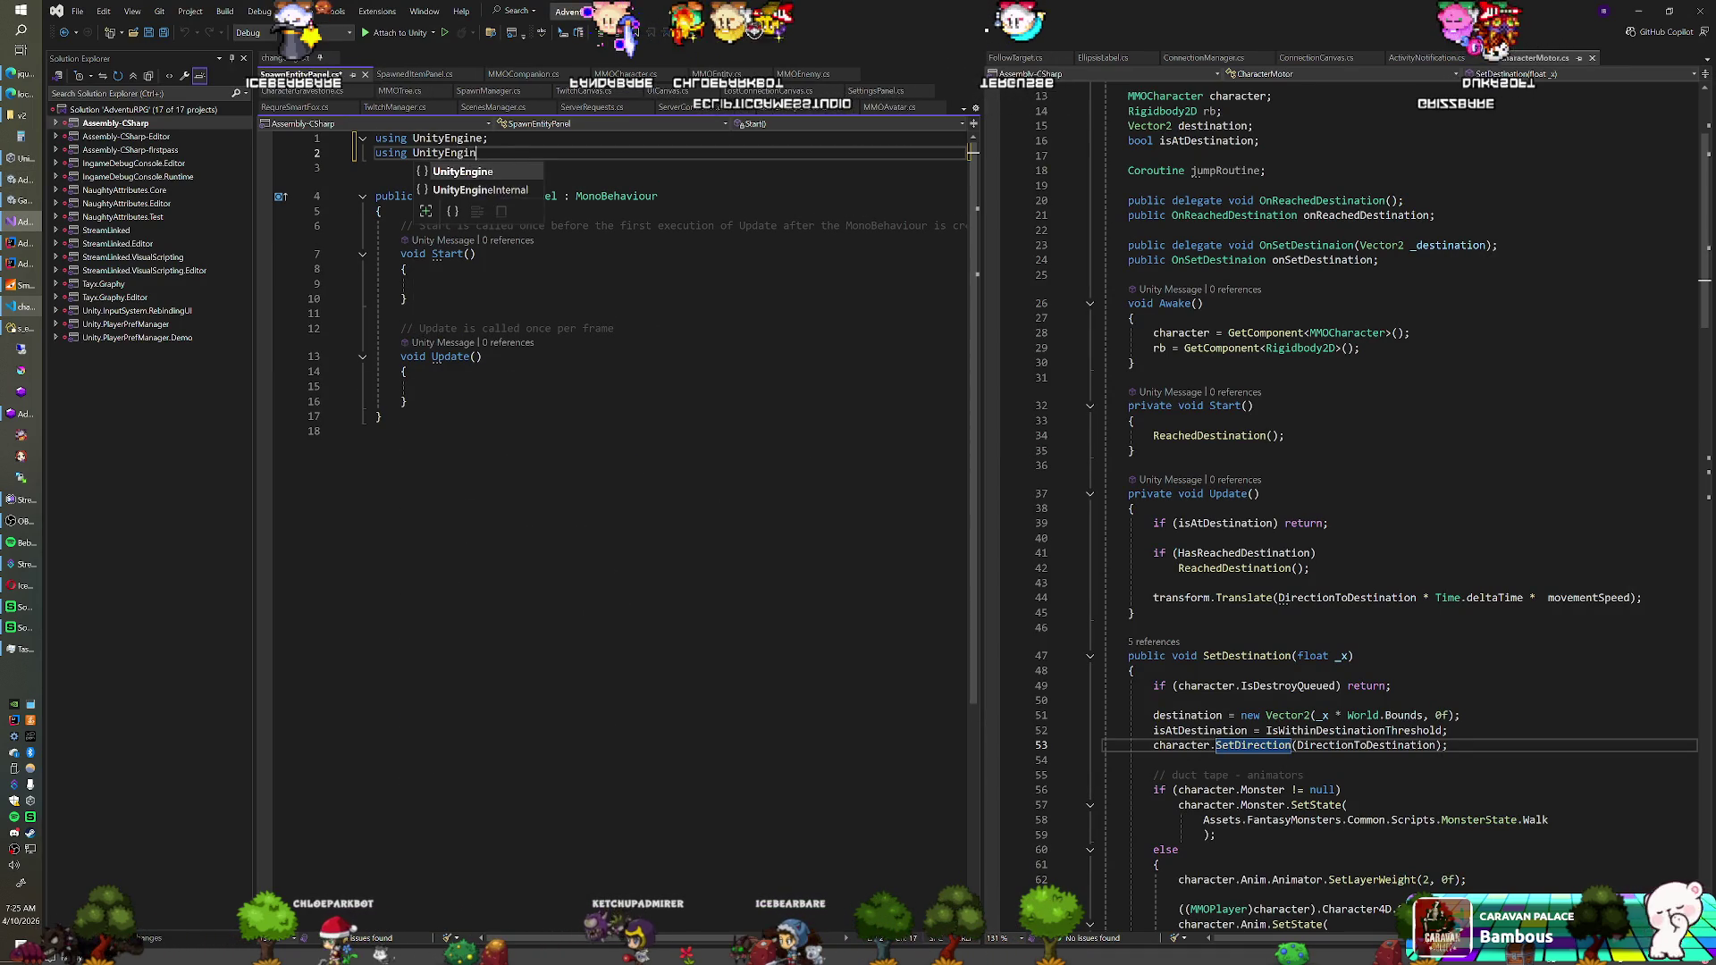
pyautogui.write('e.UI;')
pyautogui.press('Return')
pyautogui.write('using TMPro;')
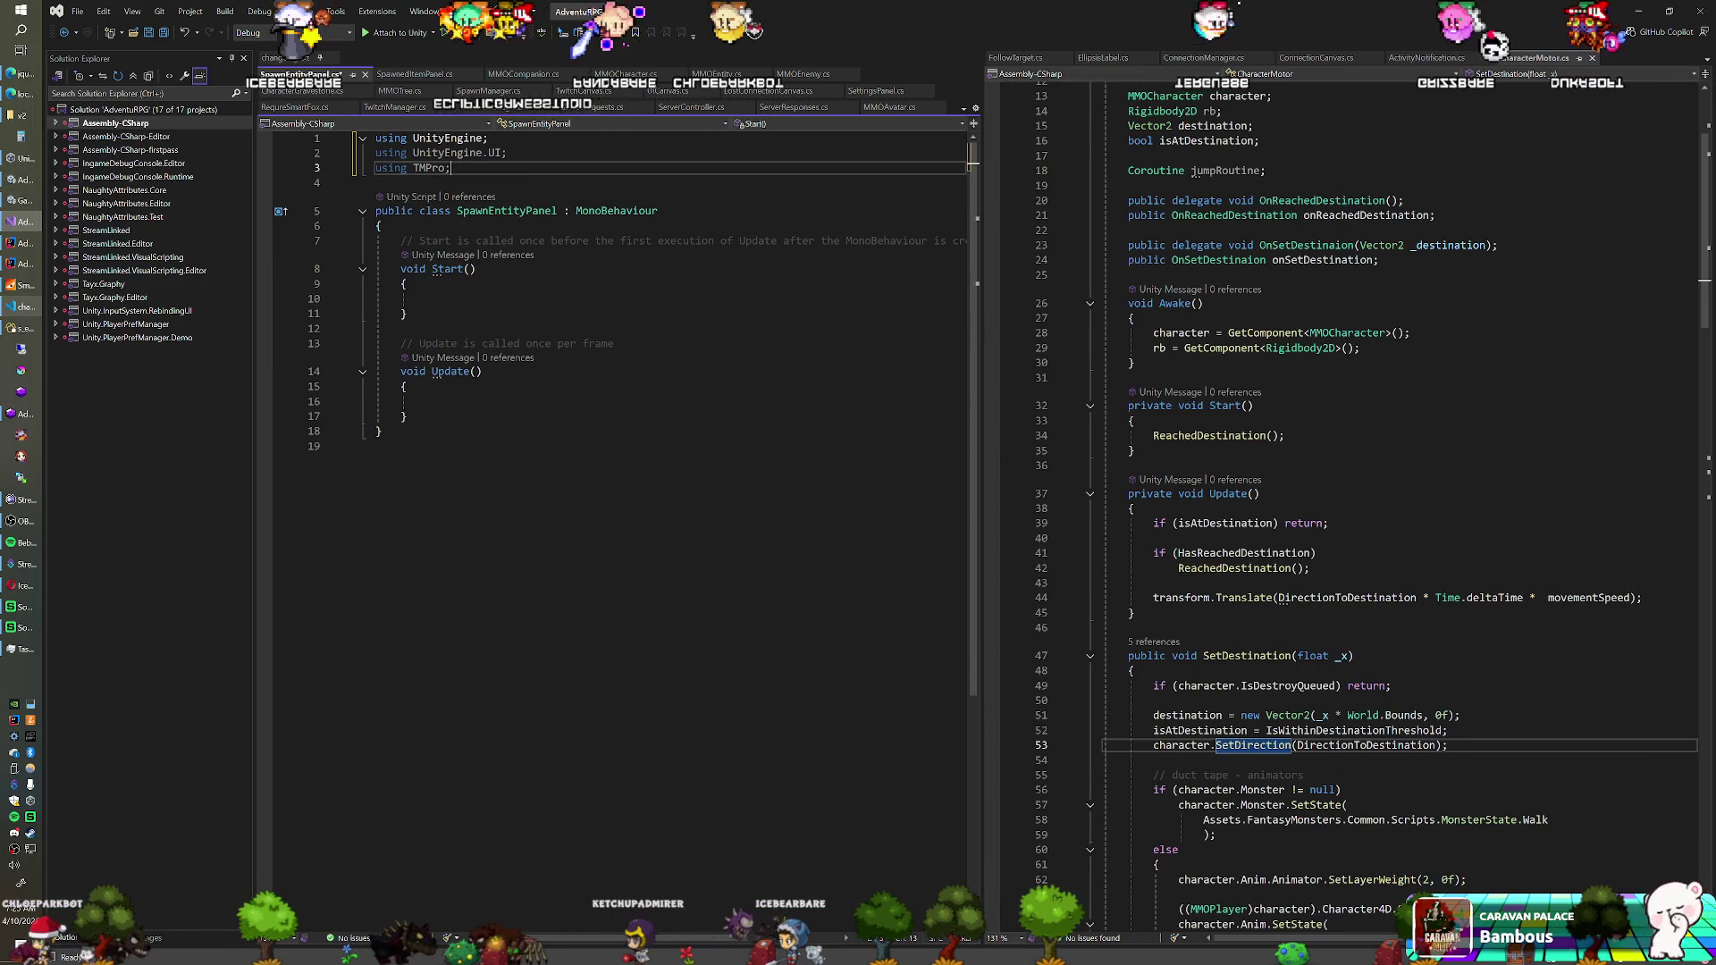
pyautogui.click(378, 226)
pyautogui.click(616, 211)
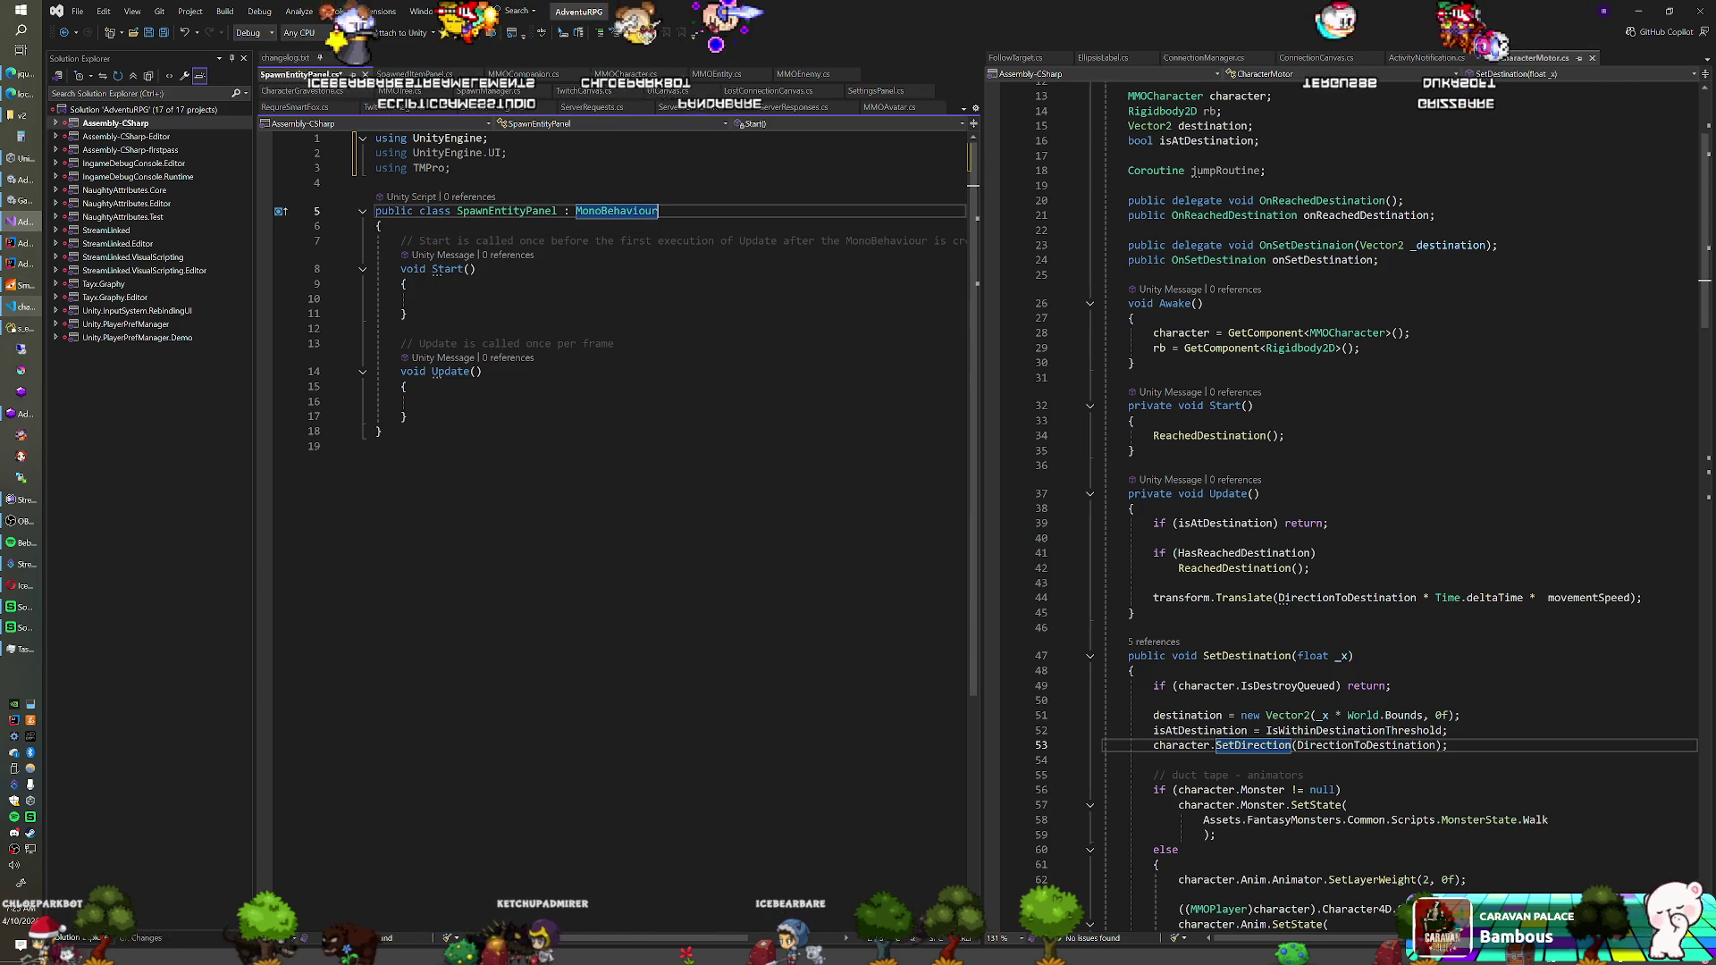
pyautogui.write('UIPanel')
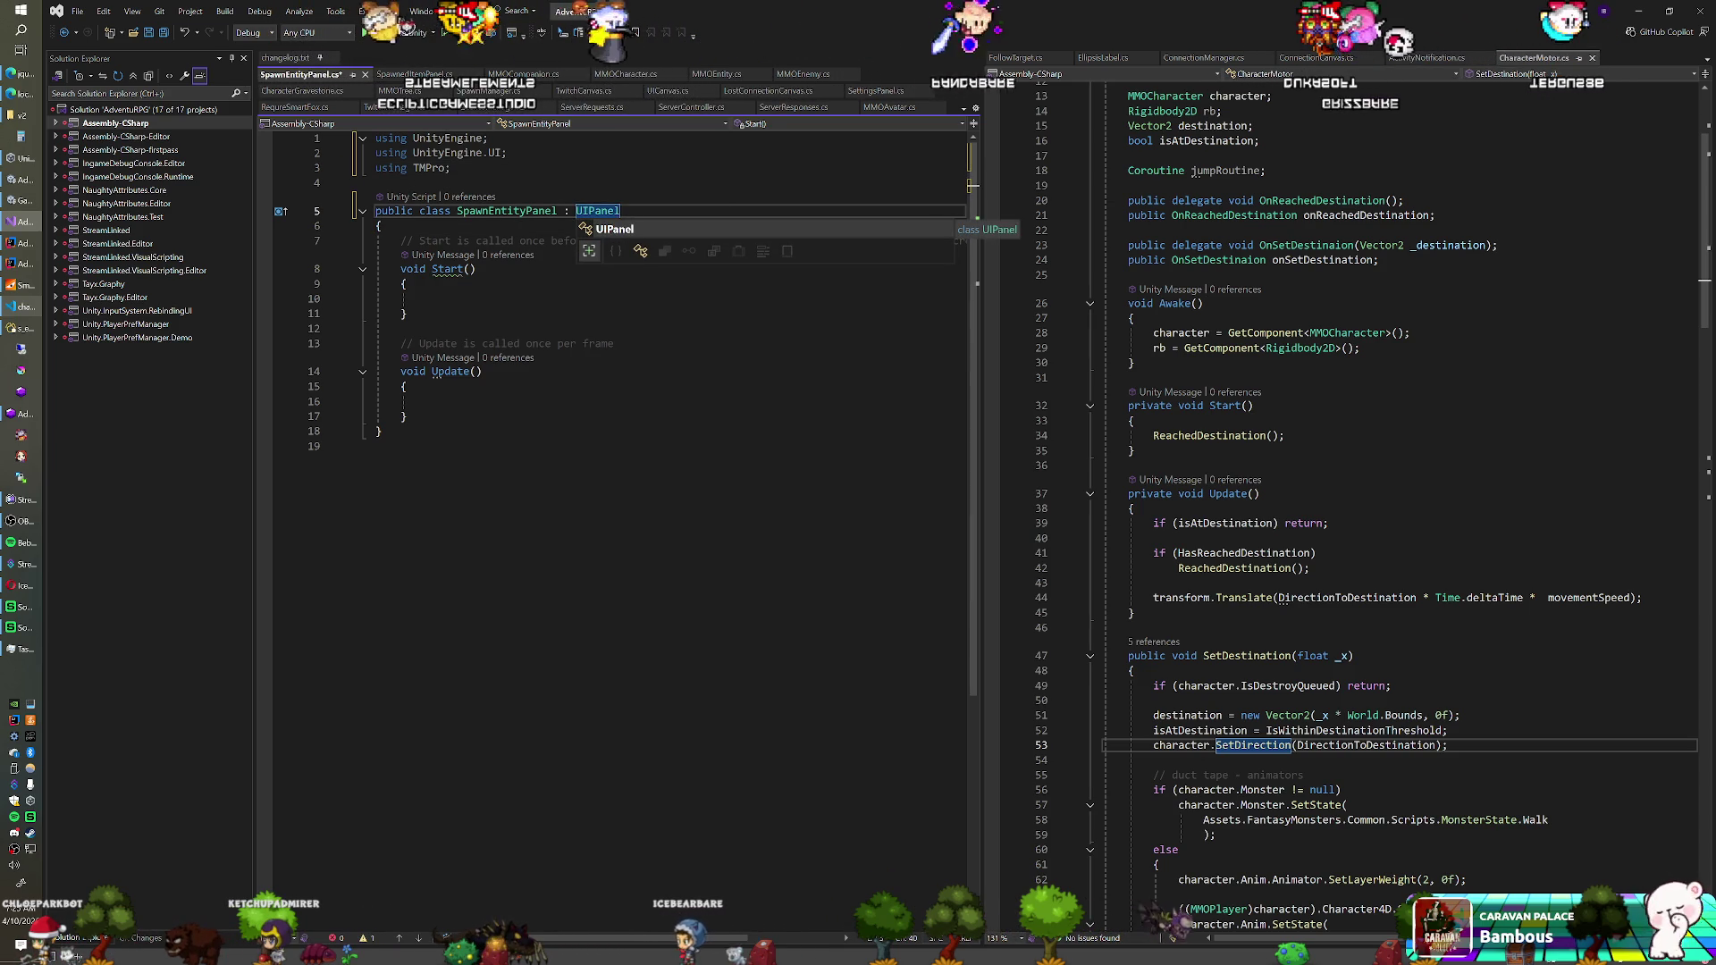
pyautogui.click(426, 299)
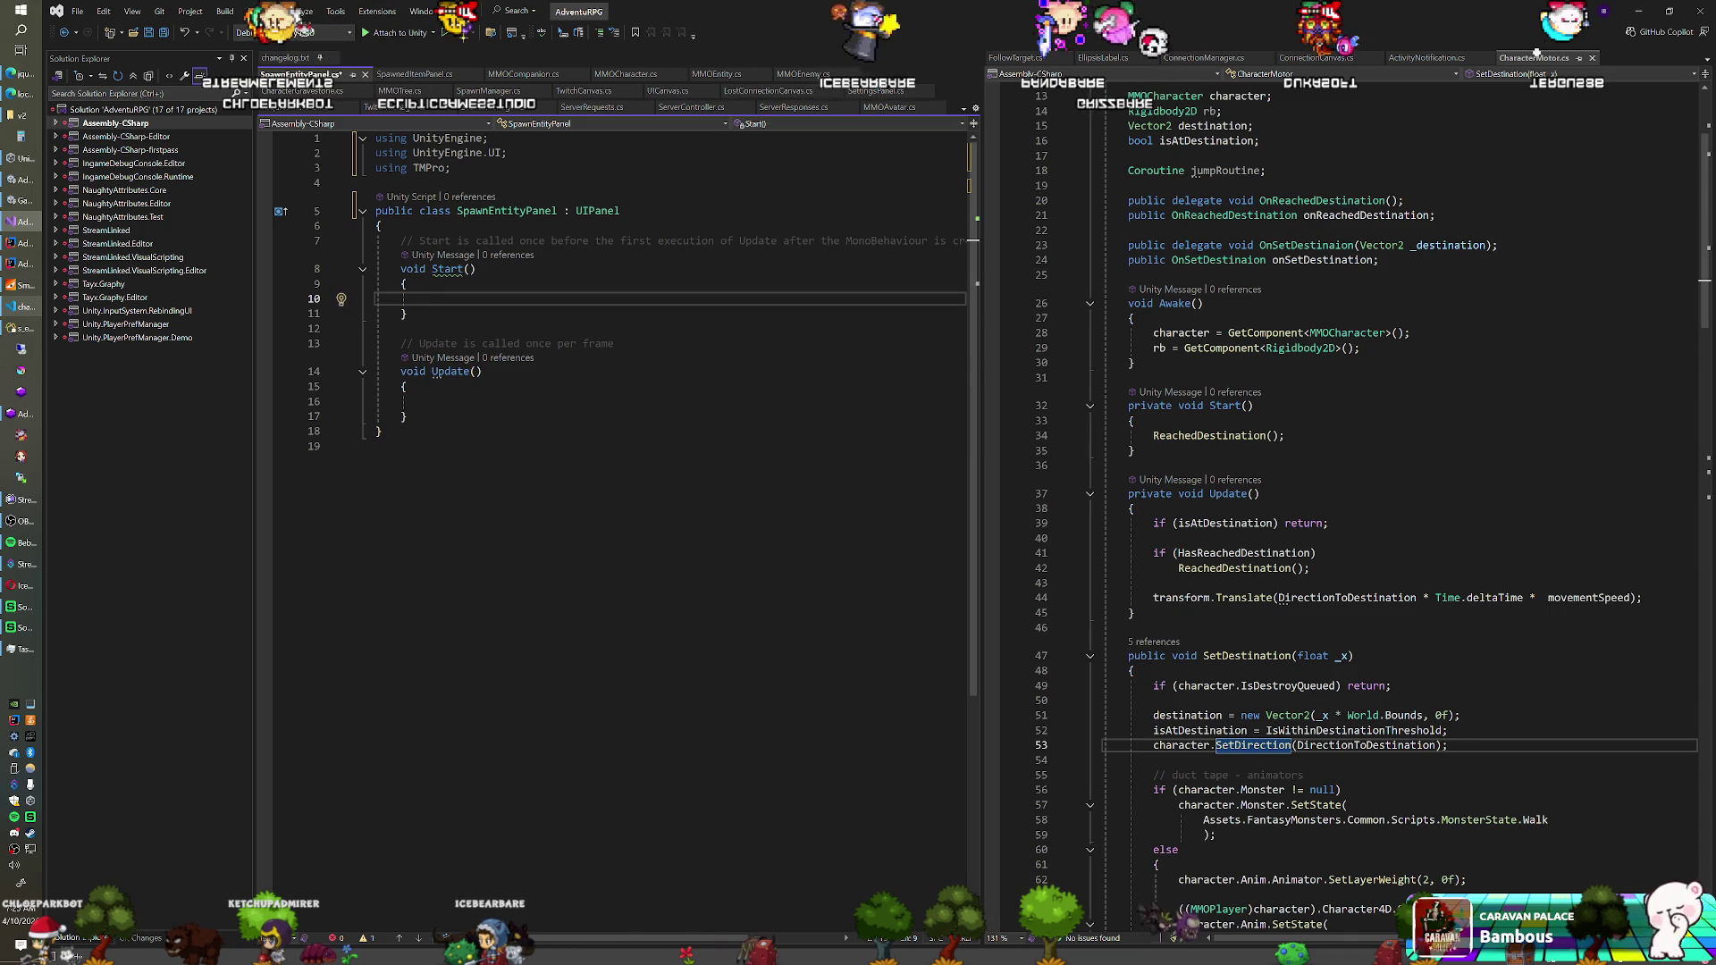
# Turn the Start method into a public Awake method
pyautogui.press('Up')
pyautogui.press('Up')
pyautogui.press('Home')
pyautogui.write('public')
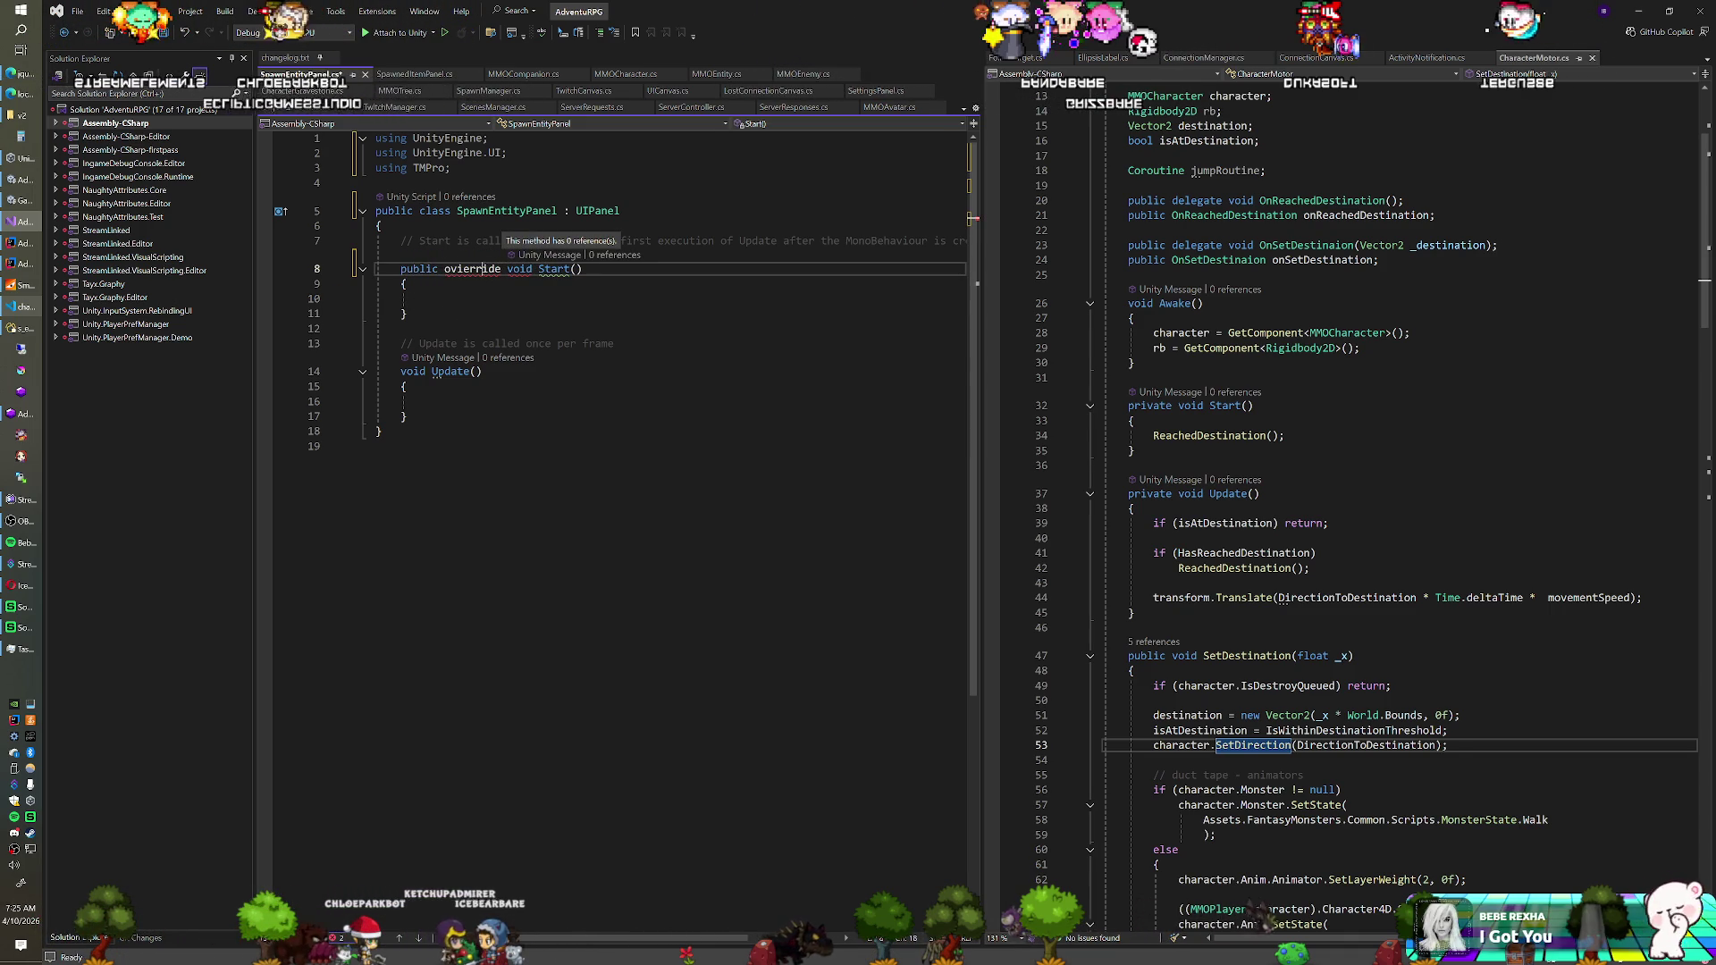
pyautogui.press('BackSpace')
pyautogui.press('End')
pyautogui.press('Left')
pyautogui.press('Left')
pyautogui.press('BackSpace')
pyautogui.press('BackSpace')
pyautogui.press('BackSpace')
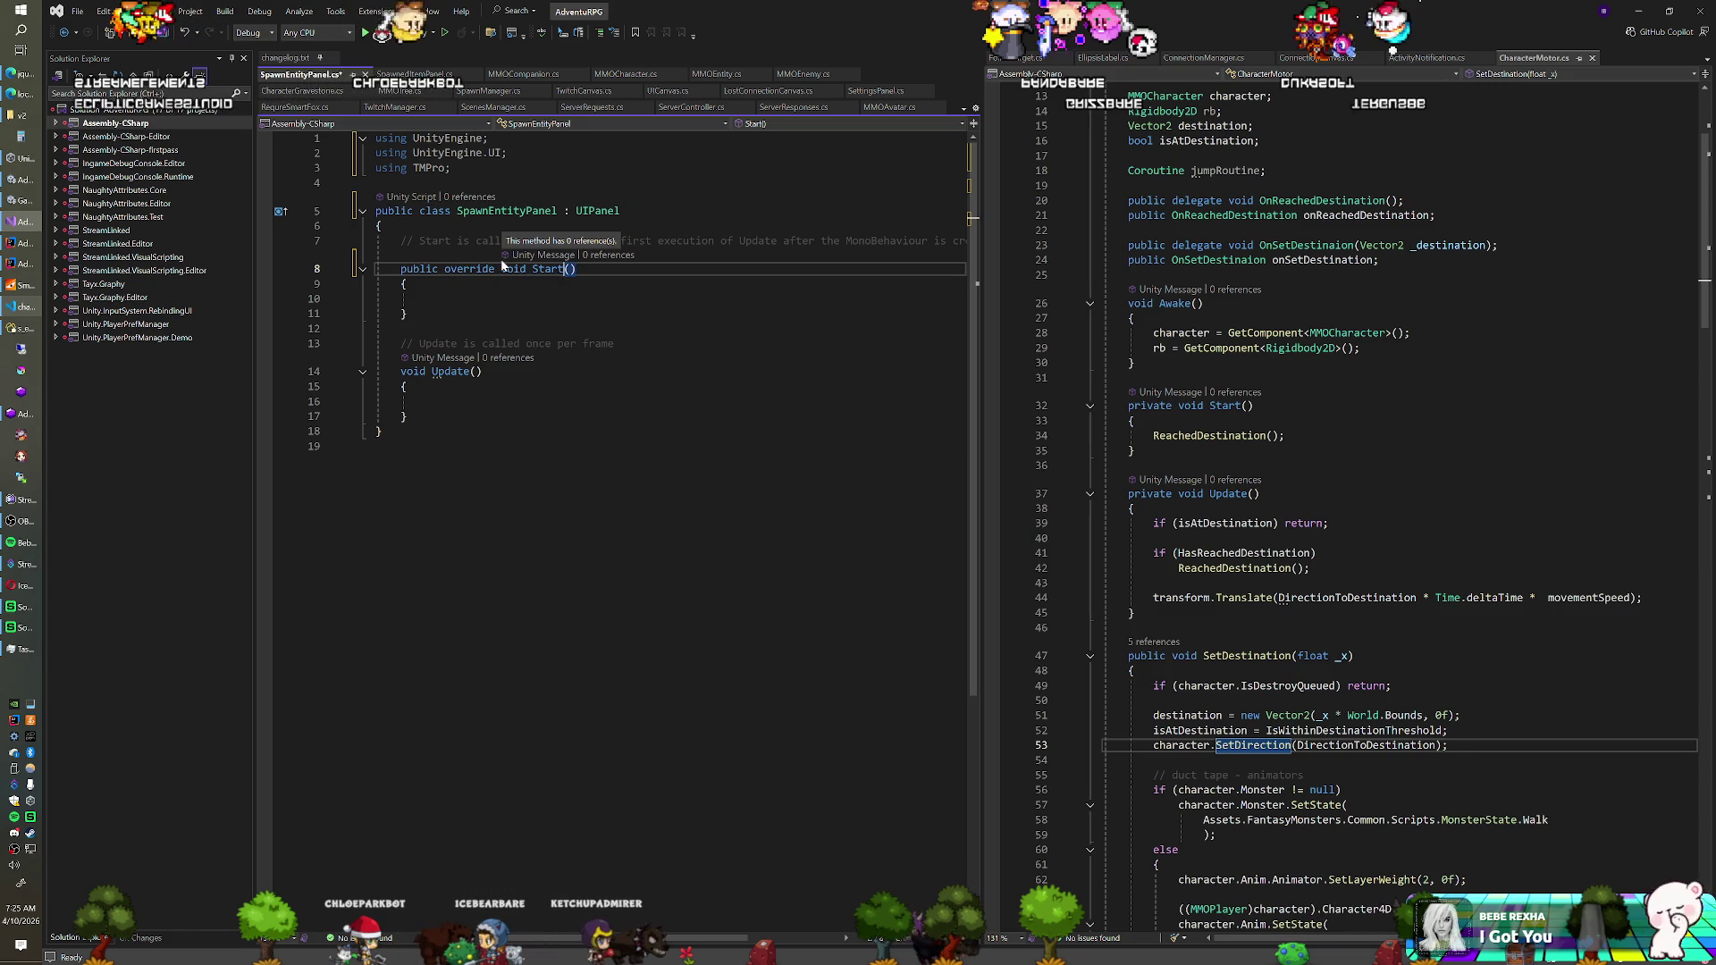
pyautogui.press('BackSpace')
pyautogui.press('BackSpace')
pyautogui.write('Awake')
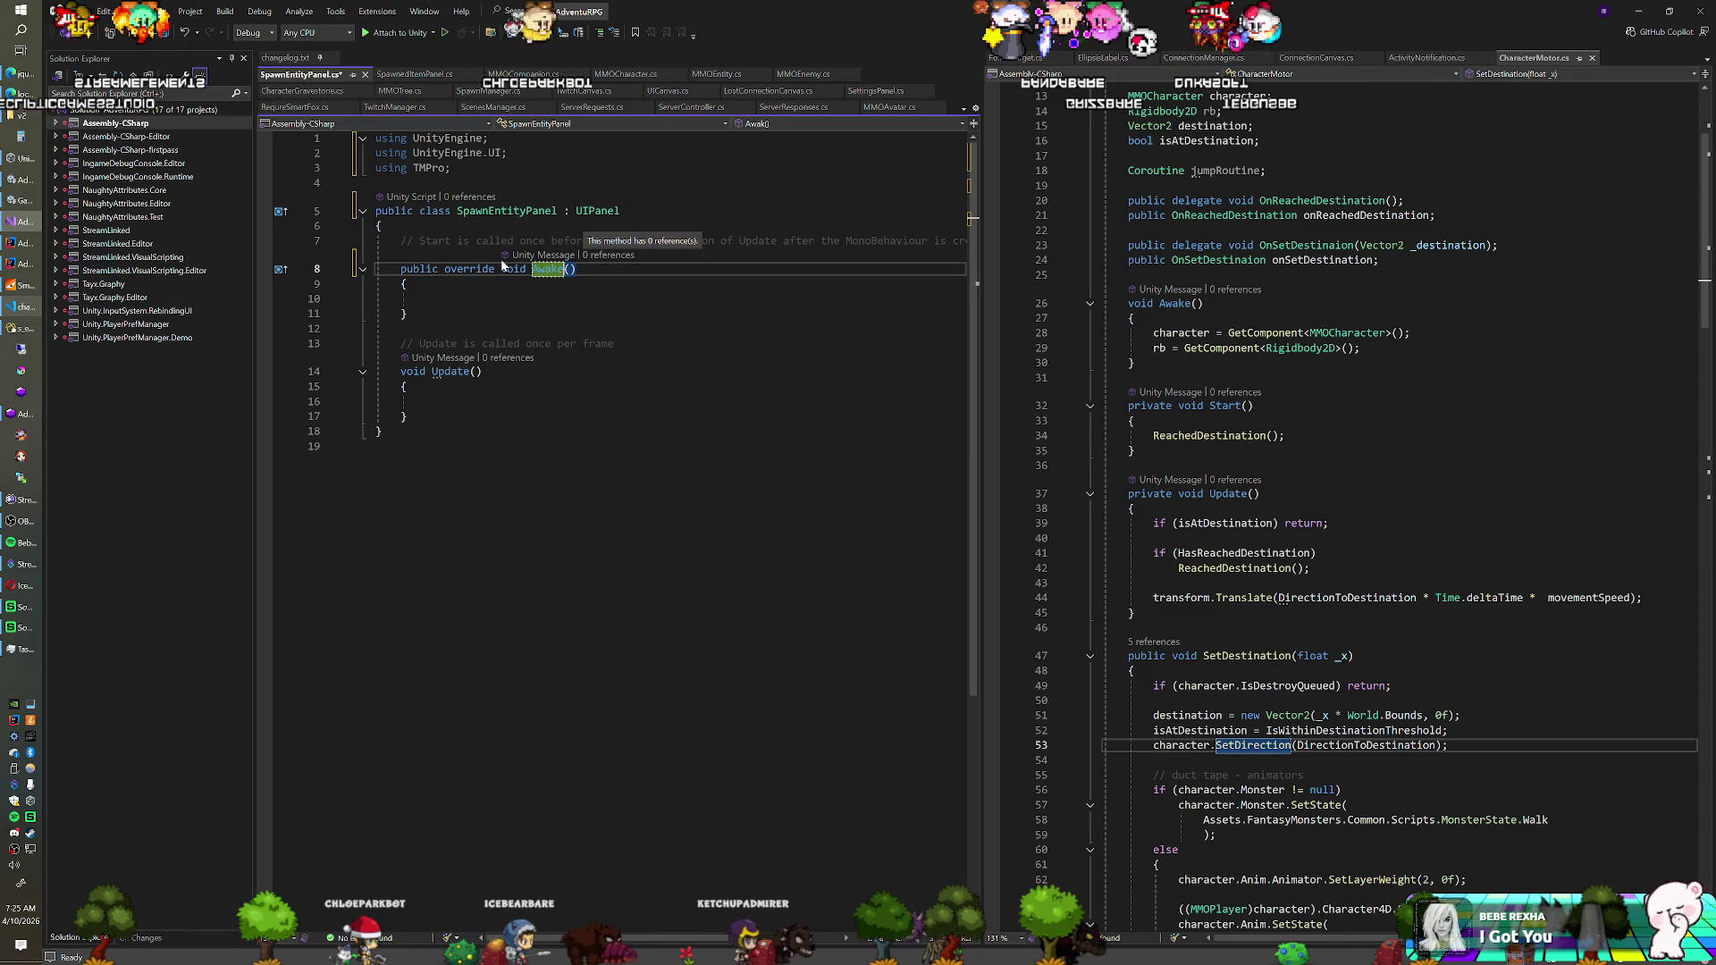
# Delete the unused Update method and the leftover Start comment
pyautogui.moveTo(407, 417); pyautogui.dragTo(444, 344)
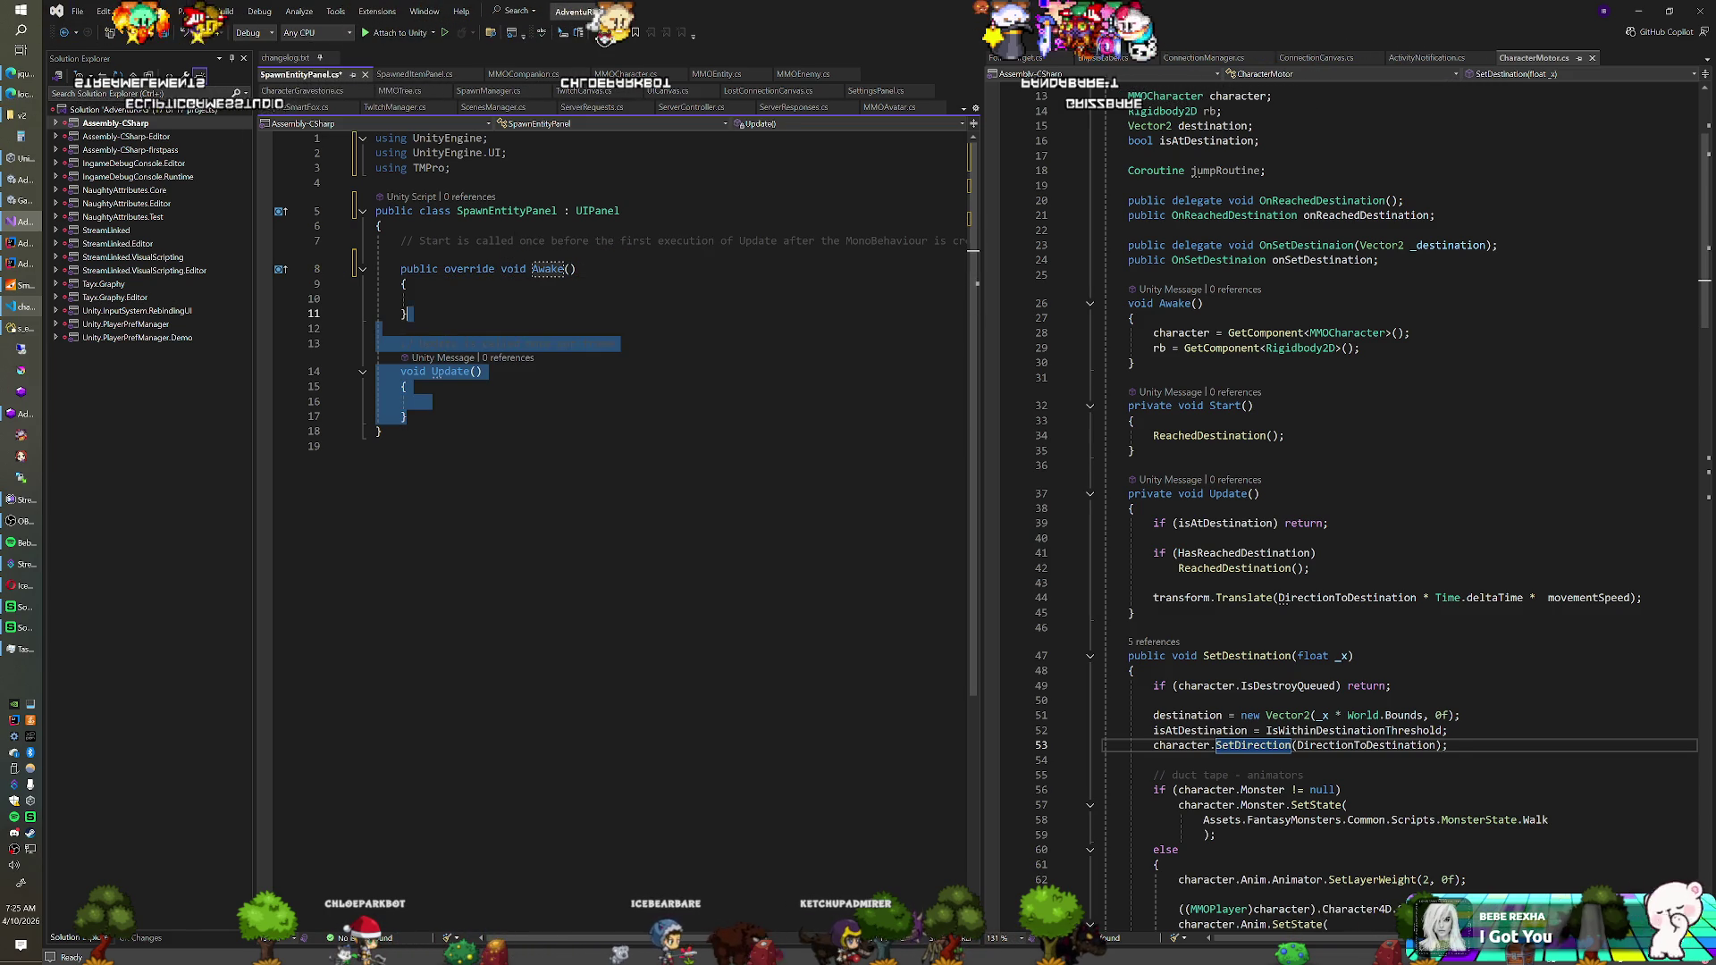
pyautogui.press('BackSpace')
pyautogui.tripleClick(489, 242)
pyautogui.press('BackSpace')
# Add a [SerializeField] SpawnEntityButton buttonPrefab field
pyautogui.press('Return')
pyautogui.press('Return')
pyautogui.press('Return')
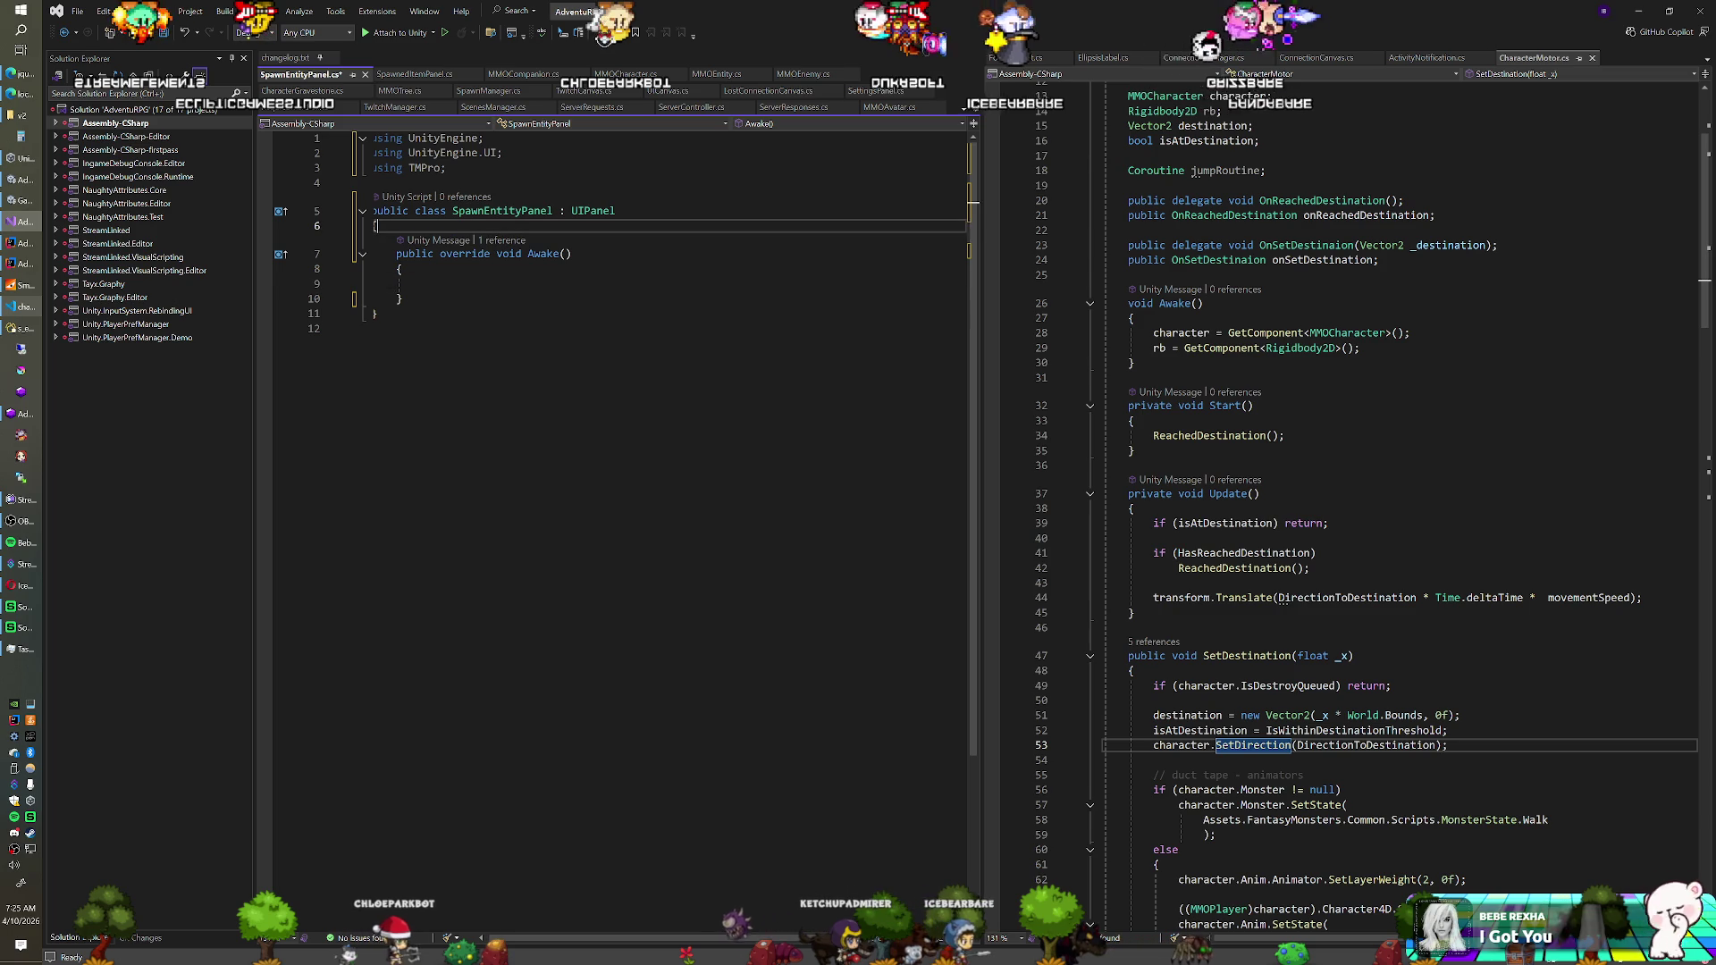
pyautogui.press('Up')
pyautogui.press('Up')
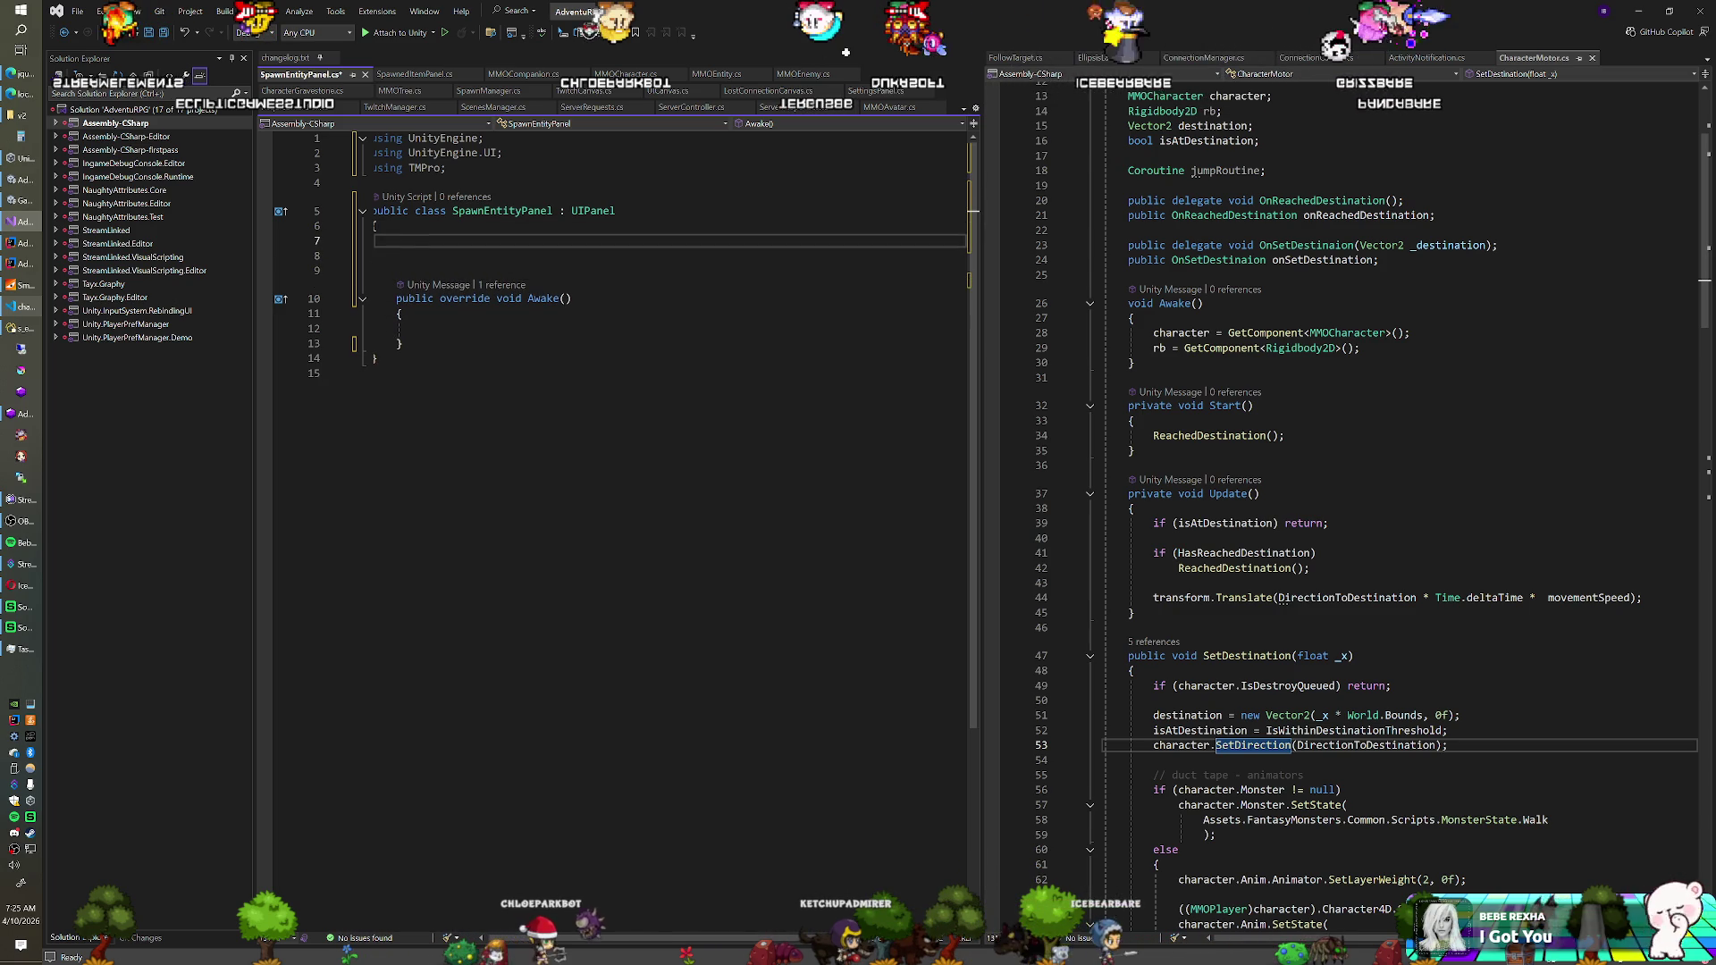
pyautogui.write('[Ser')
pyautogui.press('Tab')
pyautogui.write('] ')
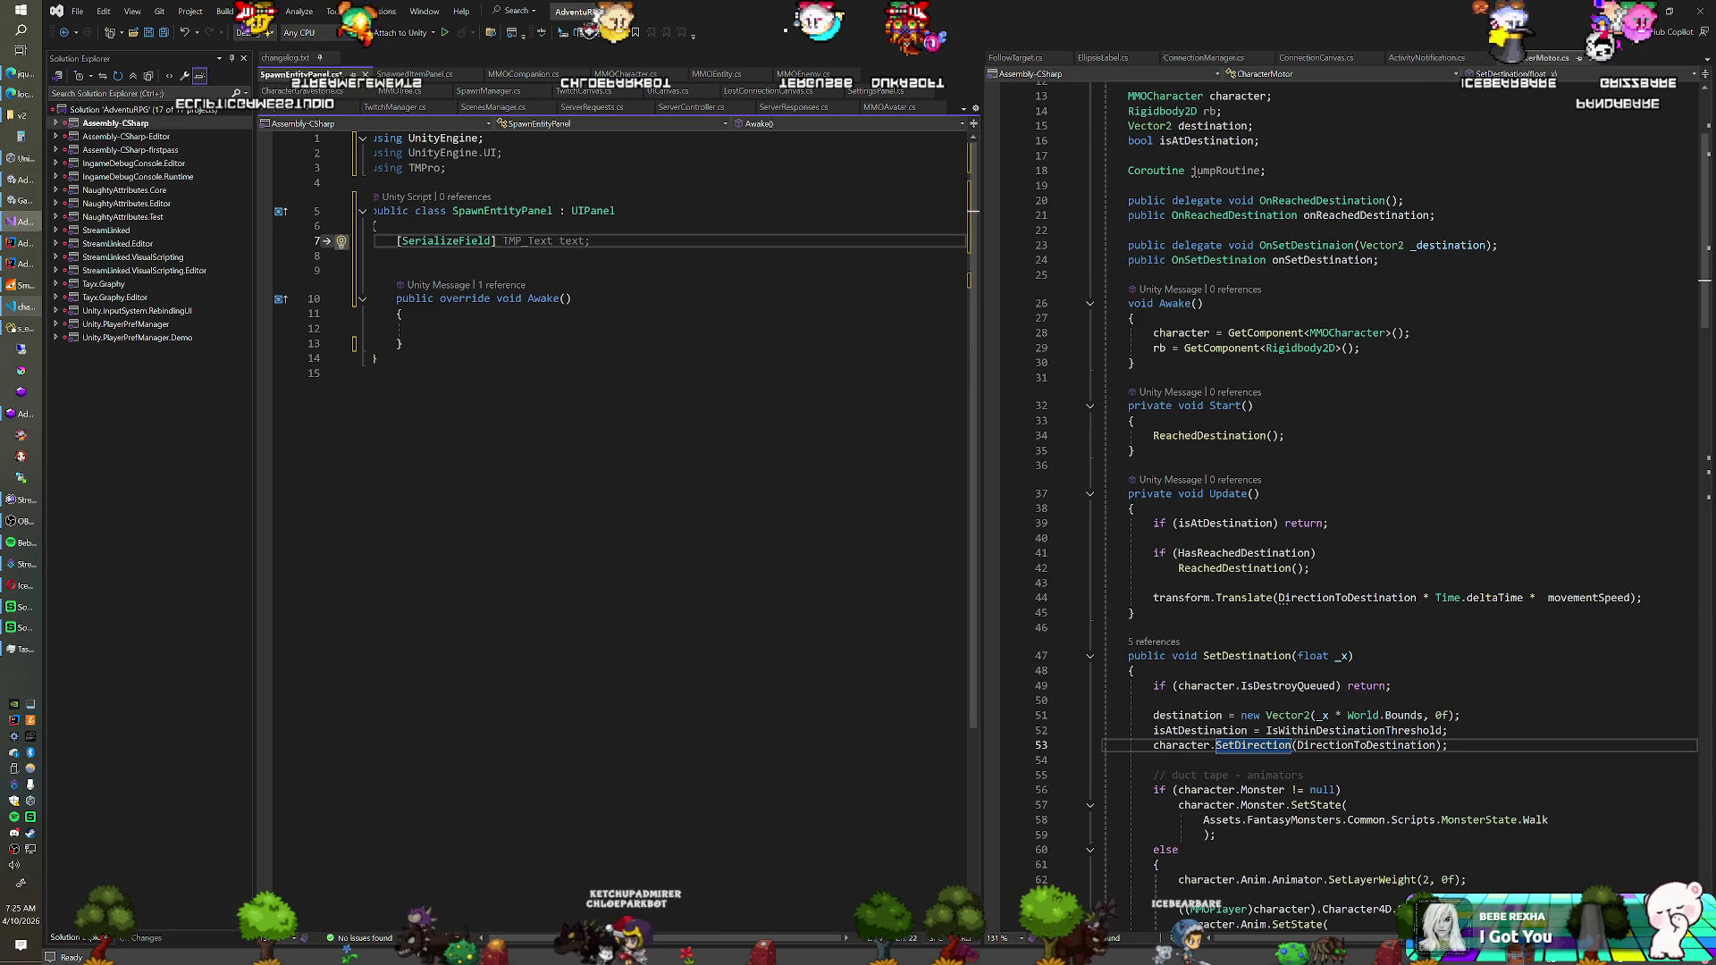
pyautogui.write('SPawnE')
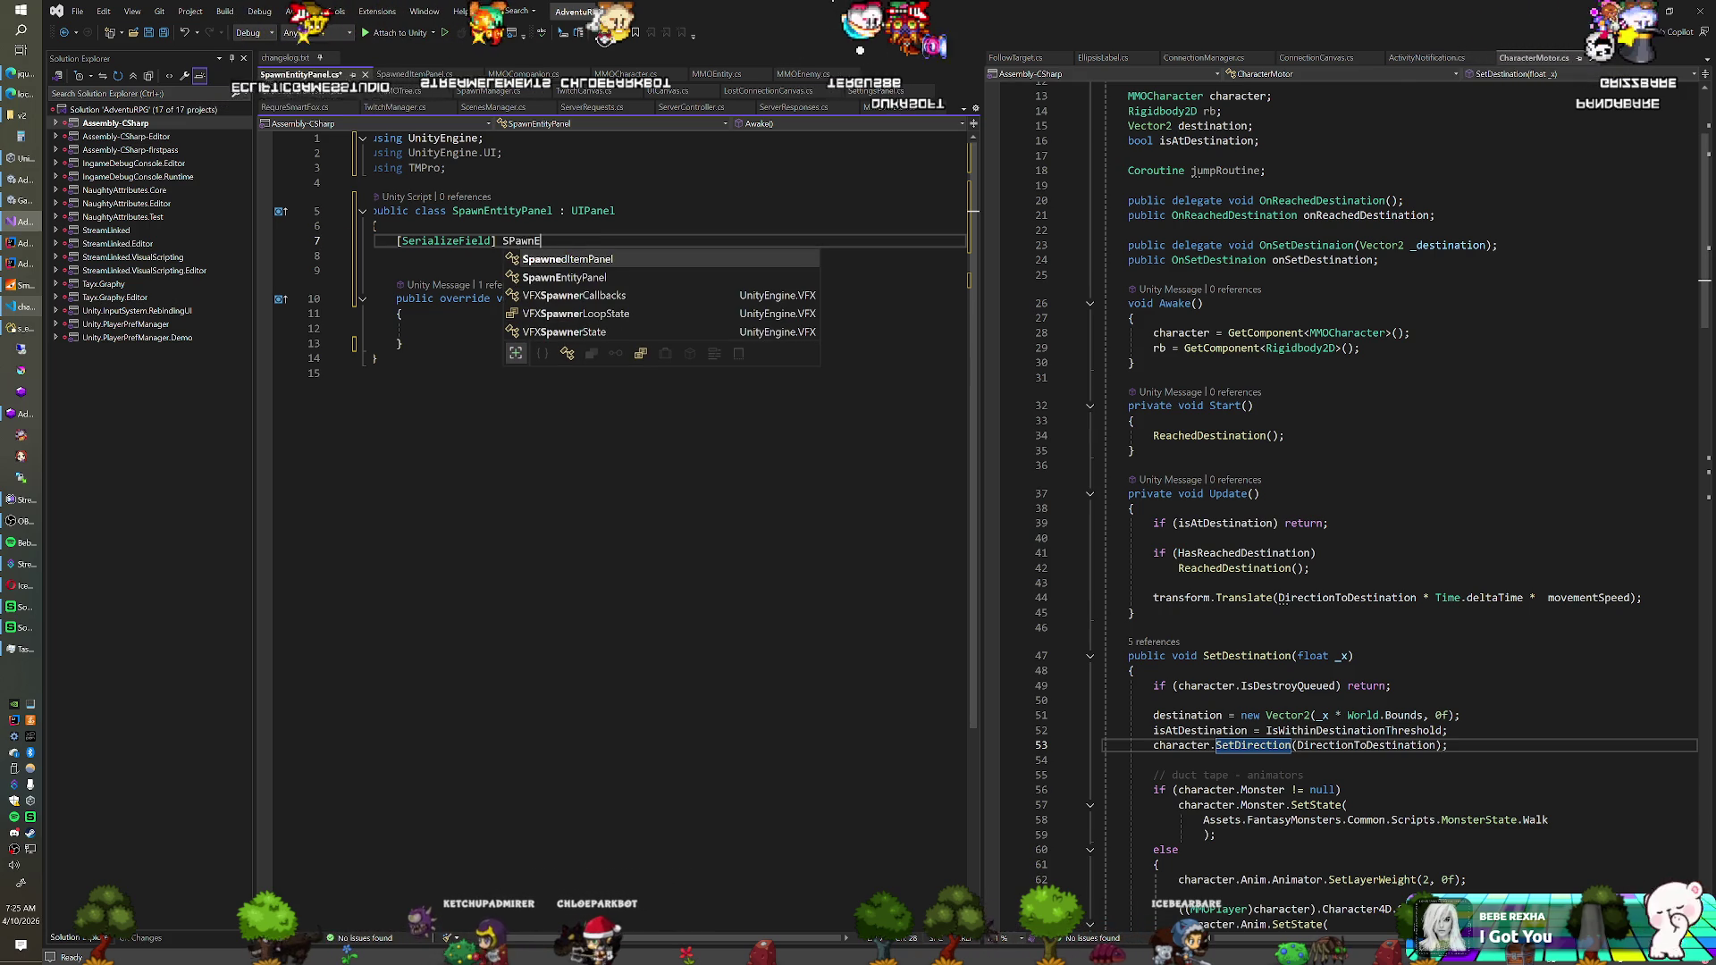
pyautogui.press('BackSpace')
pyautogui.press('BackSpace')
pyautogui.press('BackSpace')
pyautogui.write('pawn')
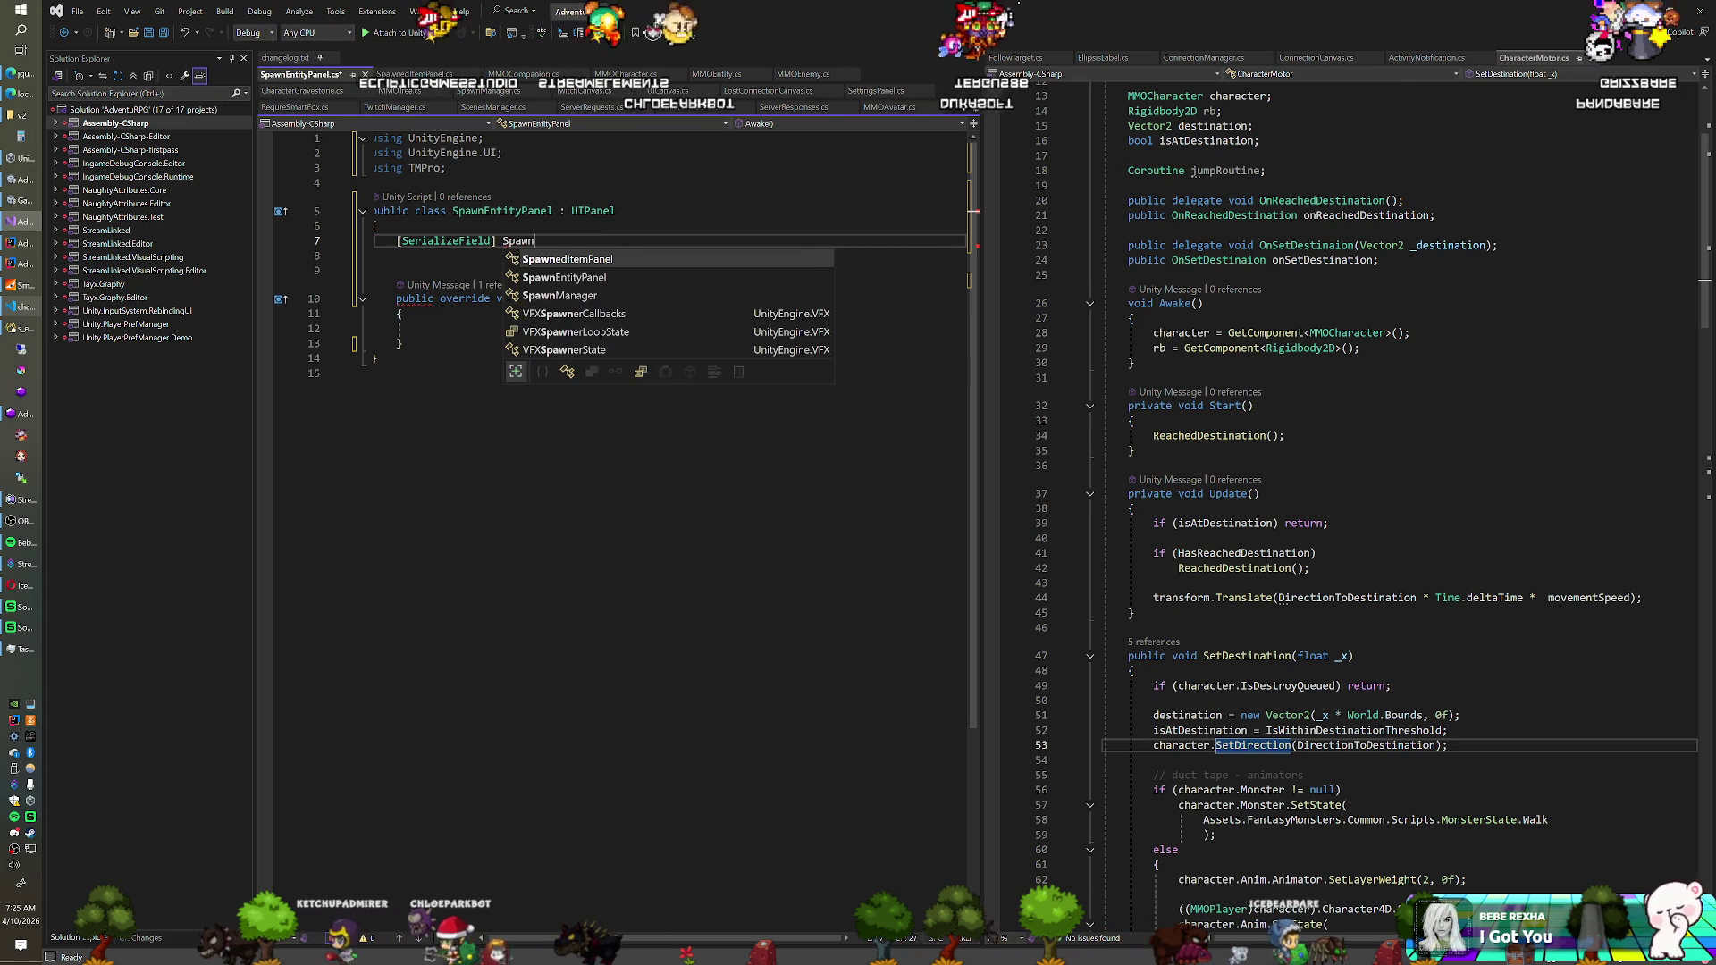
pyautogui.write('EntityButton ')
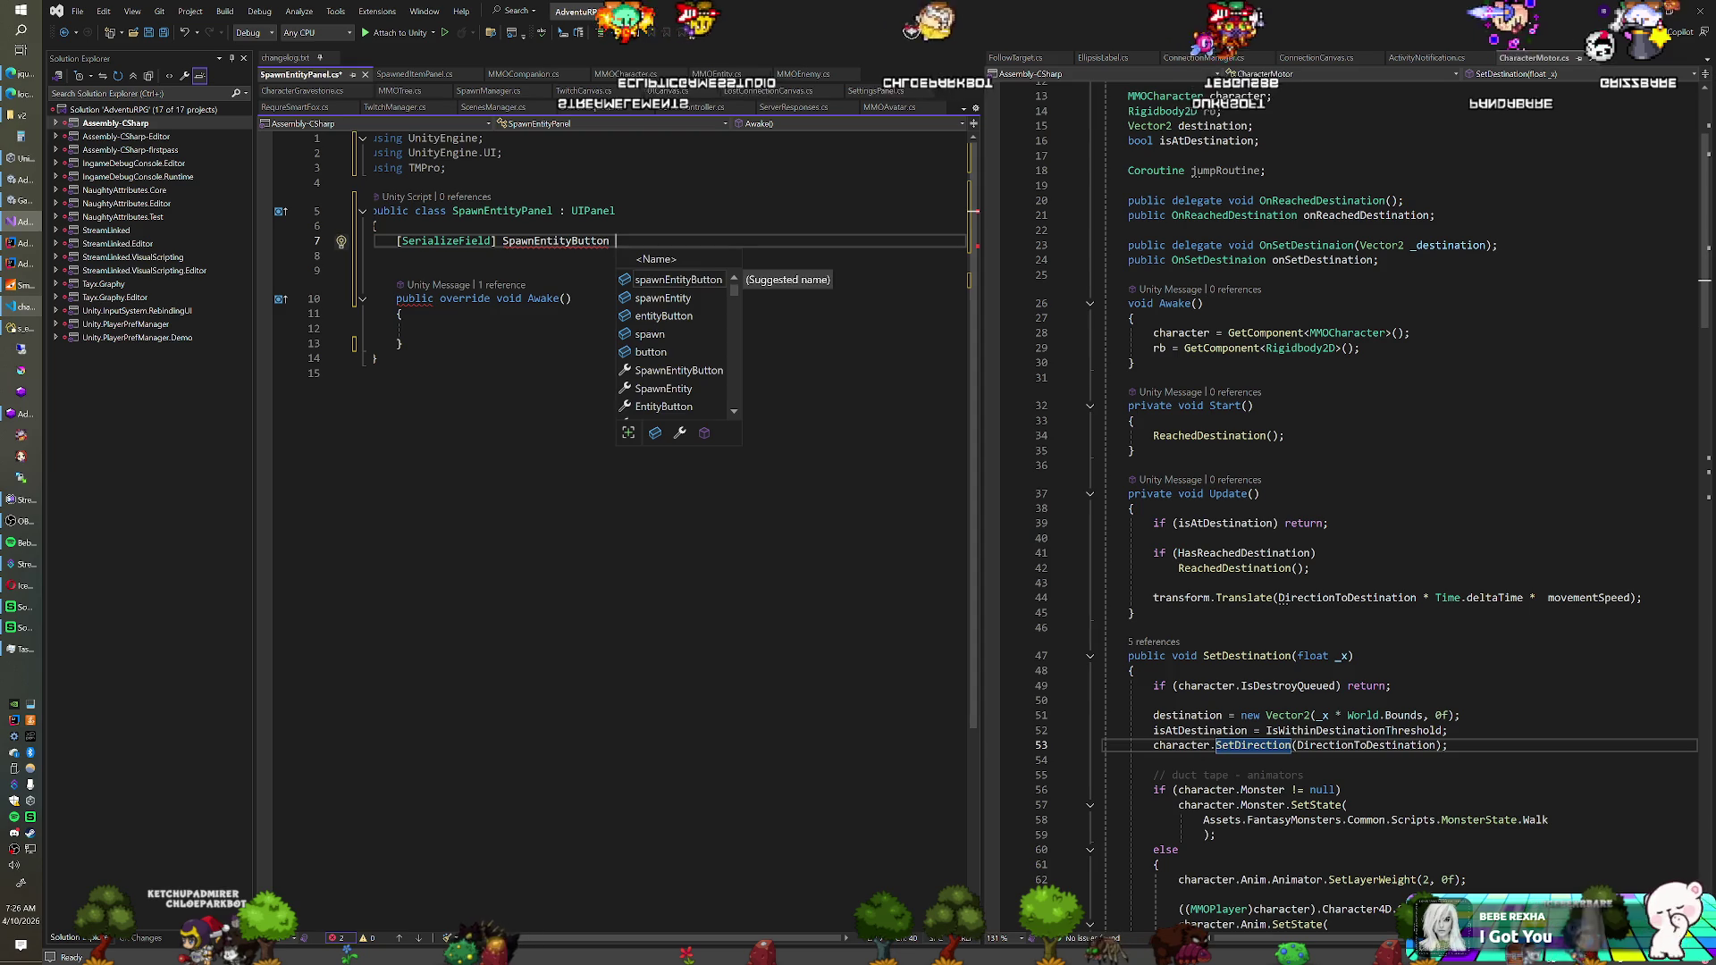
pyautogui.write('buttonPrefab;')
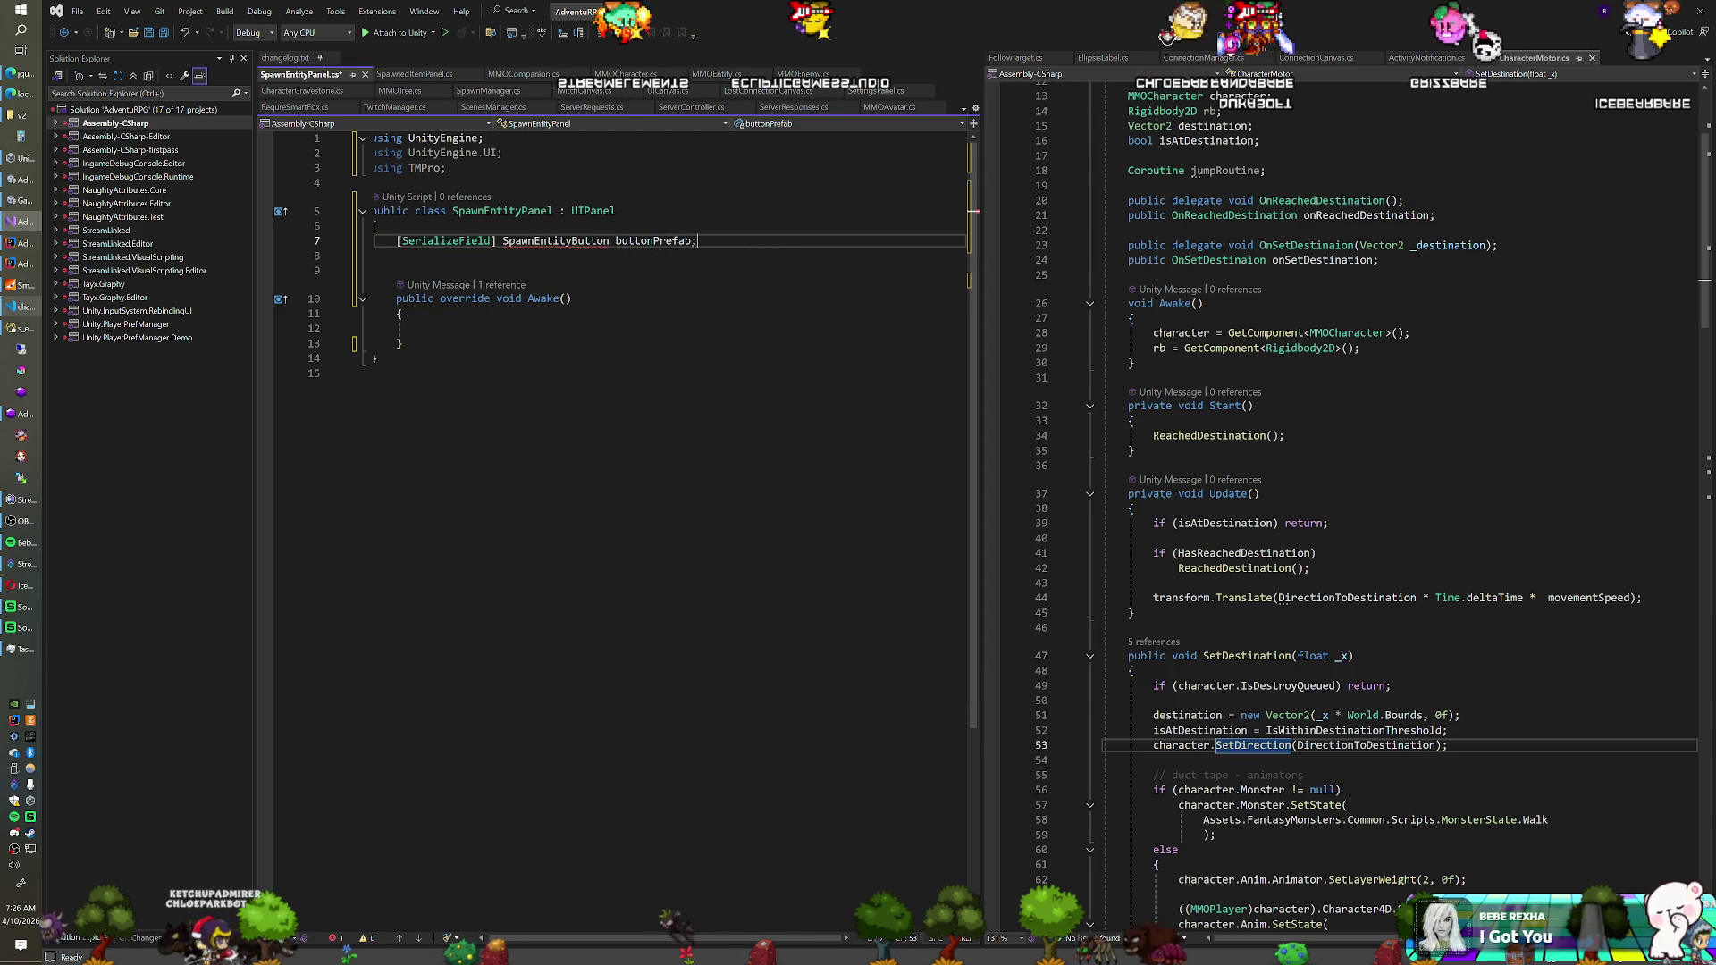
# Add serialized RectTransform buttonContainer and Toggle[] entityTypeToggles fields
pyautogui.press('Return')
pyautogui.press('Tab')
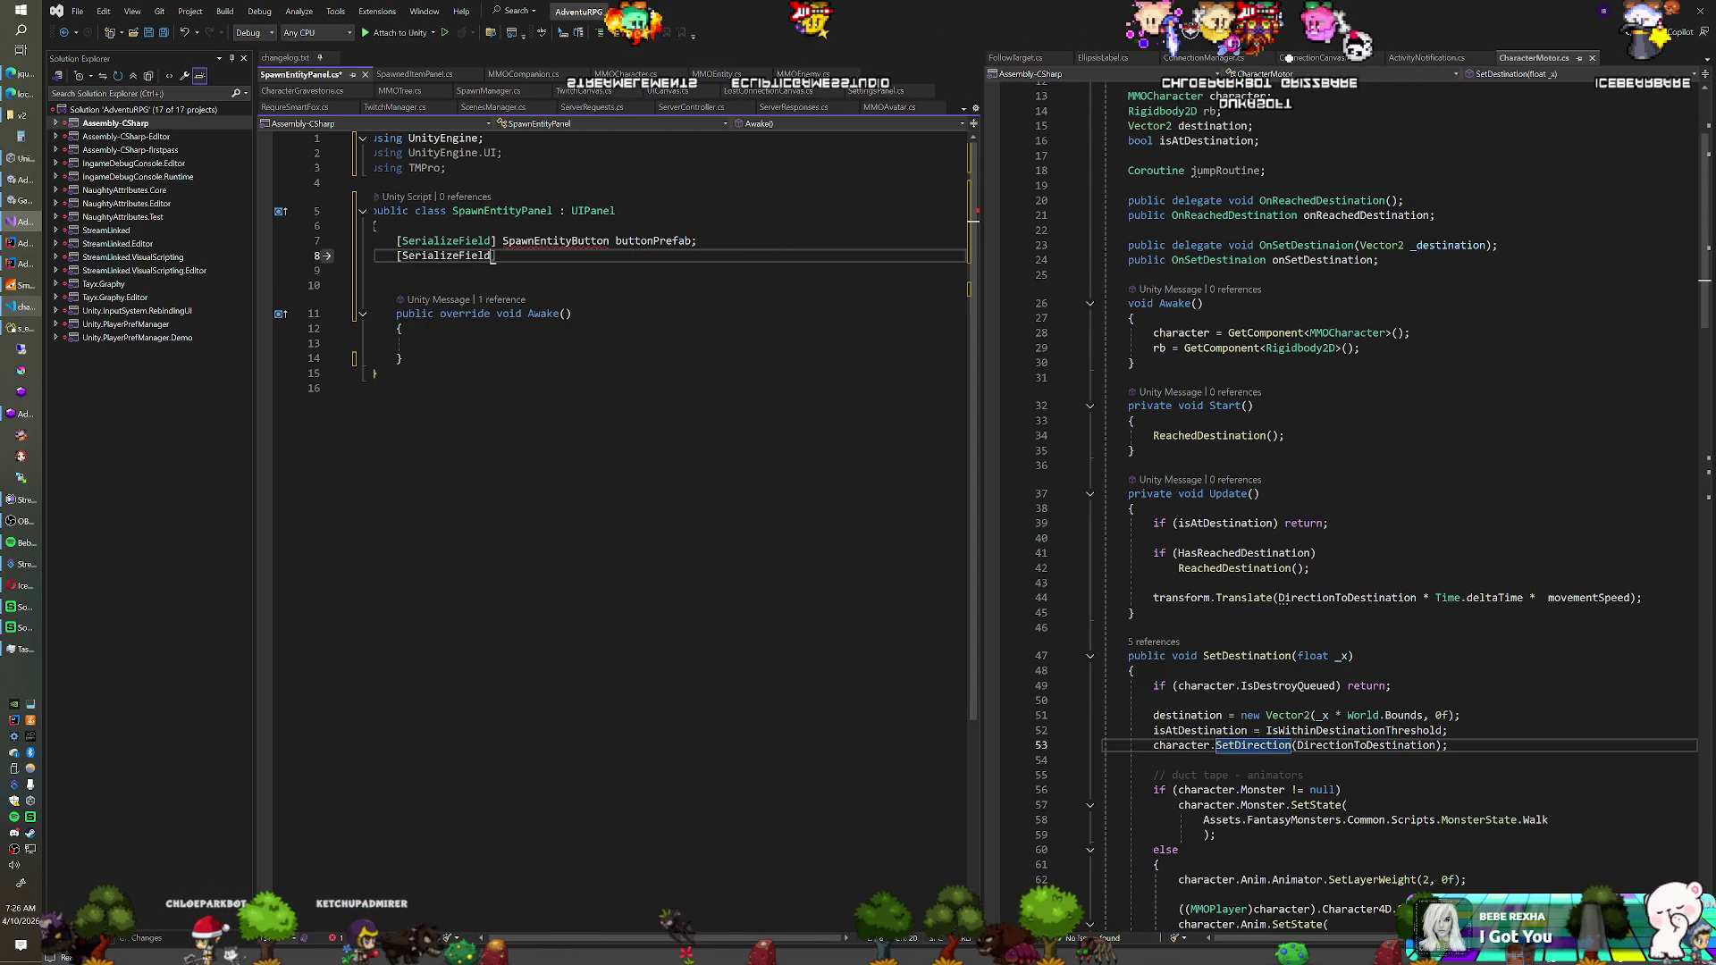
pyautogui.write(' Rec')
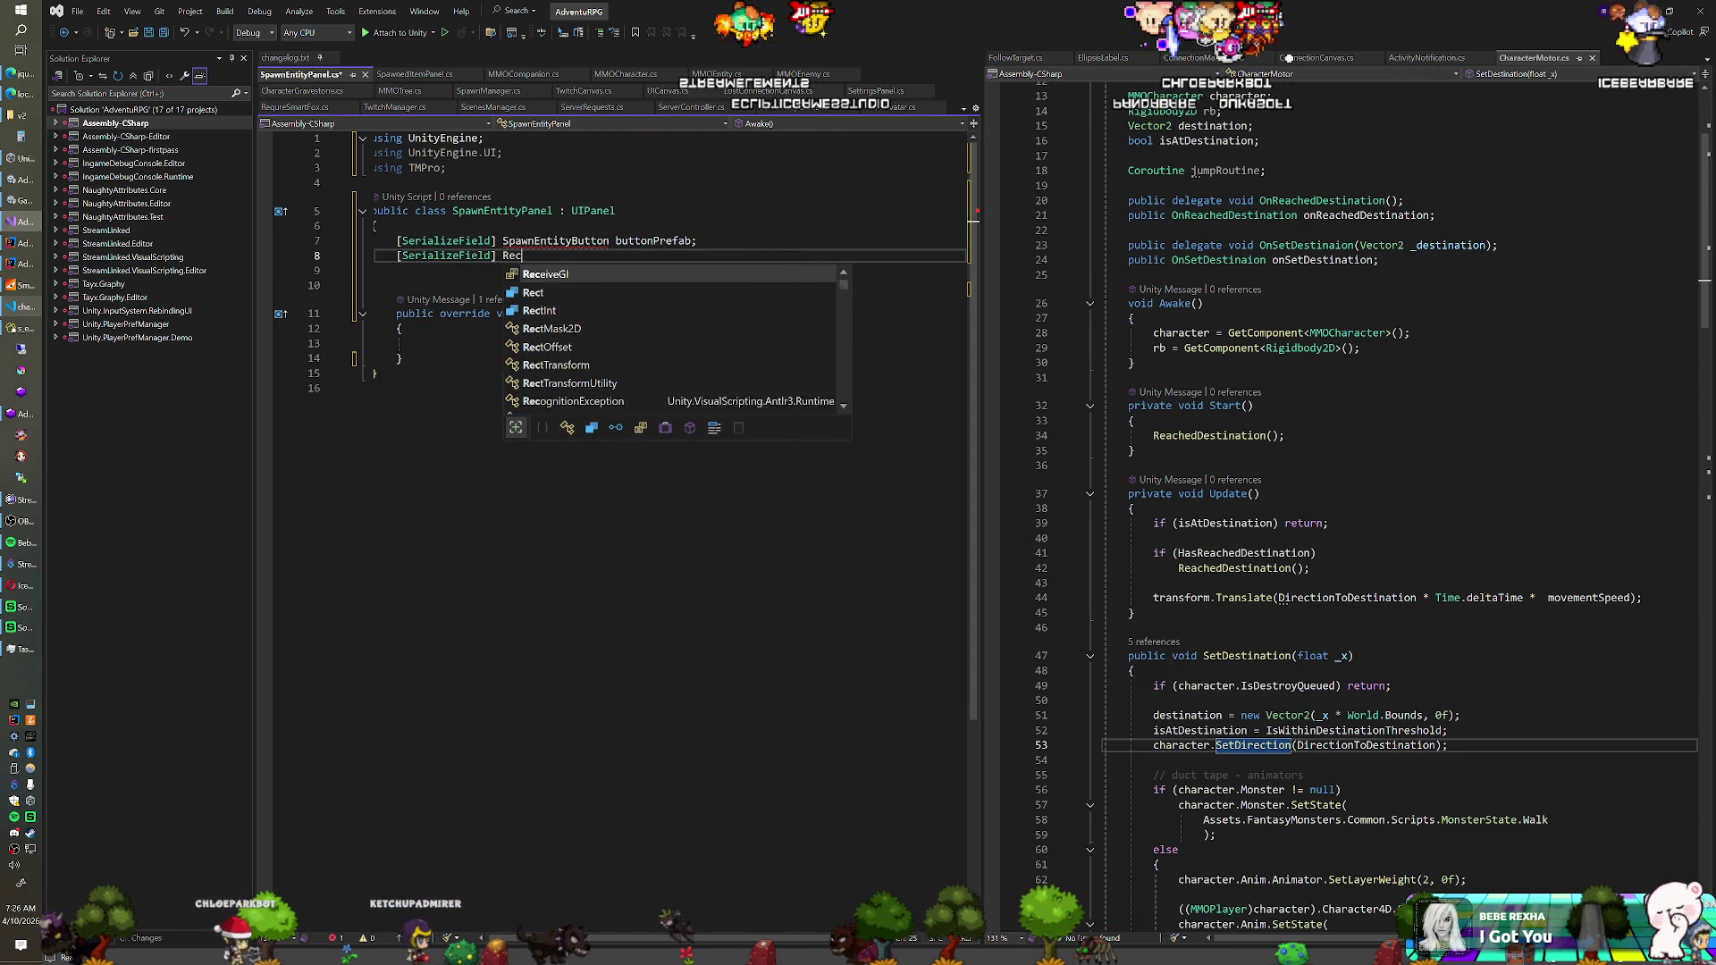
pyautogui.write('tTransform')
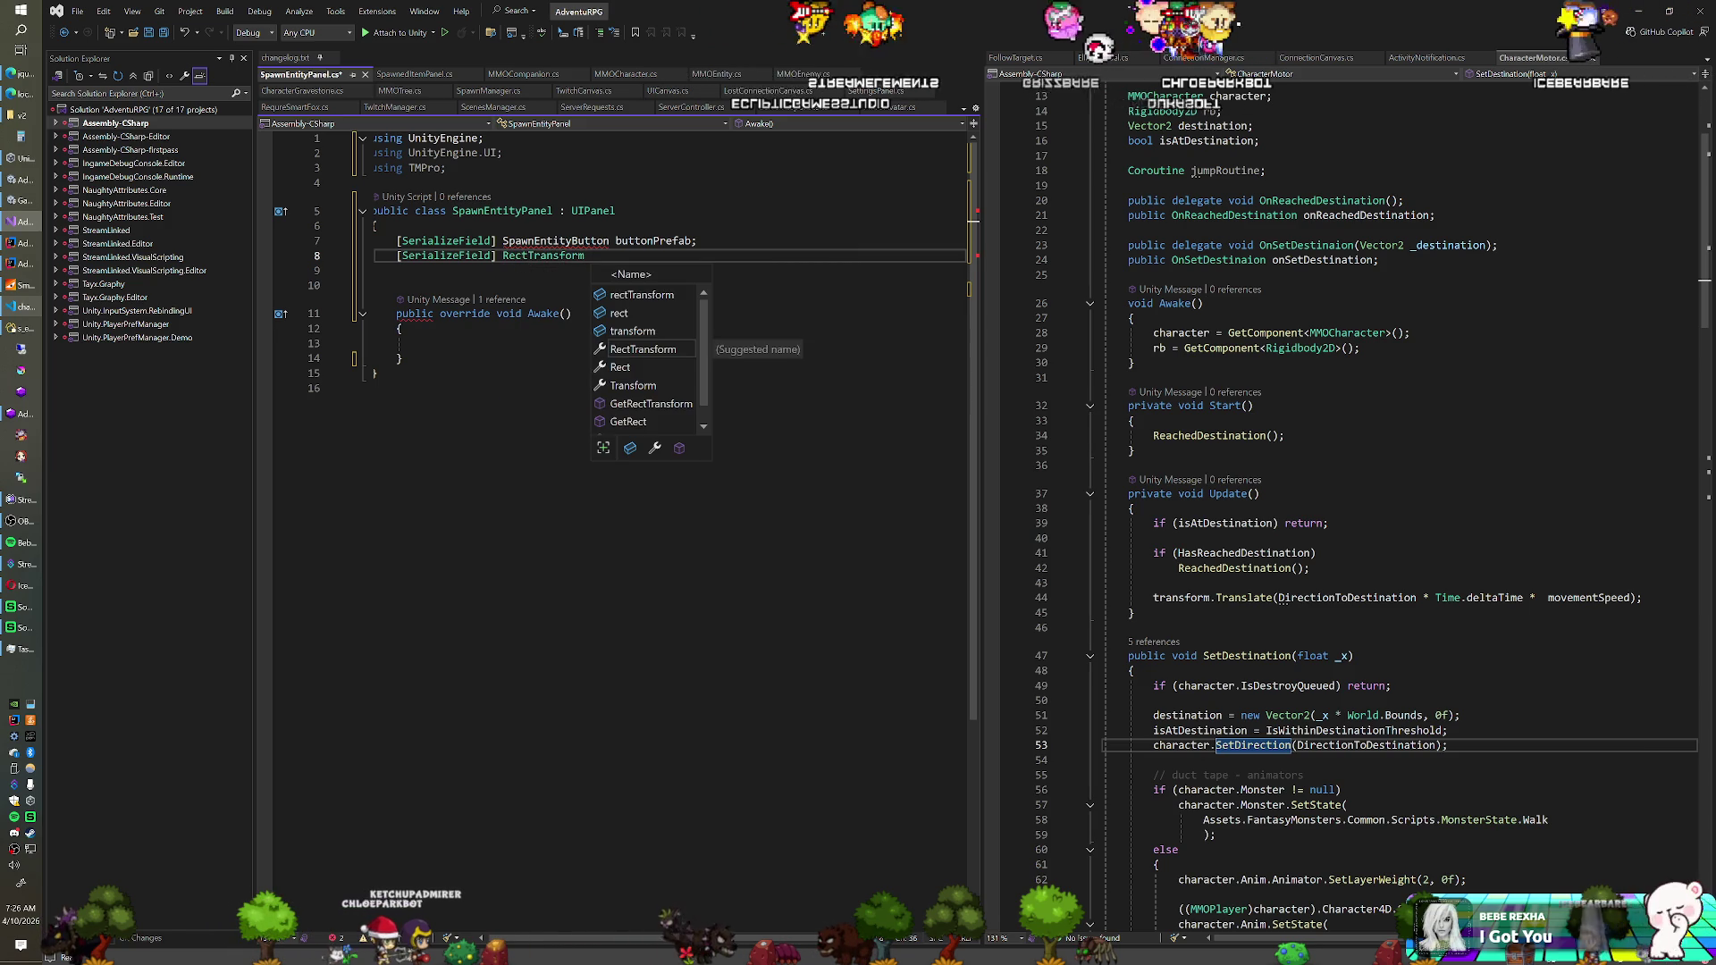
pyautogui.write(' buttonContainer')
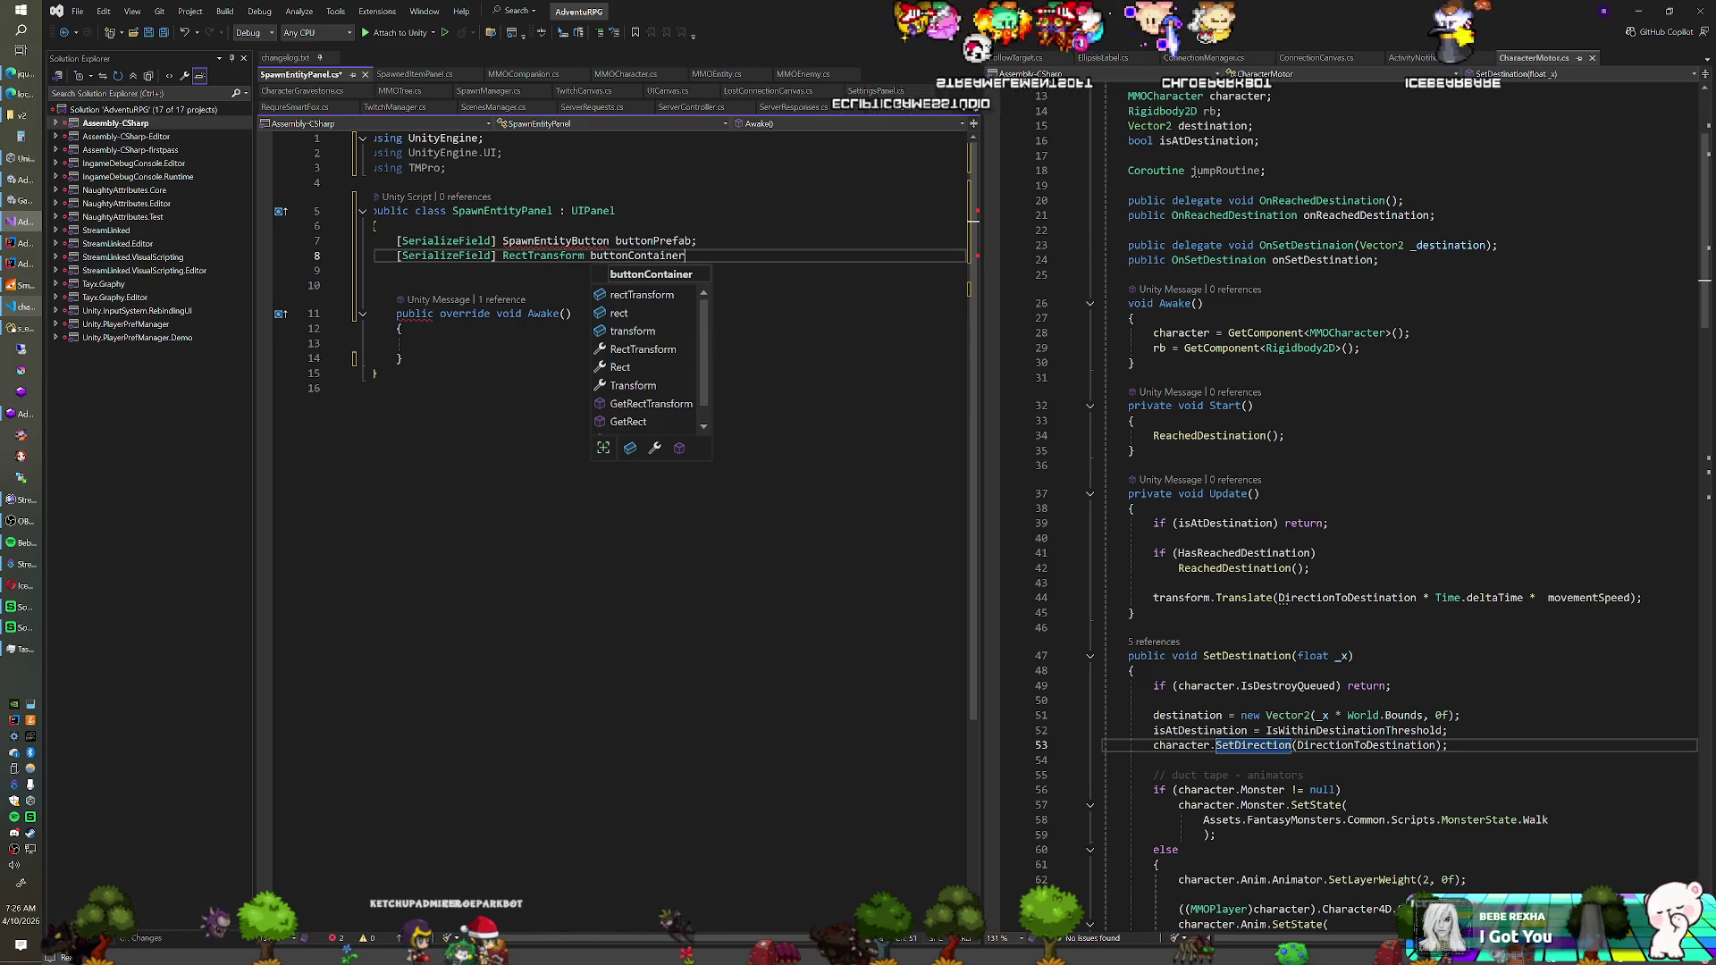
pyautogui.write(';')
pyautogui.press('Return')
pyautogui.write('SerializeField]')
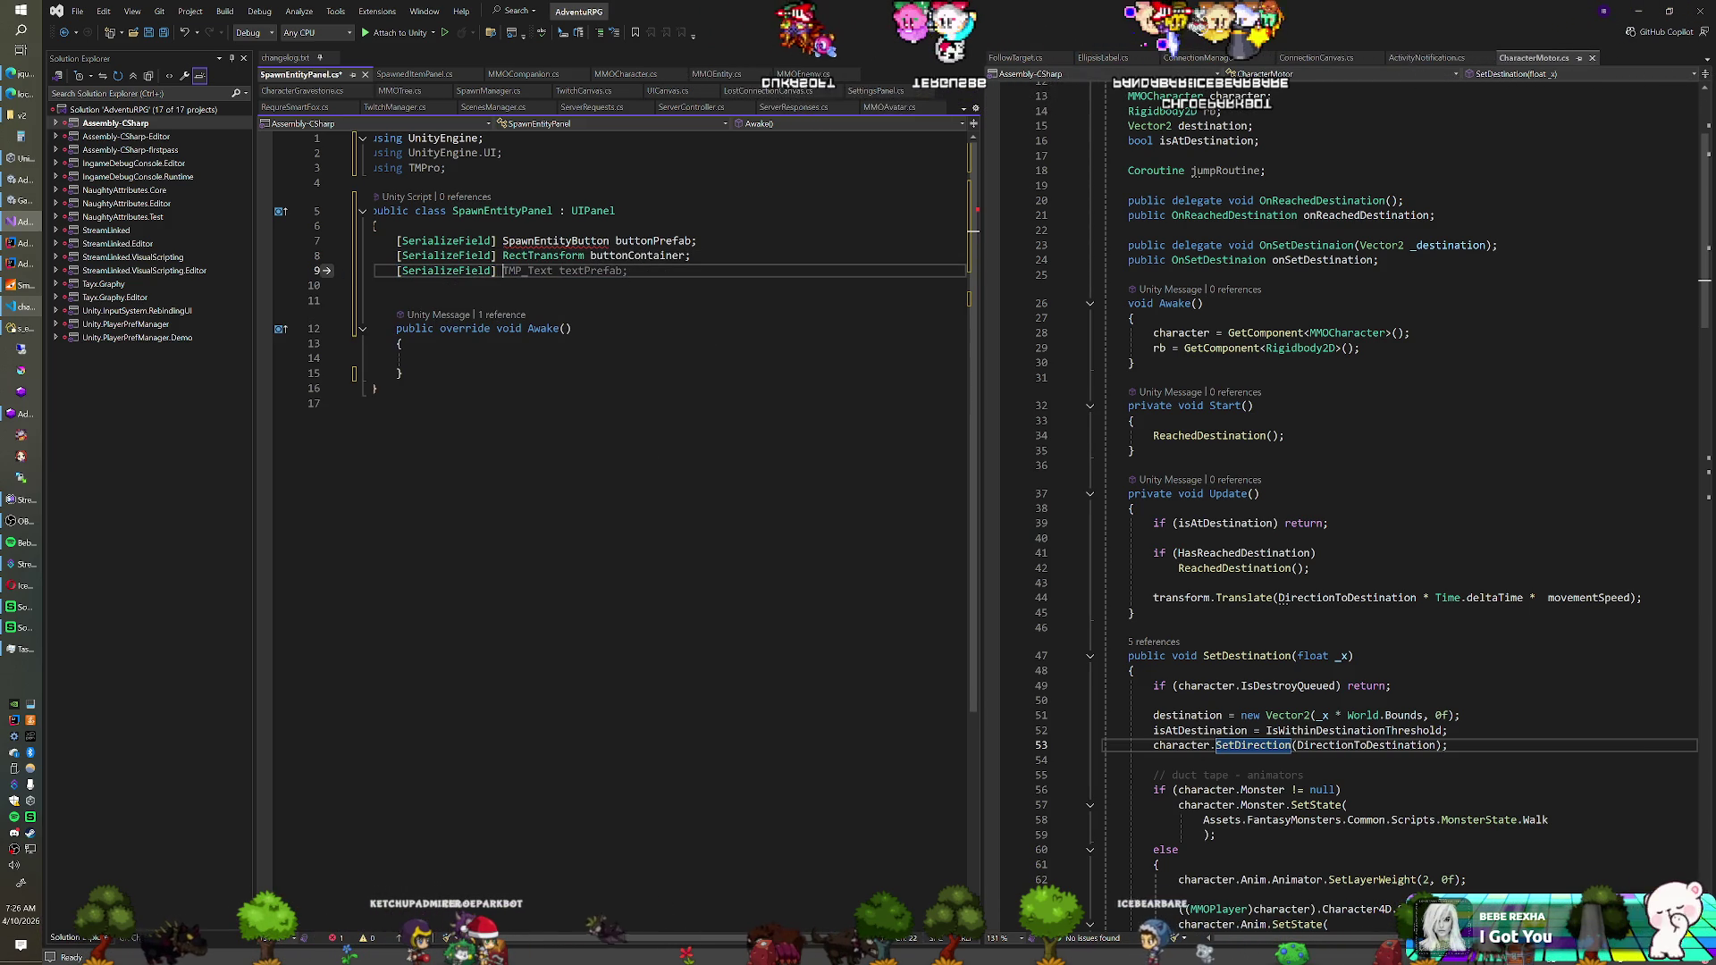
pyautogui.write(' Toggle[] entityTypeToggles;')
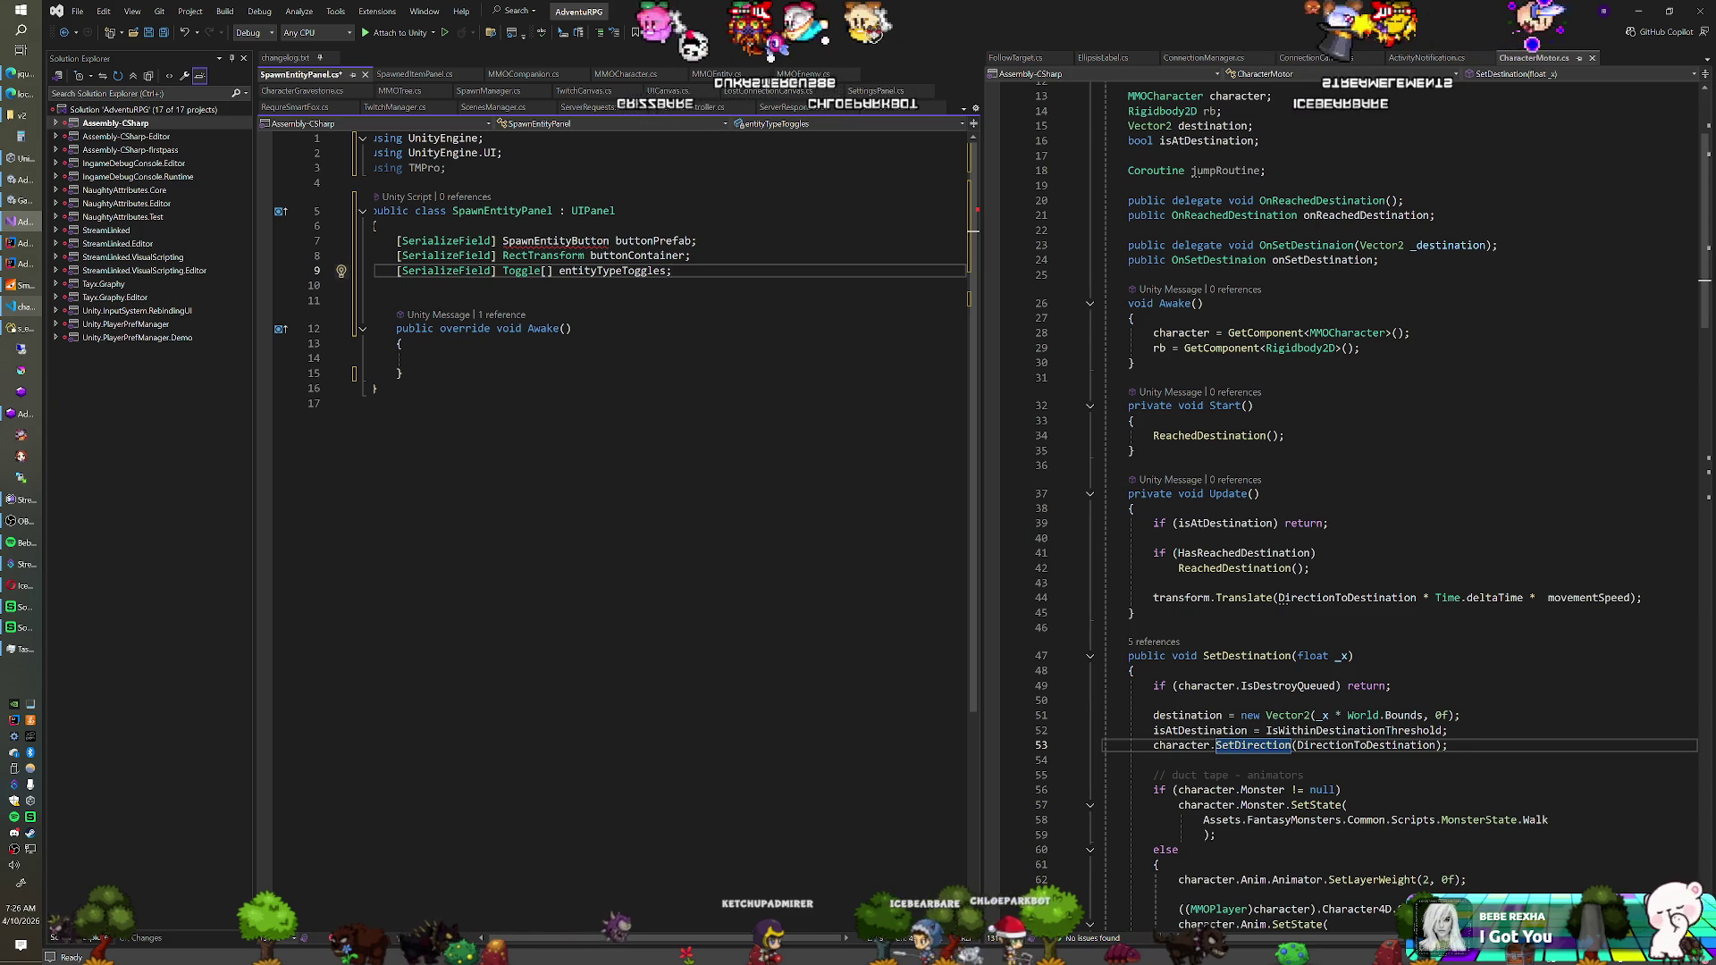
pyautogui.press('Down')
pyautogui.press('Down')
pyautogui.press('Down')
pyautogui.press('Down')
pyautogui.press('Down')
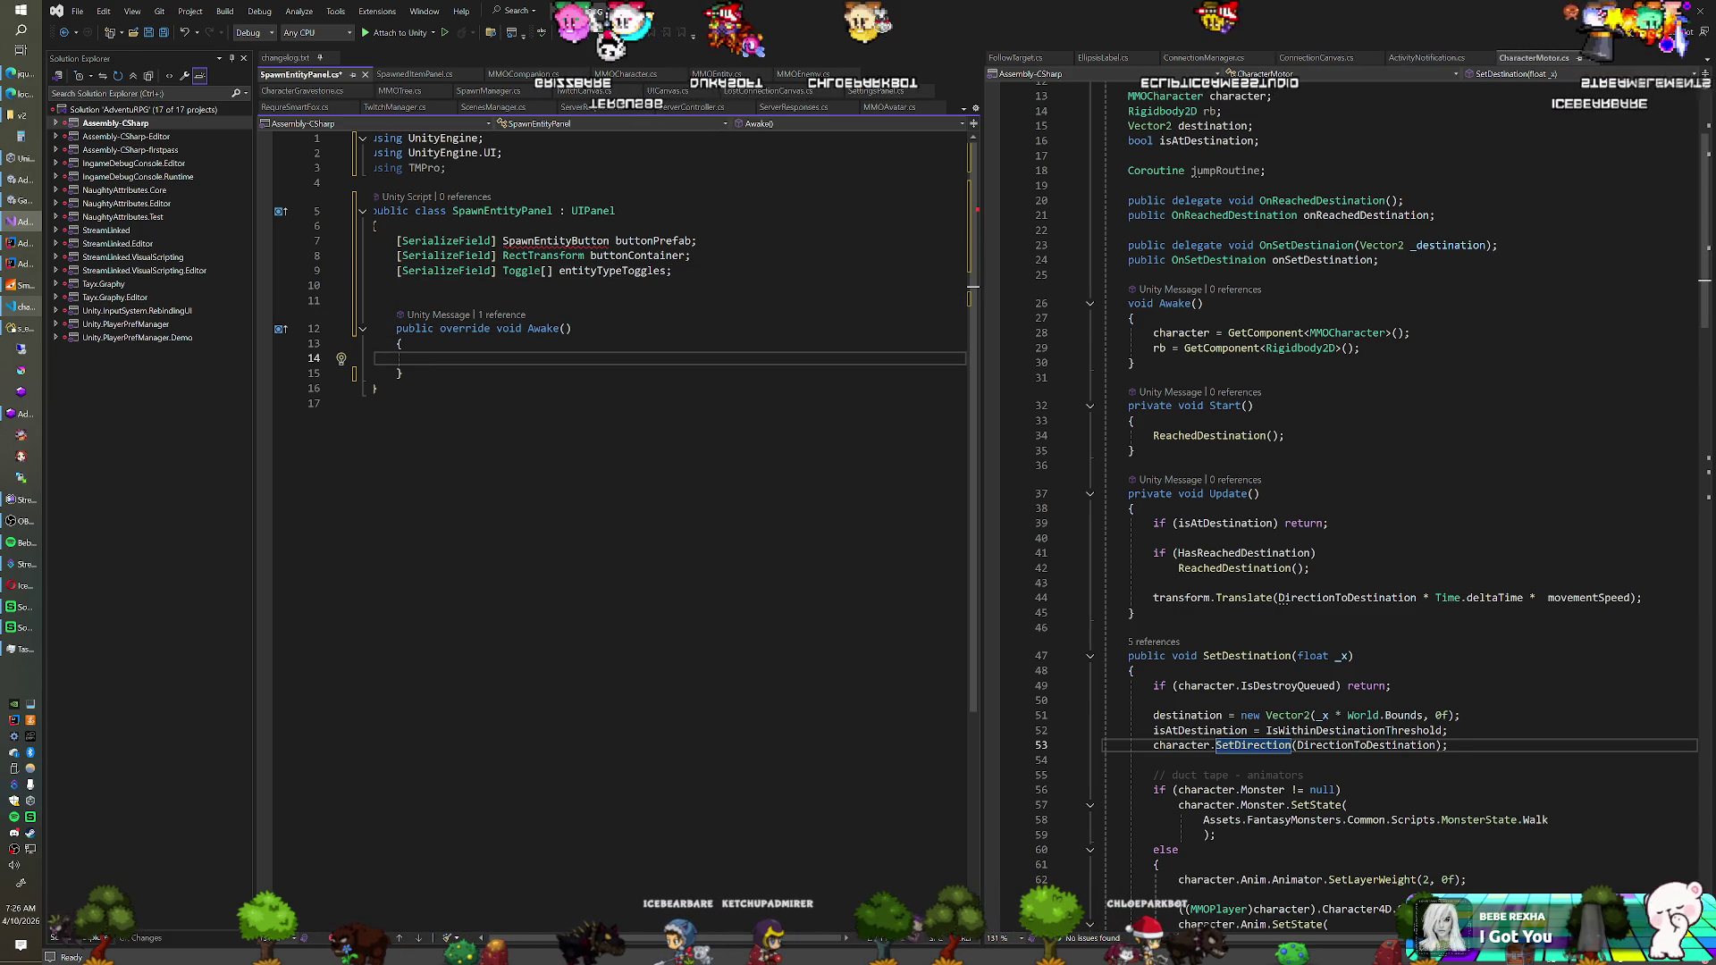
pyautogui.hotkey('alt', 'Tab')
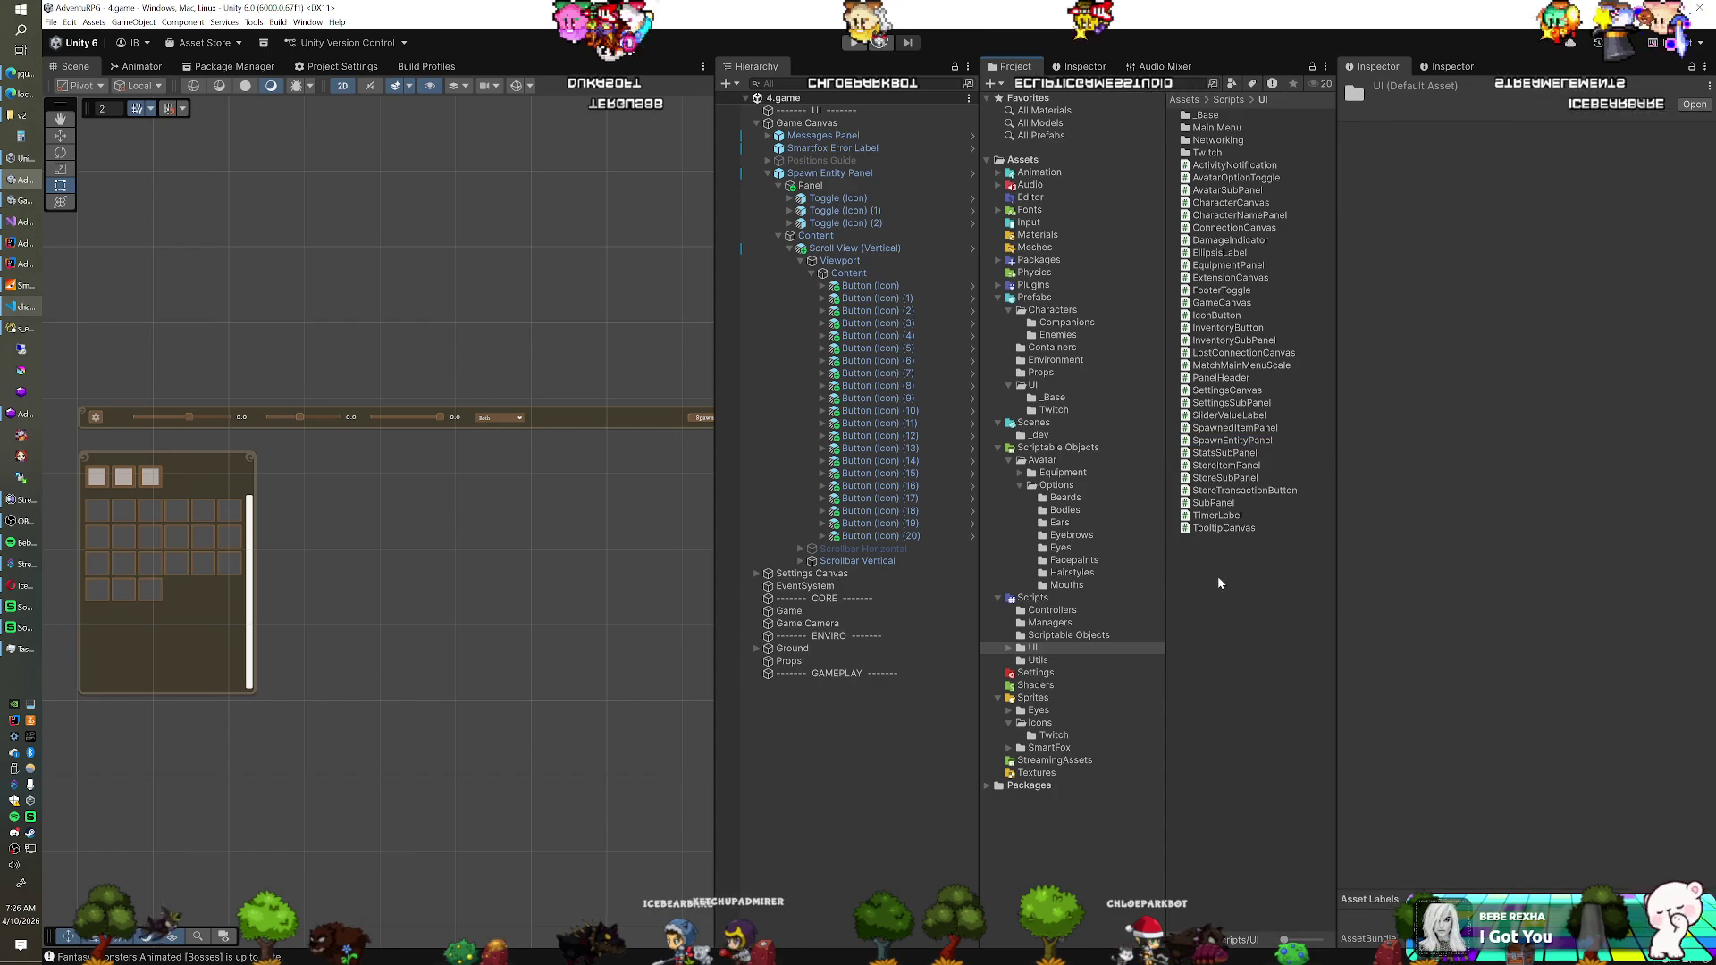
# Create a MonoBehaviour script named SpawnEntityButton in Scripts/UI and open it in Visual Studio
pyautogui.rightClick(1217, 576)
pyautogui.moveTo(1358, 593)
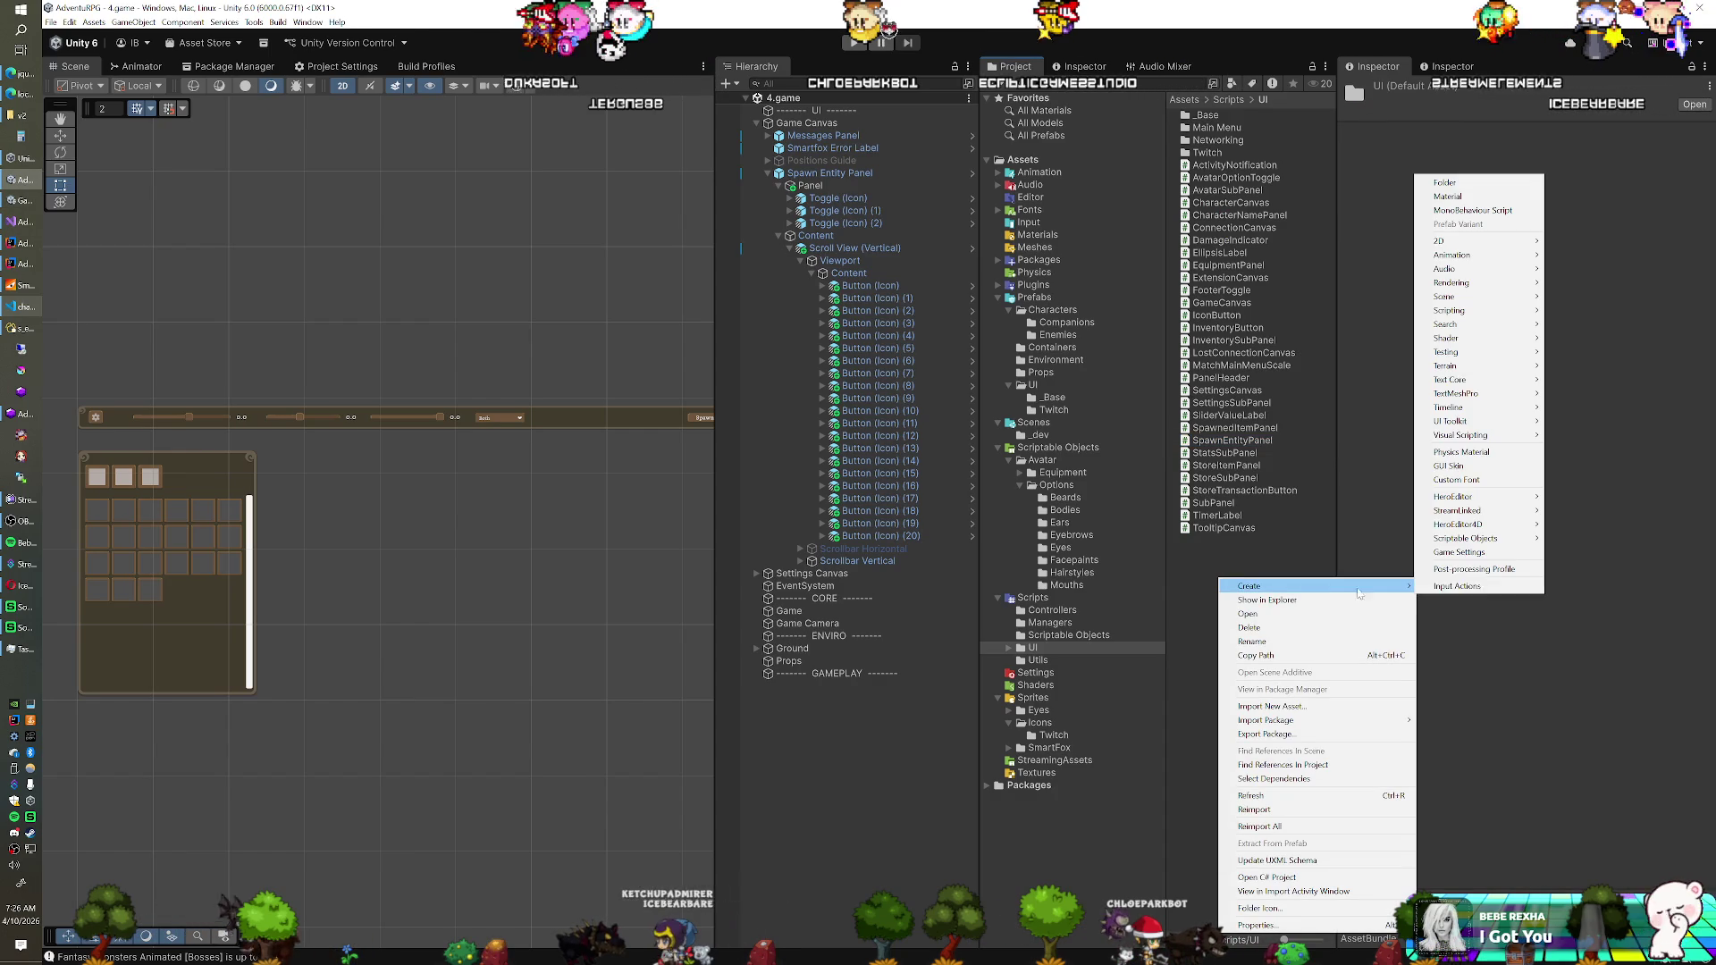
pyautogui.click(1458, 211)
pyautogui.write('SpawnEntityButton')
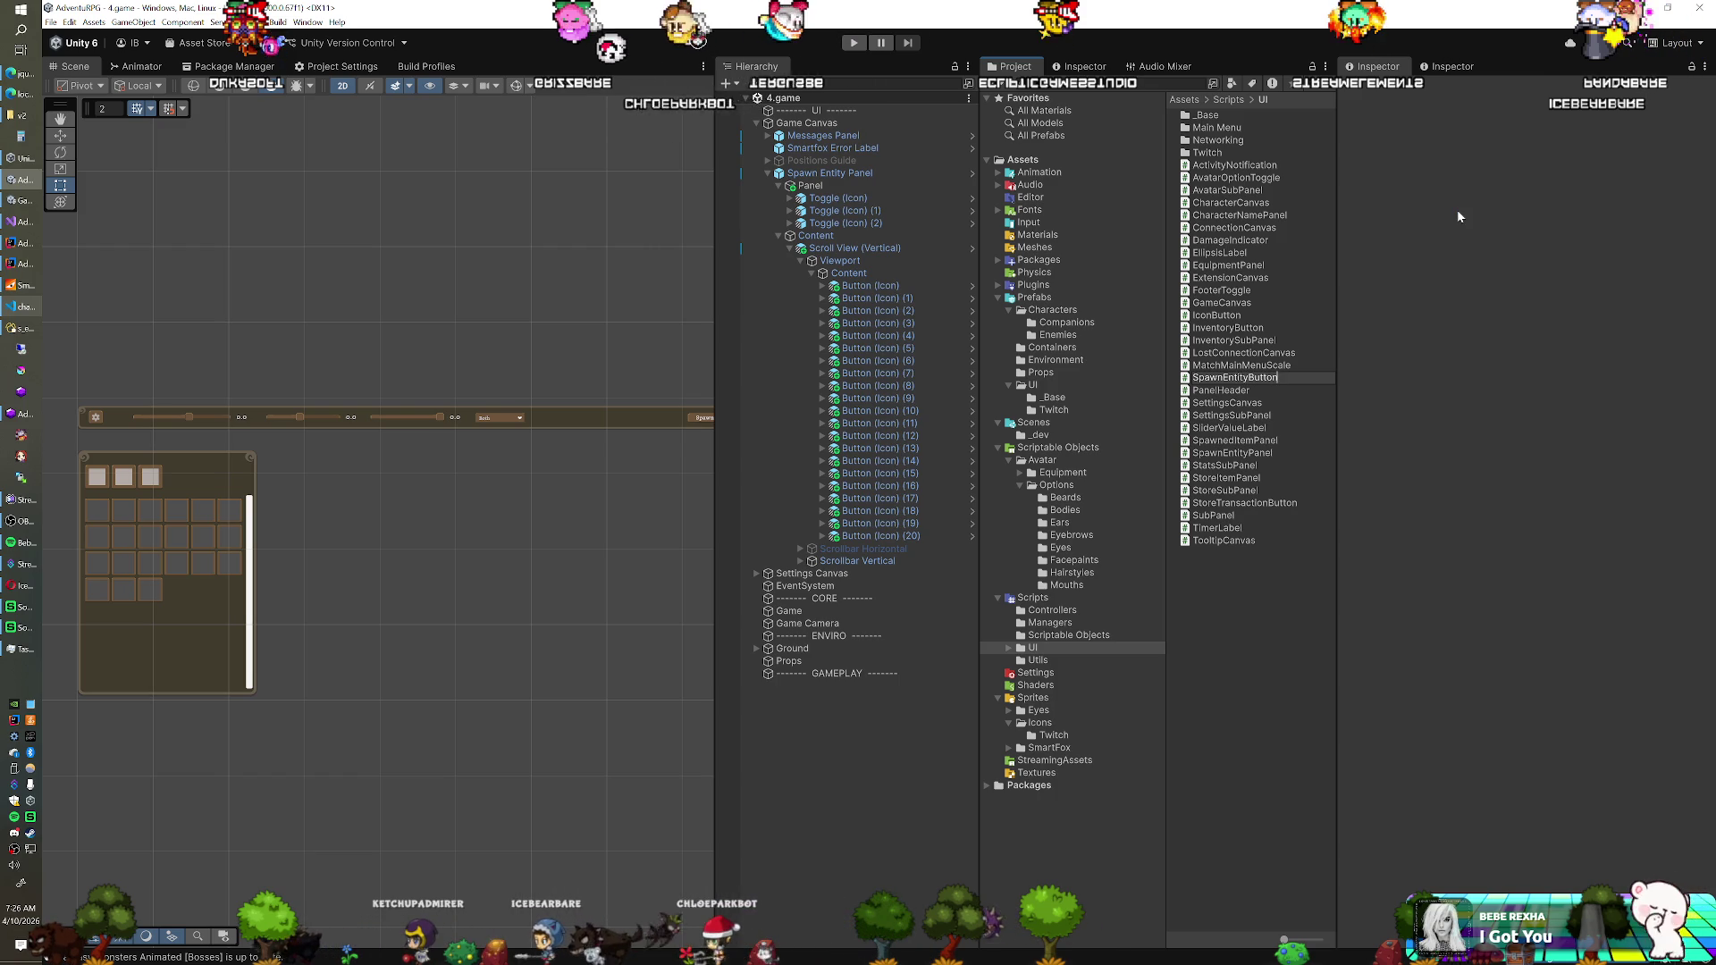
pyautogui.press('Return')
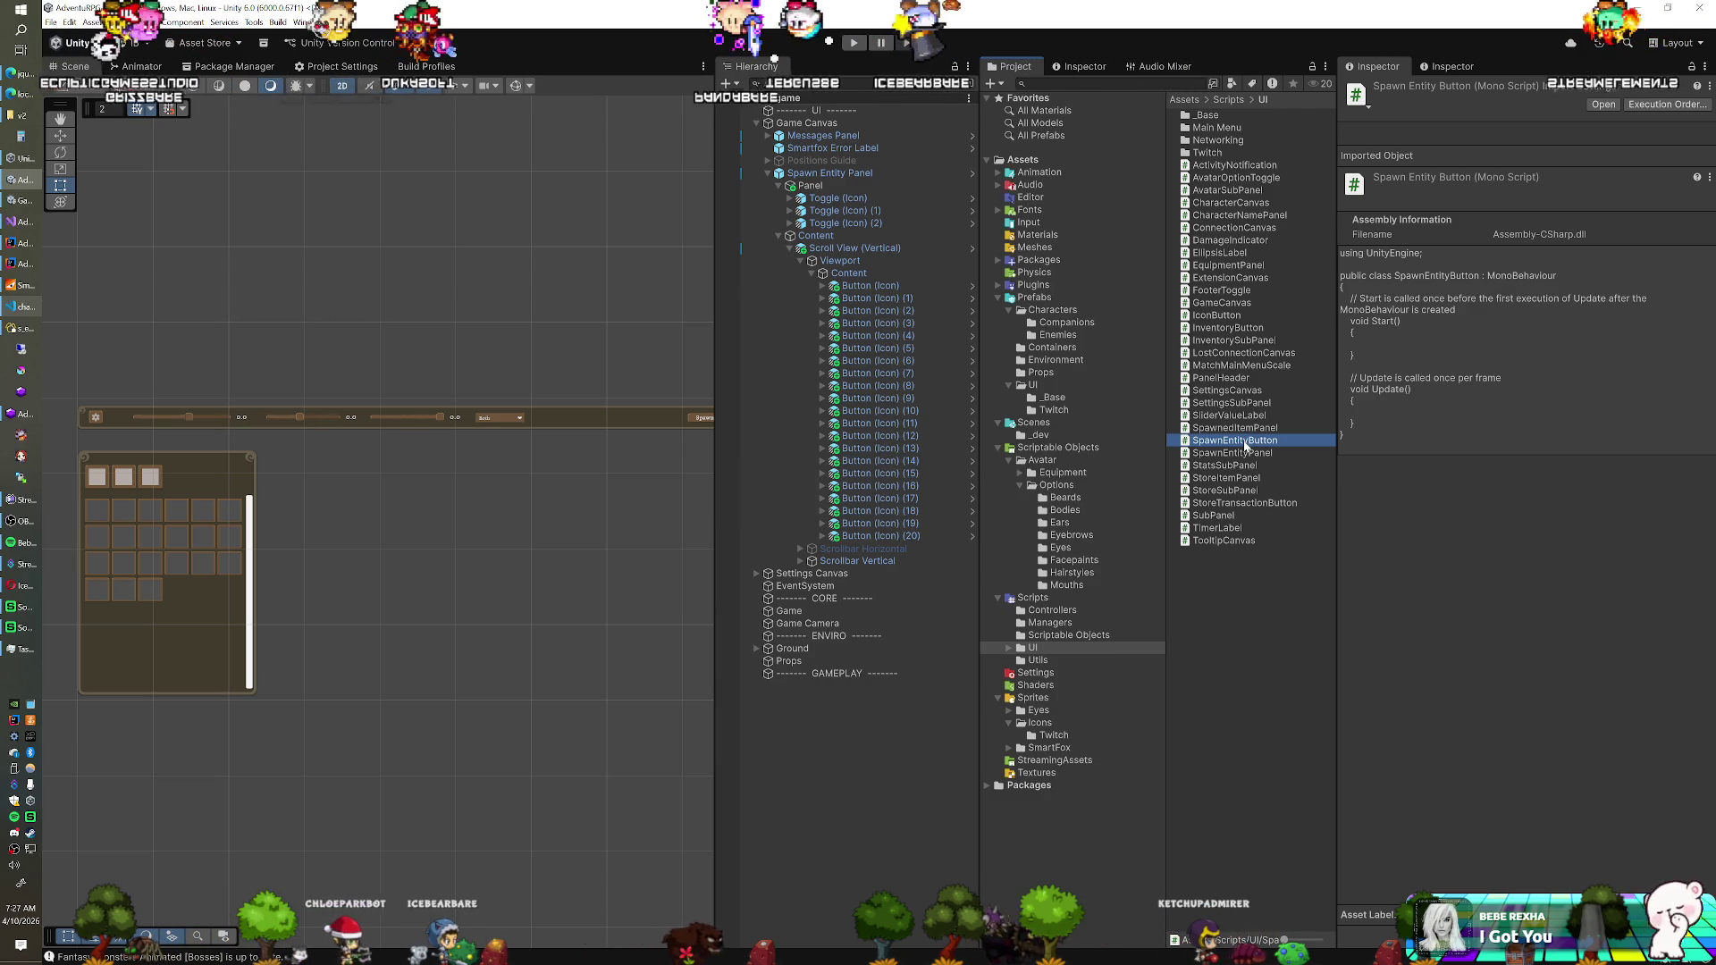
pyautogui.doubleClick(1238, 441)
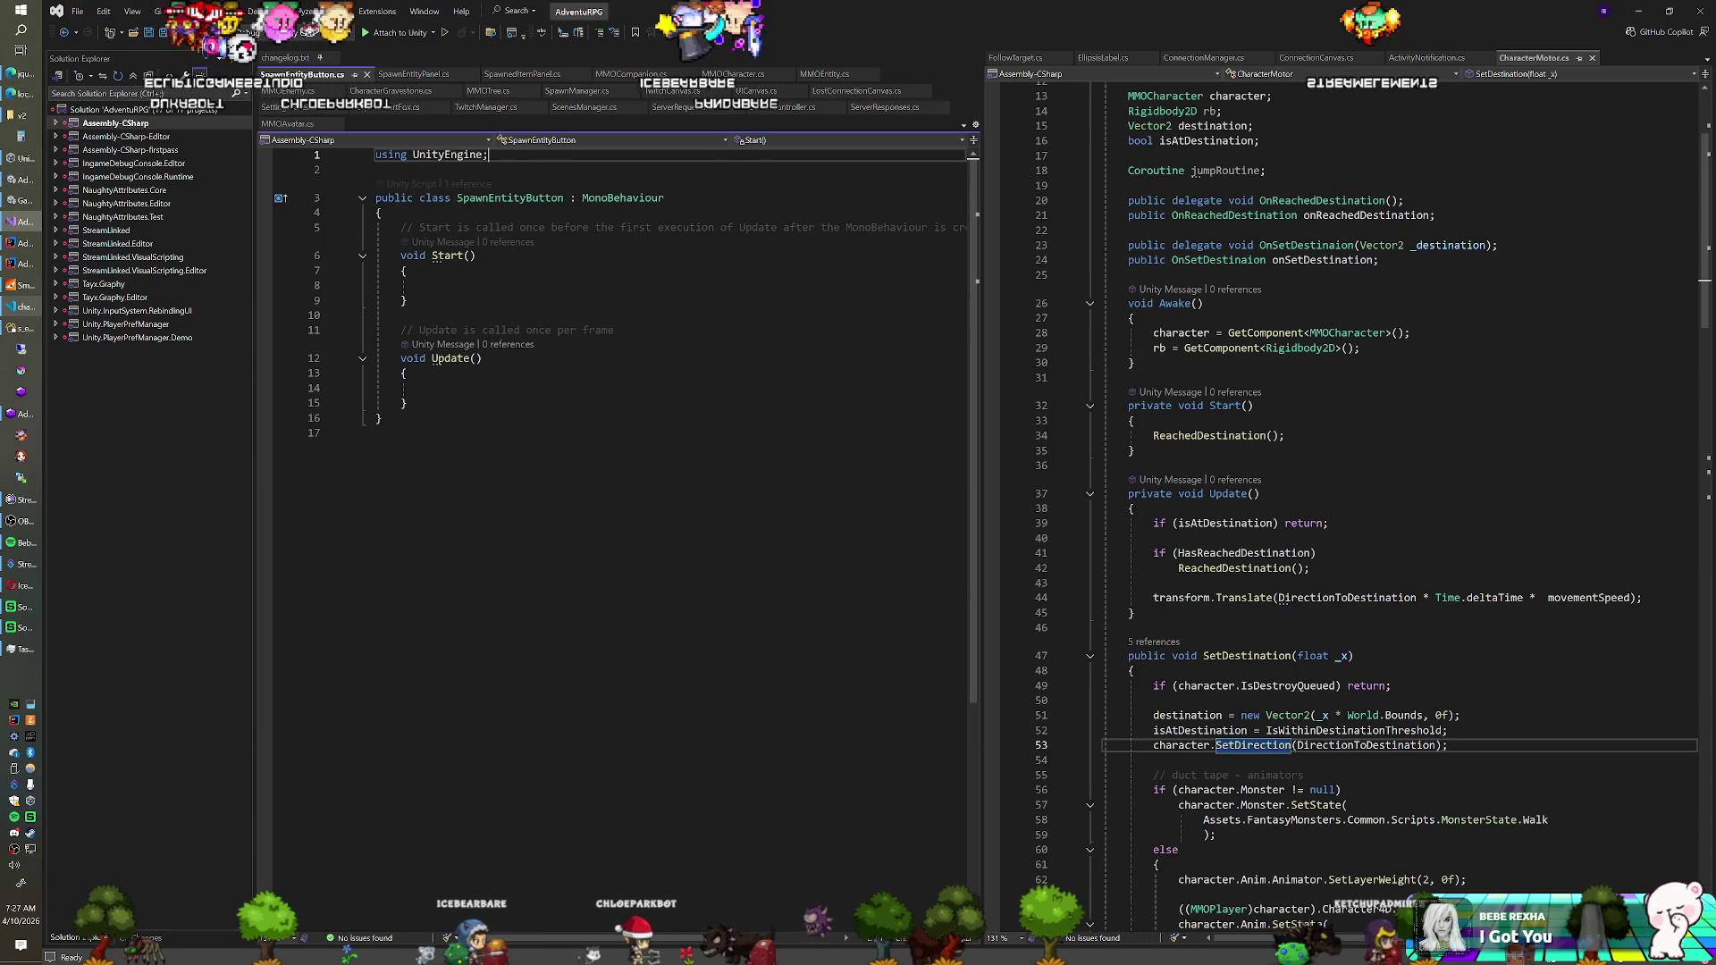
# Add UnityEngine.UI and TMPro using directives and delete the default Start and Update methods
pyautogui.press('Return')
pyautogui.write('using UnityEngine.UI;')
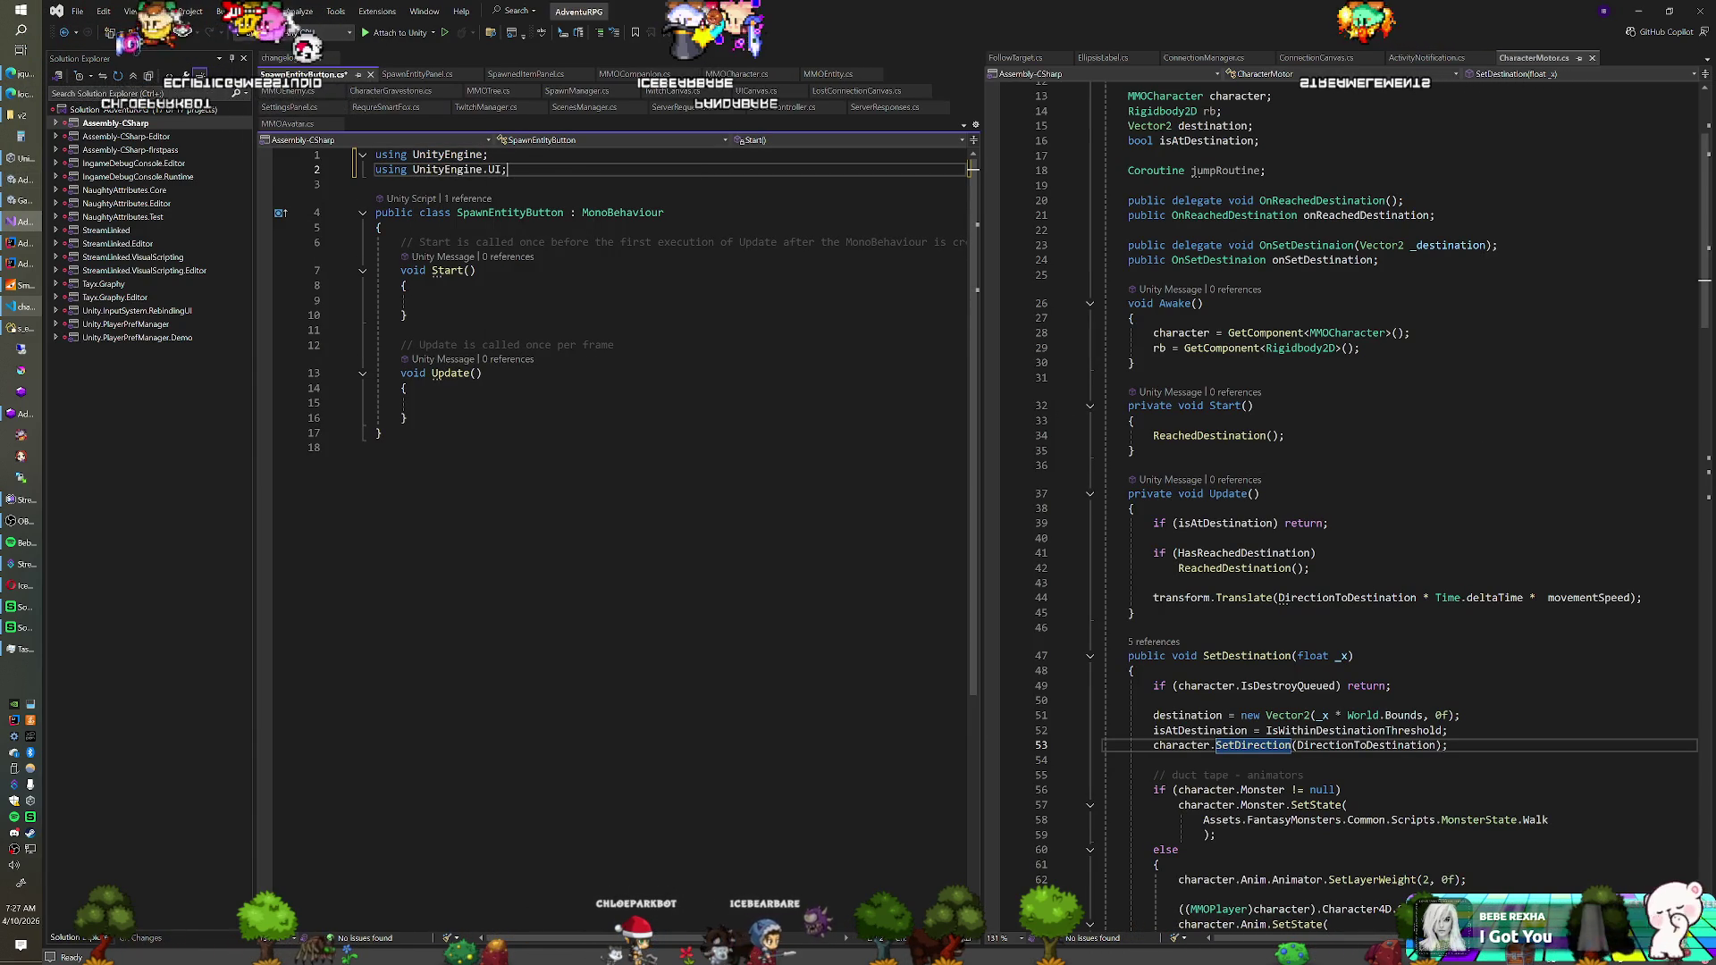
pyautogui.press('Return')
pyautogui.write('using TMPro;')
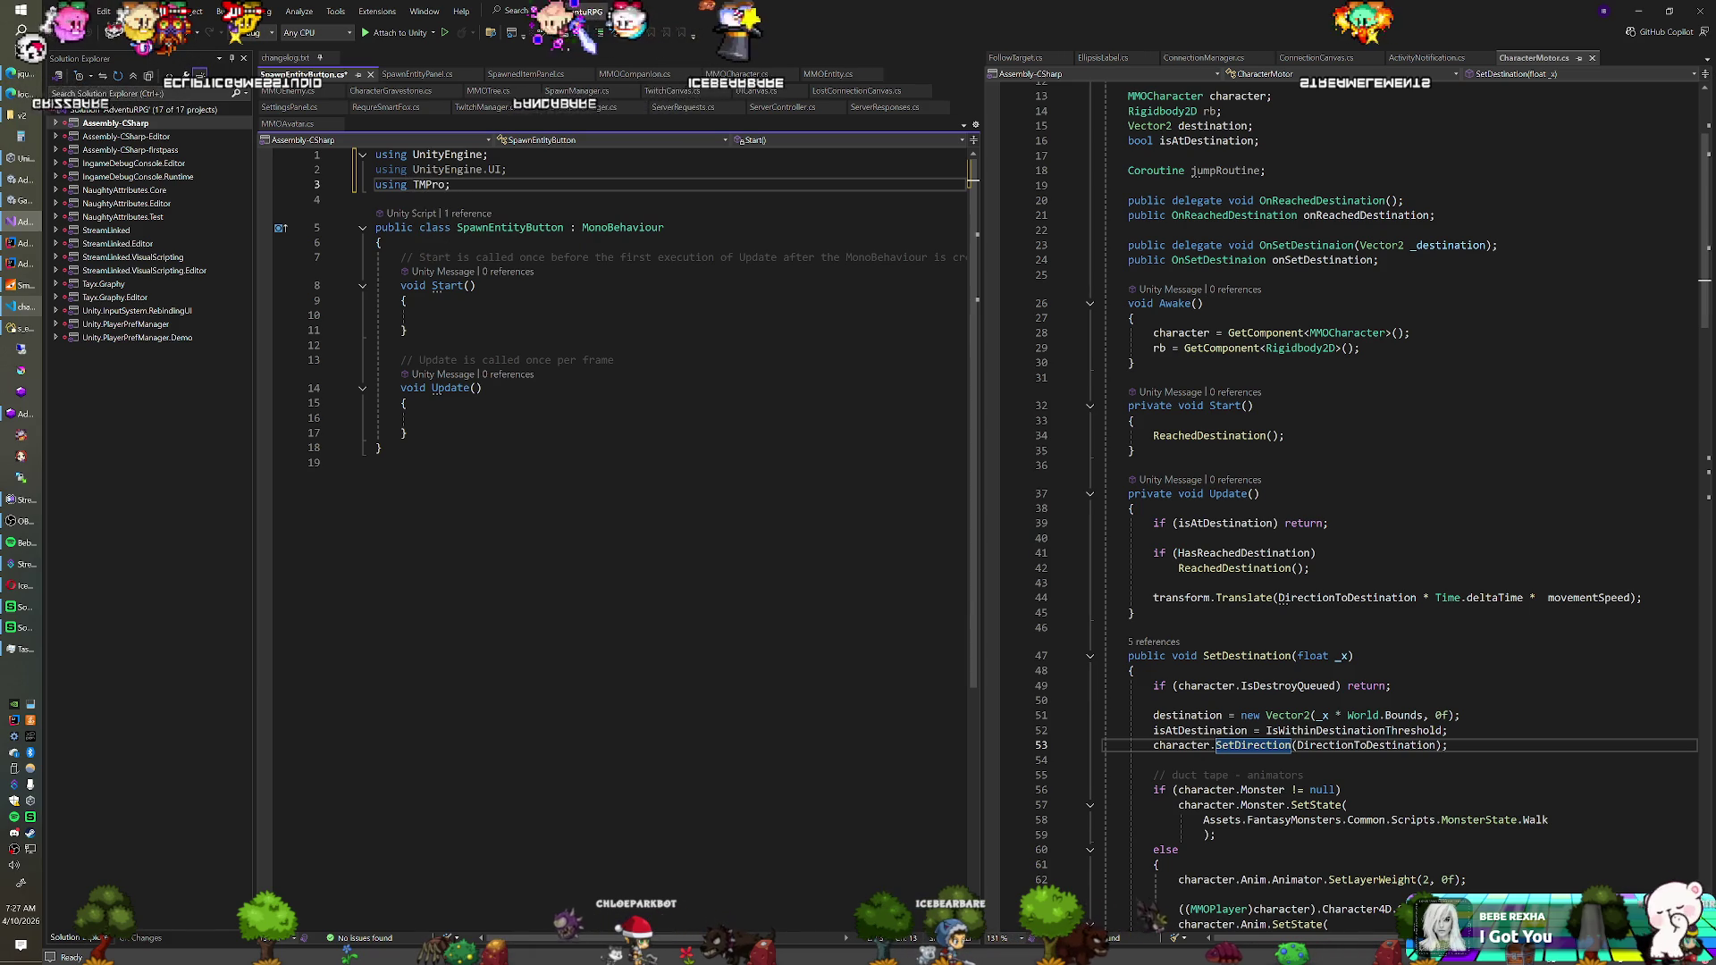
pyautogui.moveTo(400, 256)
pyautogui.mouseDown()
pyautogui.moveTo(438, 286)
pyautogui.moveTo(407, 432)
pyautogui.mouseUp()
pyautogui.press('Delete')
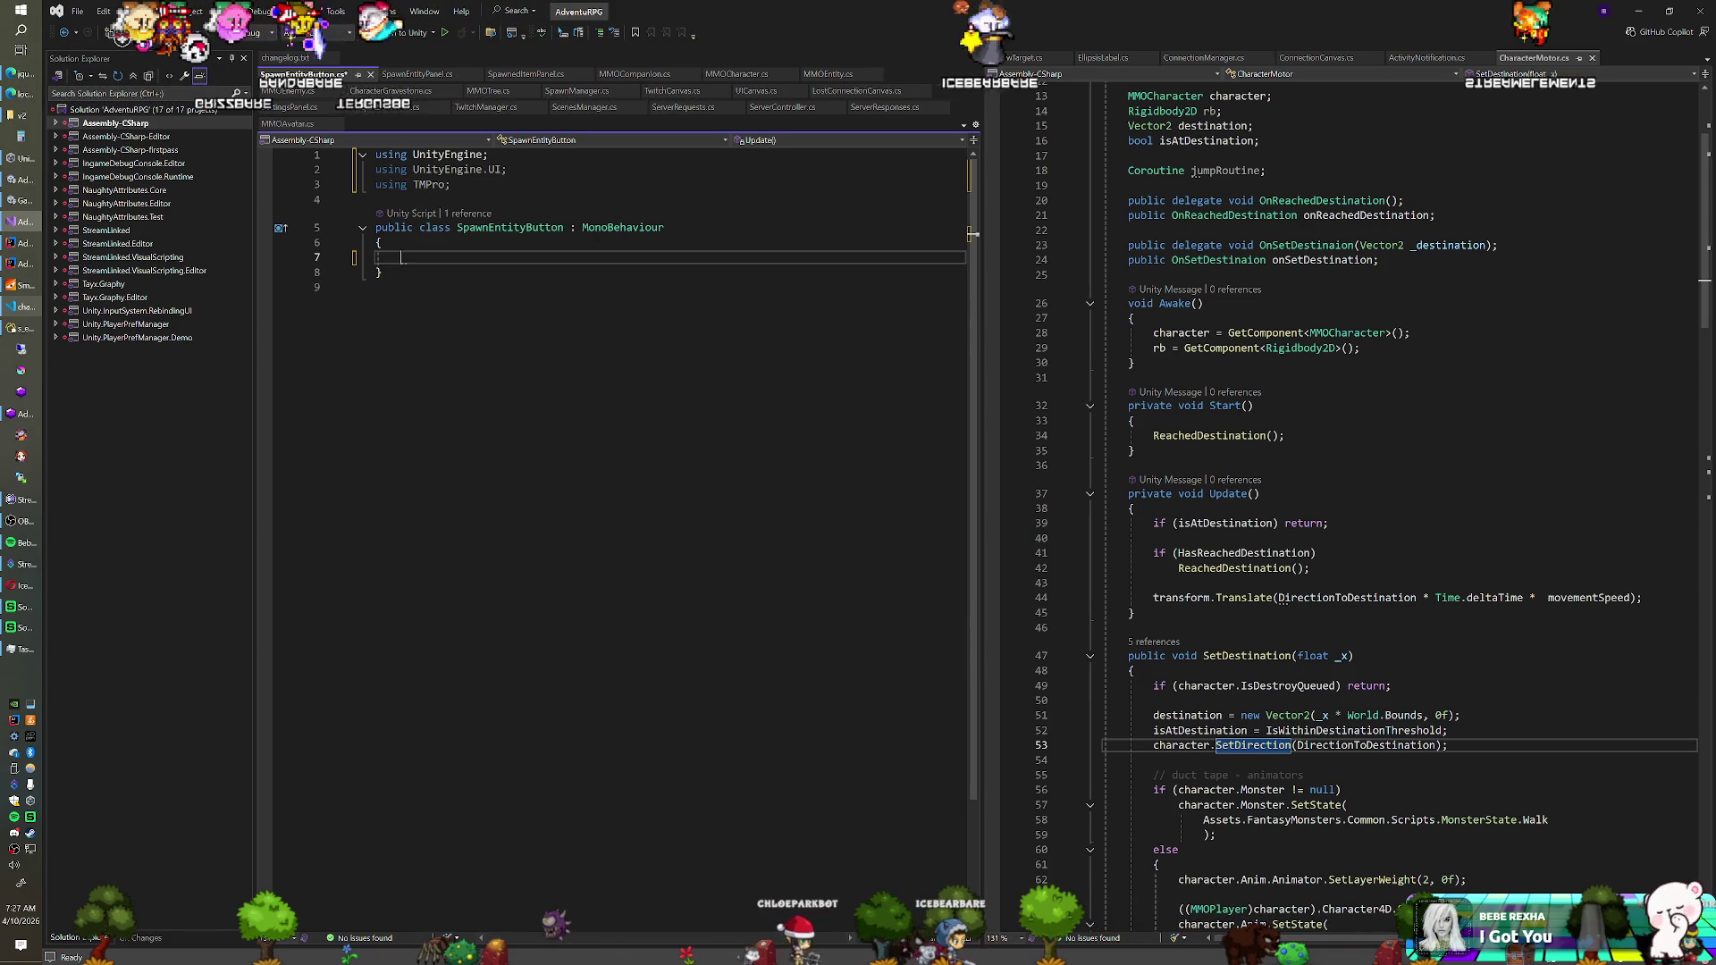
# Declare a [SerializeField] Image icon field and a Button button field, fixing the name's typo
pyautogui.write('[SerializeField] ')
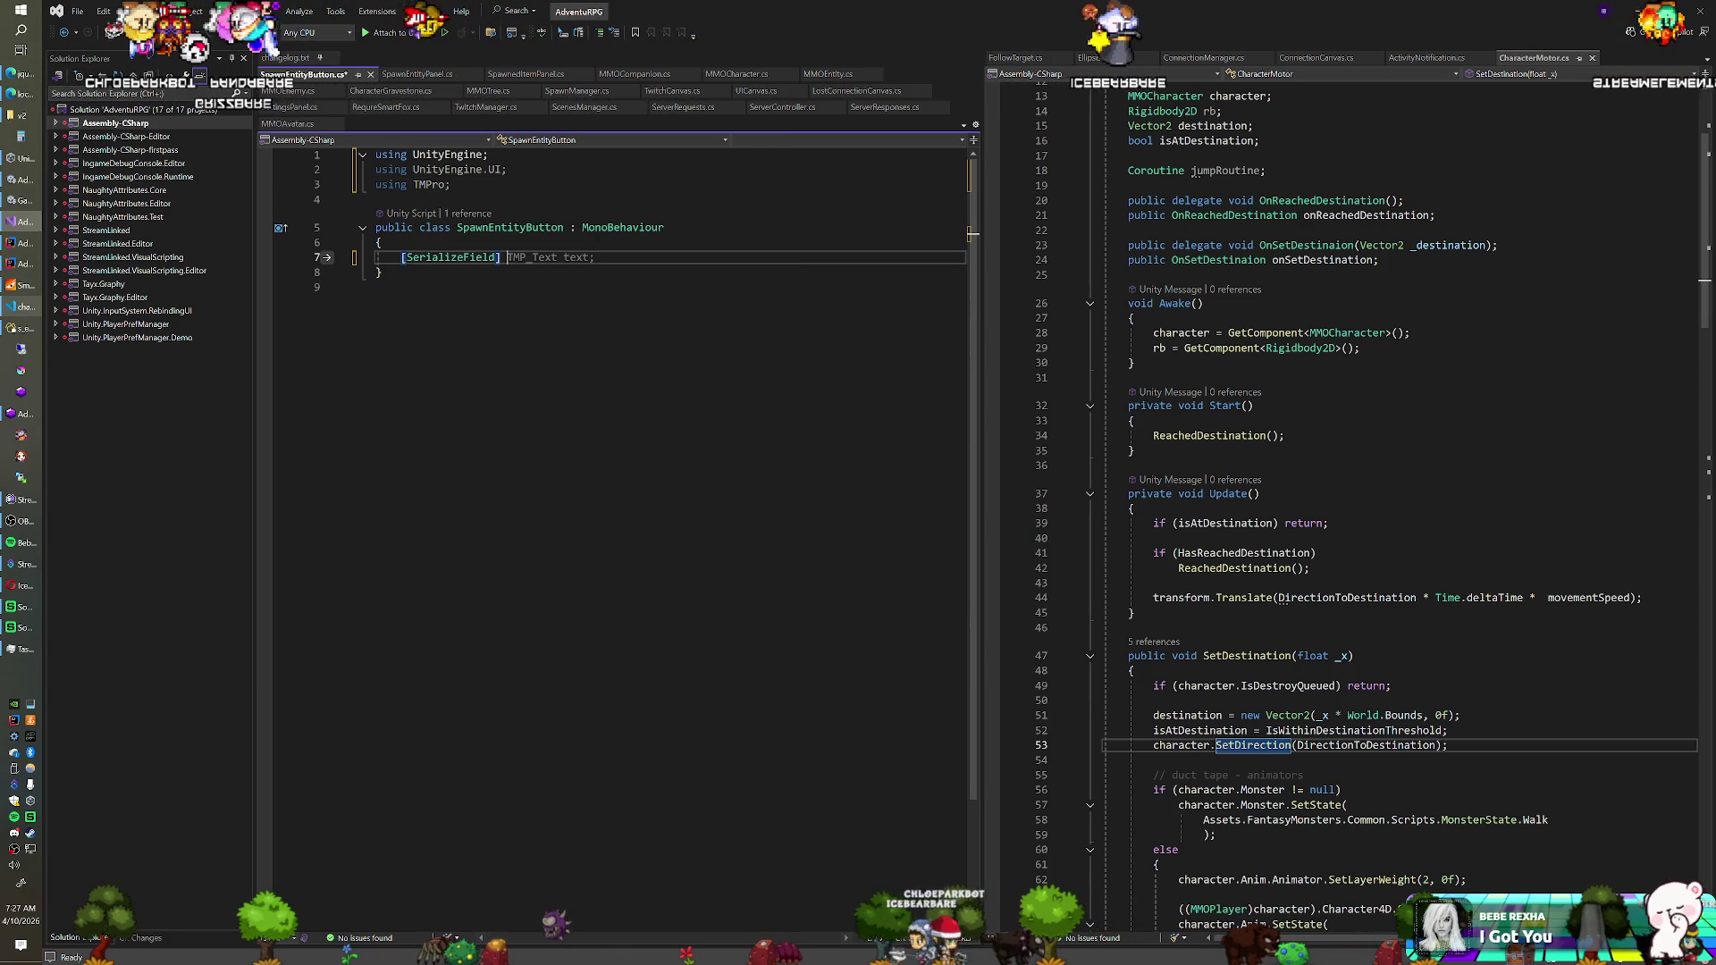
pyautogui.write('Image icon;')
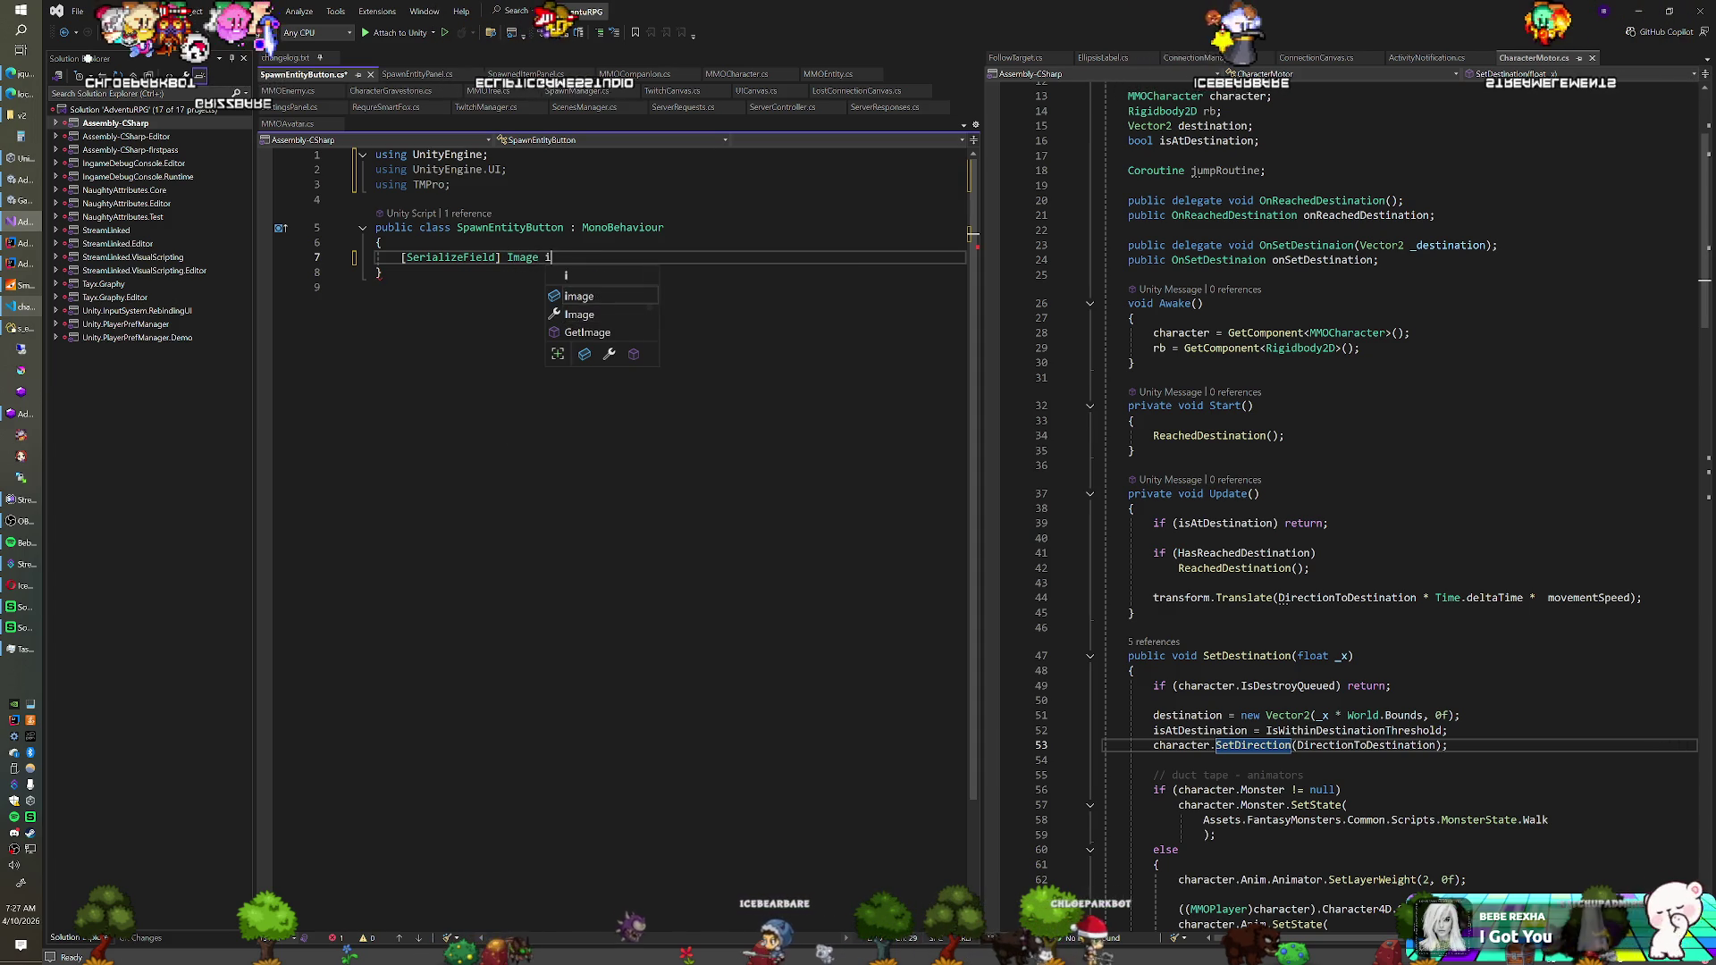
pyautogui.press('Return')
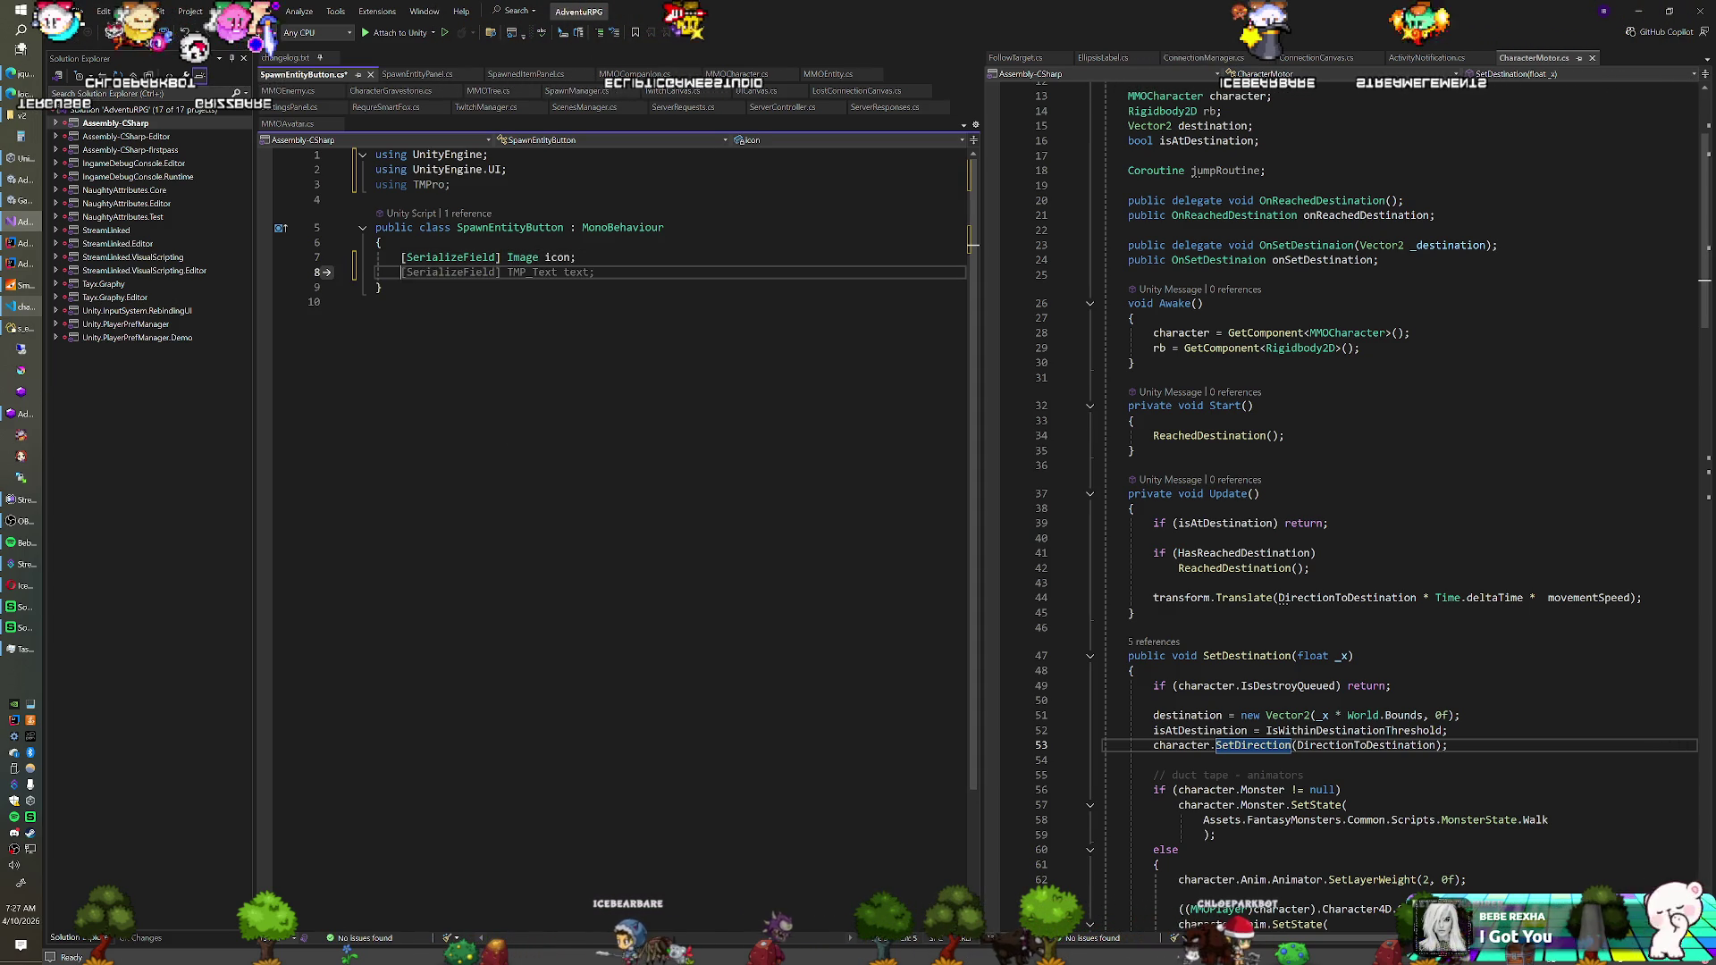
pyautogui.press('Return')
pyautogui.write('Button ')
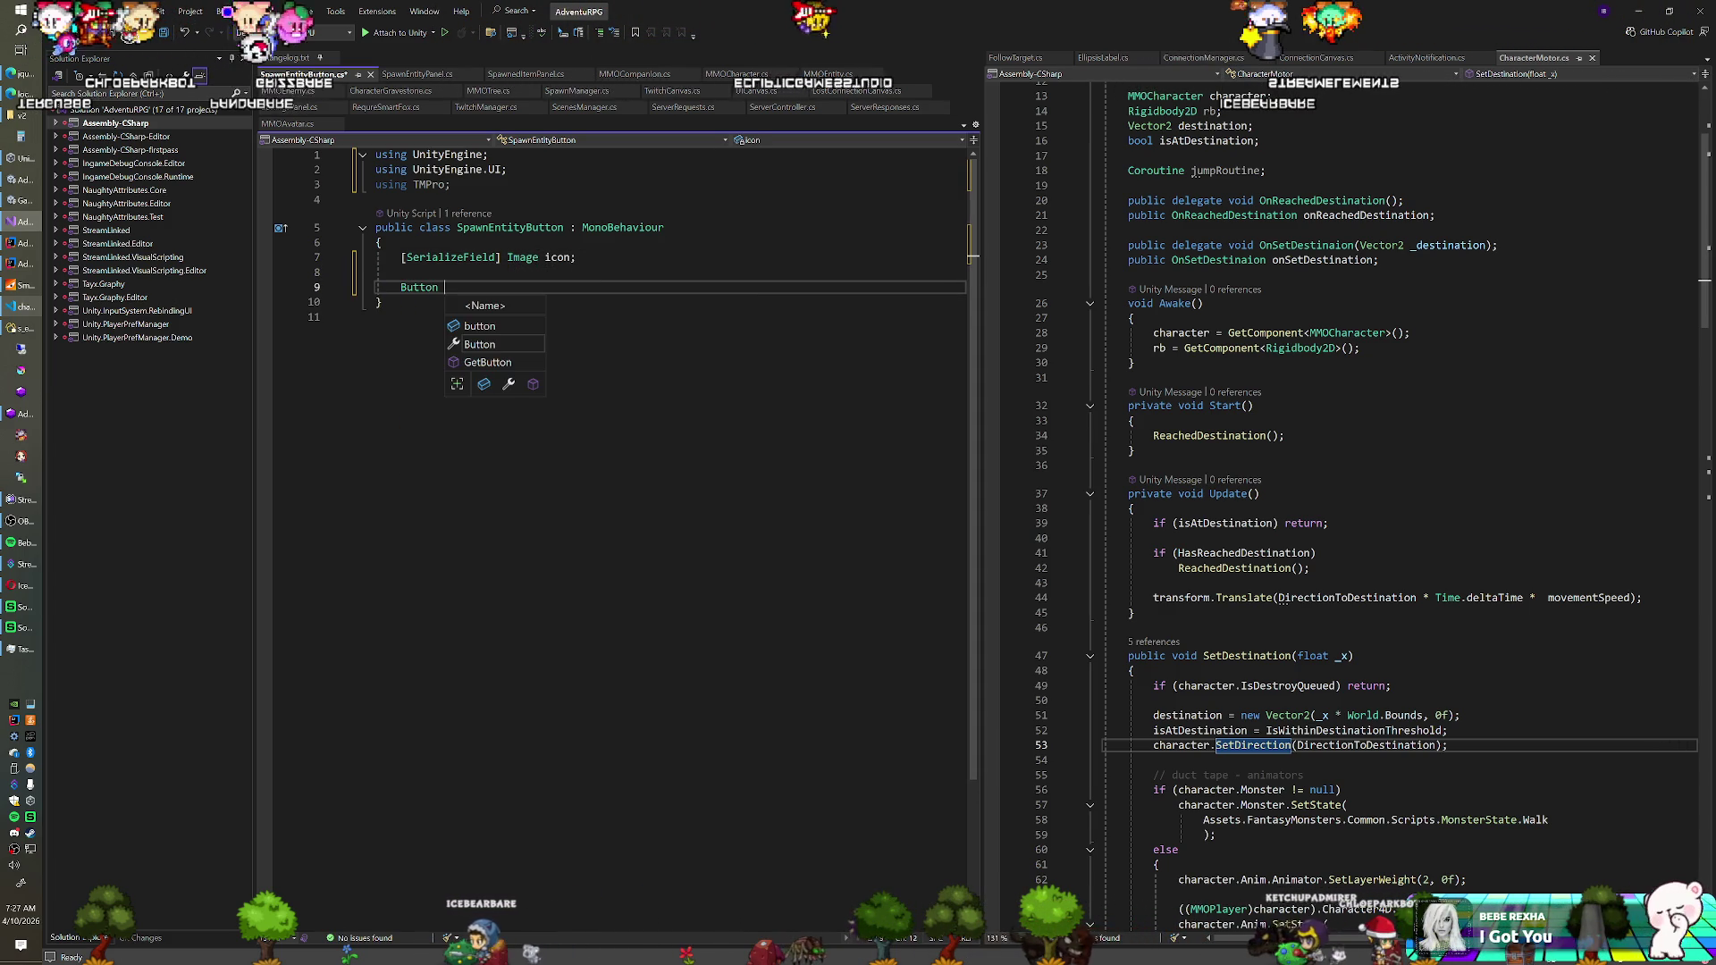
pyautogui.write('butotn;')
pyautogui.press('Return')
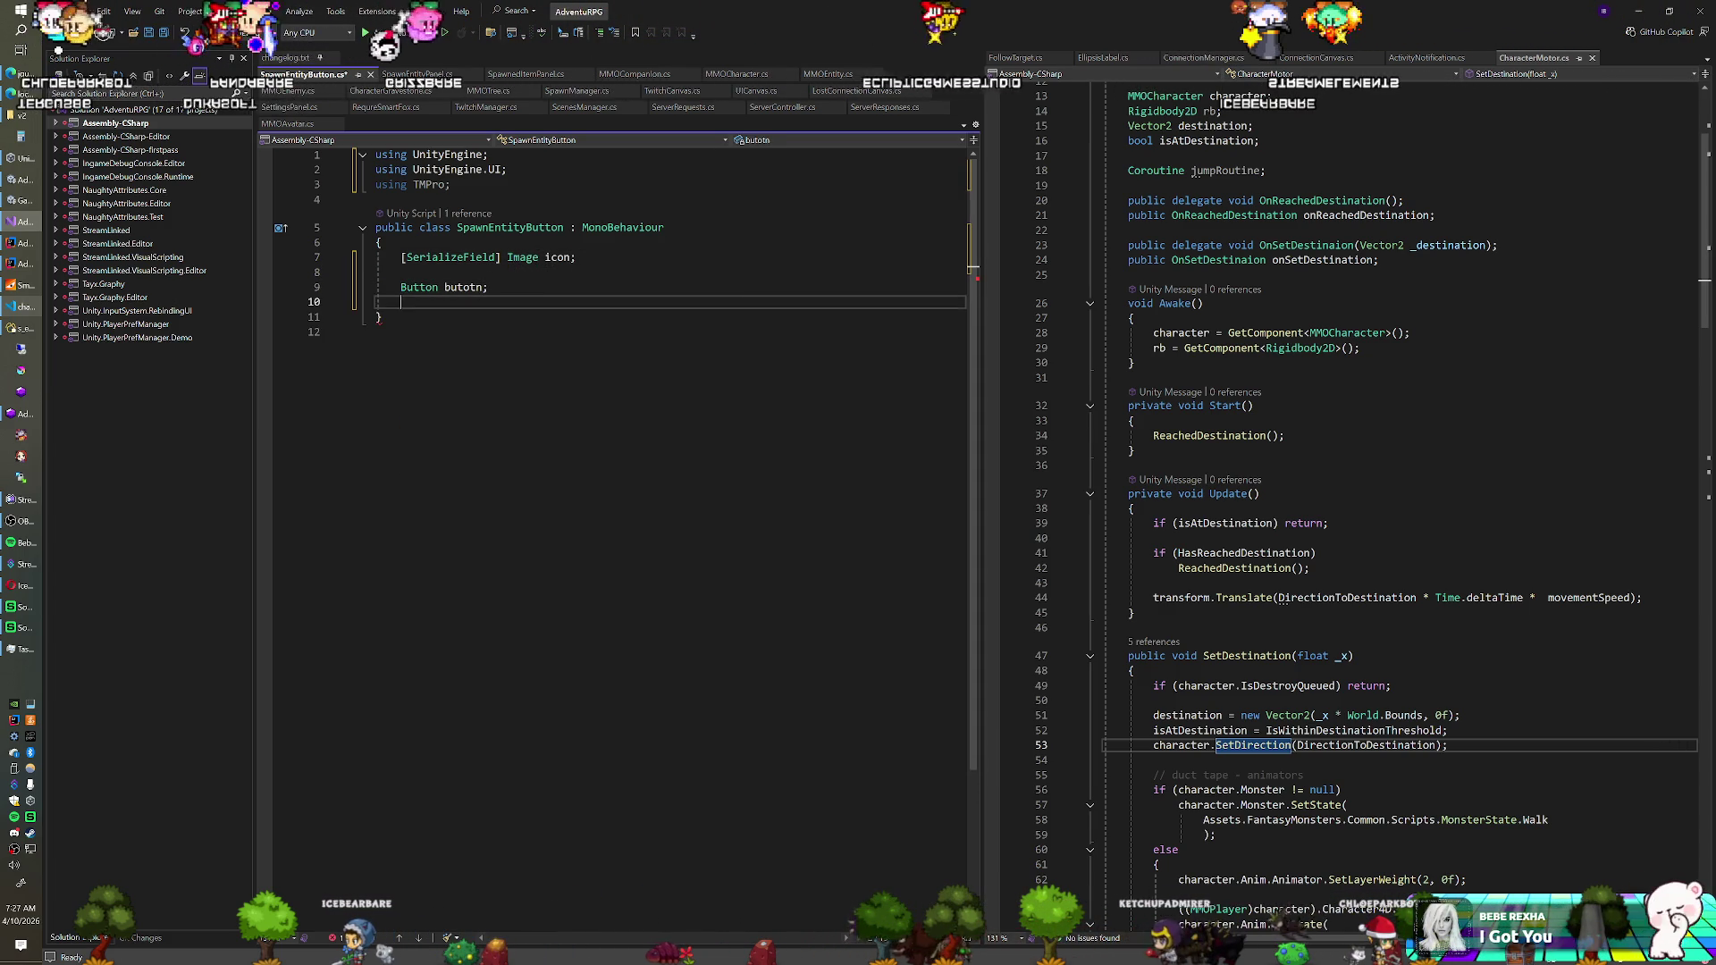
pyautogui.press('Up')
pyautogui.press('End')
pyautogui.press('Left')
pyautogui.press('BackSpace')
pyautogui.press('BackSpace')
pyautogui.press('BackSpace')
pyautogui.write('ton')
pyautogui.press('Down')
# Start an Awake method below the fields using autocompletion
pyautogui.press('Return')
pyautogui.write('void Aw')
pyautogui.press('Tab')
# In Awake, add a button.onClick listener that calls ServerRequests.SpawnEntityRequest()
pyautogui.write('button.onClick')
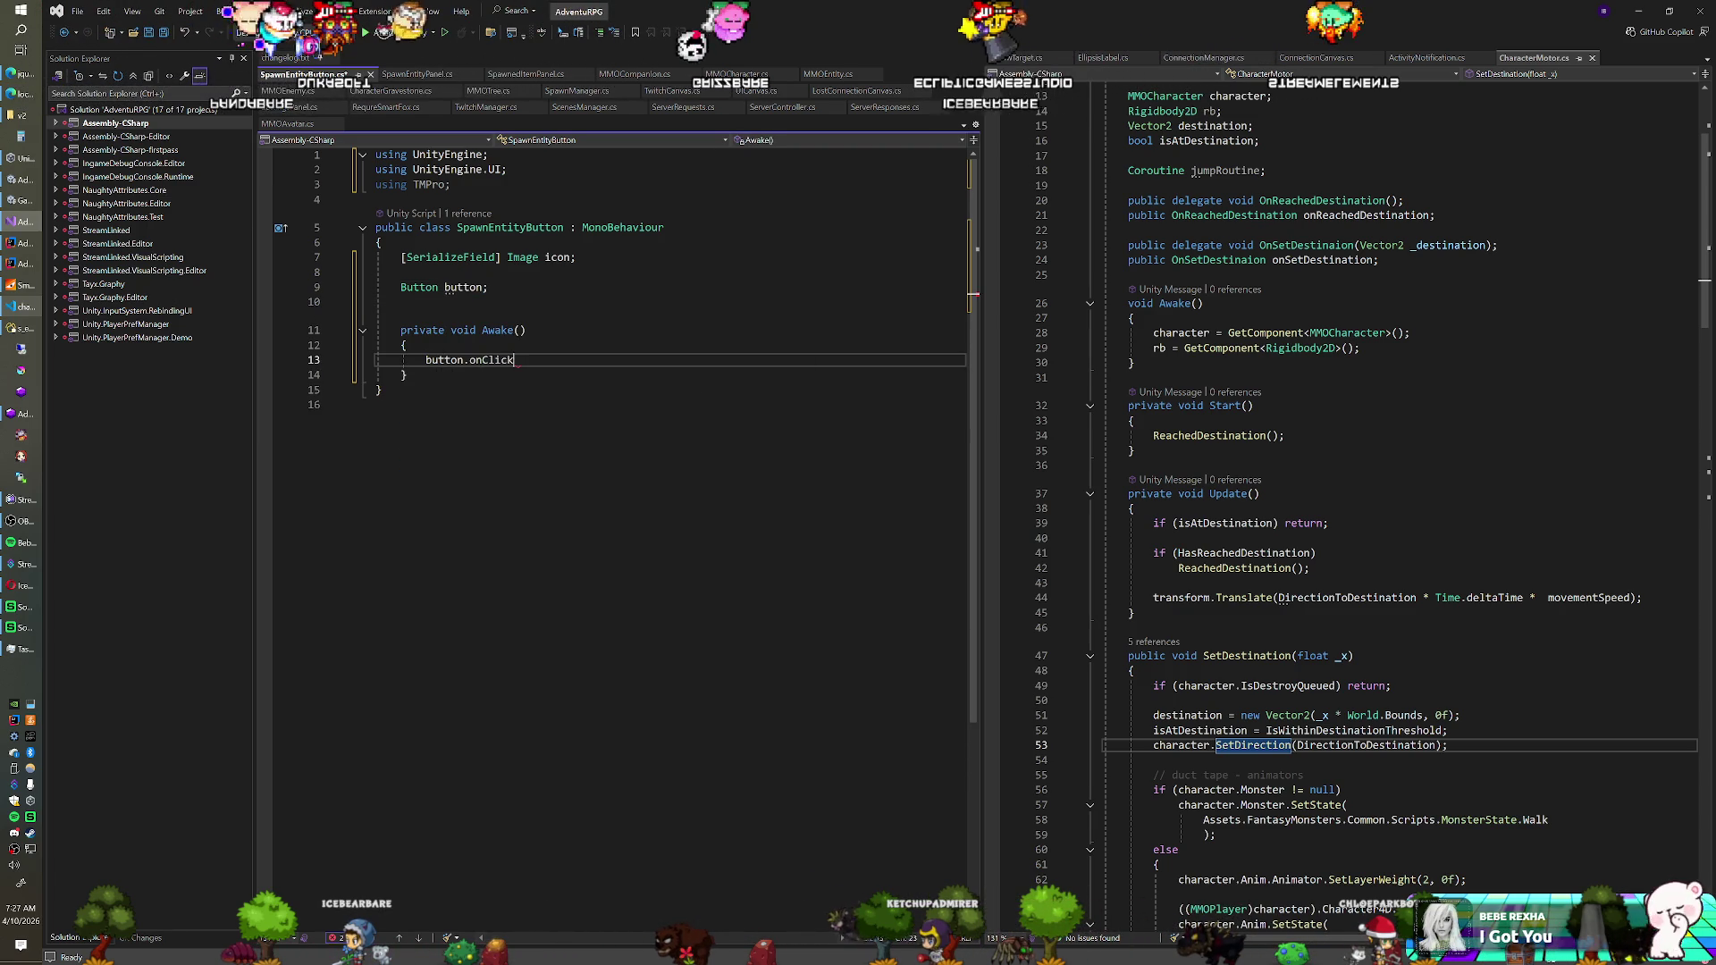
pyautogui.write('.AddListener(')
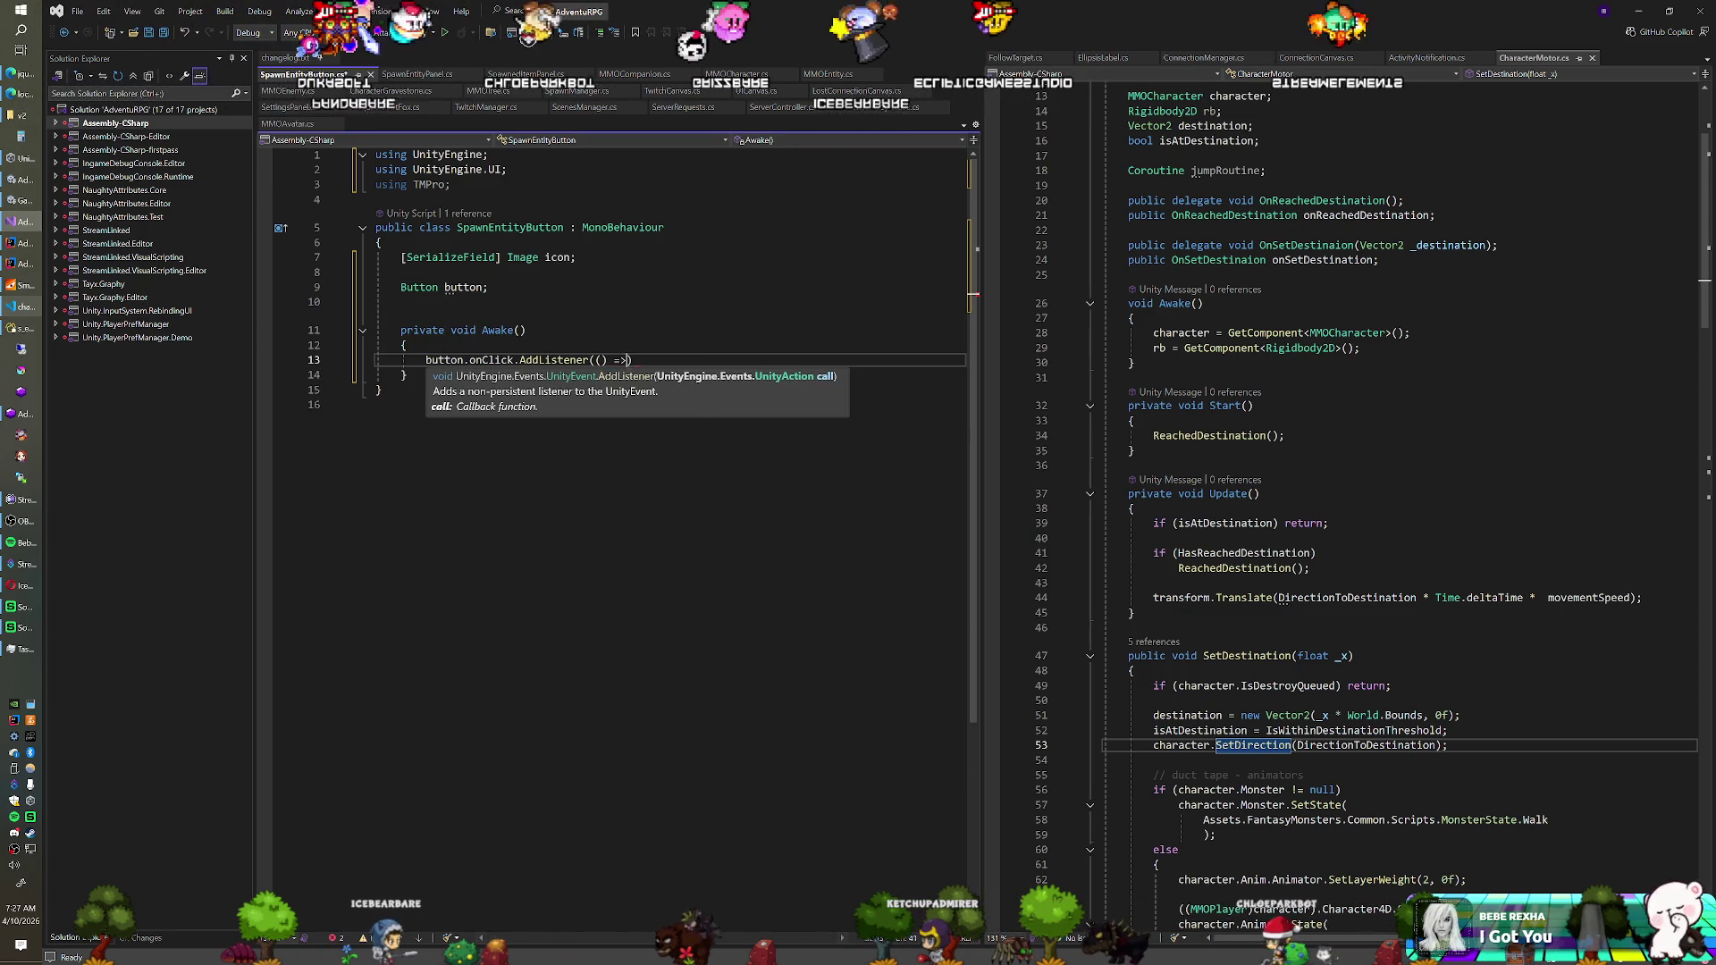
pyautogui.write('() => O')
pyautogui.press('BackSpace')
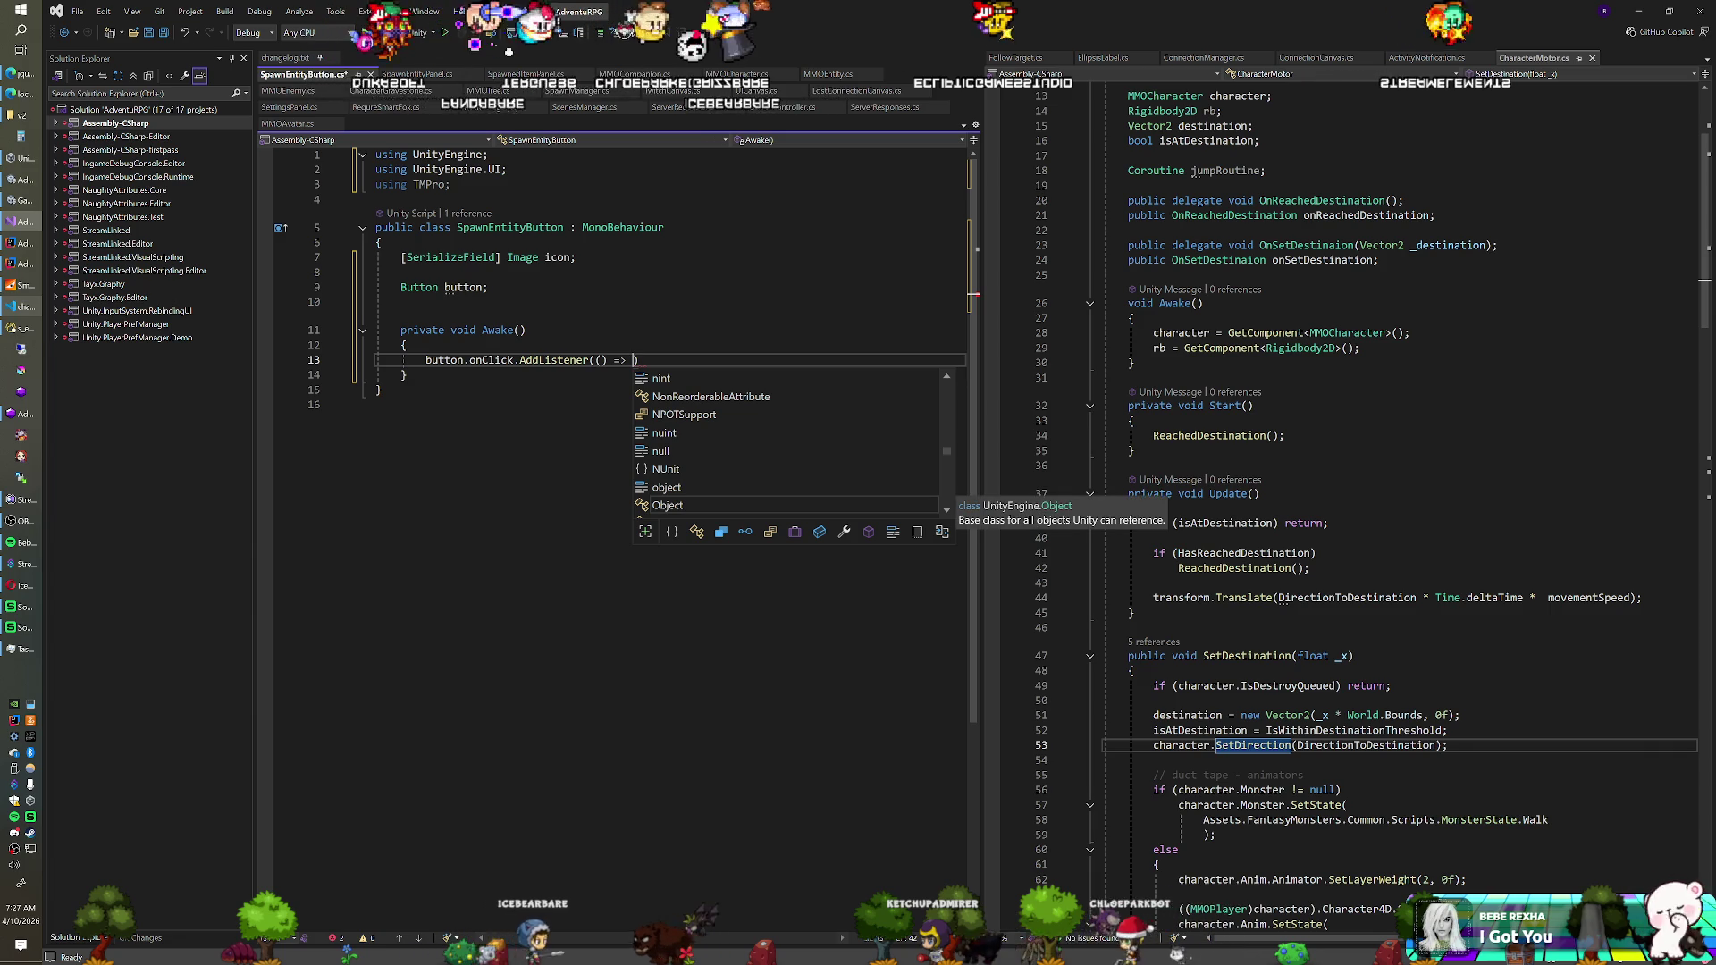
pyautogui.write('Co')
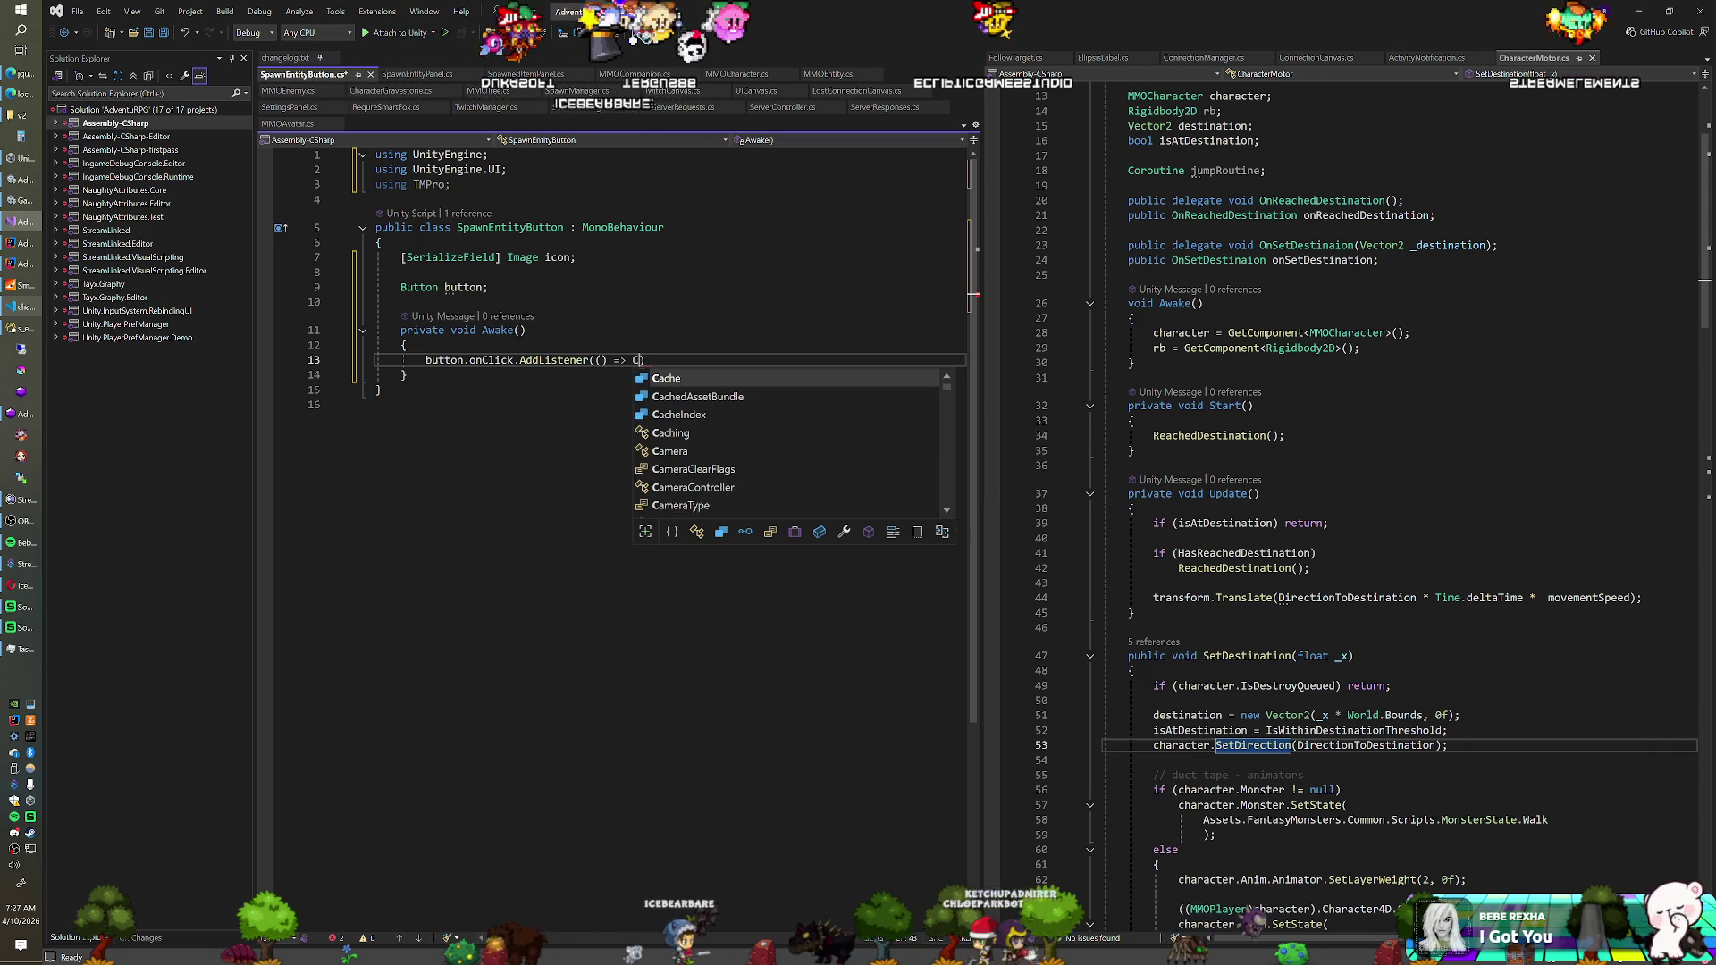
pyautogui.write('nn')
pyautogui.press('BackSpace')
pyautogui.press('BackSpace')
pyautogui.press('BackSpace')
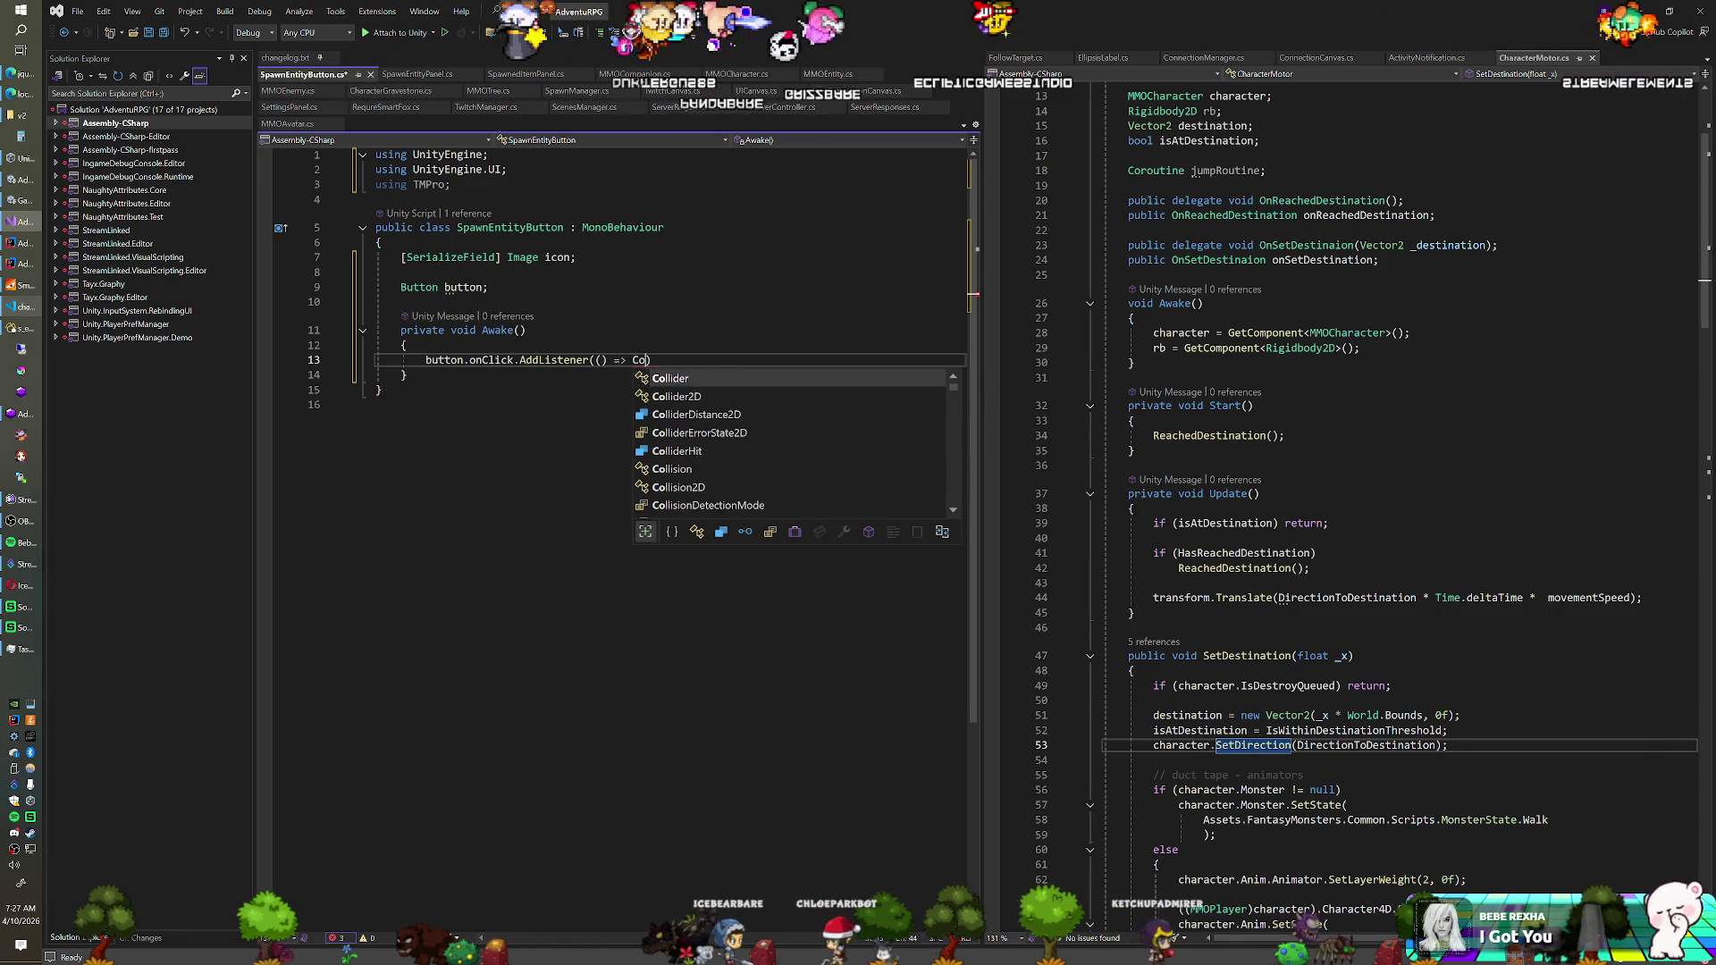
pyautogui.write('Server')
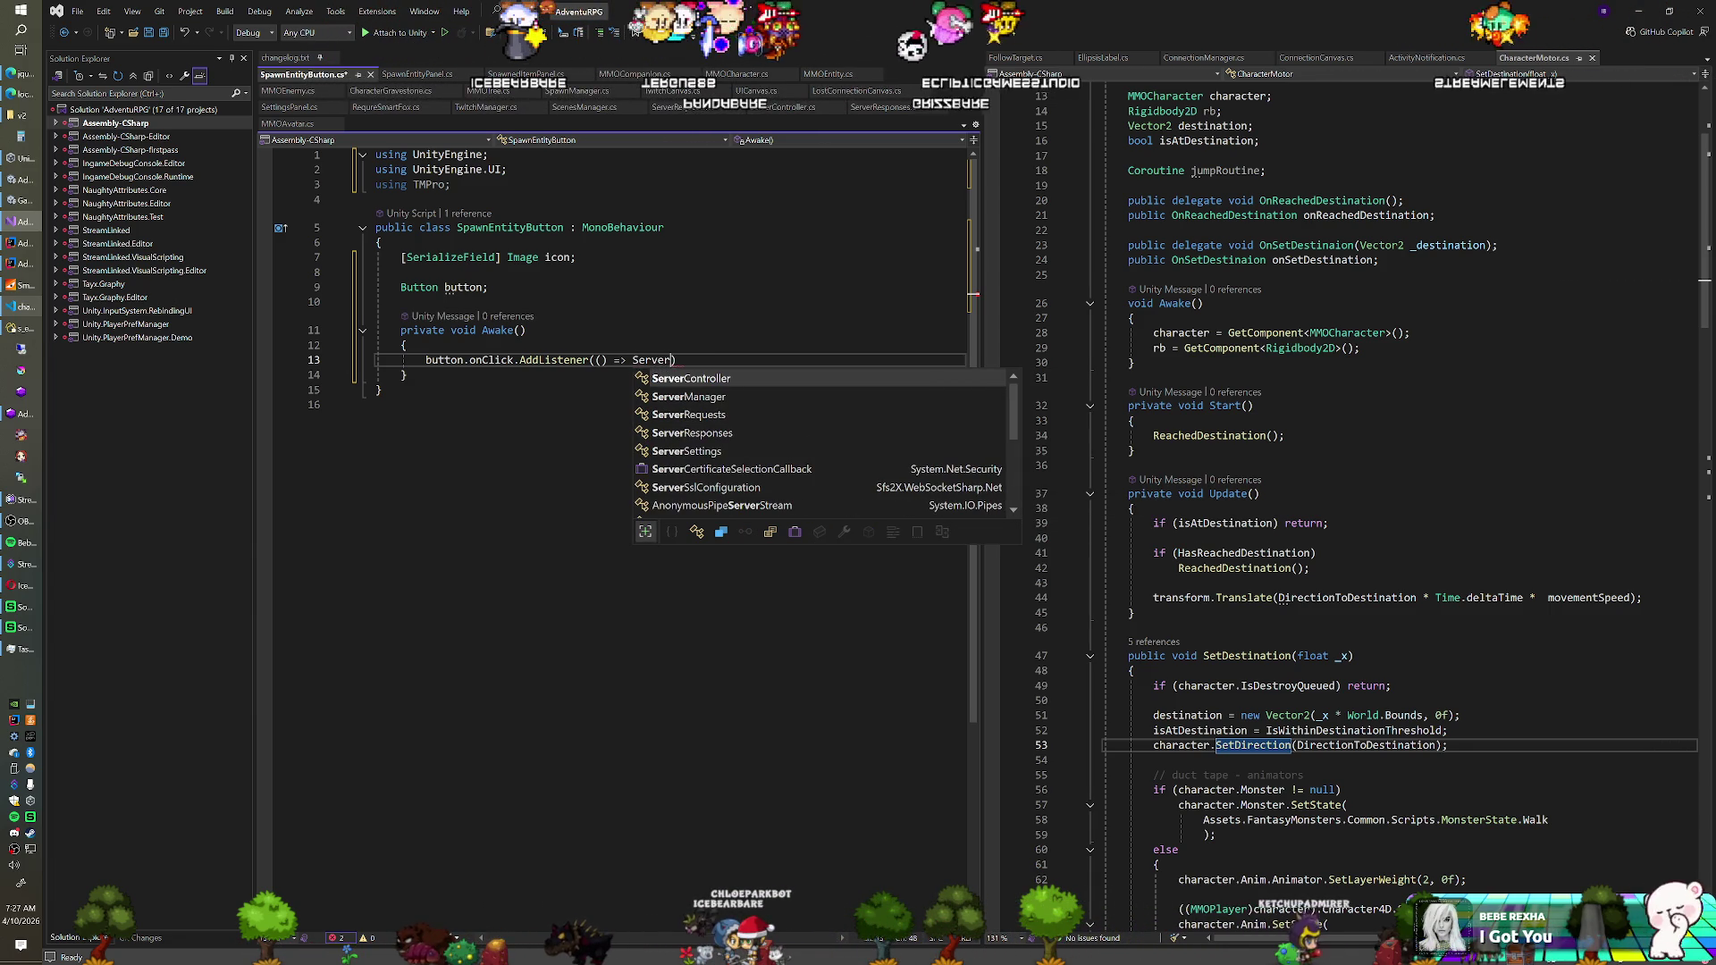
pyautogui.press('Down')
pyautogui.press('Down')
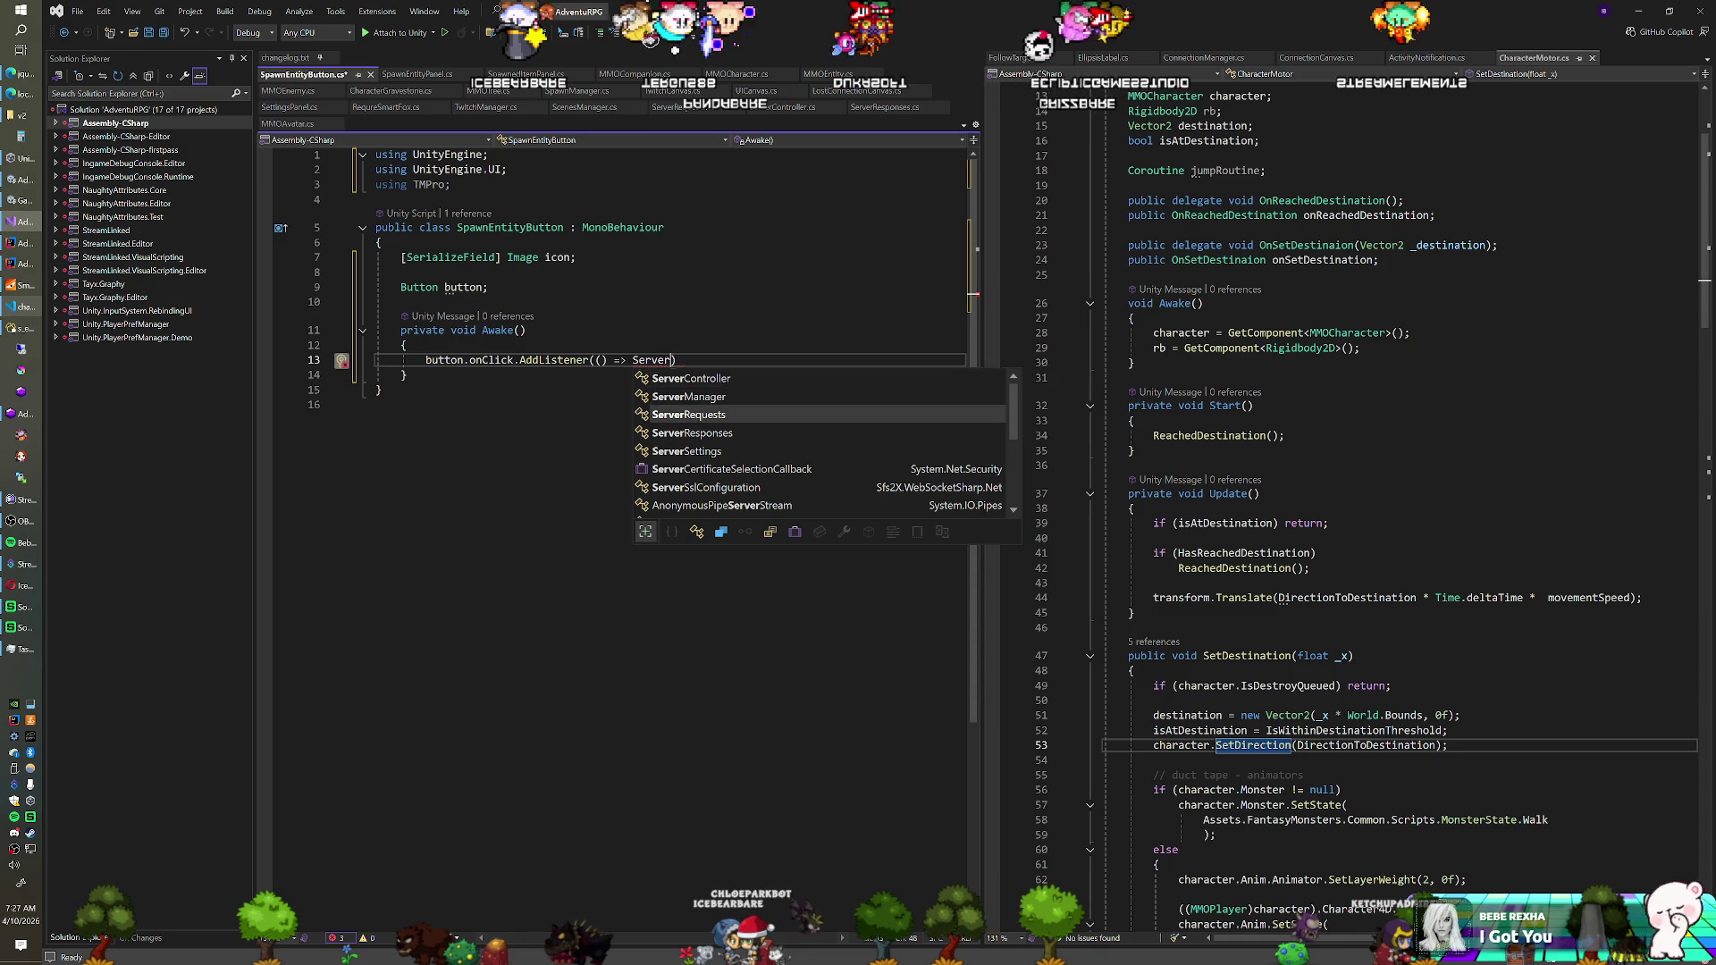
pyautogui.write('.SpawnE')
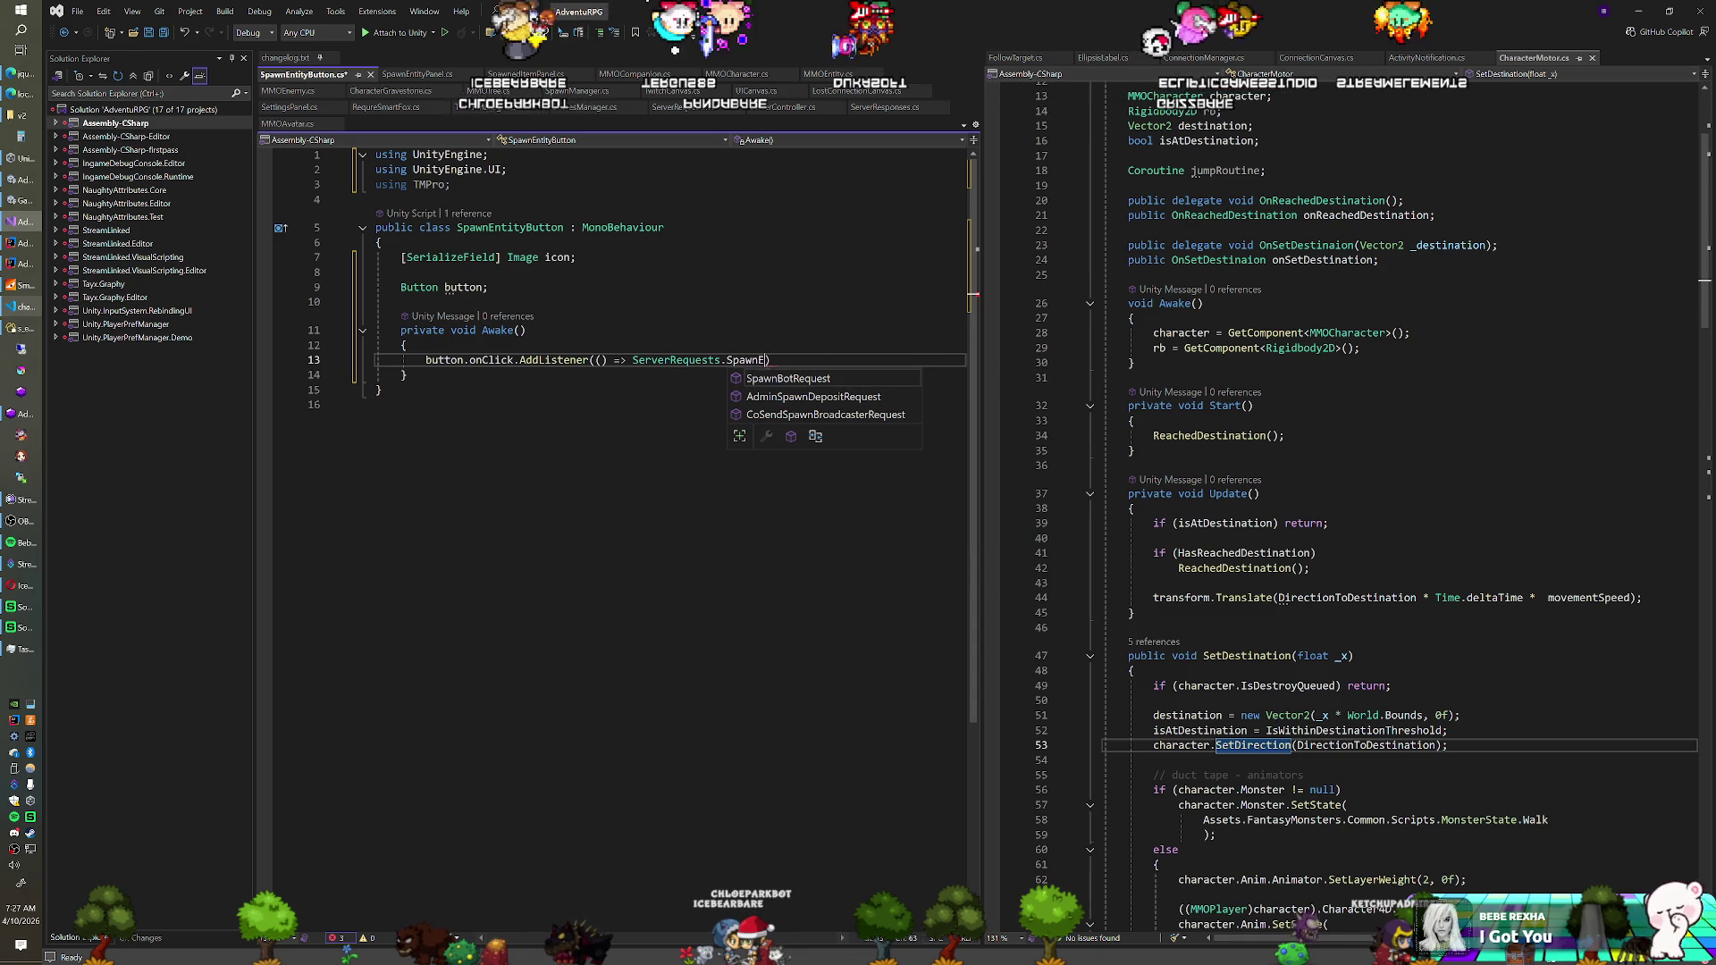
pyautogui.write('ntityRequest(')
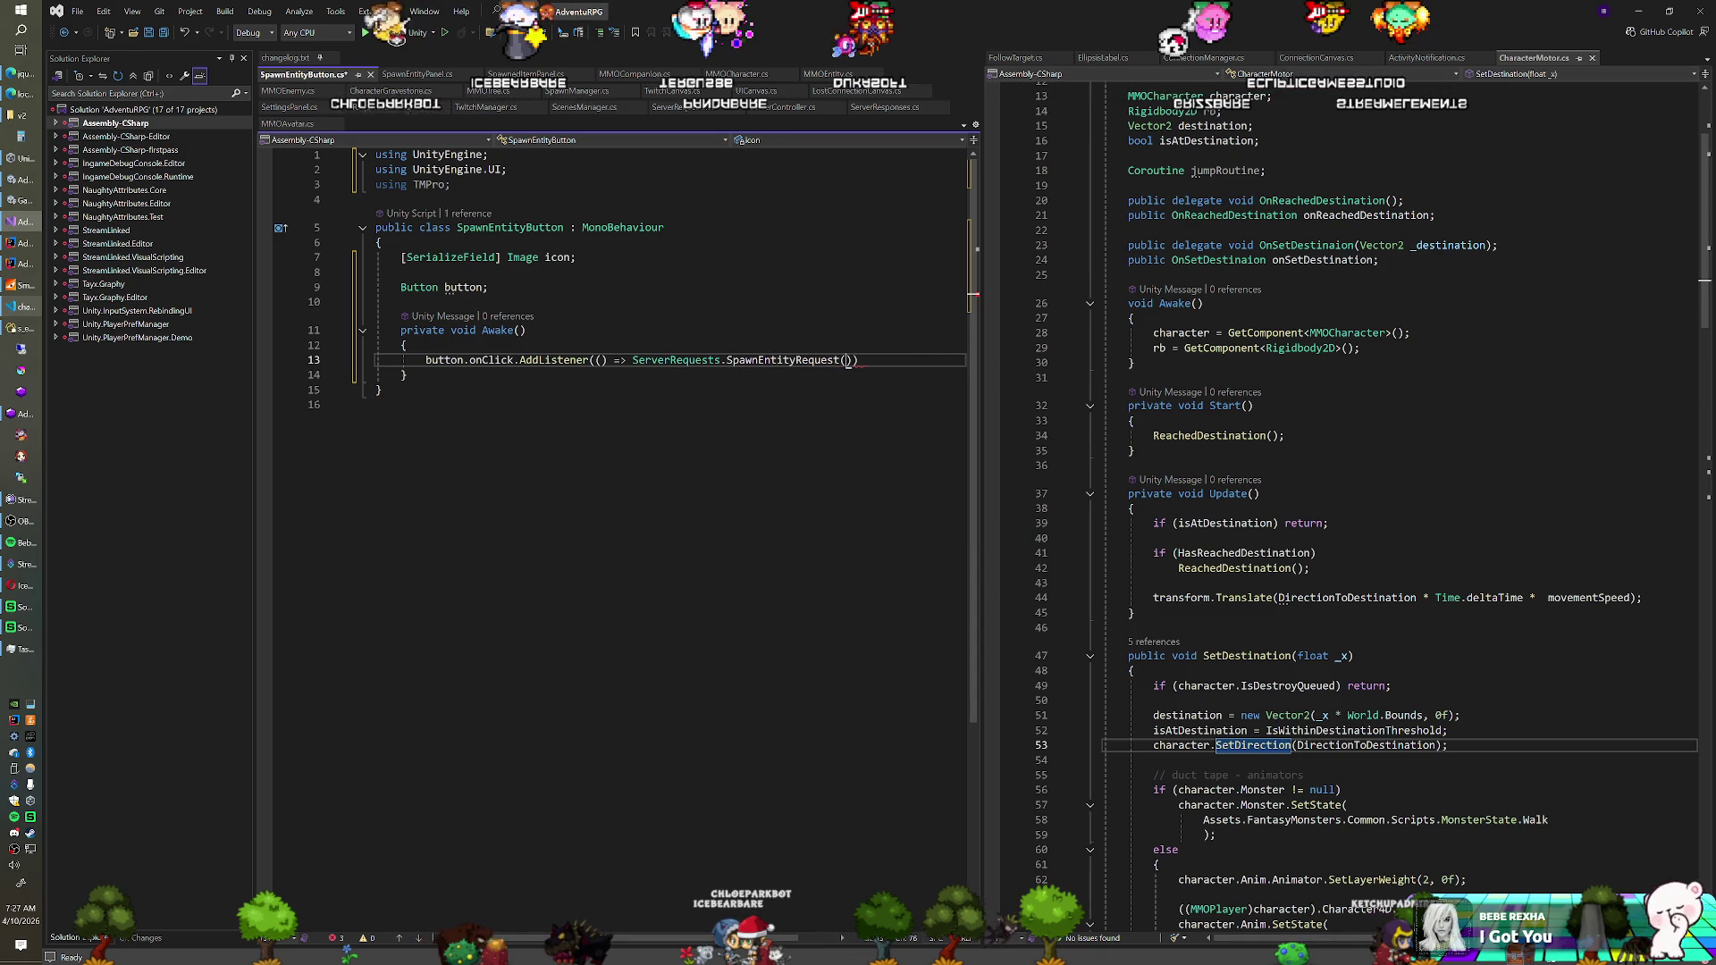
# Try adding an ISFSObject field below the button field, then undo it
pyautogui.press('Up')
pyautogui.press('Up')
pyautogui.press('Up')
pyautogui.press('Return')
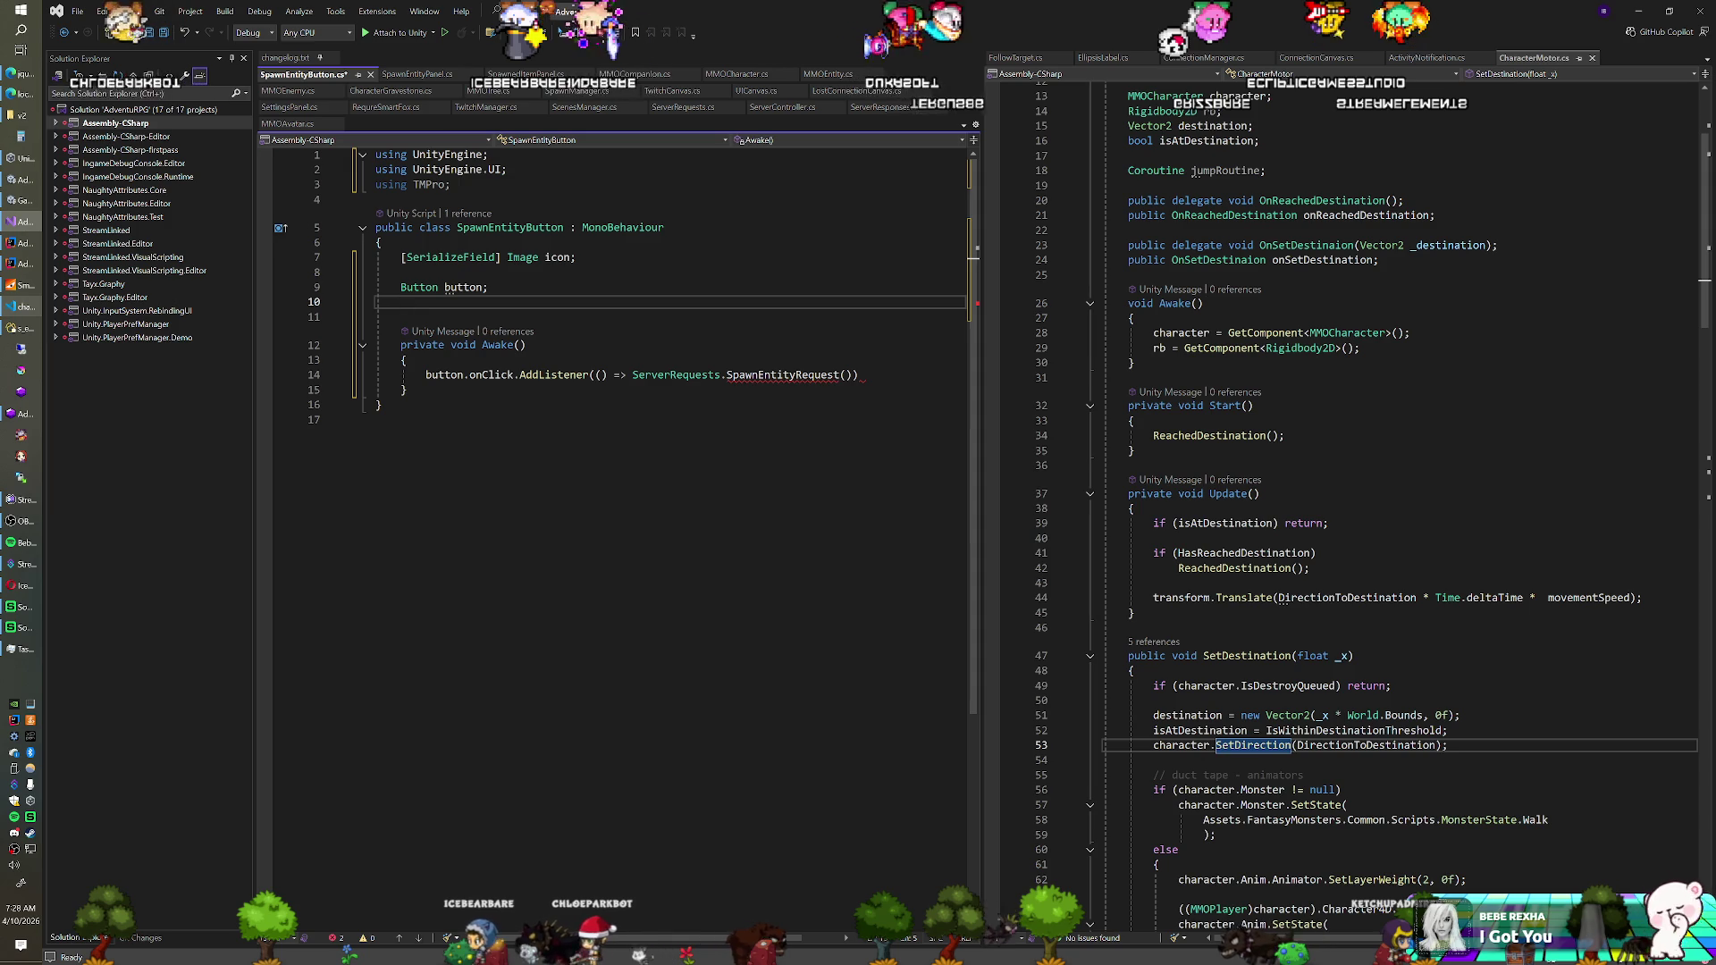
pyautogui.press('Return')
pyautogui.write('ISFSObject')
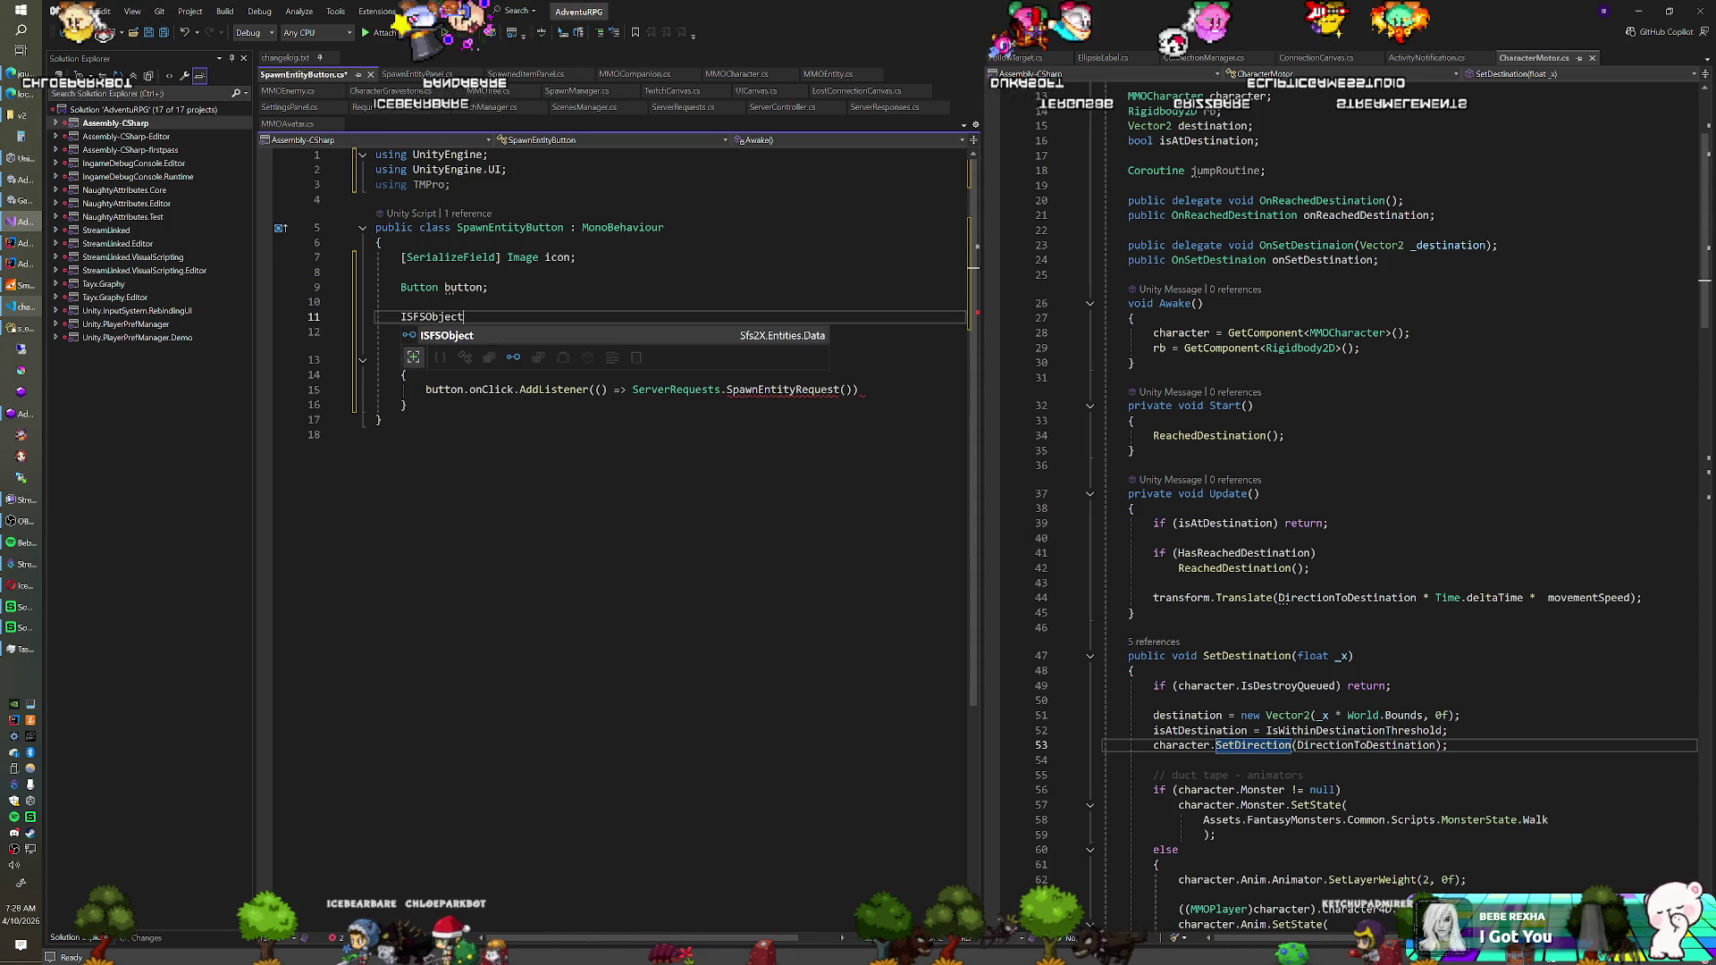
pyautogui.press('Tab')
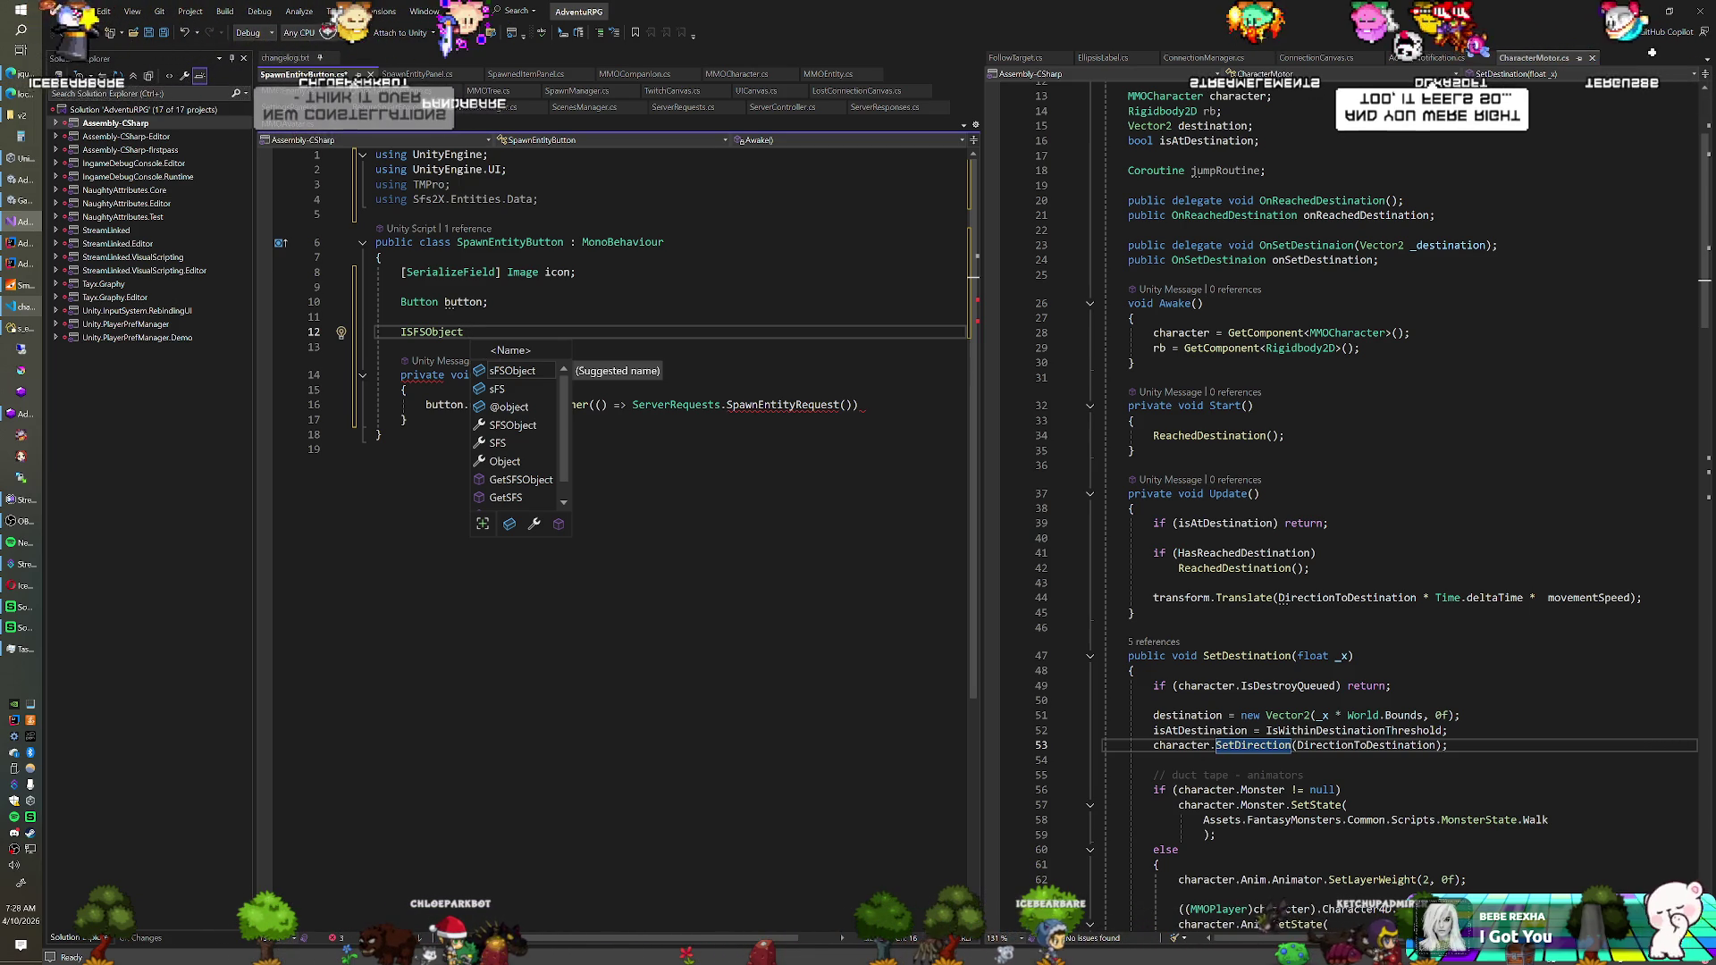
pyautogui.hotkey('ctrl', 'z')
pyautogui.hotkey('ctrl', 'z')
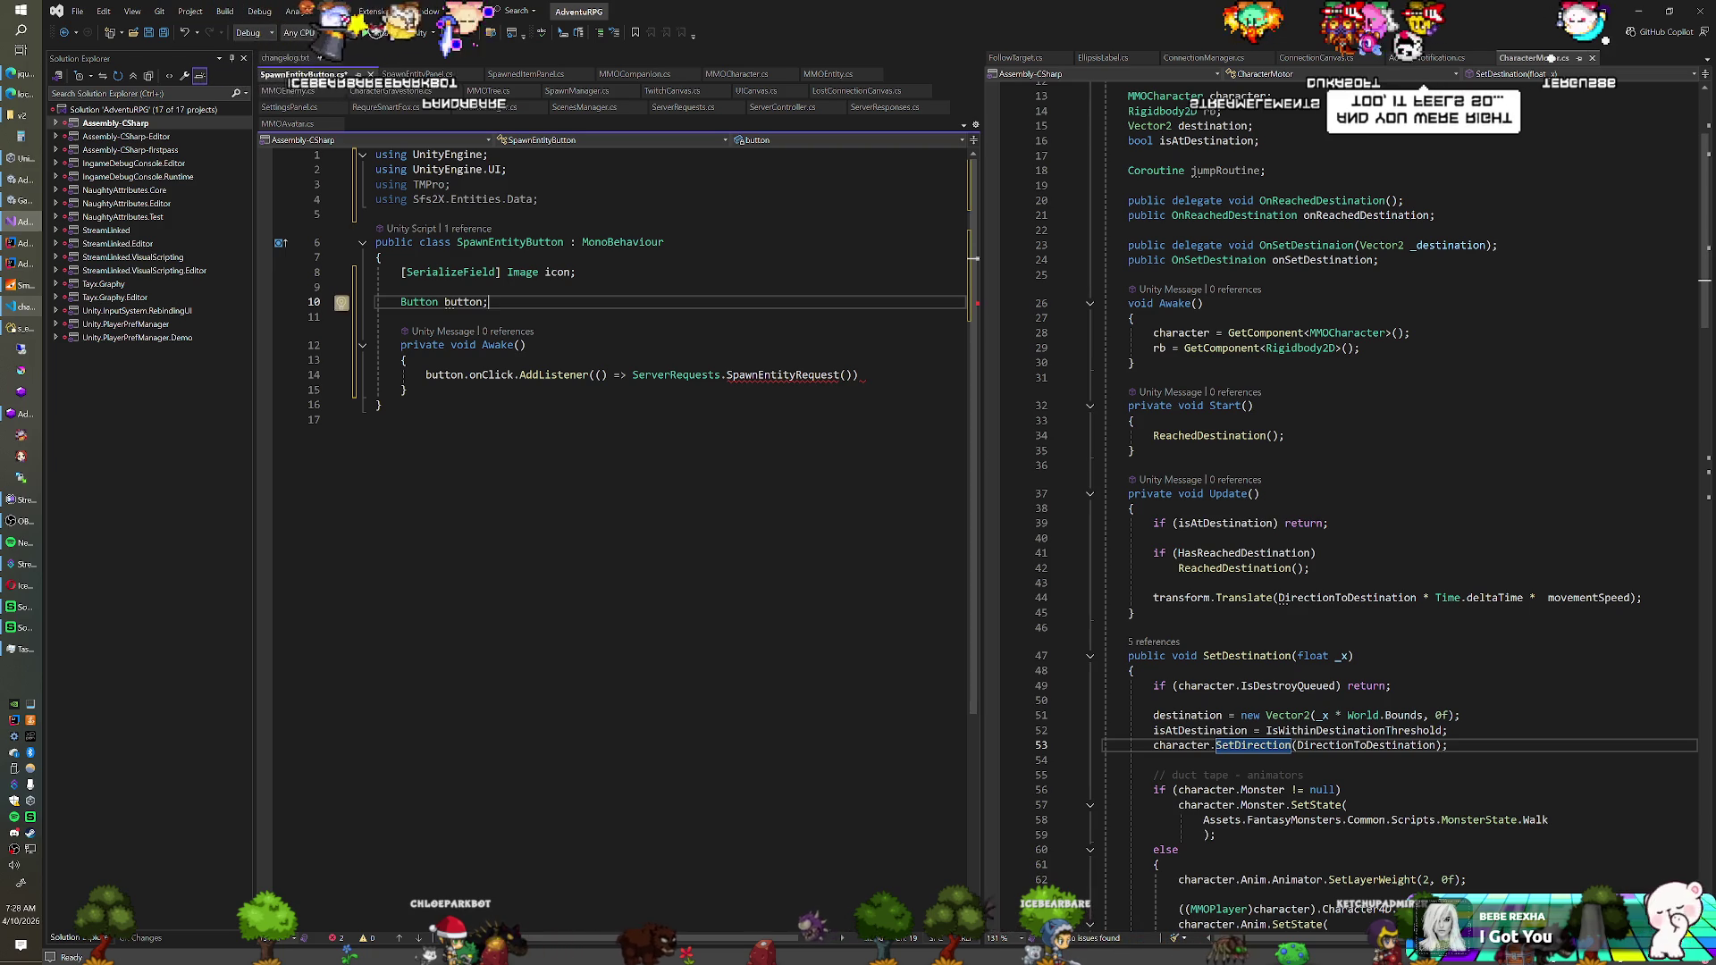
# Replace the listener call with GetComponentInParent<SpawnEntityPanel>().SpawnEntity(transform.GetSiblingIndex())
pyautogui.click(845, 375)
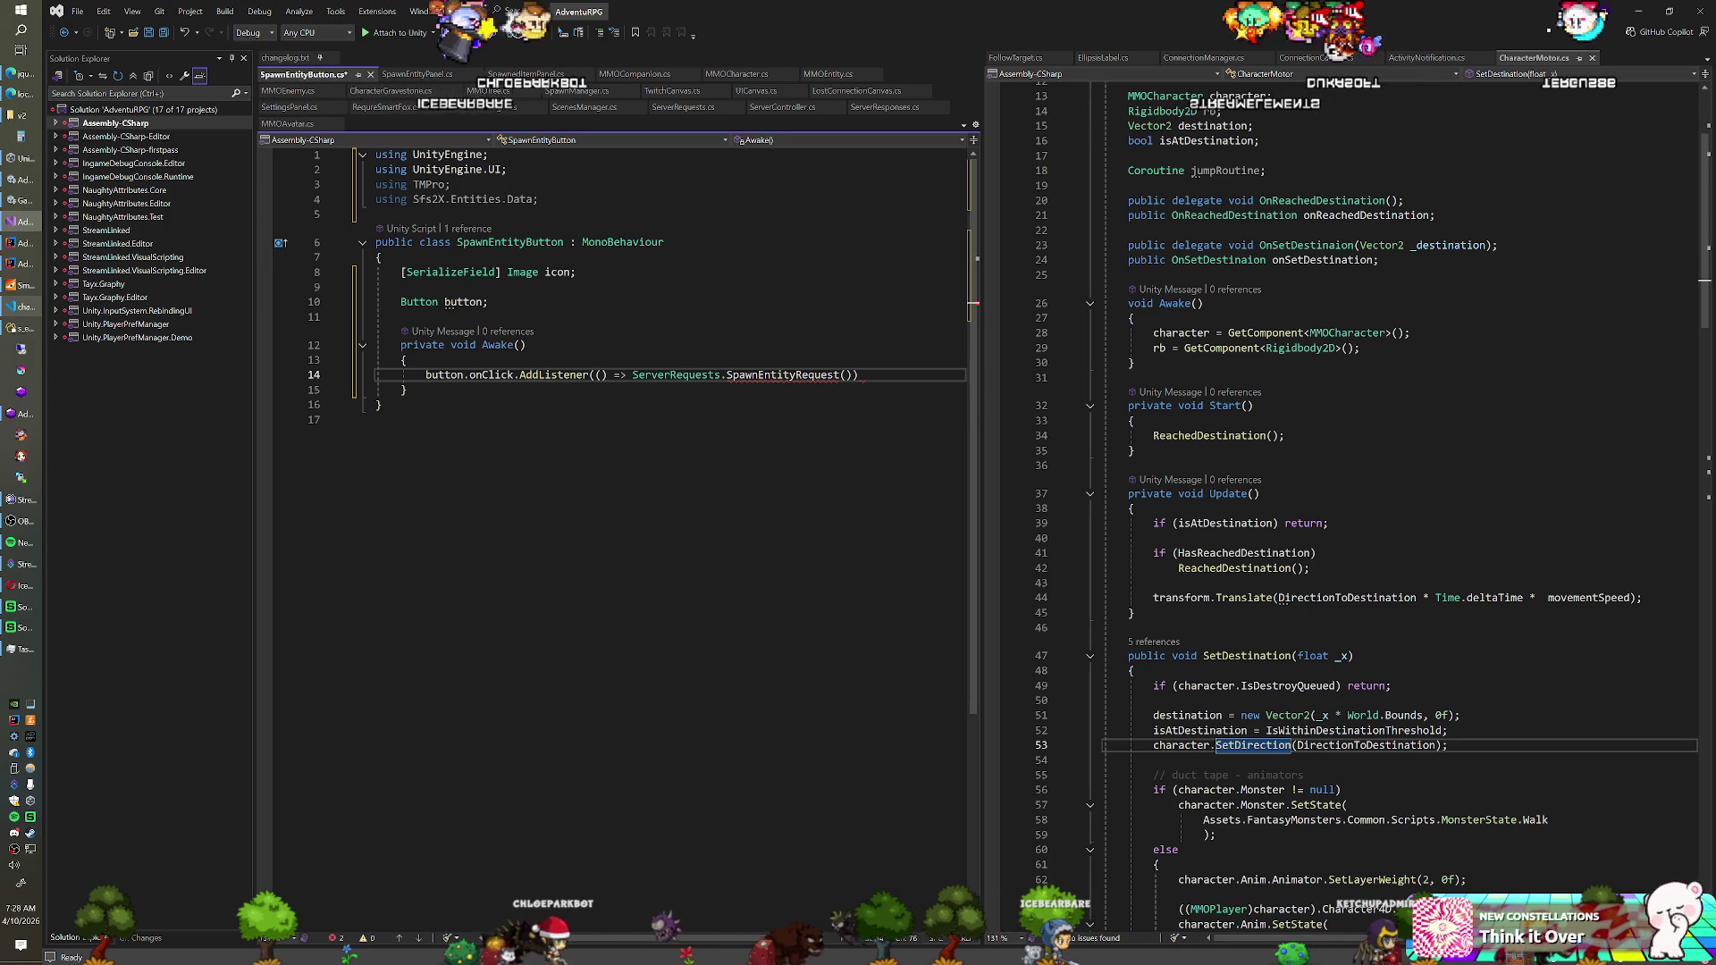
pyautogui.moveTo(632, 375); pyautogui.dragTo(860, 374)
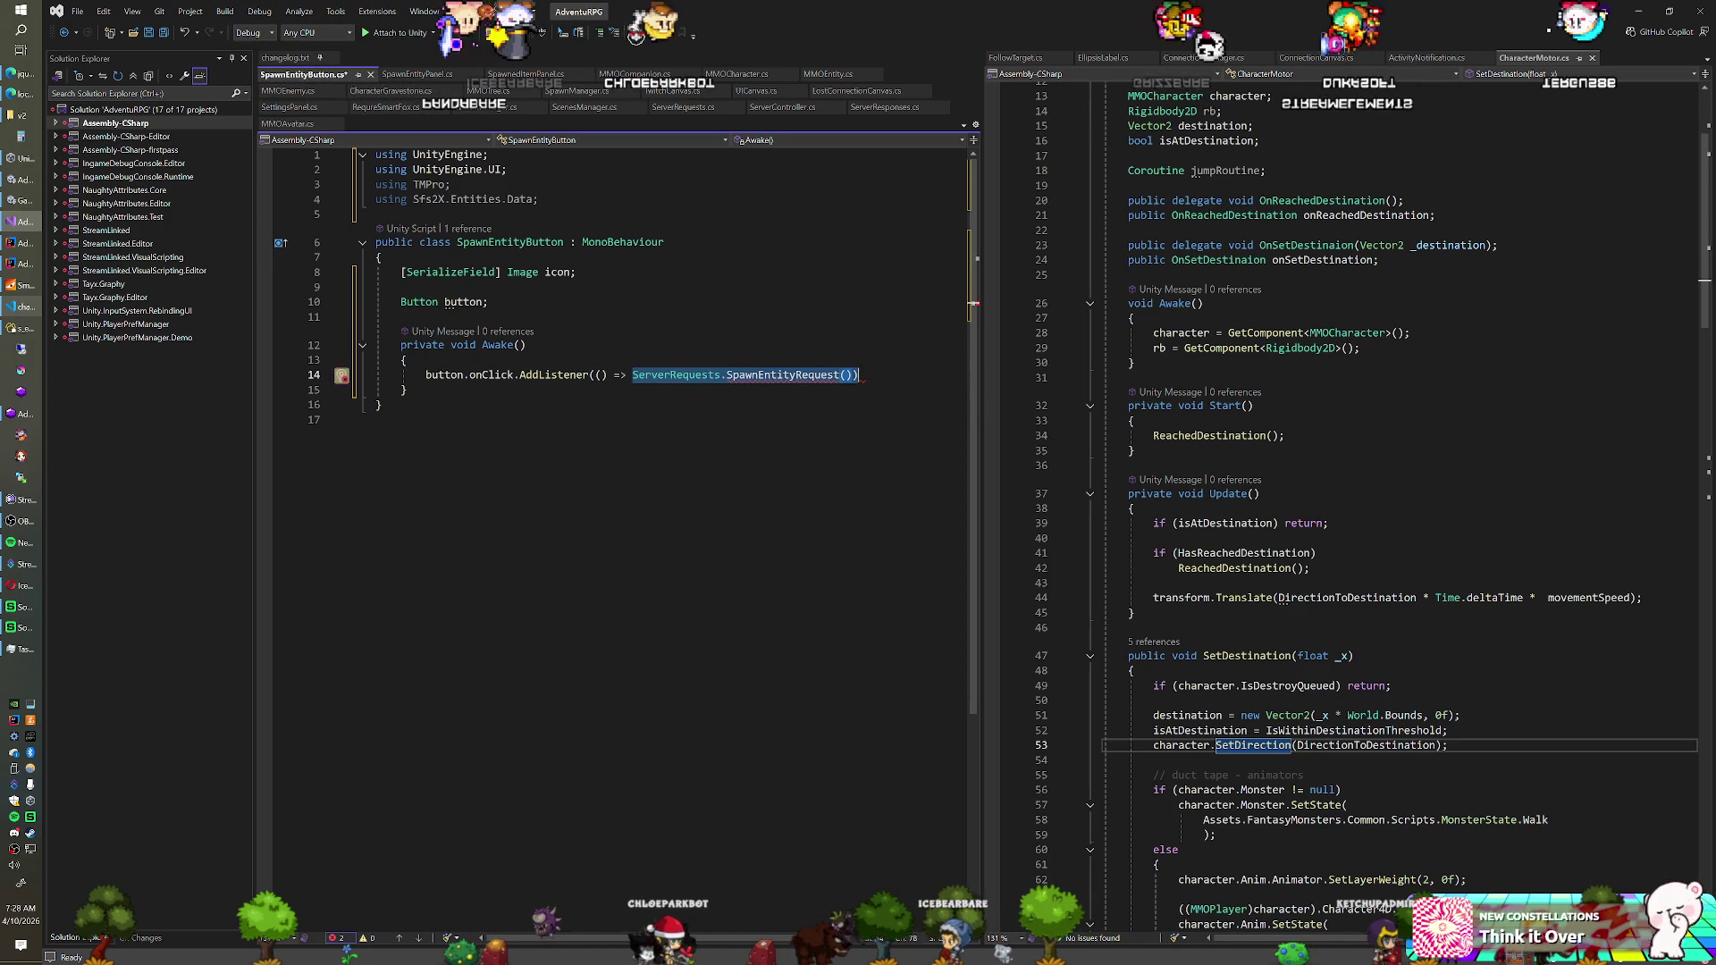
pyautogui.press('BackSpace')
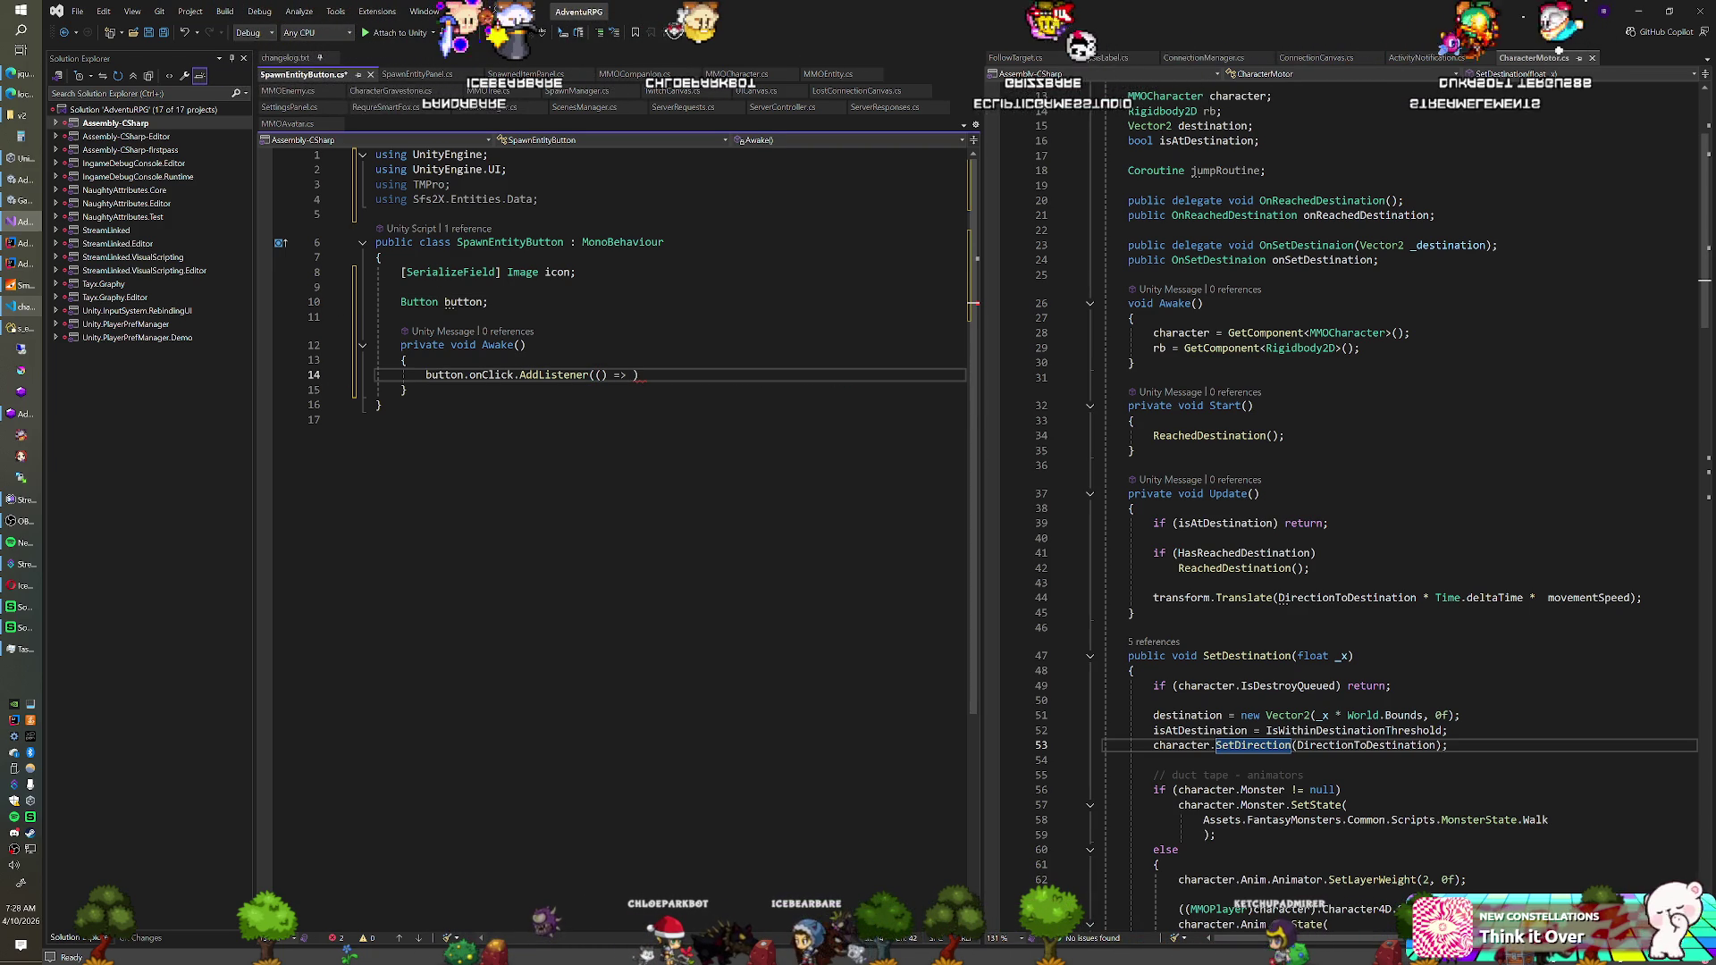
pyautogui.write('GetComponentI')
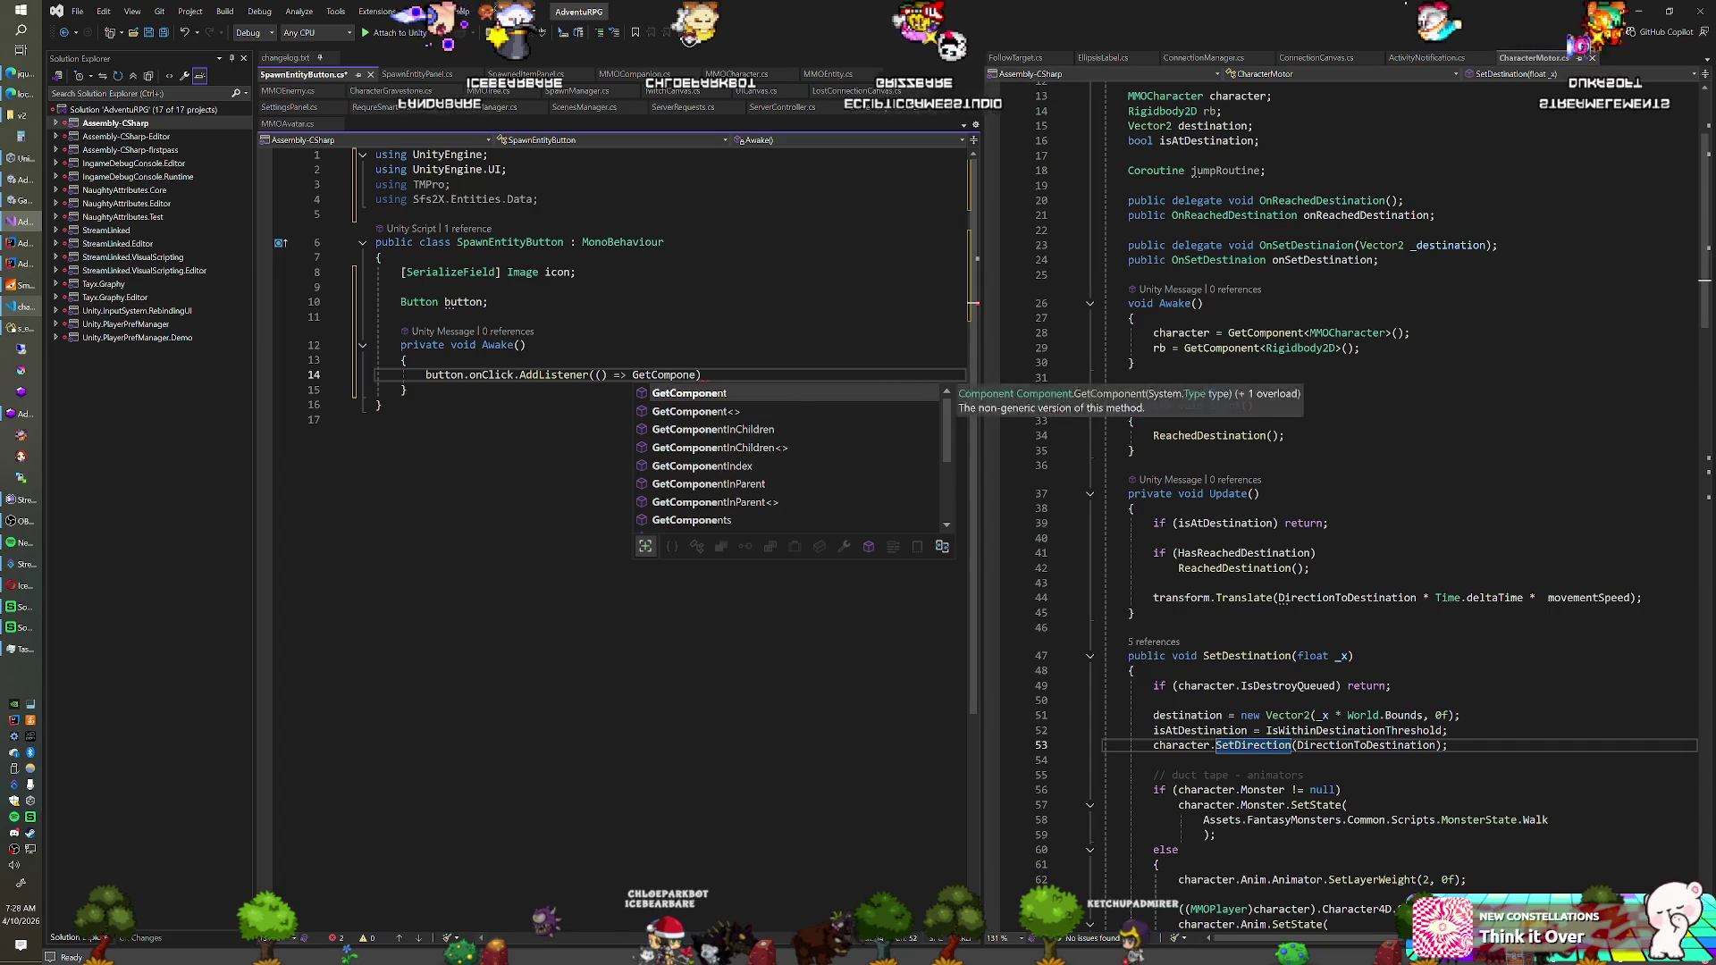
pyautogui.write('nParent<S')
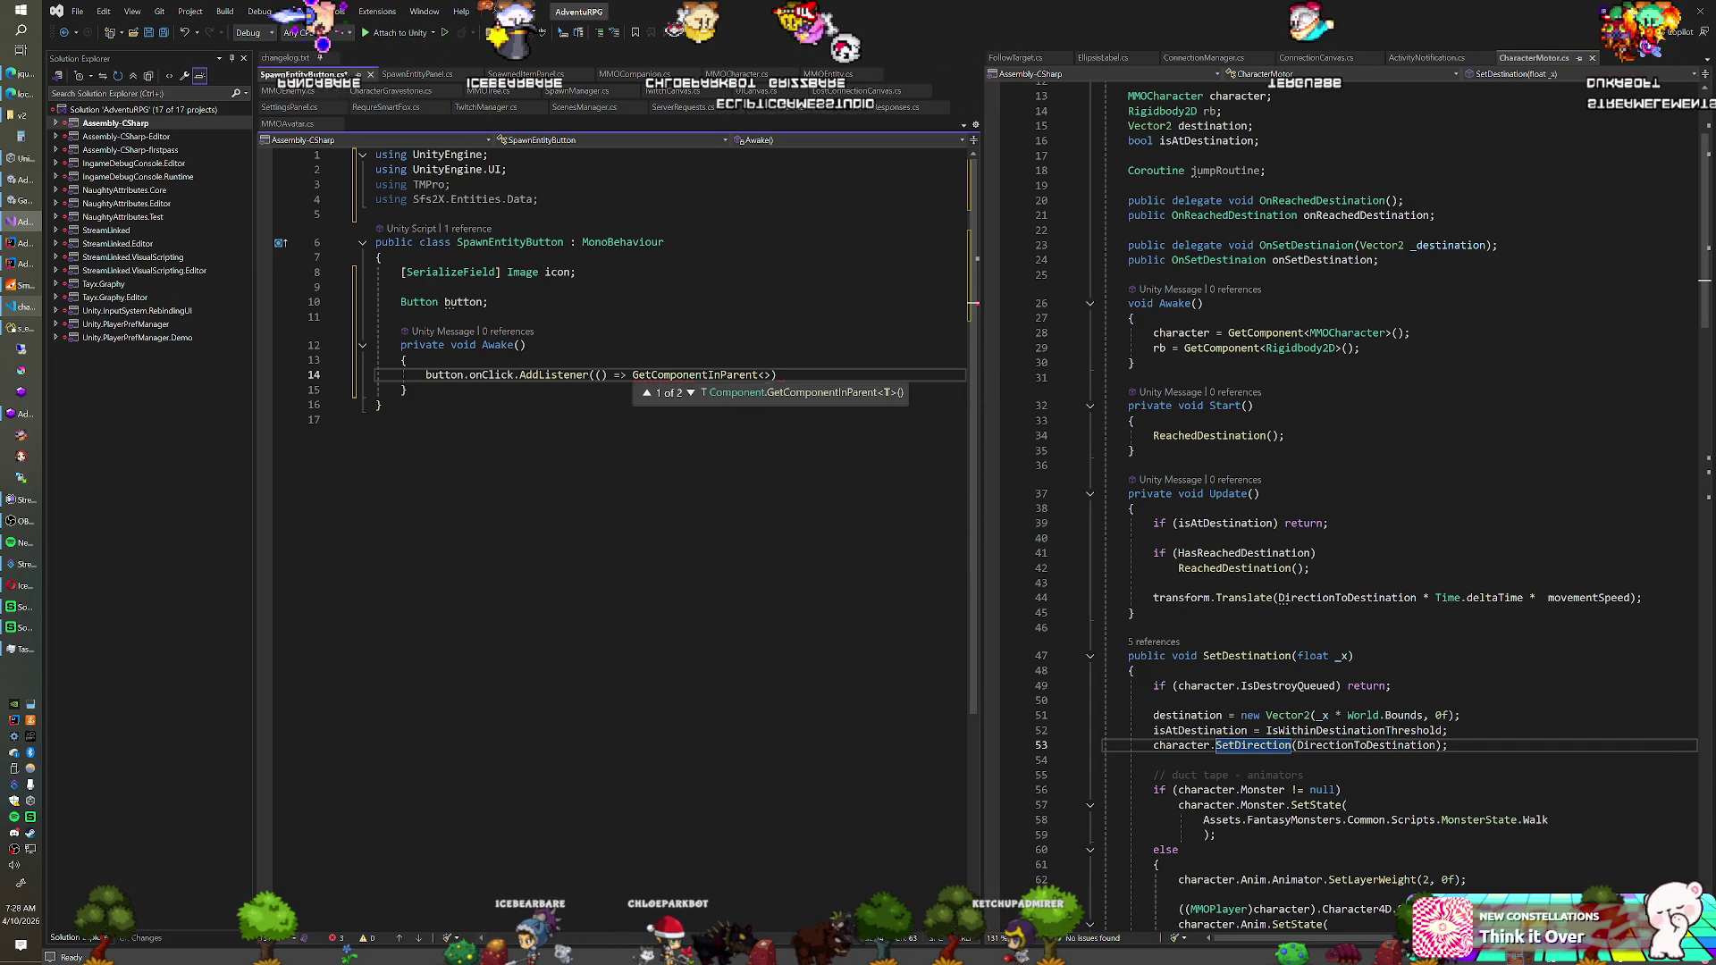
pyautogui.write('pawnEntityPanel')
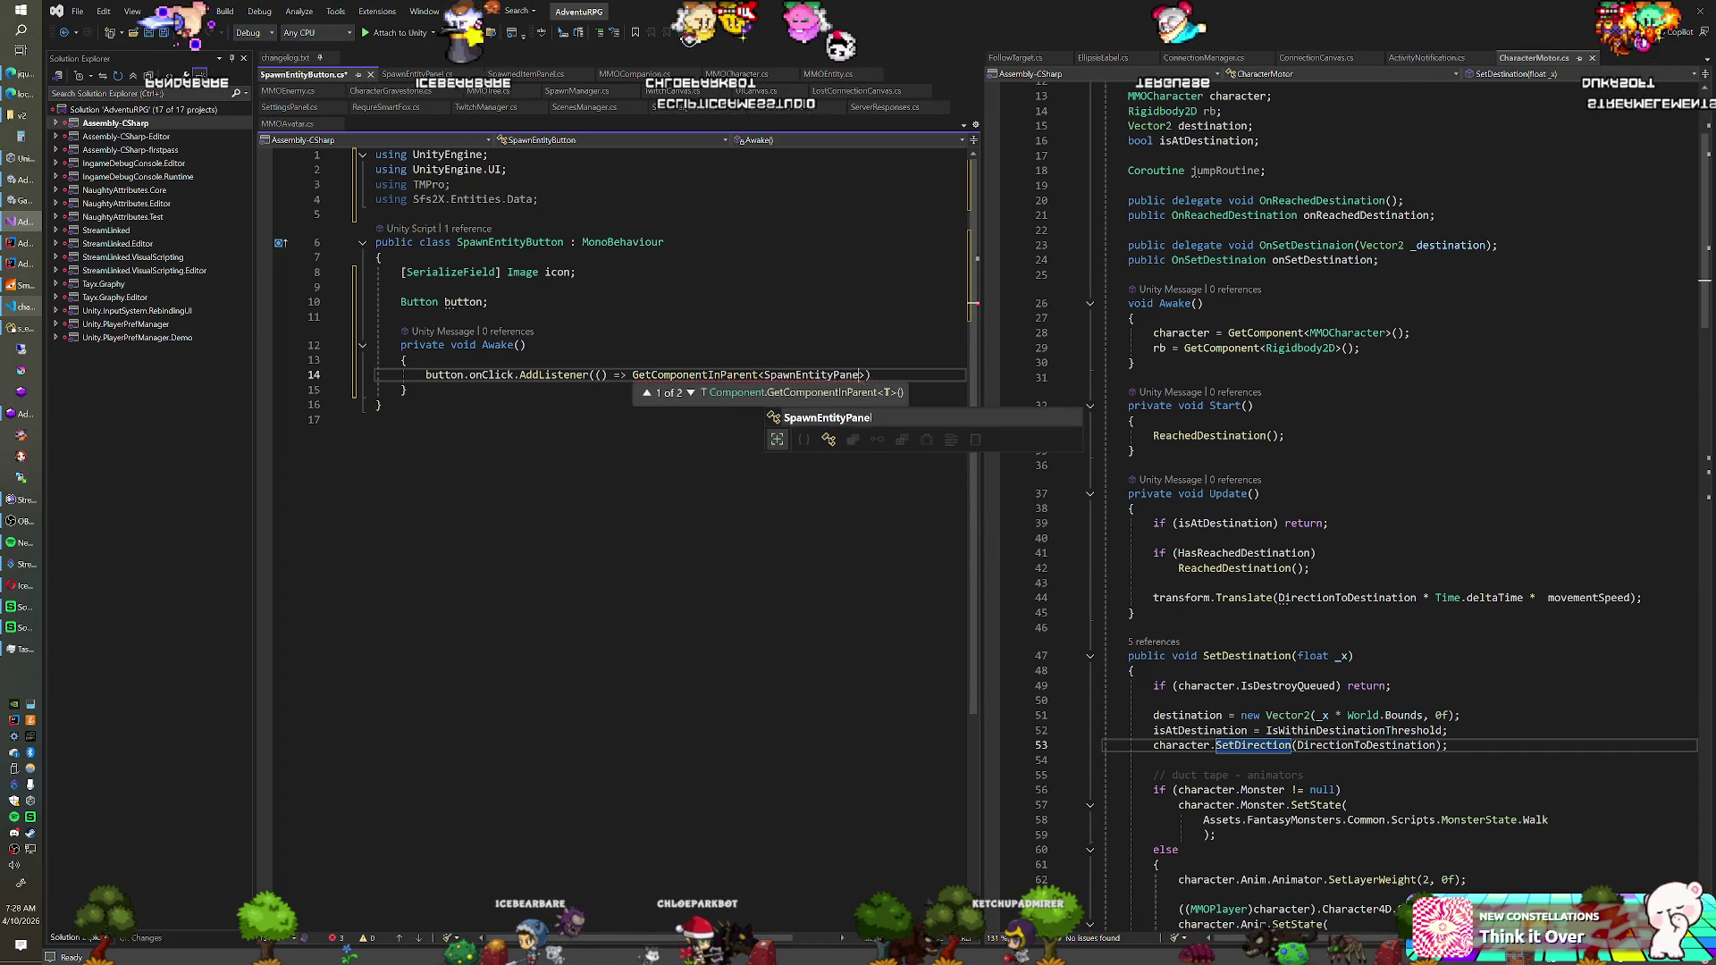
pyautogui.write('>().')
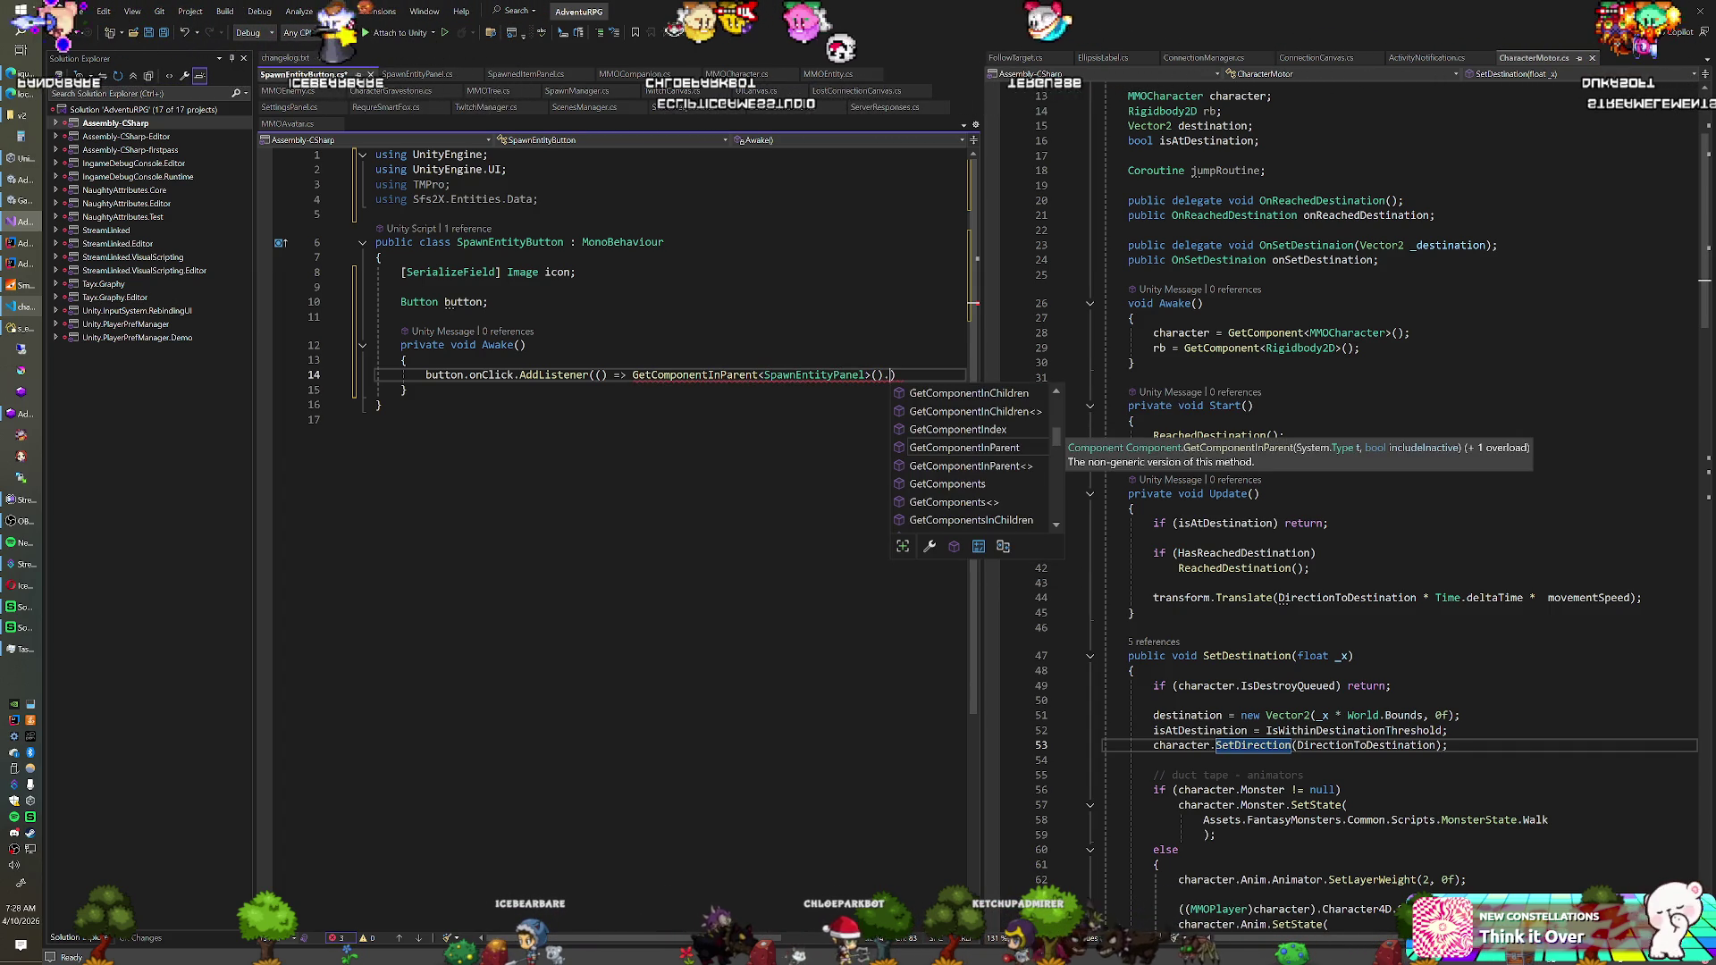
pyautogui.write('SpawnEntity(')
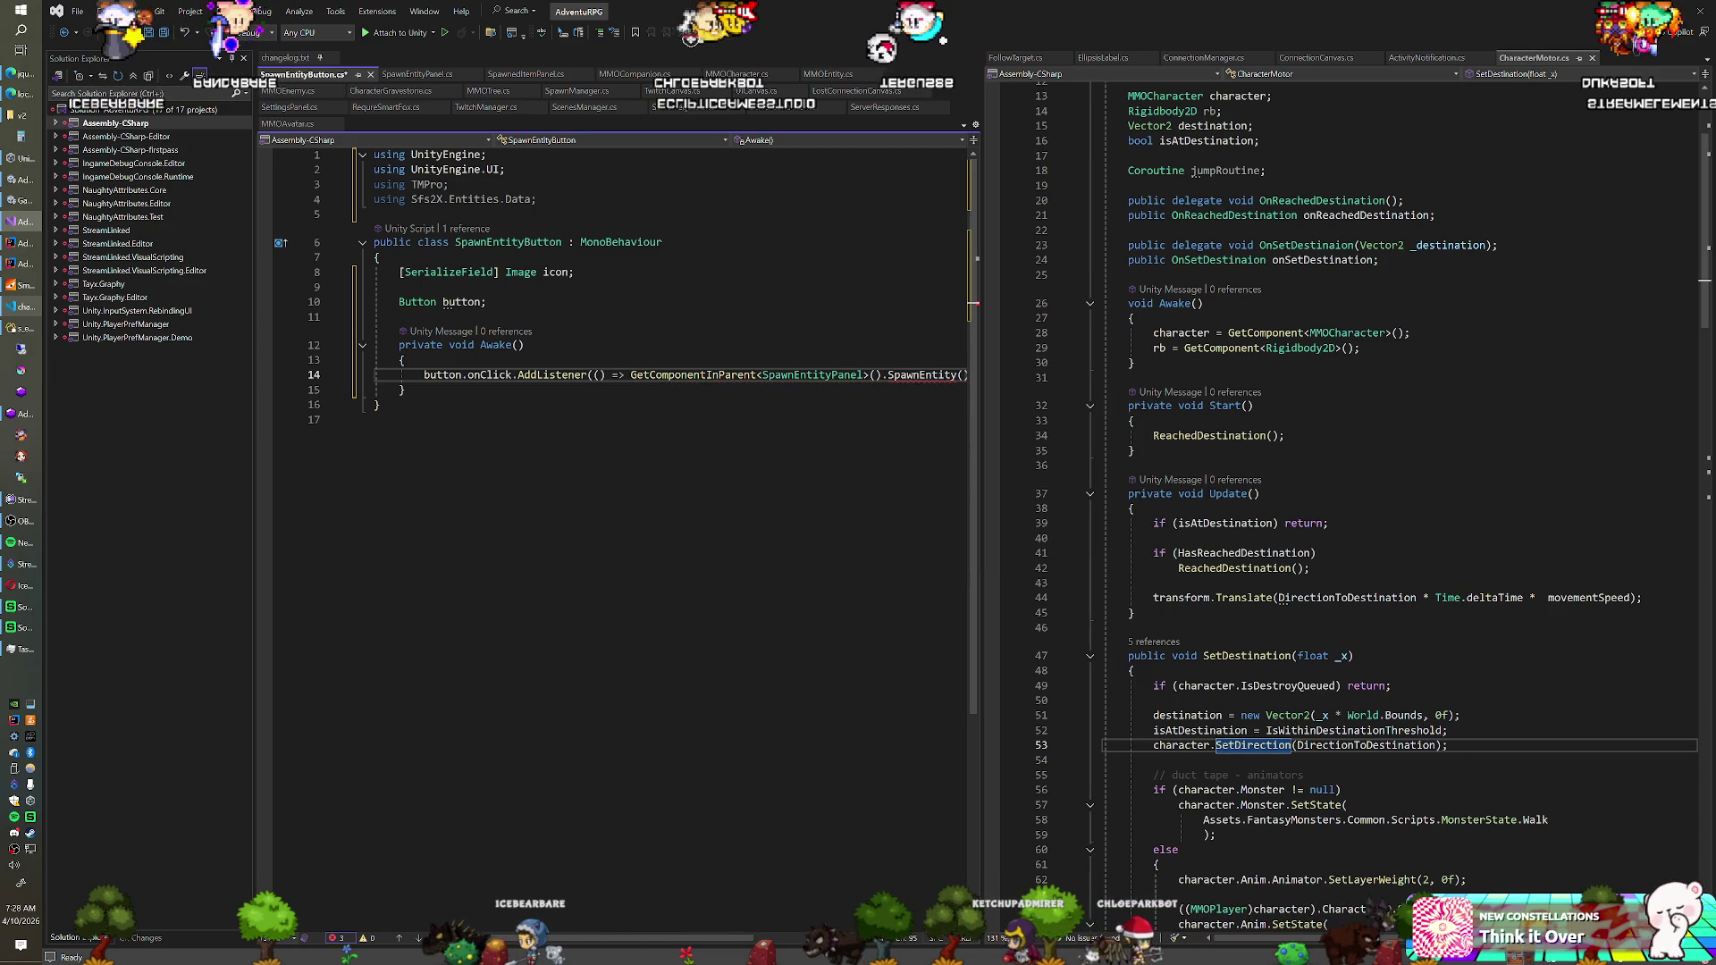
pyautogui.write('transform')
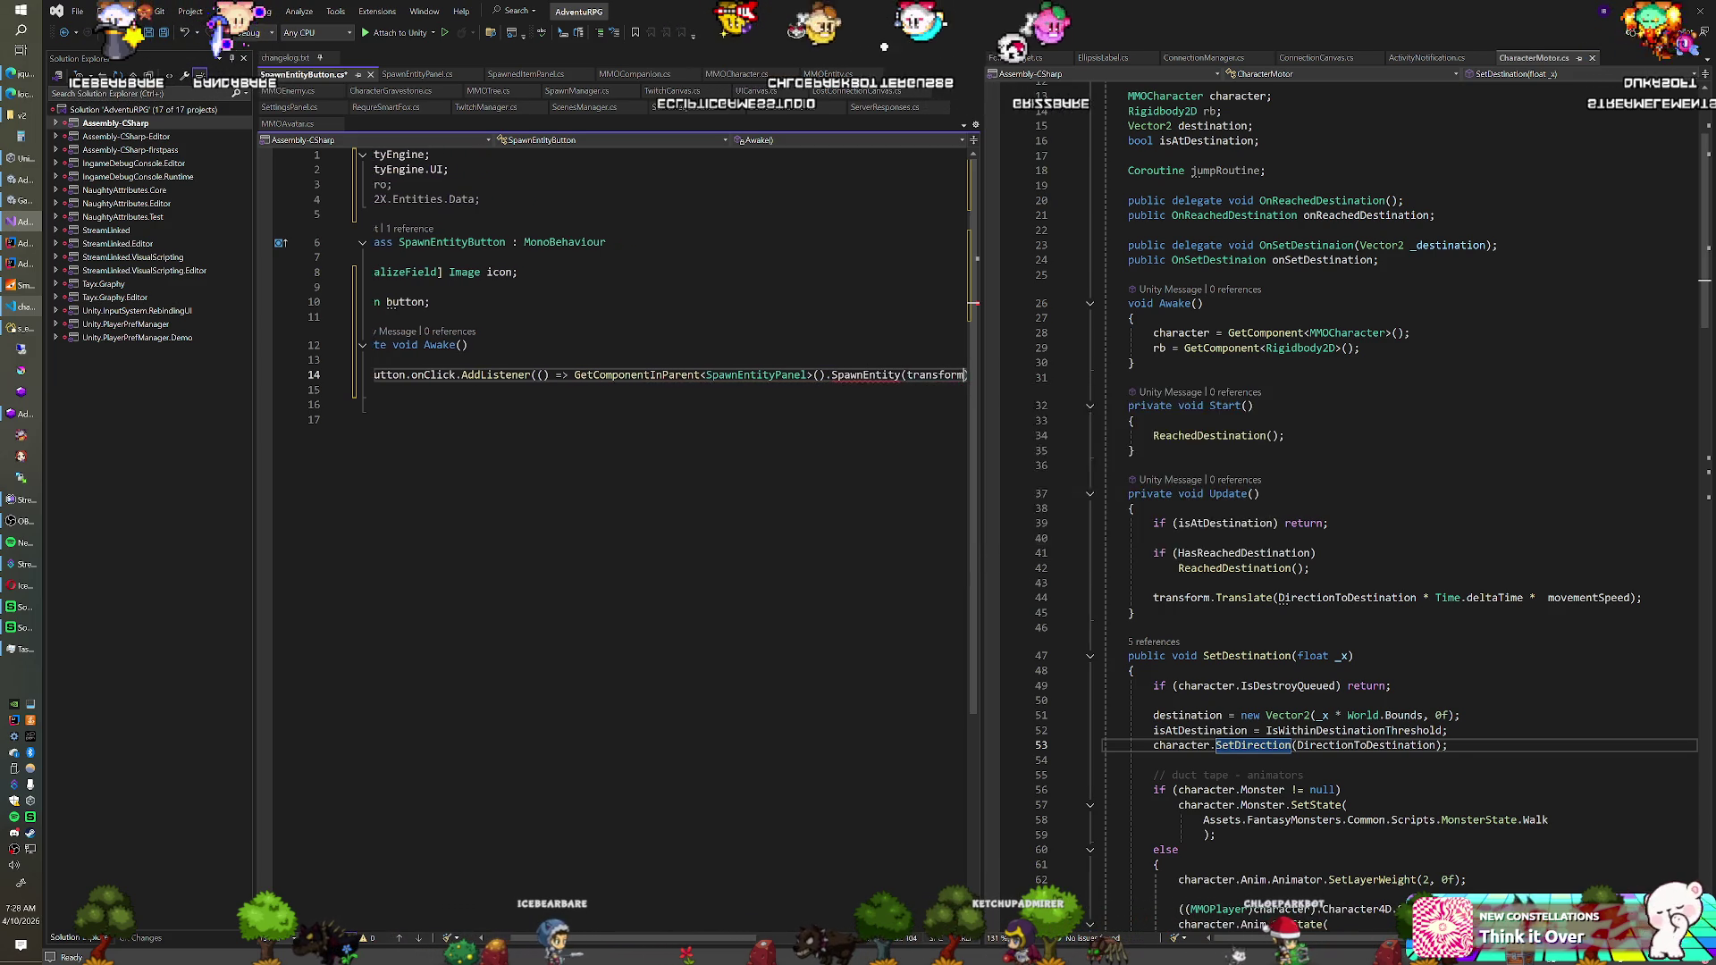
pyautogui.write('.GetSiblingIndex()')
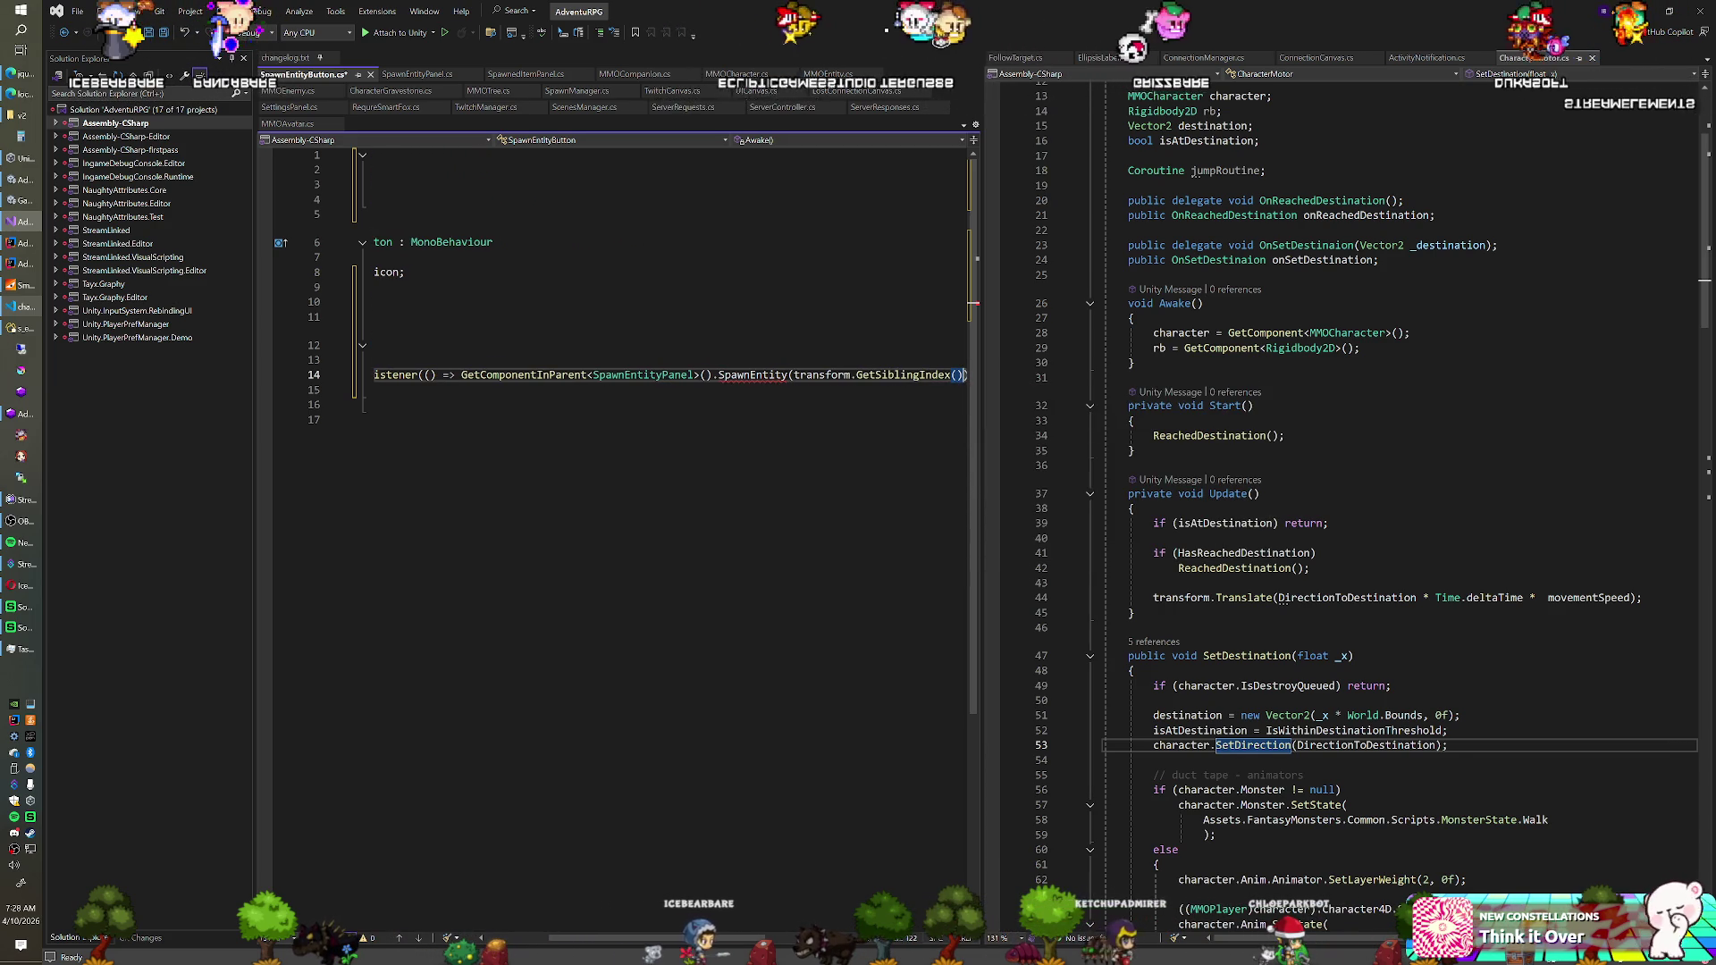
pyautogui.click(413, 74)
# Below Awake, add an empty public void SpawnEntity(int _index) method to SpawnEntityPanel
pyautogui.press('Down')
pyautogui.press('Return')
pyautogui.press('Return')
pyautogui.write('public')
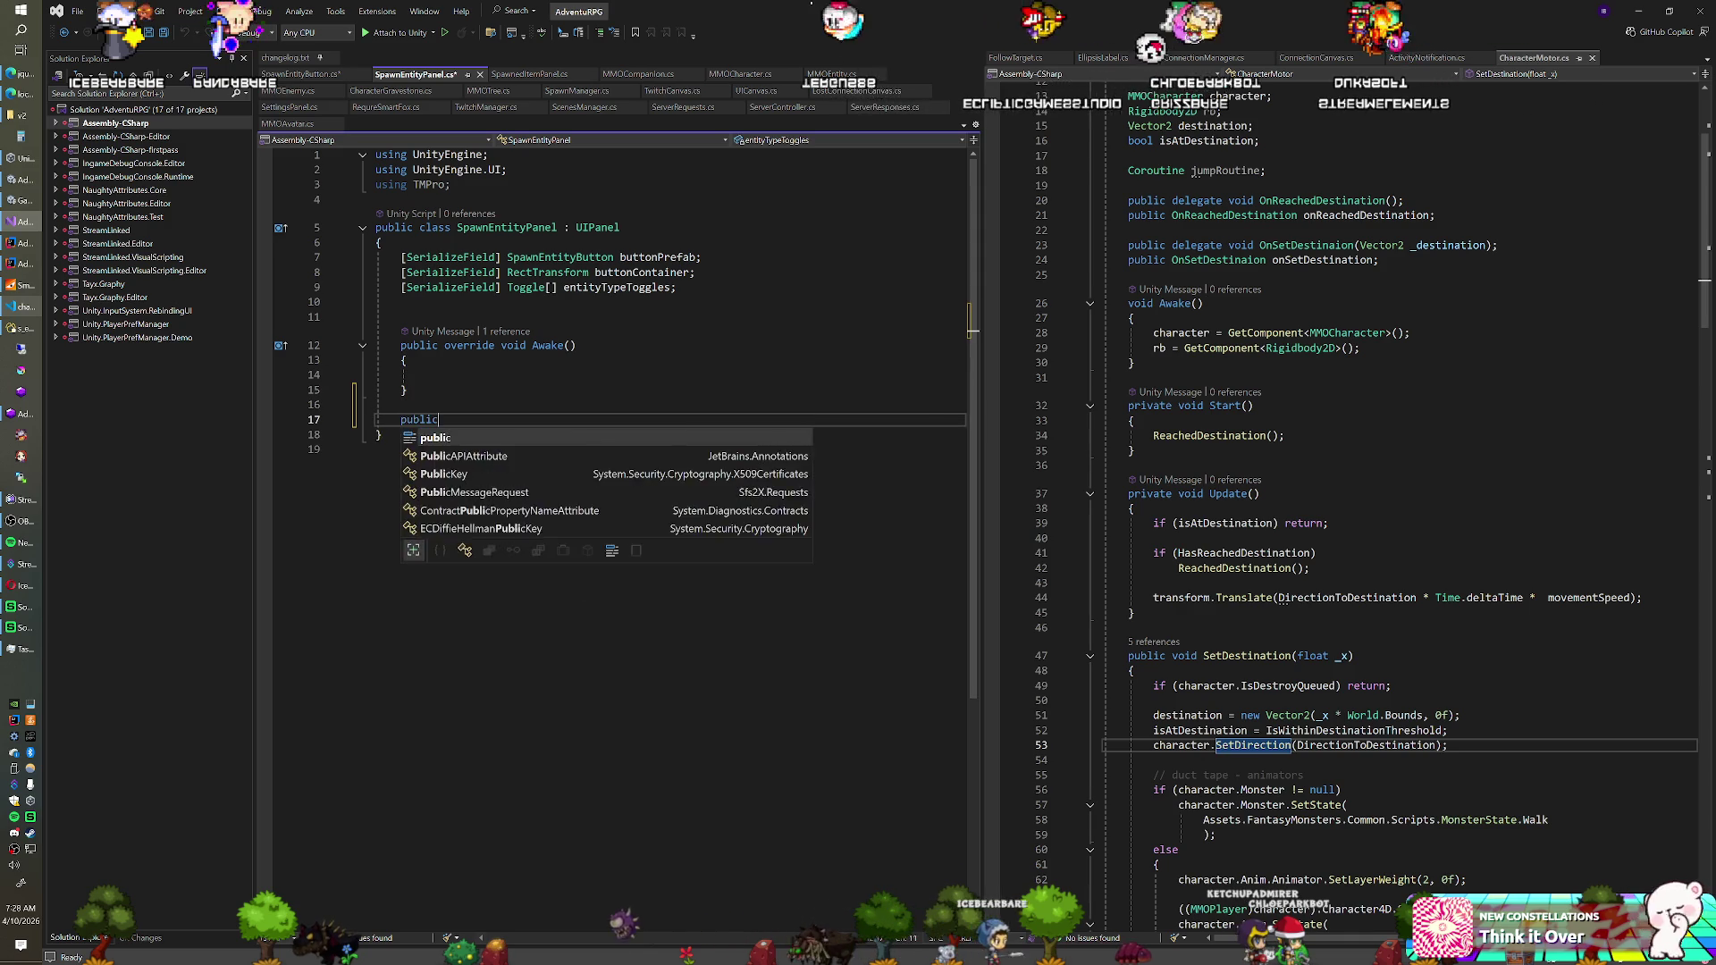
pyautogui.write(' void SpawnENtity')
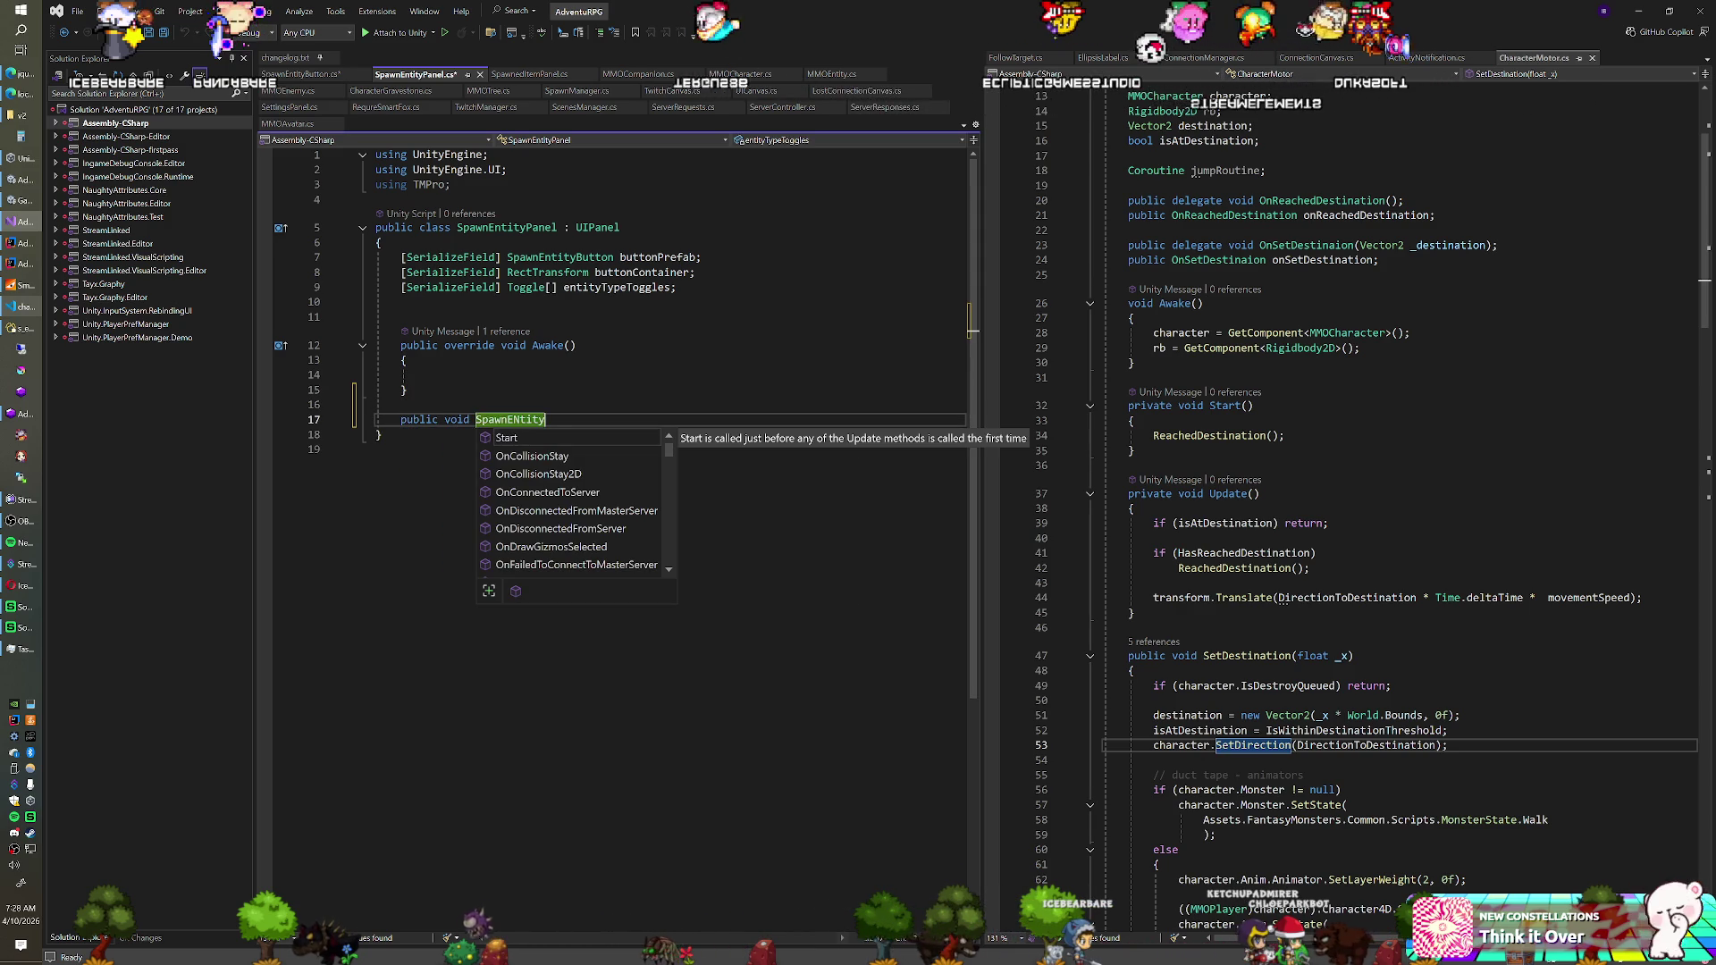
pyautogui.write('(int _index')
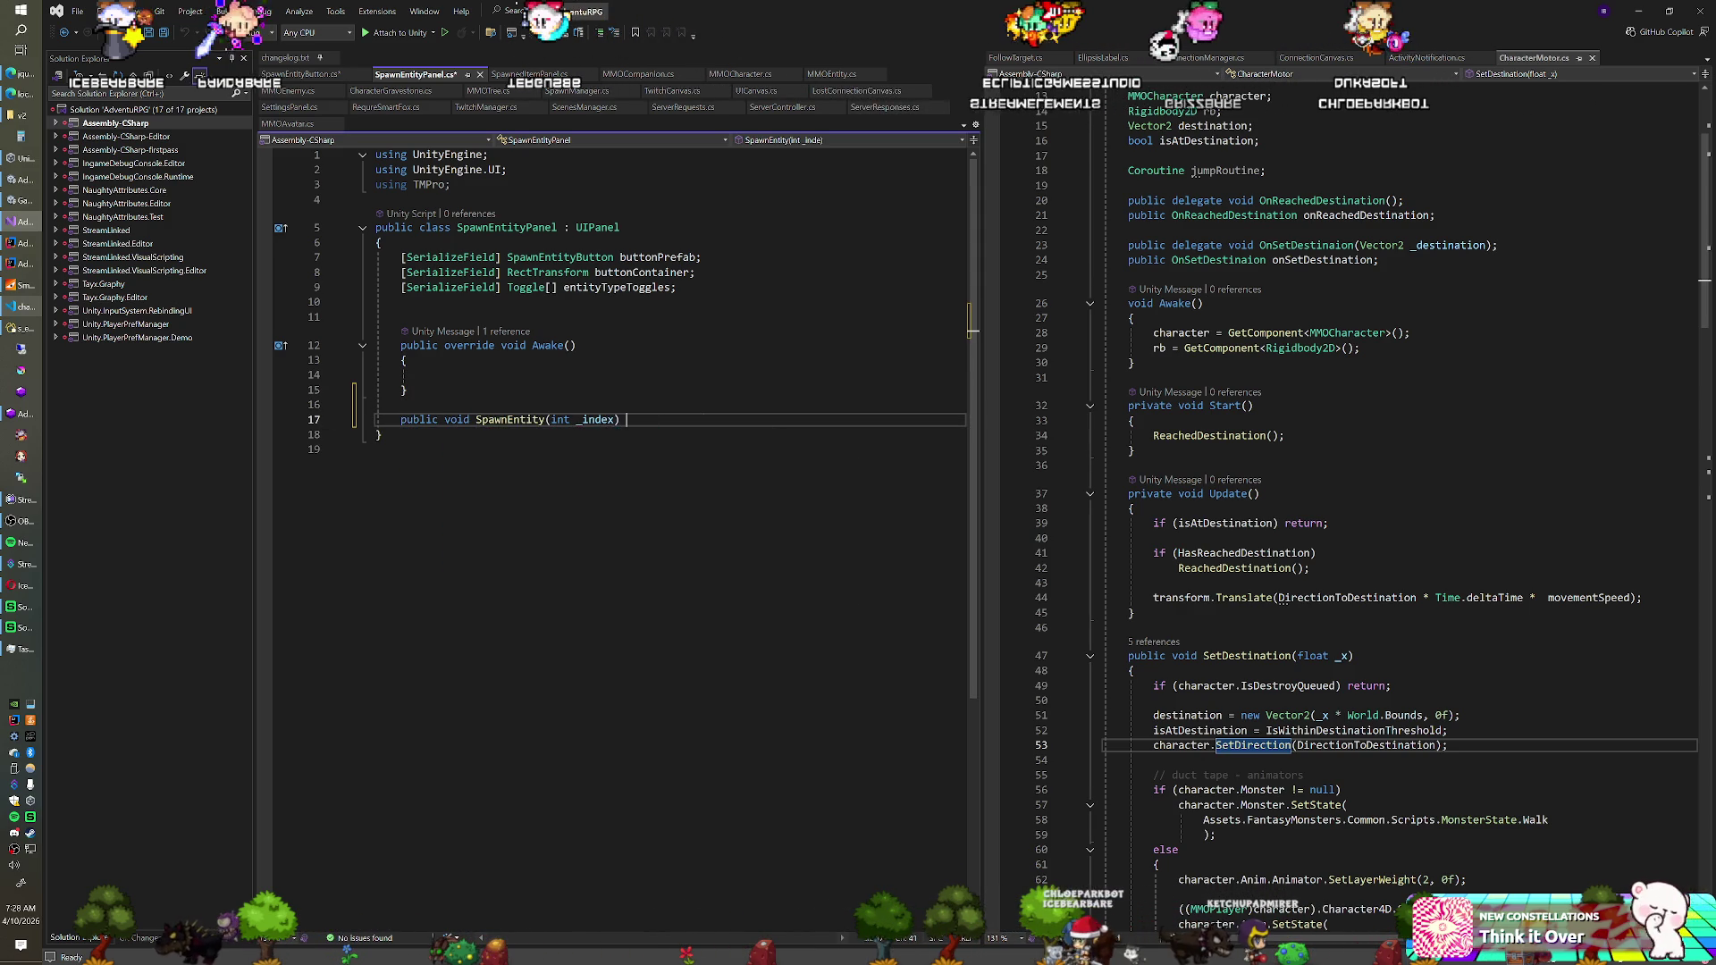
pyautogui.press('Return')
pyautogui.write('{')
pyautogui.press('Return')
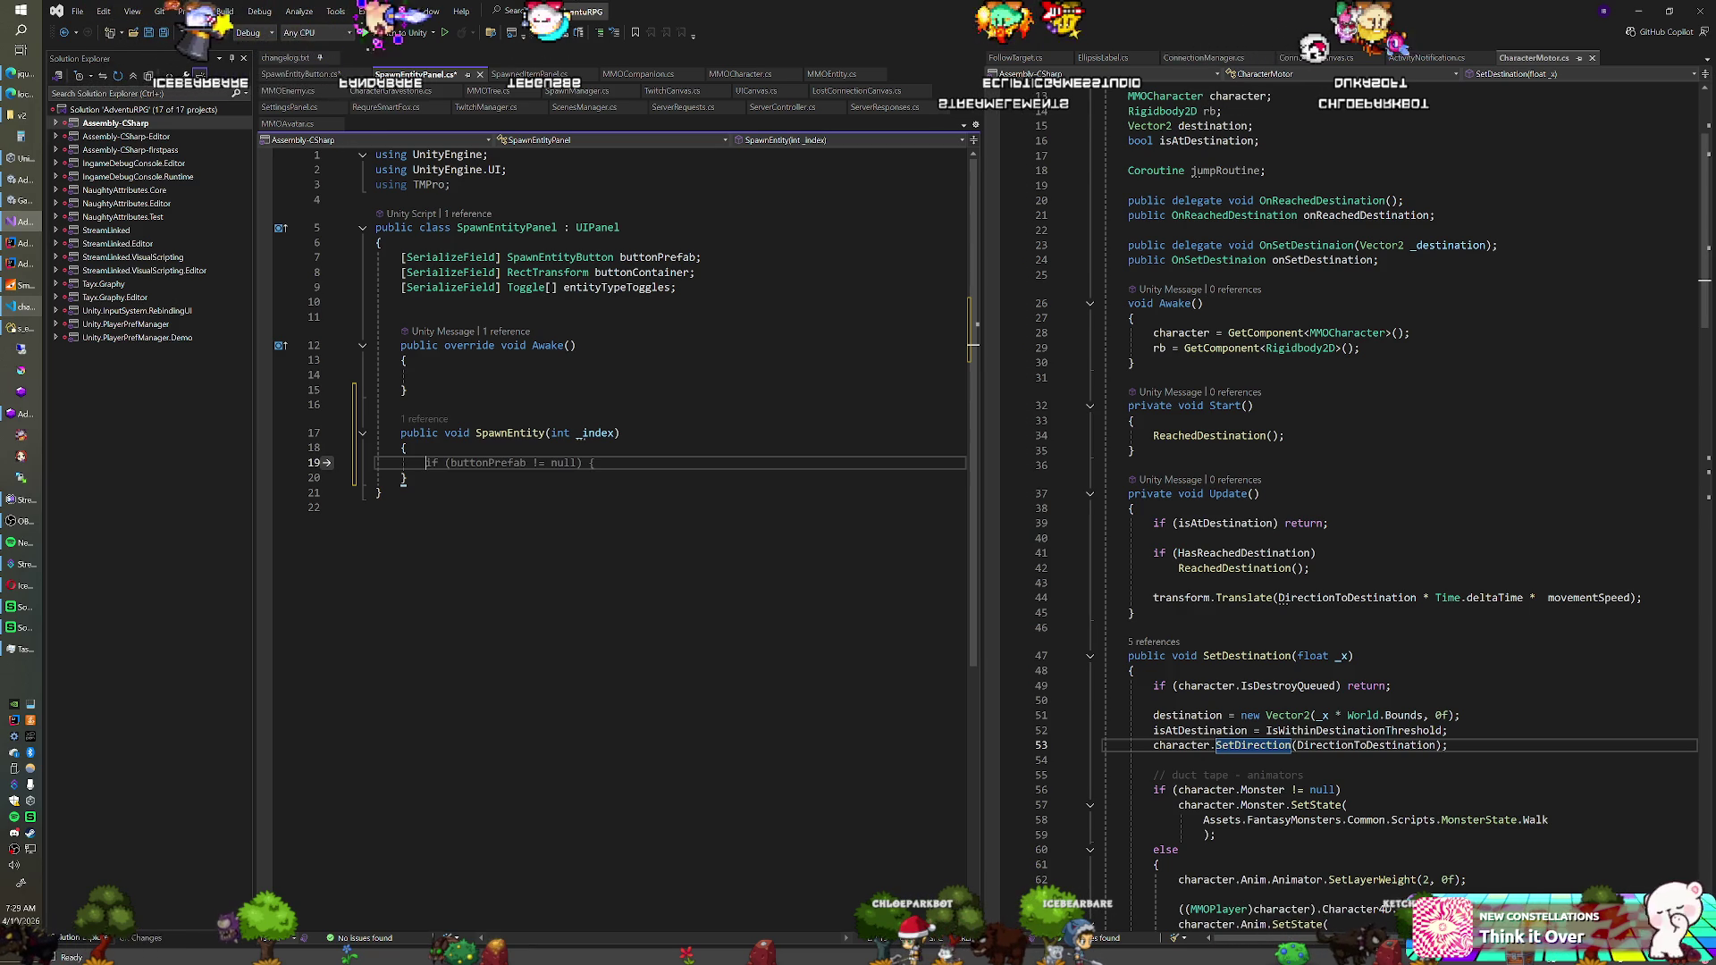
# Check SpawnEntityButton, return to SpawnEntityPanel, and dismiss the buttonPrefab null-check suggestion
pyautogui.click(319, 75)
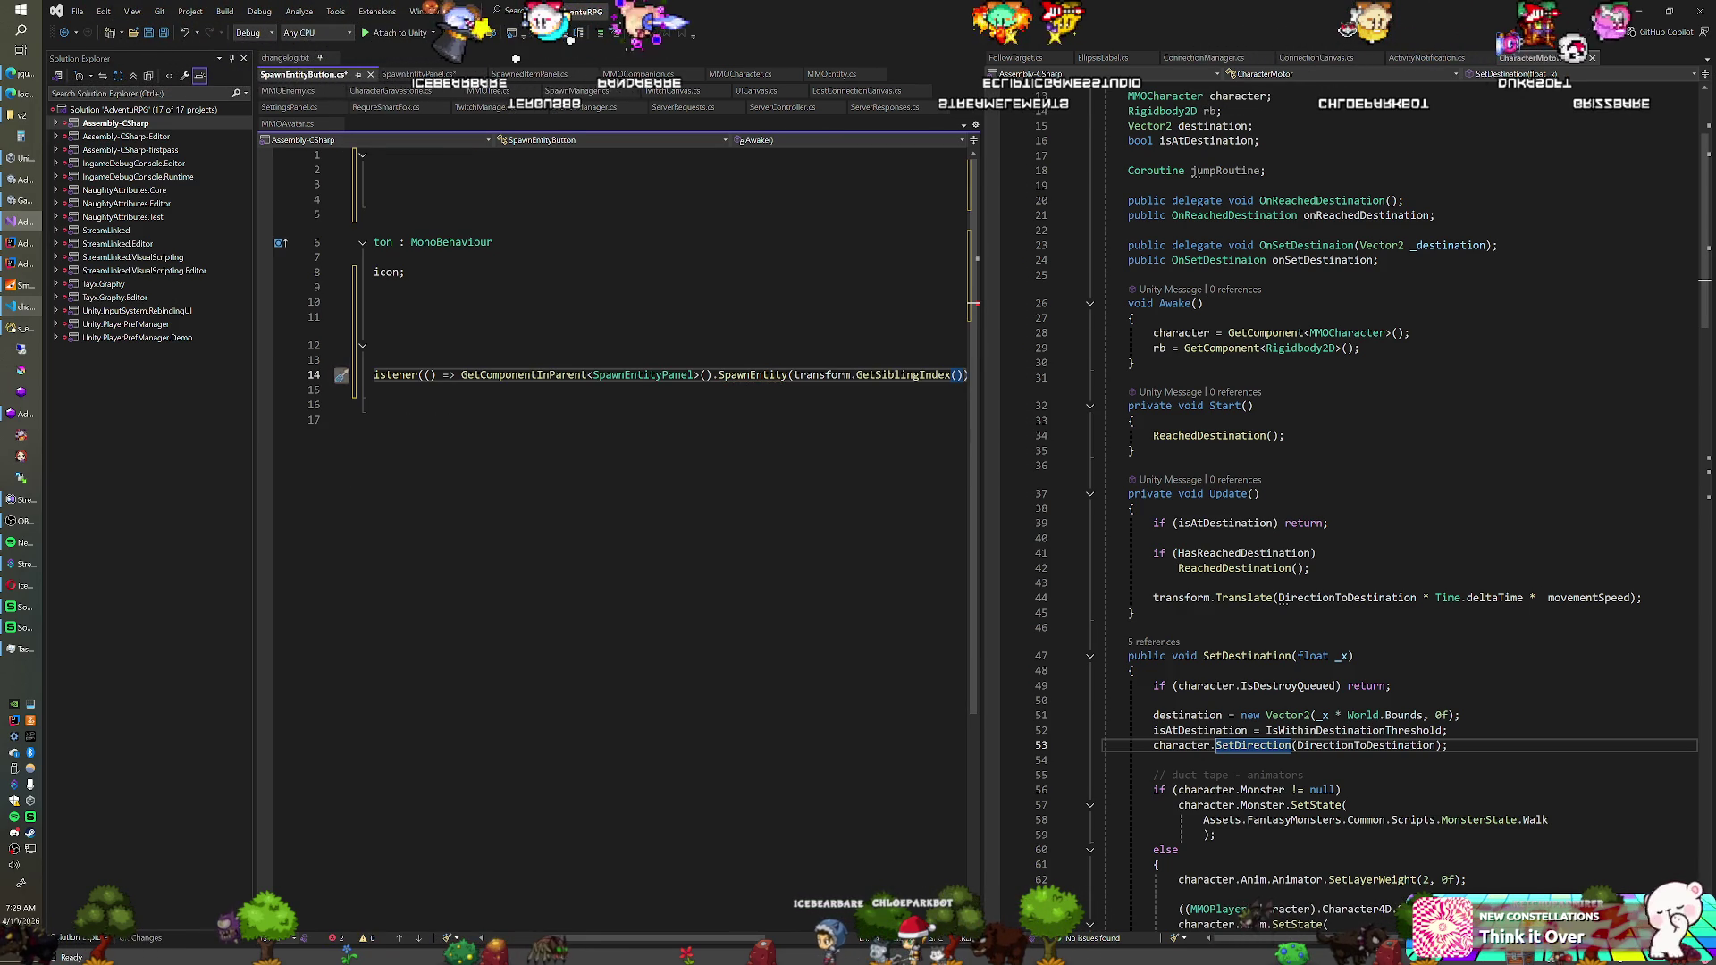
pyautogui.click(411, 74)
pyautogui.press('Up')
pyautogui.press('Up')
pyautogui.press('Up')
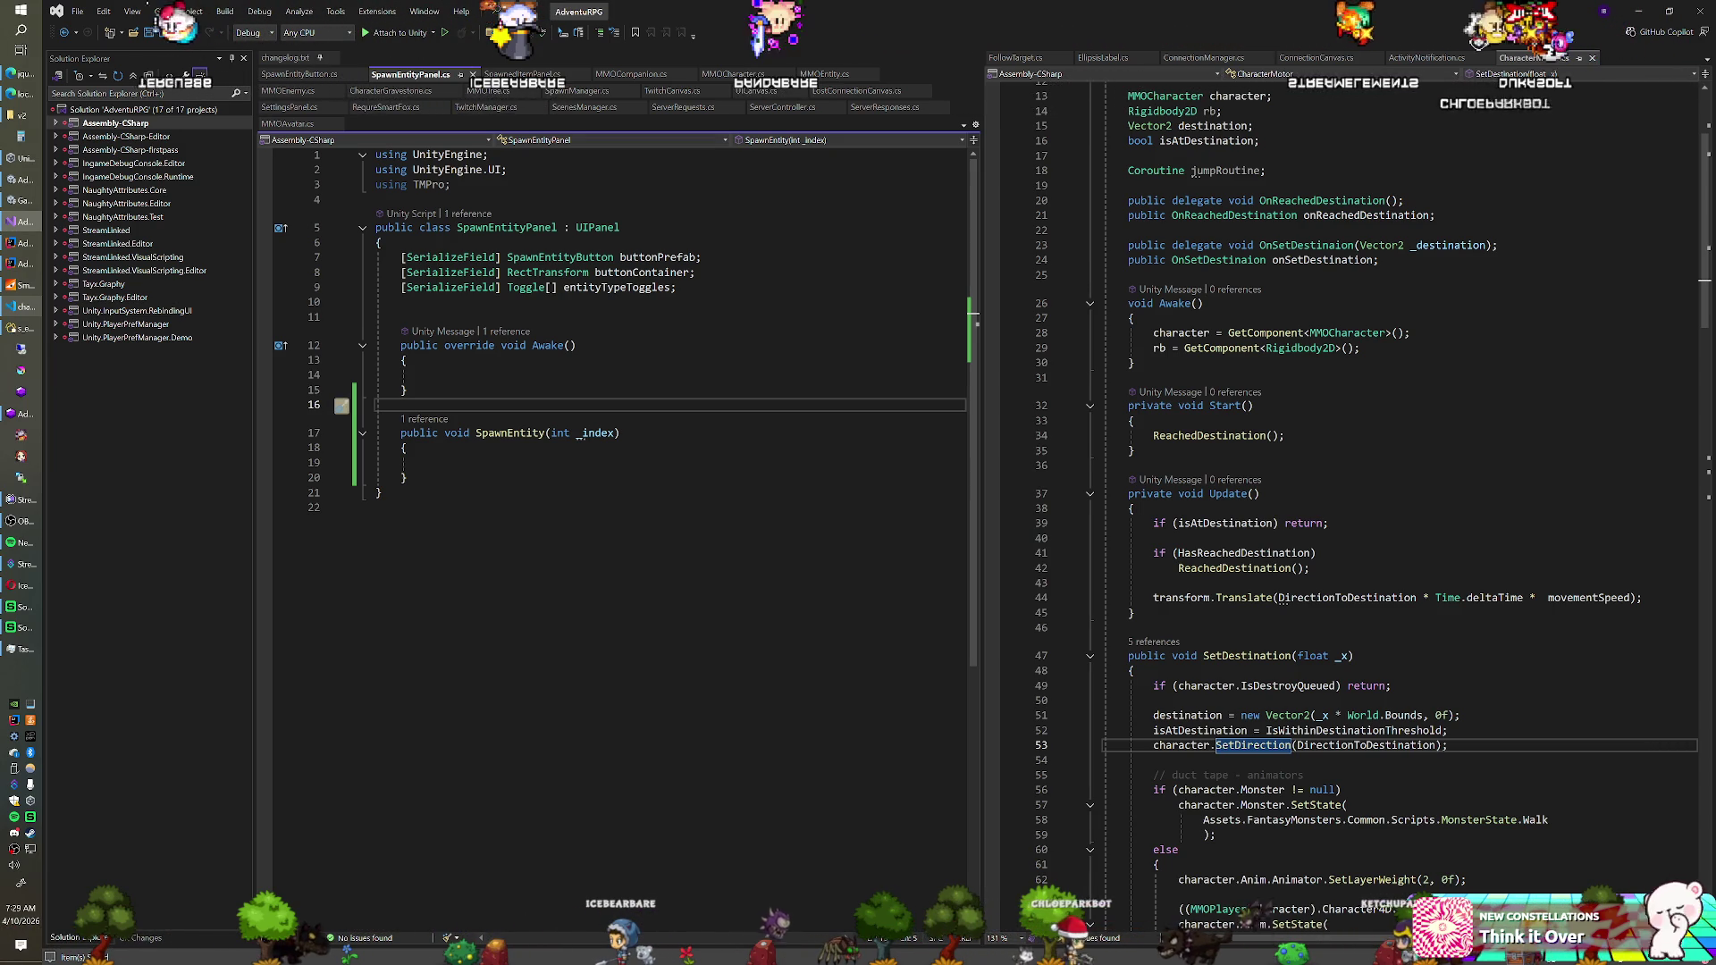
pyautogui.click(676, 286)
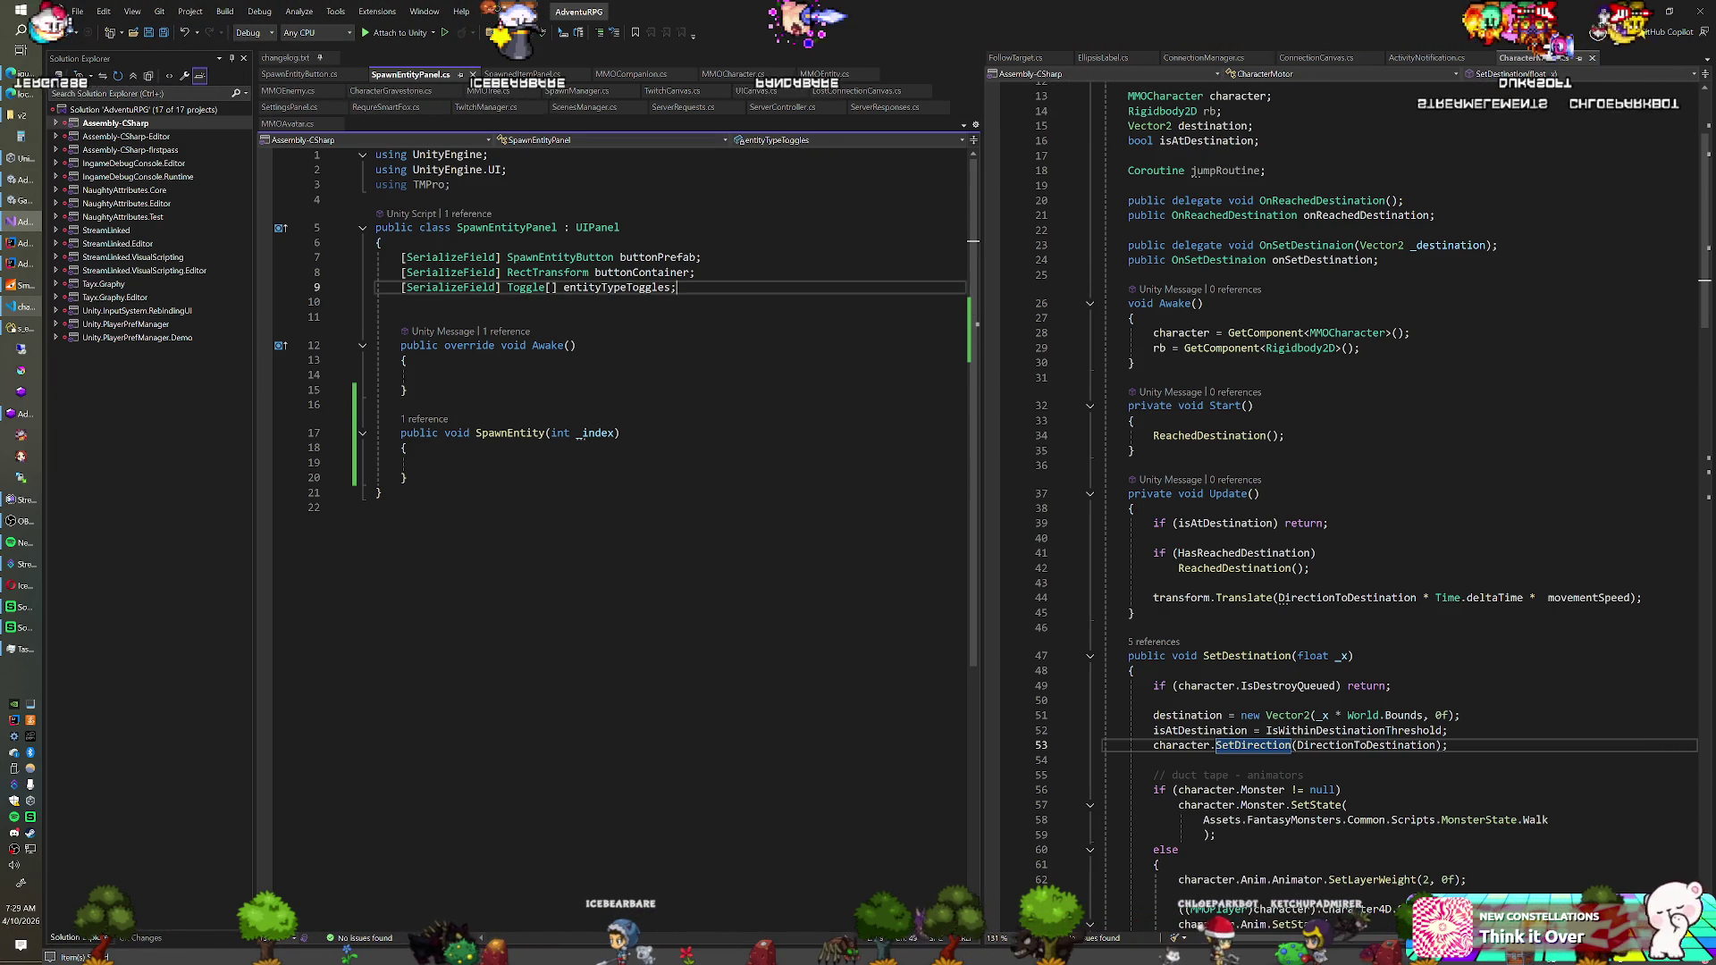
# Declare an int currentEntityType field below the toggles field
pyautogui.press('Return')
pyautogui.press('Return')
pyautogui.write('int currentEntityType;')
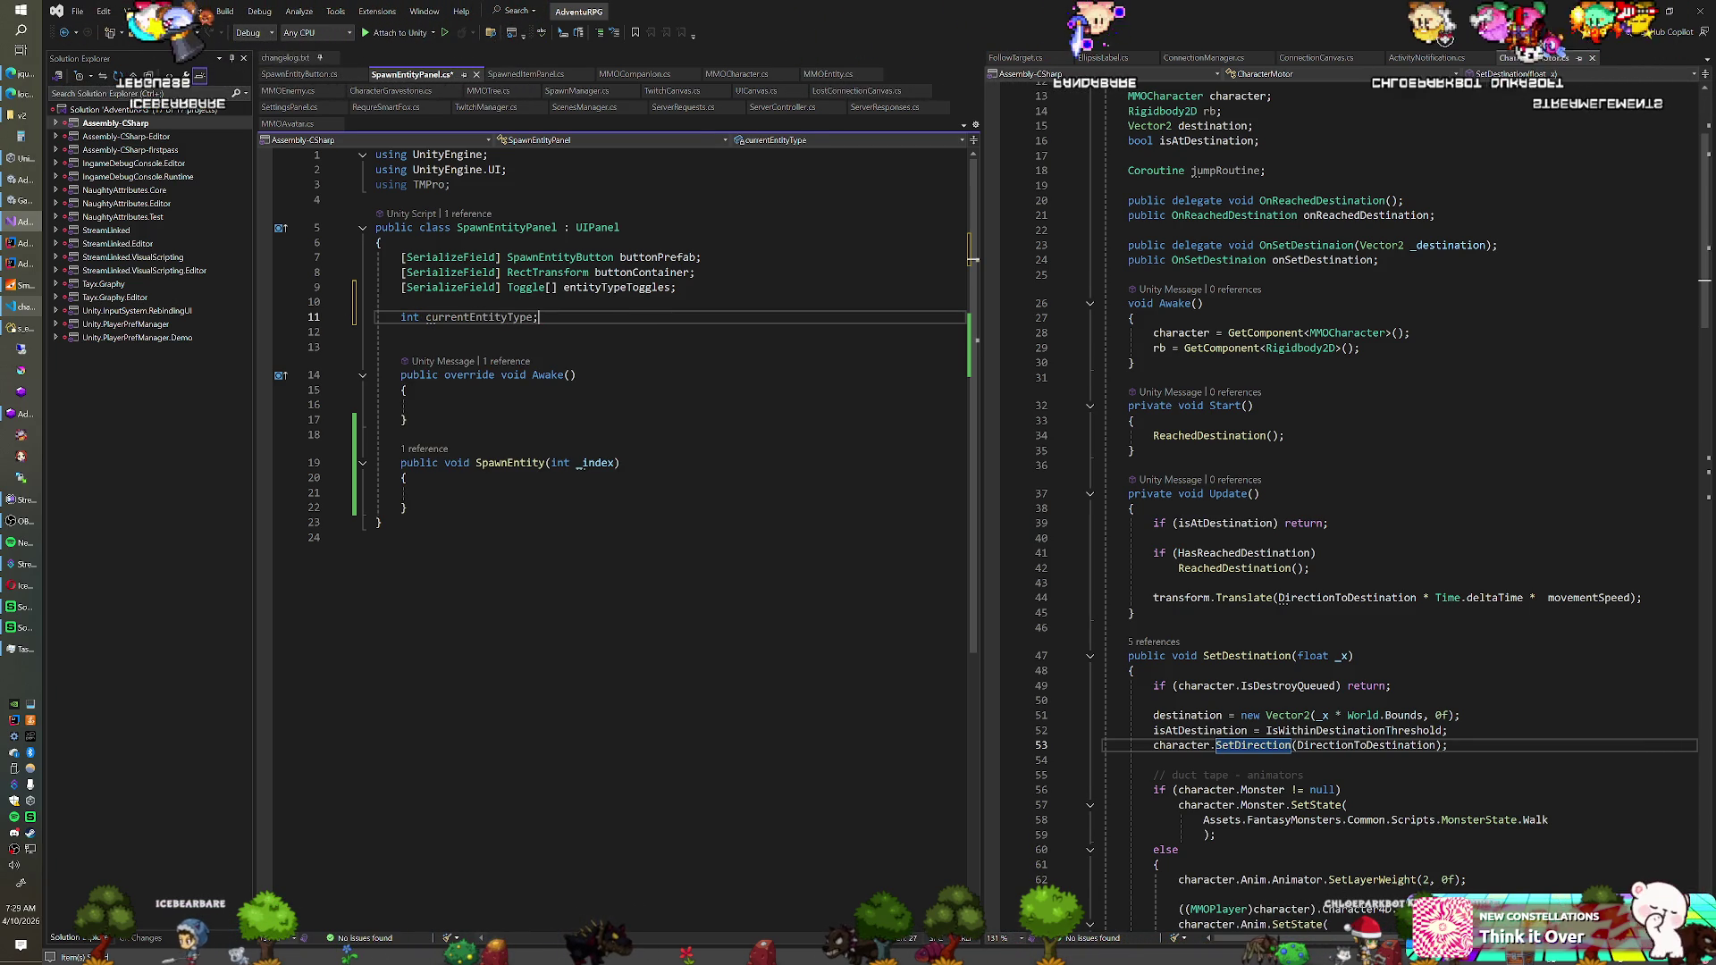
pyautogui.click(426, 405)
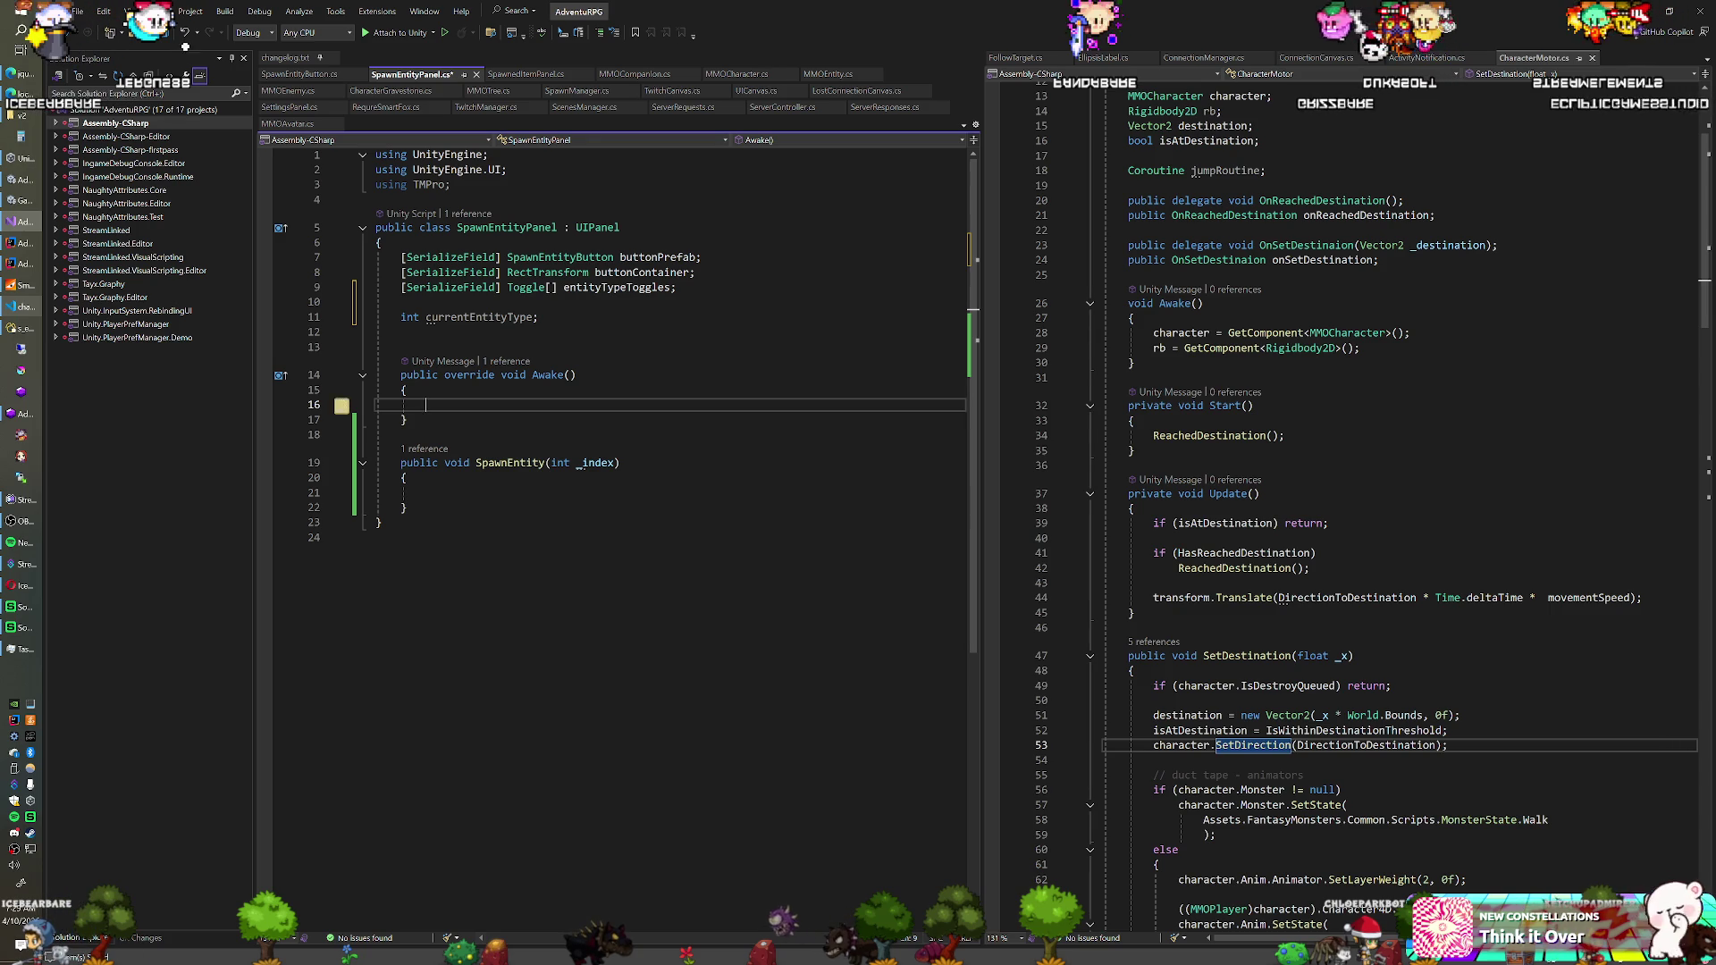
# In Awake, write a for loop with _i from 0 to entityTypeToggles.Length
pyautogui.write('entityTYpe')
pyautogui.press('Tab')
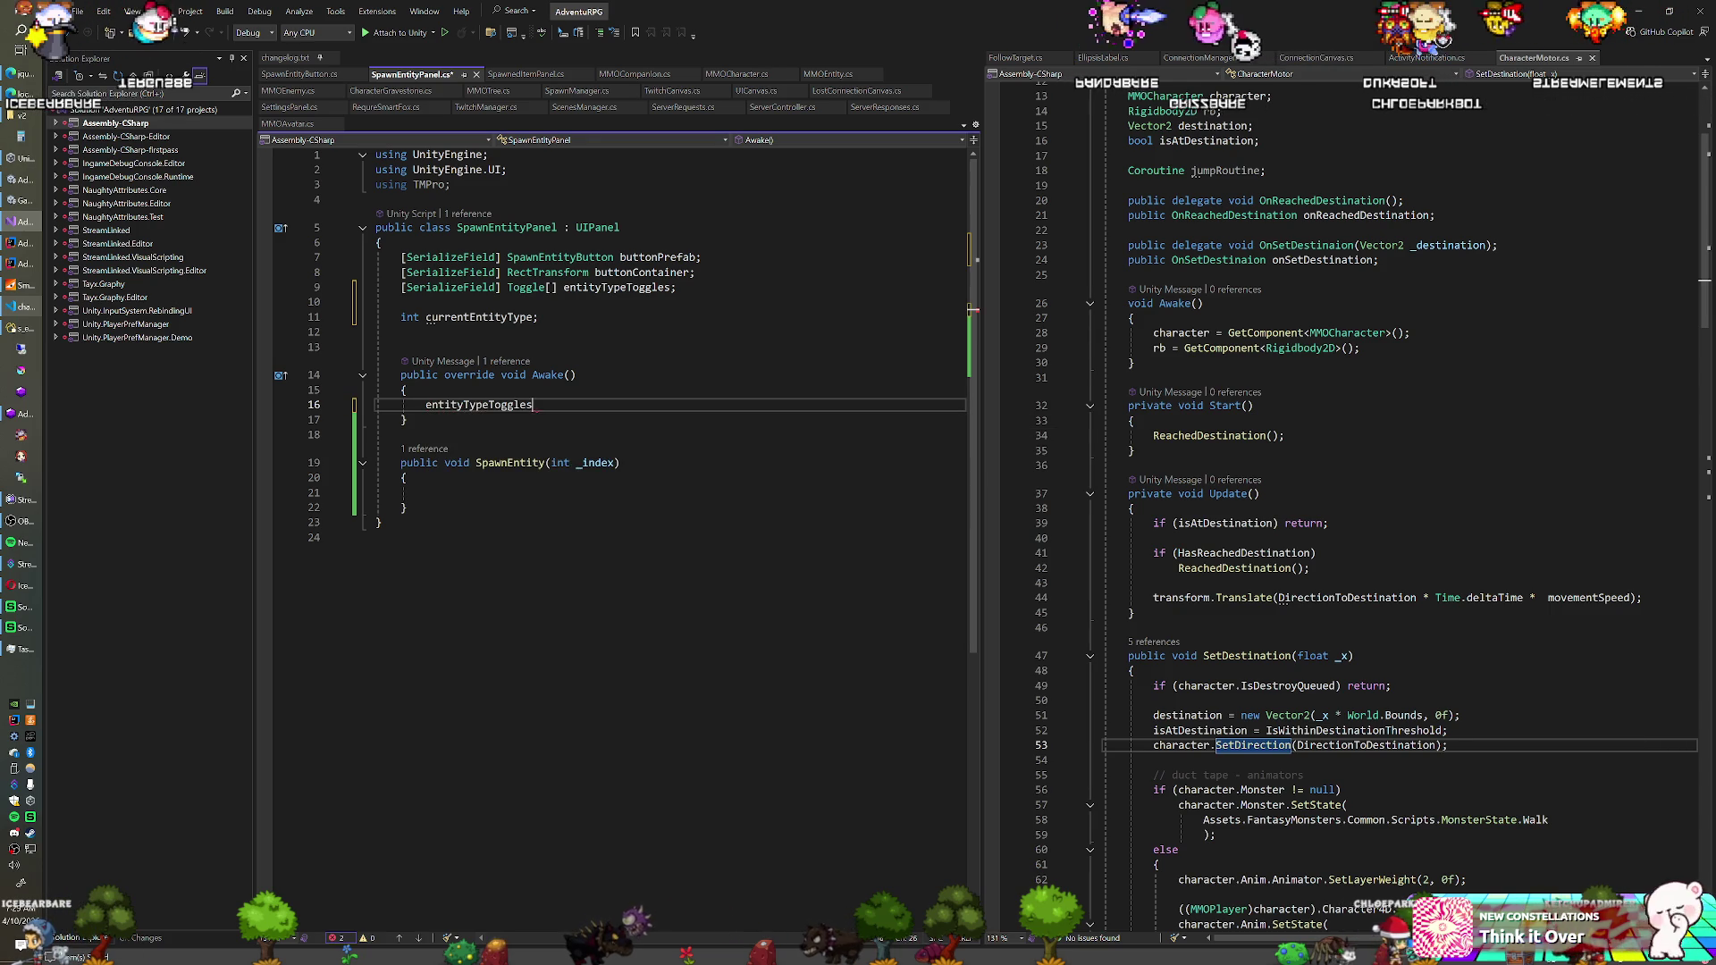
pyautogui.write('.')
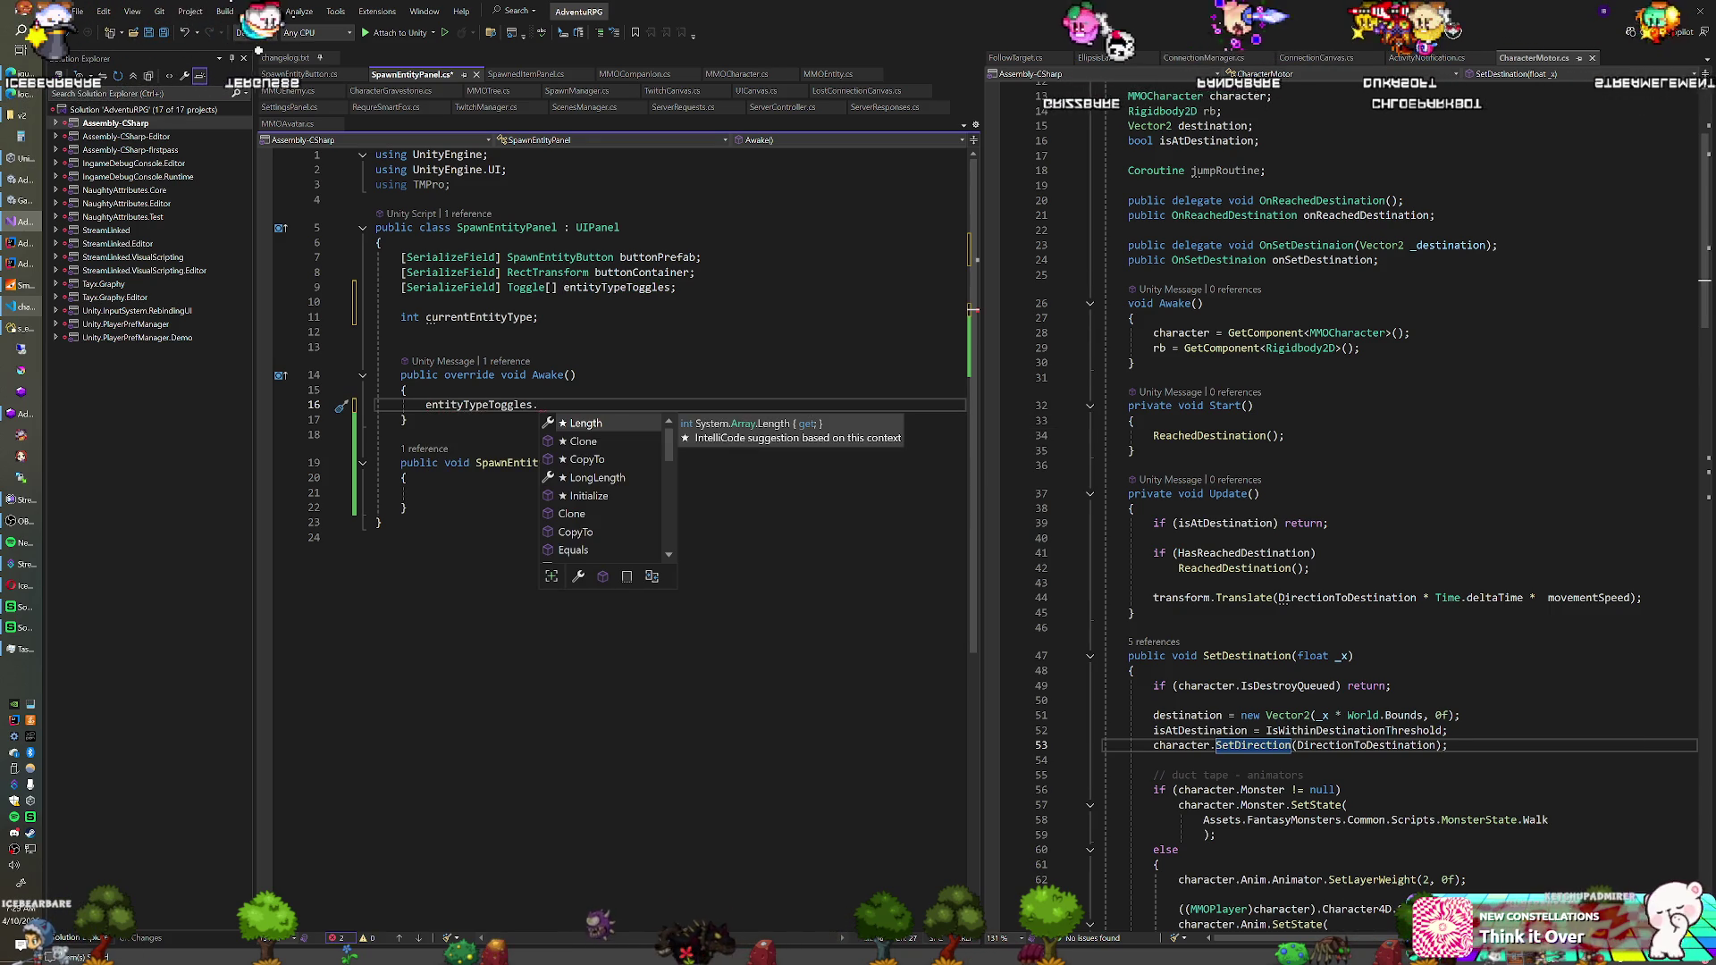
pyautogui.write('on')
pyautogui.press('BackSpace')
pyautogui.press('BackSpace')
pyautogui.press('BackSpace')
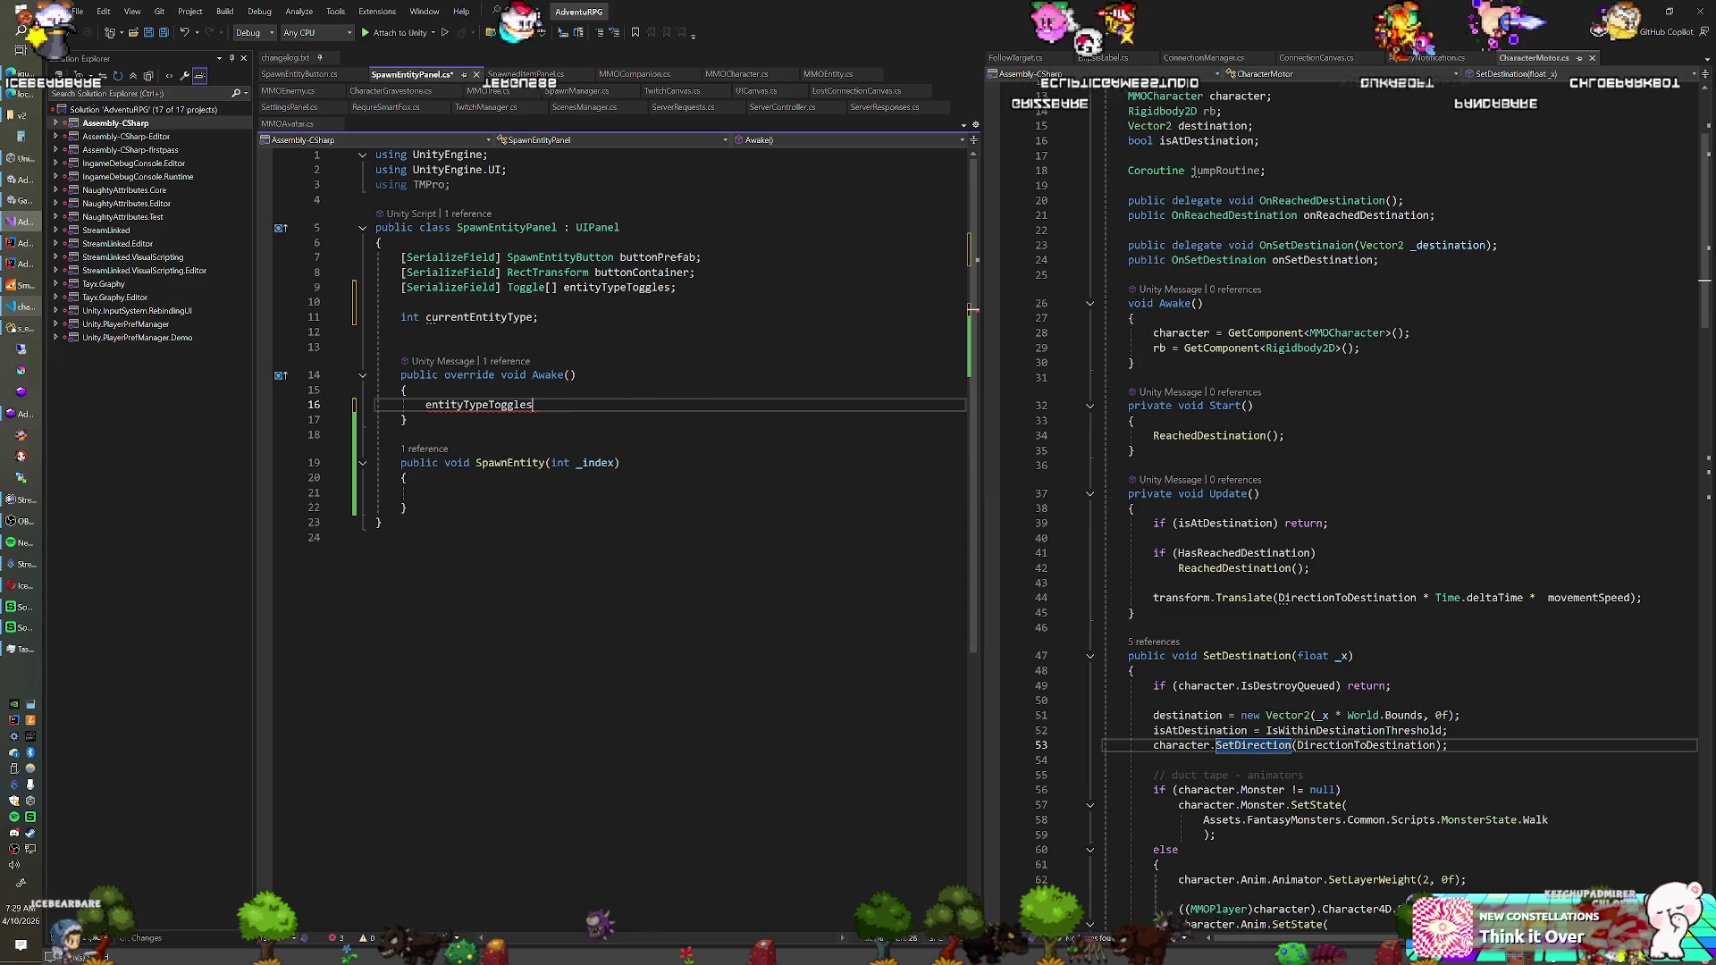
pyautogui.hotkey('ctrl', 'BackSpace')
pyautogui.write('for(int _i=0; _i<e')
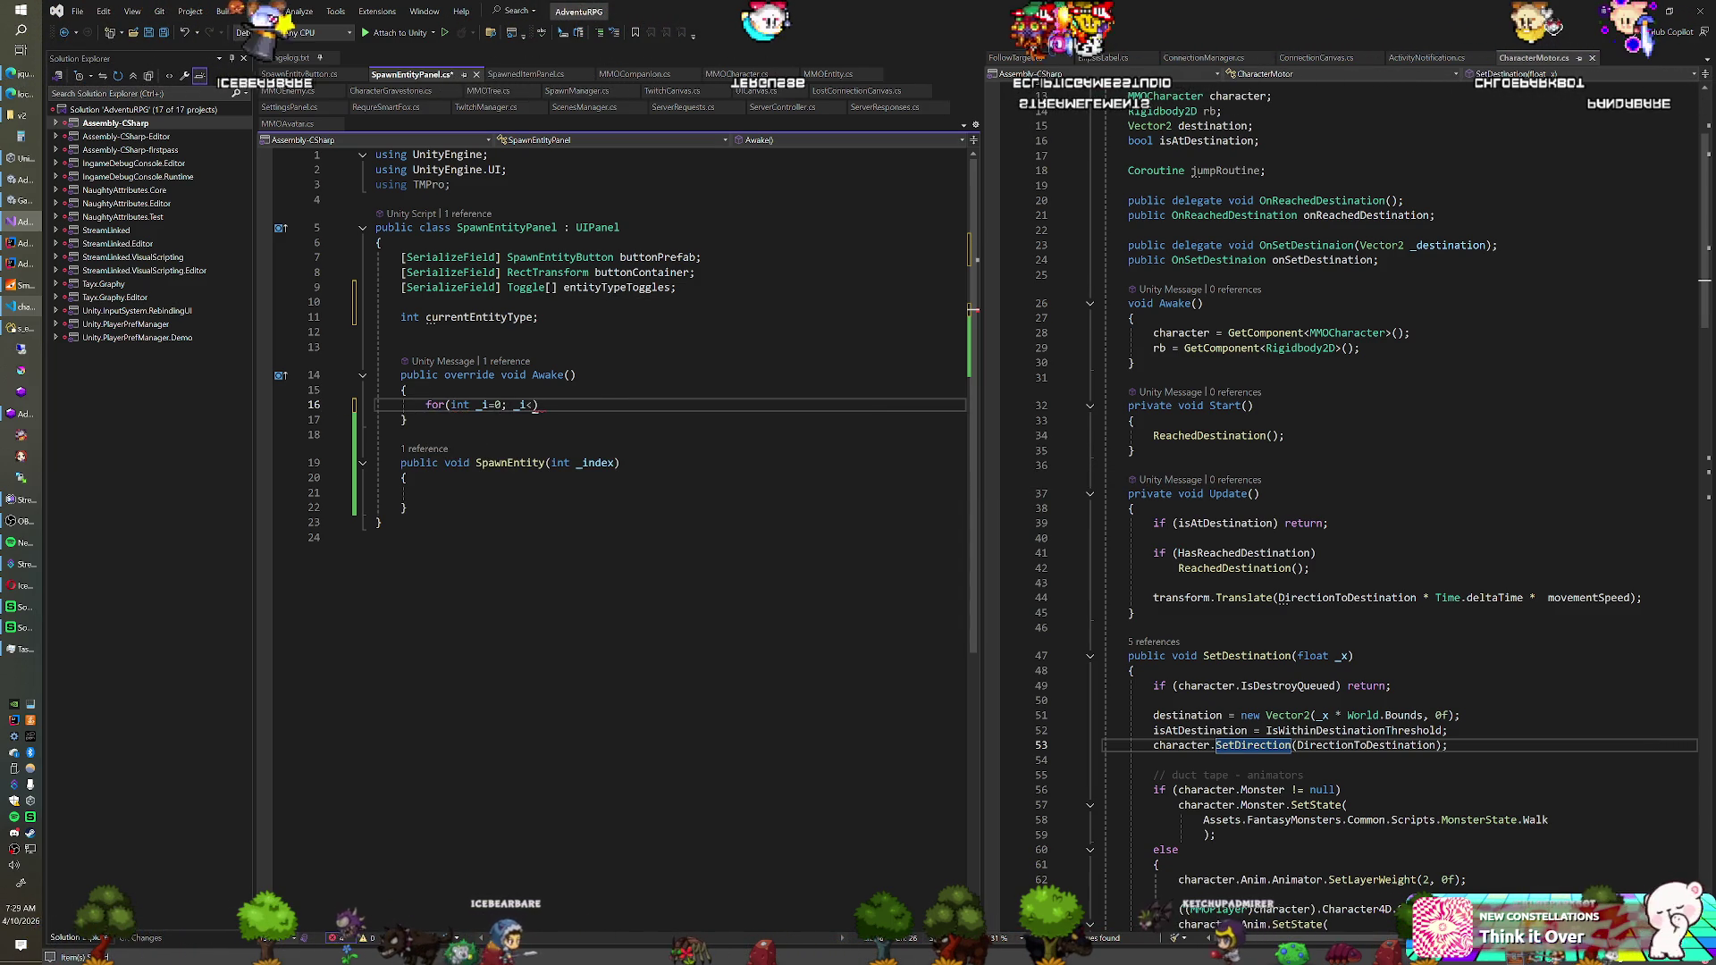
pyautogui.write('ntityTypeToggles.')
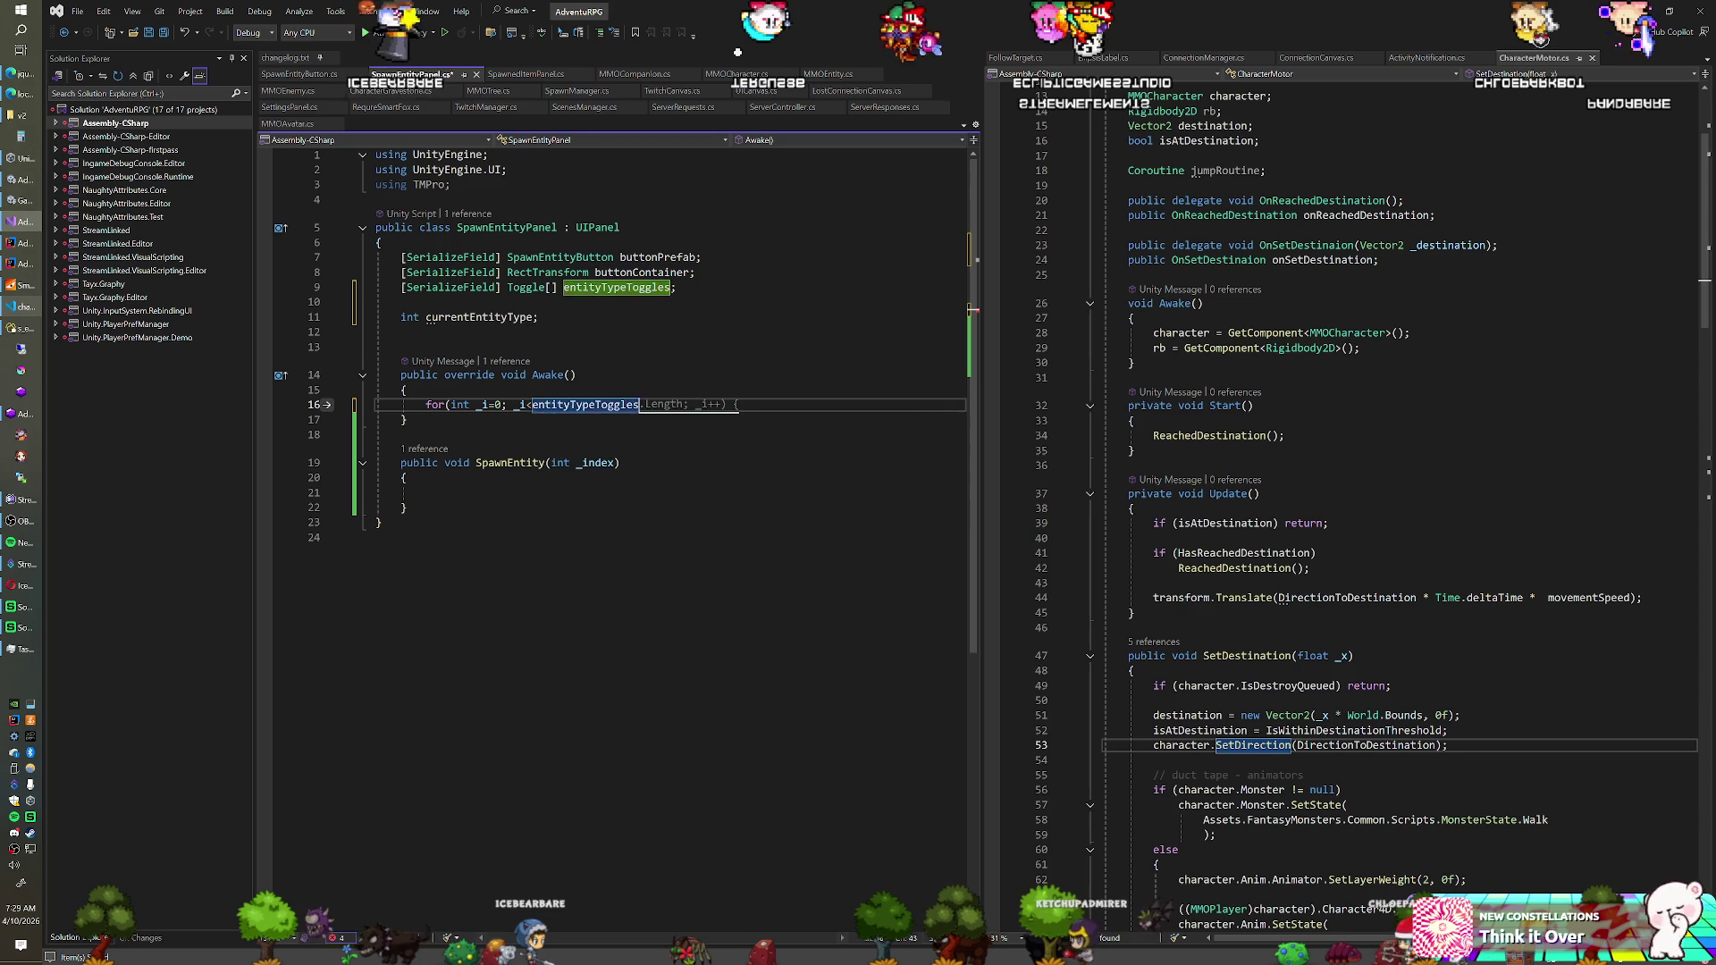
pyautogui.press('Tab')
pyautogui.press('Tab')
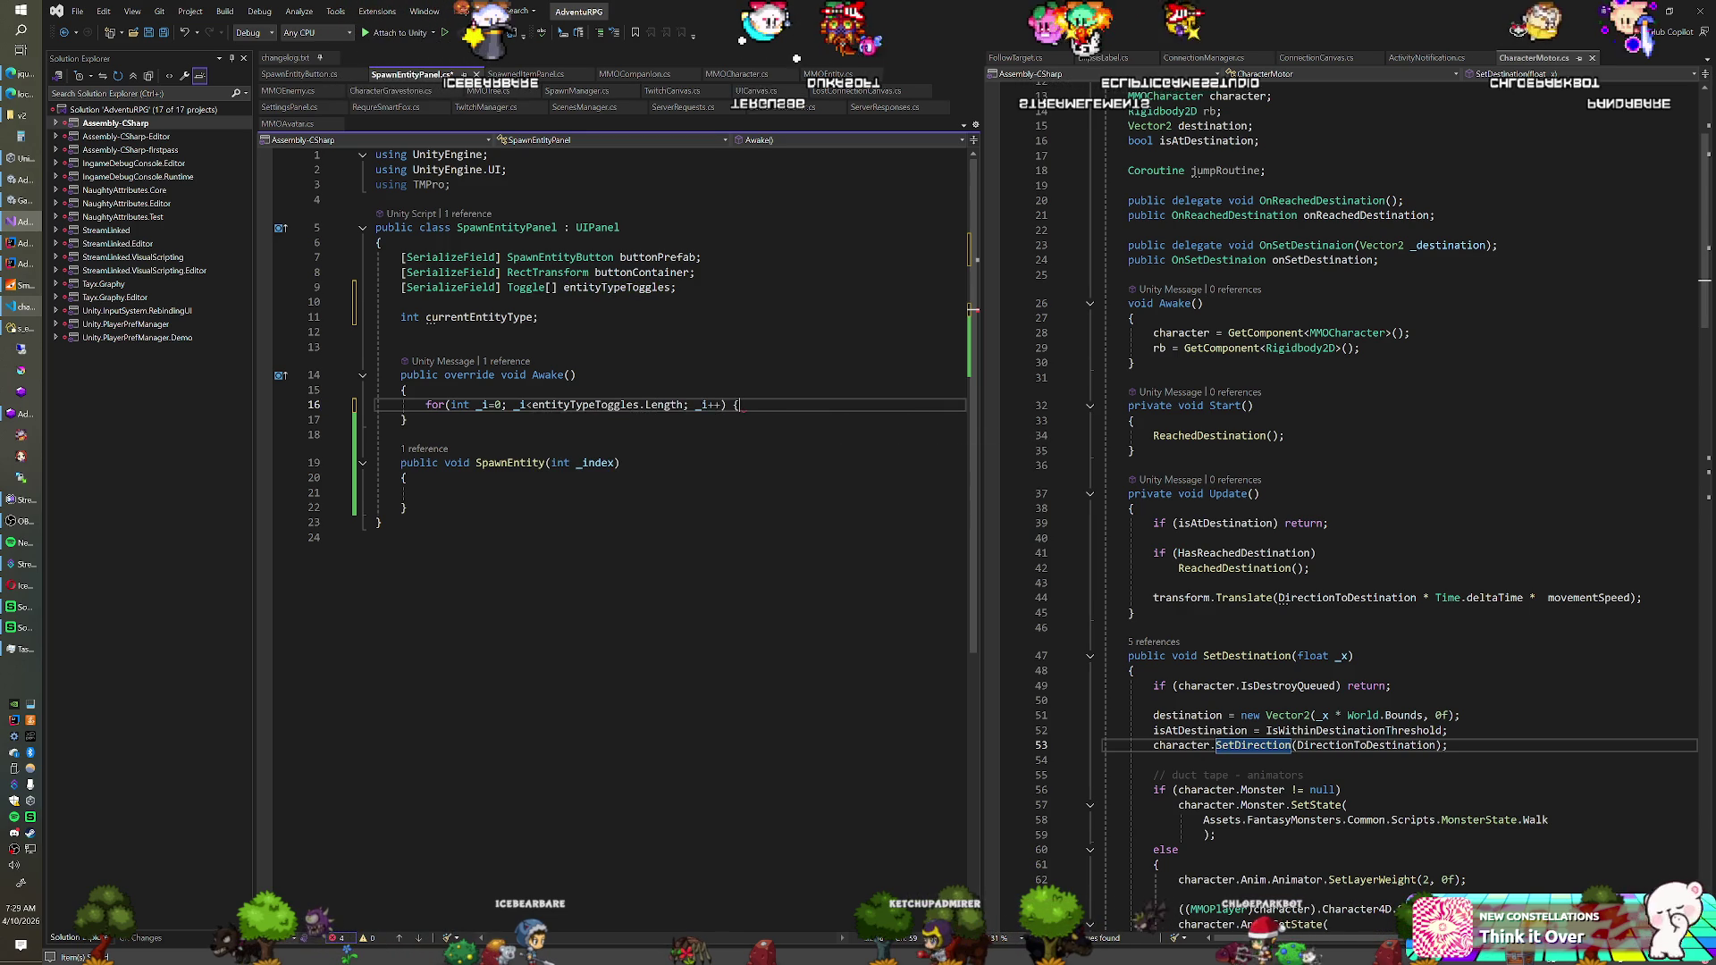
pyautogui.press('Return')
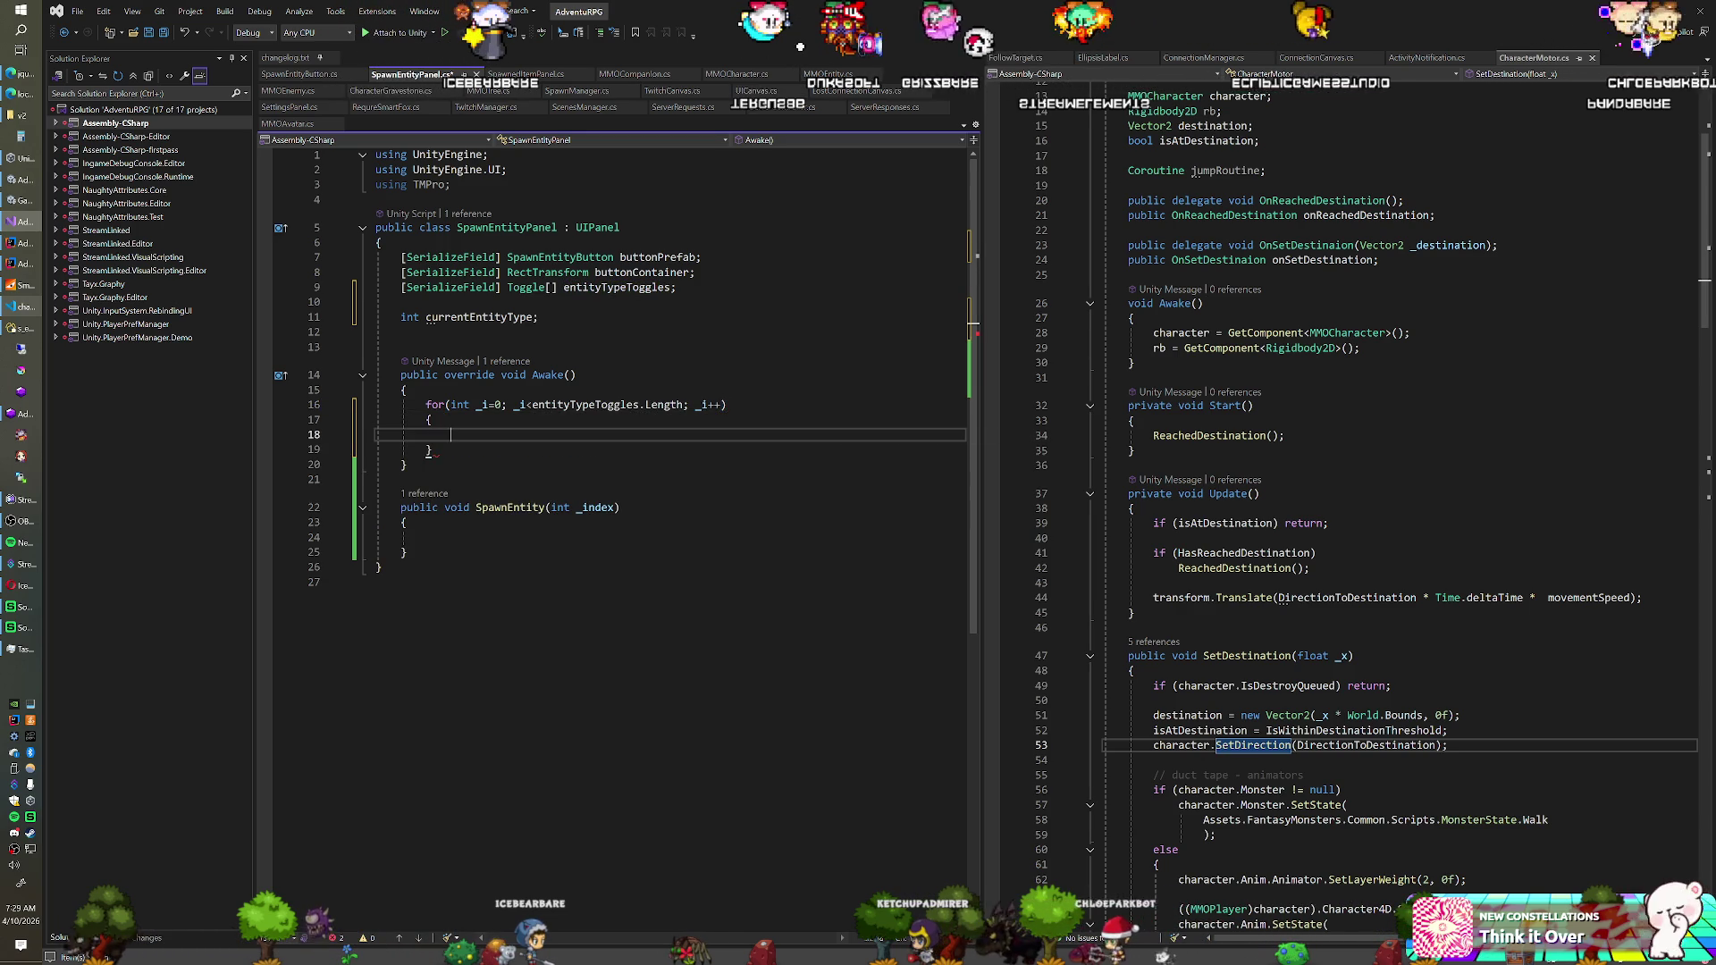
# Add onValueChanged listeners calling OnTypeToggled(value, entityTypeToggles[_i].transform.GetSiblingIndex()) for each toggle
pyautogui.write('ent')
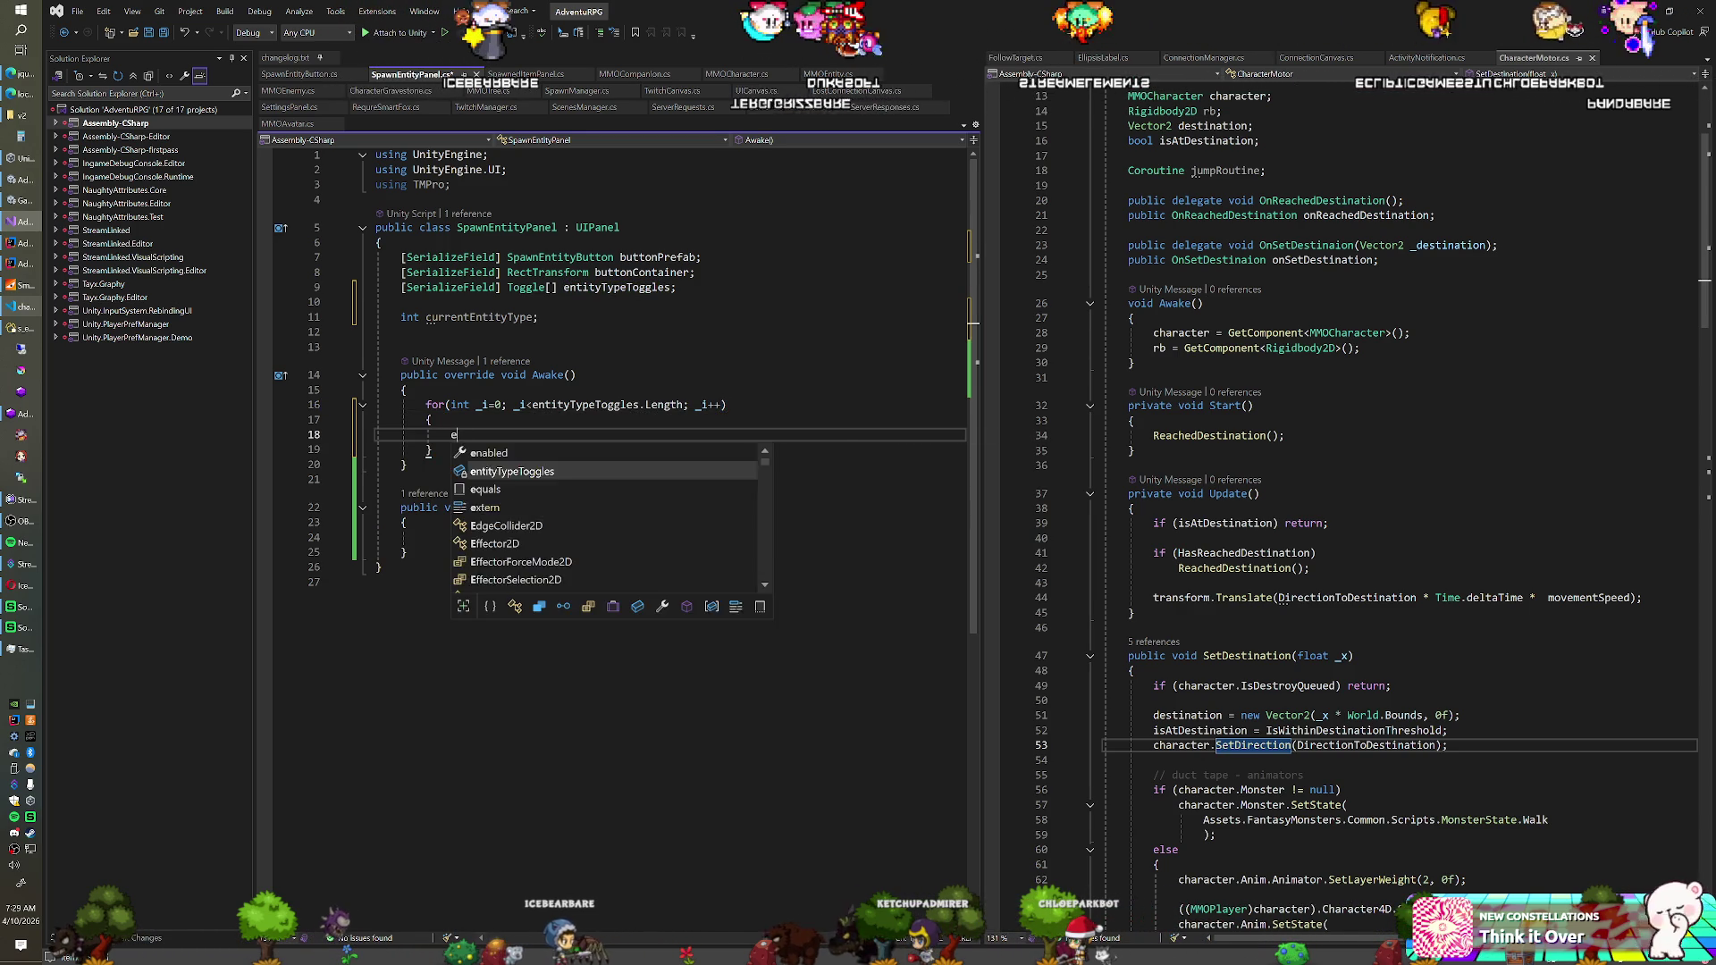
pyautogui.press('Tab')
pyautogui.write('[_i].onV.')
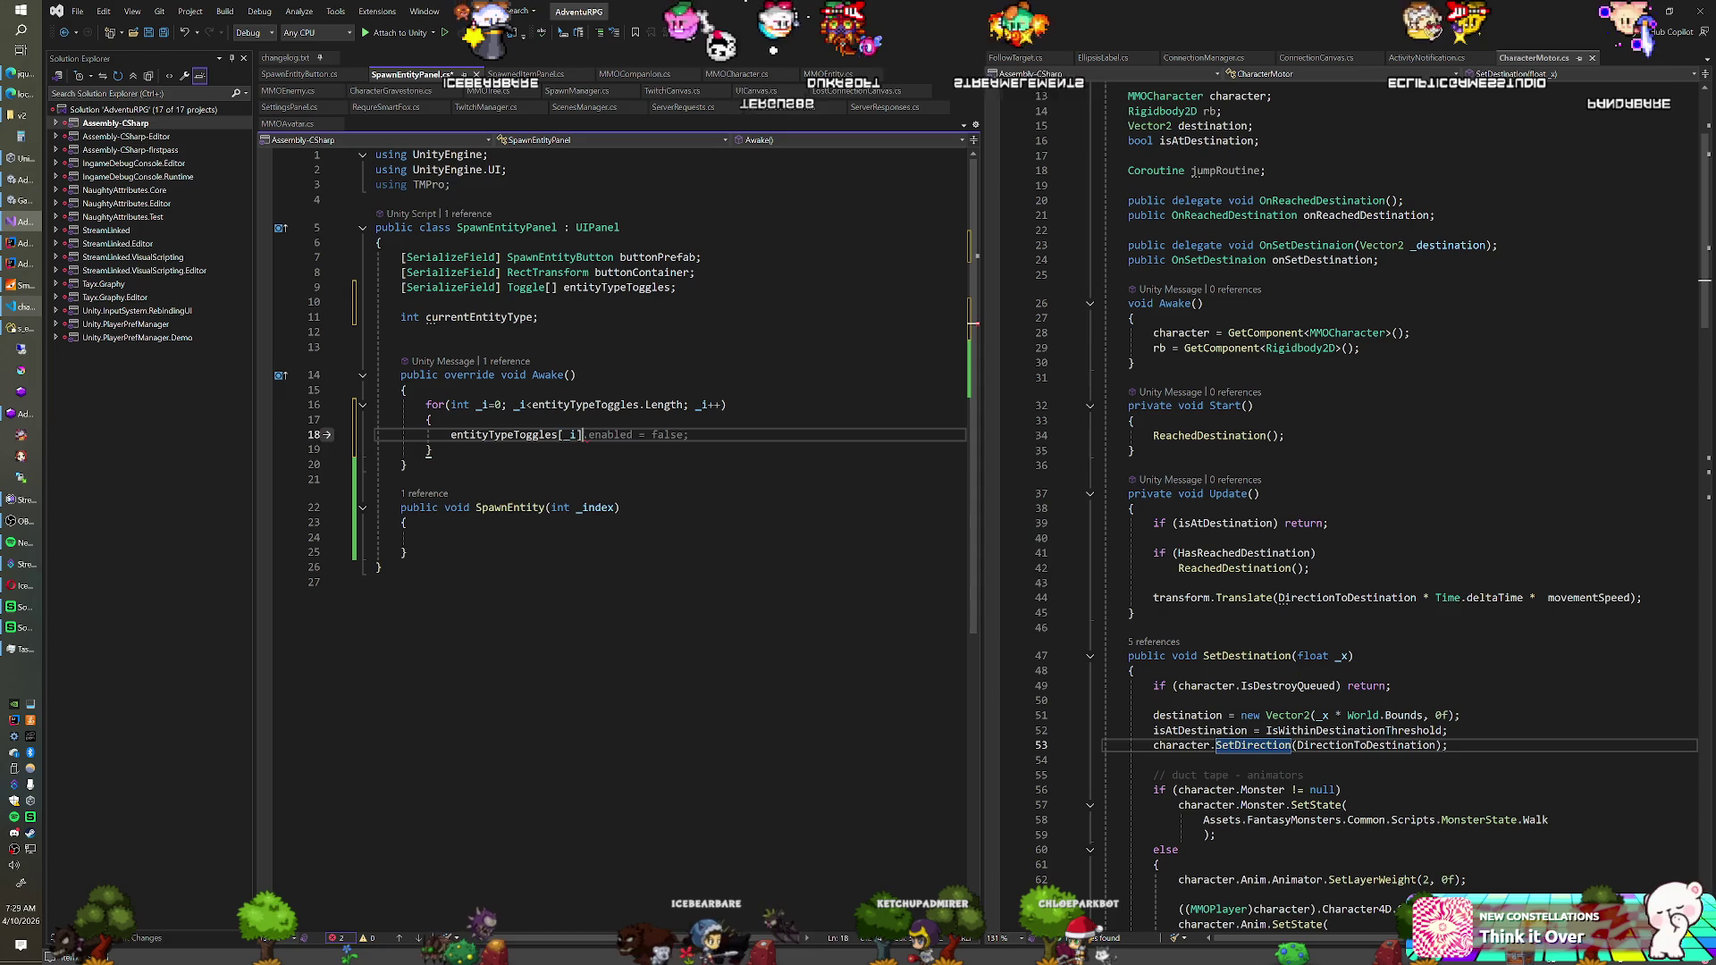
pyautogui.write('Ad')
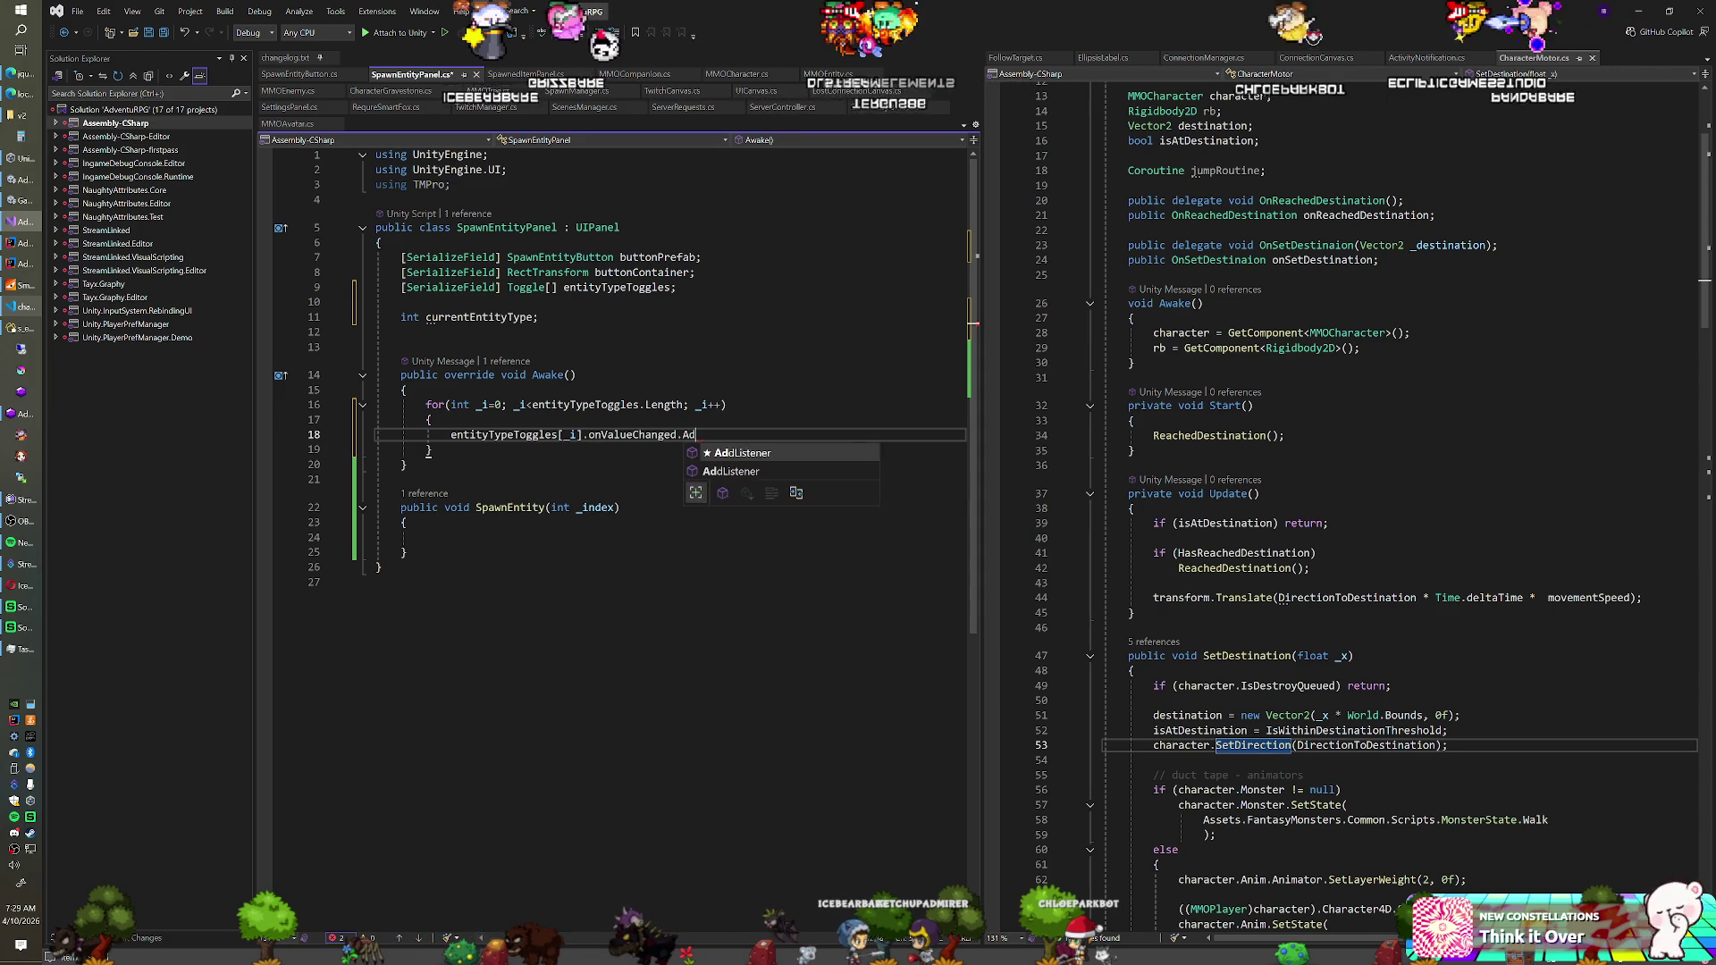
pyautogui.write('dListener(())value')
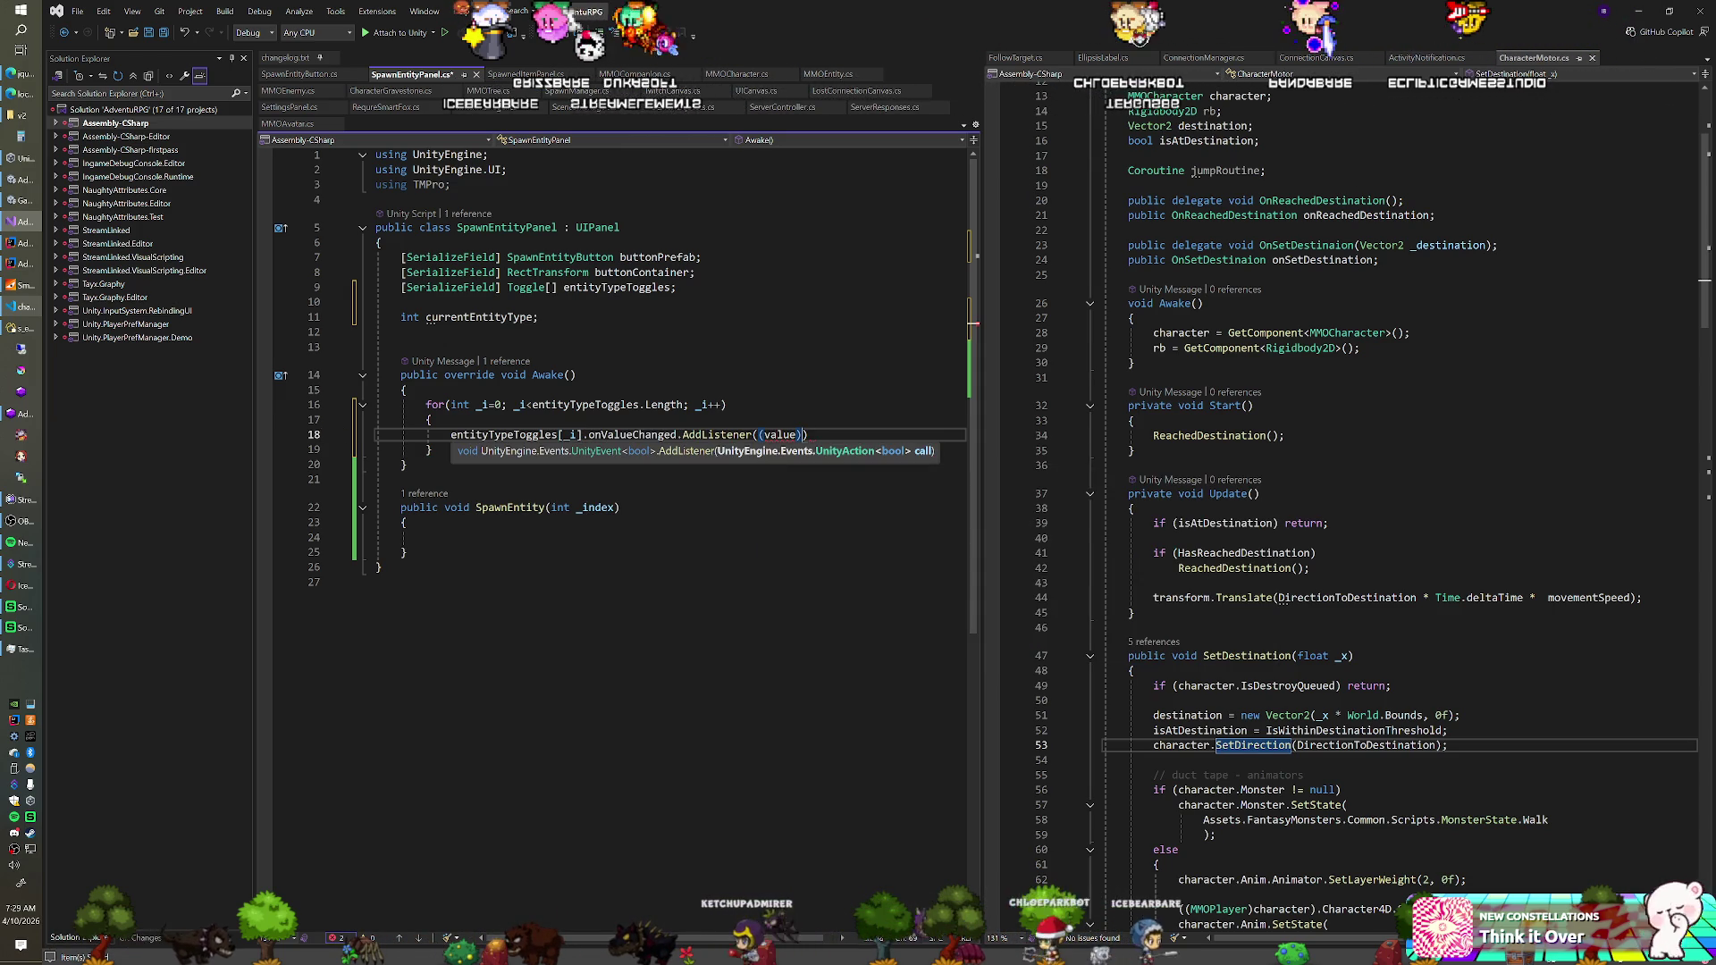
pyautogui.write(' =')
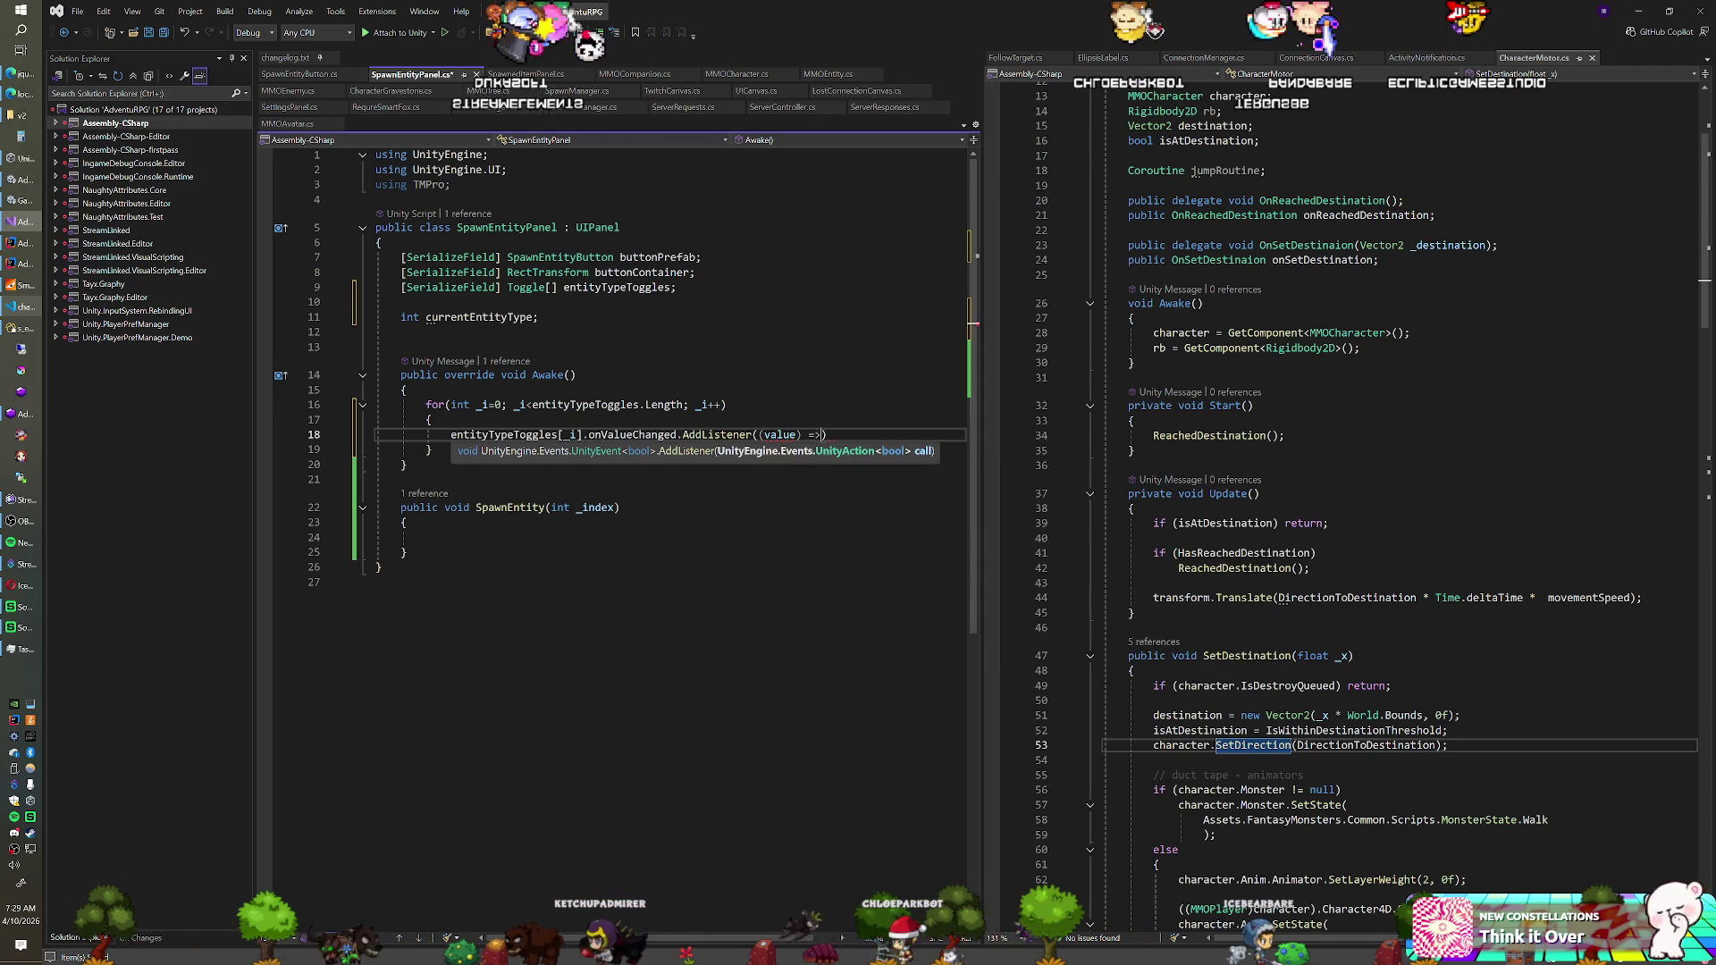
pyautogui.write('> ')
pyautogui.write('On')
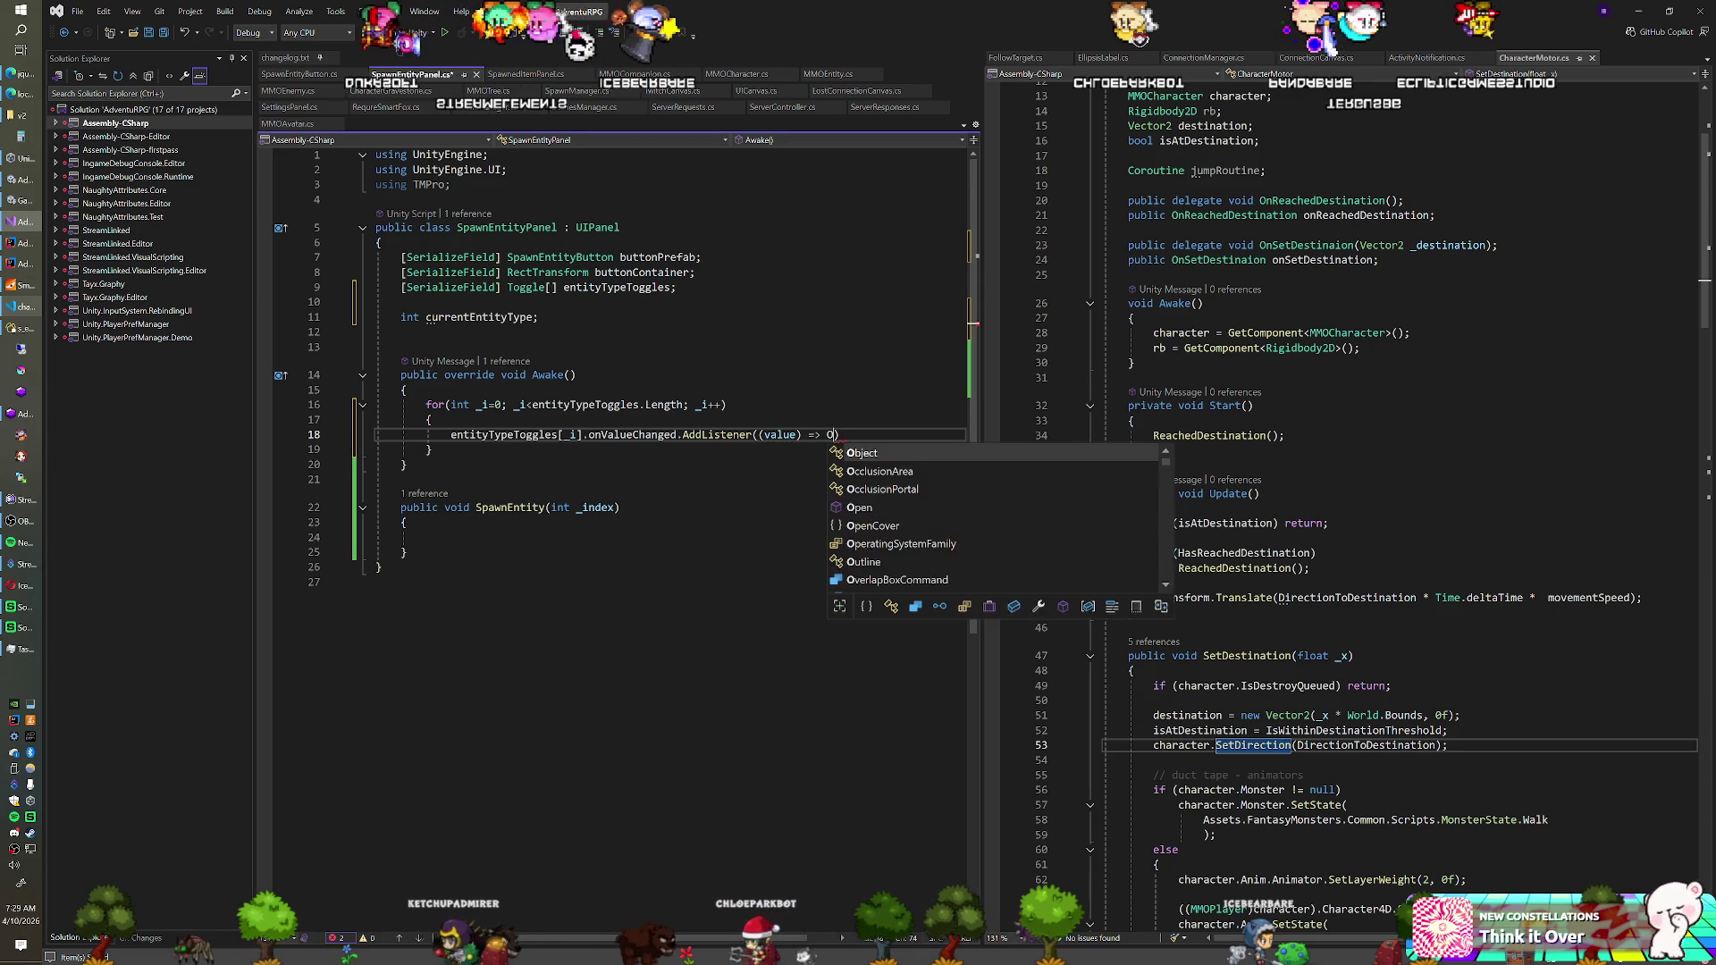
pyautogui.write('TypeToggled(v')
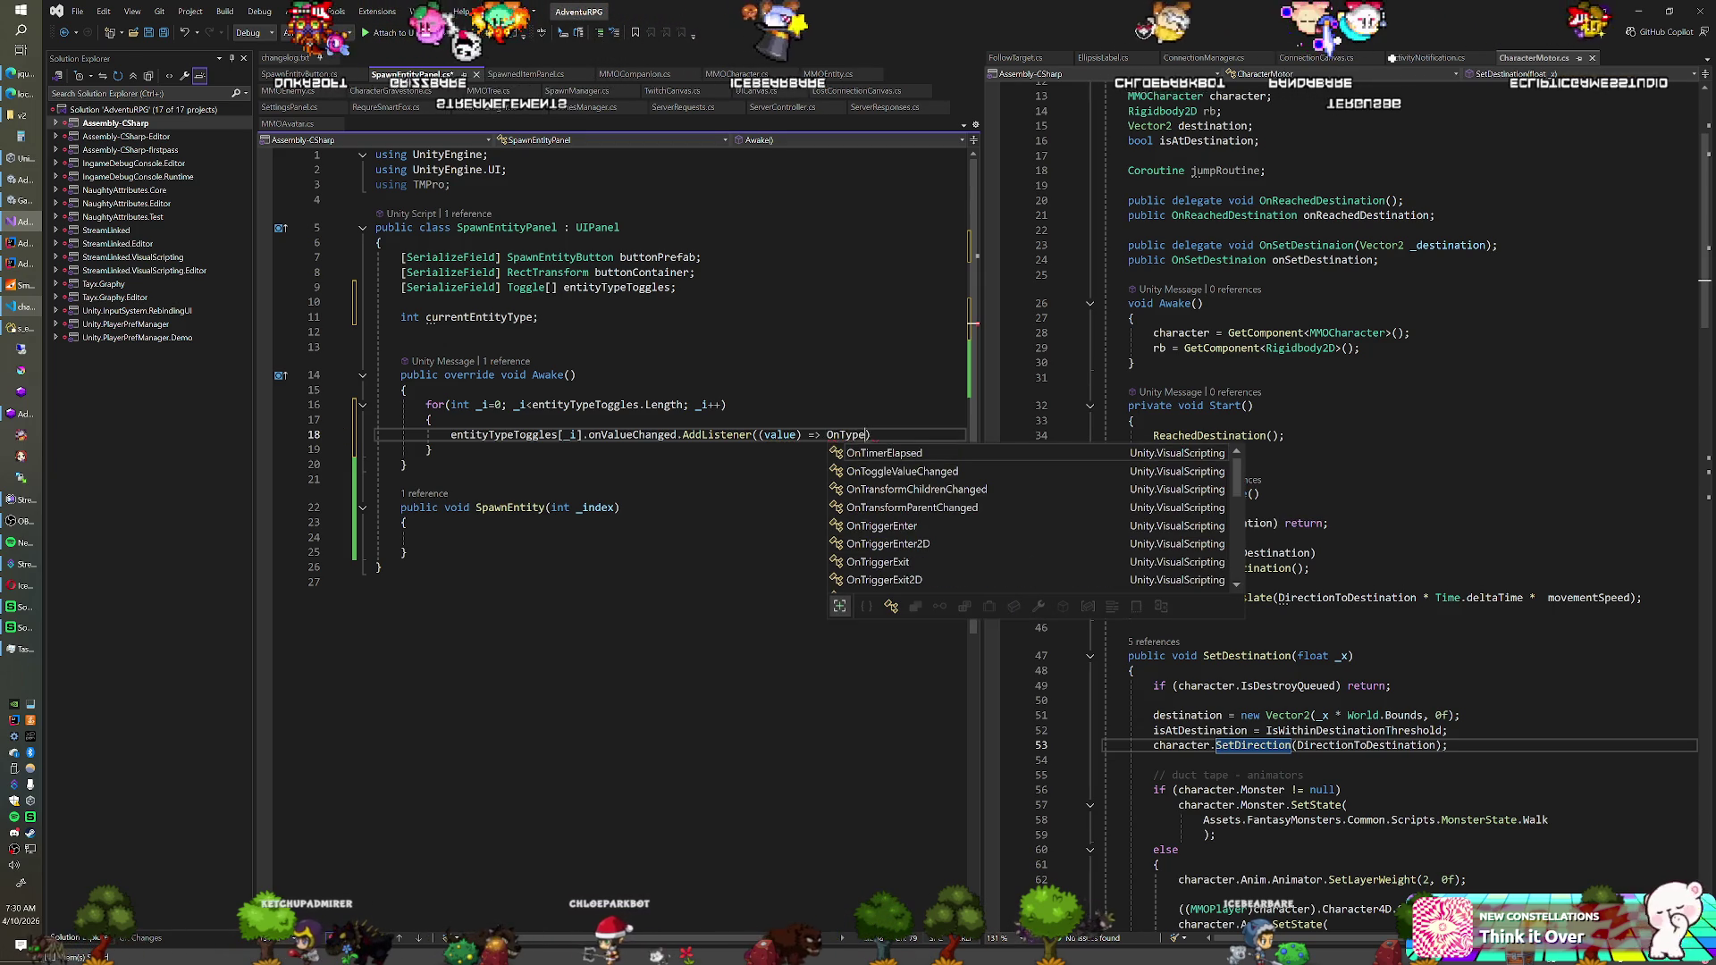
pyautogui.write('alue')
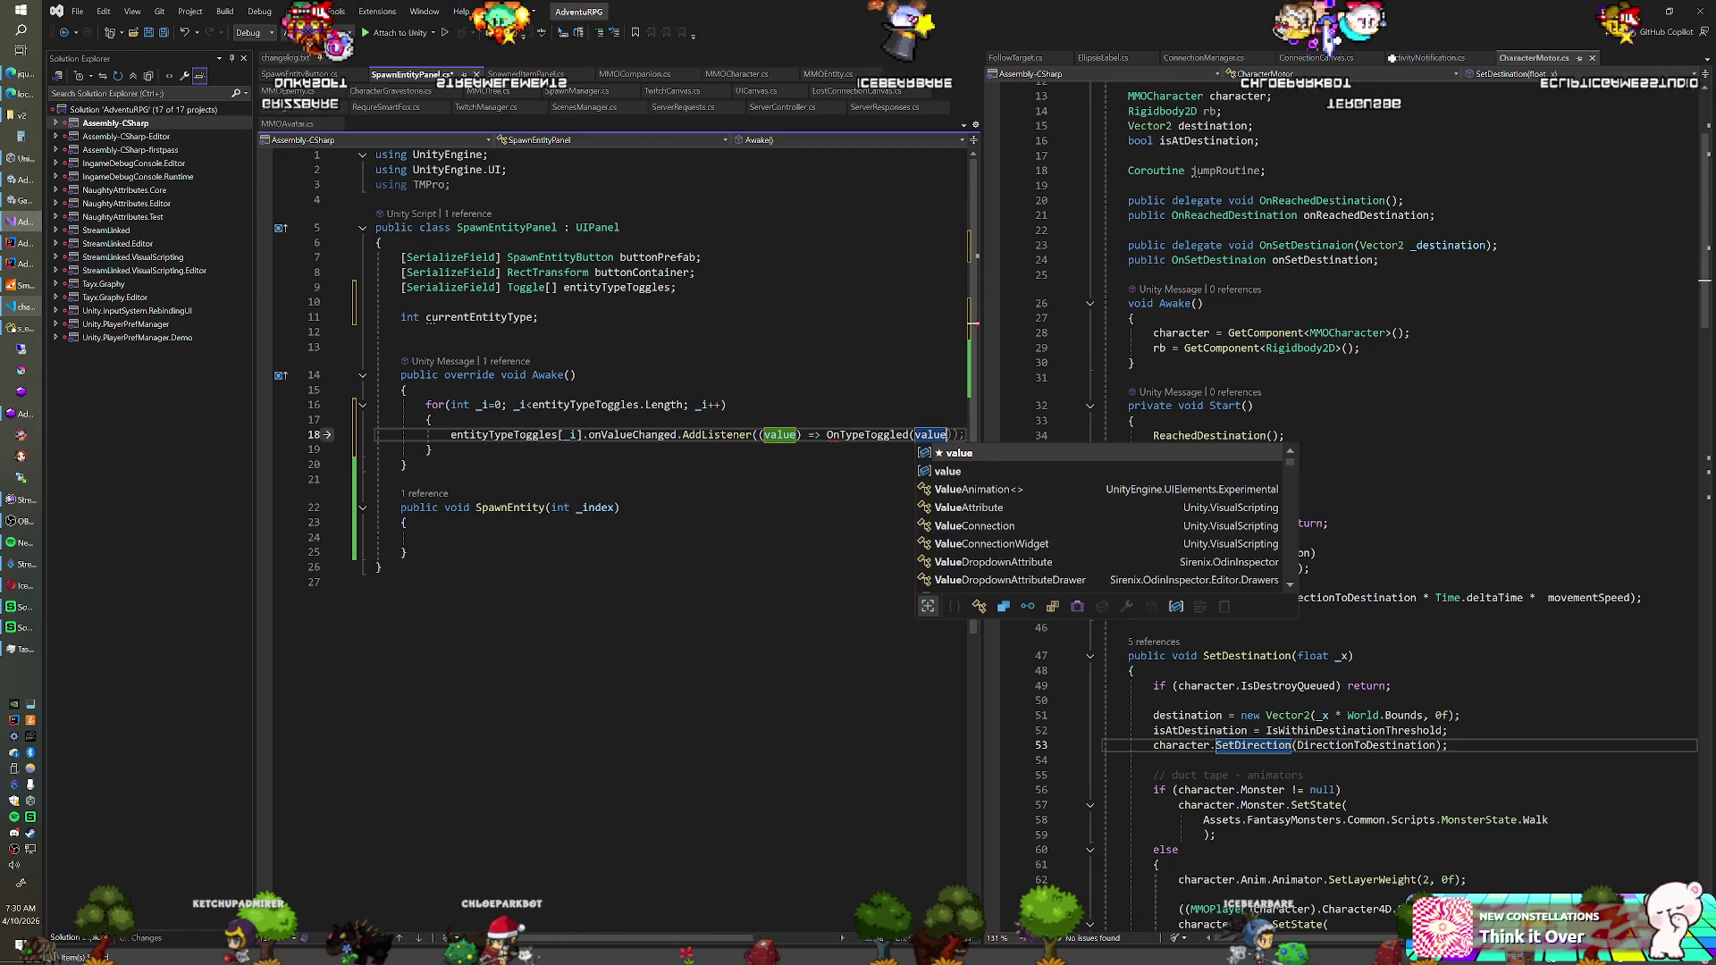
pyautogui.write(', ')
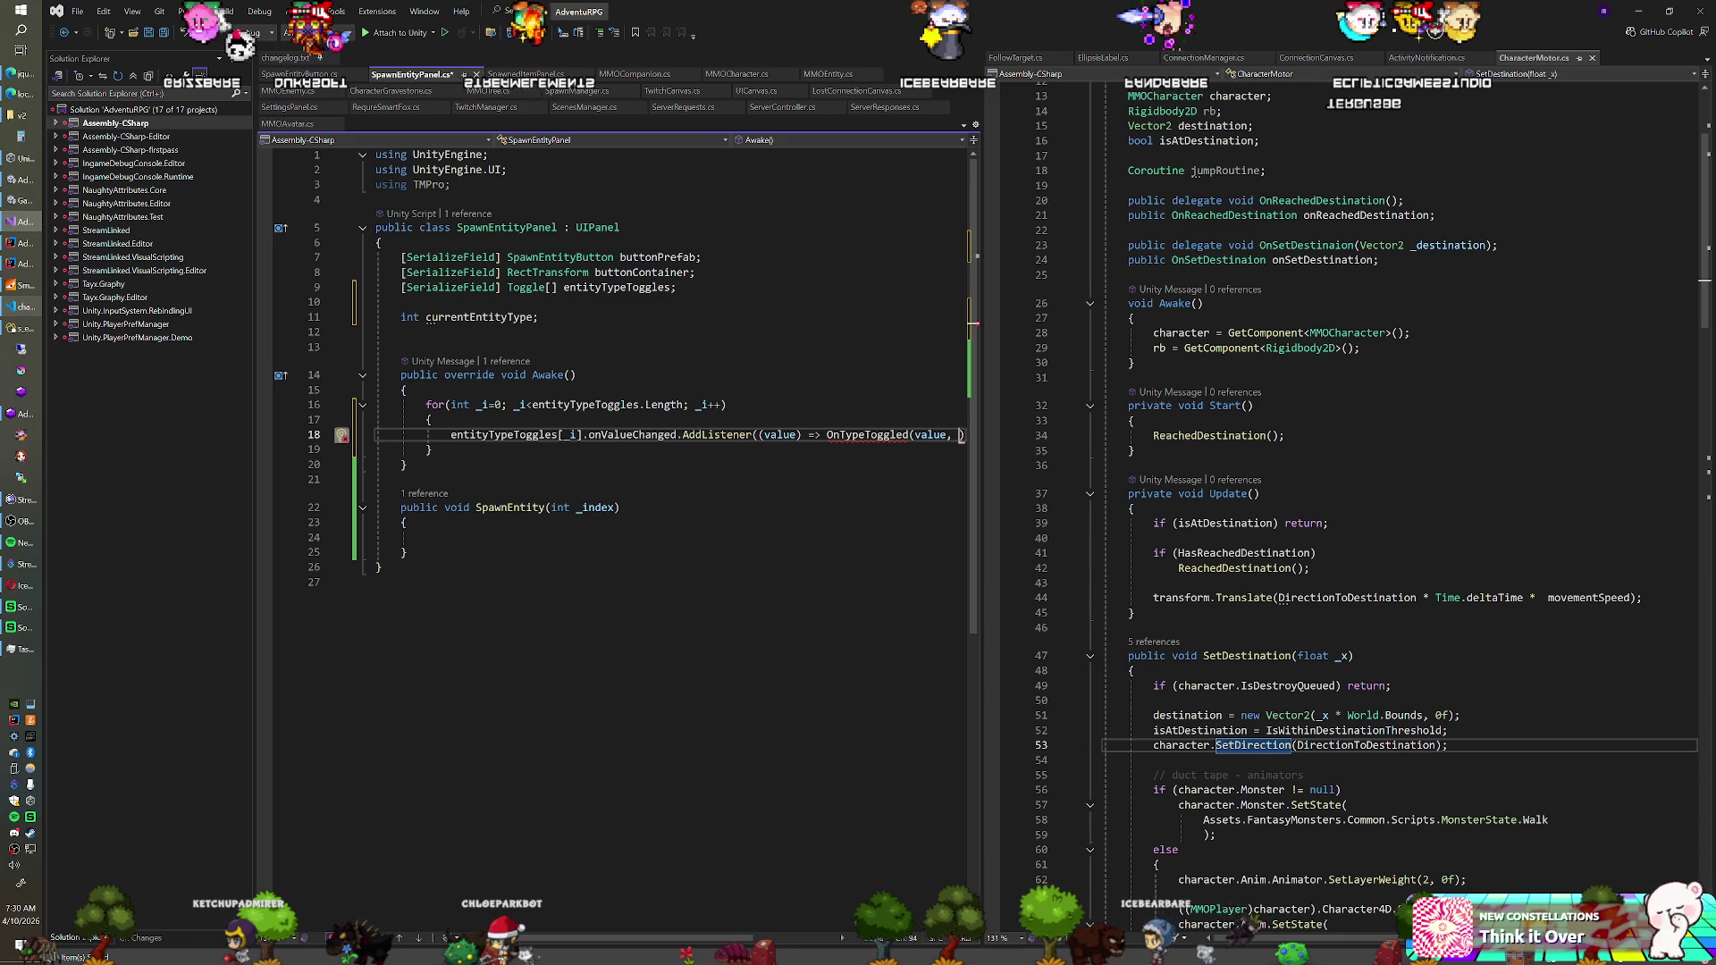
pyautogui.write('_')
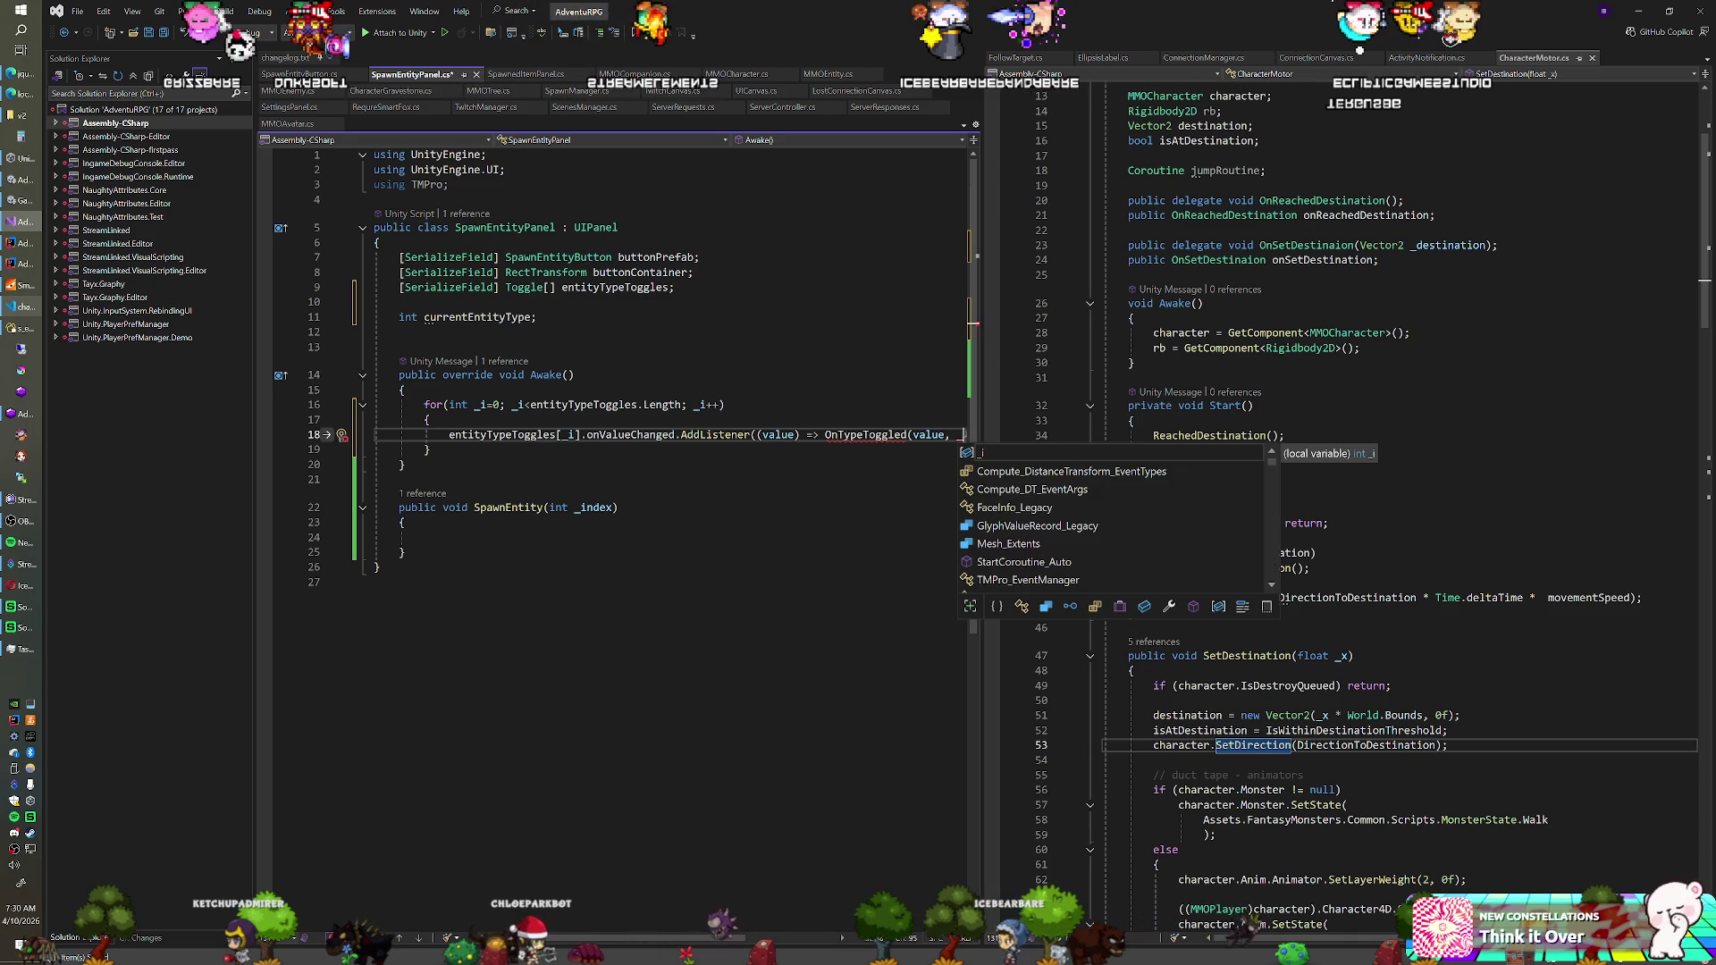
pyautogui.press('BackSpace')
pyautogui.write('entityTypeToggles.')
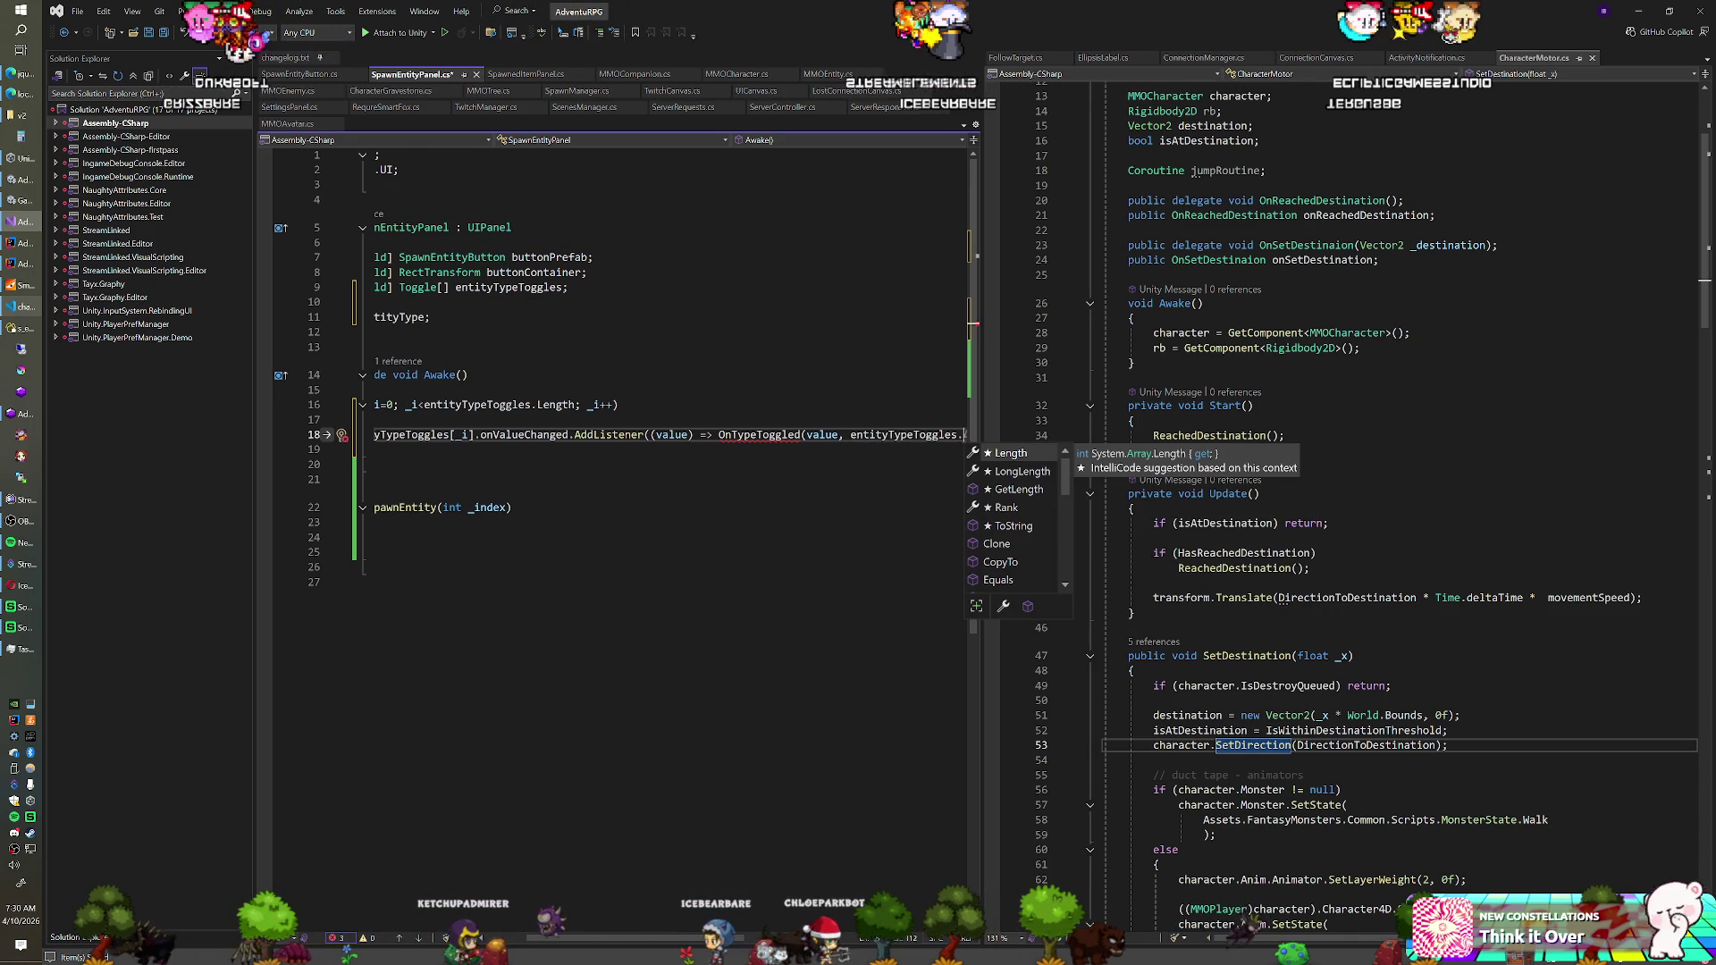
pyautogui.press('BackSpace')
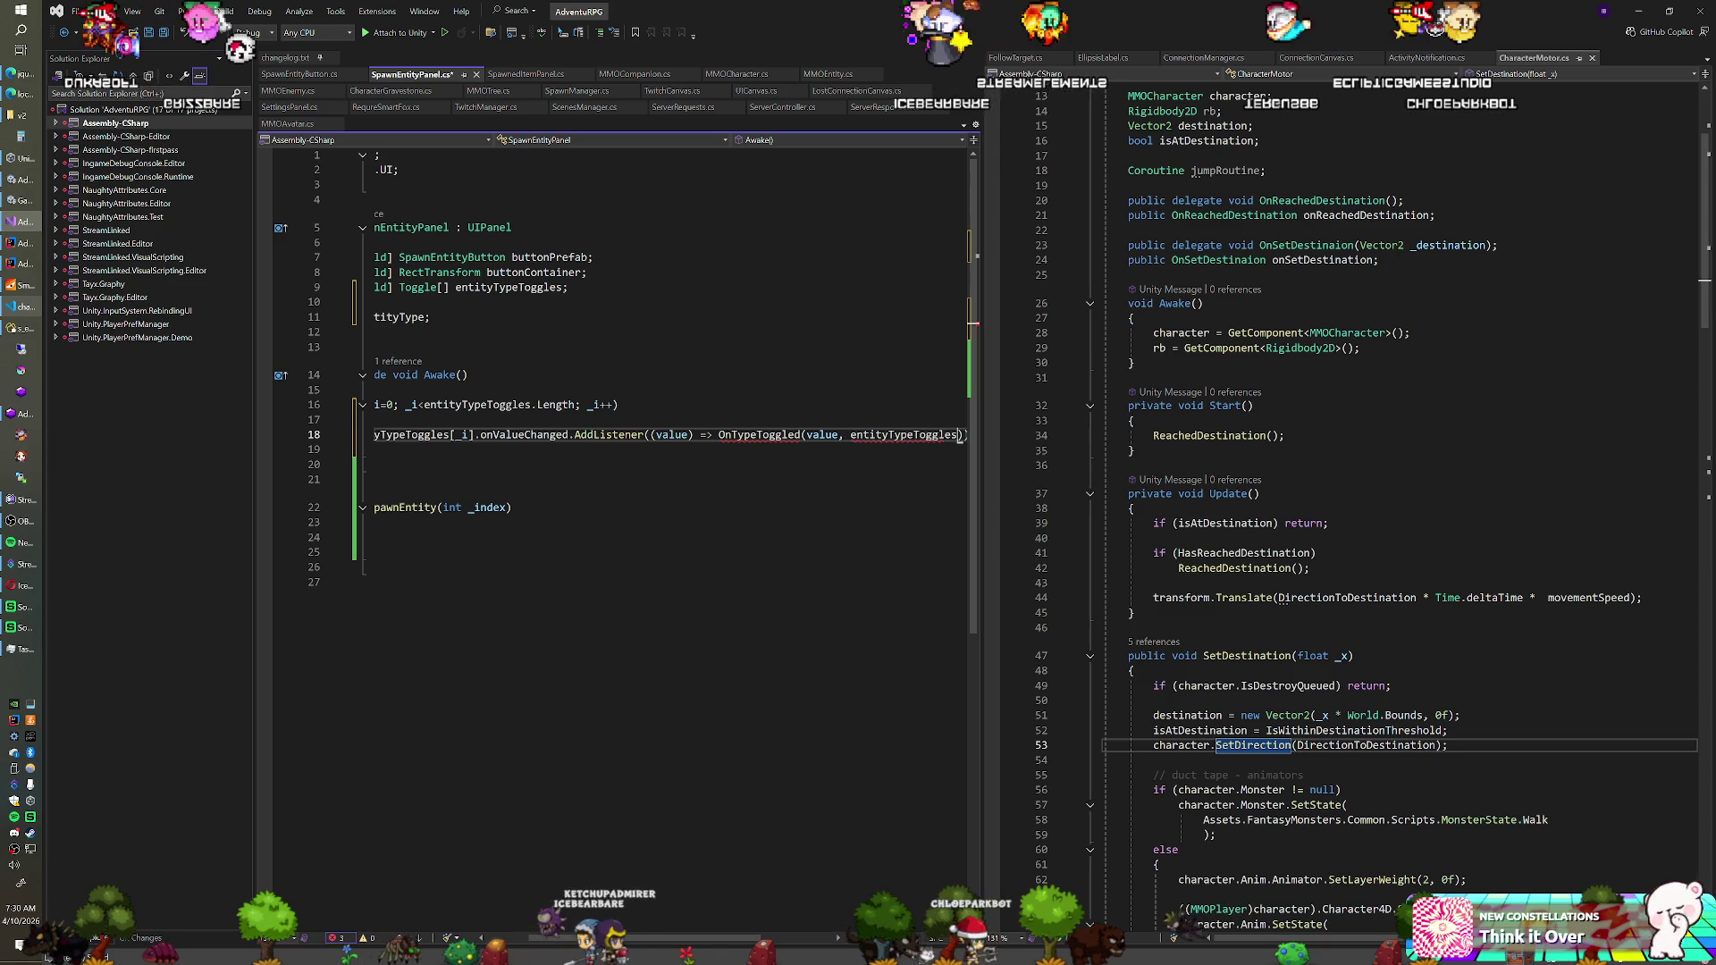
pyautogui.write('es[_i].GetSib')
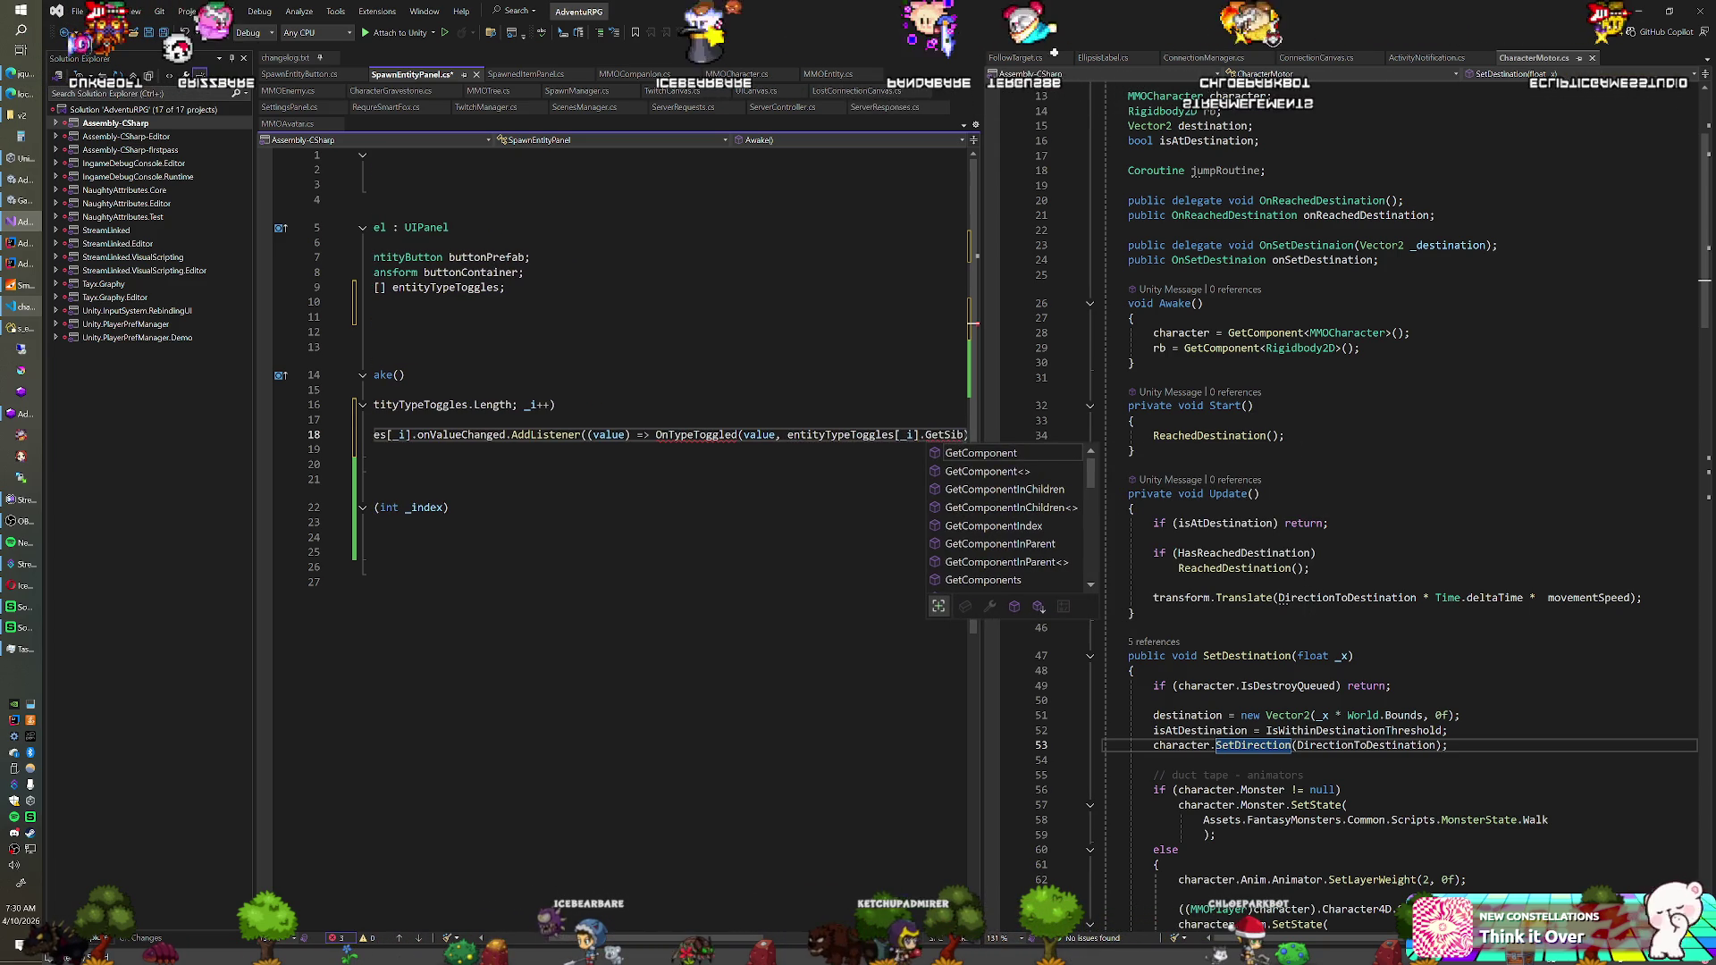
pyautogui.press('BackSpace')
pyautogui.press('BackSpace')
pyautogui.press('BackSpace')
pyautogui.write('transform.Get')
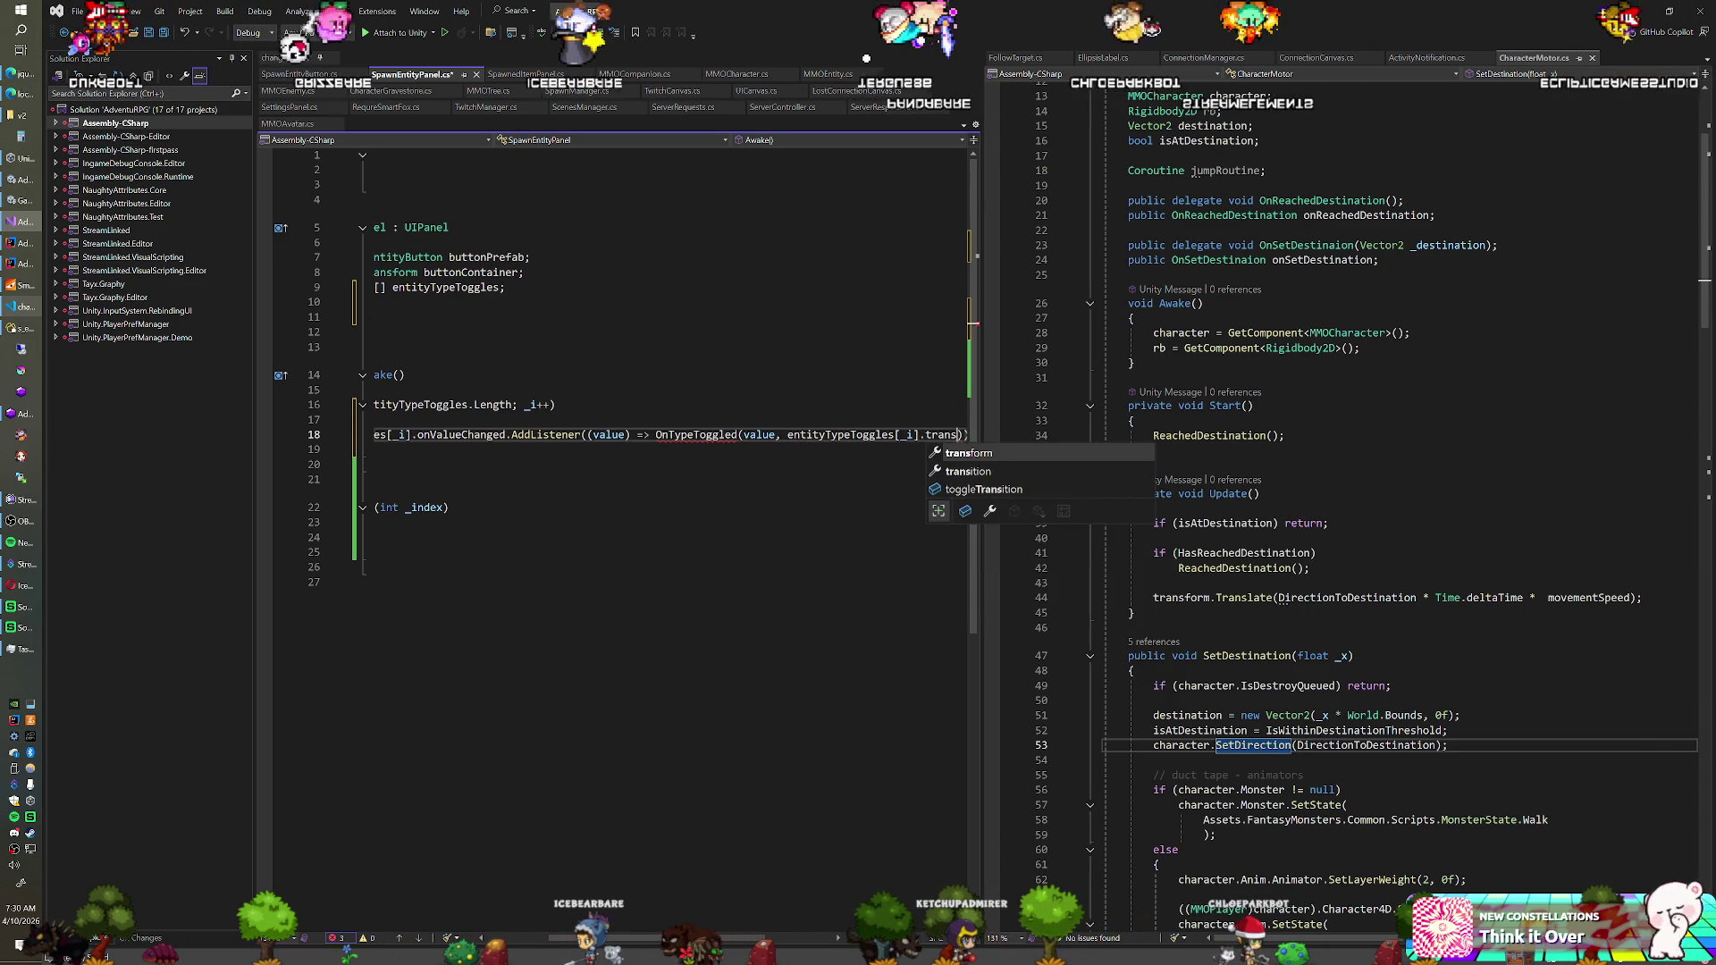
pyautogui.write('Sib')
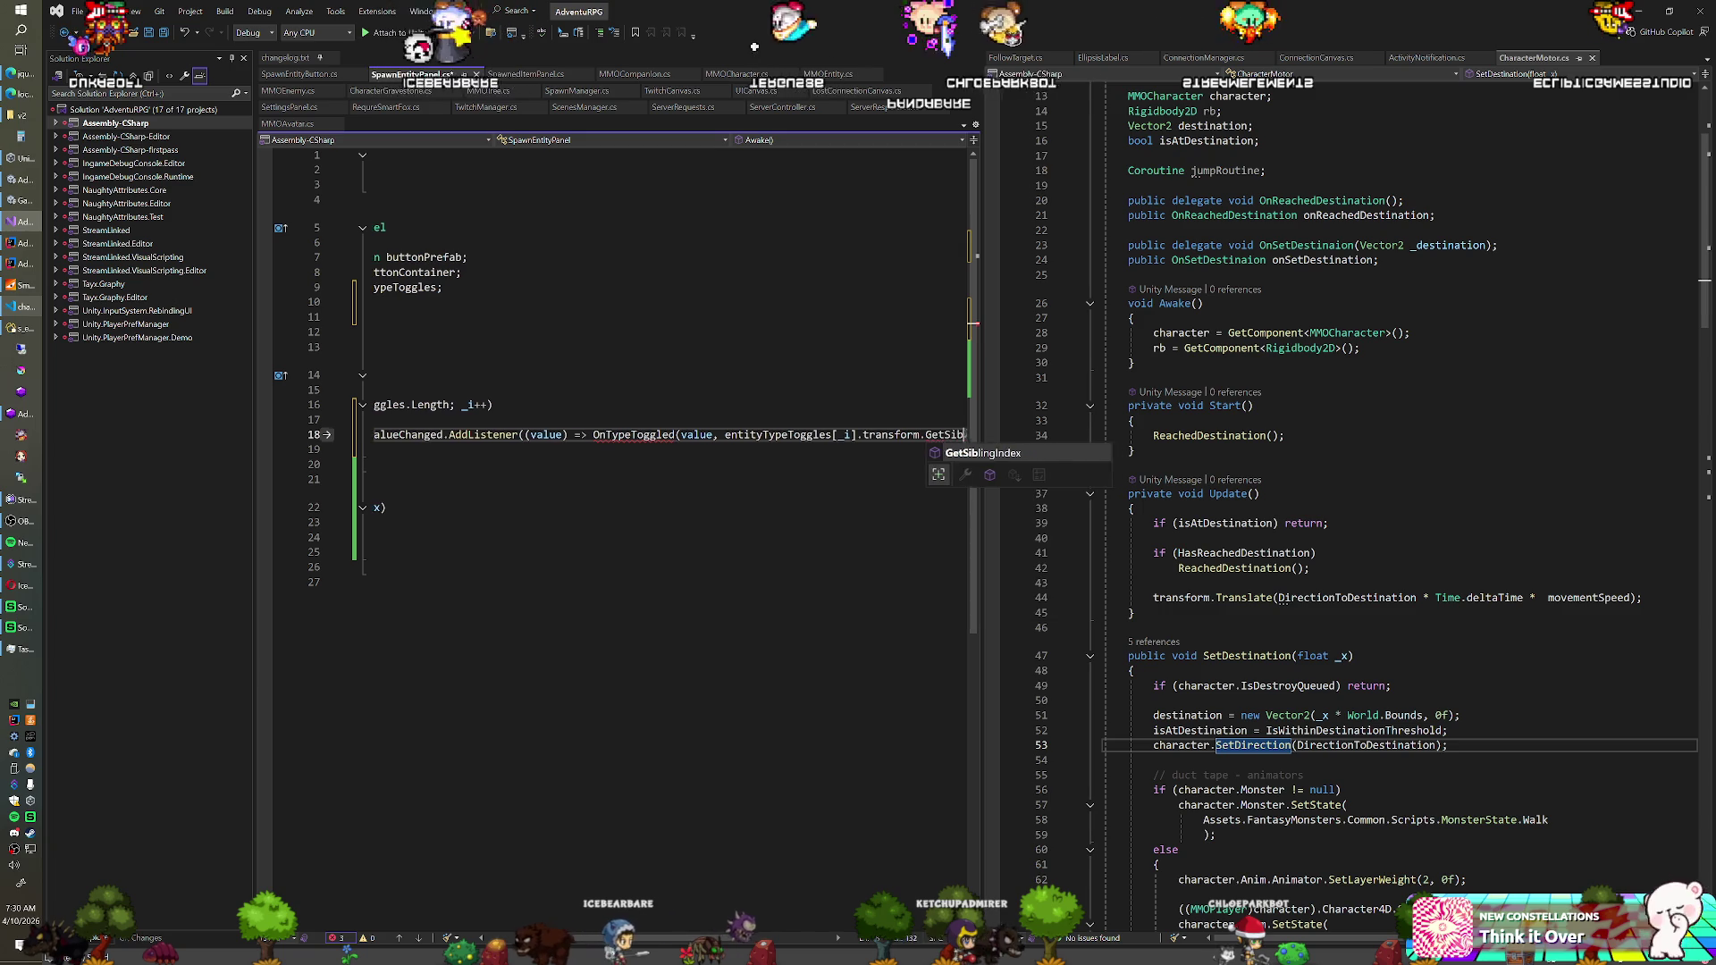
pyautogui.write('lingIndex()));')
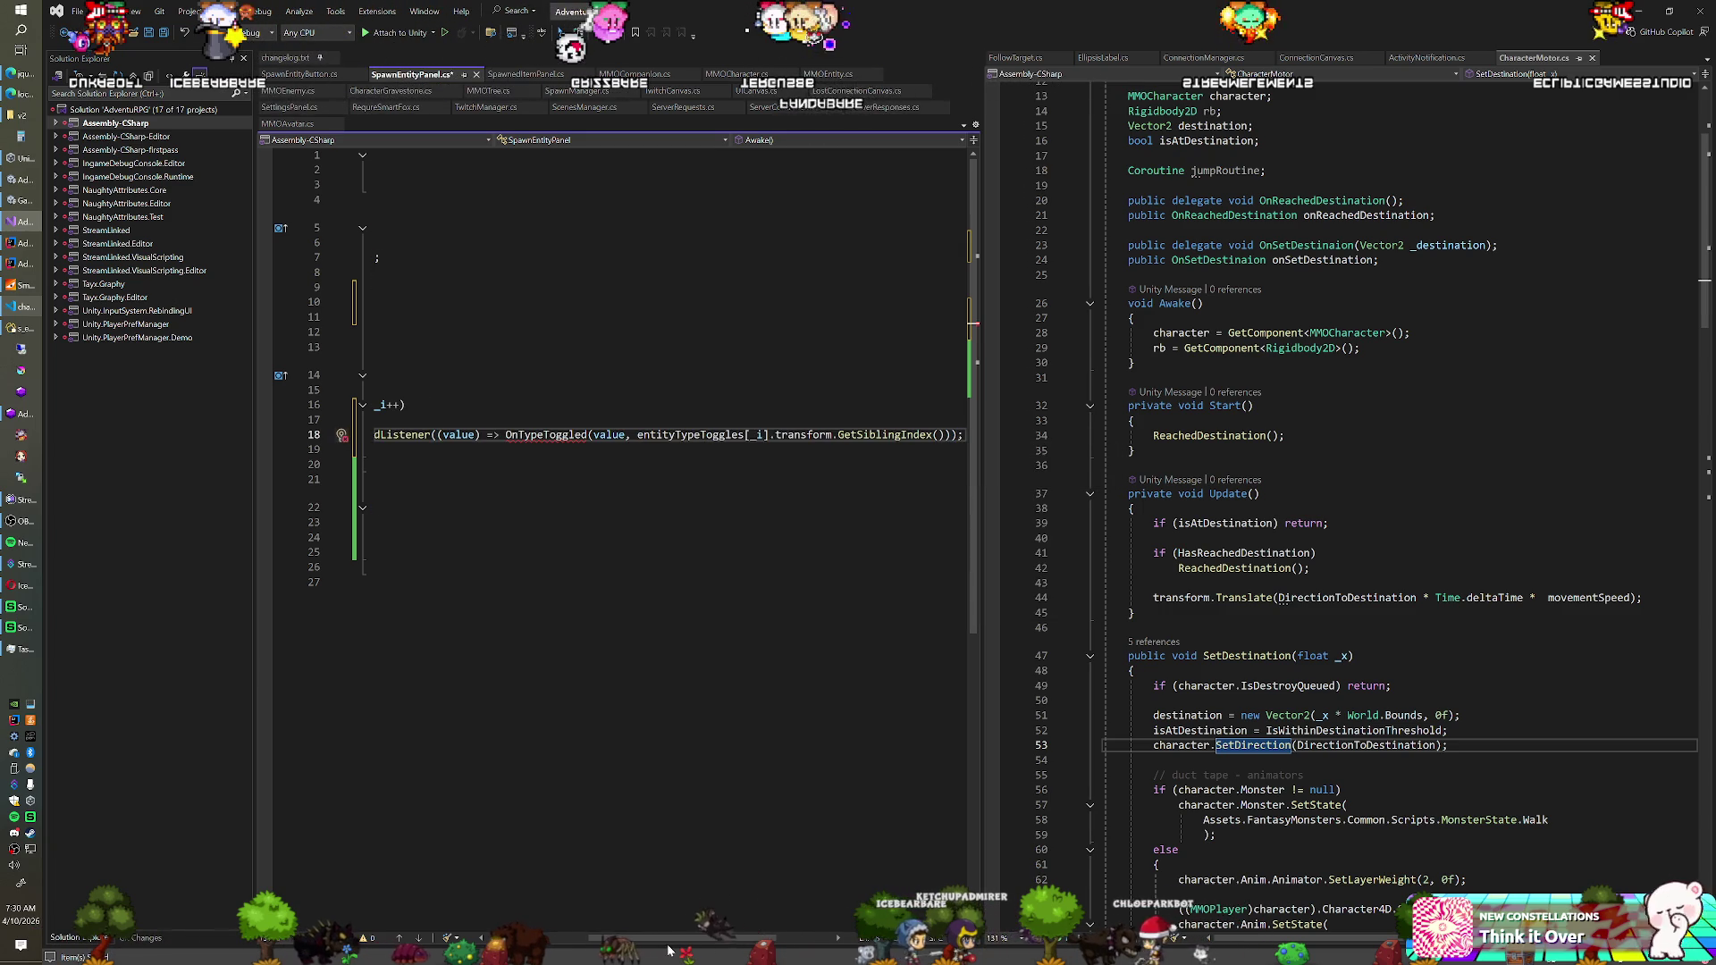
pyautogui.moveTo(667, 944); pyautogui.dragTo(438, 955)
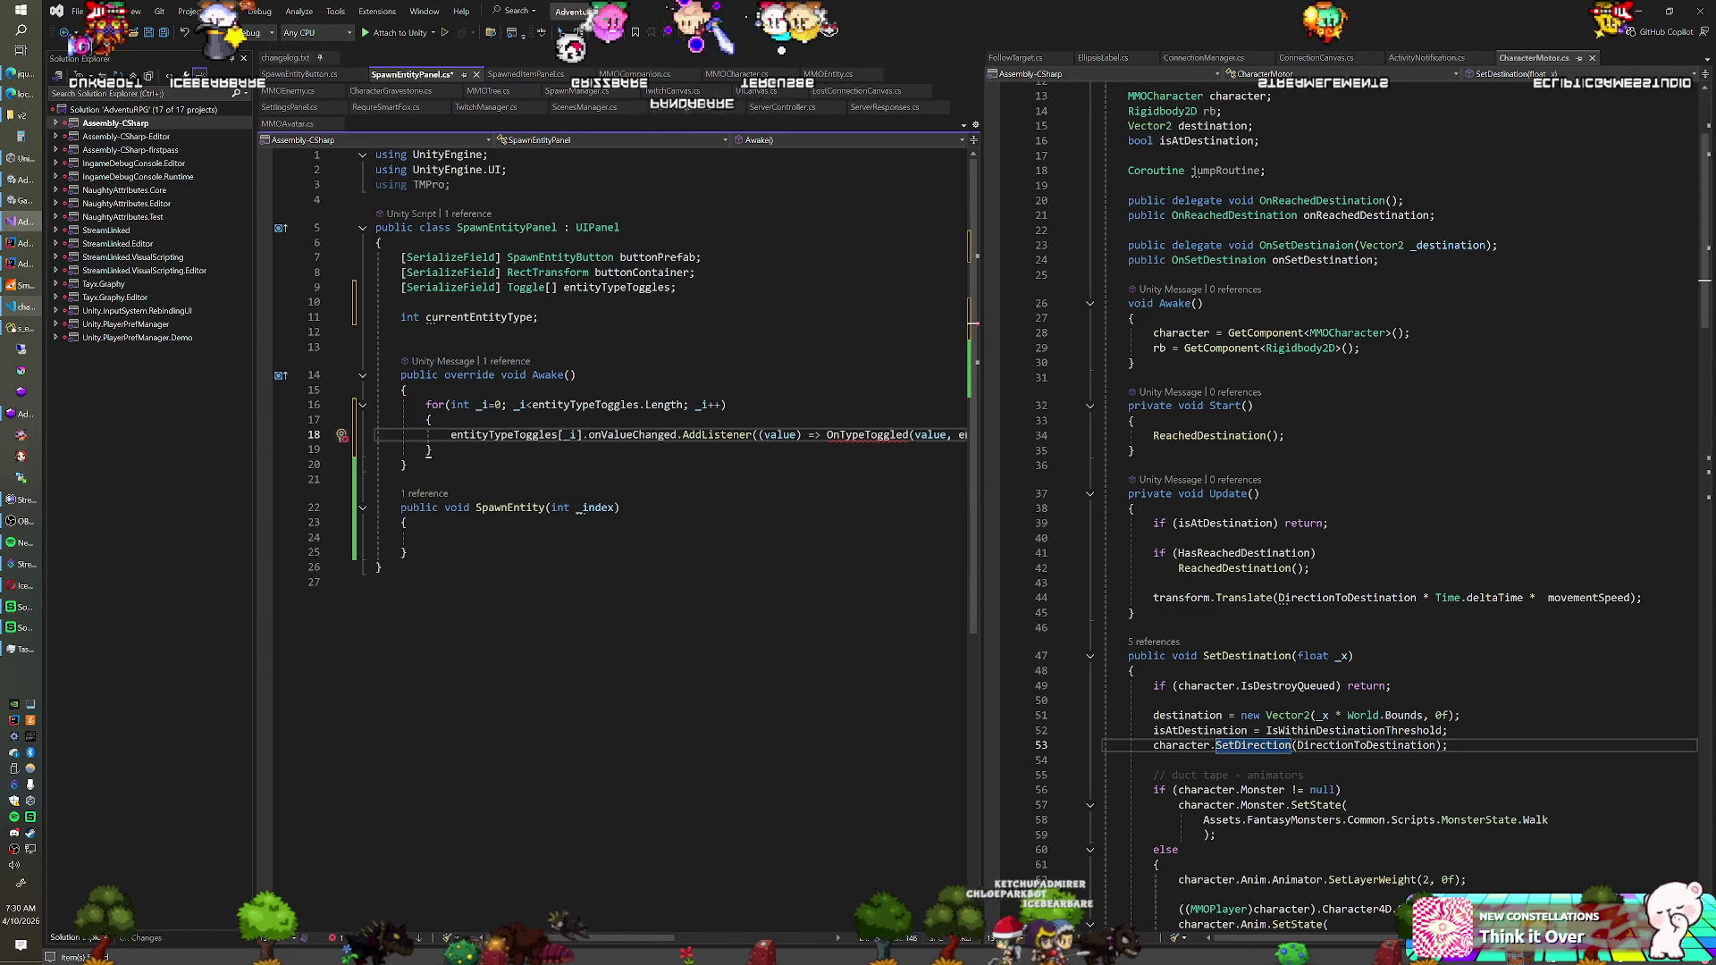
pyautogui.press('Down')
pyautogui.press('Down')
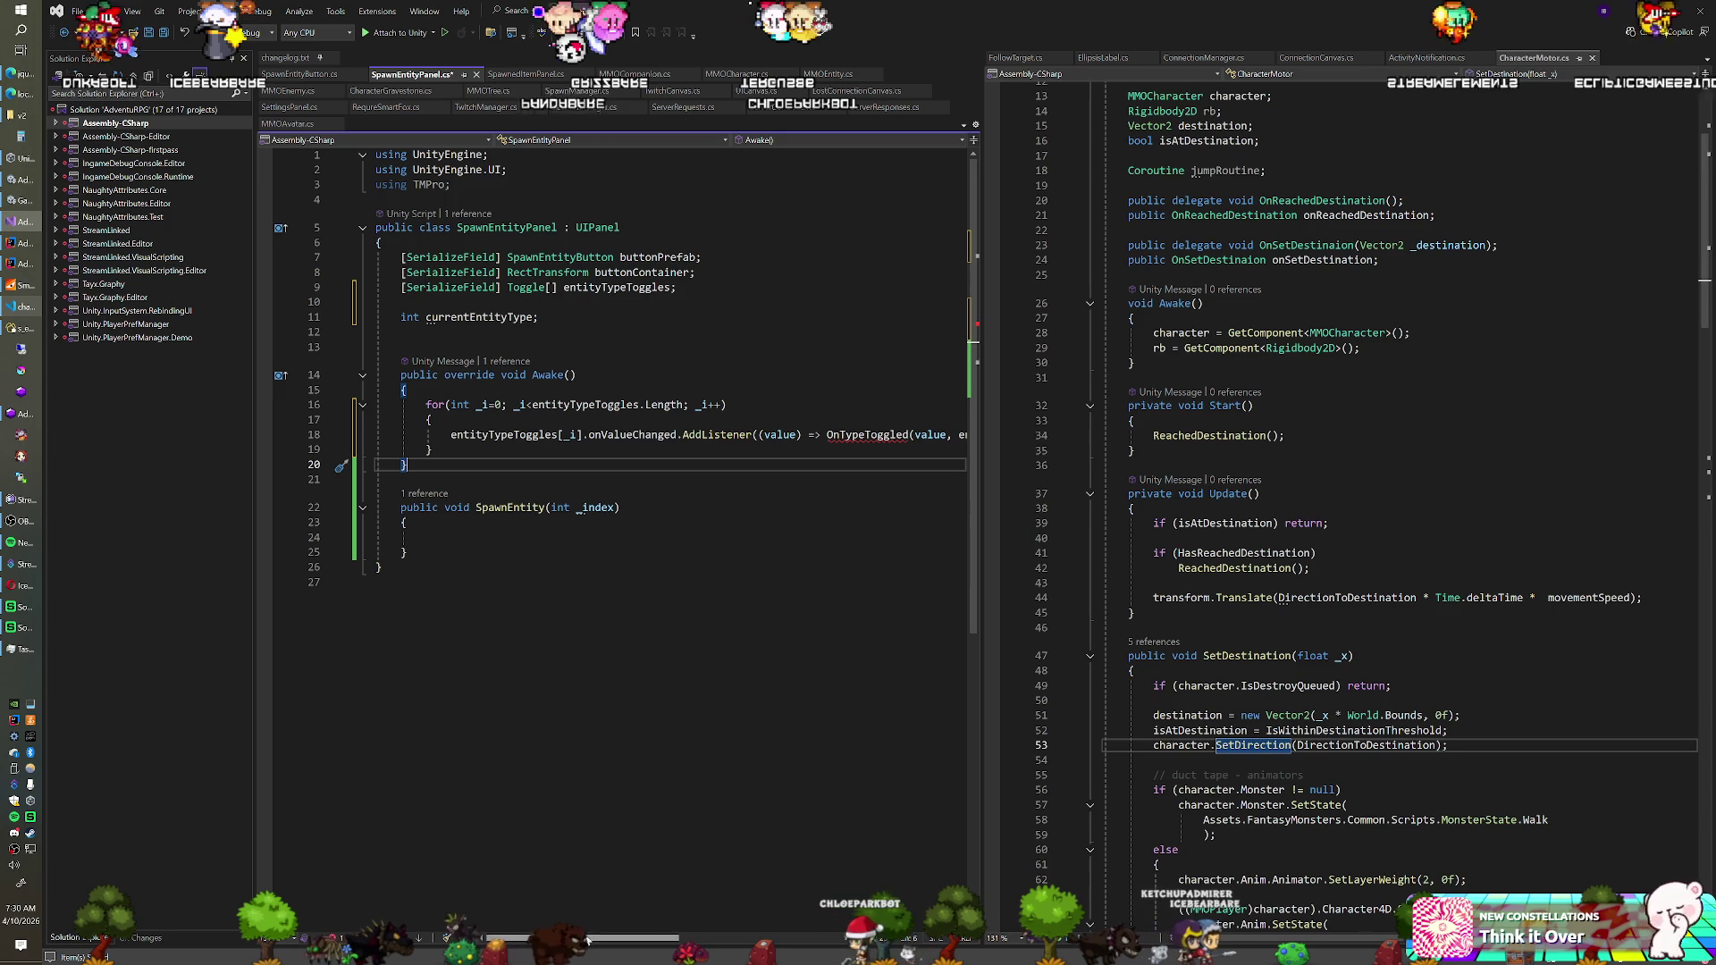
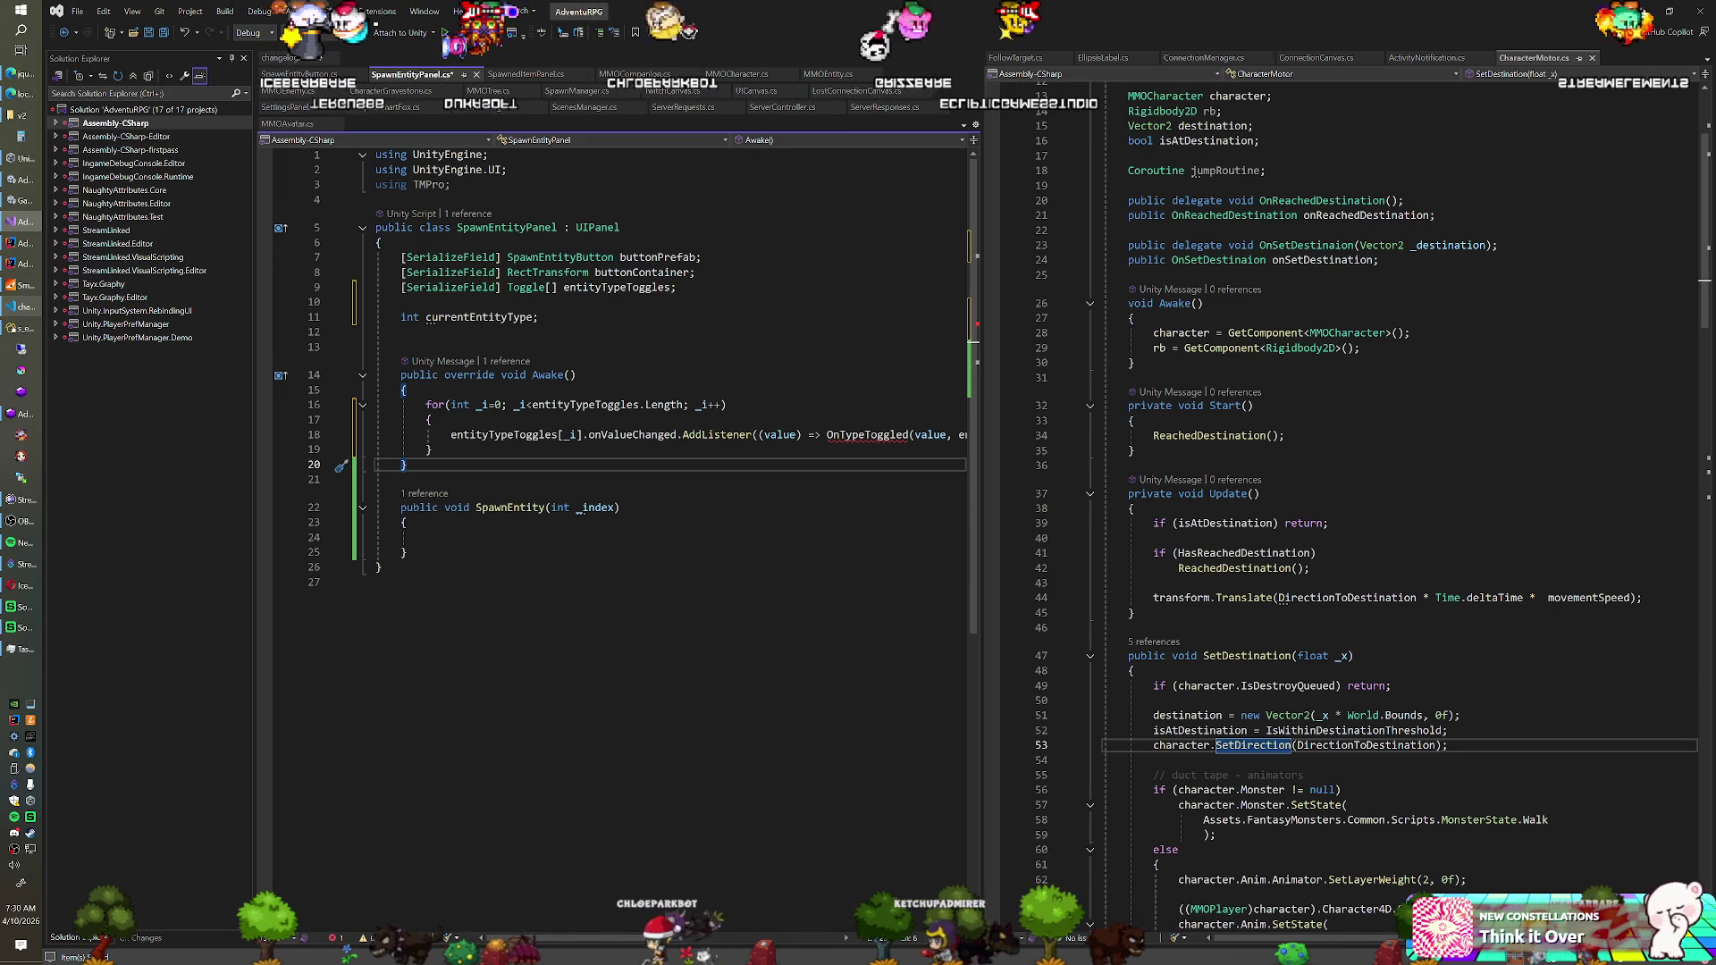
# Write the method void OnTypeToggled(int _index) with an empty body right after Awake
pyautogui.press('Return')
pyautogui.press('Return')
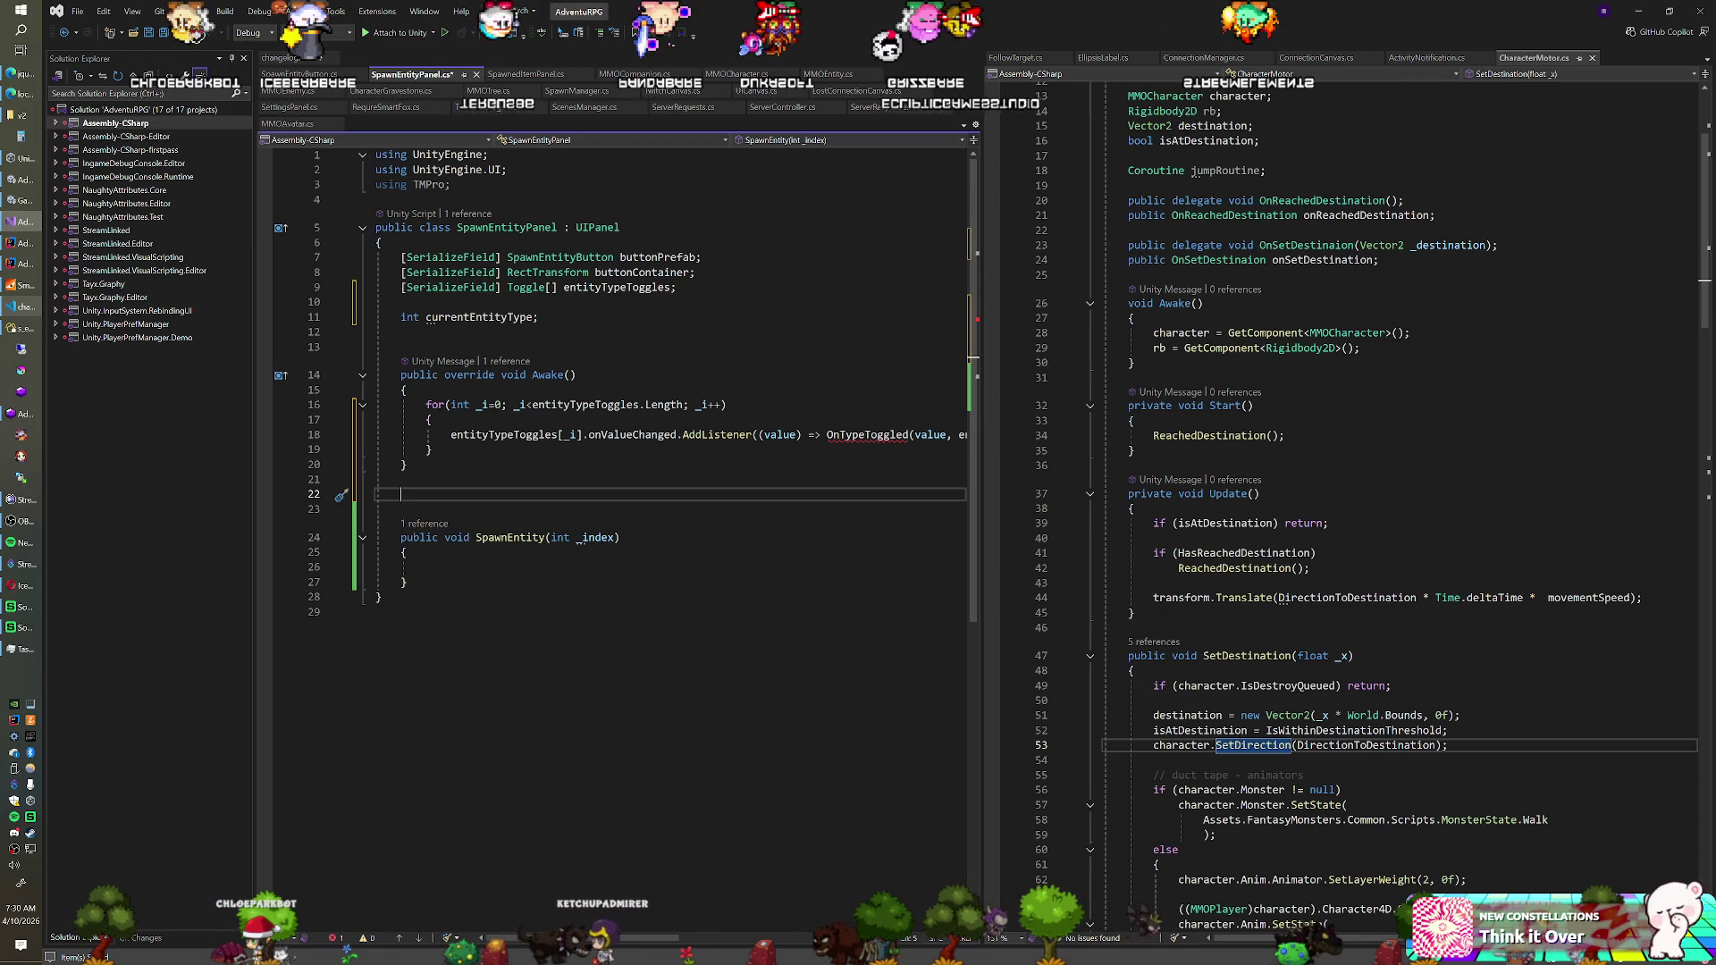
pyautogui.write('void OnTypeTob')
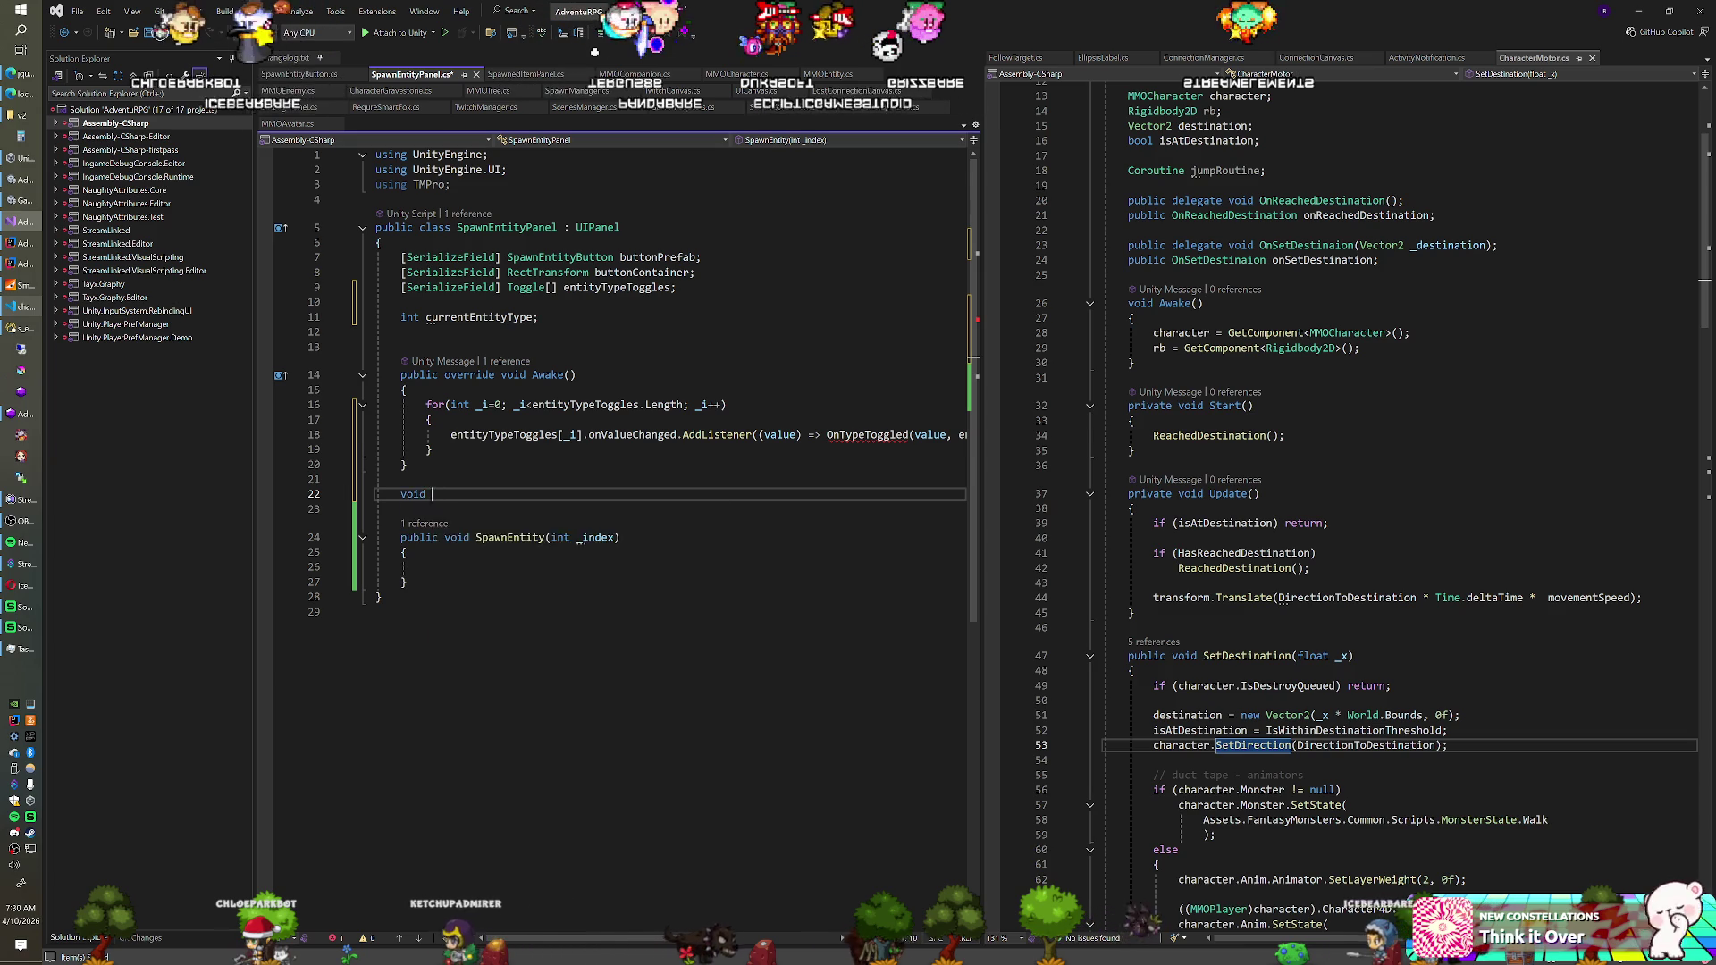
pyautogui.press('BackSpace')
pyautogui.write('g')
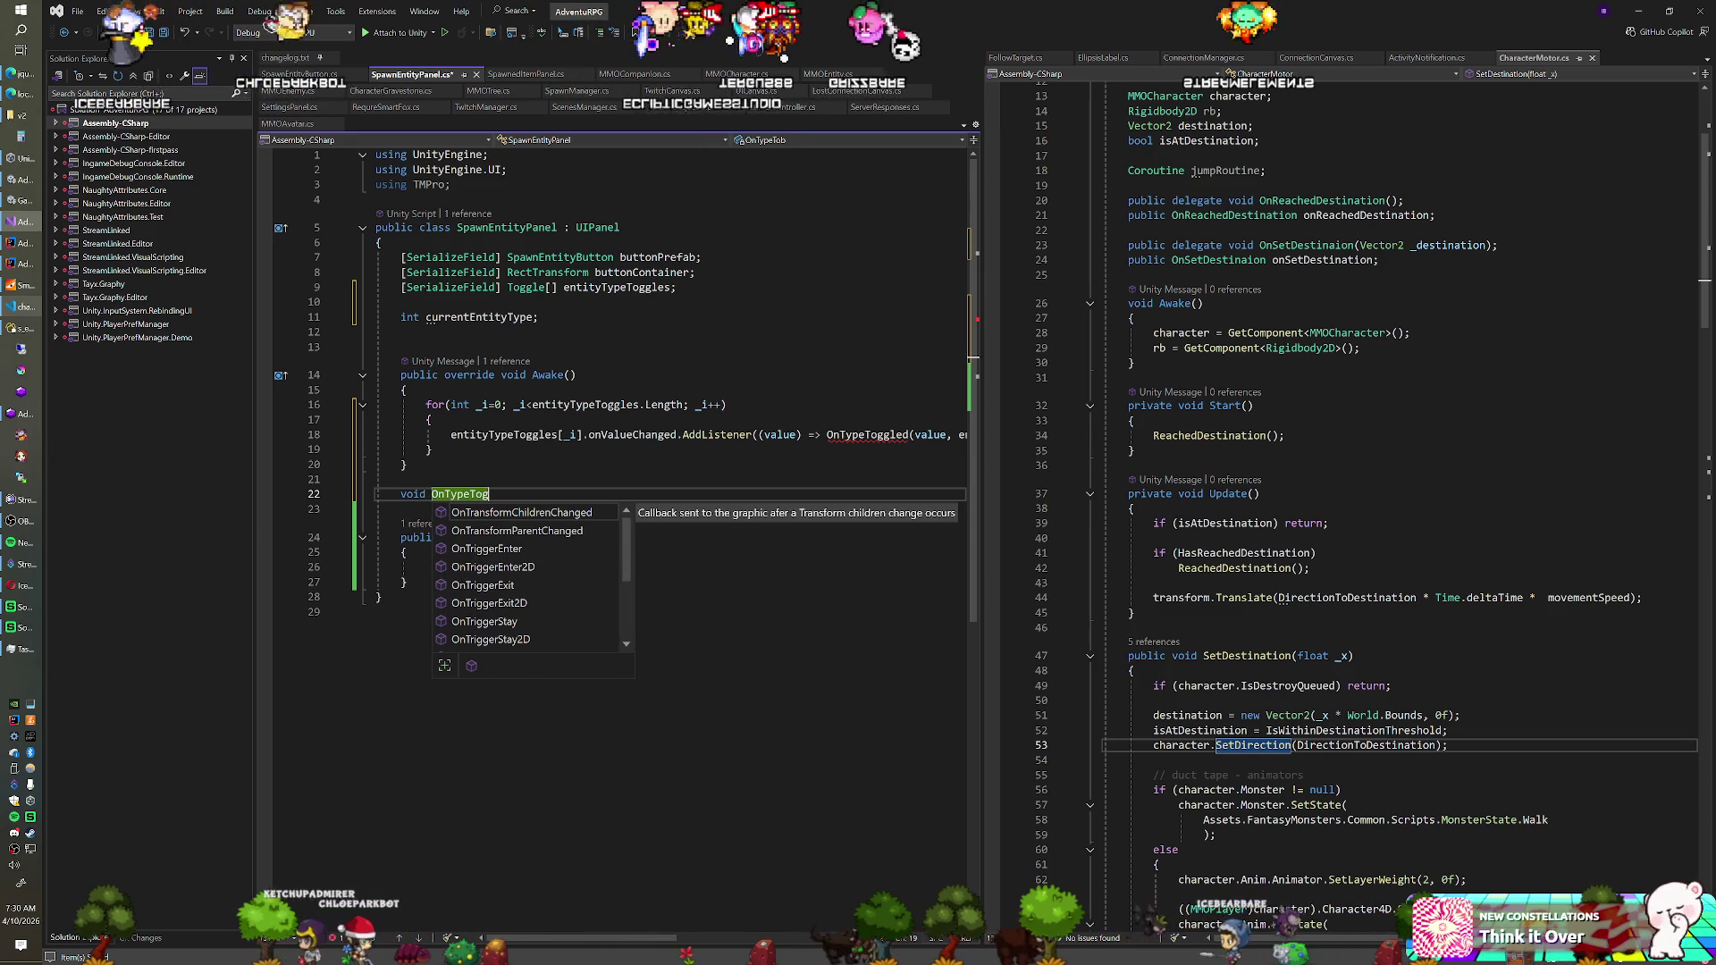
pyautogui.write('gled(int _inde')
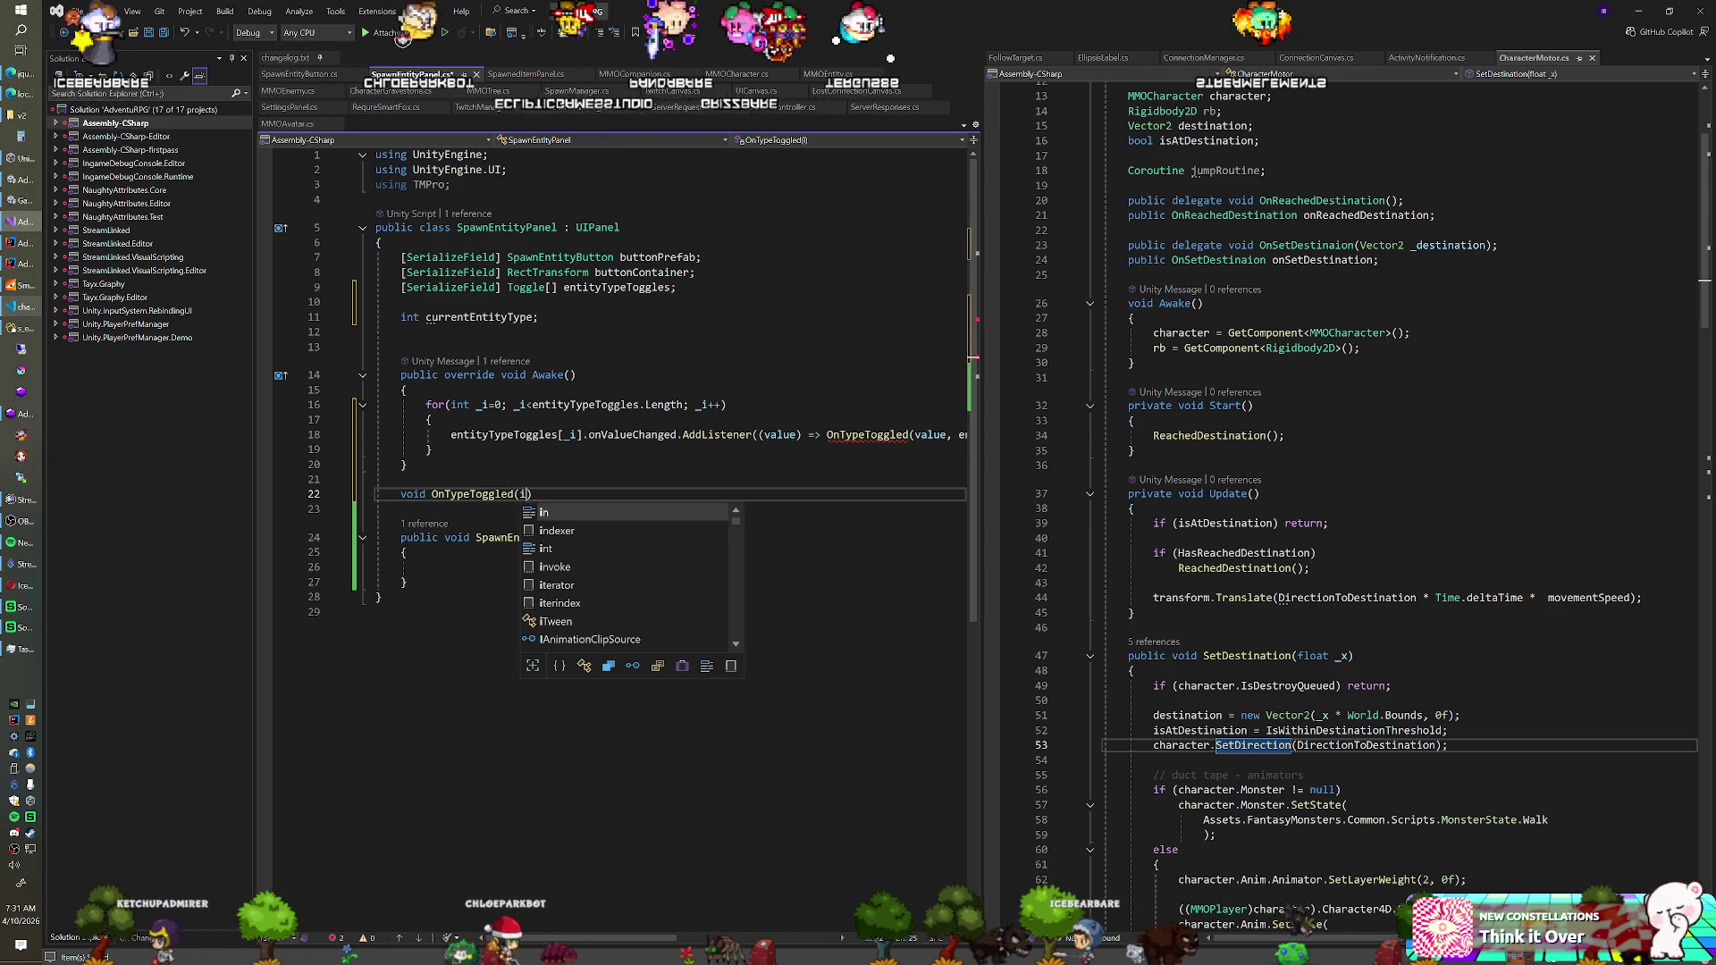
pyautogui.write('x')
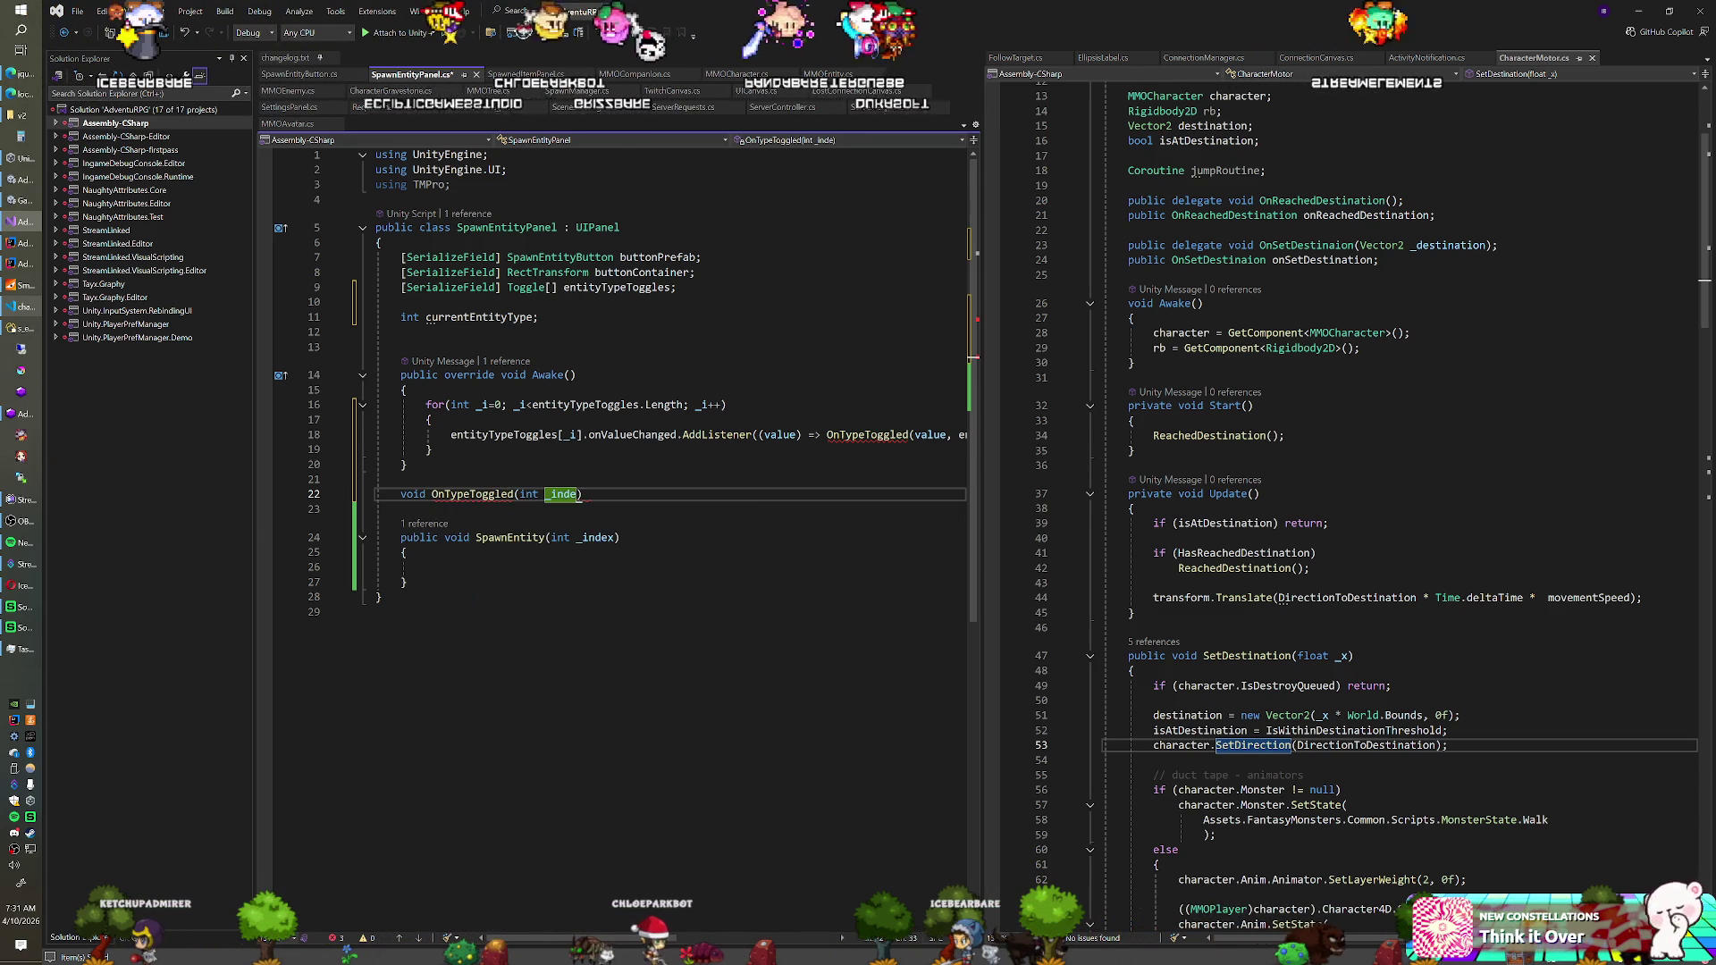
pyautogui.press('Return')
pyautogui.write('{')
pyautogui.press('Return')
pyautogui.press('Up')
pyautogui.press('Up')
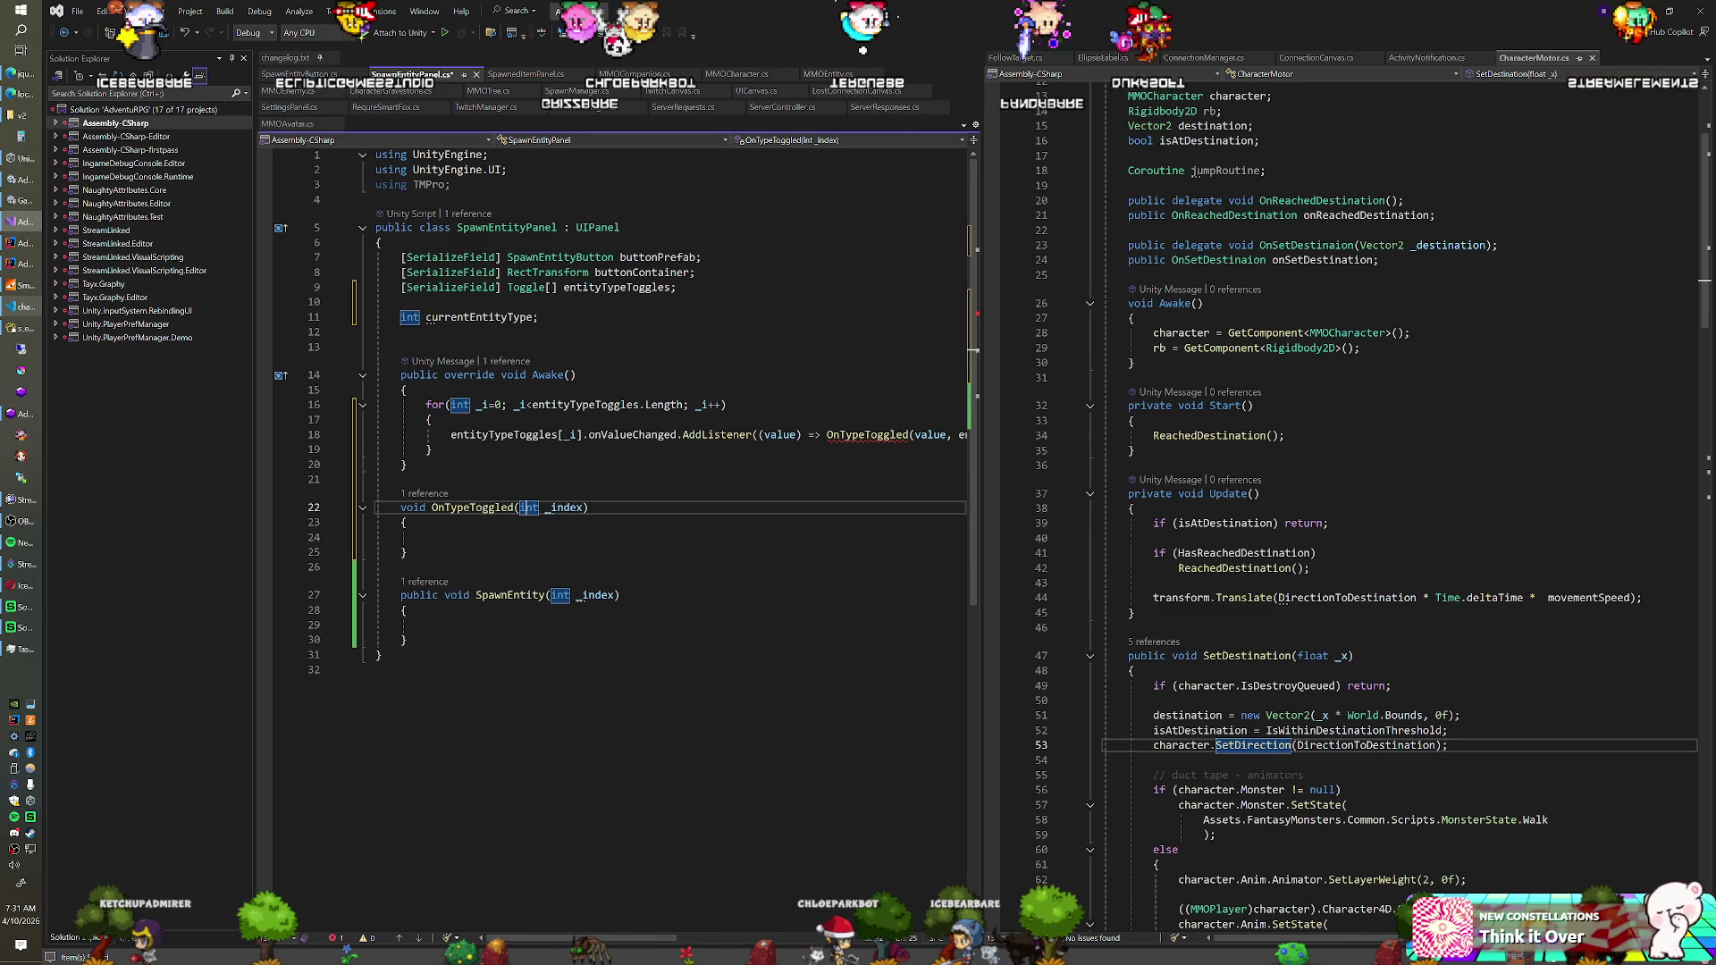
# Add a bool _value parameter to OnTypeToggled and the line if (!_value) return;
pyautogui.write('bool _value,')
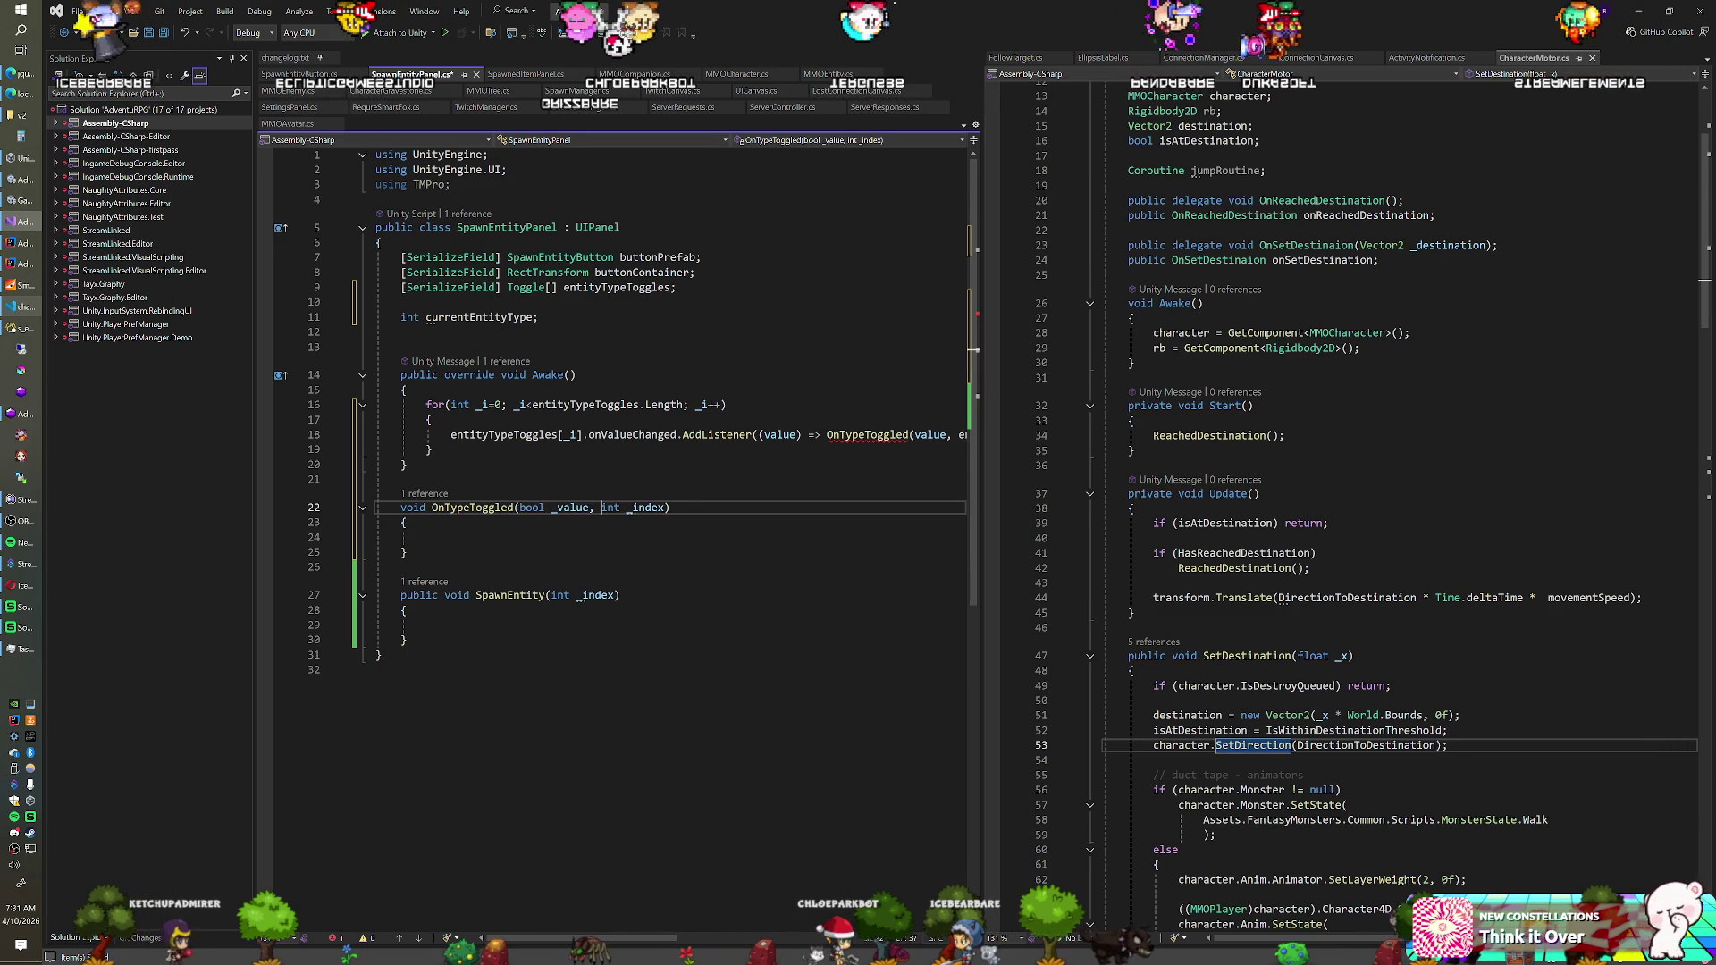
pyautogui.press('Down')
pyautogui.press('Down')
pyautogui.write('f (!')
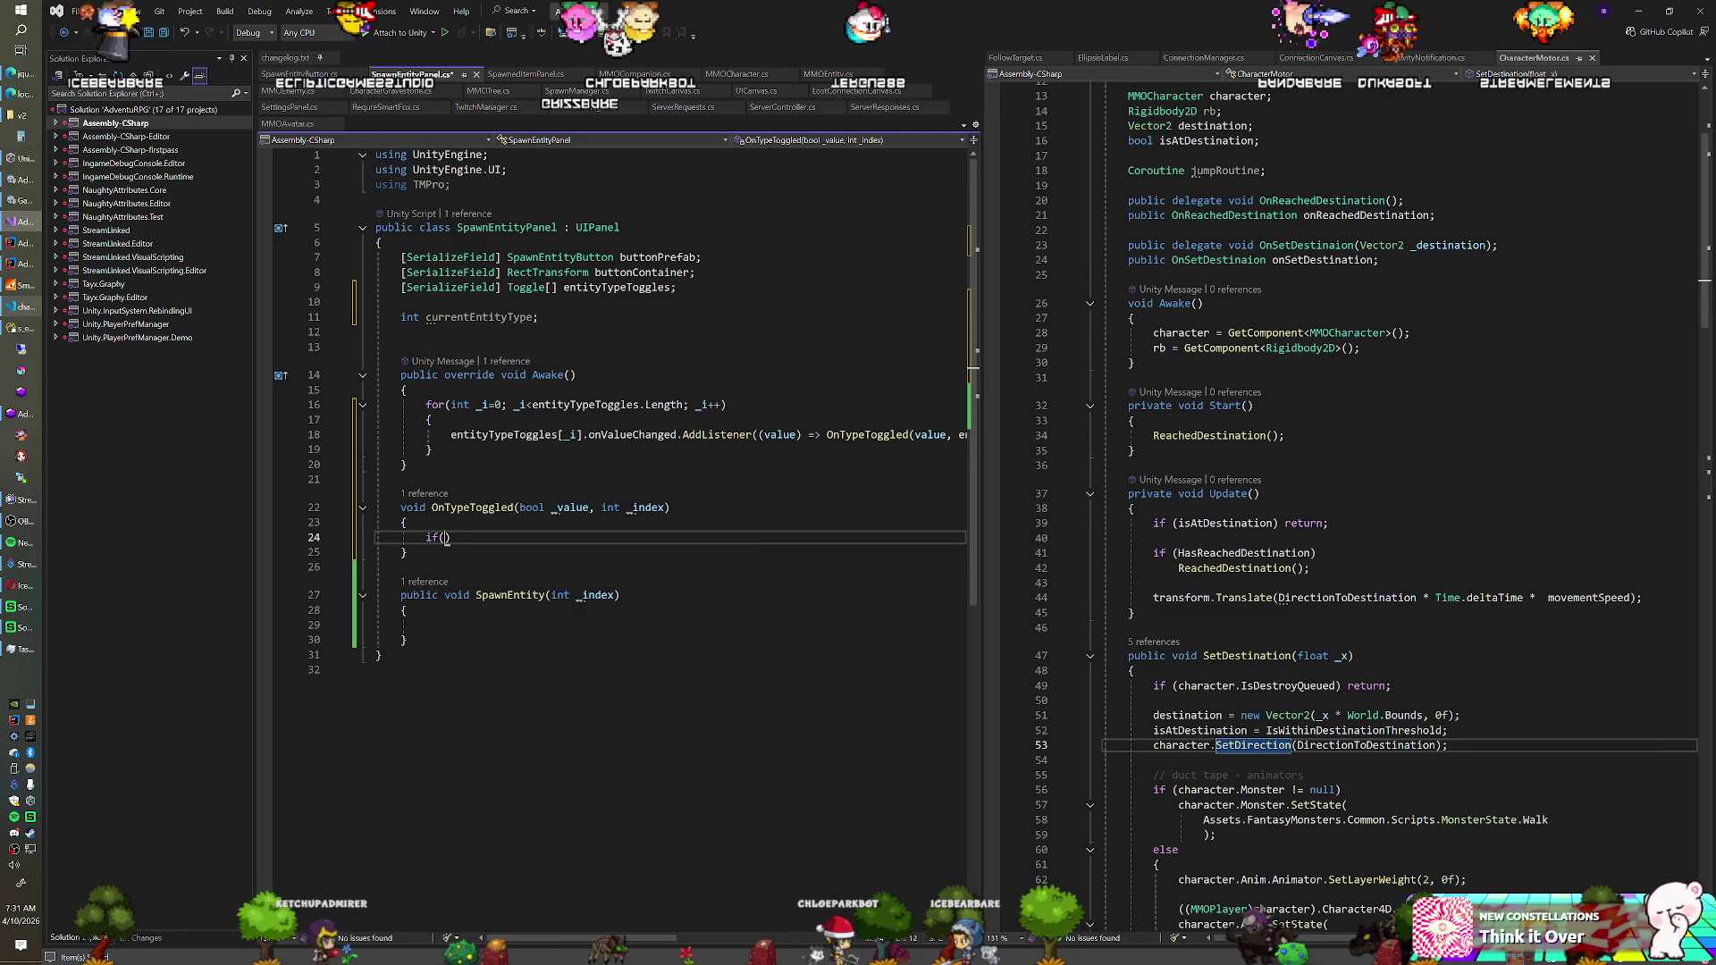
pyautogui.write('_value) retur')
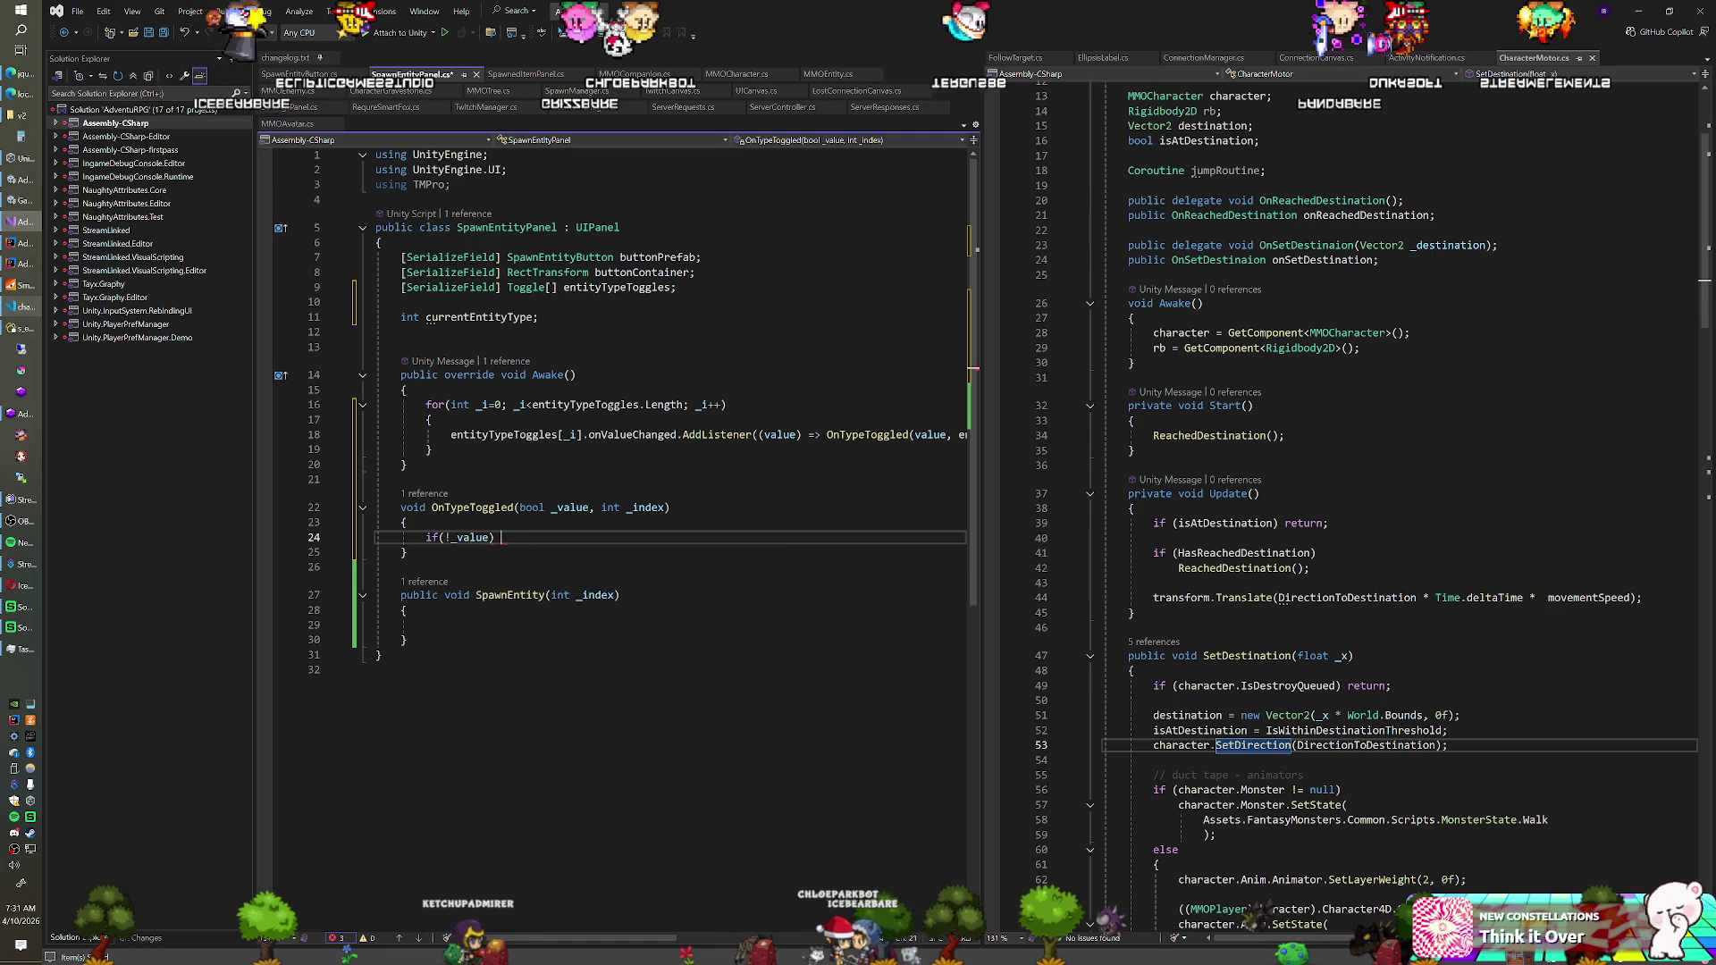
pyautogui.write('n;')
pyautogui.press('Return')
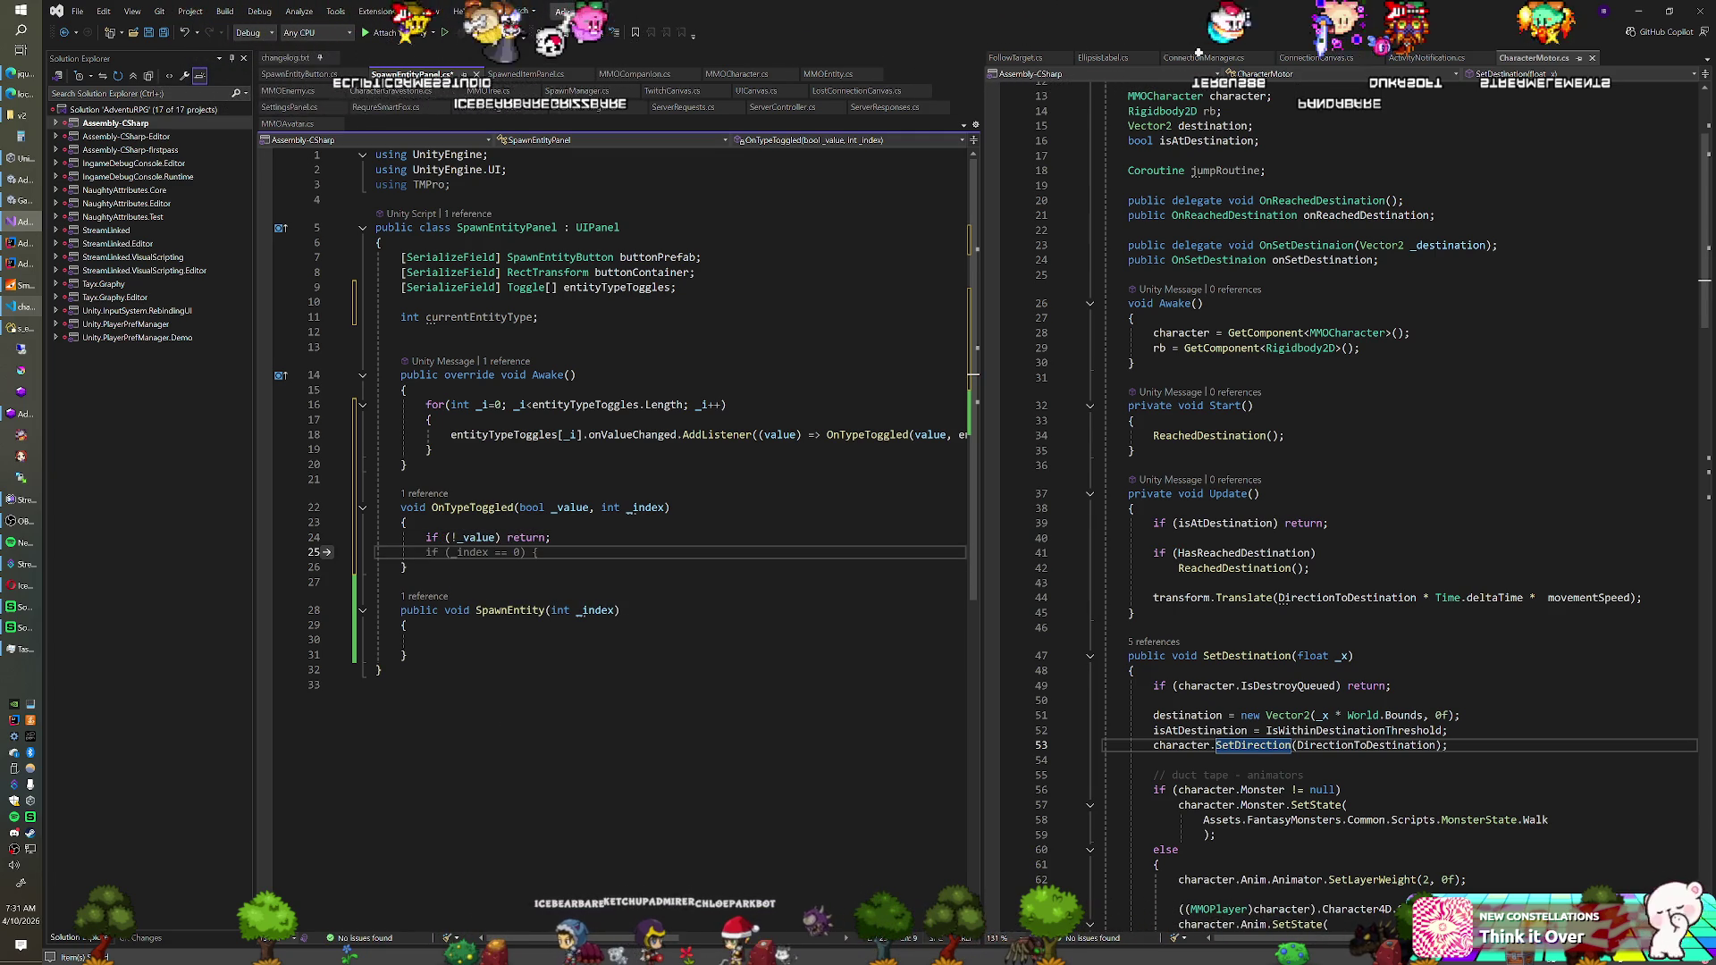
# Add the comments '// clear current buttons' and '// spawn new buttons' inside OnTypeToggled
pyautogui.press('Return')
pyautogui.write('//')
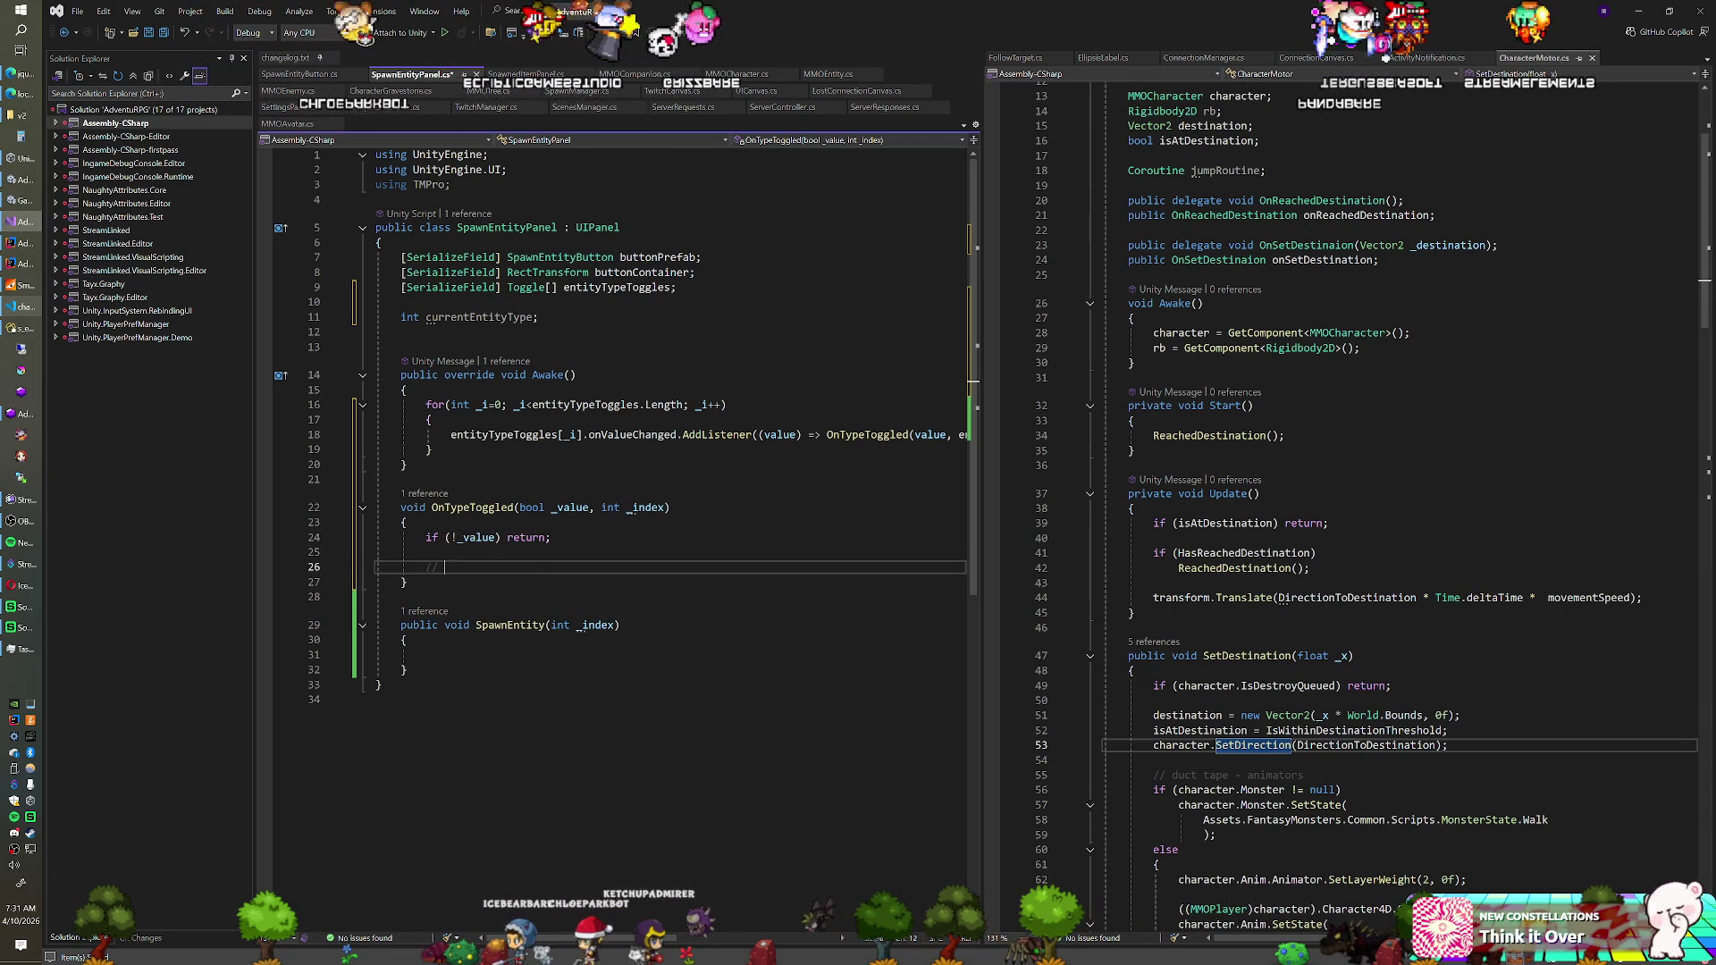
pyautogui.write(' spaw')
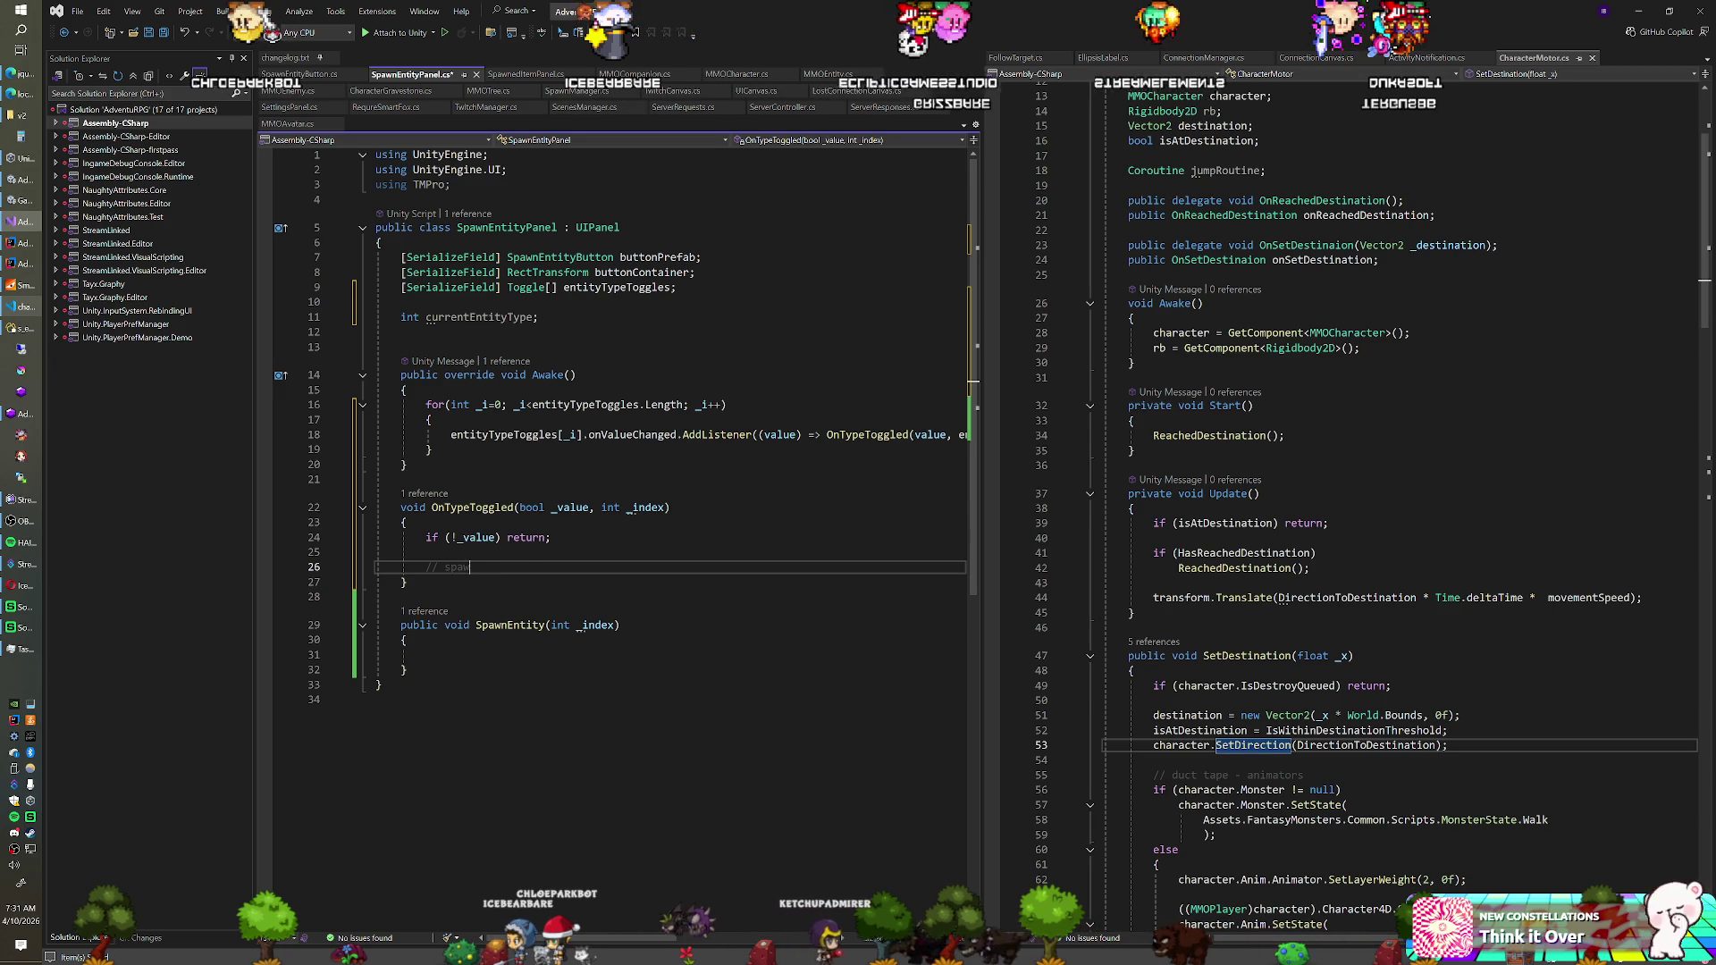
pyautogui.write('ns')
pyautogui.press('Return')
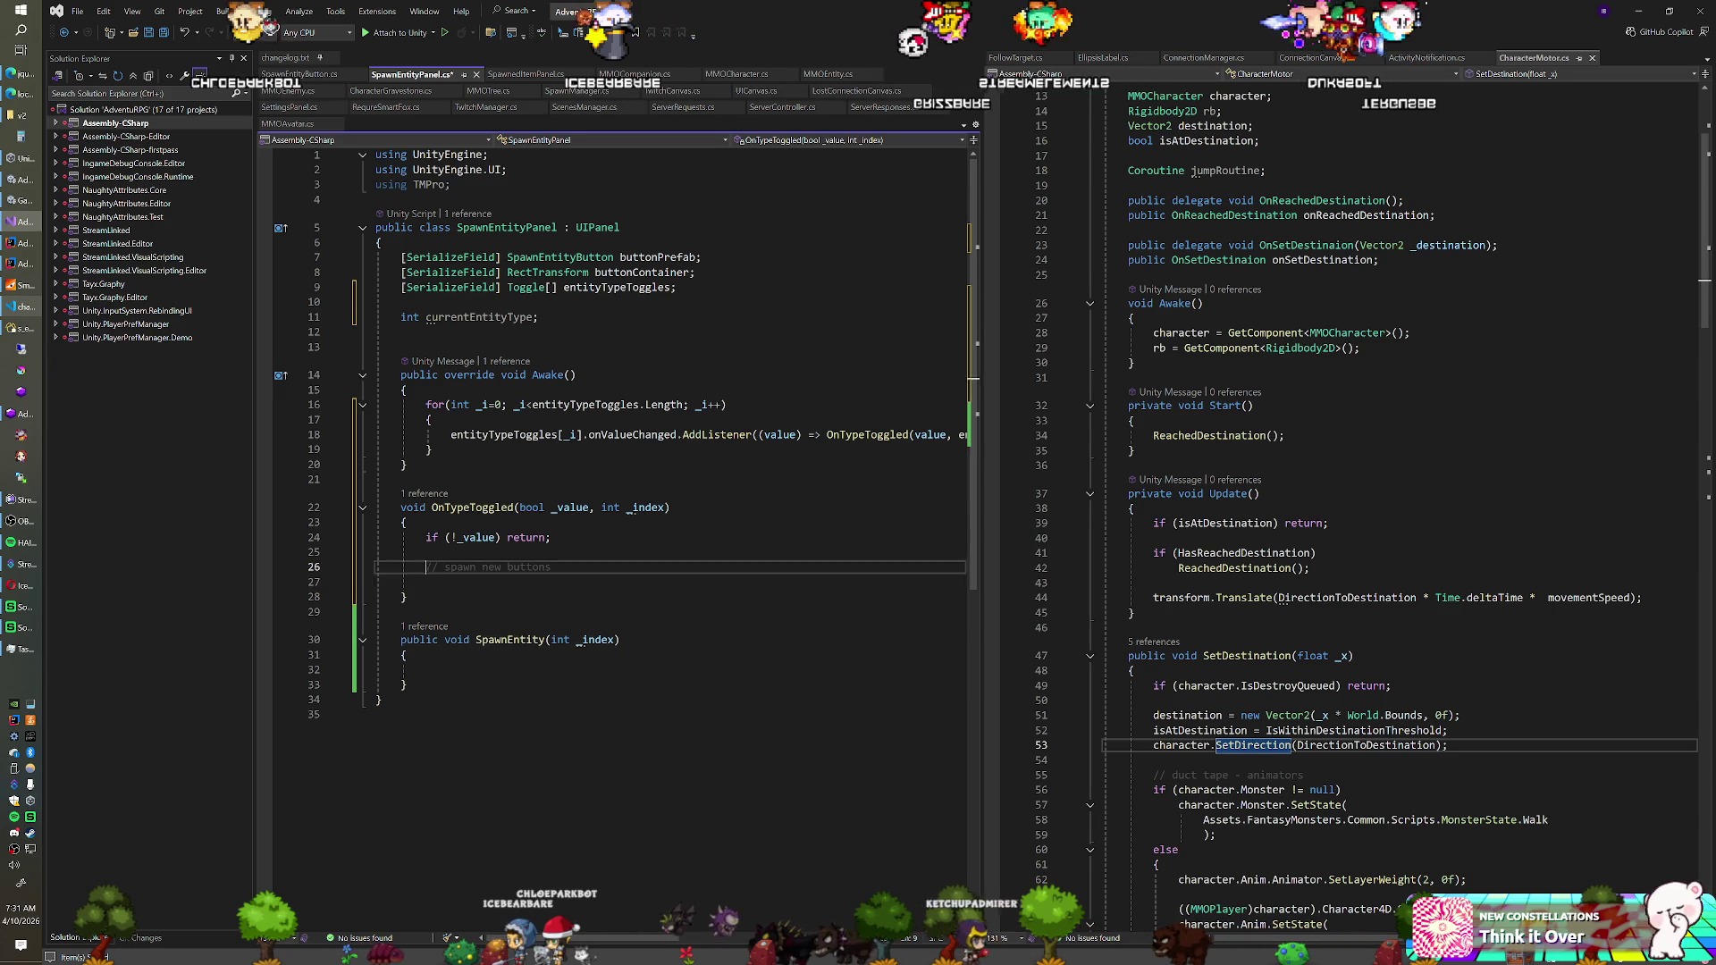
pyautogui.press('Up')
pyautogui.hotkey('ctrl', 'Return')
pyautogui.hotkey('ctrl', 'Return')
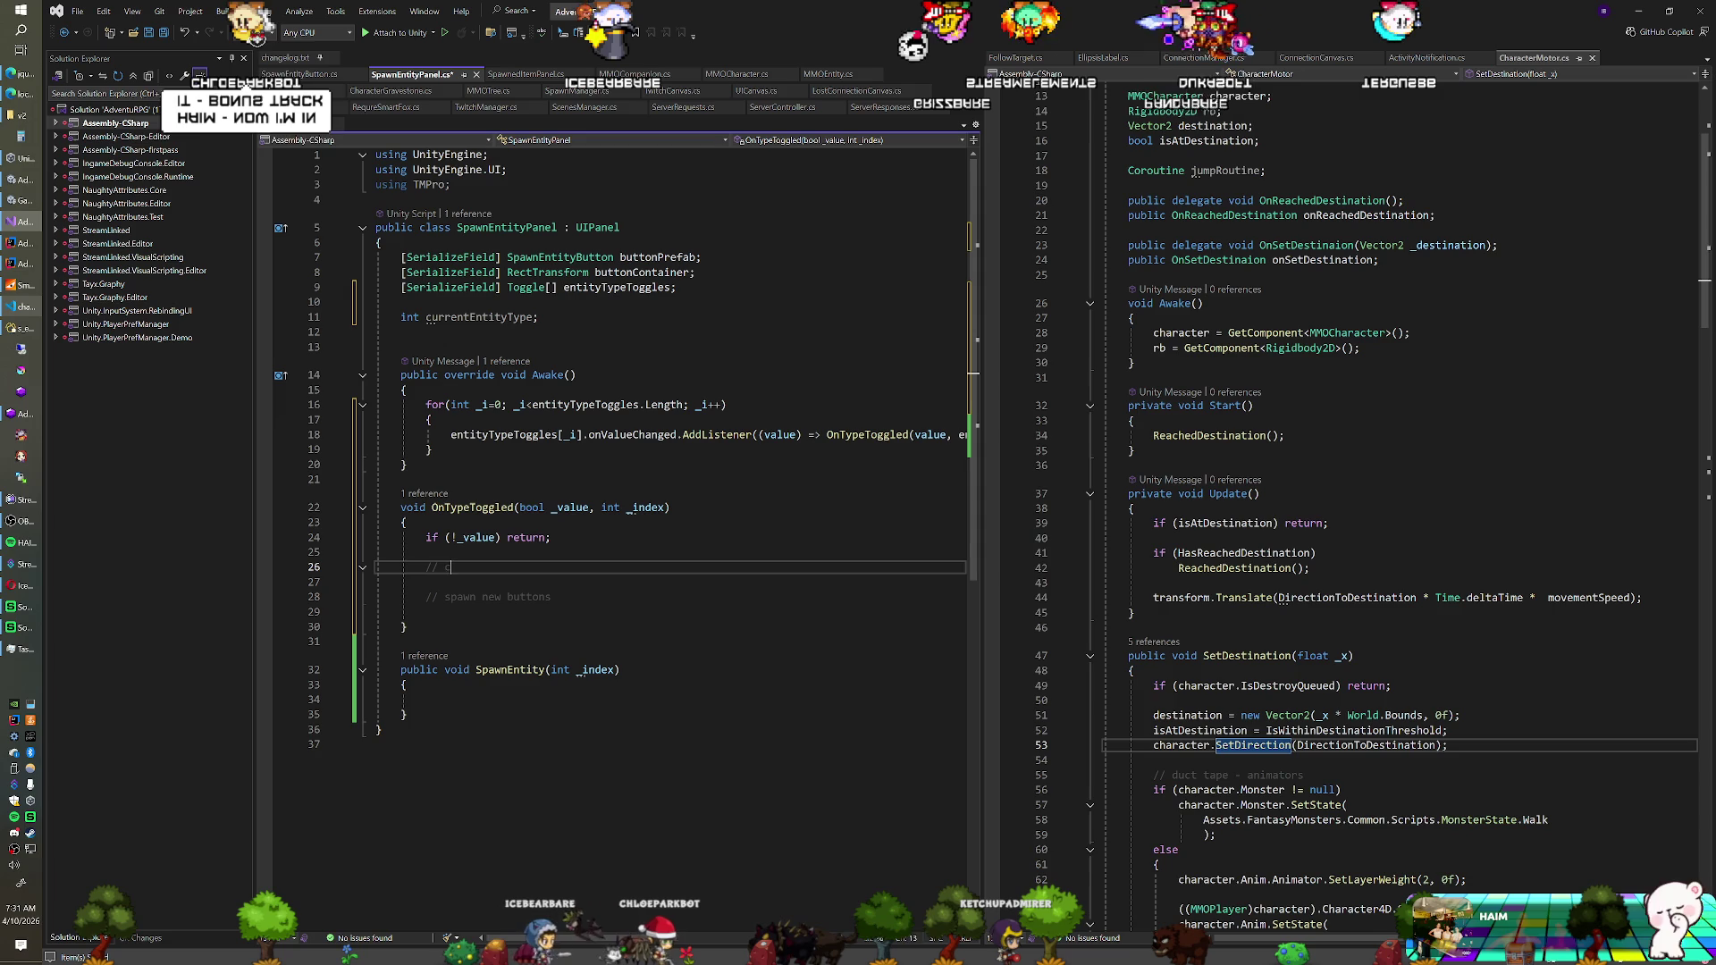
pyautogui.write('lear current buttons')
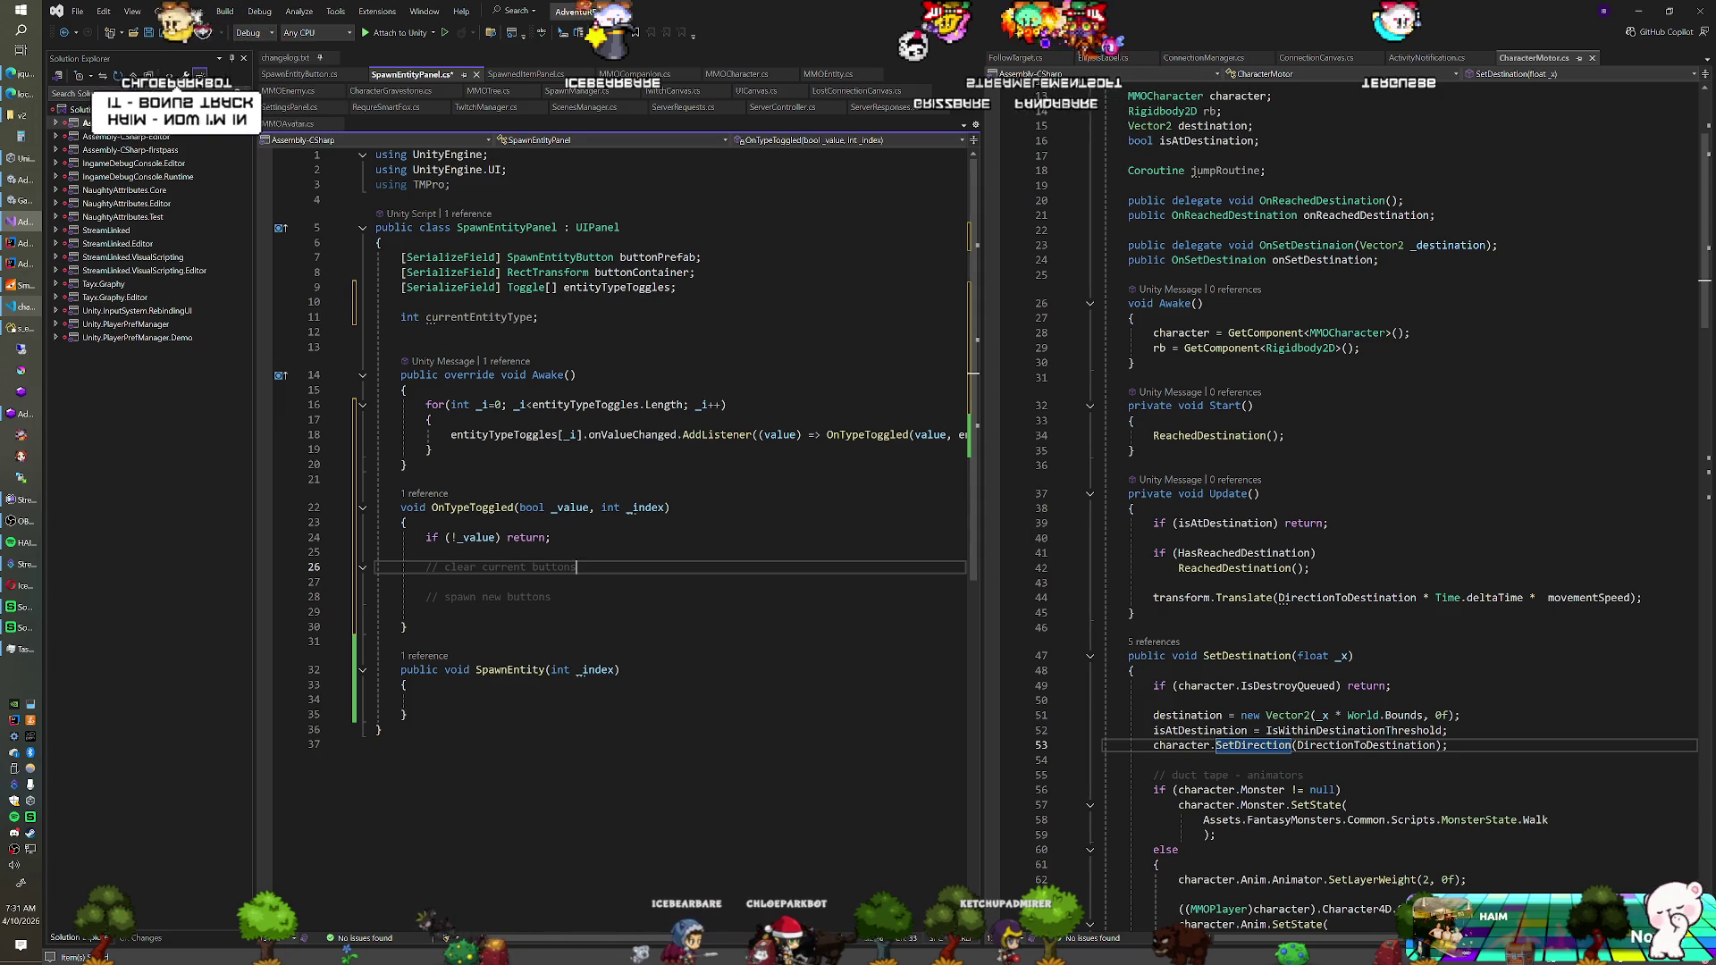
pyautogui.click(539, 317)
pyautogui.press('Return')
pyautogui.press('Return')
# Declare List<SpawnEntityButton> buttons = new List<SpawnEntityButton>(); below currentEntityType
pyautogui.write('List<>')
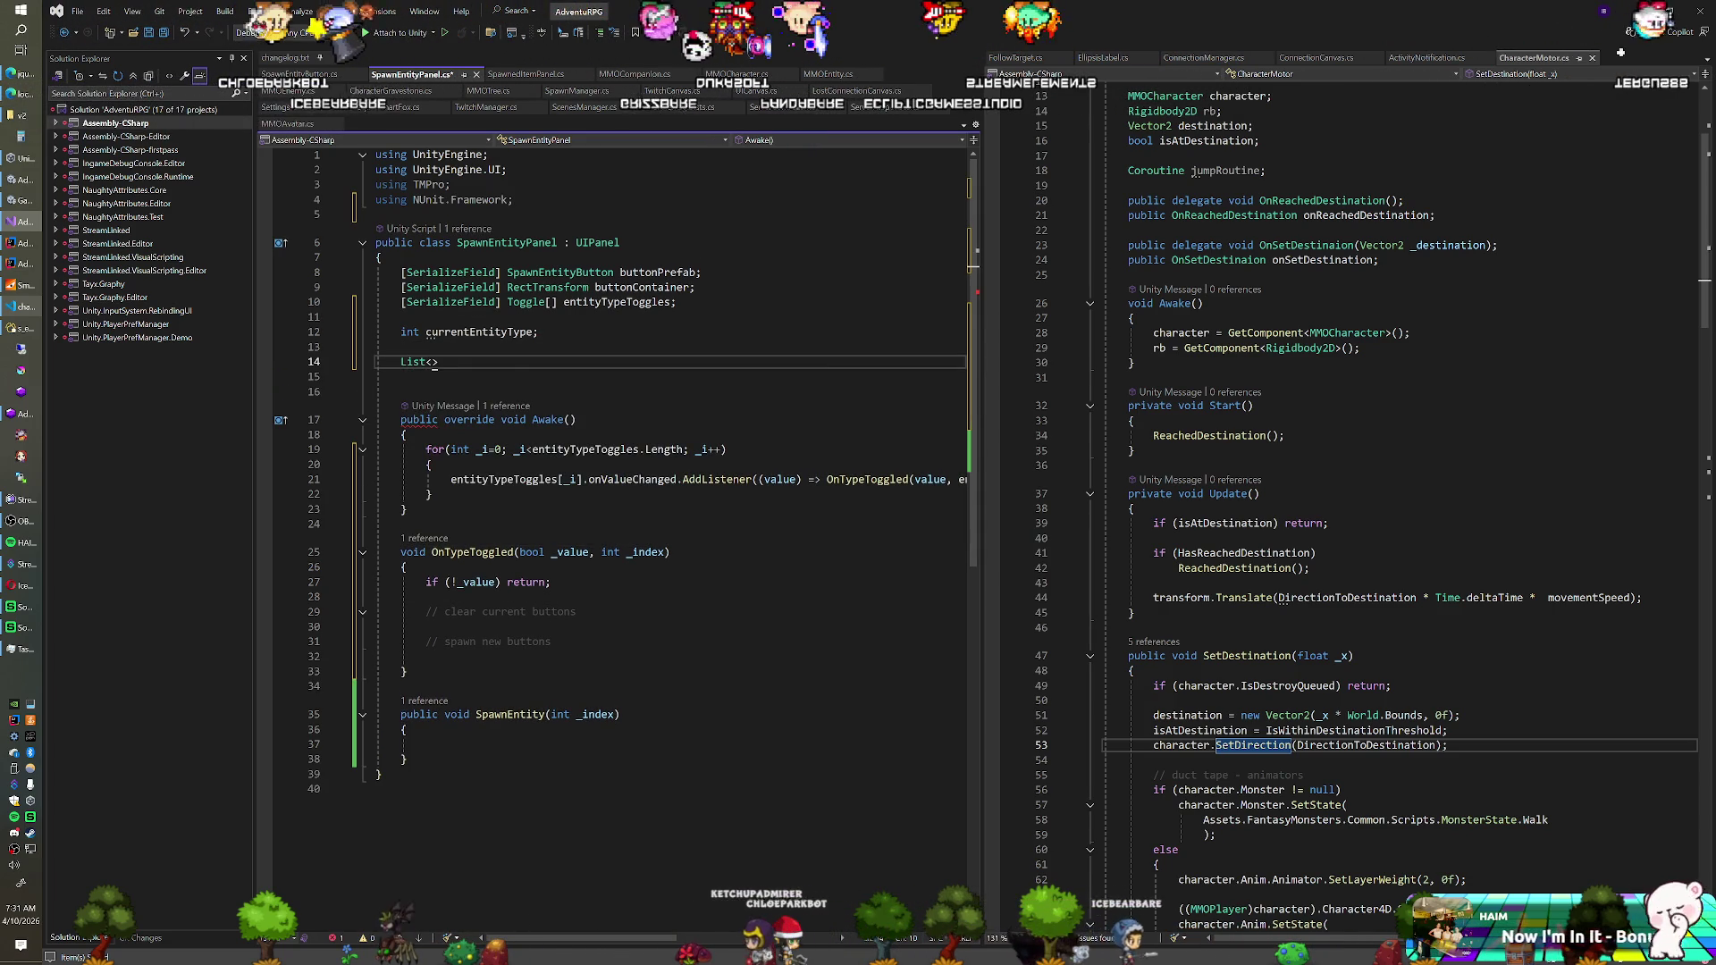
pyautogui.write('SPawnE')
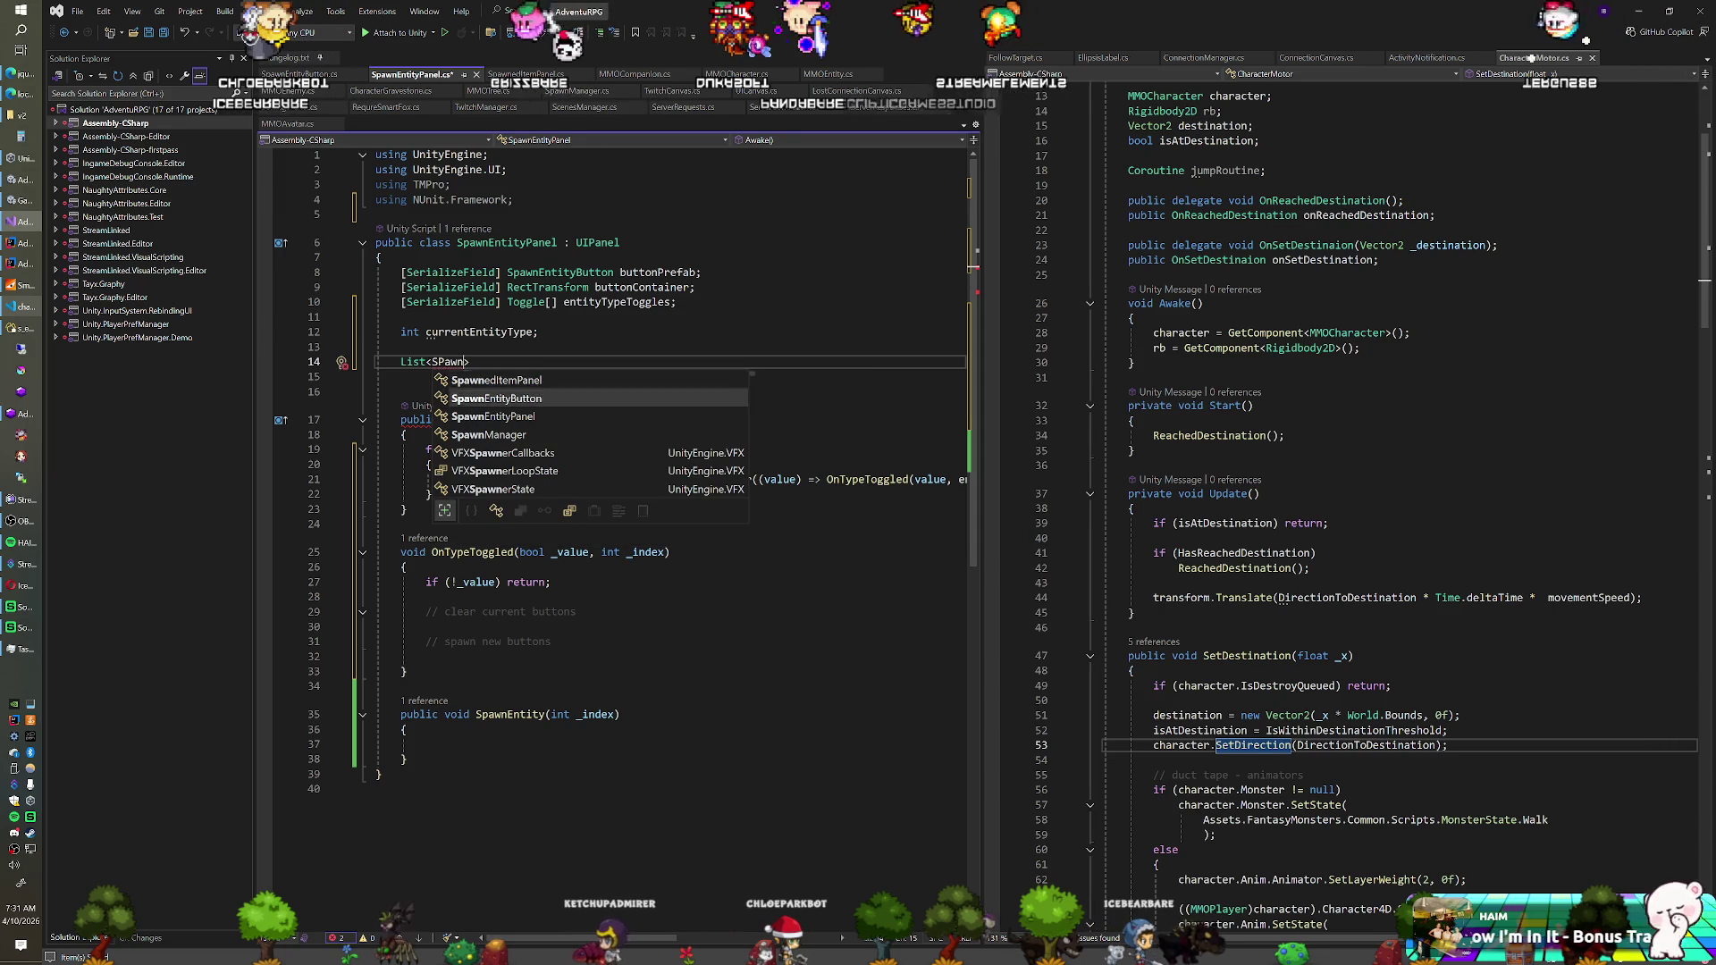
pyautogui.press('Tab')
pyautogui.write('> b')
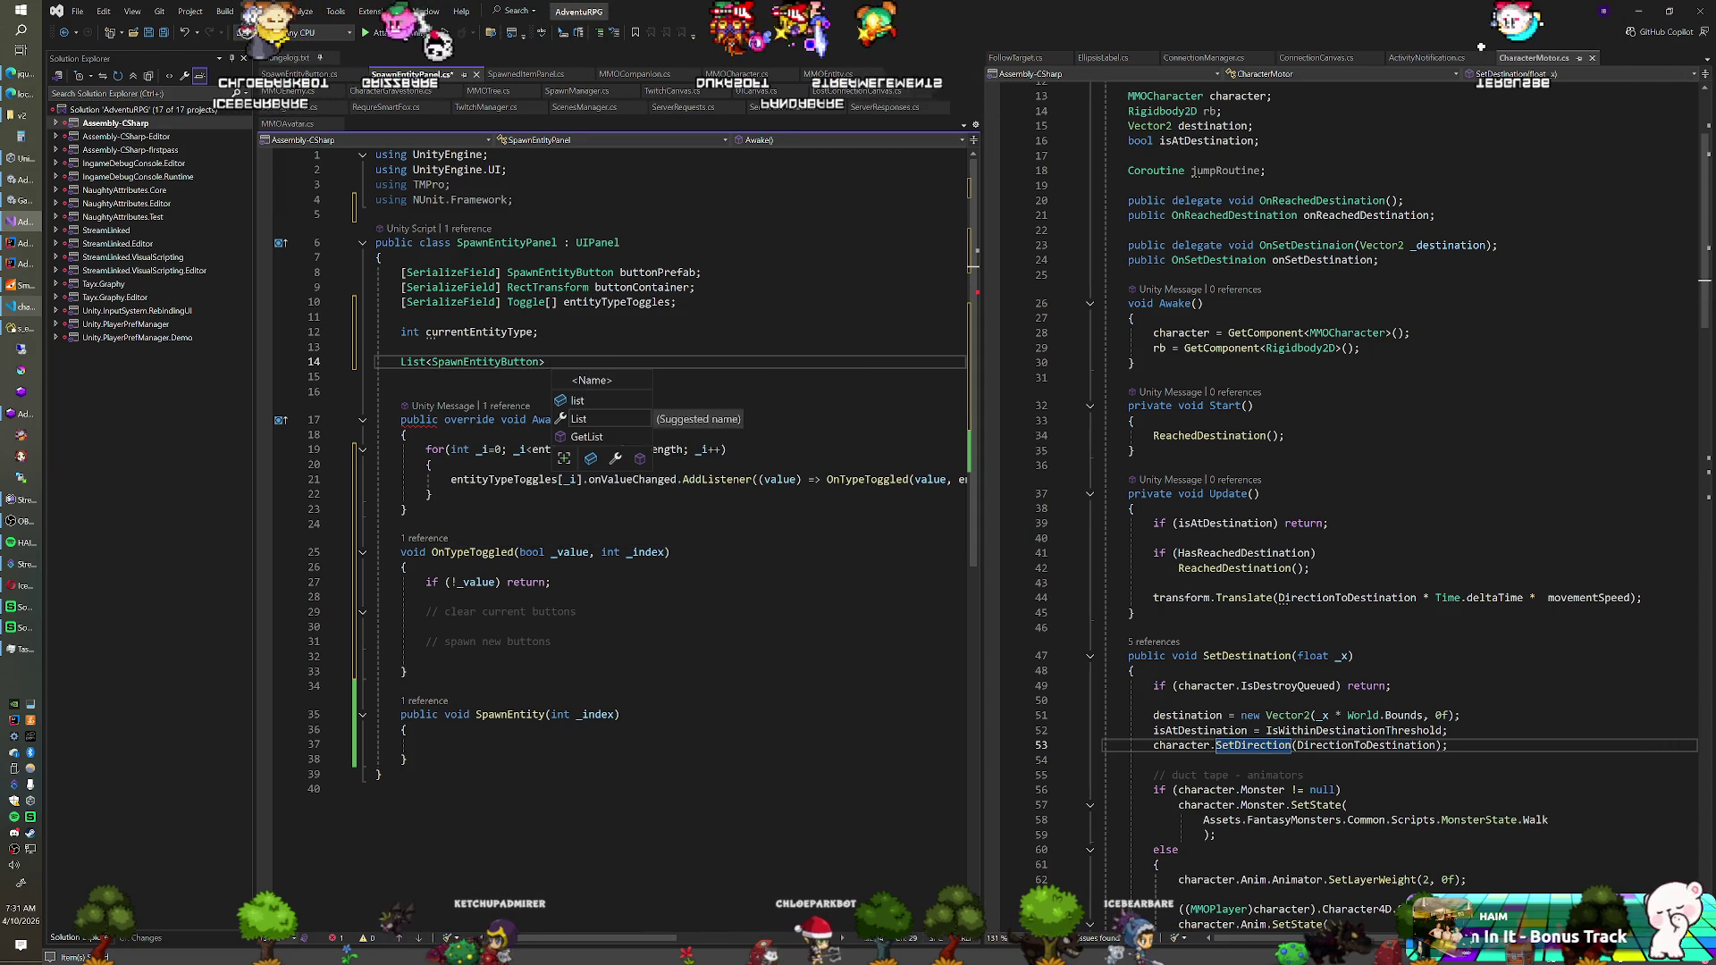
pyautogui.write('uto')
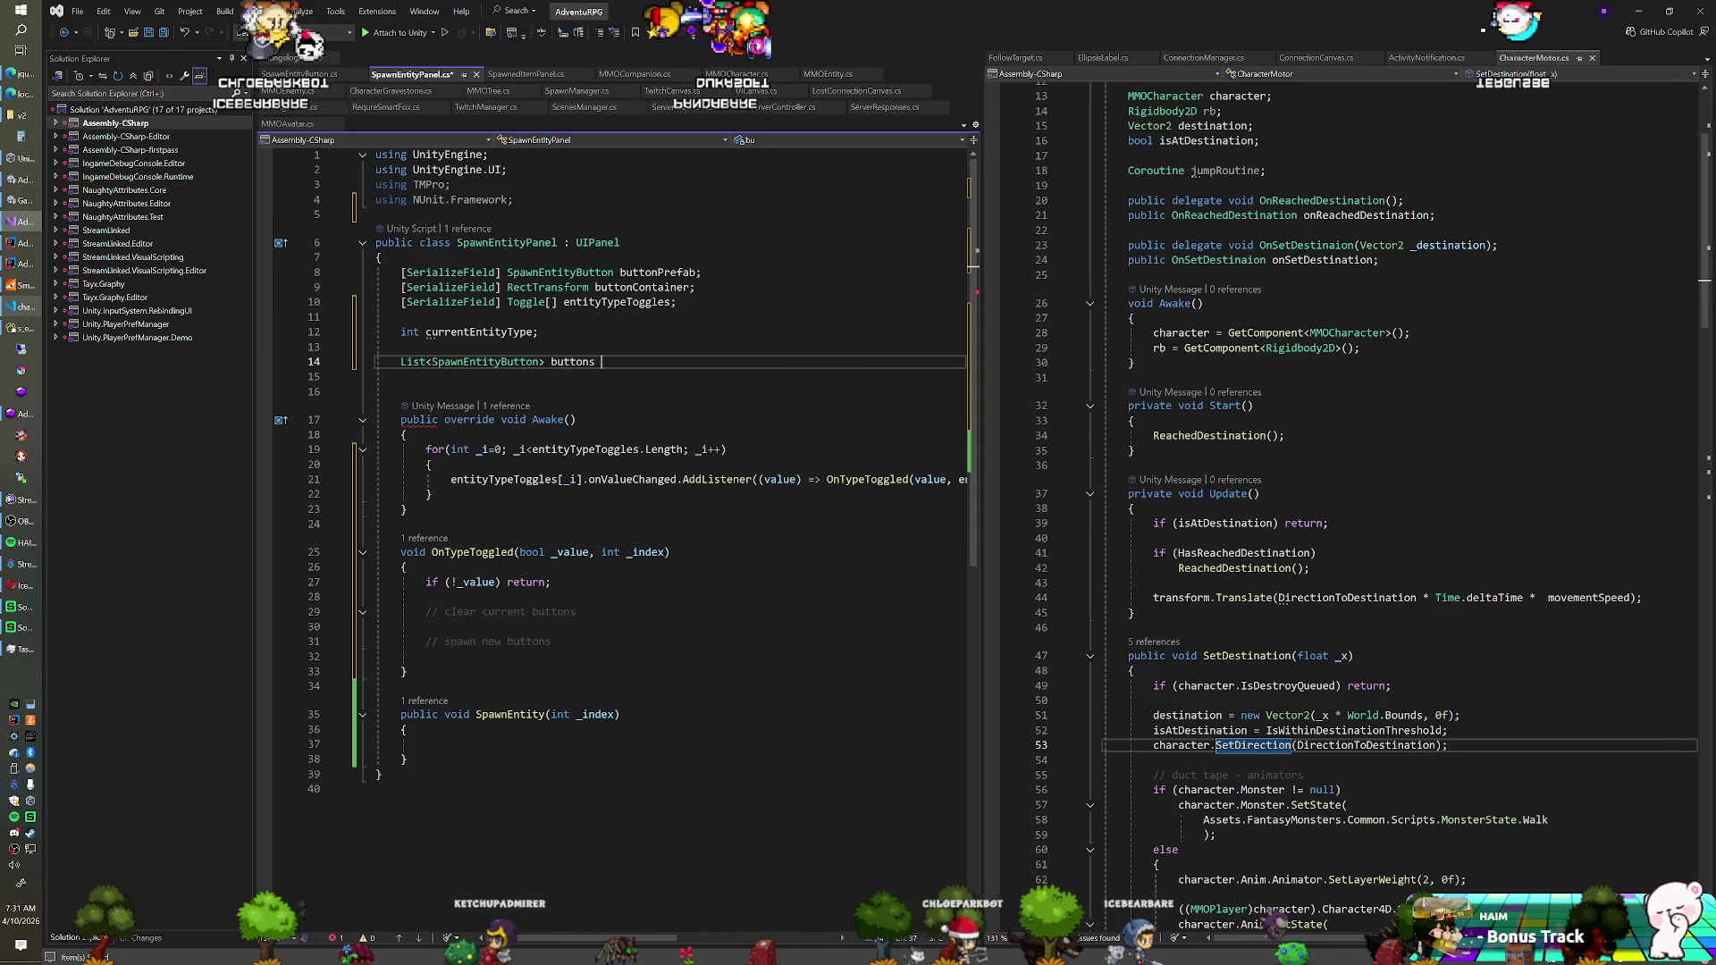
pyautogui.write('t<')
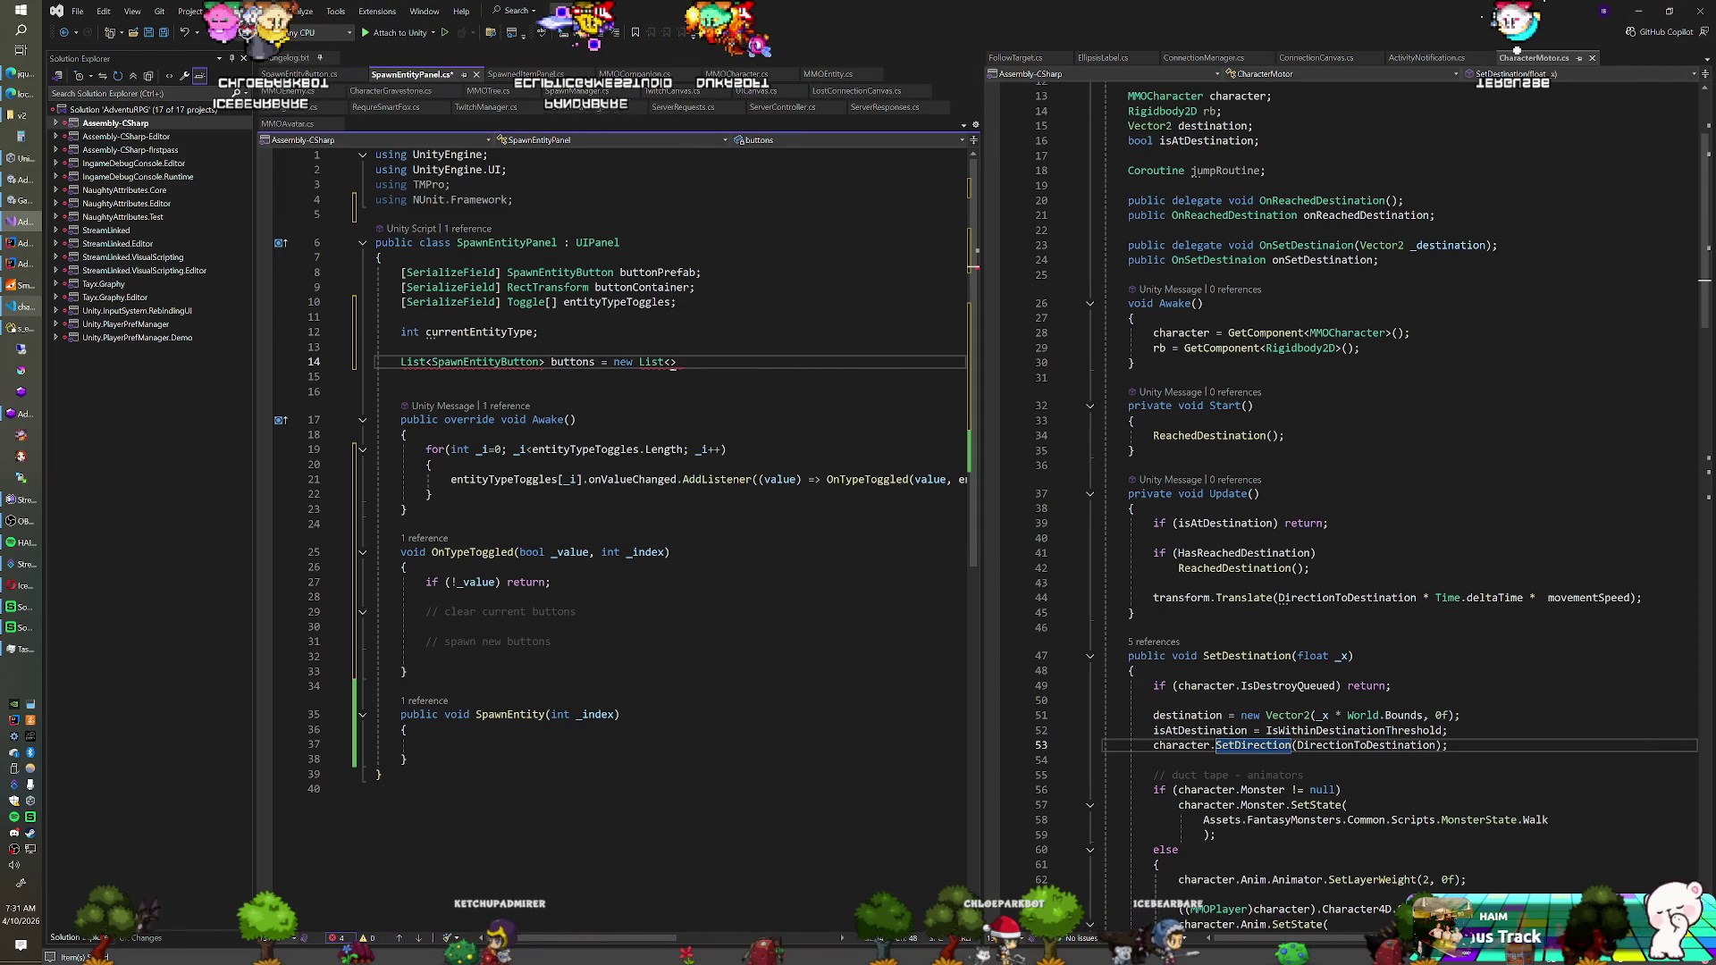
pyautogui.write('Spaw')
pyautogui.write('>')
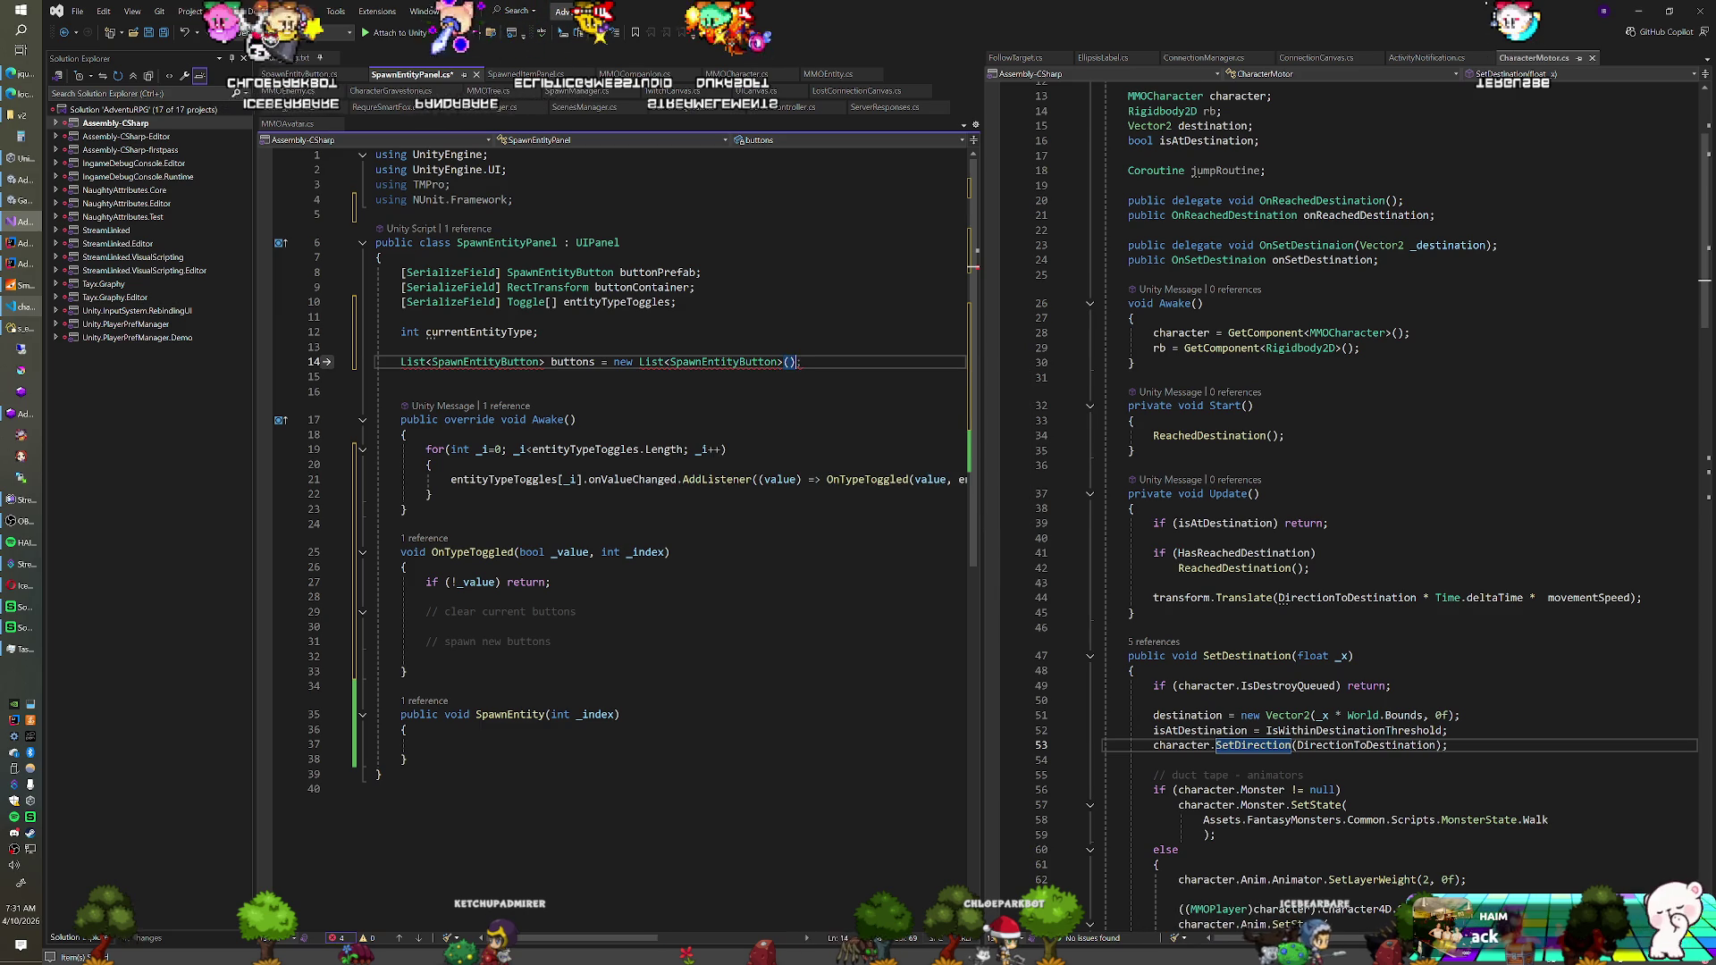
# Replace the NUnit.Framework using with using System.Collections.Generic;
pyautogui.click(514, 199)
pyautogui.write('\\')
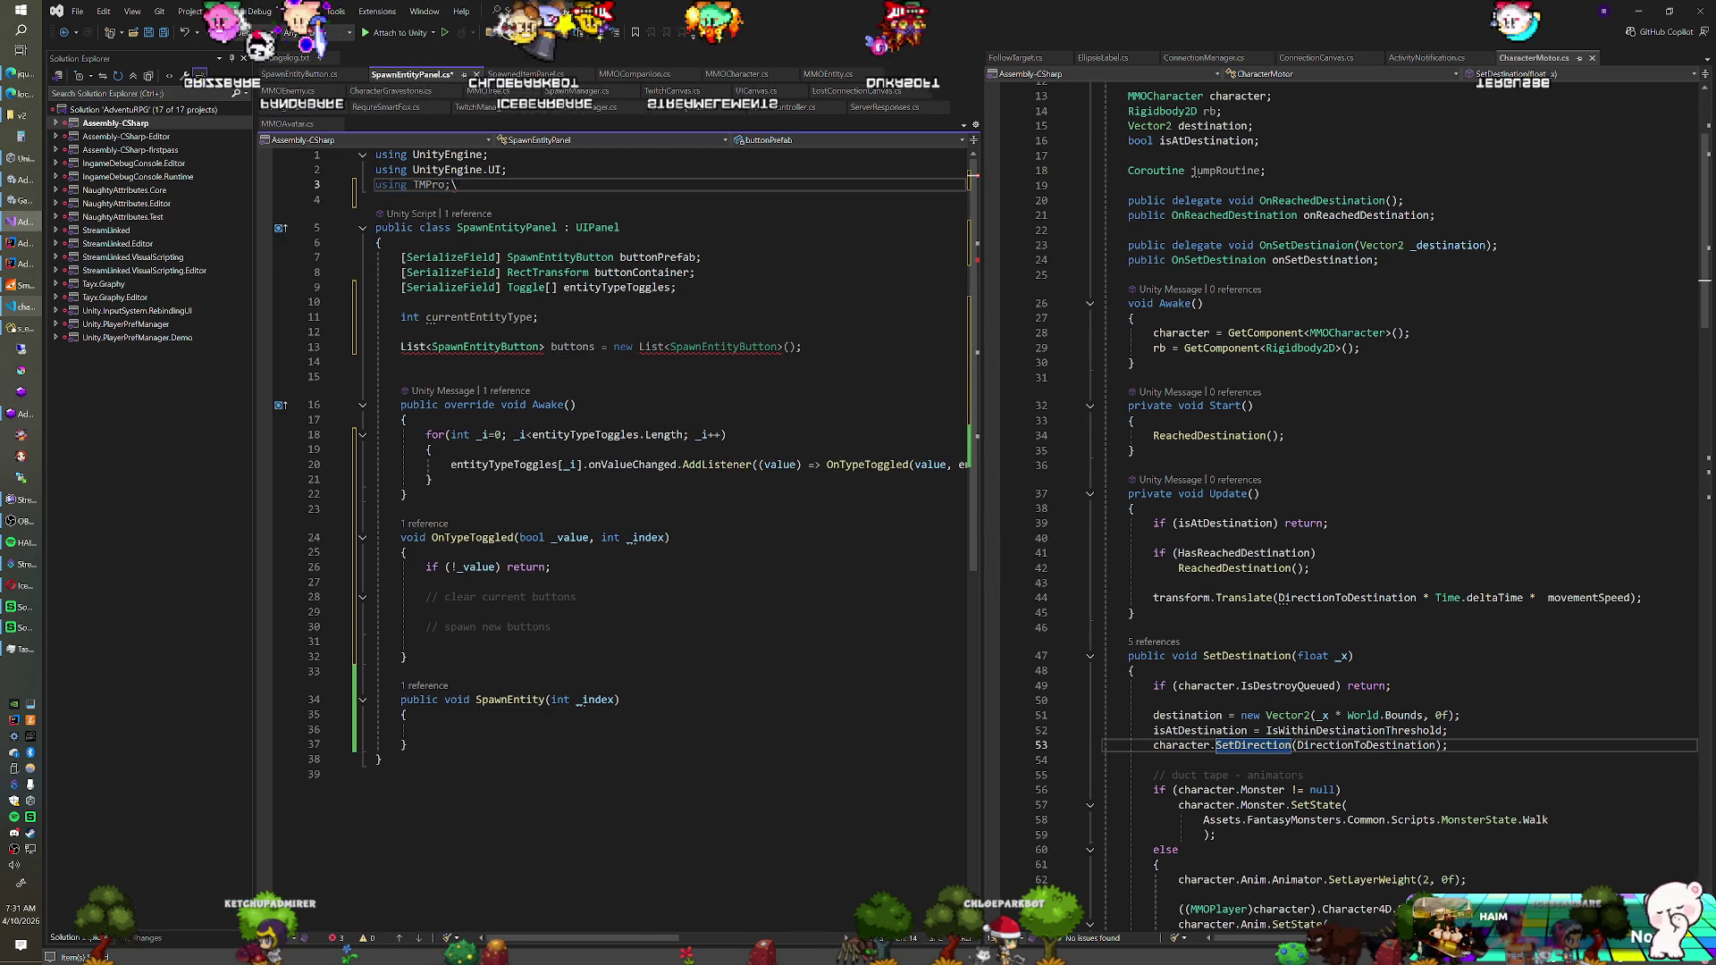
pyautogui.press('Return')
pyautogui.write('sing System.Collections.Generic;')
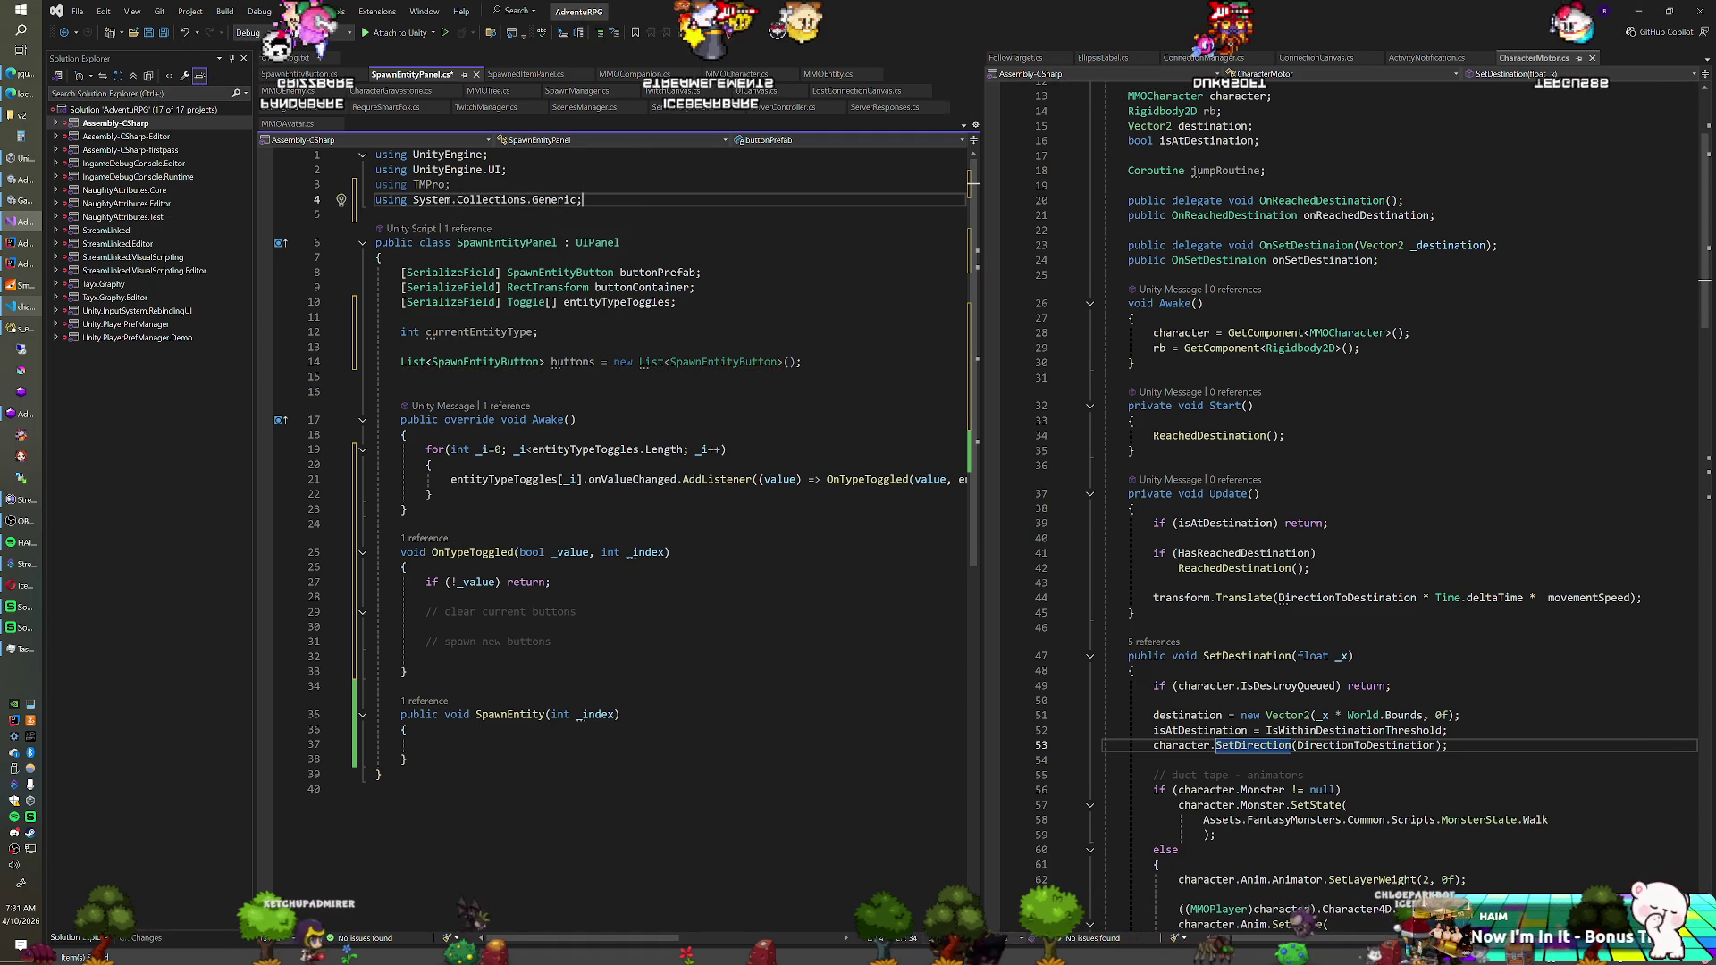
pyautogui.click(577, 419)
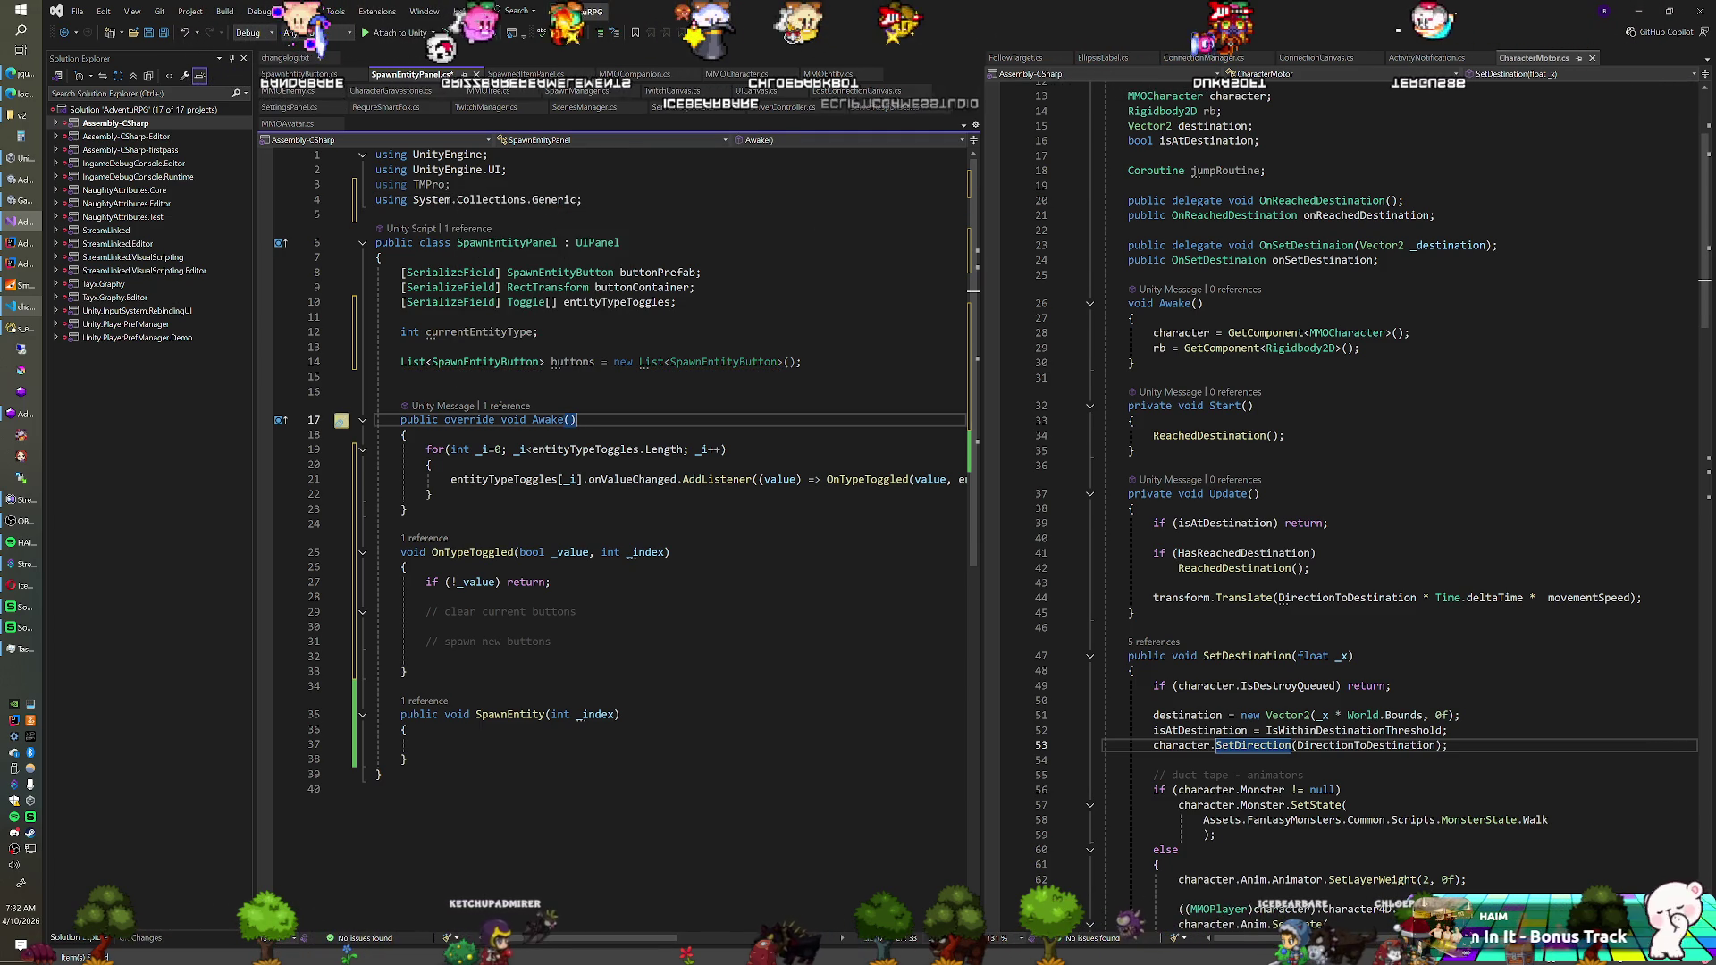
pyautogui.click(576, 612)
# Start a foreach (SpawnEntityButton _button in buttons) loop under the clear-buttons comment
pyautogui.press('Return')
pyautogui.write('f')
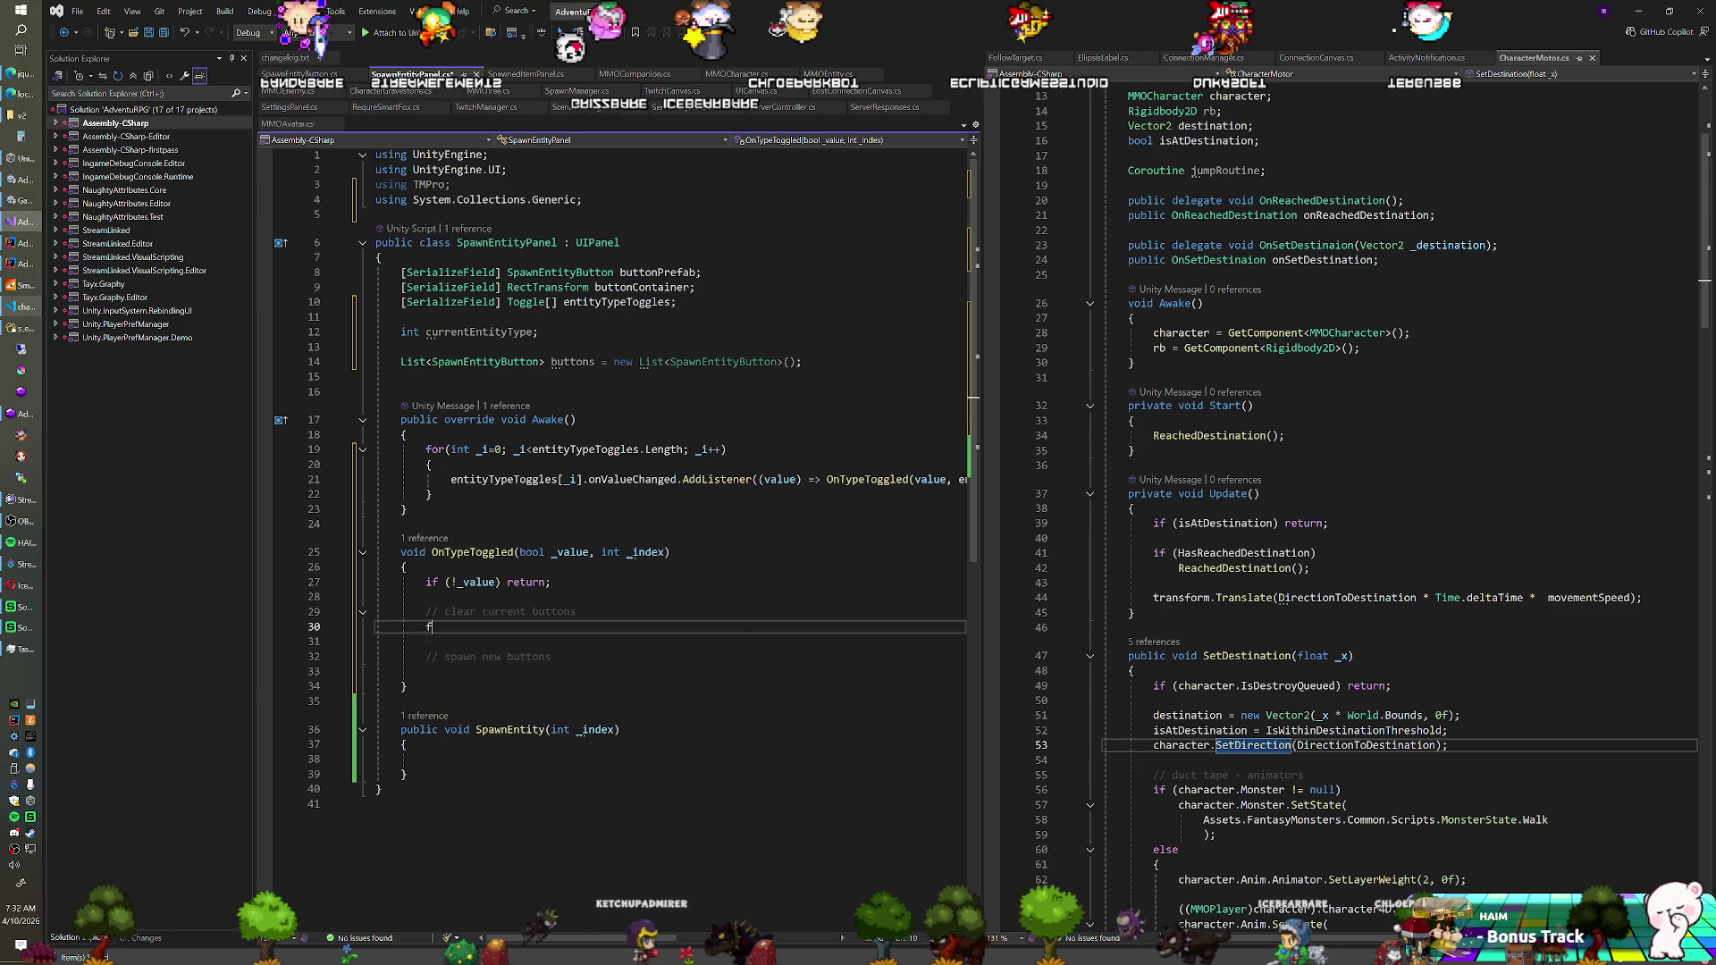
pyautogui.write('oreach(')
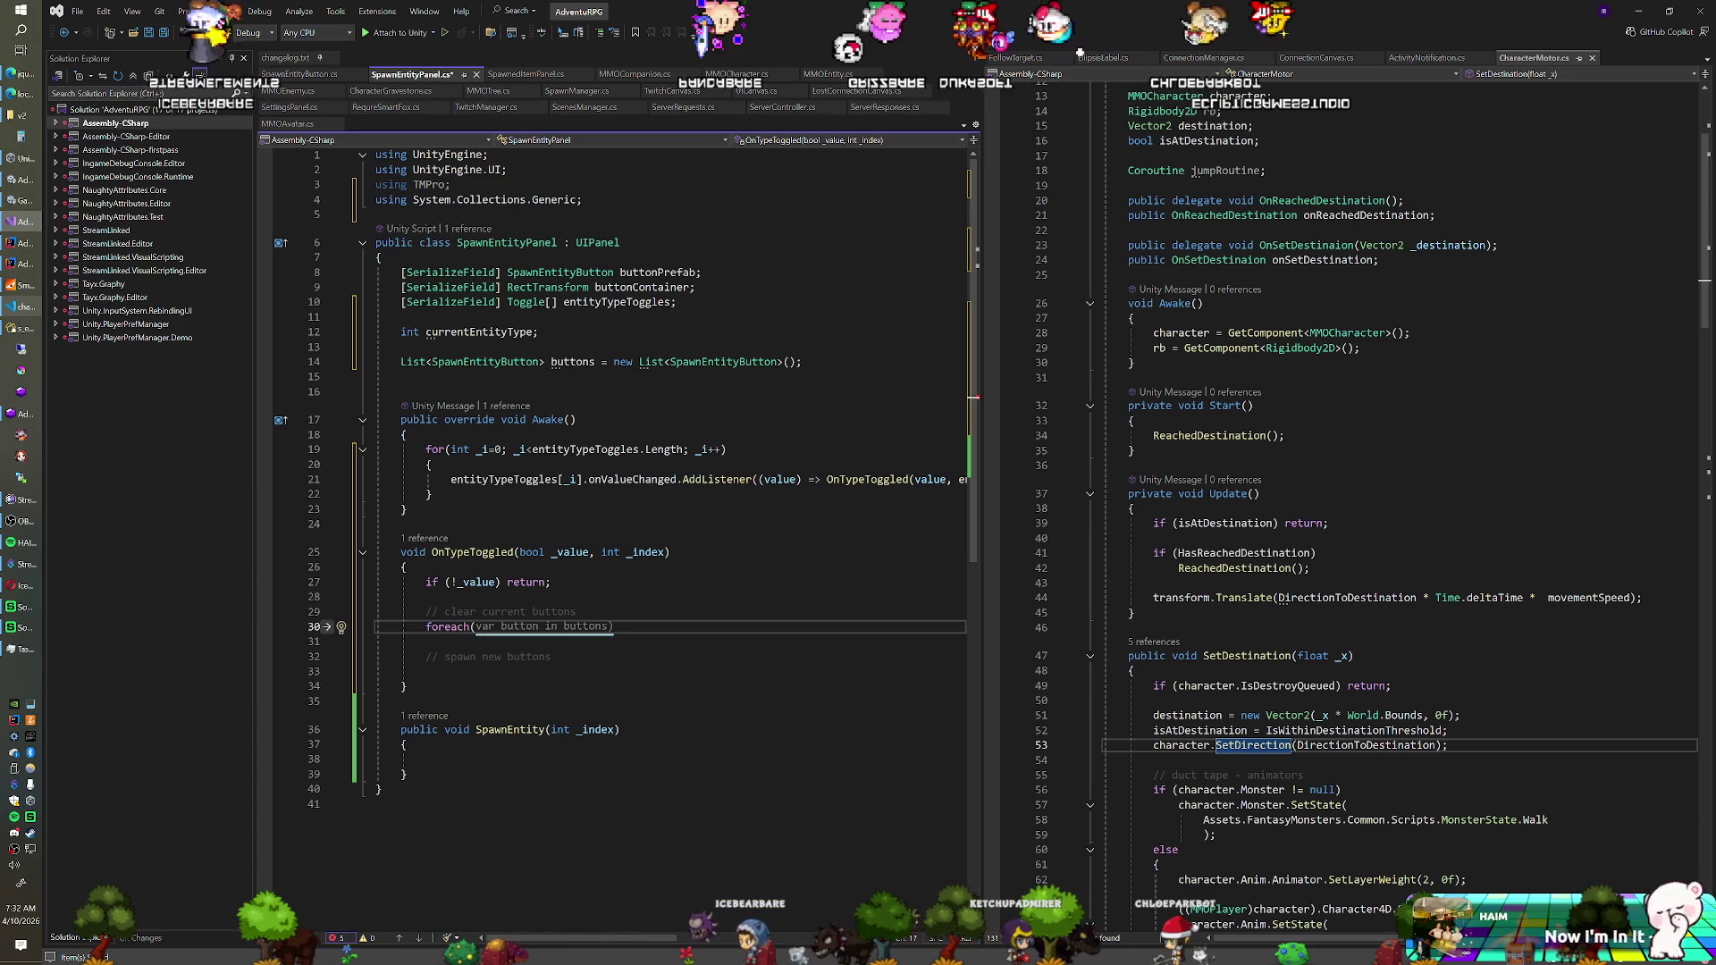
pyautogui.write('SpawnEntityButton ')
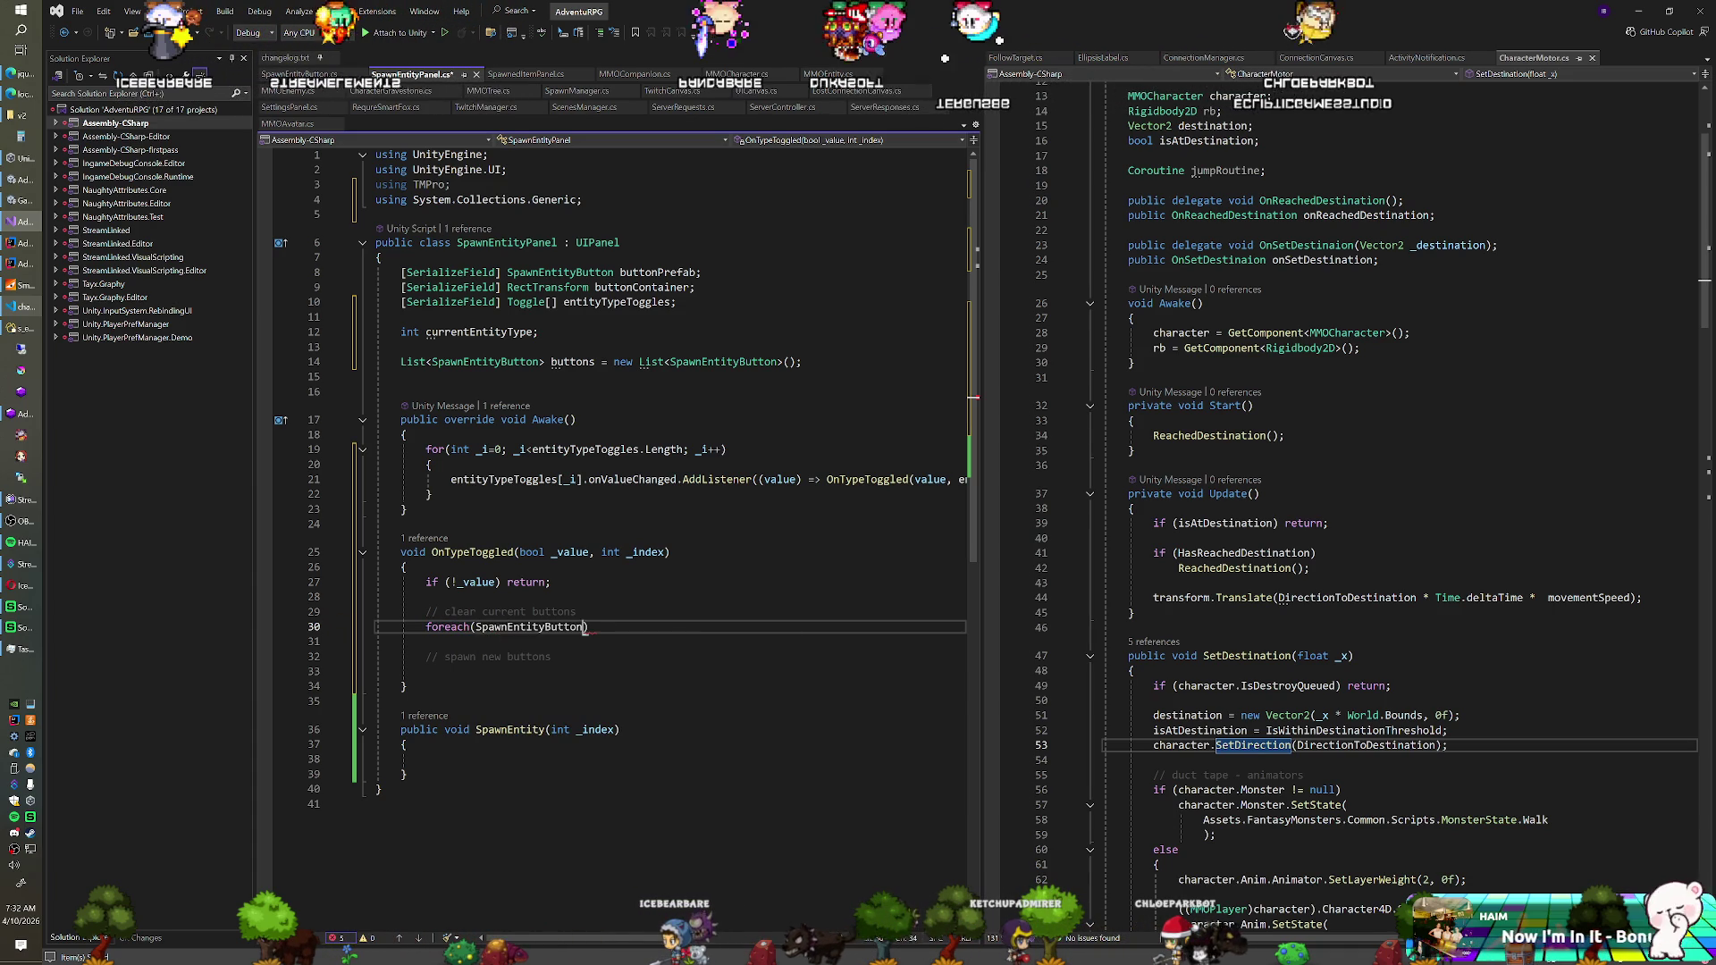
pyautogui.write('_bbutton')
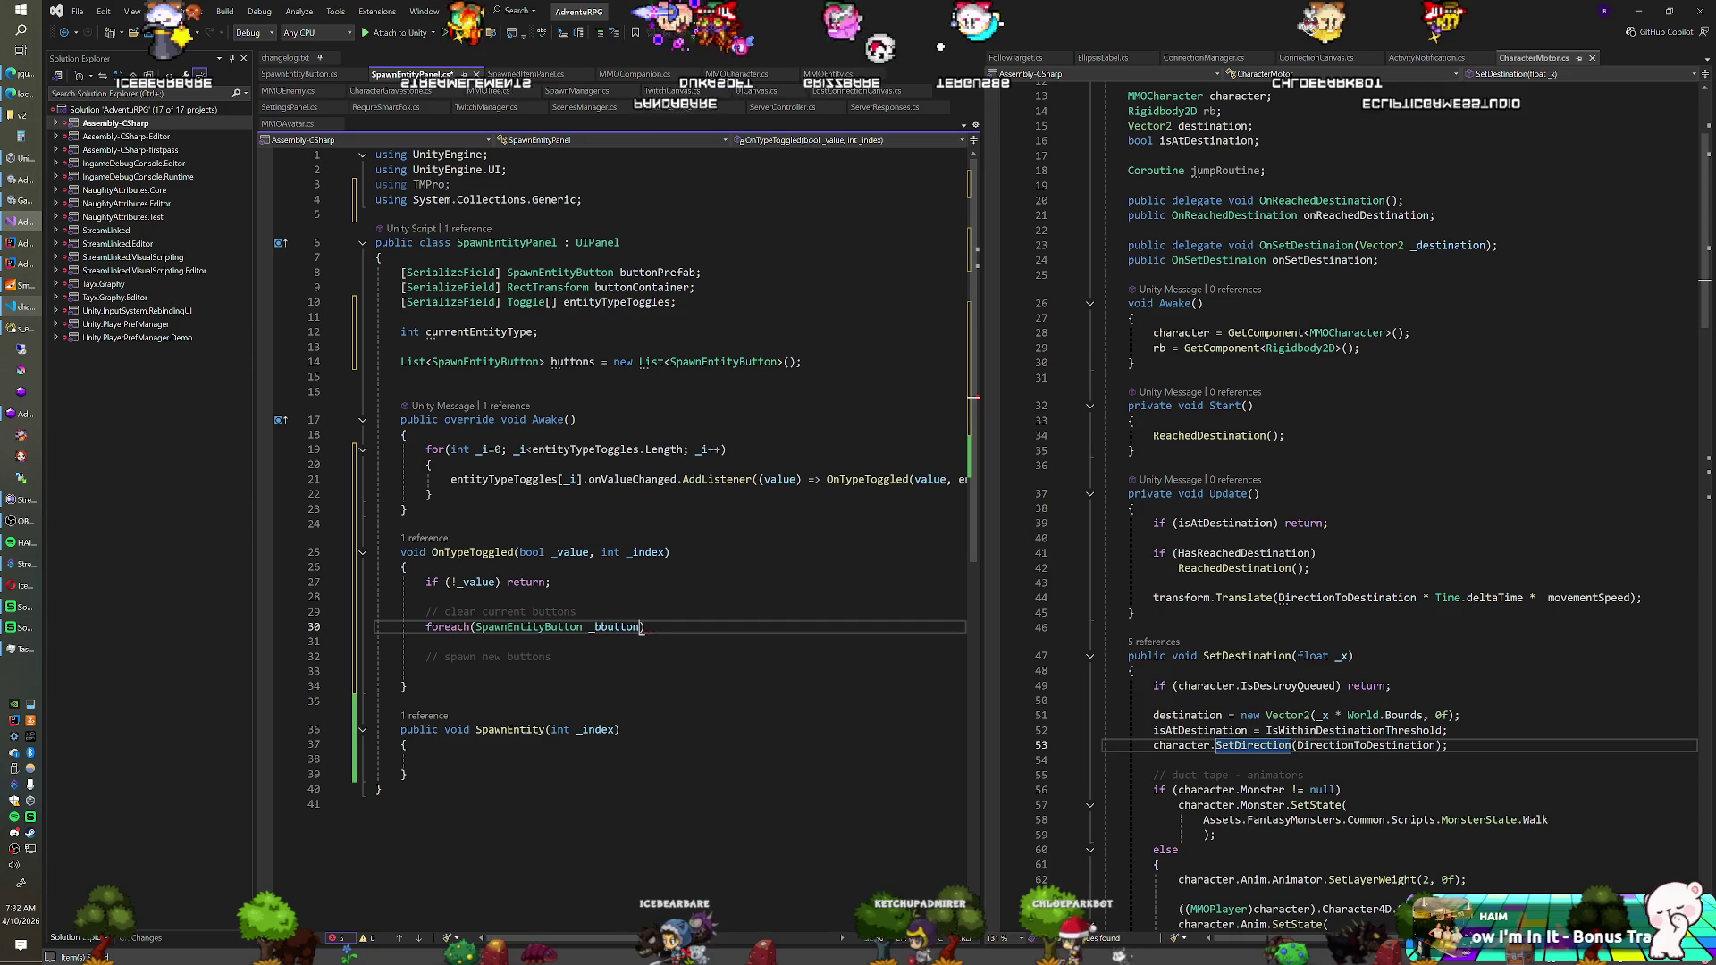
pyautogui.press('BackSpace')
pyautogui.press('BackSpace')
pyautogui.press('BackSpace')
pyautogui.write('button in ')
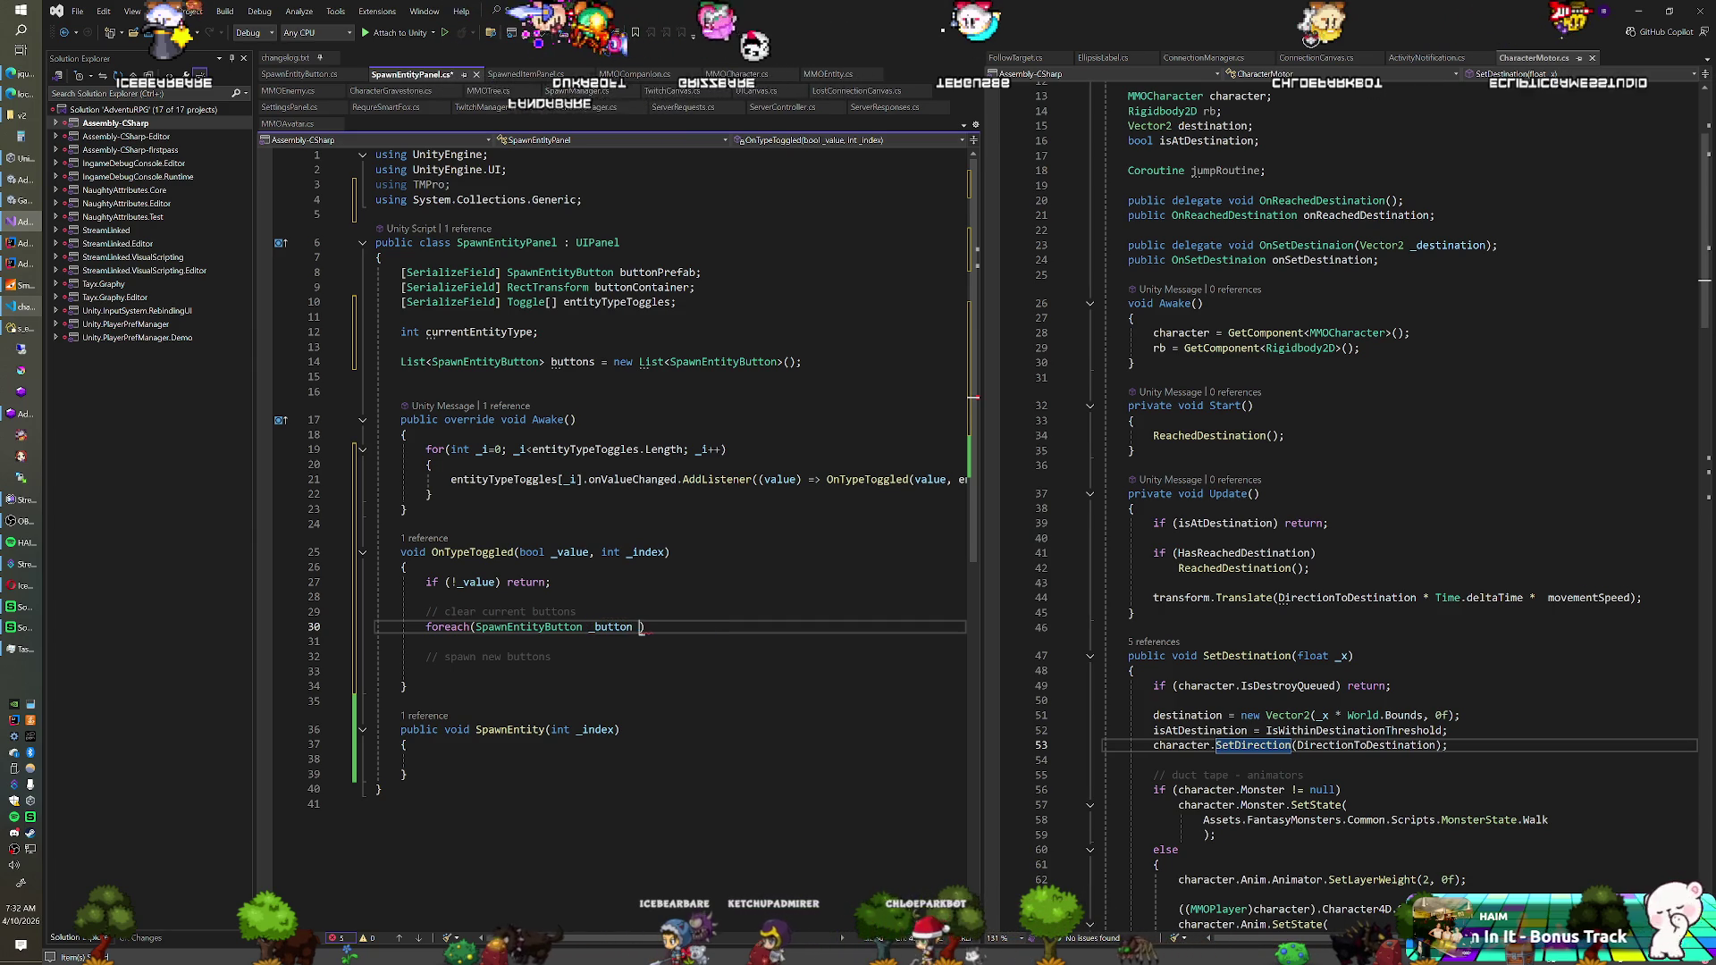
pyautogui.write('b')
pyautogui.press('Tab')
pyautogui.press('Return')
# Make the loop body call _button.transform.SetParent(null) and Destroy(_button.gameObject)
pyautogui.write('Des')
pyautogui.press('BackSpace')
pyautogui.press('BackSpace')
pyautogui.press('BackSpace')
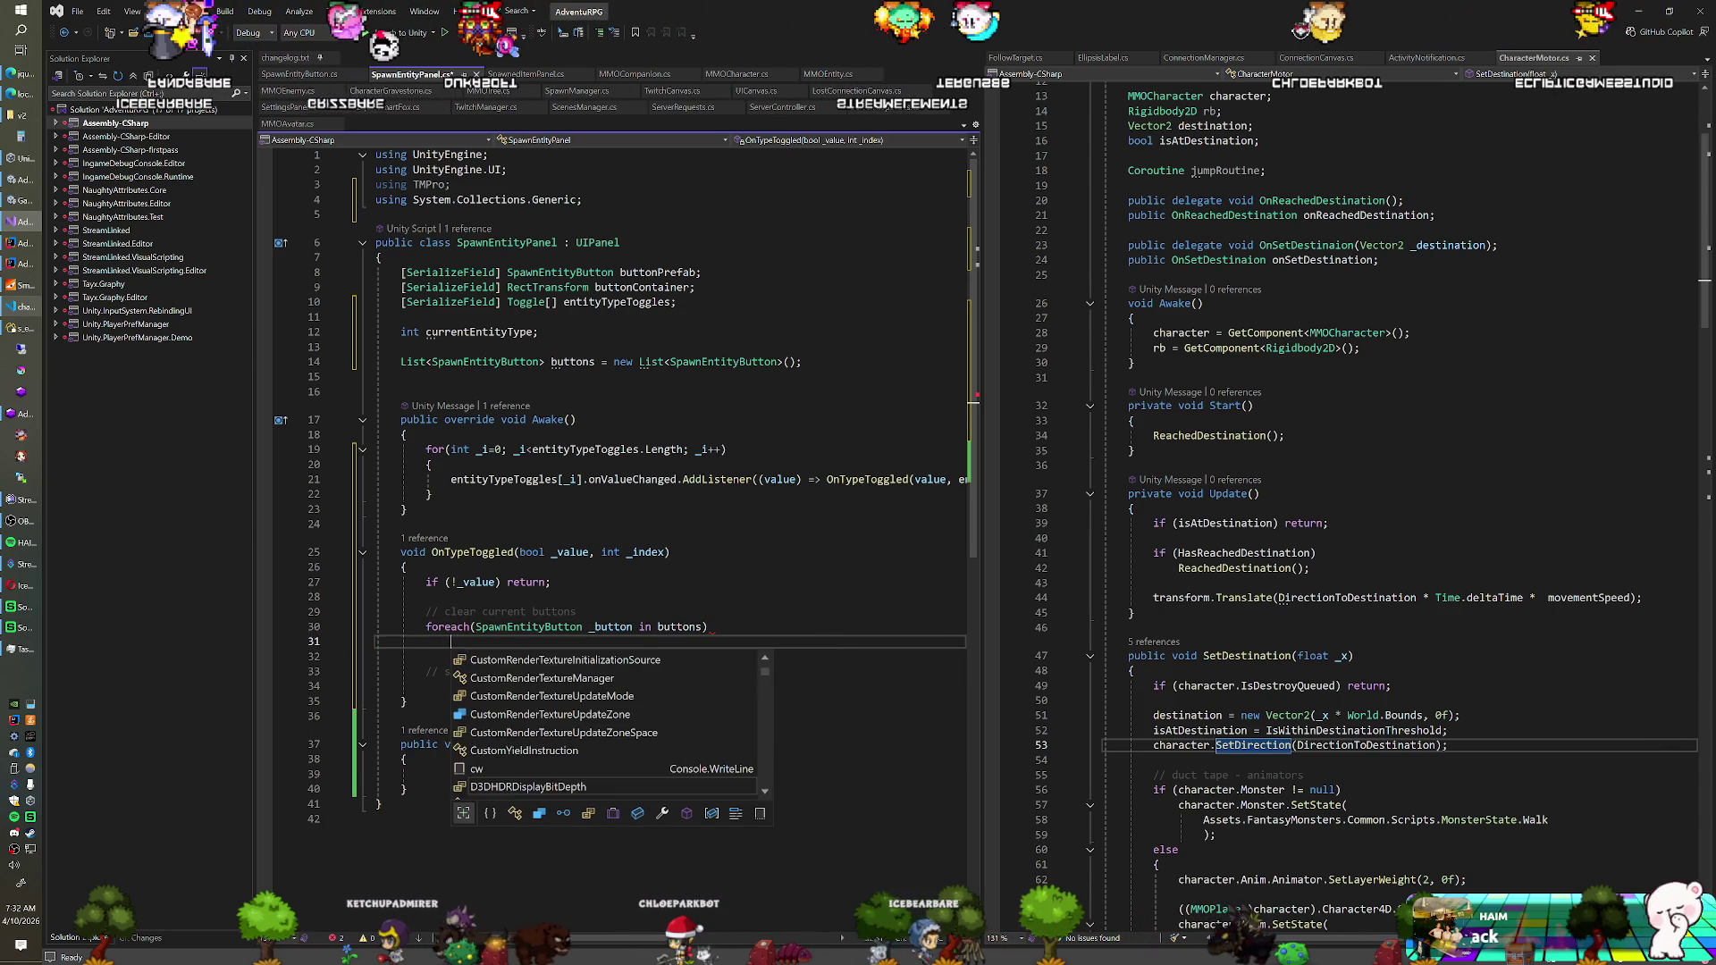
pyautogui.write('{')
pyautogui.press('Return')
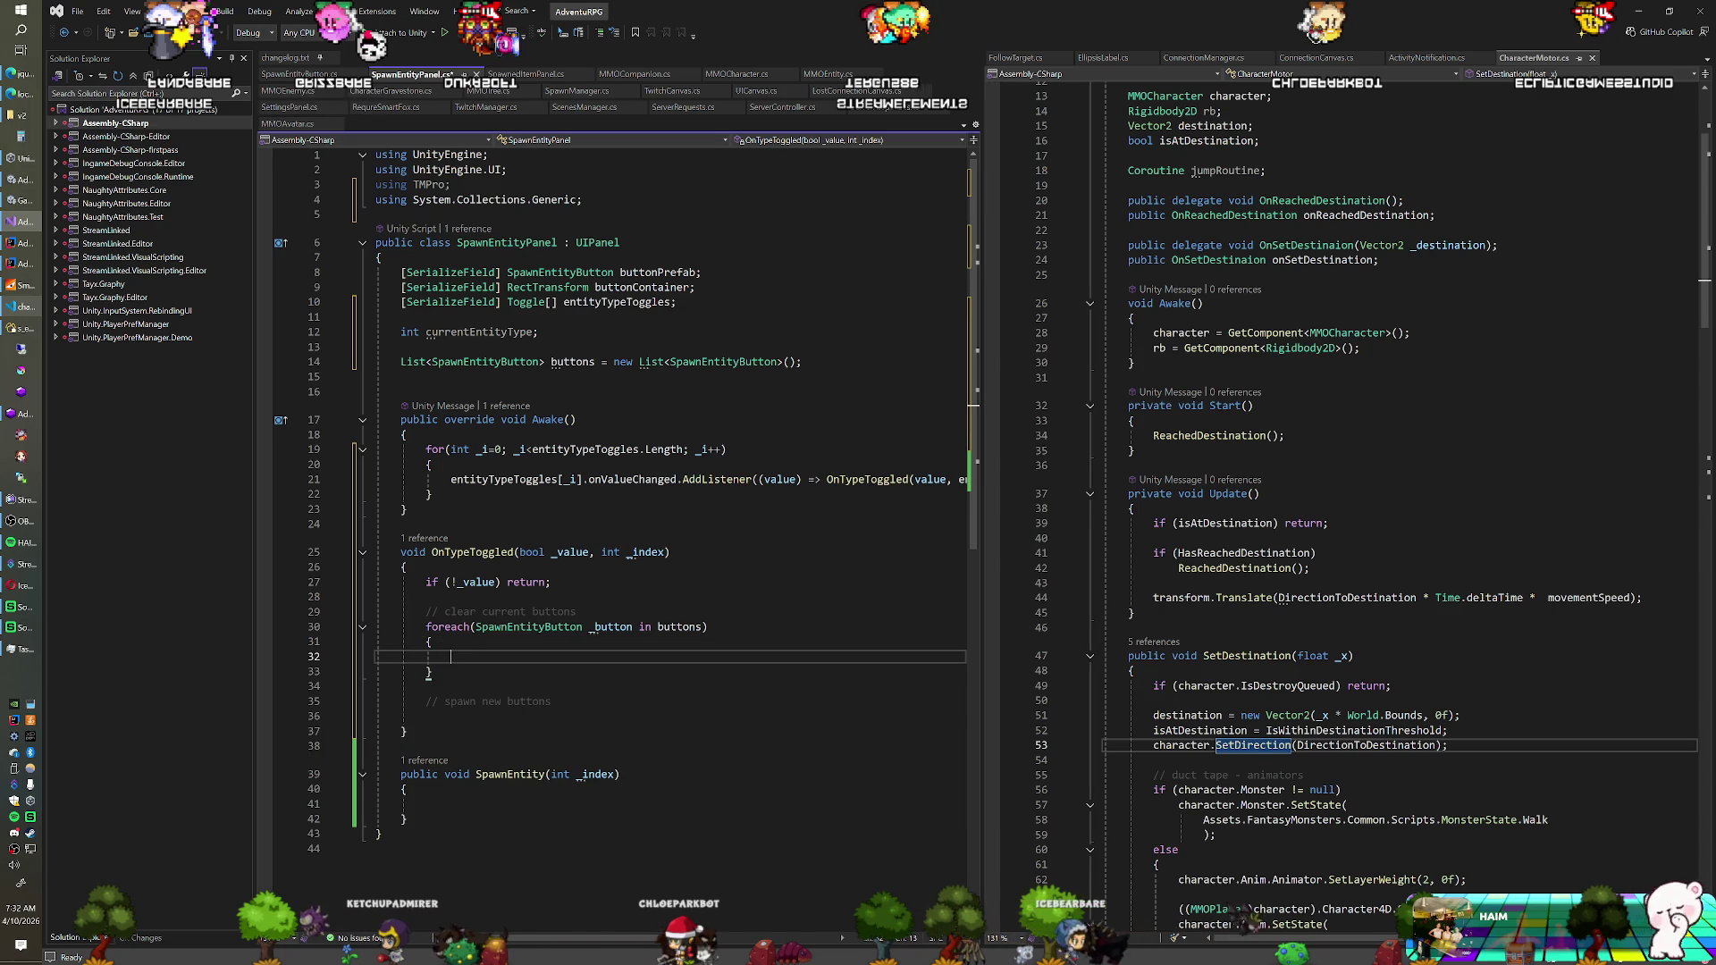
pyautogui.write('_button.transfo')
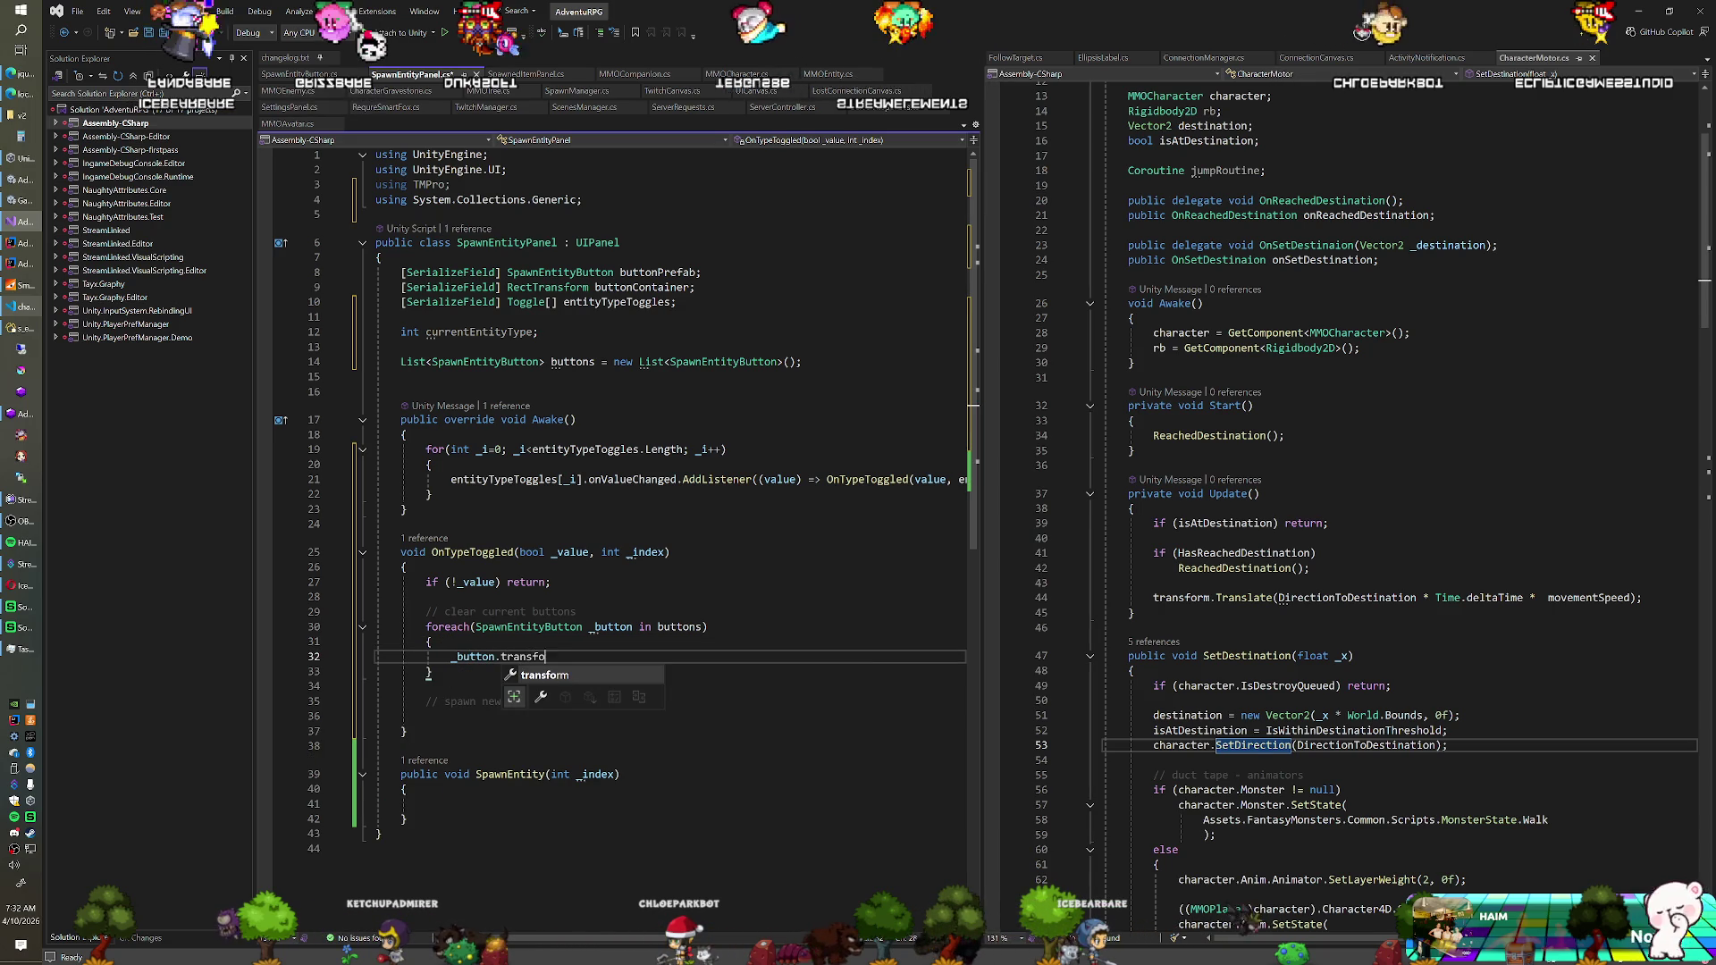
pyautogui.write('rm.SetParent(null);')
pyautogui.press('Return')
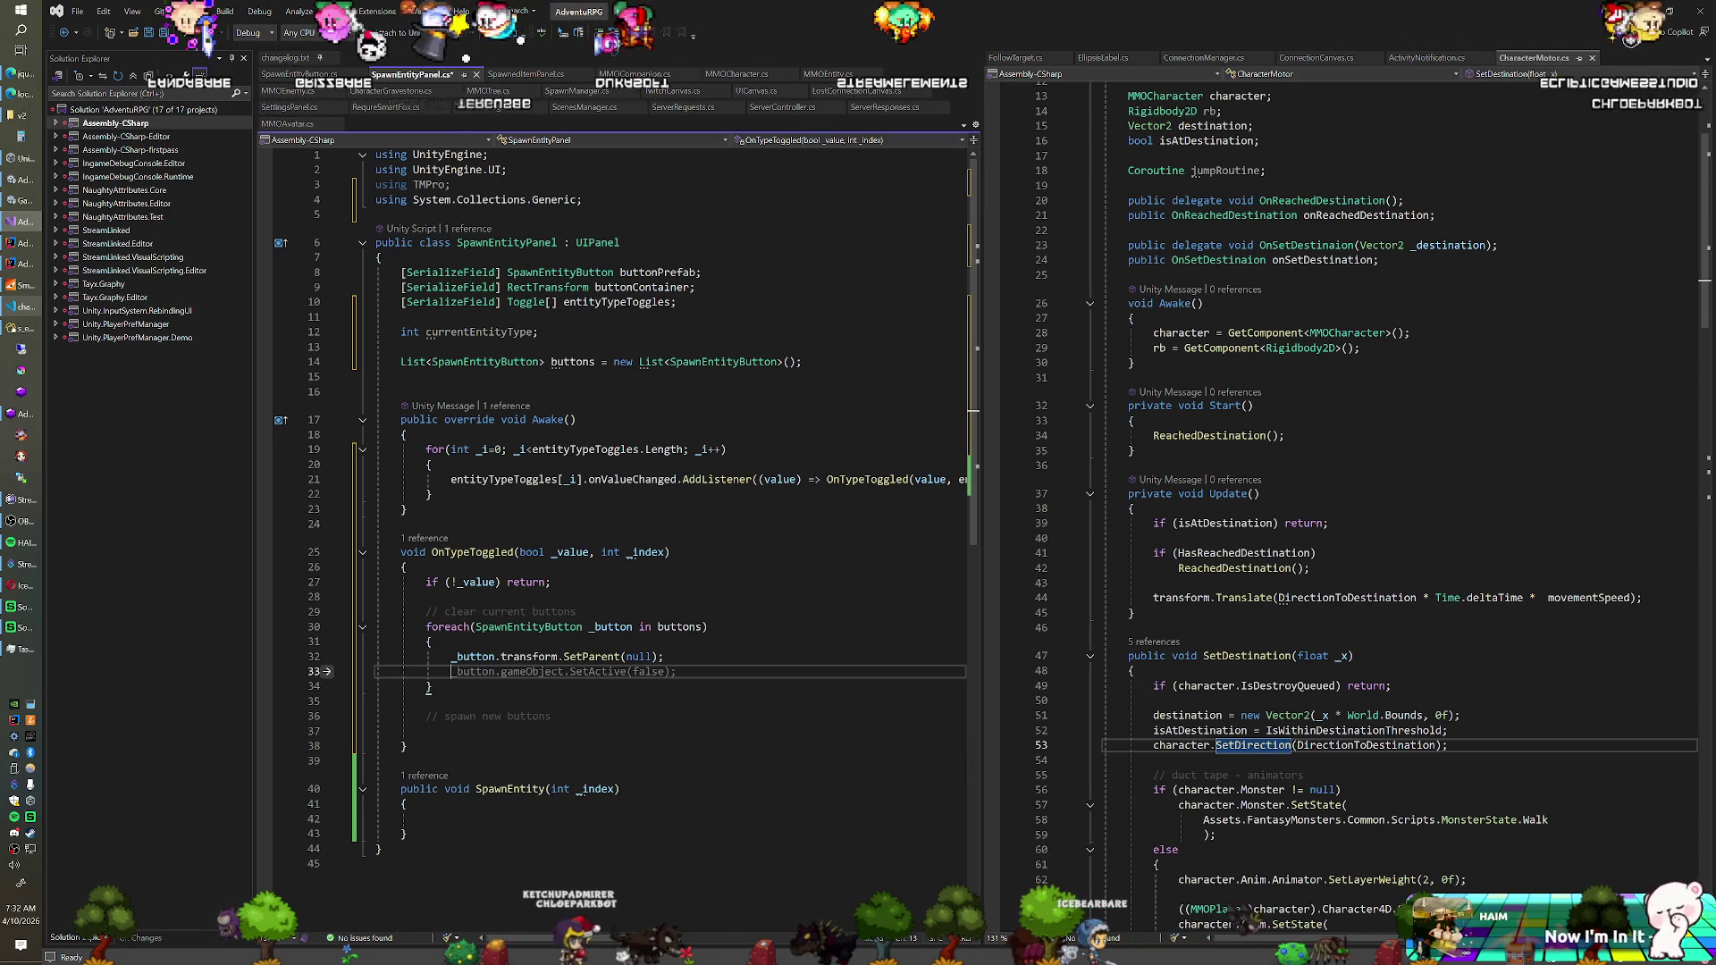
pyautogui.write('Destroy(_button.gameObject);')
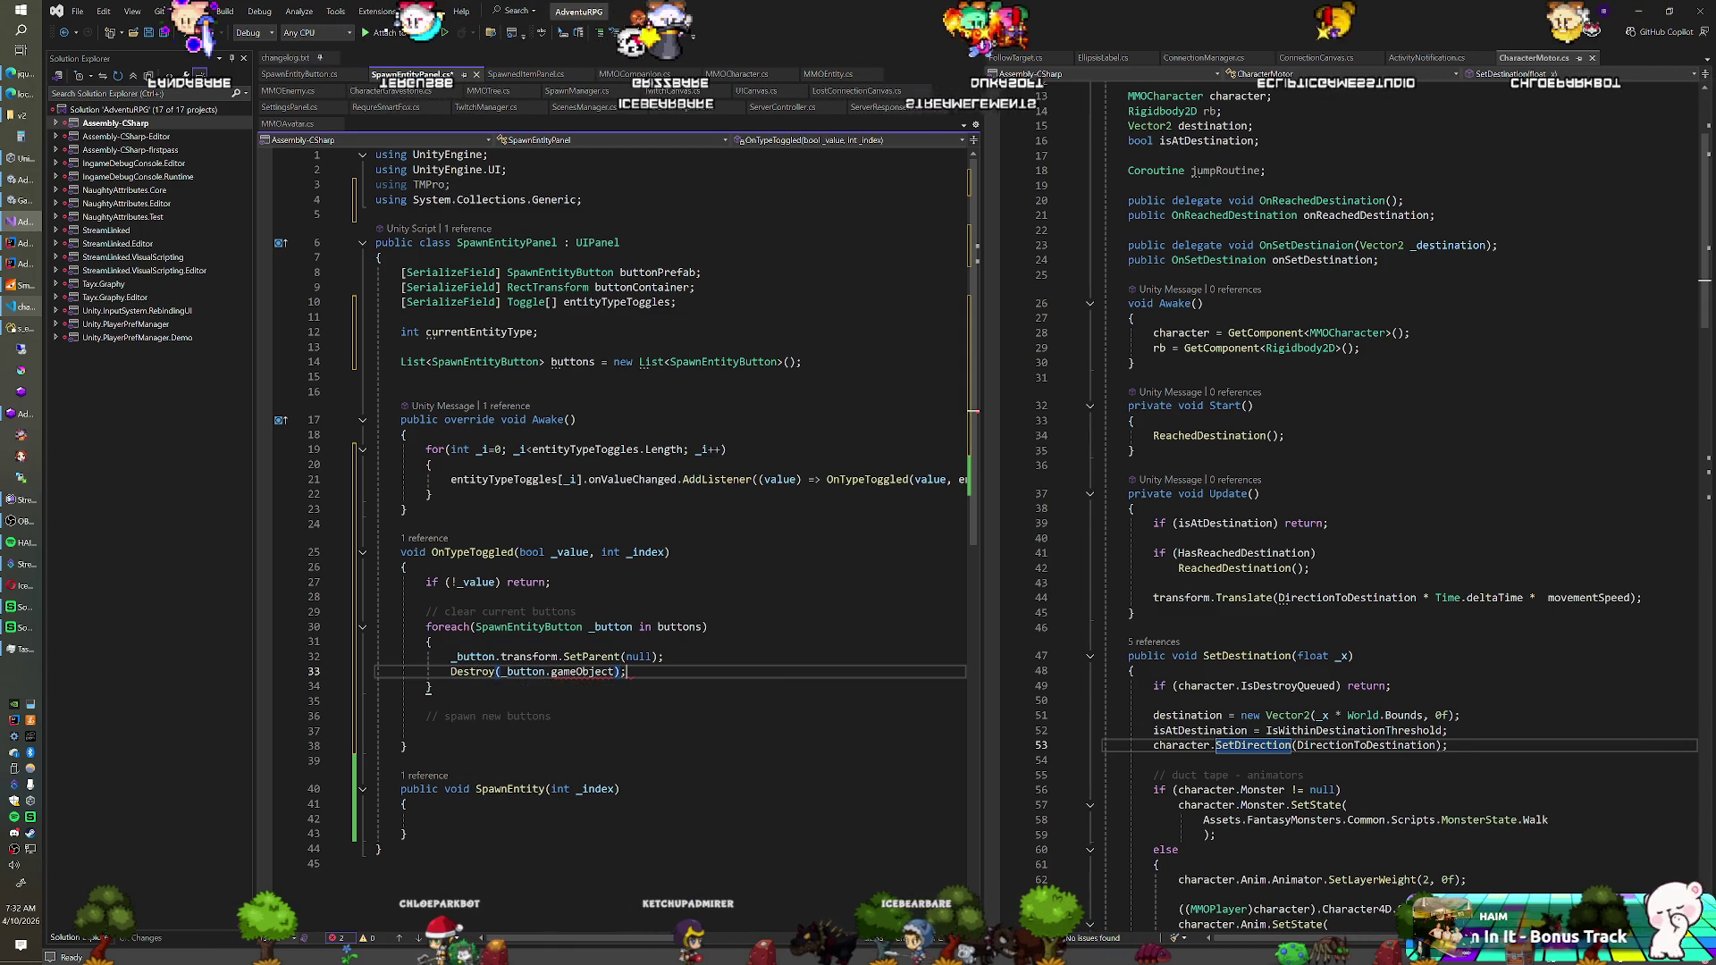
# Add buttons.Clear(); after the loop to empty the list
pyautogui.press('Down')
pyautogui.press('Return')
pyautogui.write('buttons.Clear();')
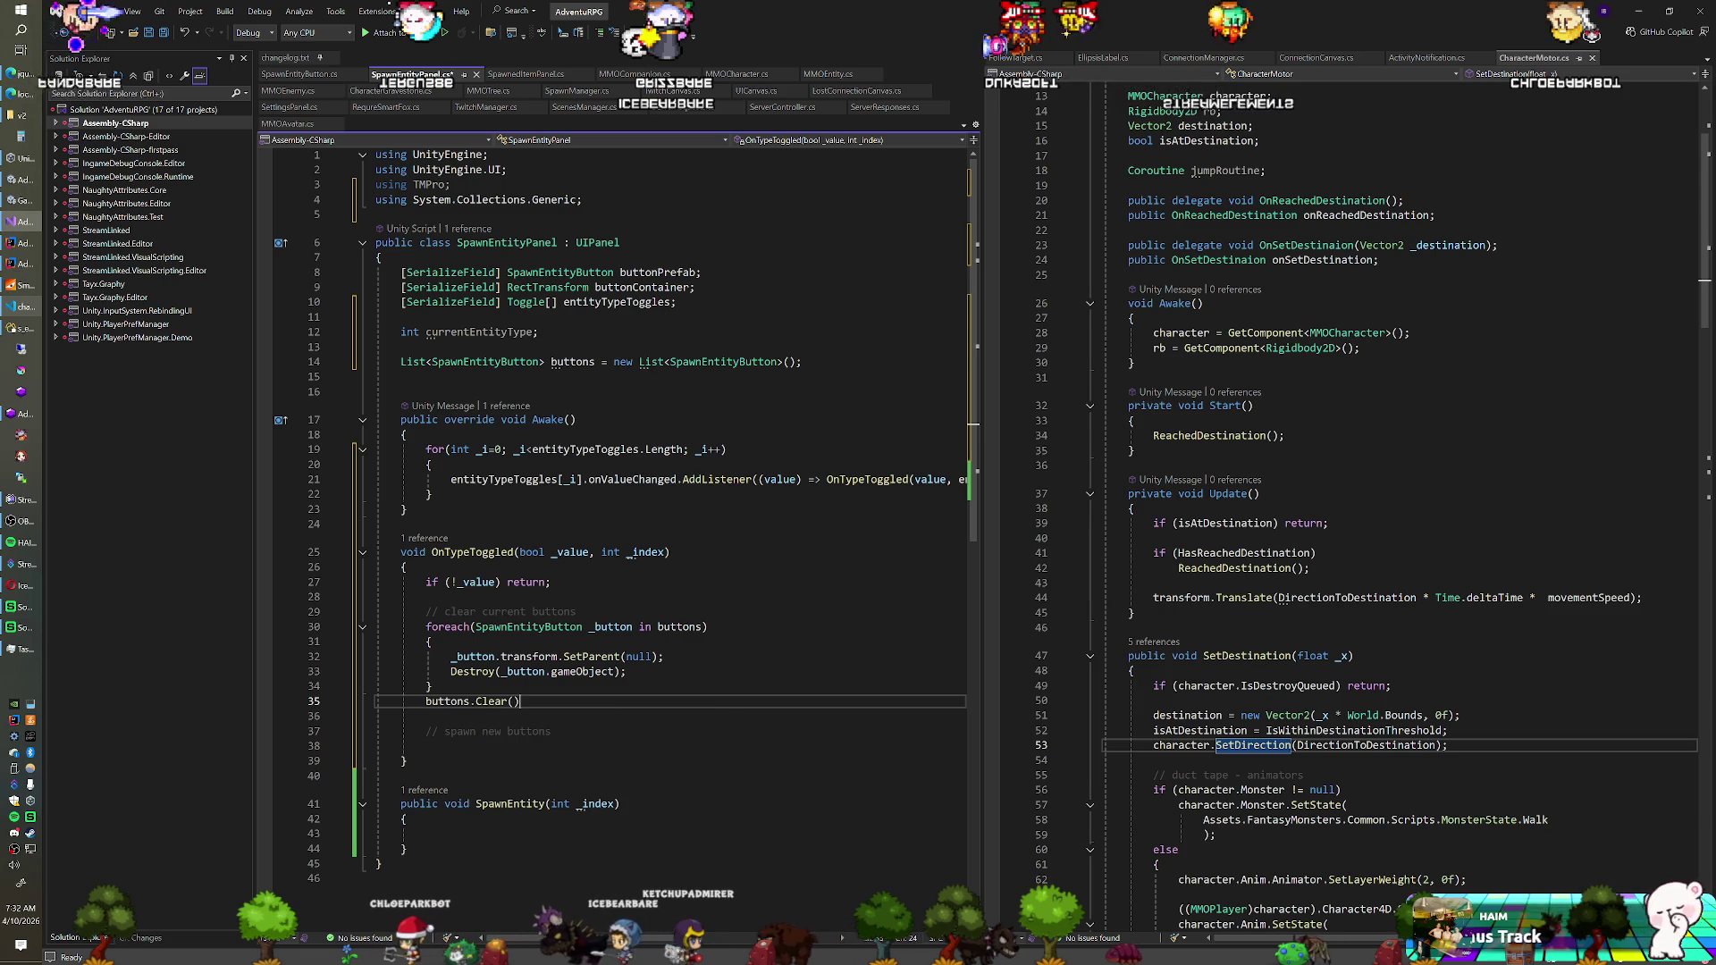
pyautogui.press('Return')
pyautogui.press('Down')
pyautogui.press('Down')
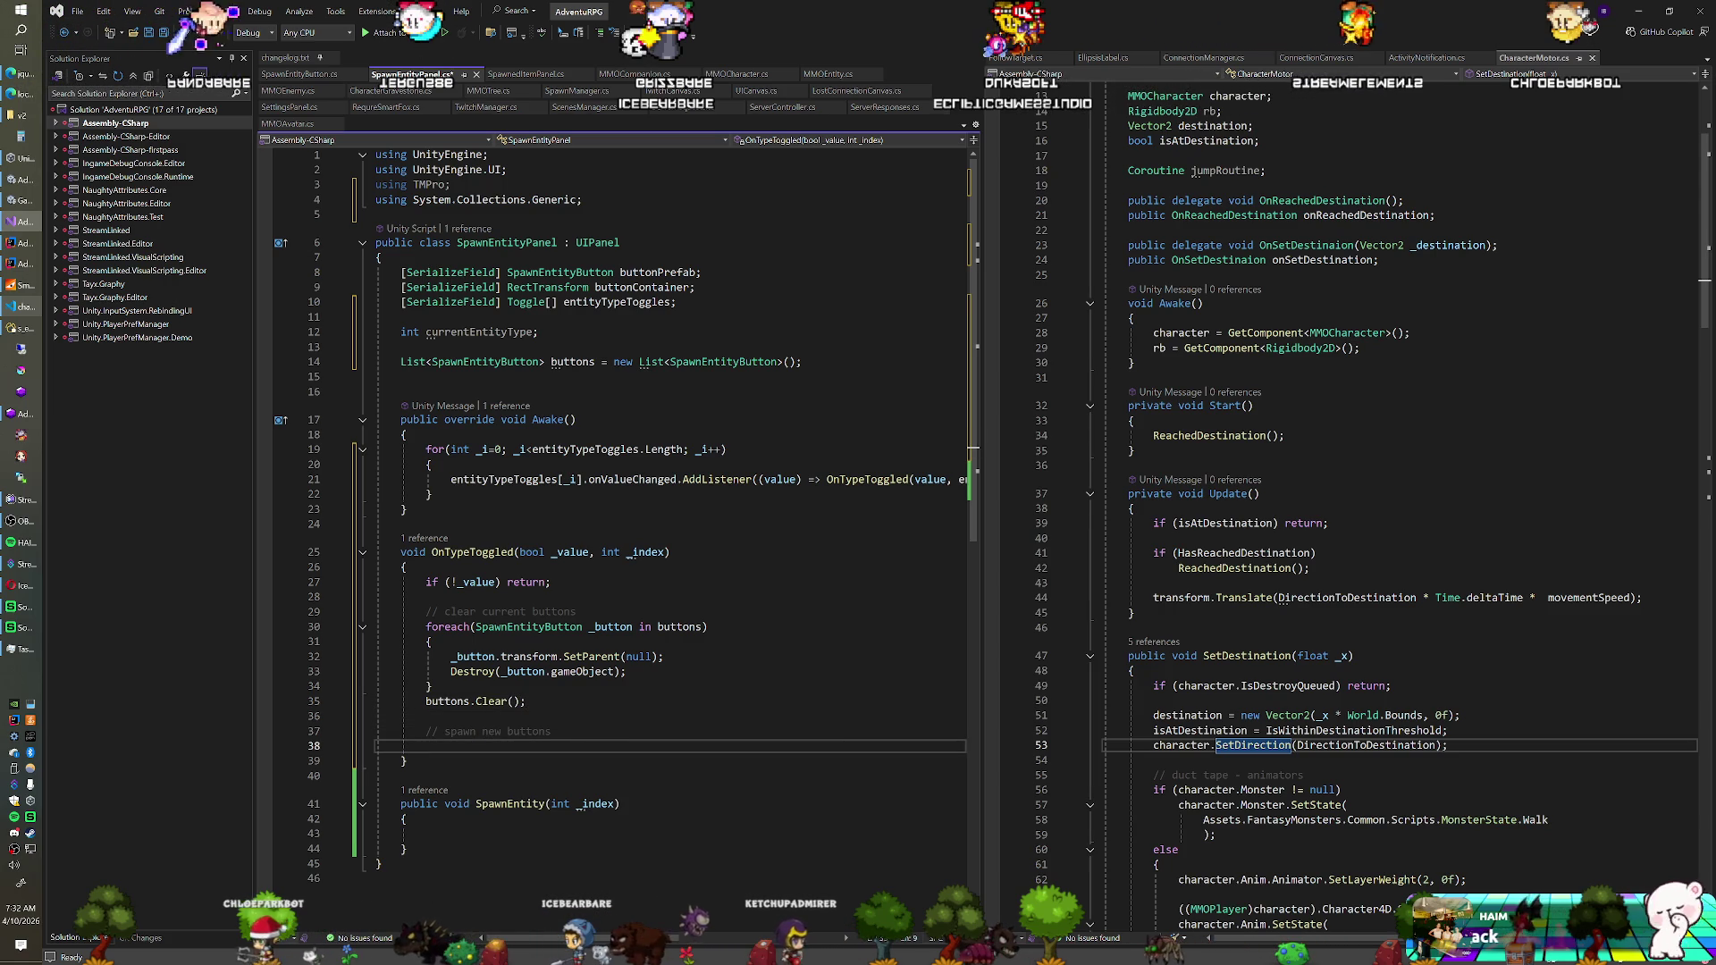
pyautogui.scroll(-4, 625, 446)
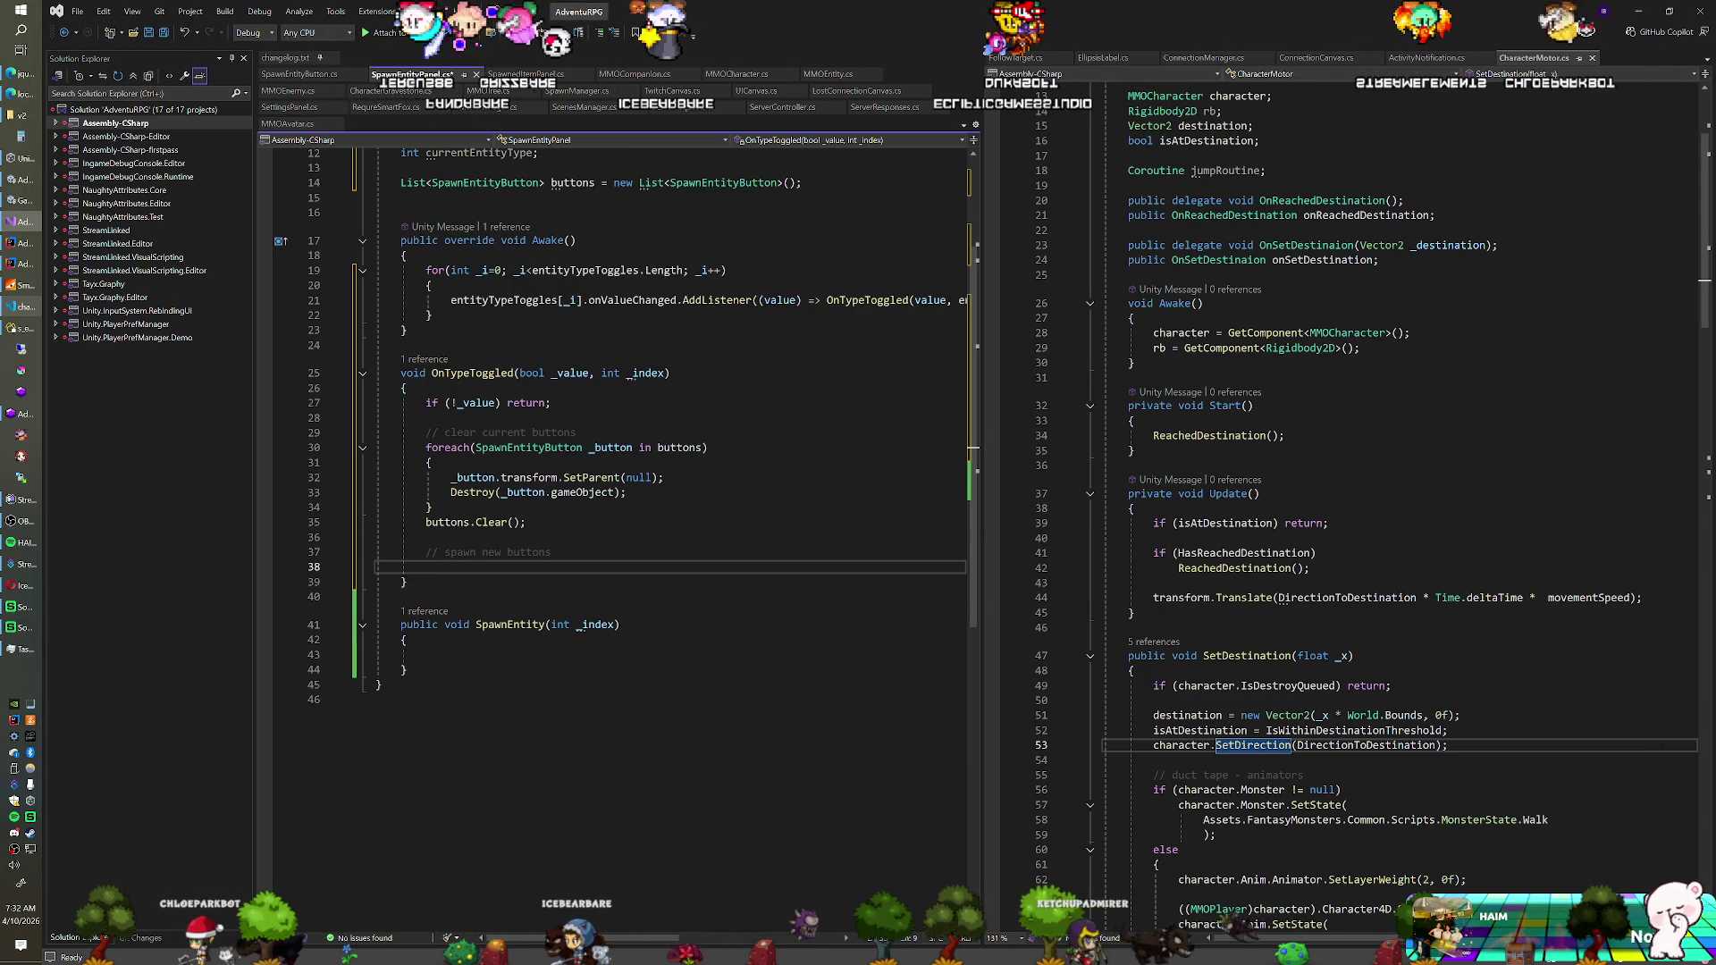
# Put ServerManager.SendSpawnEntityRequest(currentEntityType, _index); in the SpawnEntity method body
pyautogui.press('Down')
pyautogui.press('Down')
pyautogui.press('Down')
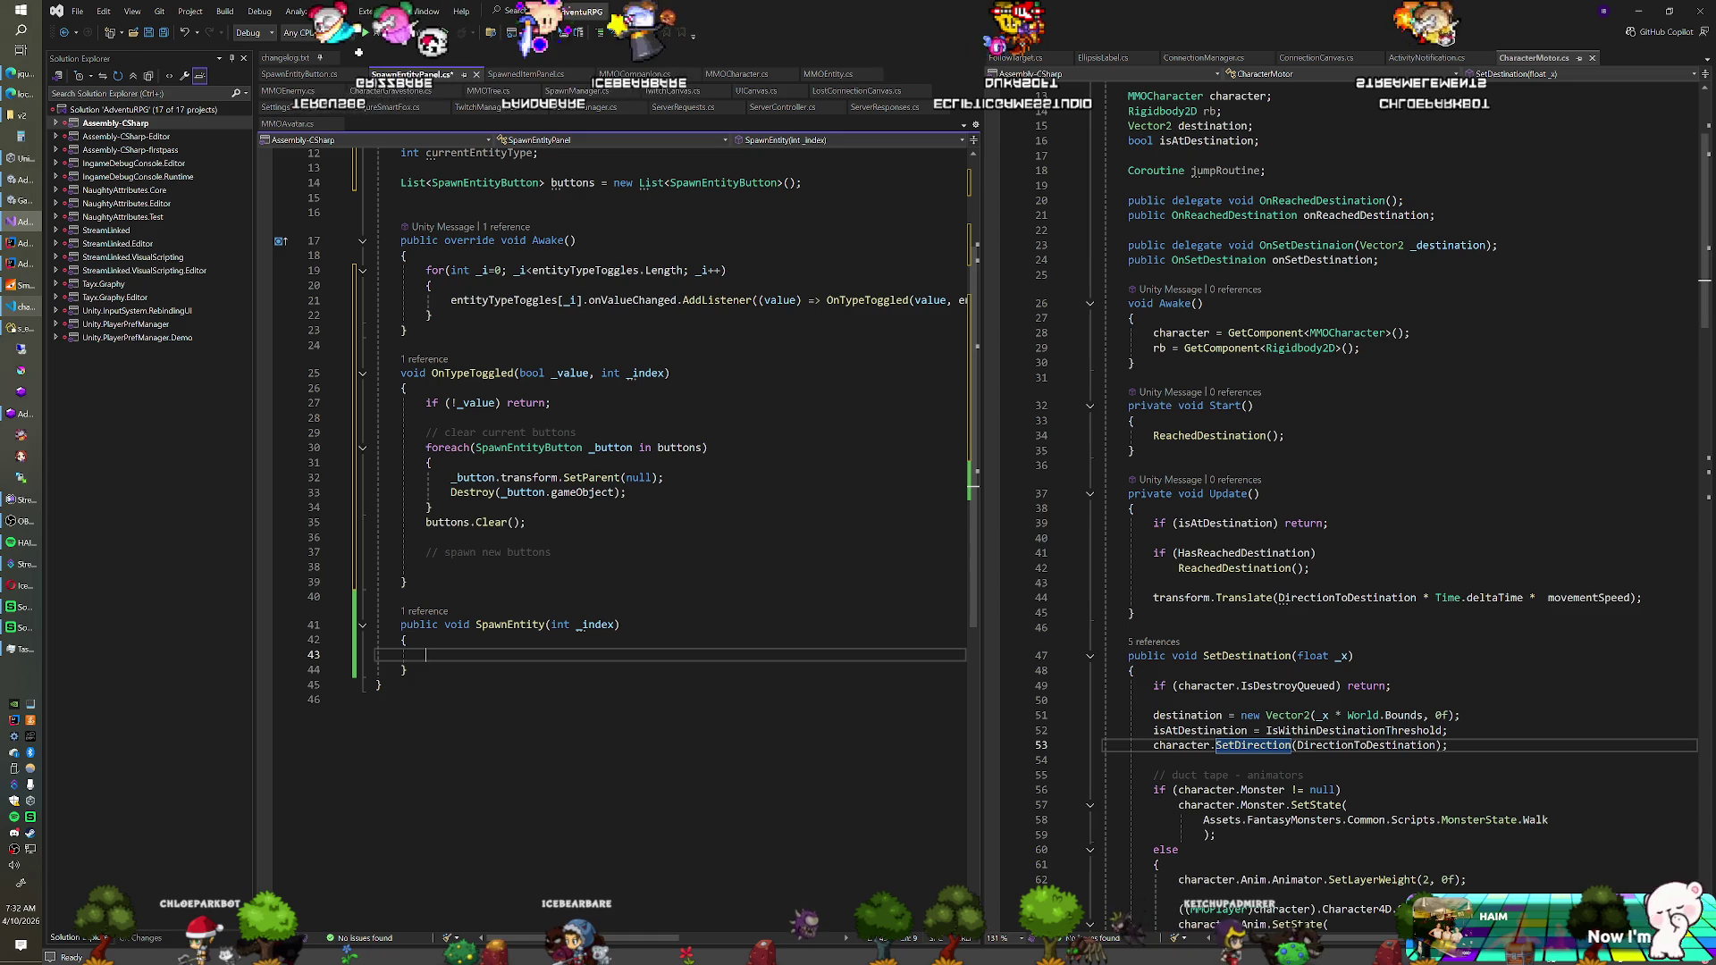
pyautogui.write('ServerManager.')
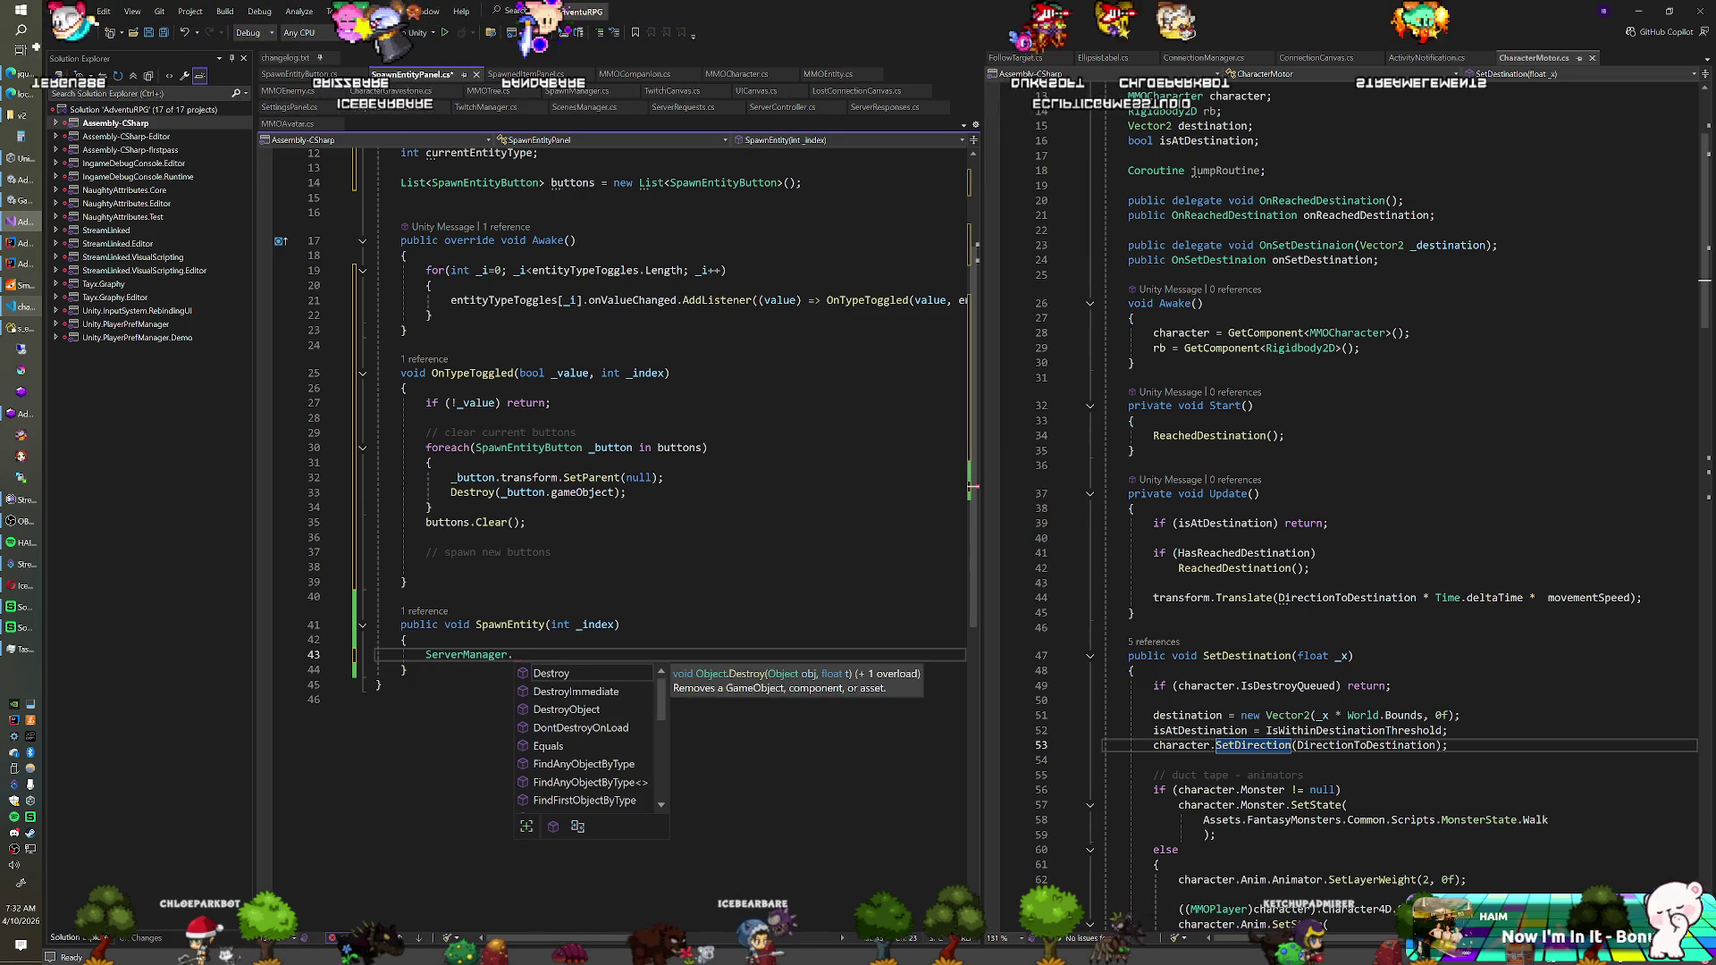
pyautogui.write('SendSpawe')
pyautogui.press('BackSpace')
pyautogui.write('nEntityRequ')
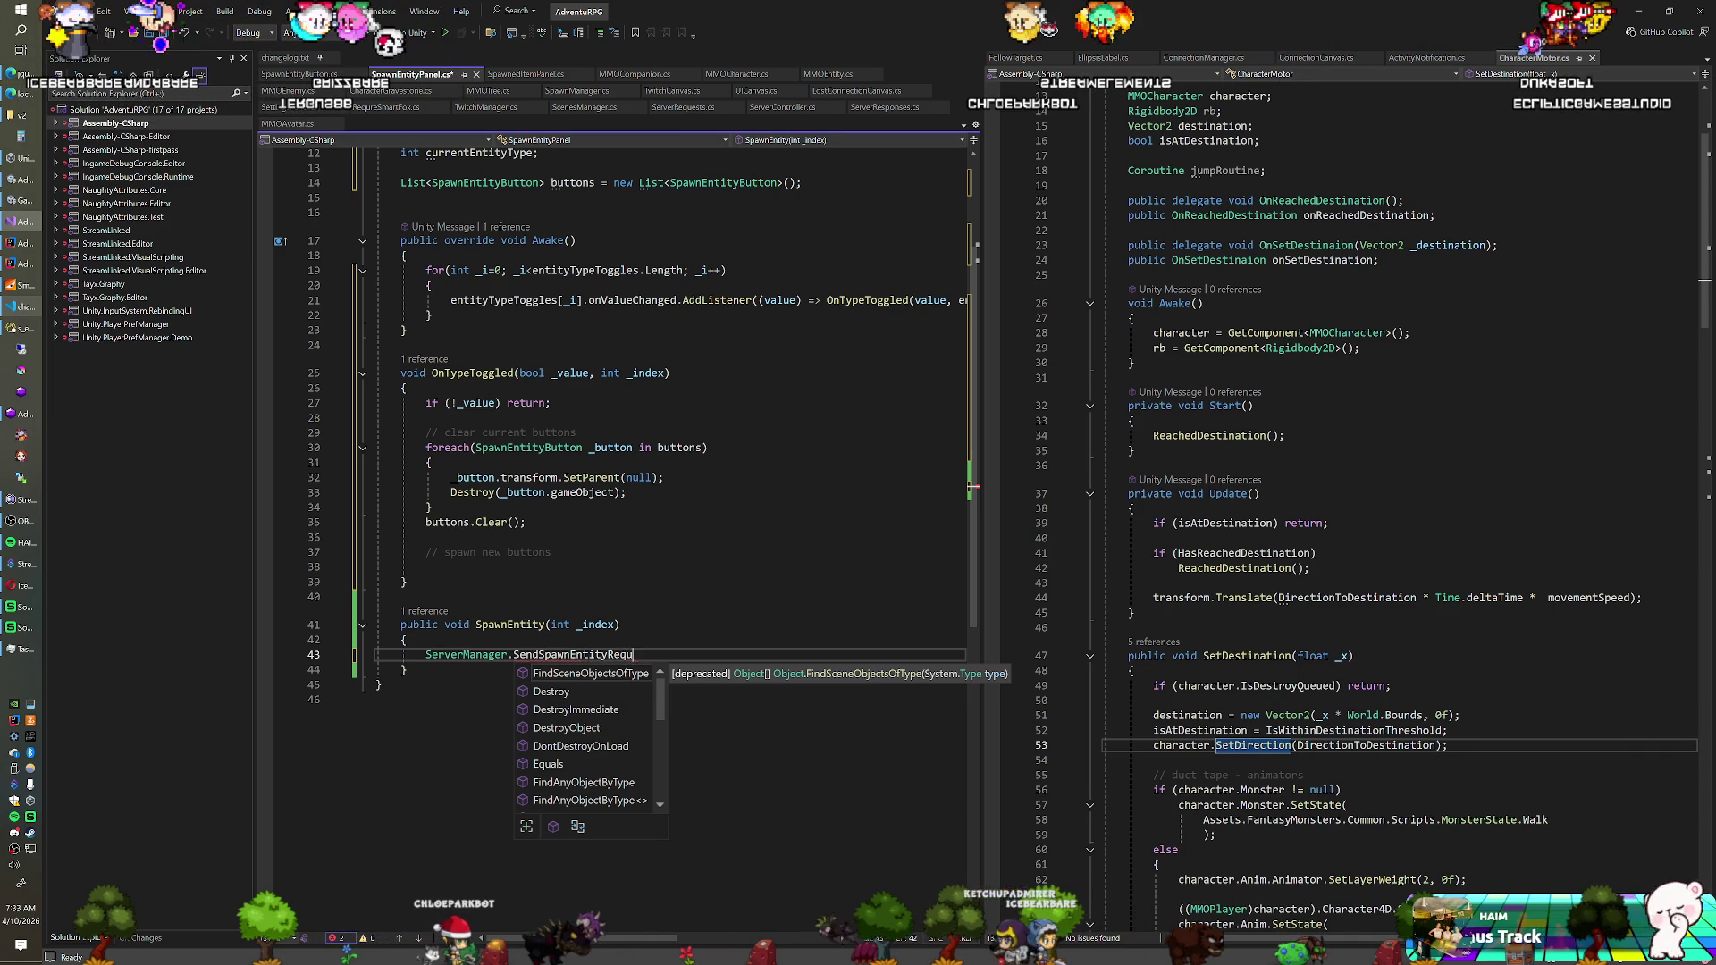
pyautogui.write('est(cu')
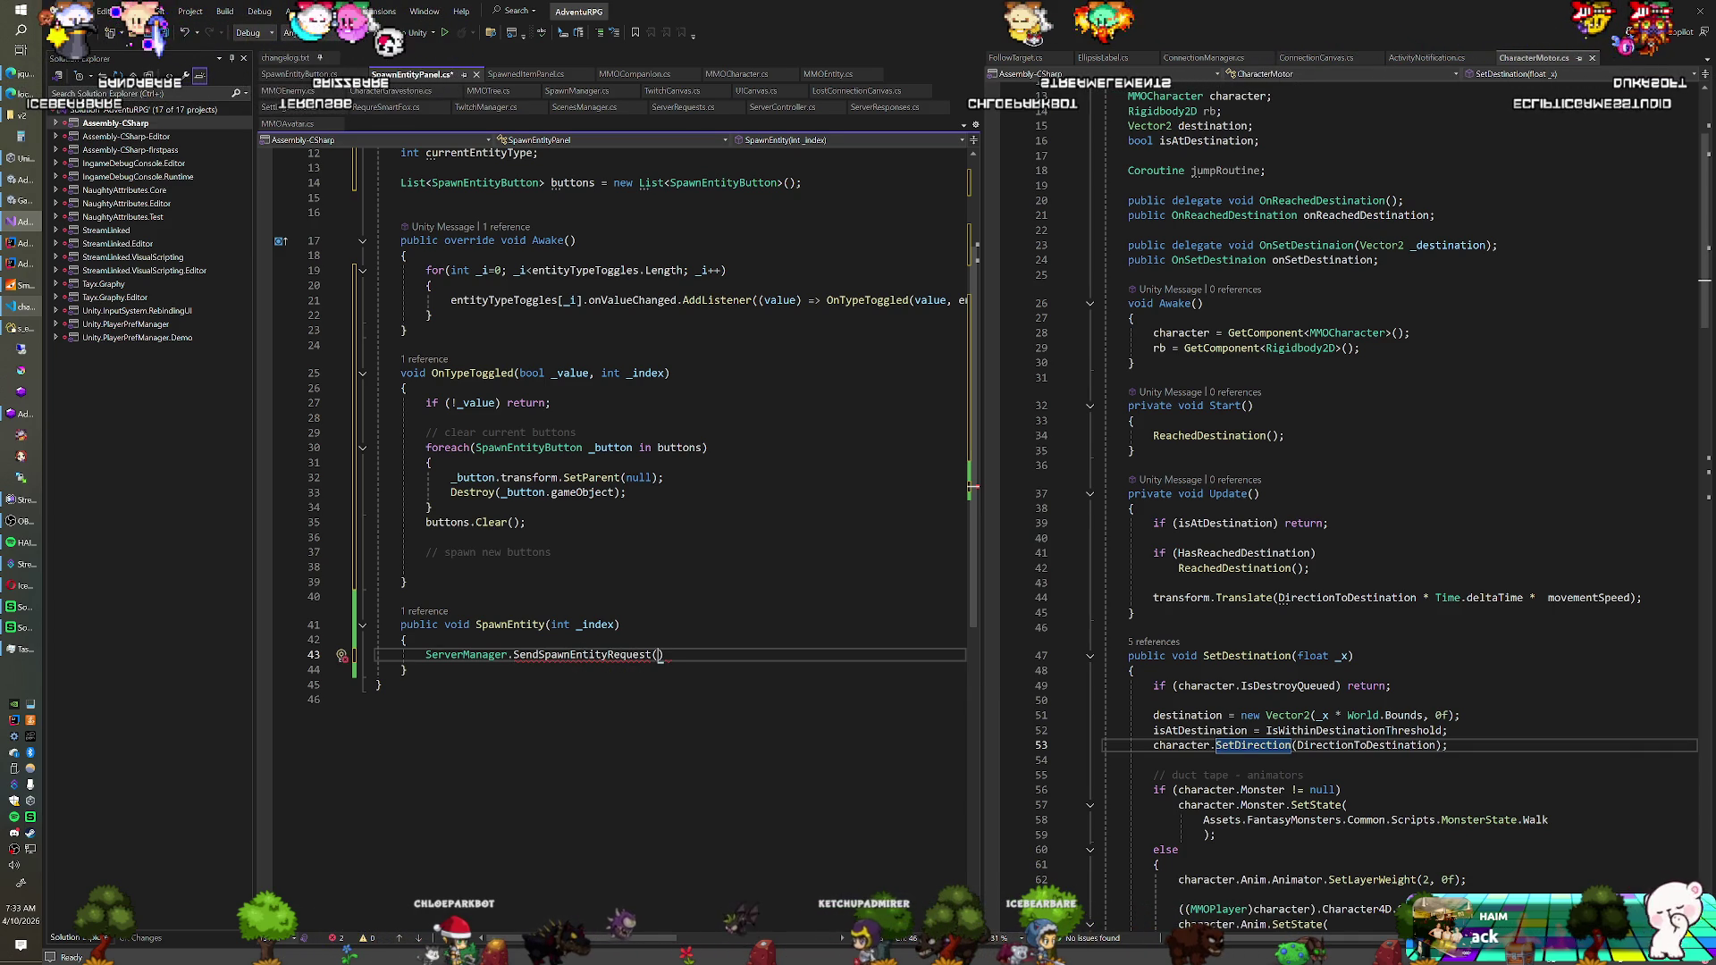
pyautogui.write('rrentEntityType')
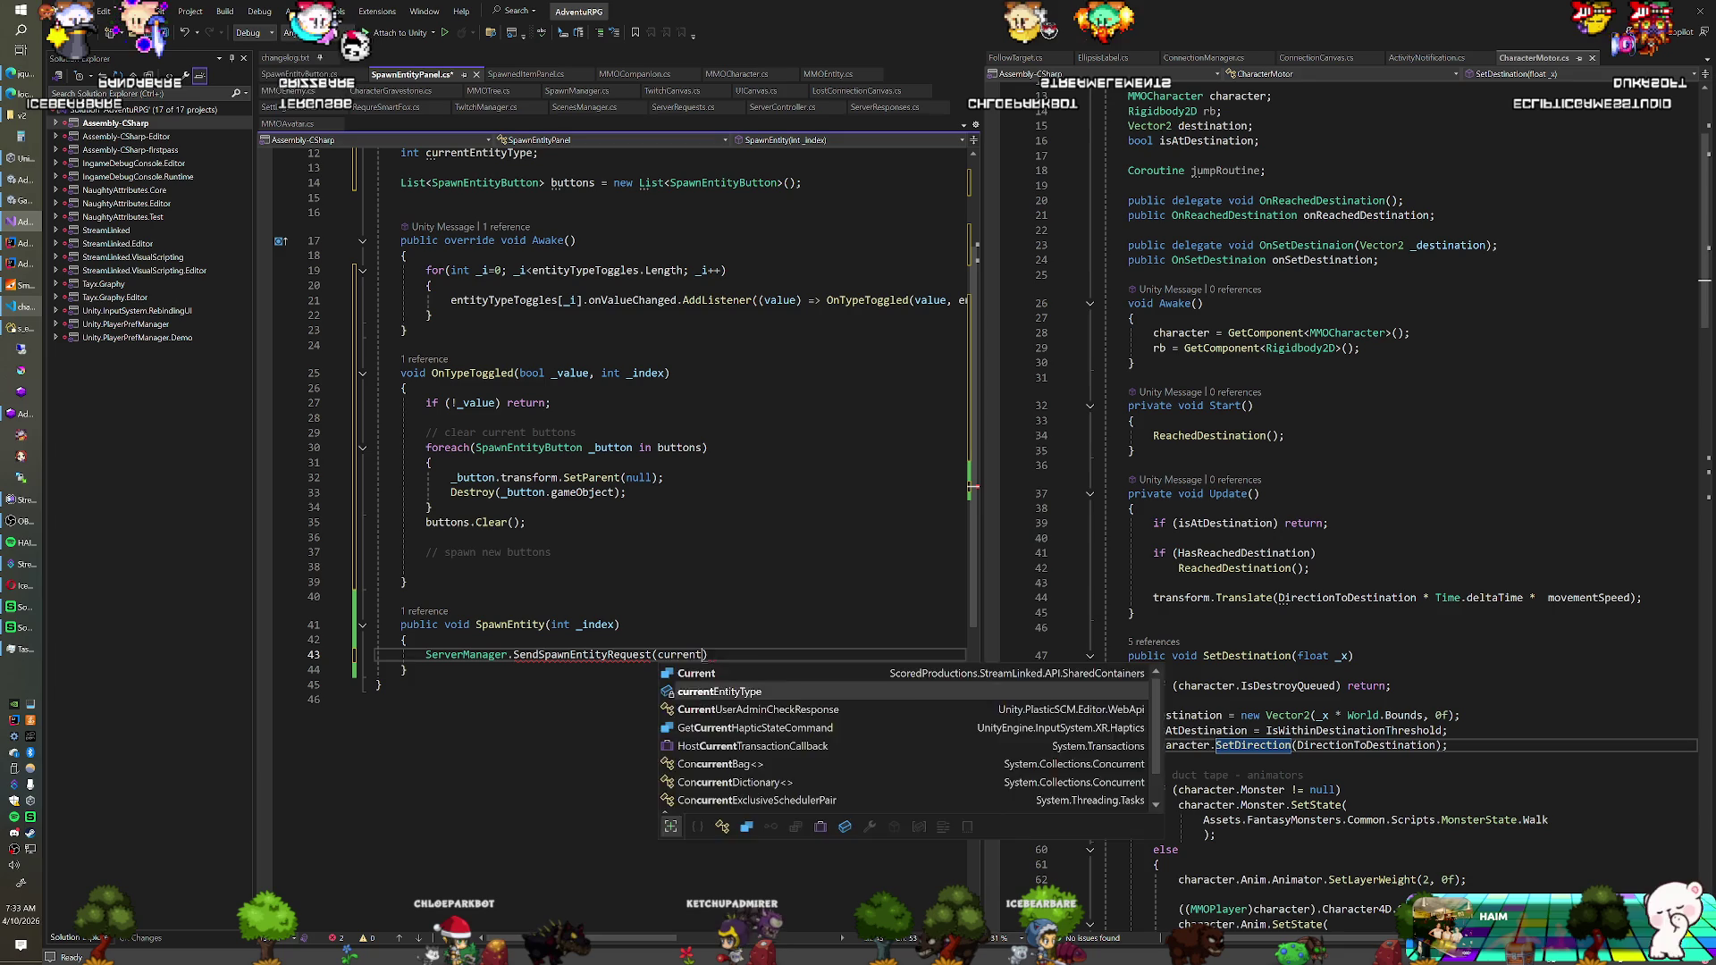
pyautogui.write(', ')
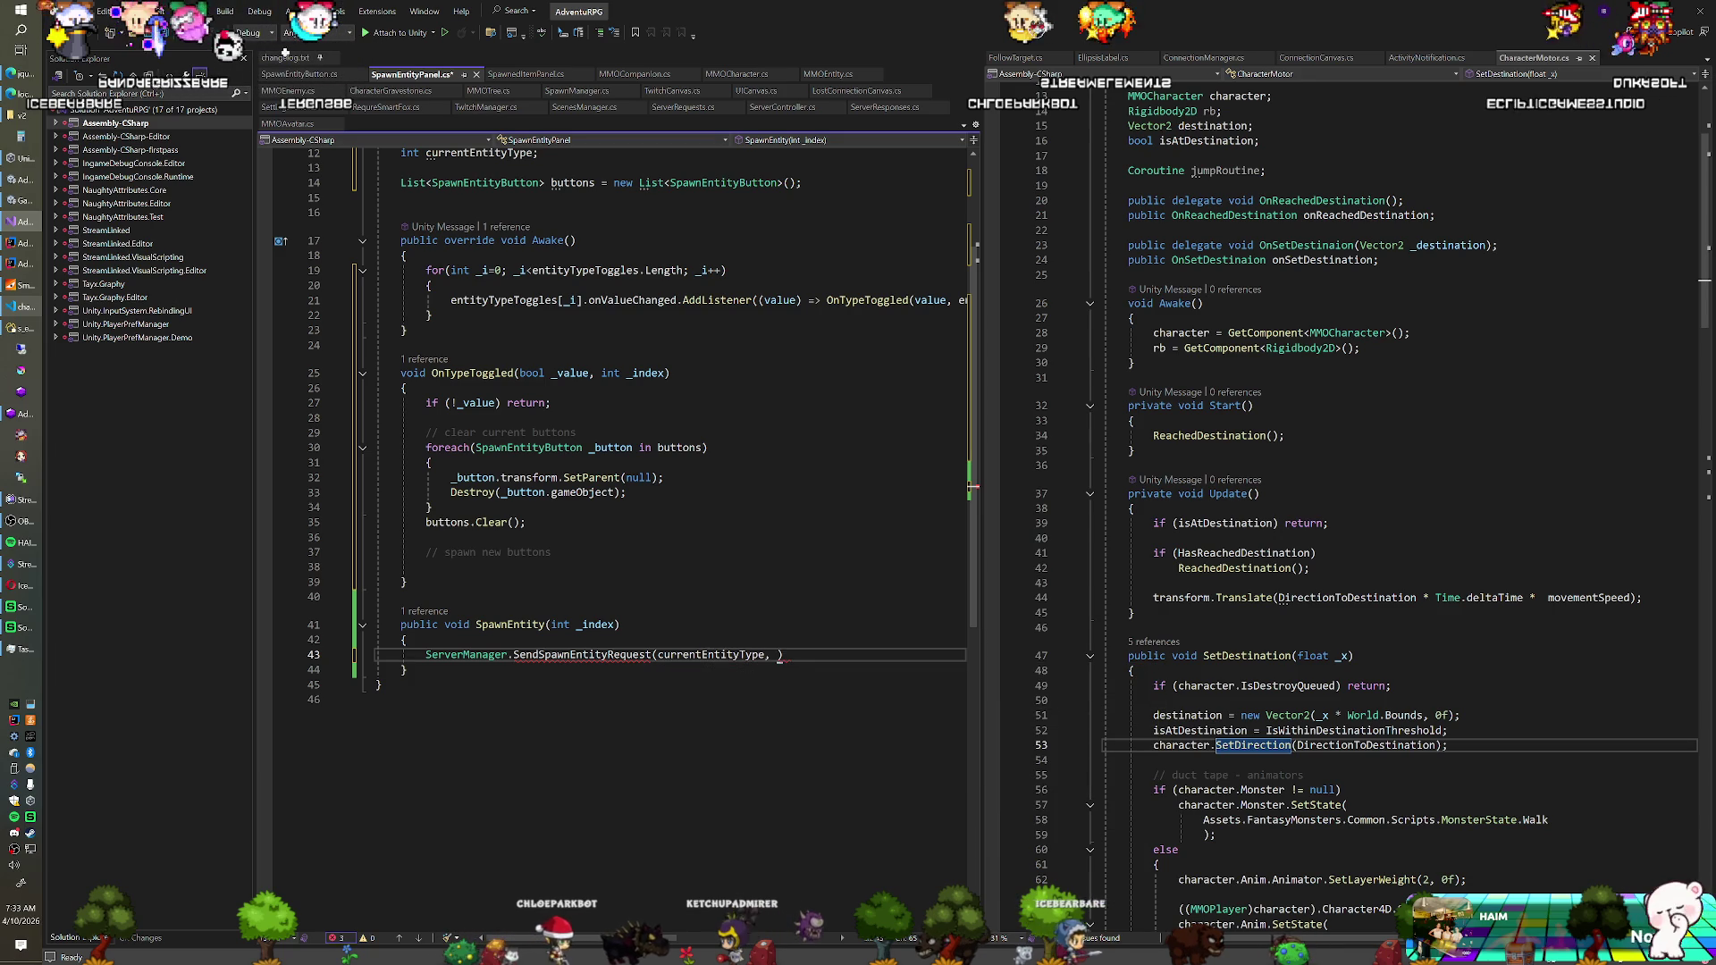
pyautogui.write('_index);')
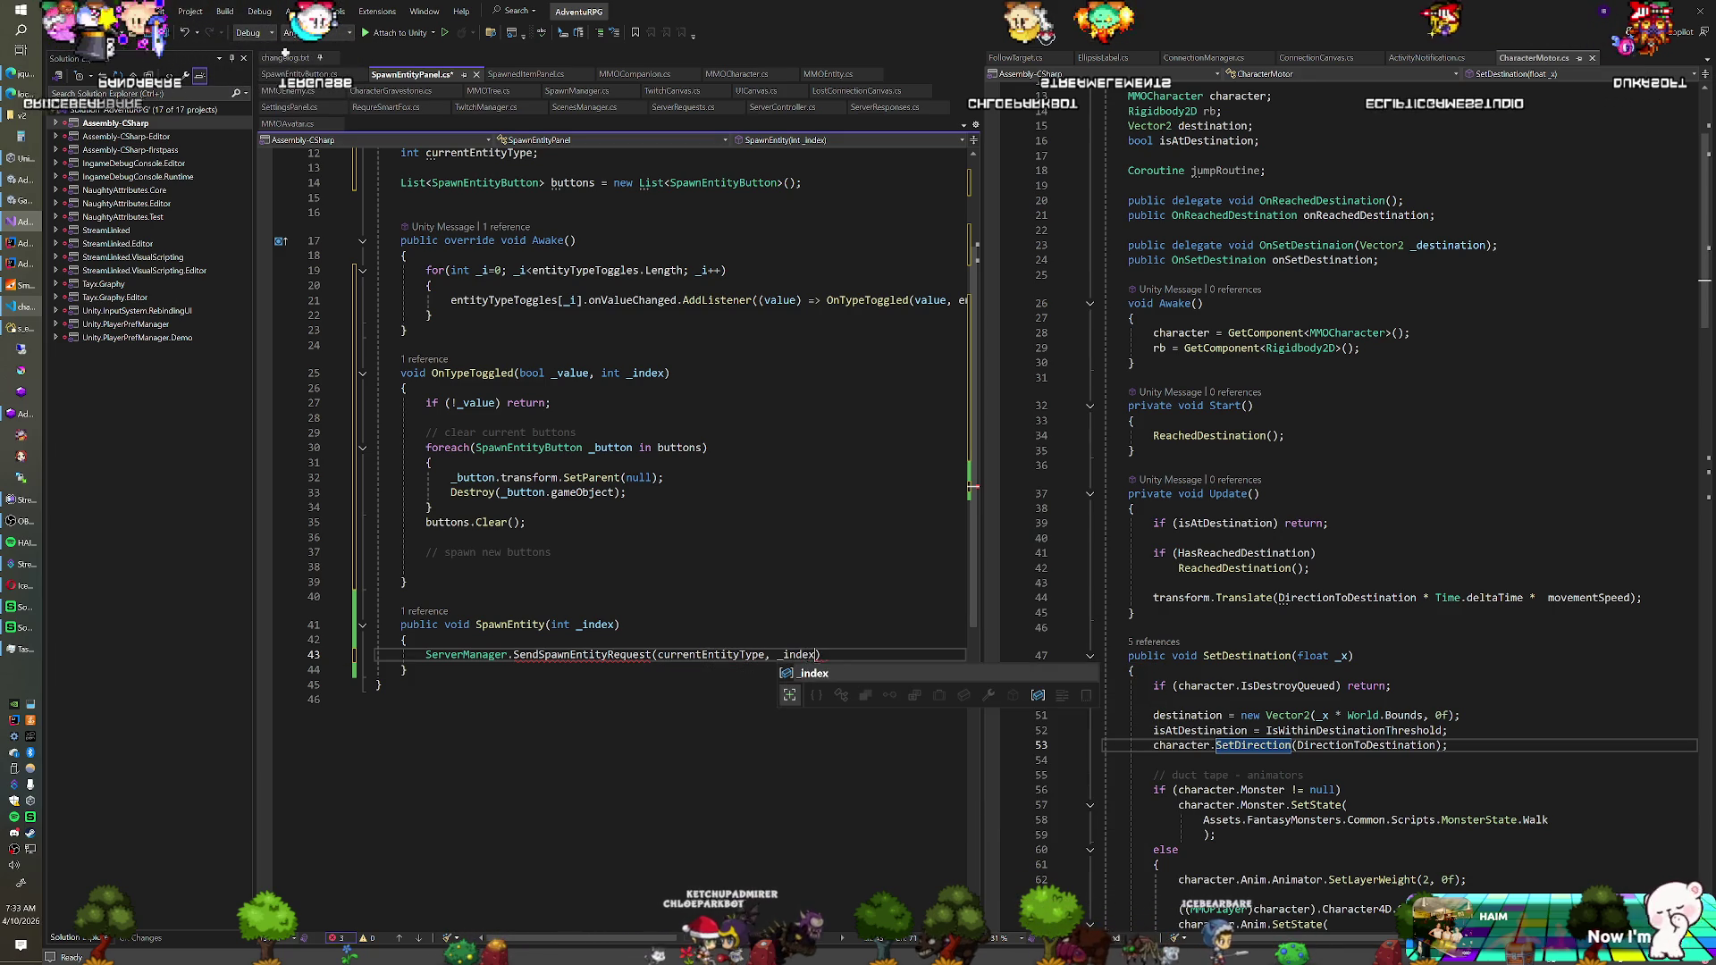
pyautogui.scroll(2, 616, 447)
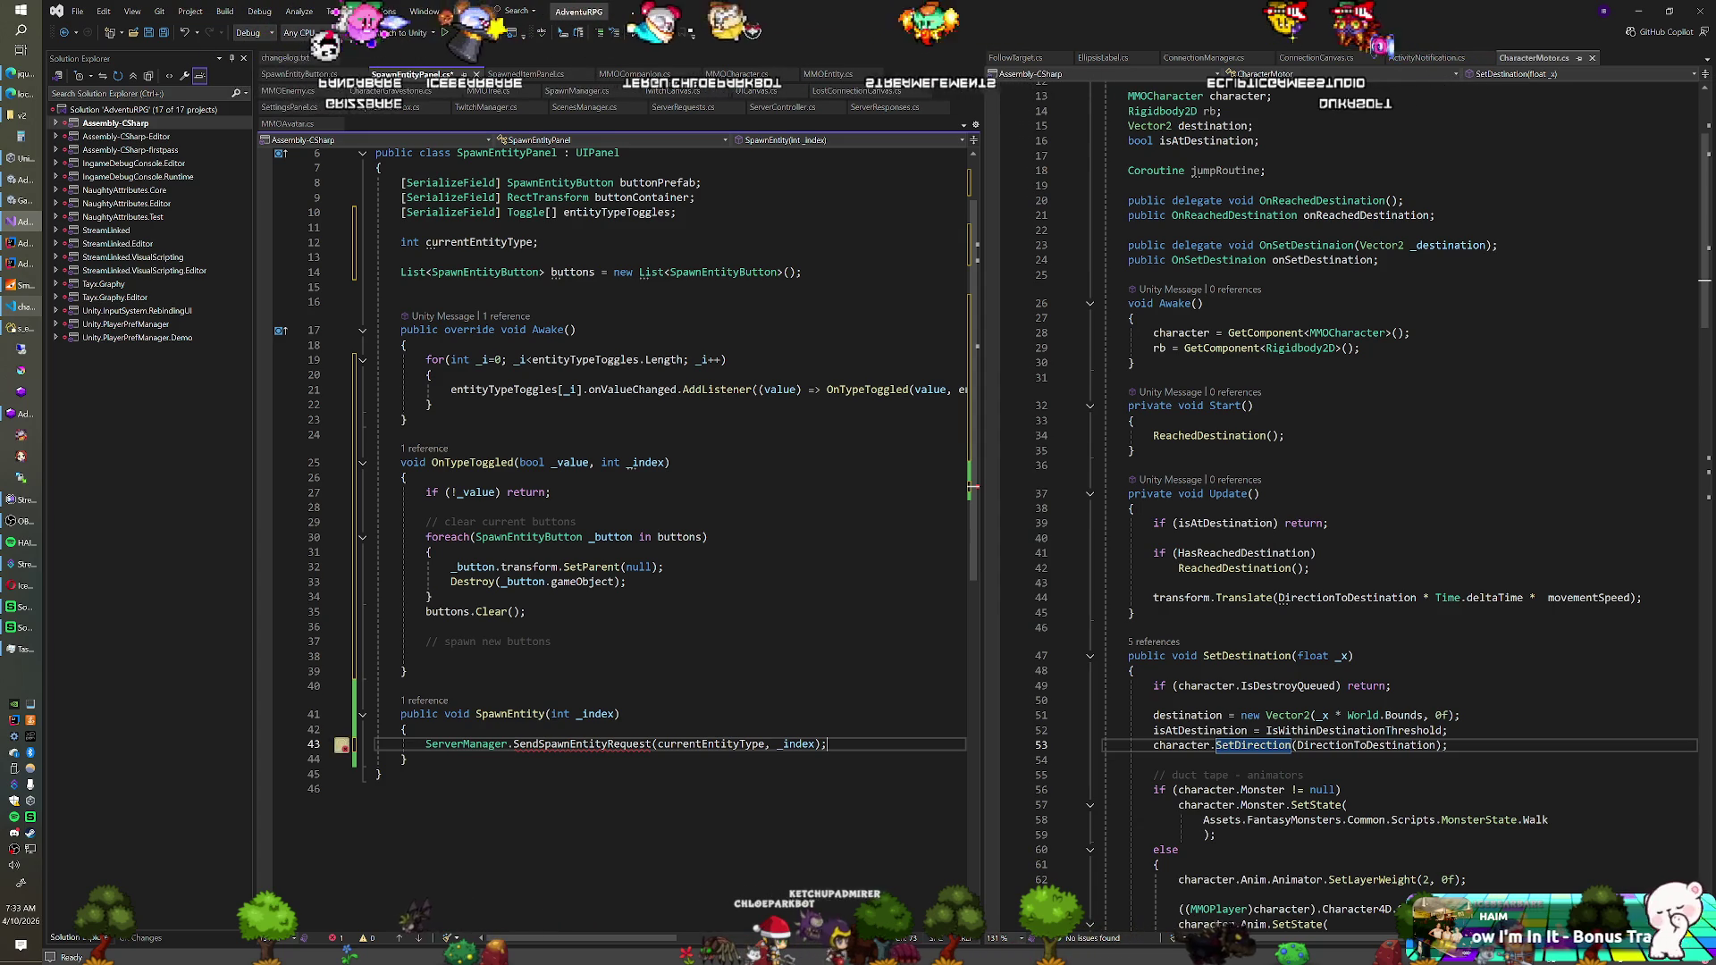
# Set currentEntityType = _index + 1; after the early return and save SpawnEntityPanel.cs
pyautogui.click(554, 491)
pyautogui.press('Return')
pyautogui.press('Return')
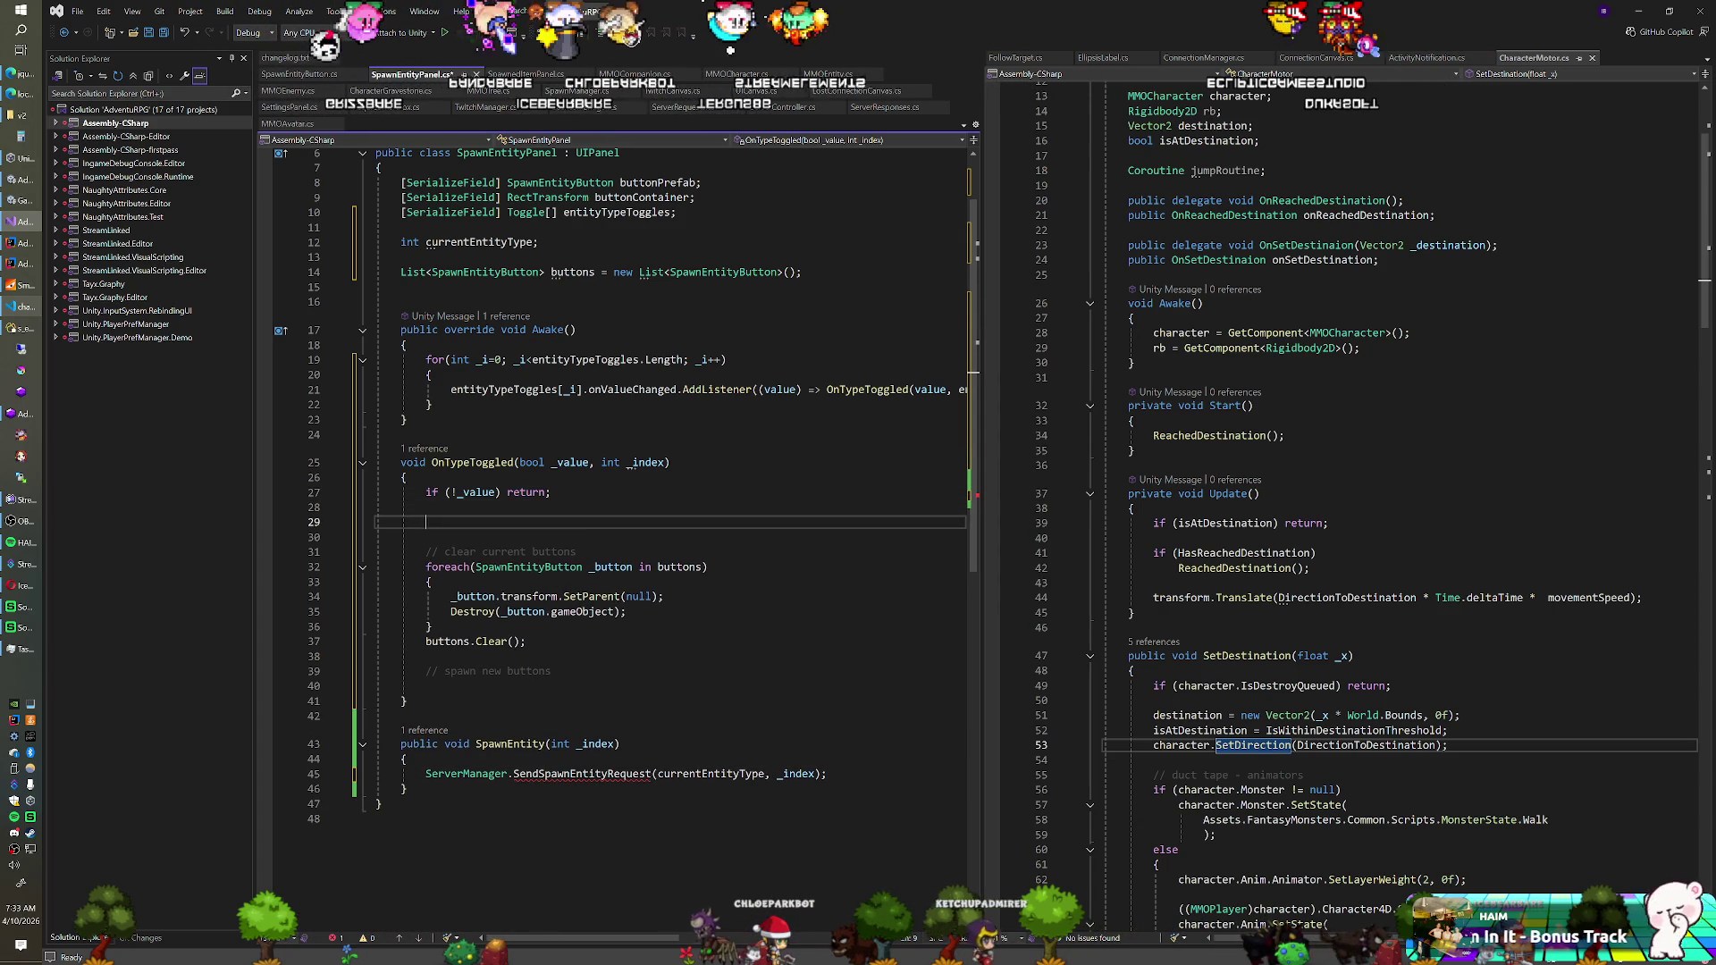
pyautogui.write('curr')
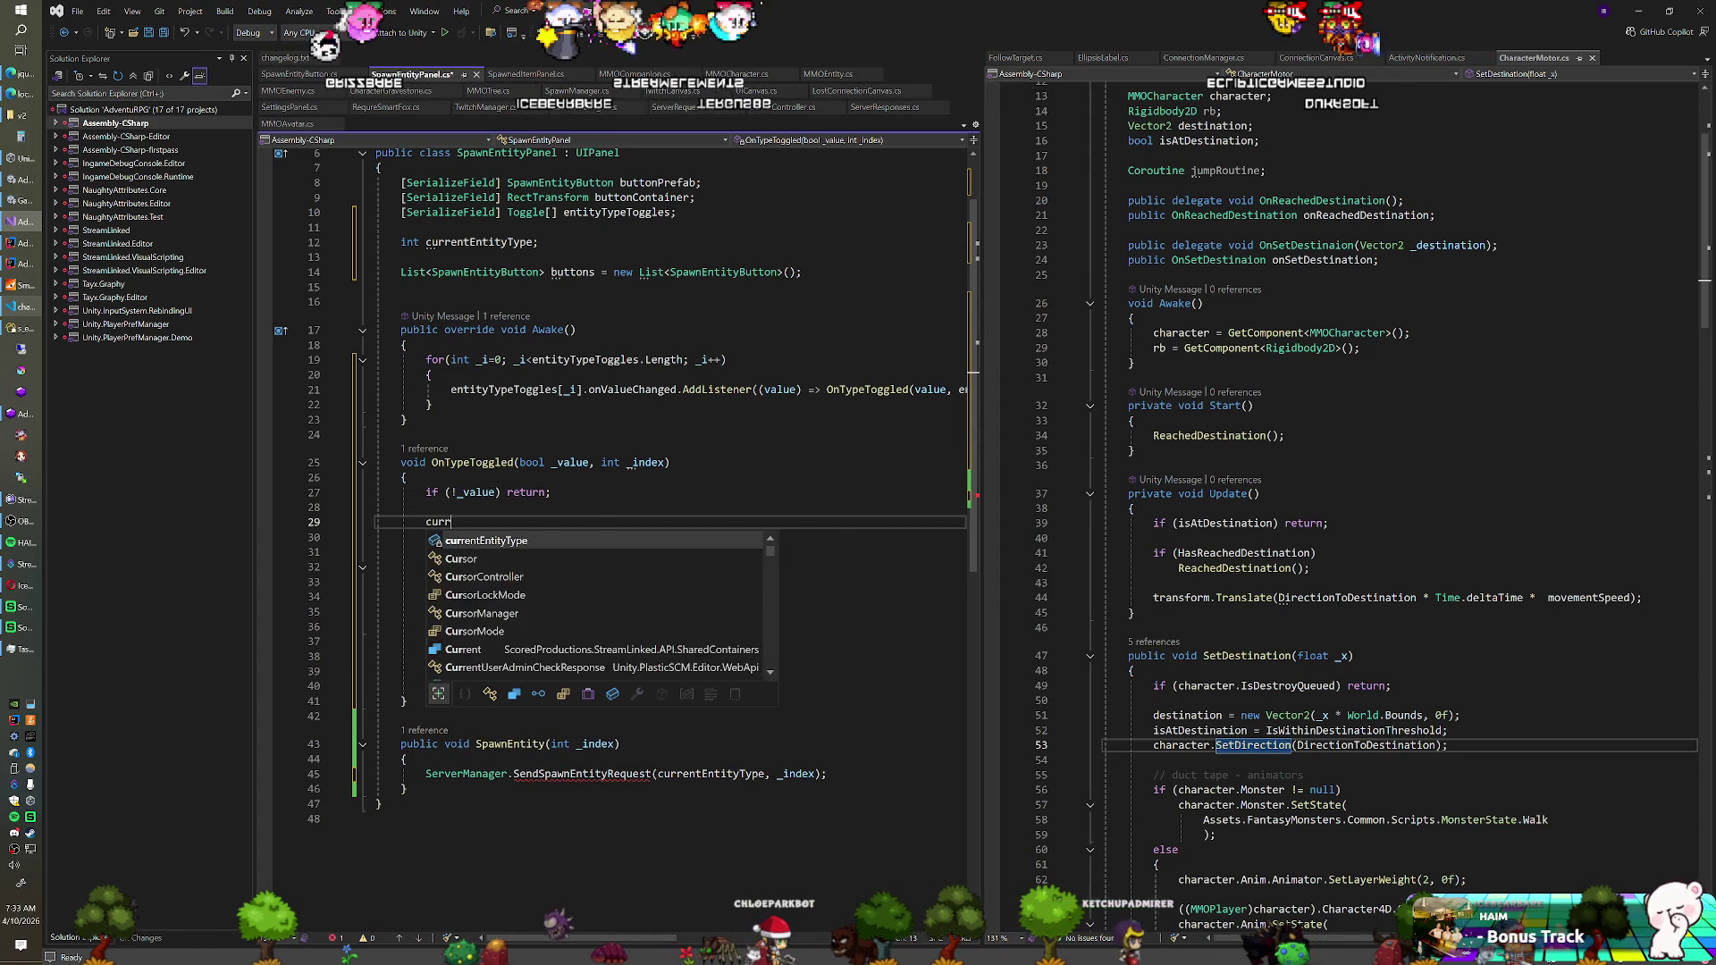
pyautogui.write('entEntityType = _index;')
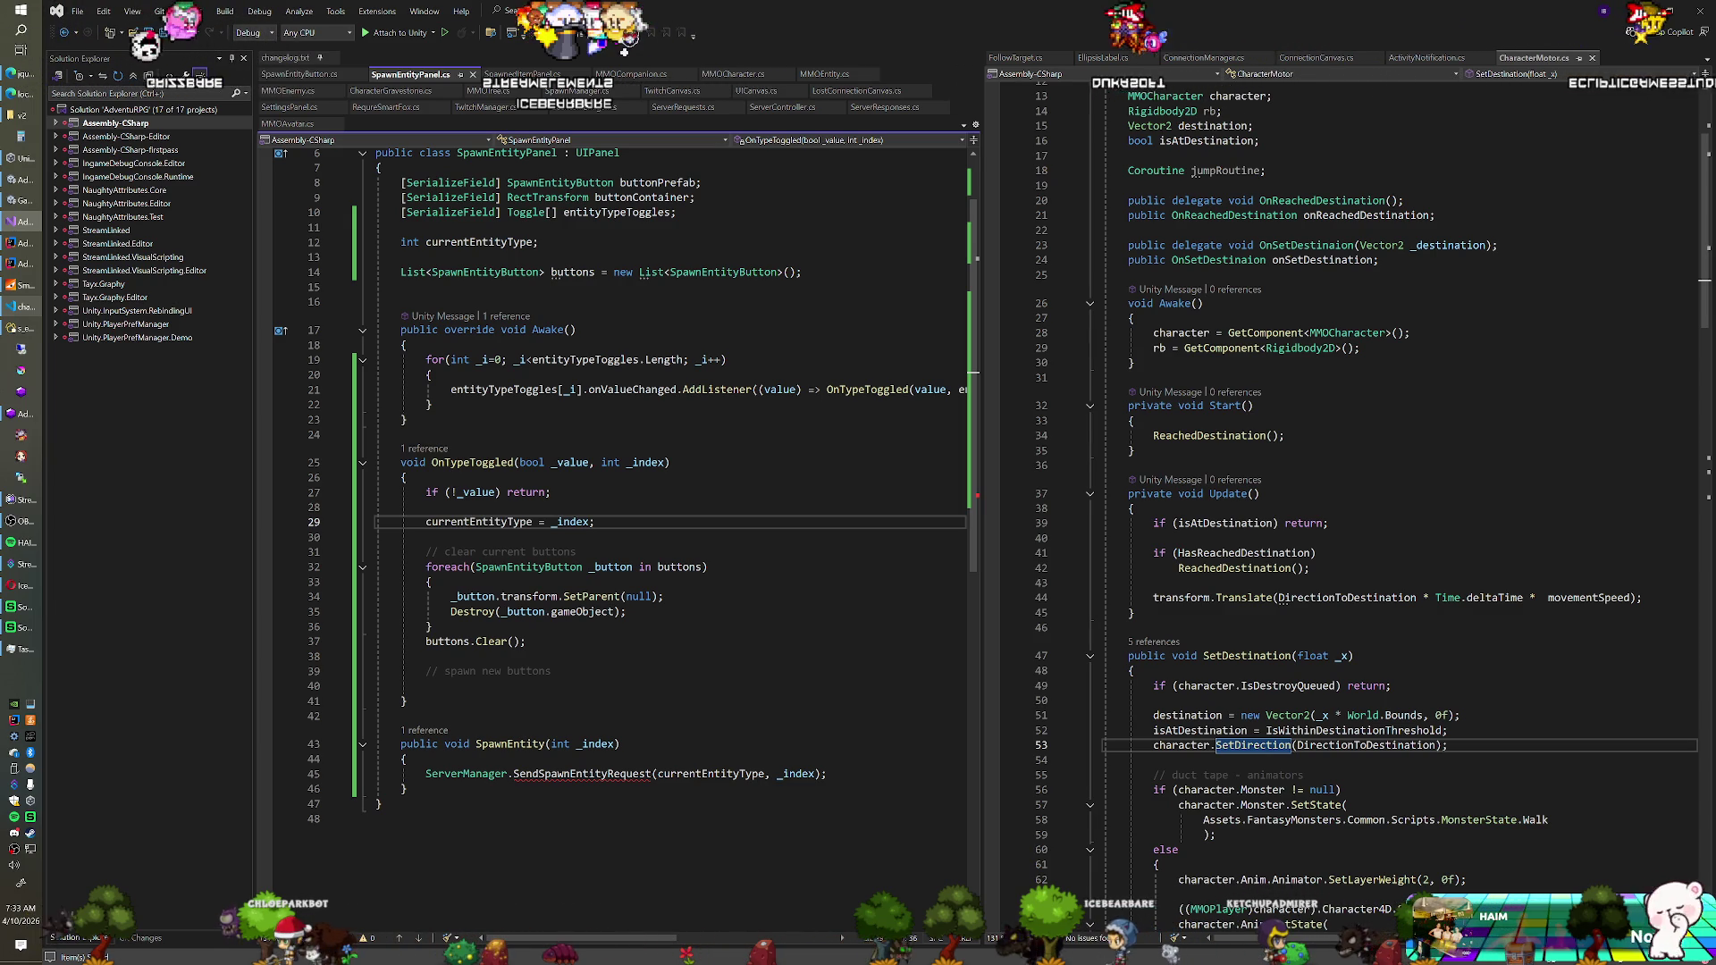
pyautogui.press('Left')
pyautogui.write('+ ')
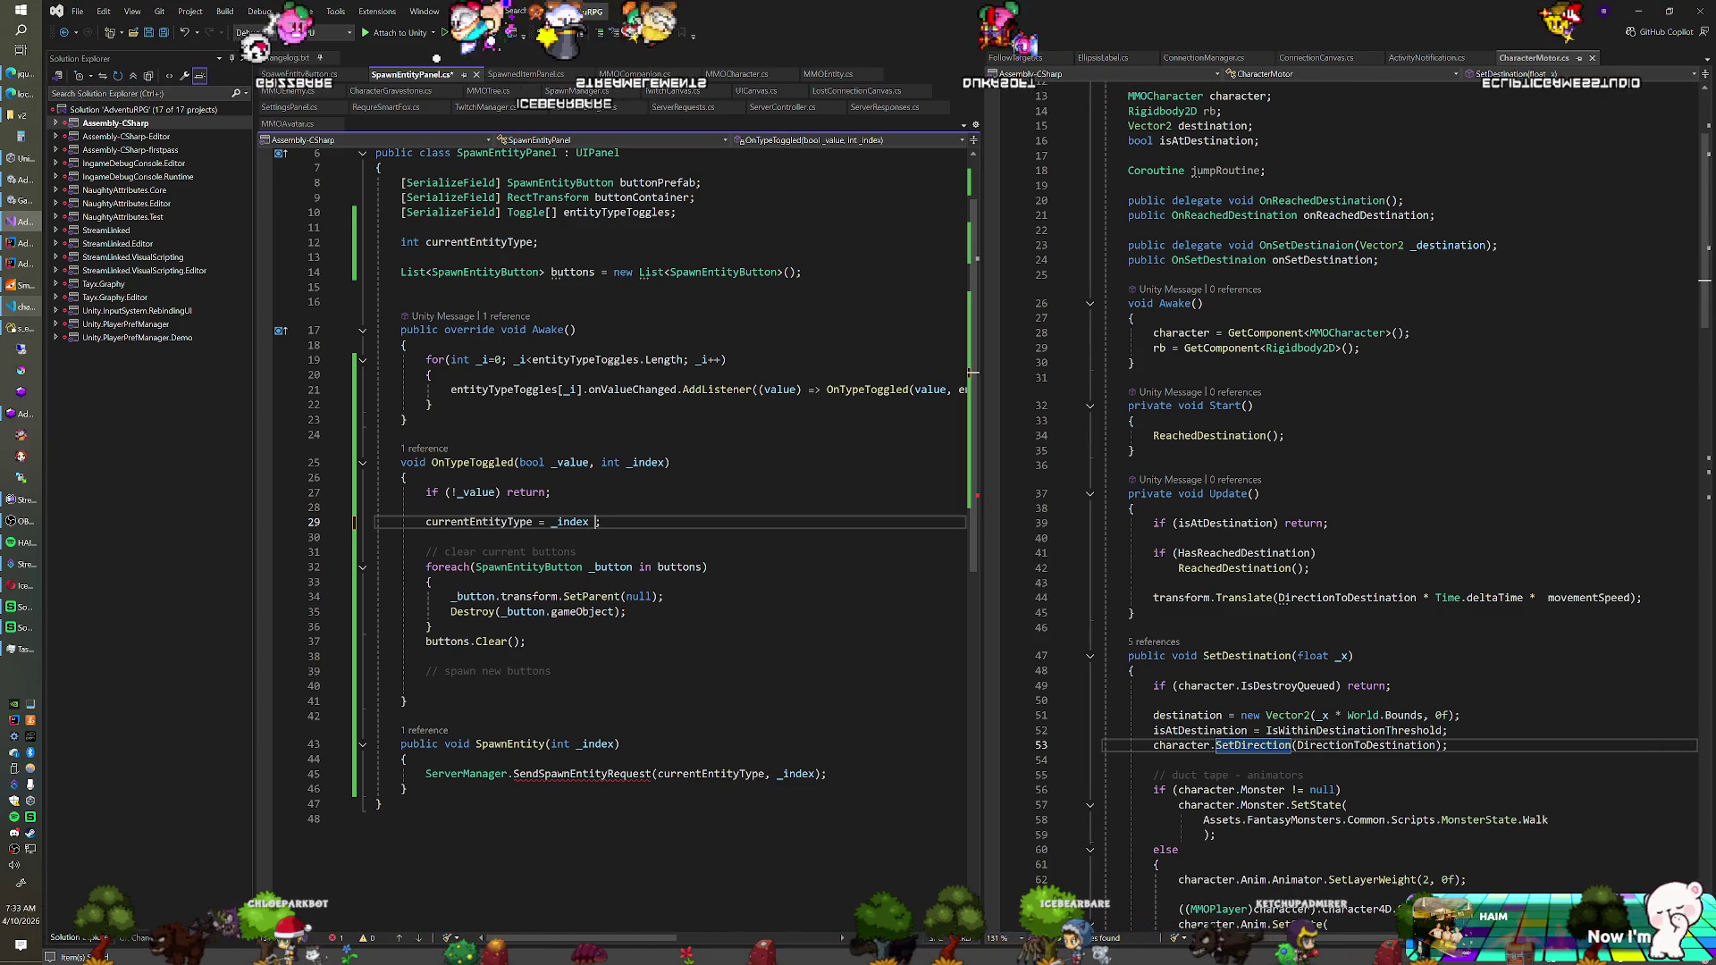
pyautogui.write('1')
pyautogui.hotkey('ctrl', 's')
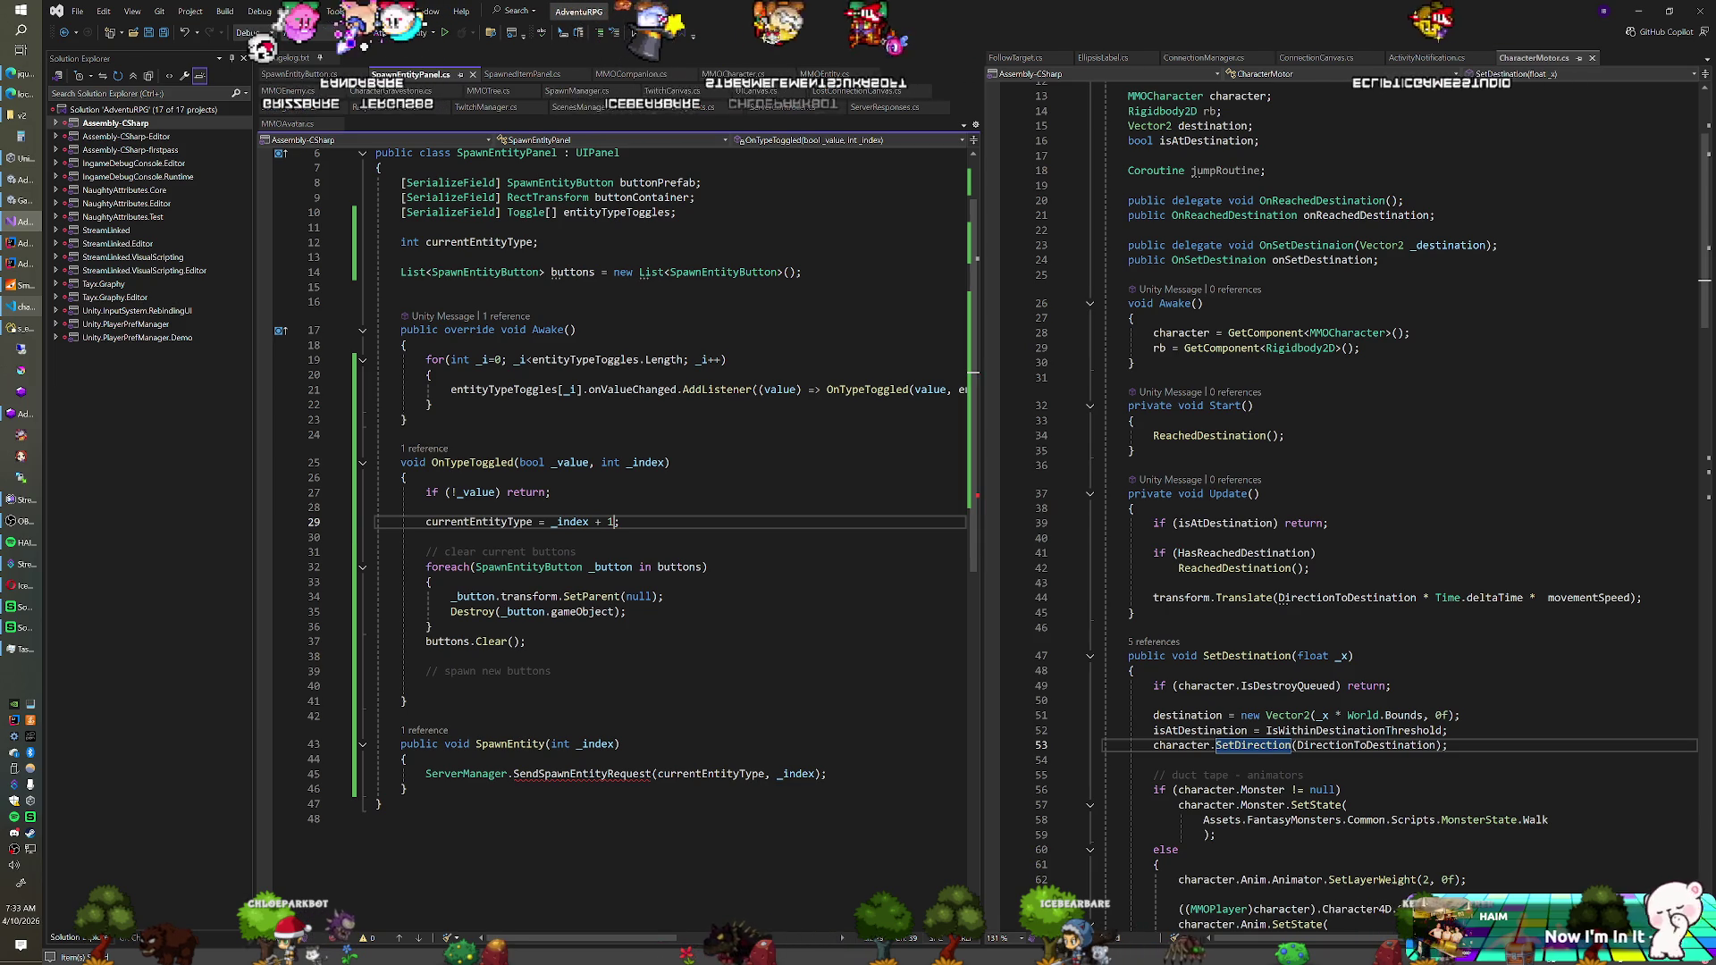